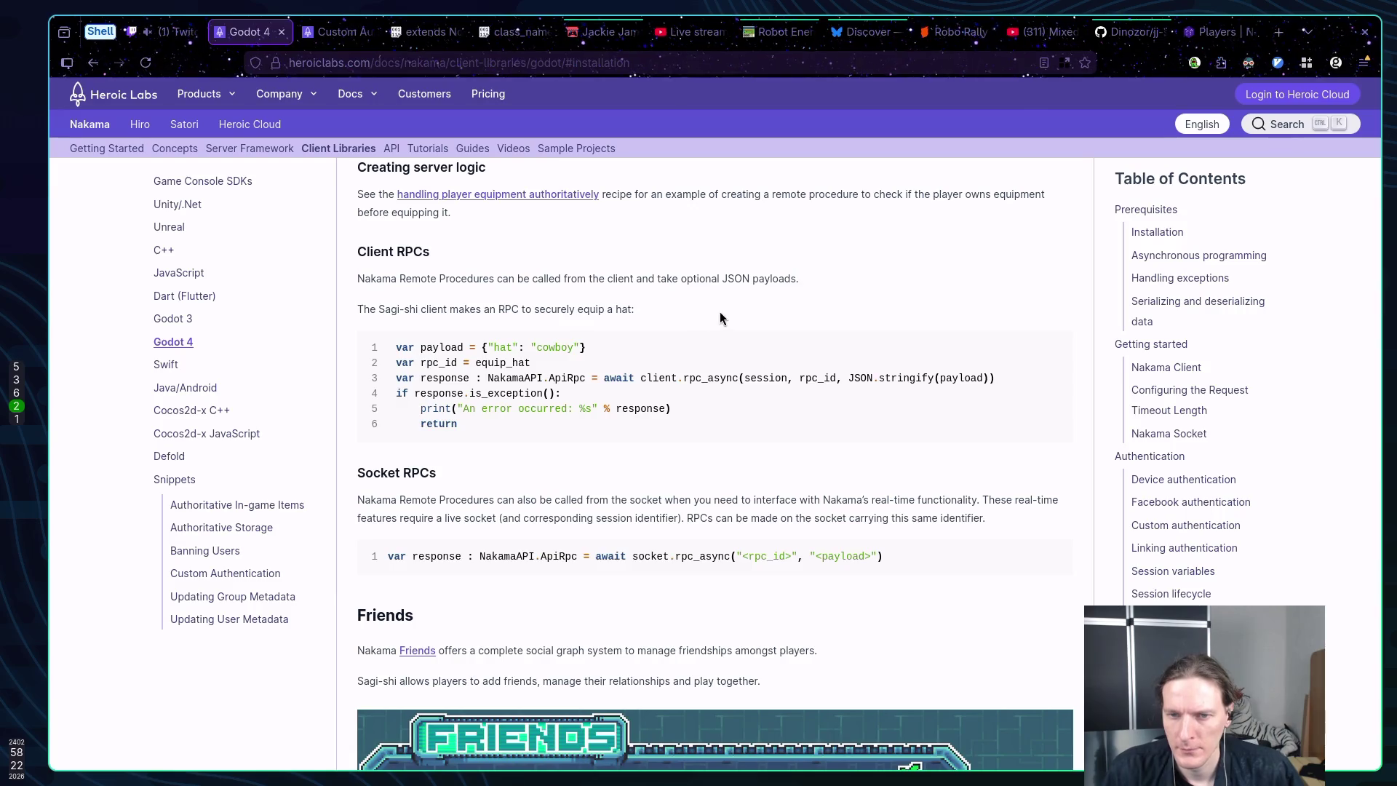
# Step: Scroll the Godot 4 guide from Socket RPCs past Friends and Status & Presence to Groups
pyautogui.scroll(-2, 706, 313)
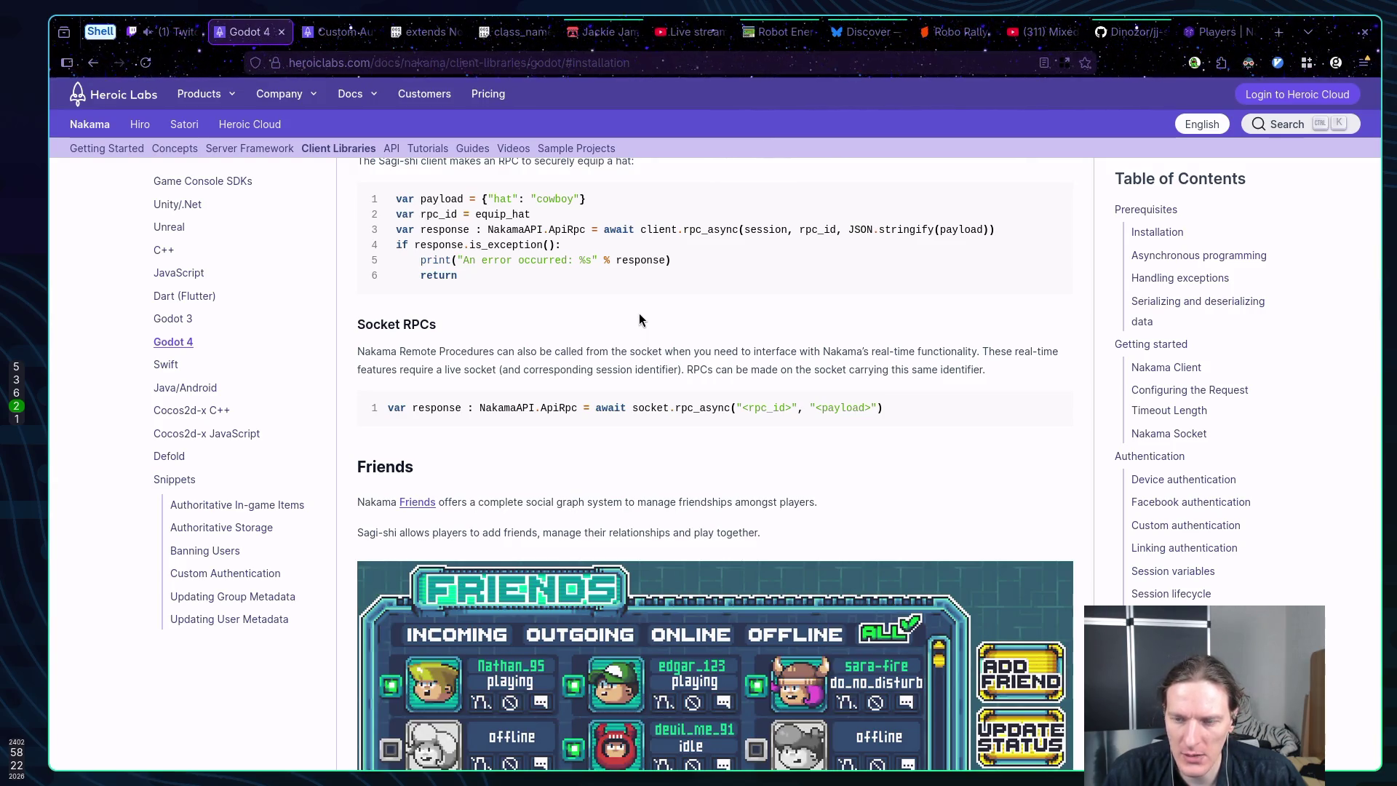
pyautogui.scroll(-3, 640, 320)
pyautogui.scroll(-2, 639, 320)
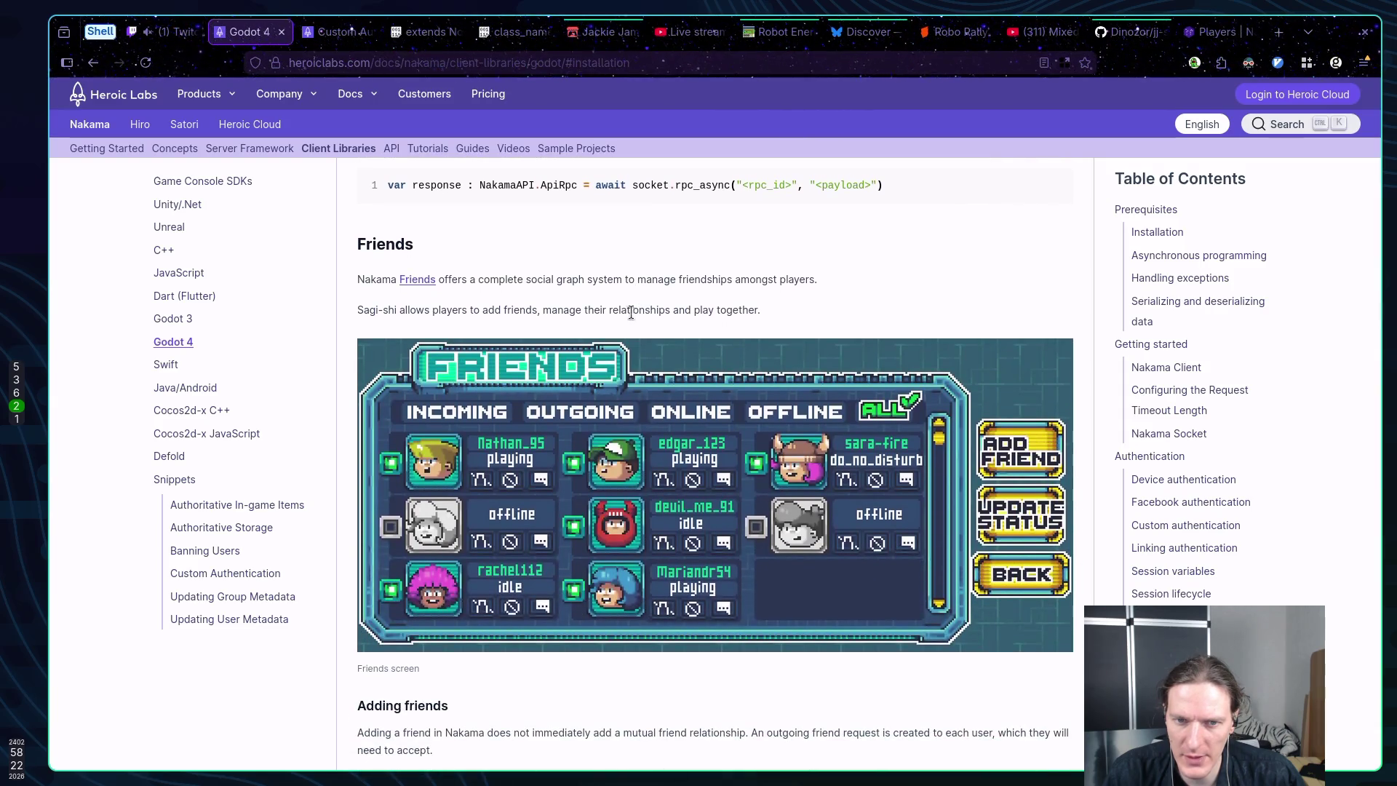
pyautogui.scroll(-5, 615, 301)
pyautogui.scroll(-6, 662, 350)
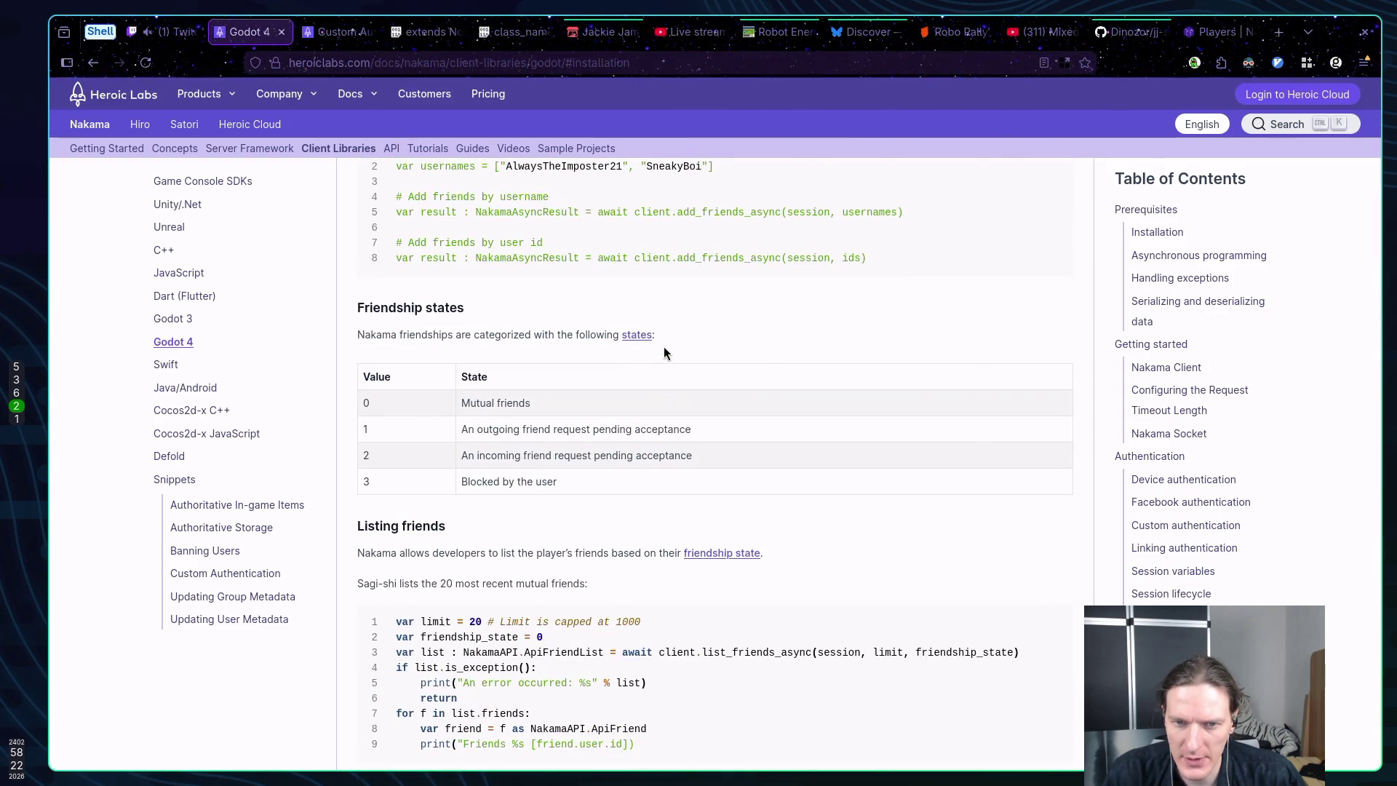
pyautogui.scroll(-4, 756, 352)
pyautogui.scroll(-7, 749, 353)
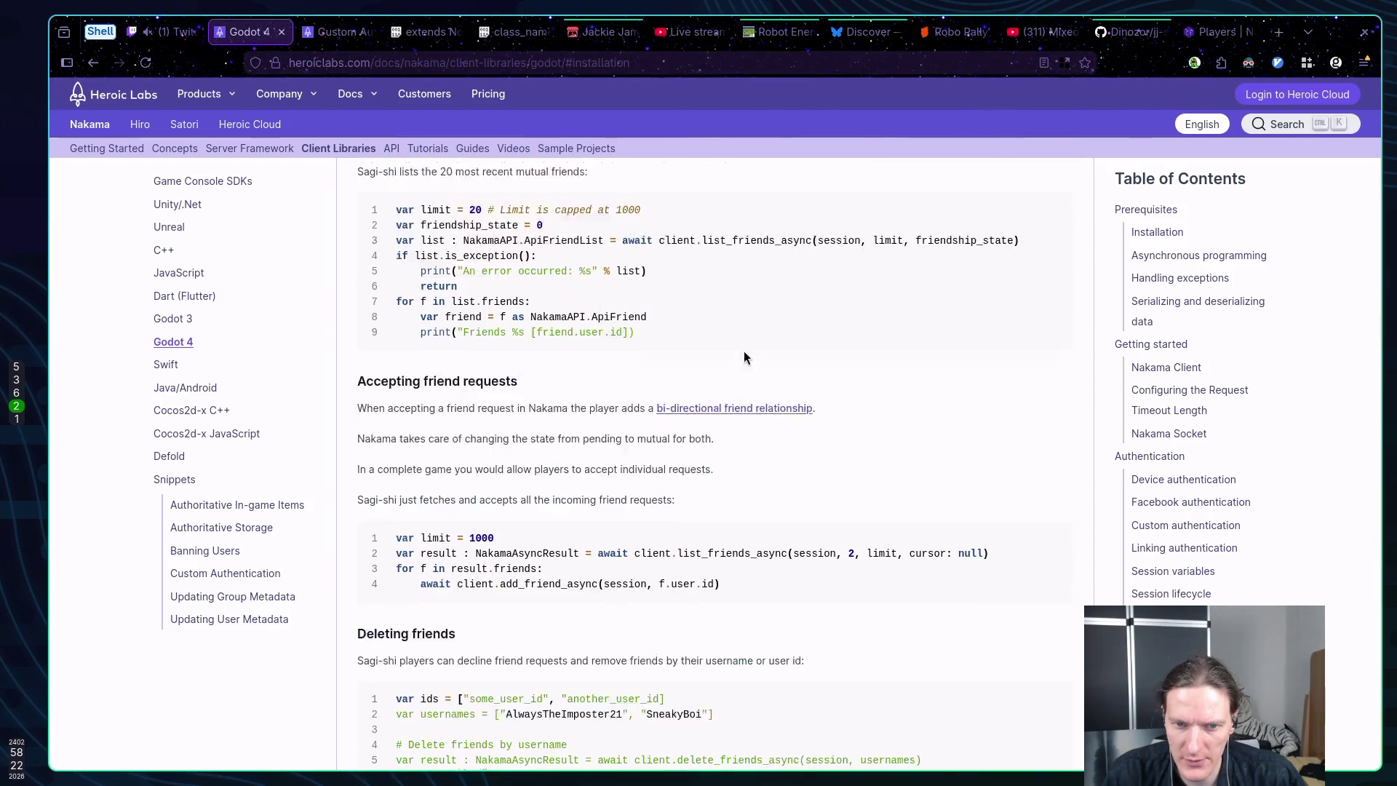
pyautogui.scroll(-7, 625, 340)
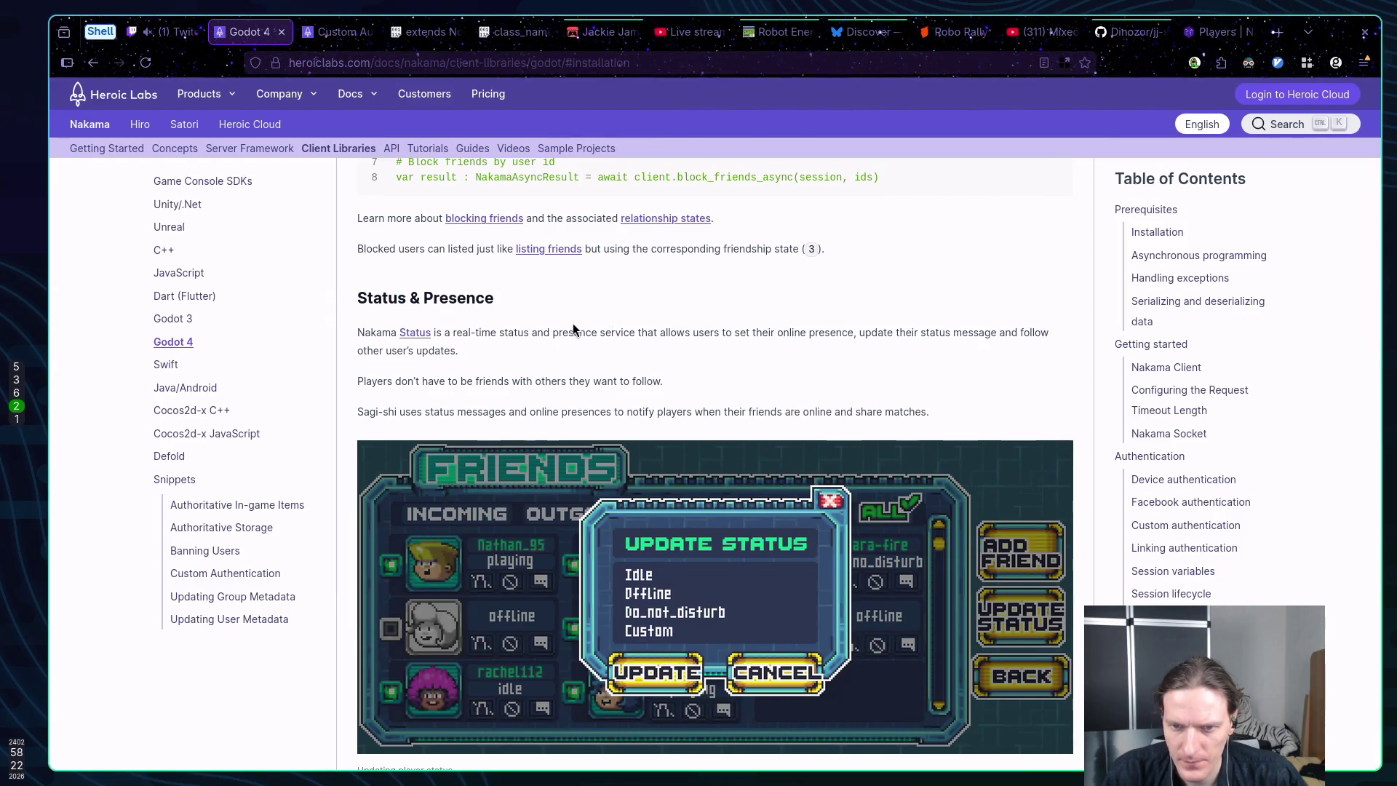
pyautogui.scroll(-5, 662, 335)
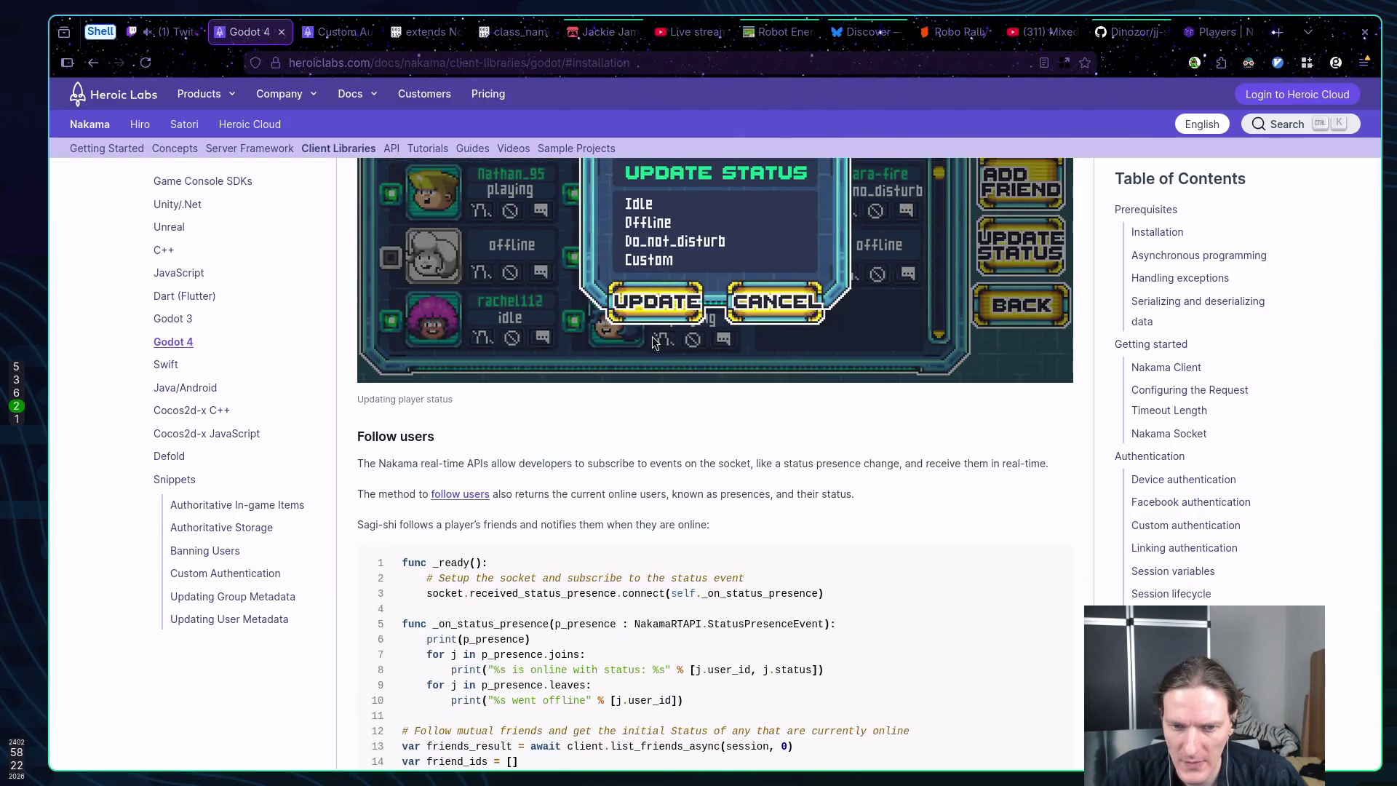
pyautogui.scroll(-12, 656, 342)
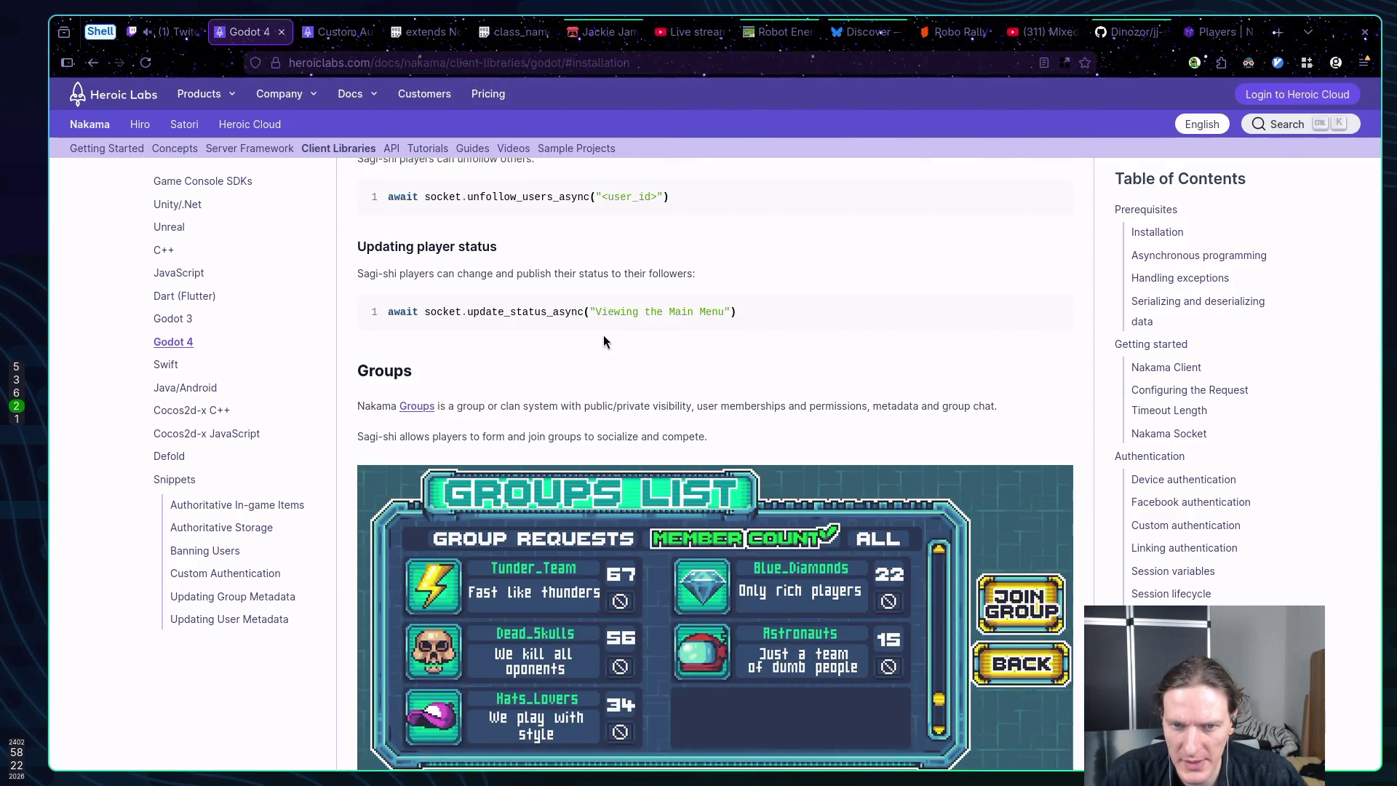
pyautogui.scroll(-2, 586, 335)
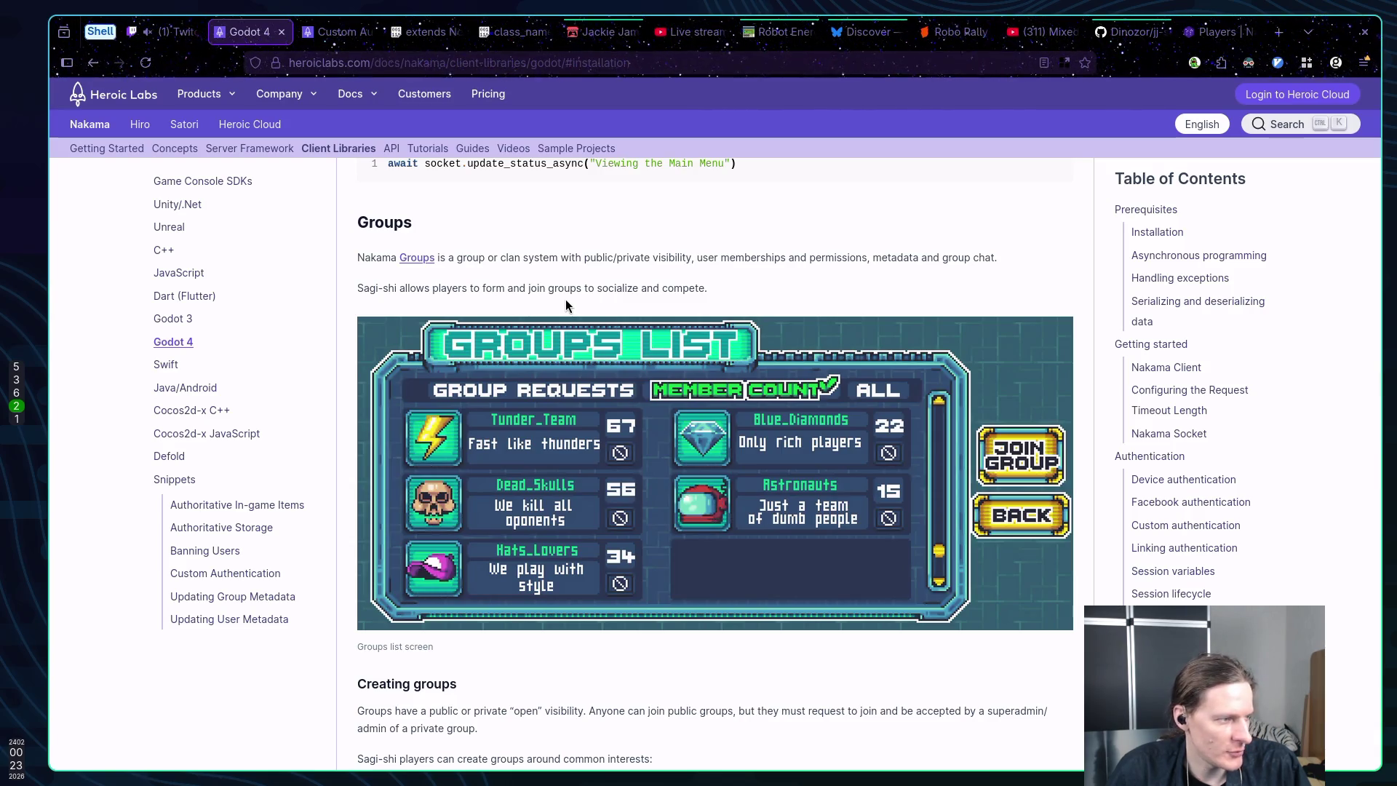
# Step: Scroll down through the Groups, Chat and match listing and joining sections
pyautogui.scroll(-1, 517, 295)
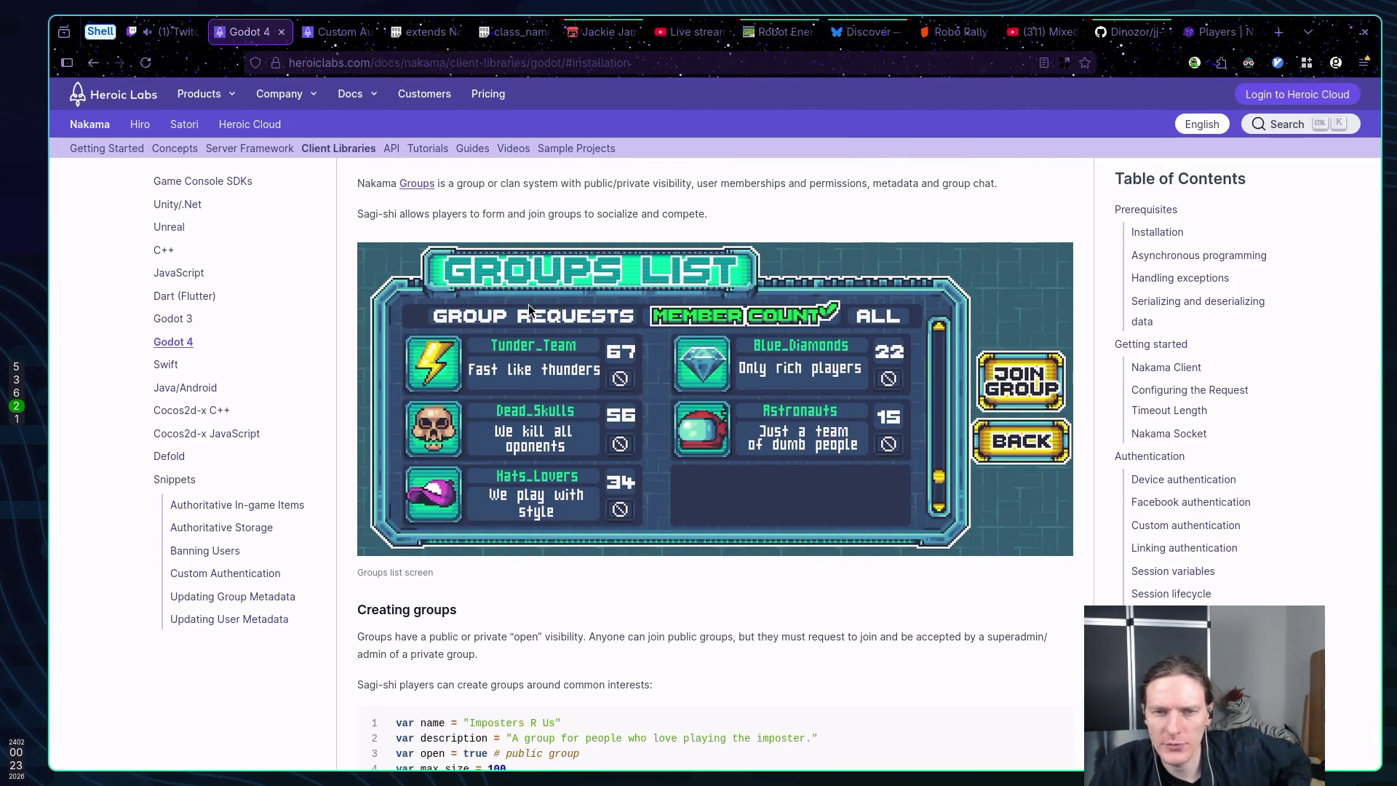
pyautogui.scroll(-5, 589, 334)
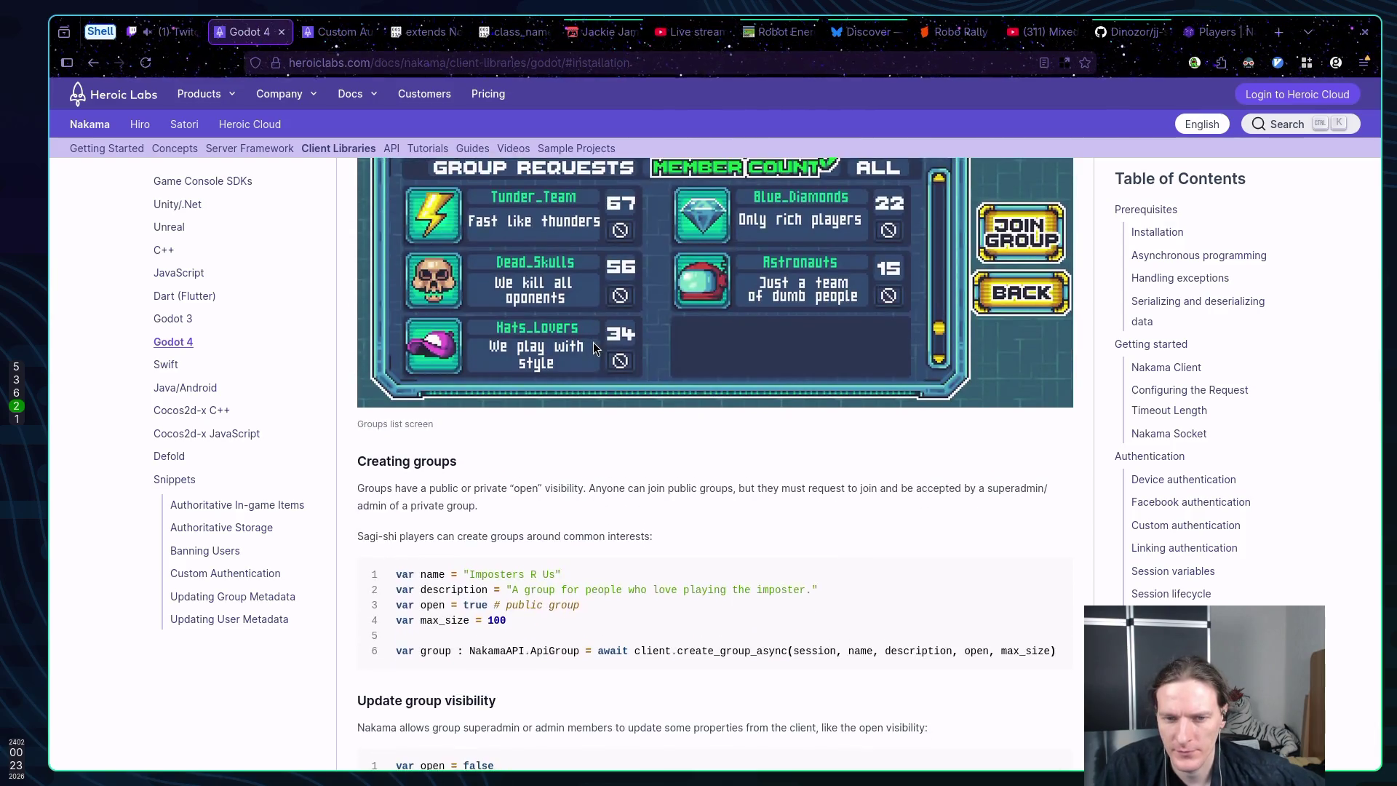
pyautogui.scroll(-9, 593, 348)
pyautogui.scroll(-6, 595, 343)
pyautogui.scroll(-11, 594, 342)
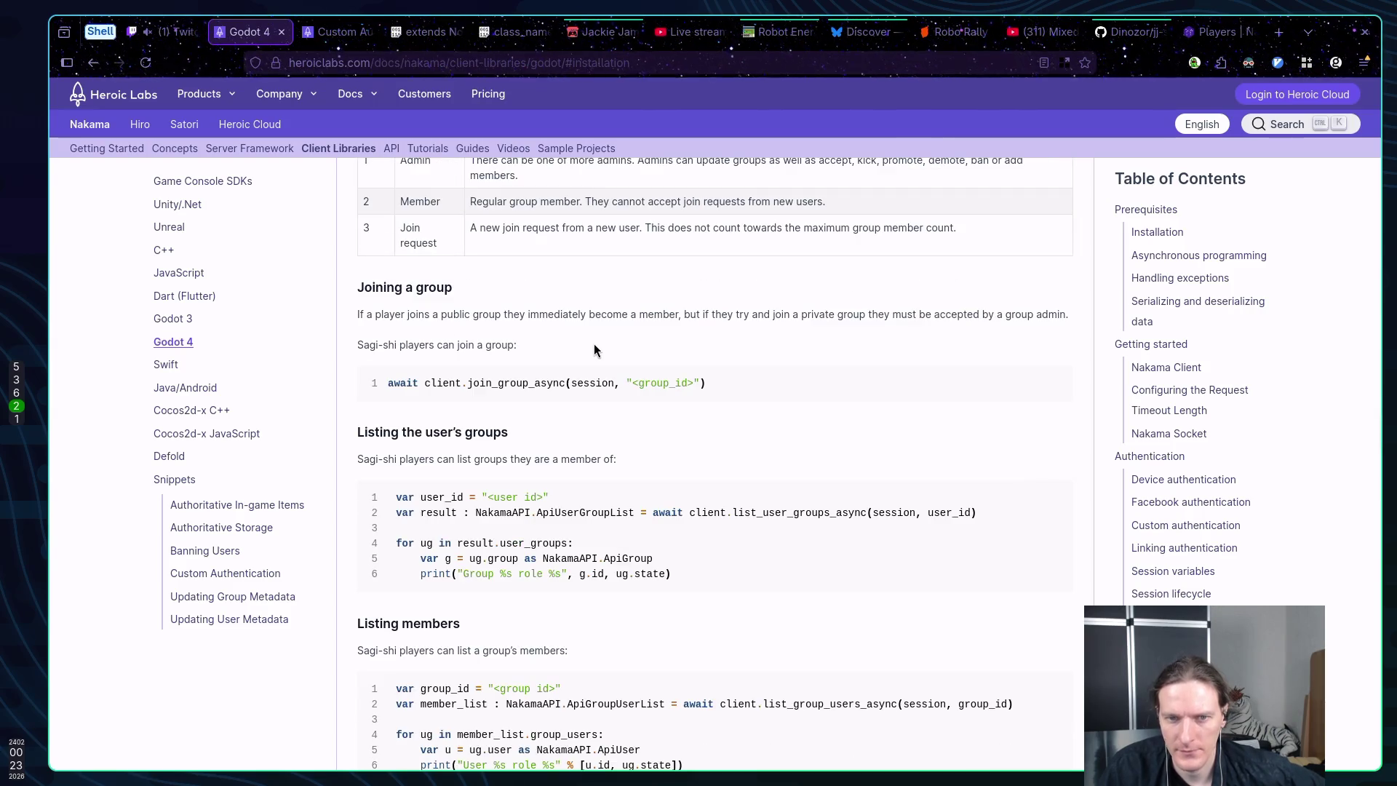
pyautogui.scroll(-10, 593, 343)
pyautogui.scroll(-3, 858, 353)
pyautogui.scroll(-15, 1259, 391)
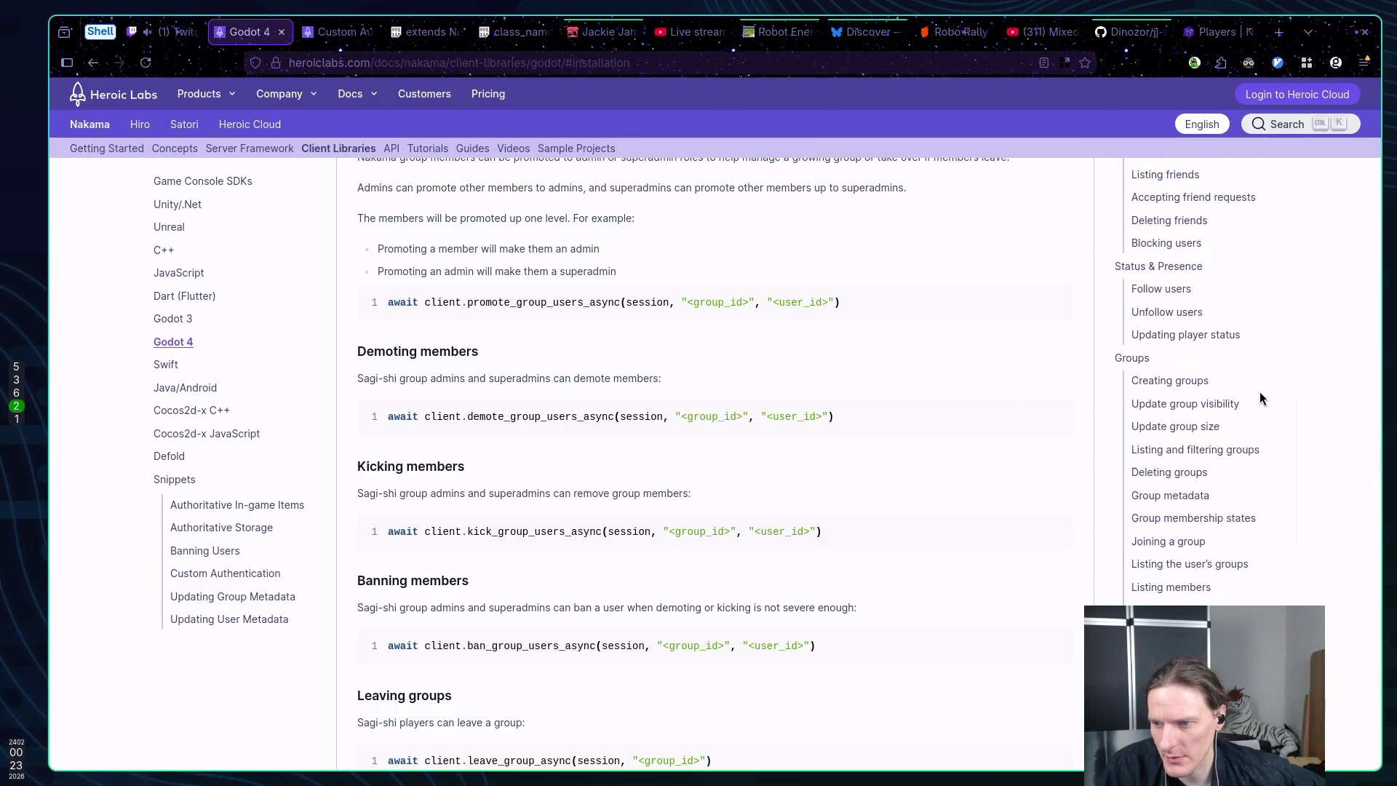
pyautogui.scroll(-1, 1259, 392)
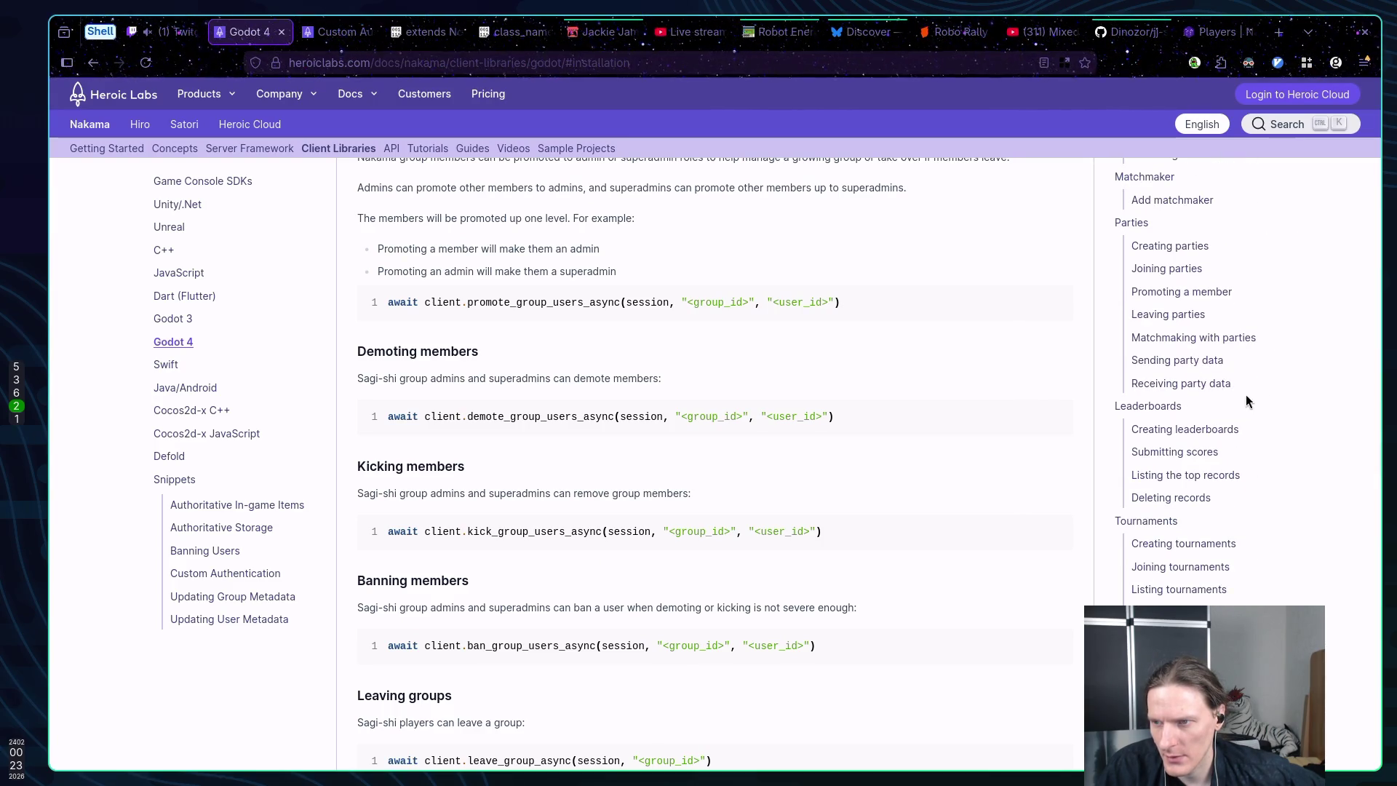
pyautogui.scroll(3, 1243, 395)
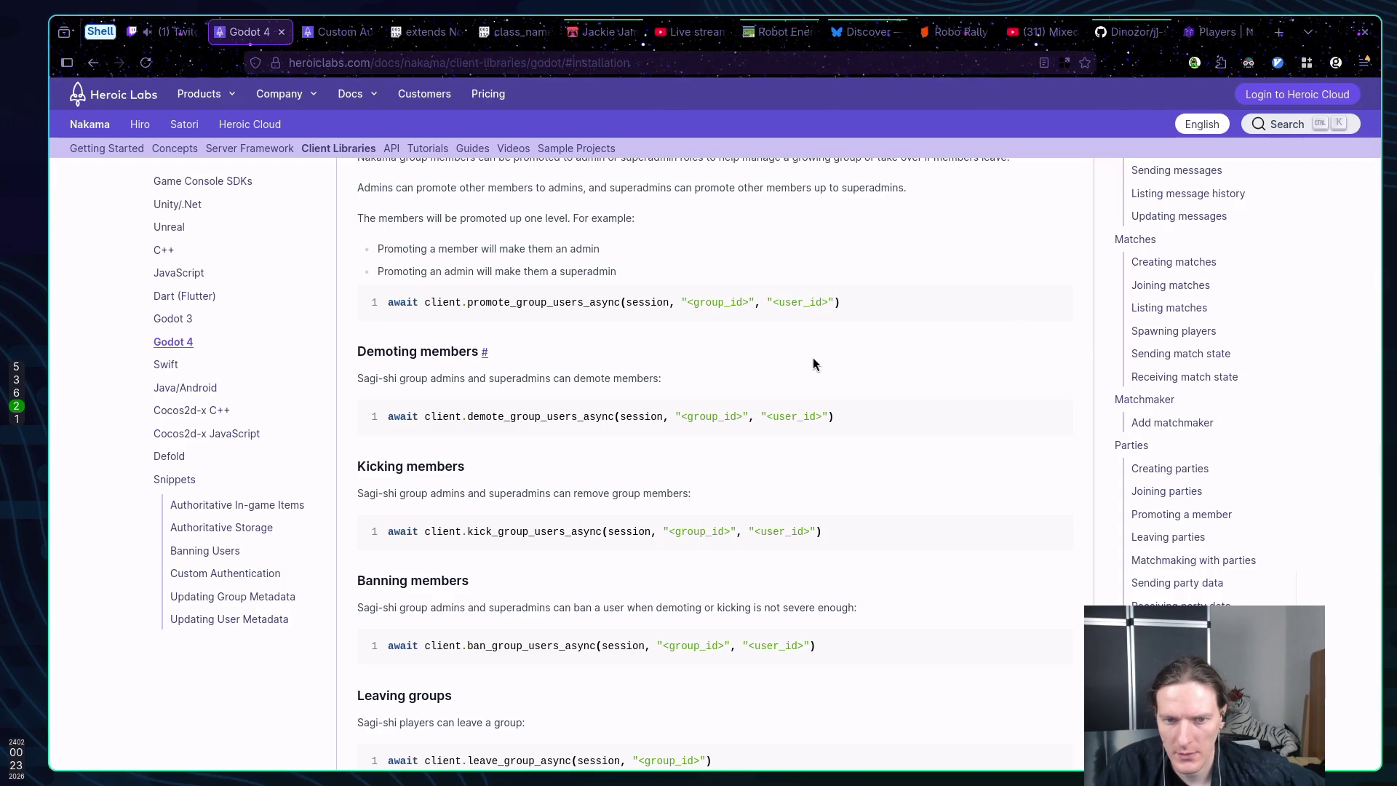
pyautogui.scroll(-10, 696, 350)
pyautogui.scroll(-15, 674, 349)
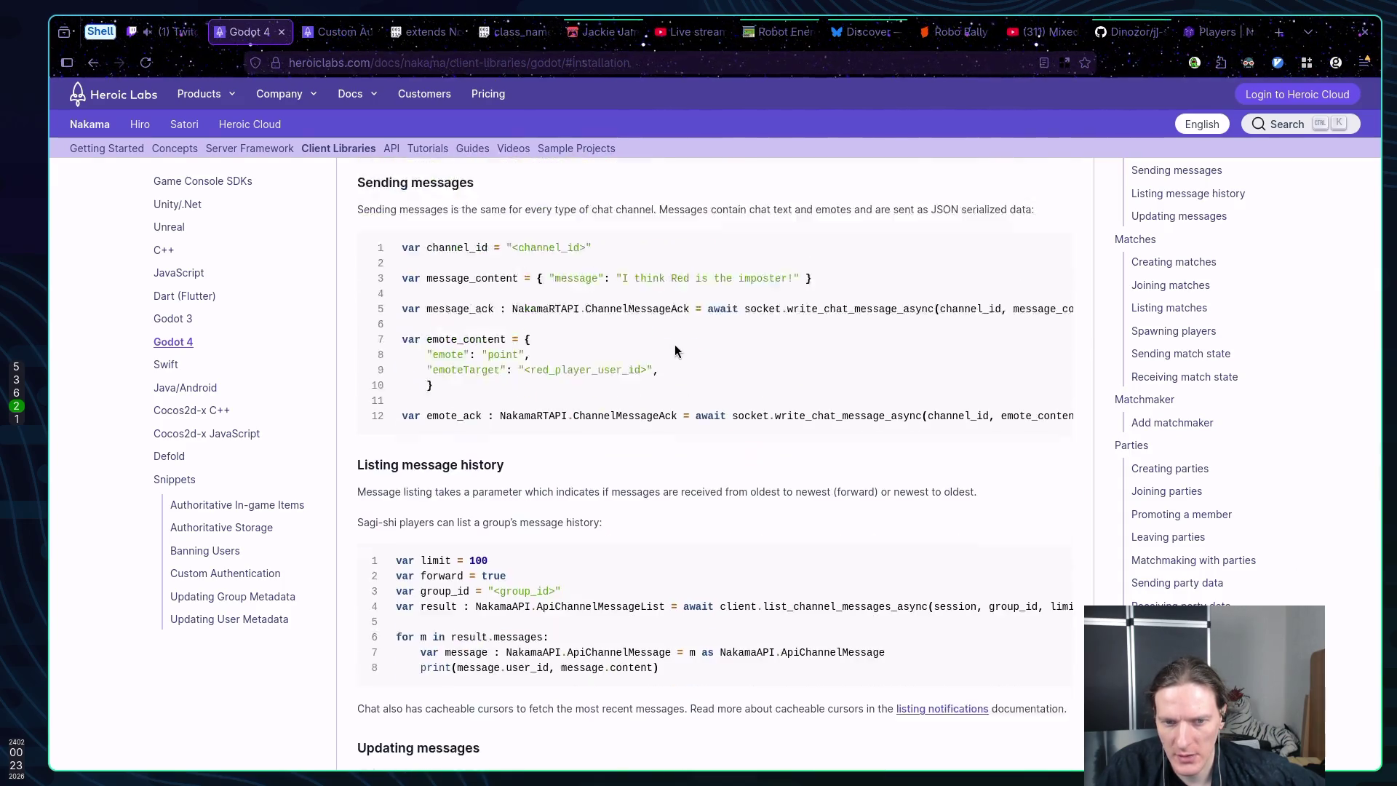
pyautogui.scroll(5, 674, 344)
pyautogui.scroll(-15, 674, 343)
pyautogui.scroll(-7, 675, 350)
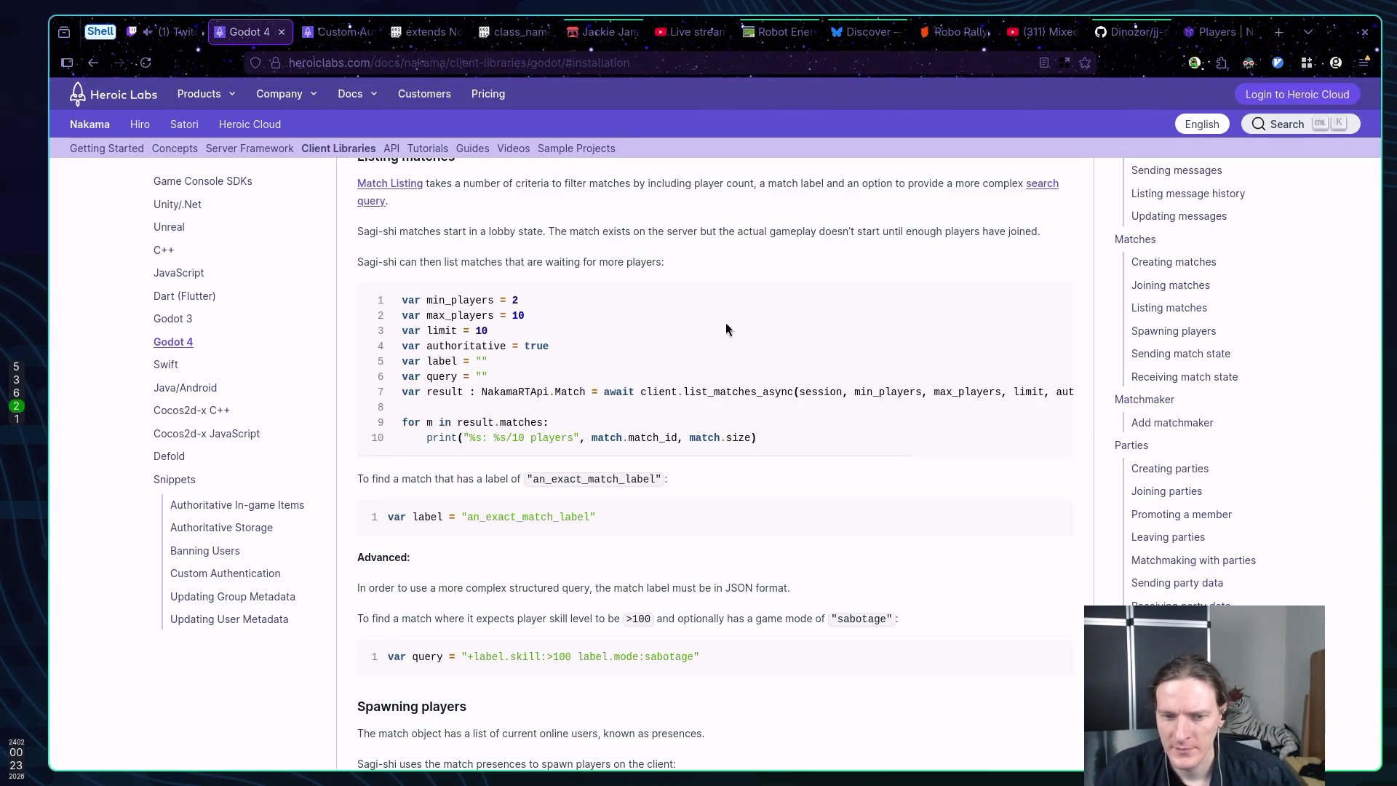
# Step: Scroll back to settle on the Matches heading and its Creating matches example
pyautogui.scroll(1, 719, 324)
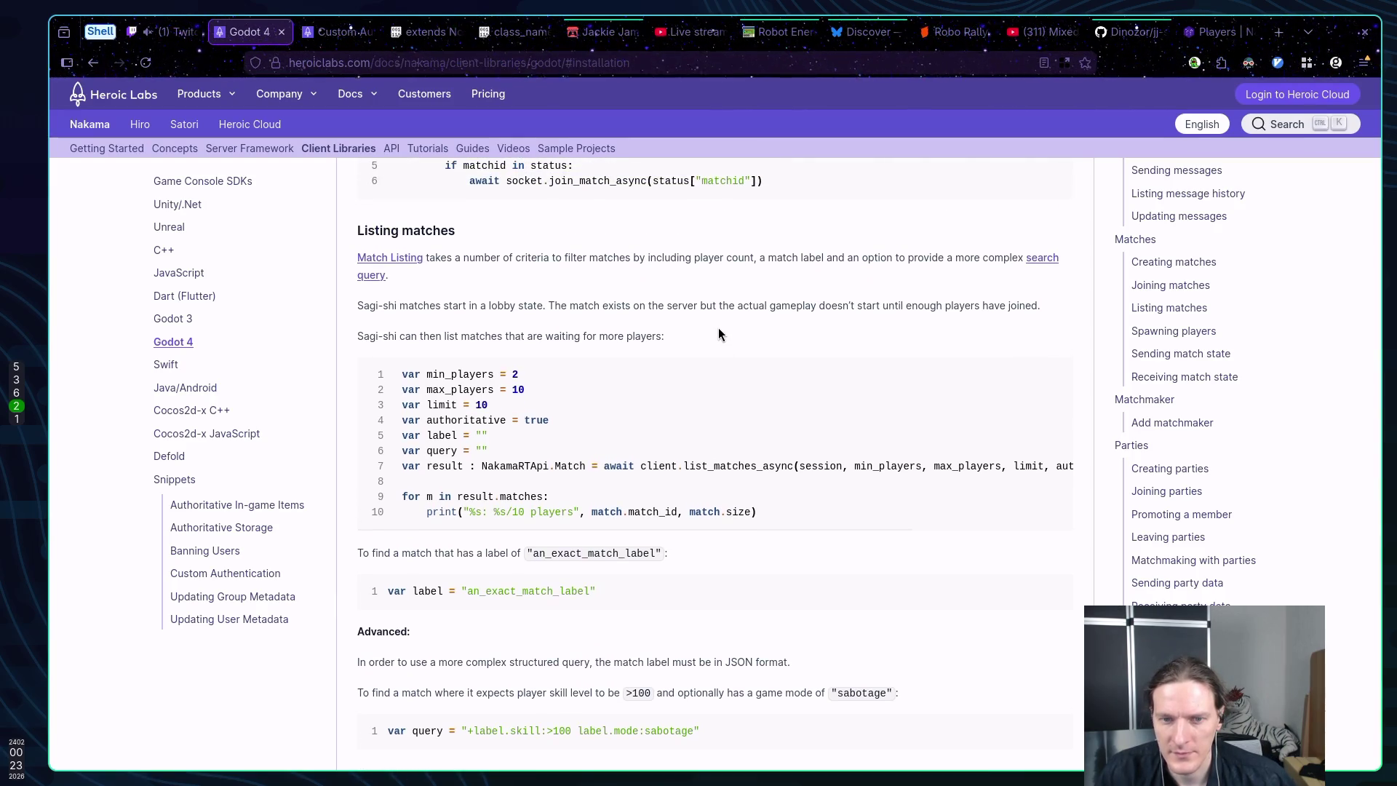
pyautogui.scroll(-1, 719, 336)
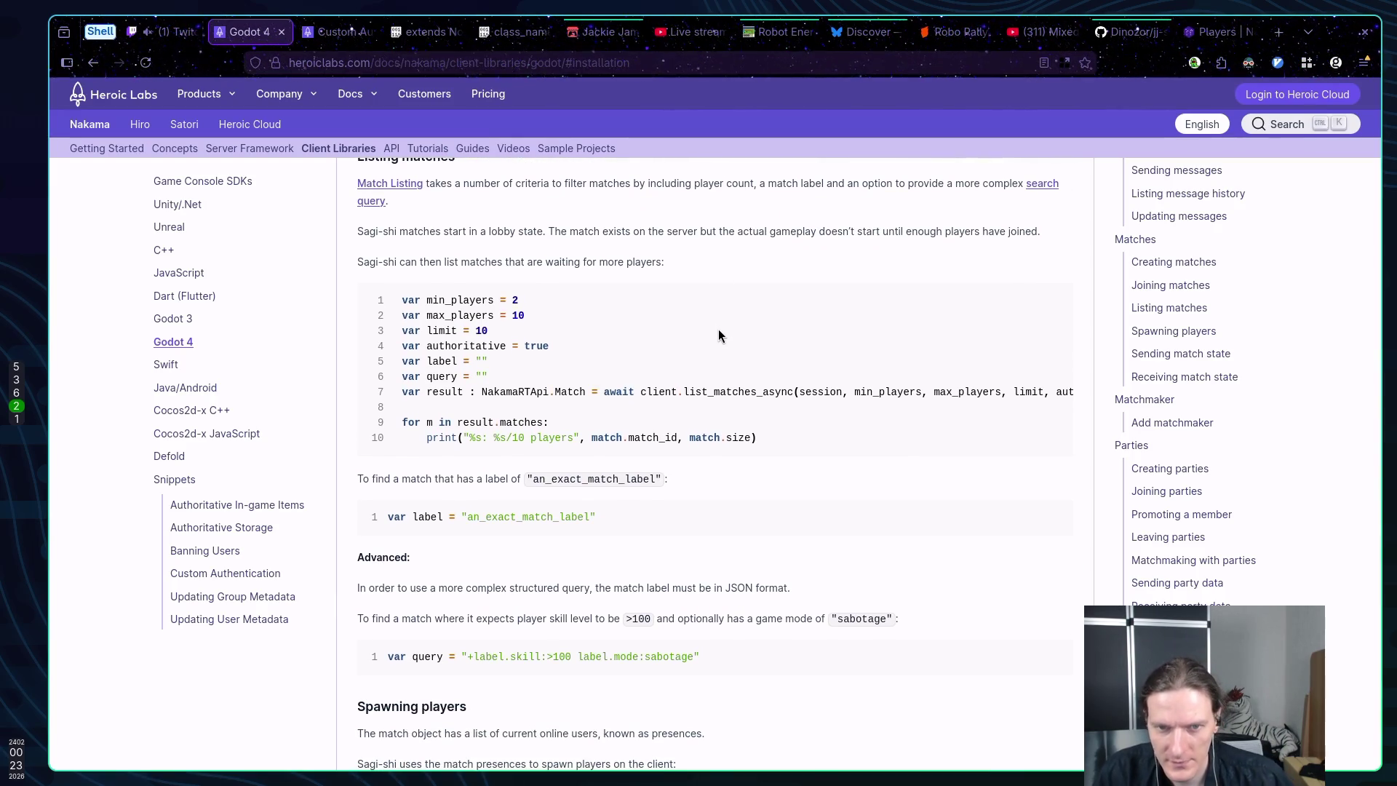
pyautogui.scroll(3, 718, 329)
pyautogui.scroll(5, 718, 336)
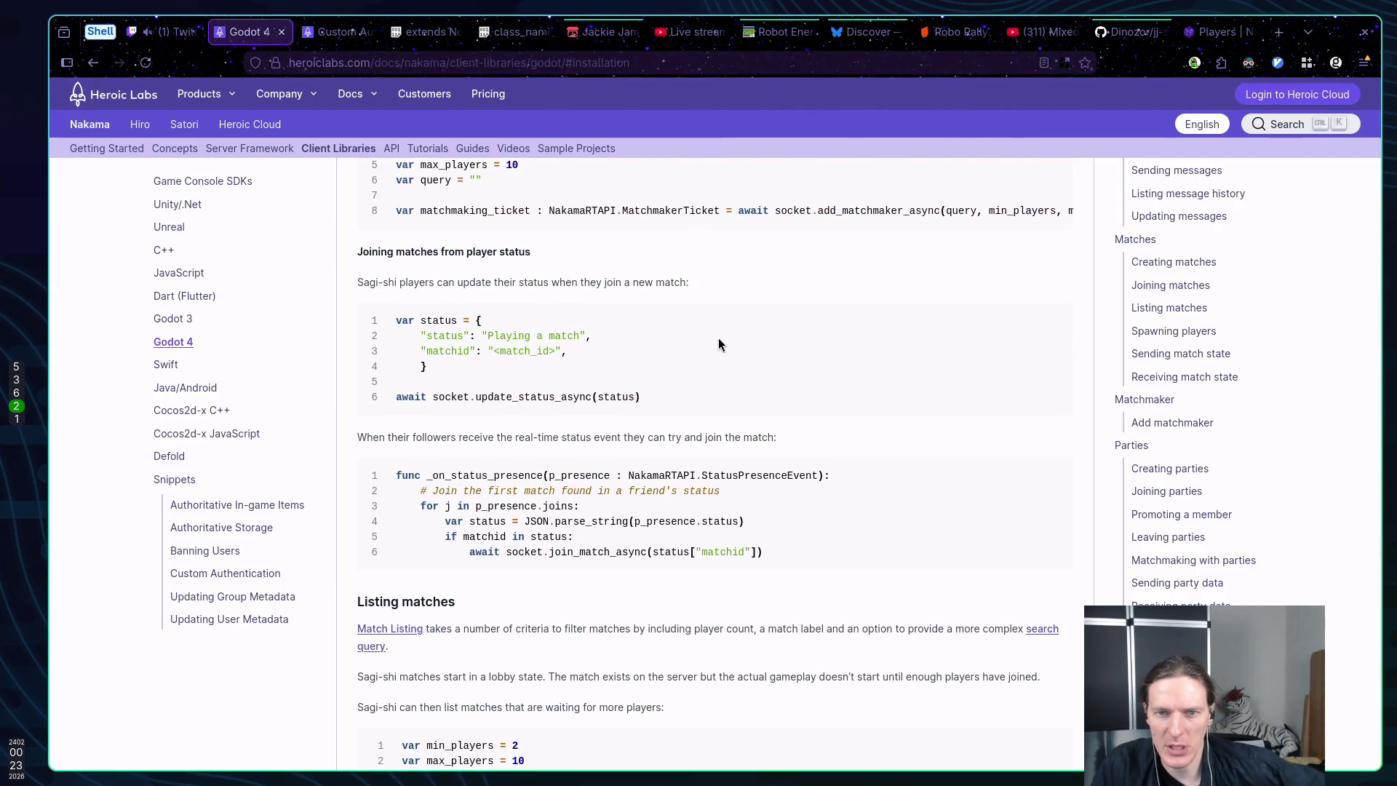
pyautogui.scroll(6, 717, 341)
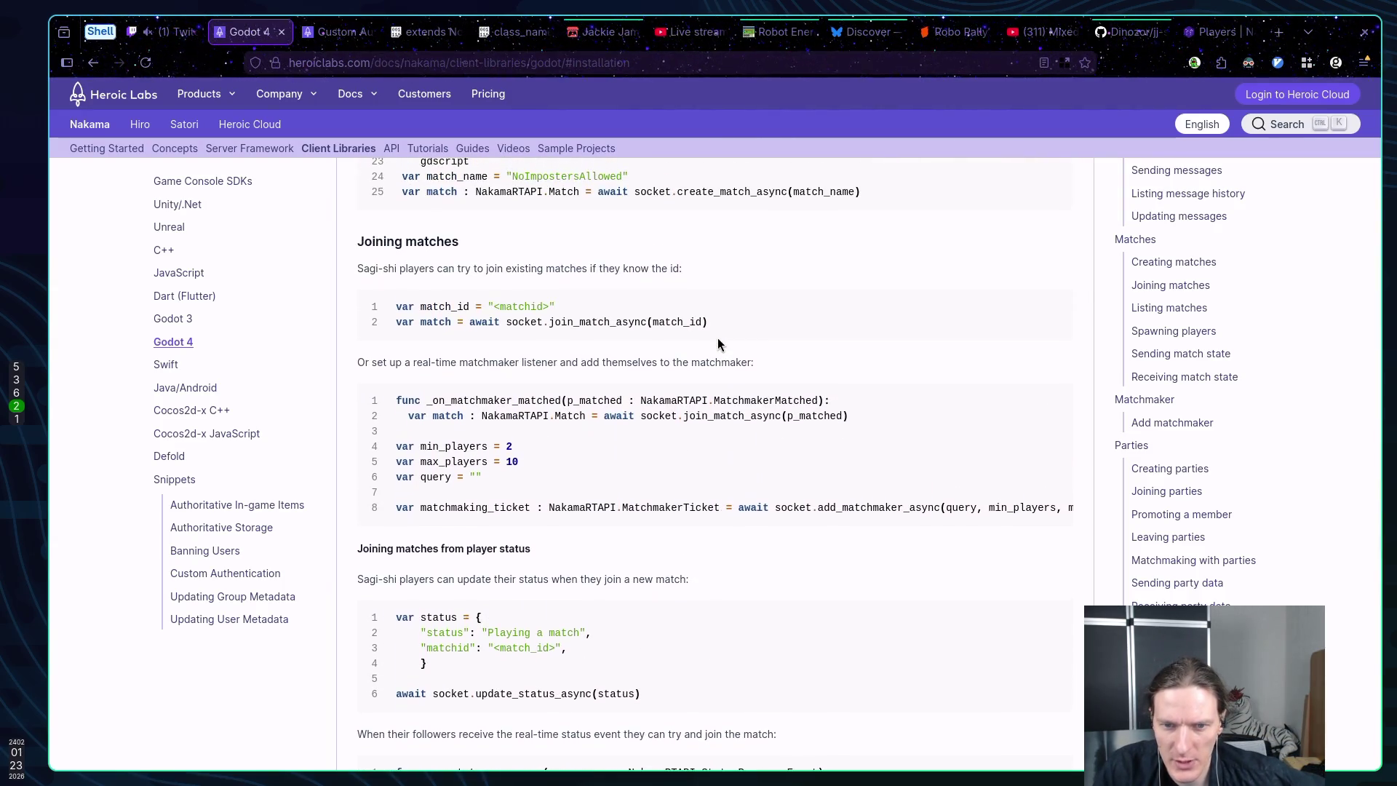
pyautogui.scroll(6, 717, 337)
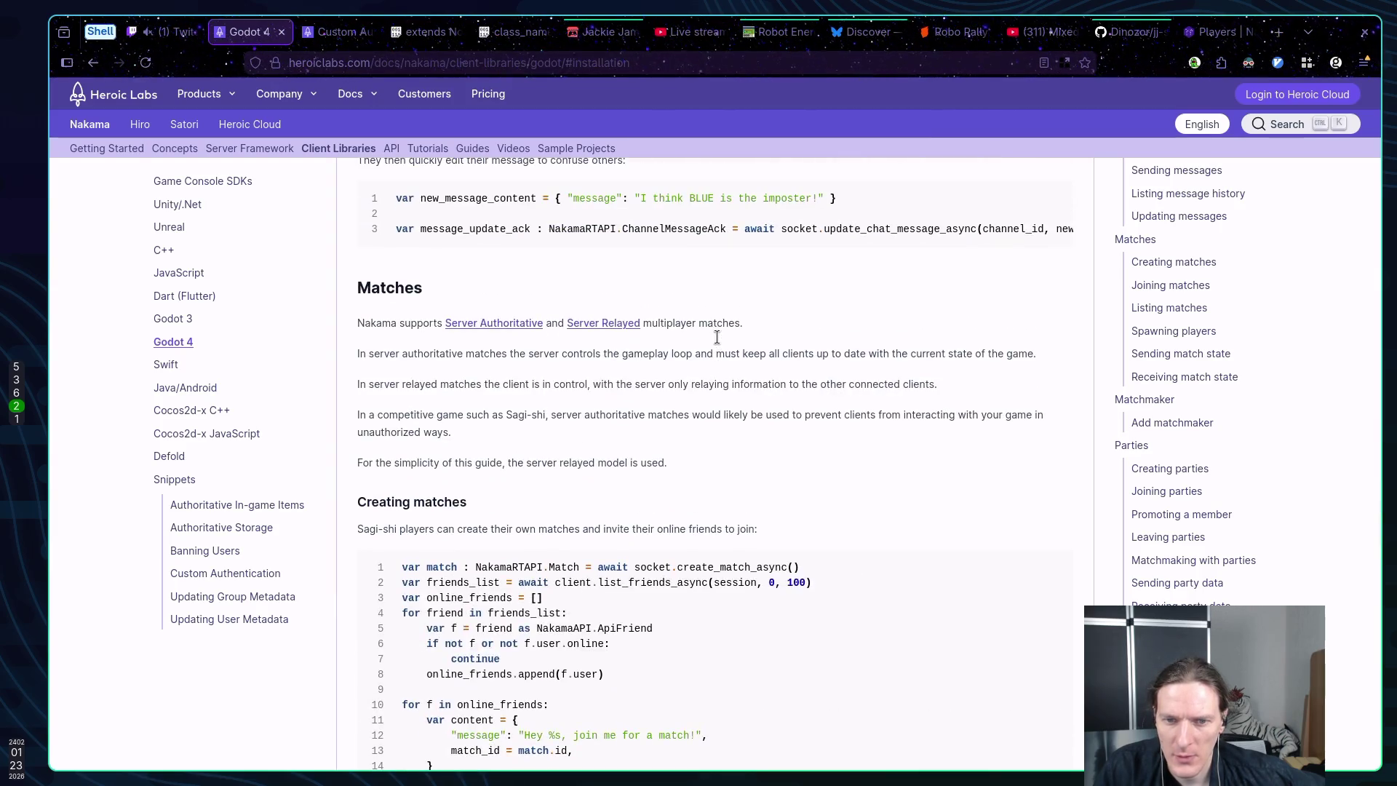
pyautogui.scroll(7, 718, 337)
pyautogui.scroll(-5, 718, 337)
pyautogui.scroll(-4, 717, 337)
pyautogui.scroll(1, 717, 338)
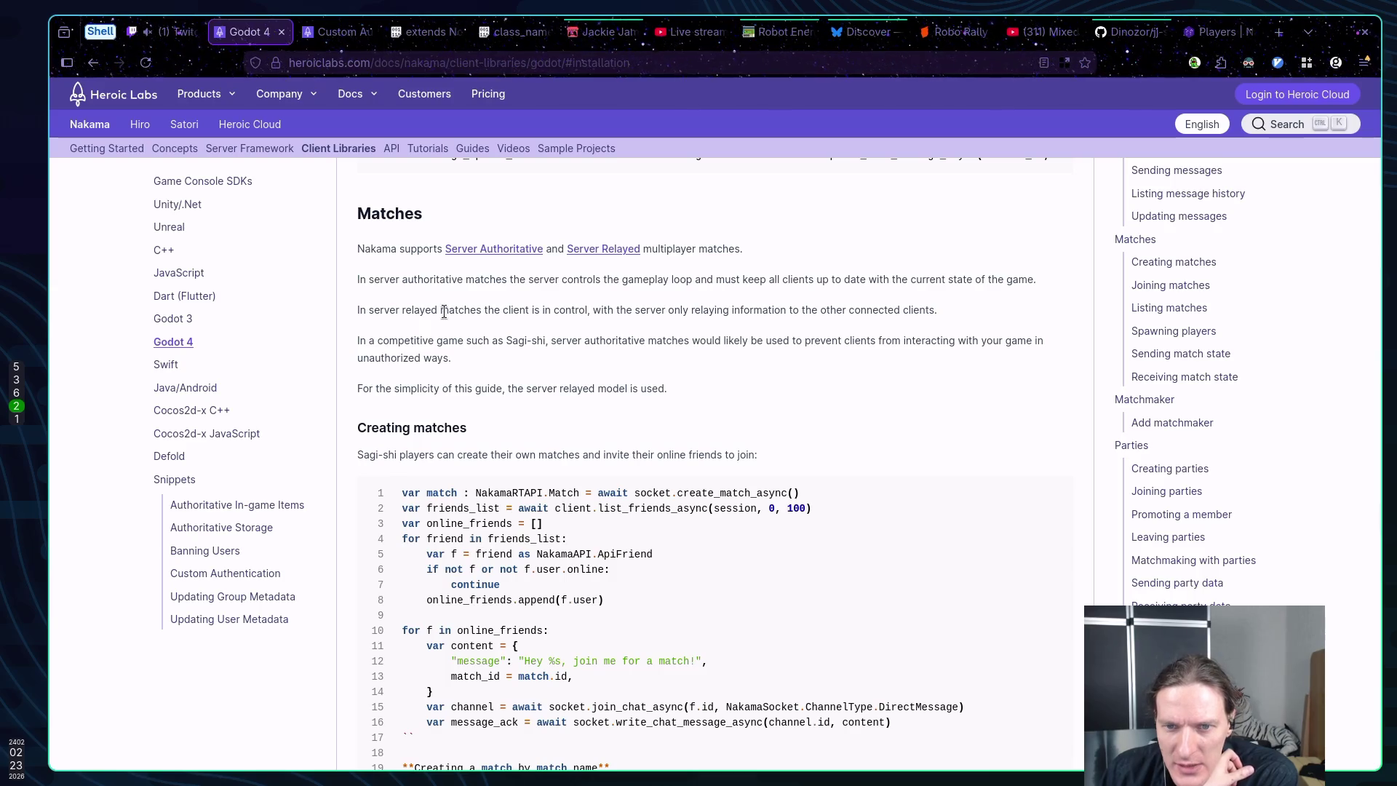
# Step: Highlight the sentences on server-relayed and client-controlled relayed matches while reading them
pyautogui.moveTo(412, 310)
pyautogui.mouseDown()
pyautogui.moveTo(389, 310)
pyautogui.moveTo(499, 310)
pyautogui.moveTo(469, 310)
pyautogui.moveTo(483, 310)
pyautogui.mouseUp()
pyautogui.click(507, 332)
pyautogui.click(517, 310)
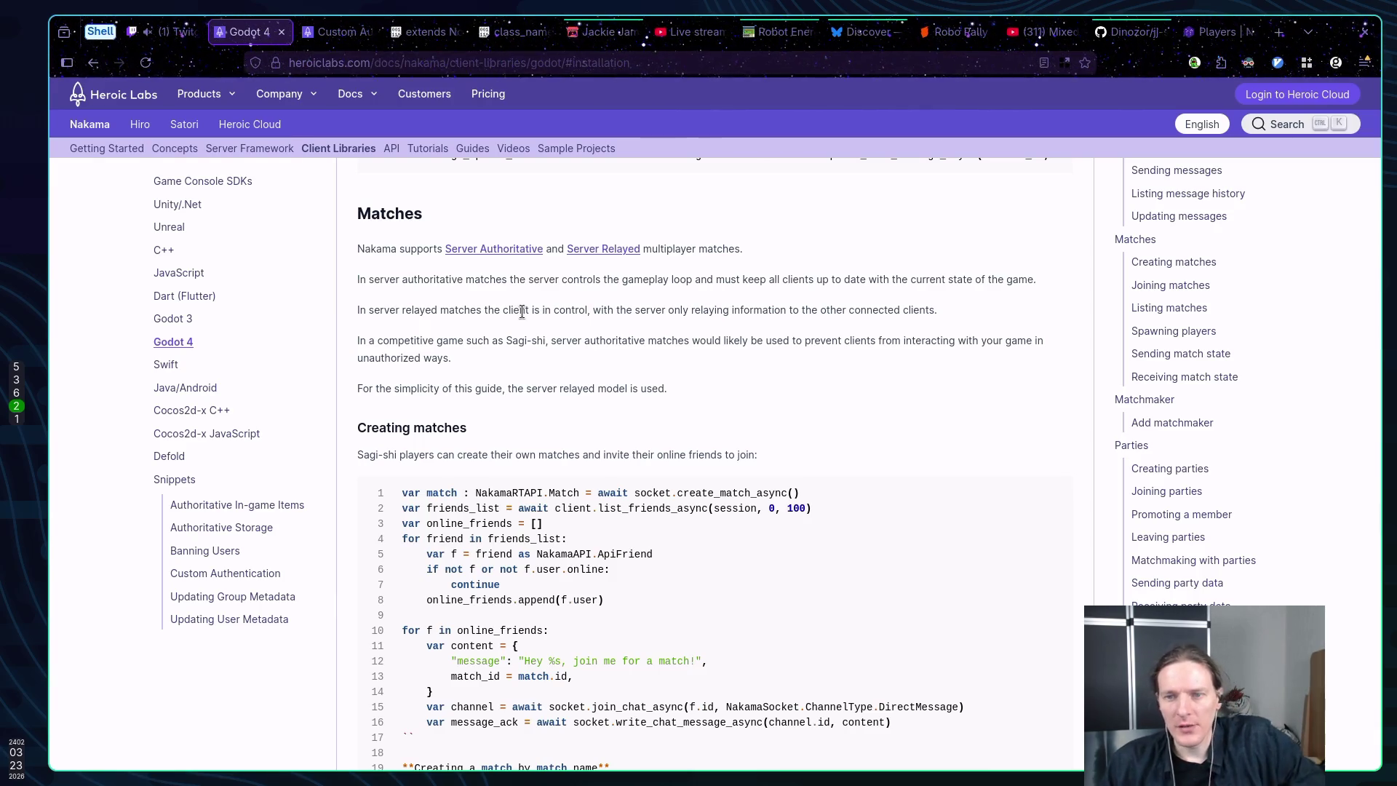
pyautogui.moveTo(439, 310); pyautogui.dragTo(660, 310)
pyautogui.click(659, 311)
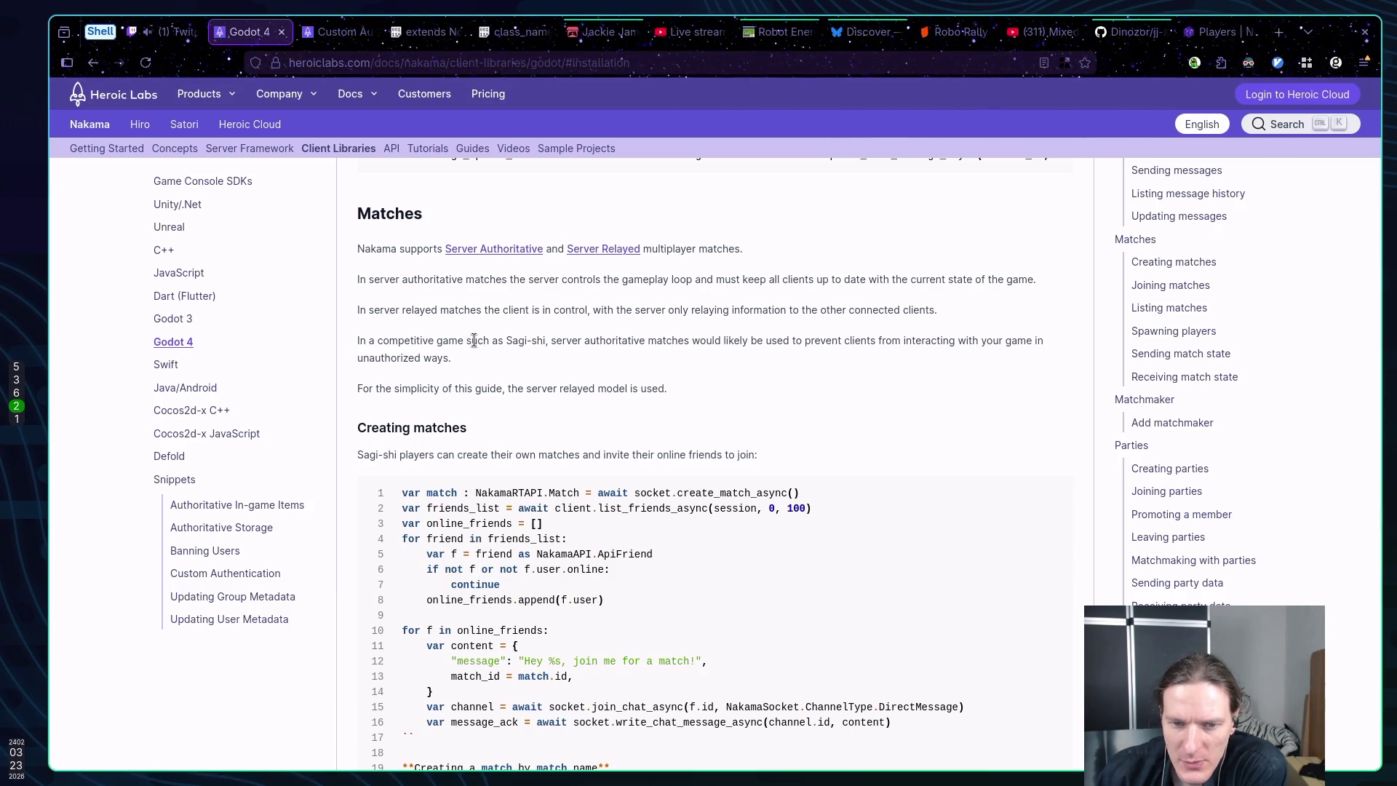
# Step: Review the Creating matches code with create_match_async, then return to the Godot editor
pyautogui.scroll(-3, 473, 340)
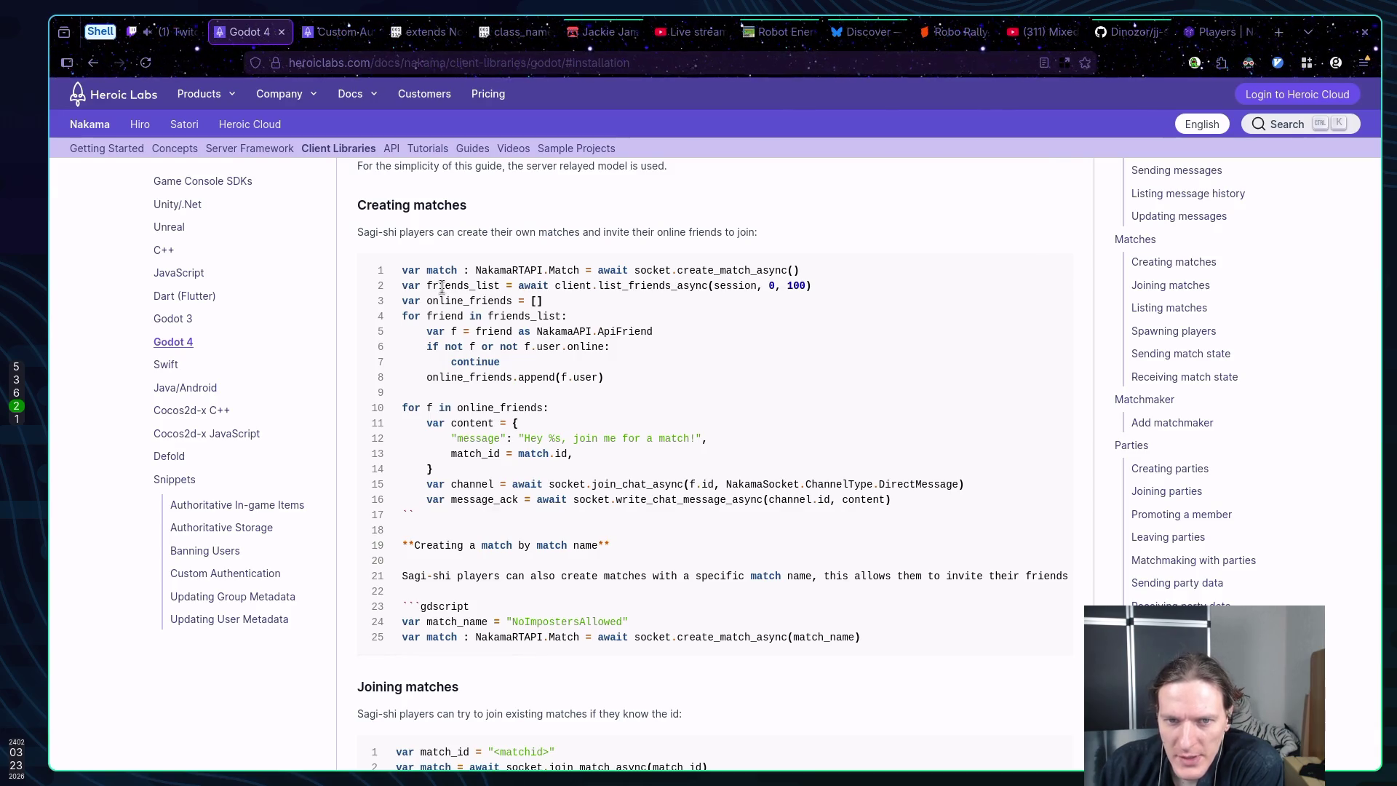
pyautogui.scroll(1, 440, 285)
pyautogui.scroll(-1, 471, 306)
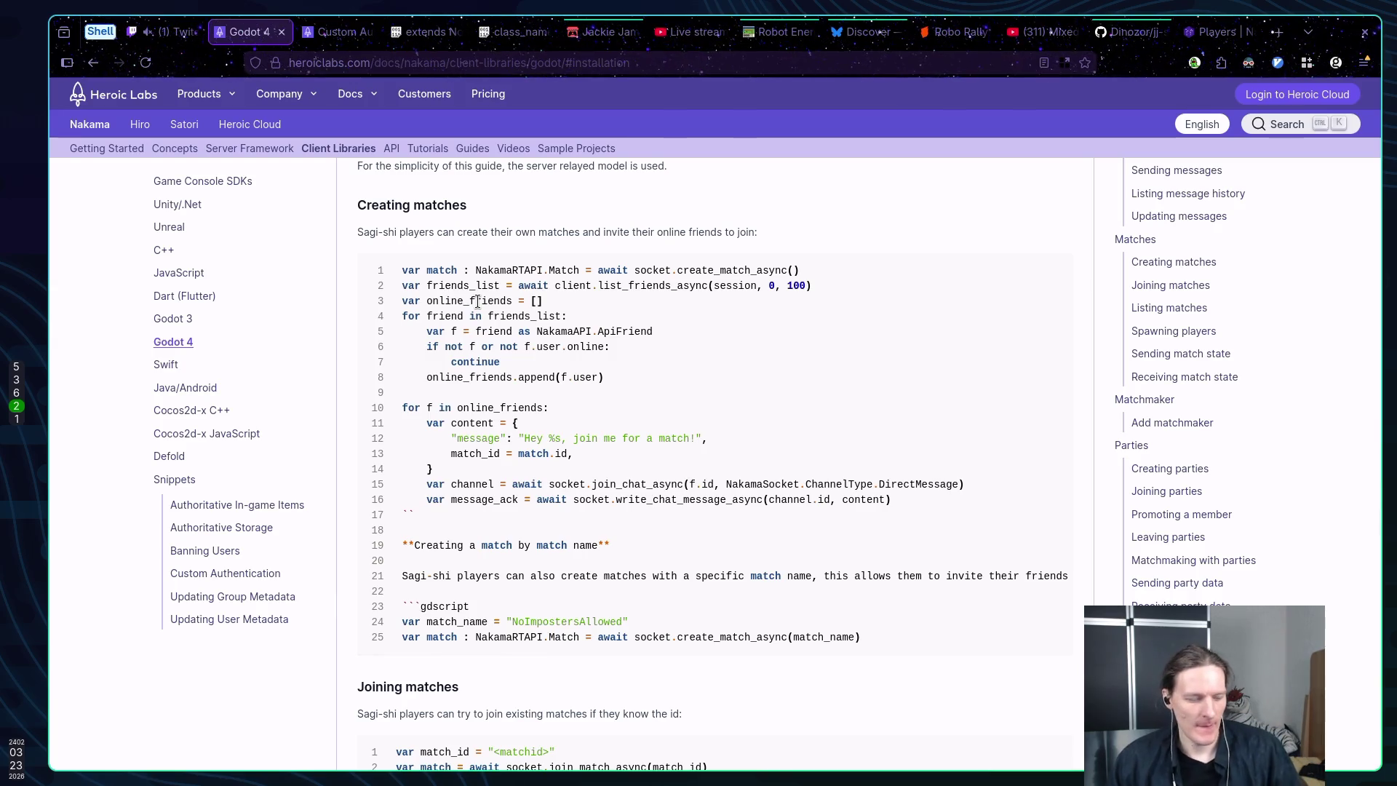
pyautogui.hotkey('alt', 'Tab')
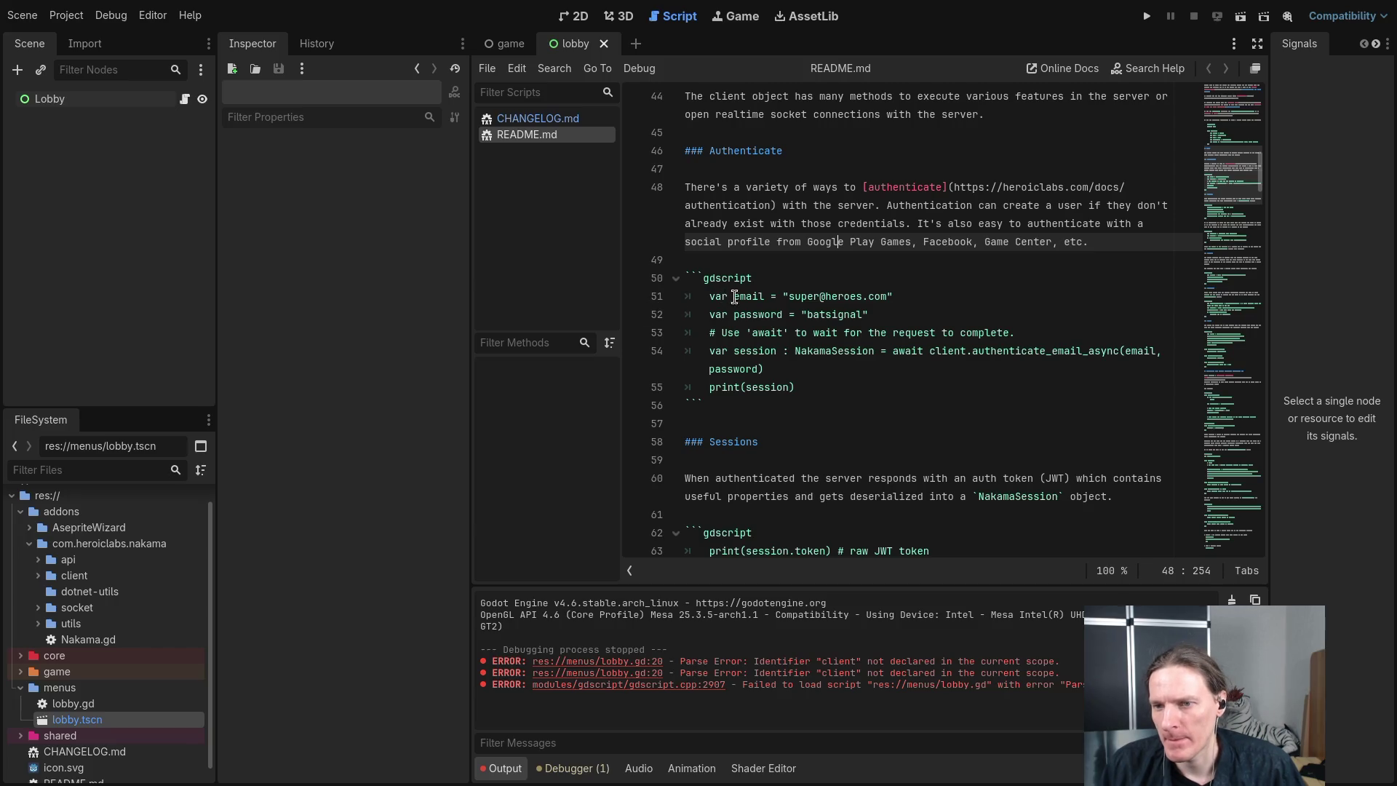
# Step: Leave the Godot editor for lobby.gd in Neovim on workspace 1
pyautogui.scroll(-2, 879, 297)
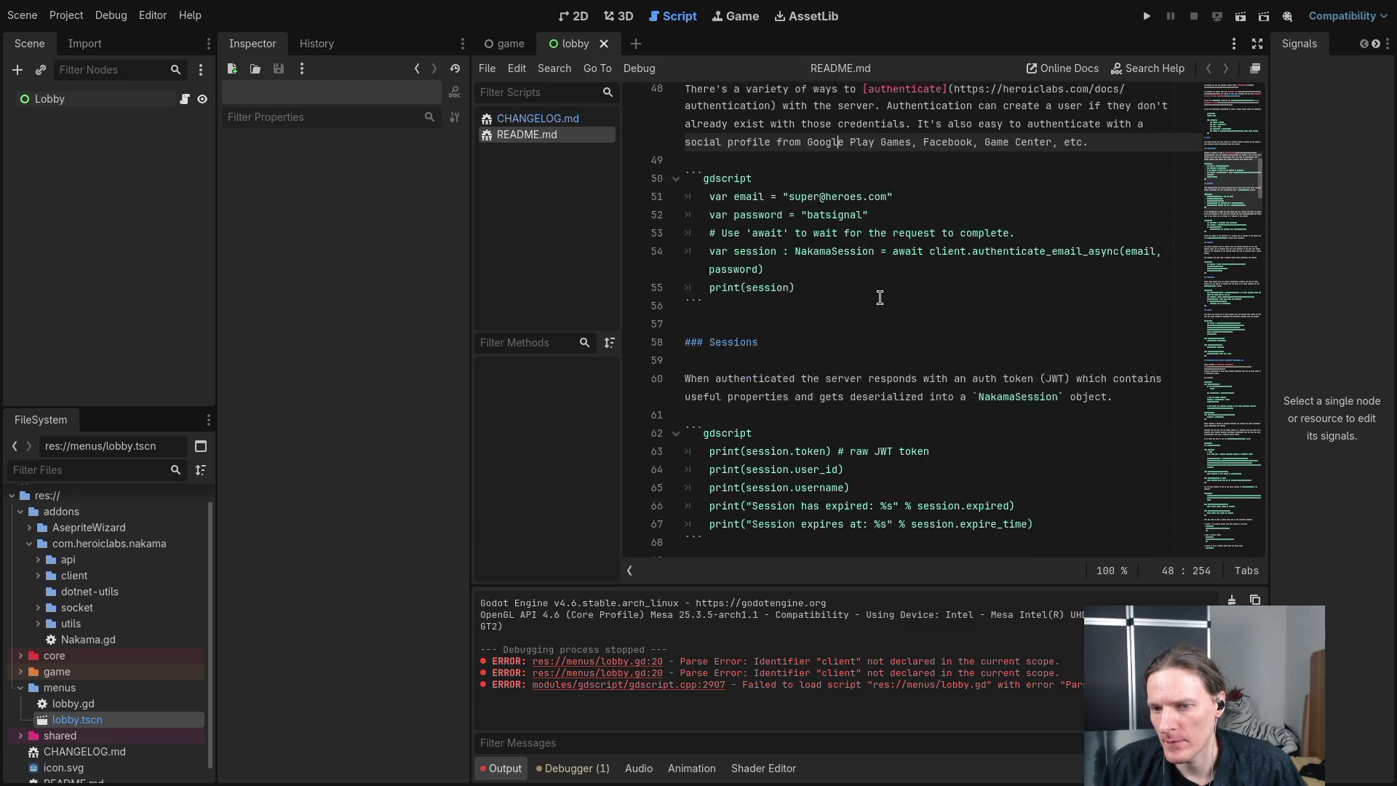
pyautogui.scroll(2, 879, 294)
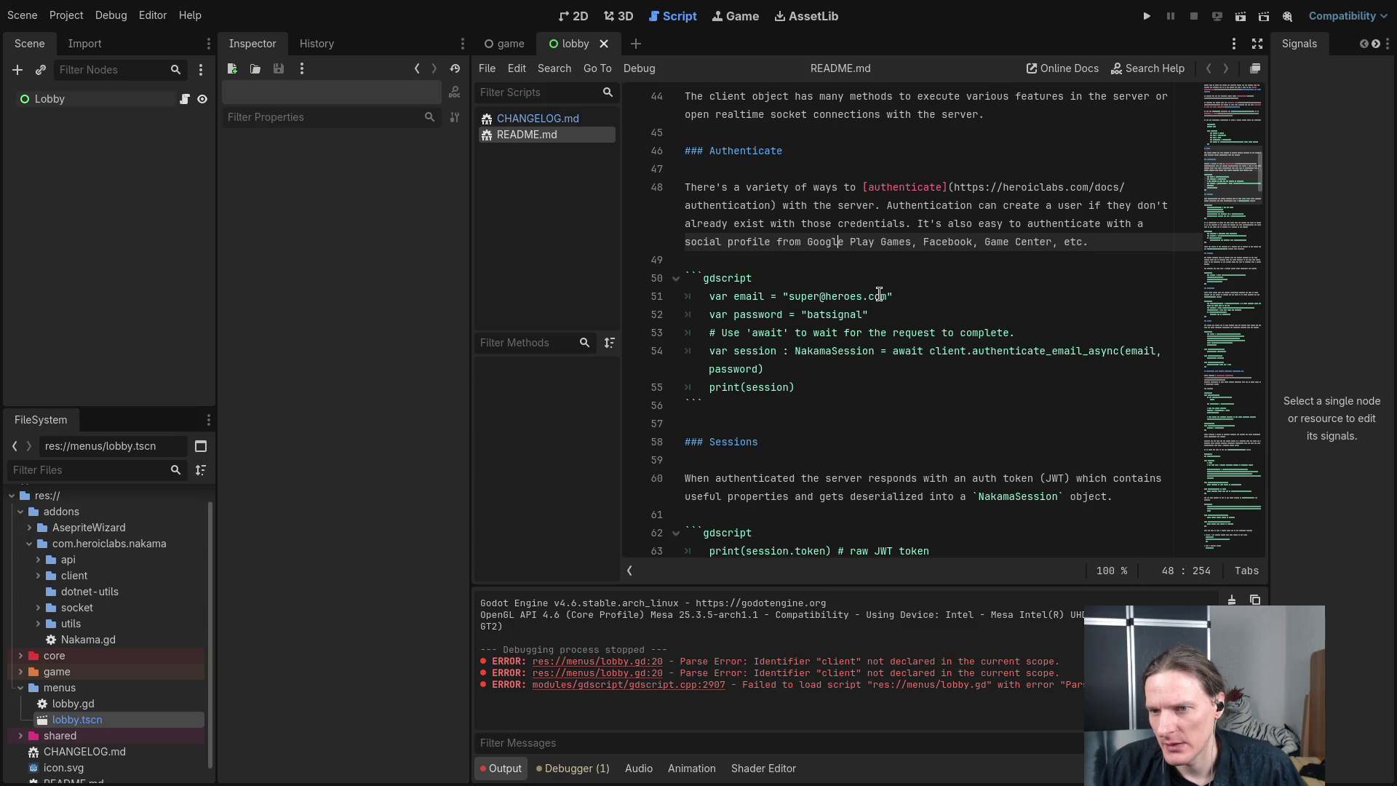
pyautogui.press('super+1')
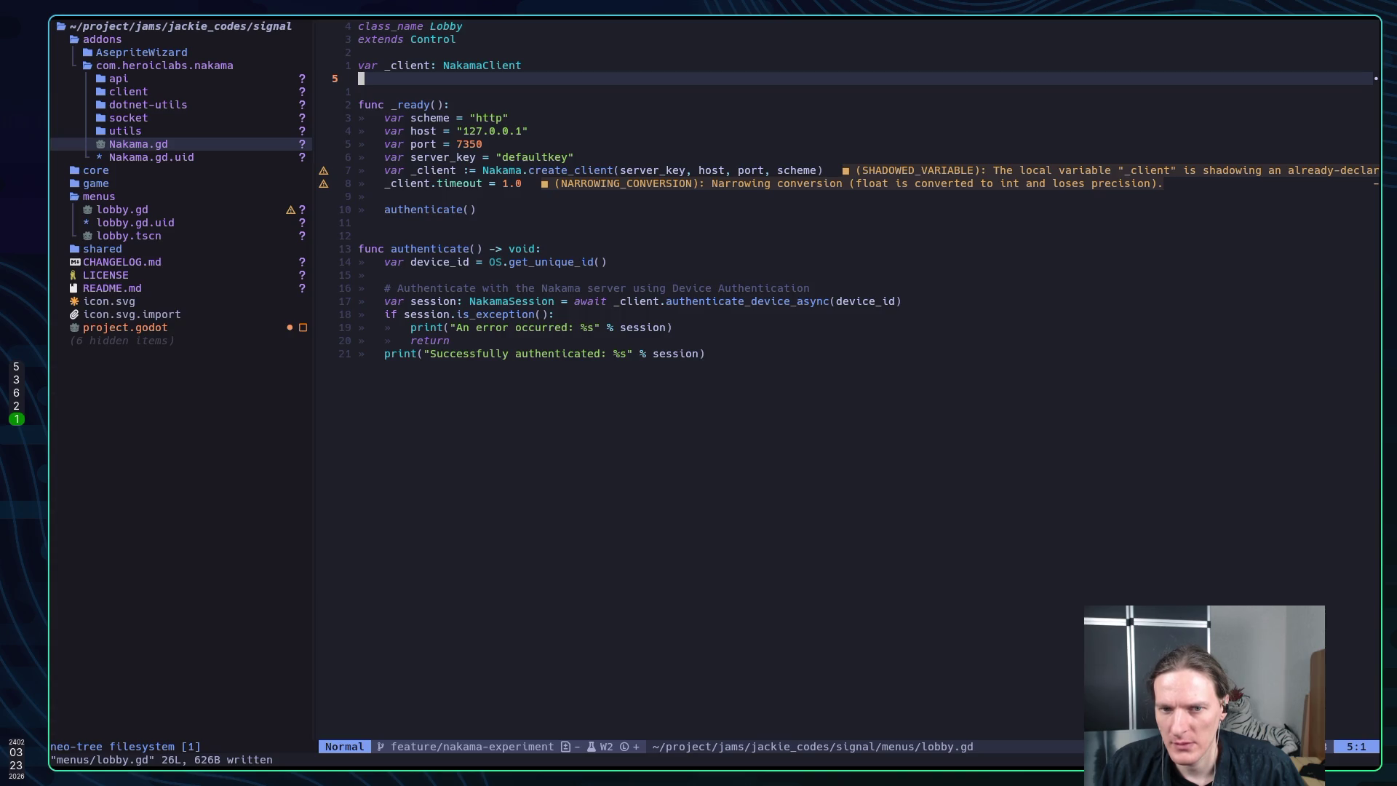
# Step: Read the LSP hover documentation for OS.get_unique_id in lobby.gd, then go to the browser
pyautogui.click(580, 263)
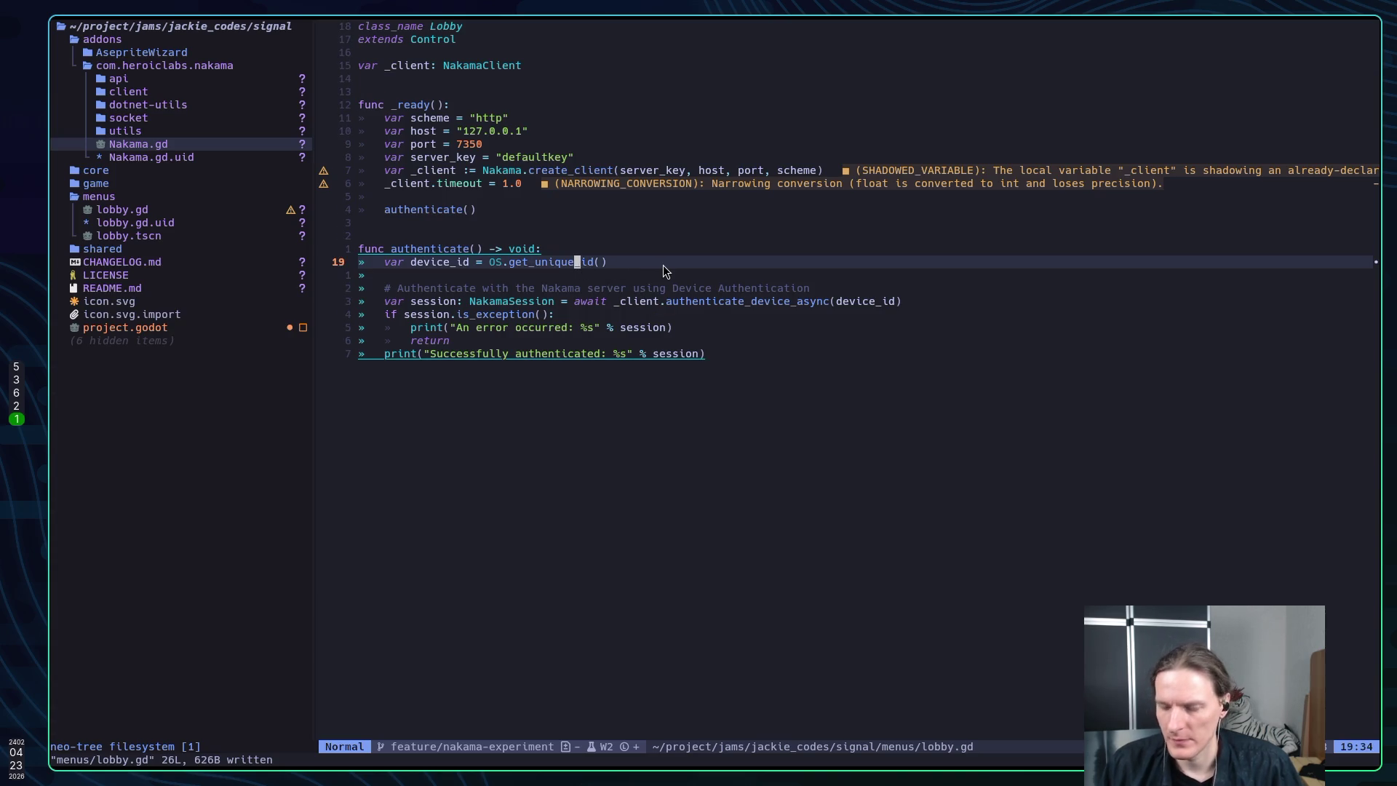
pyautogui.press('K')
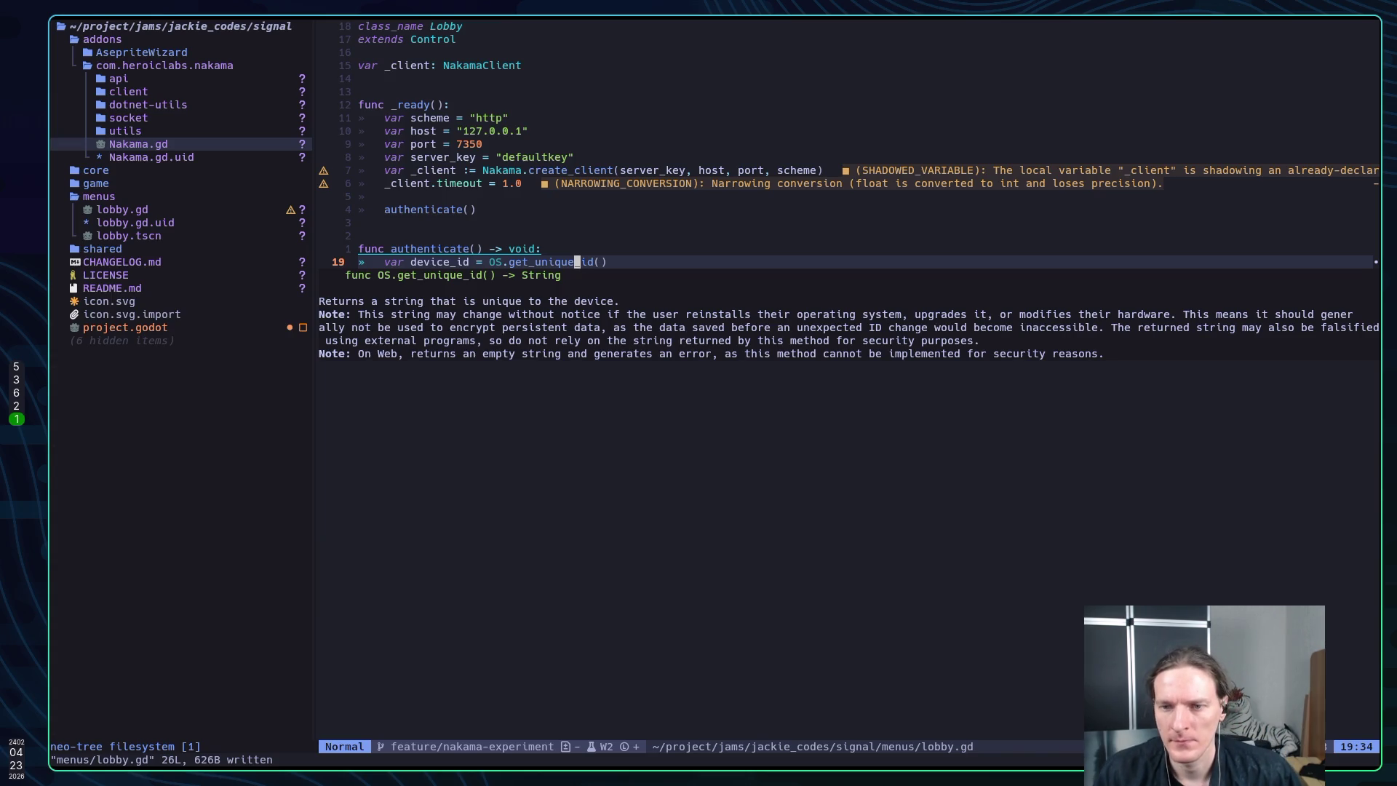
pyautogui.press('Escape')
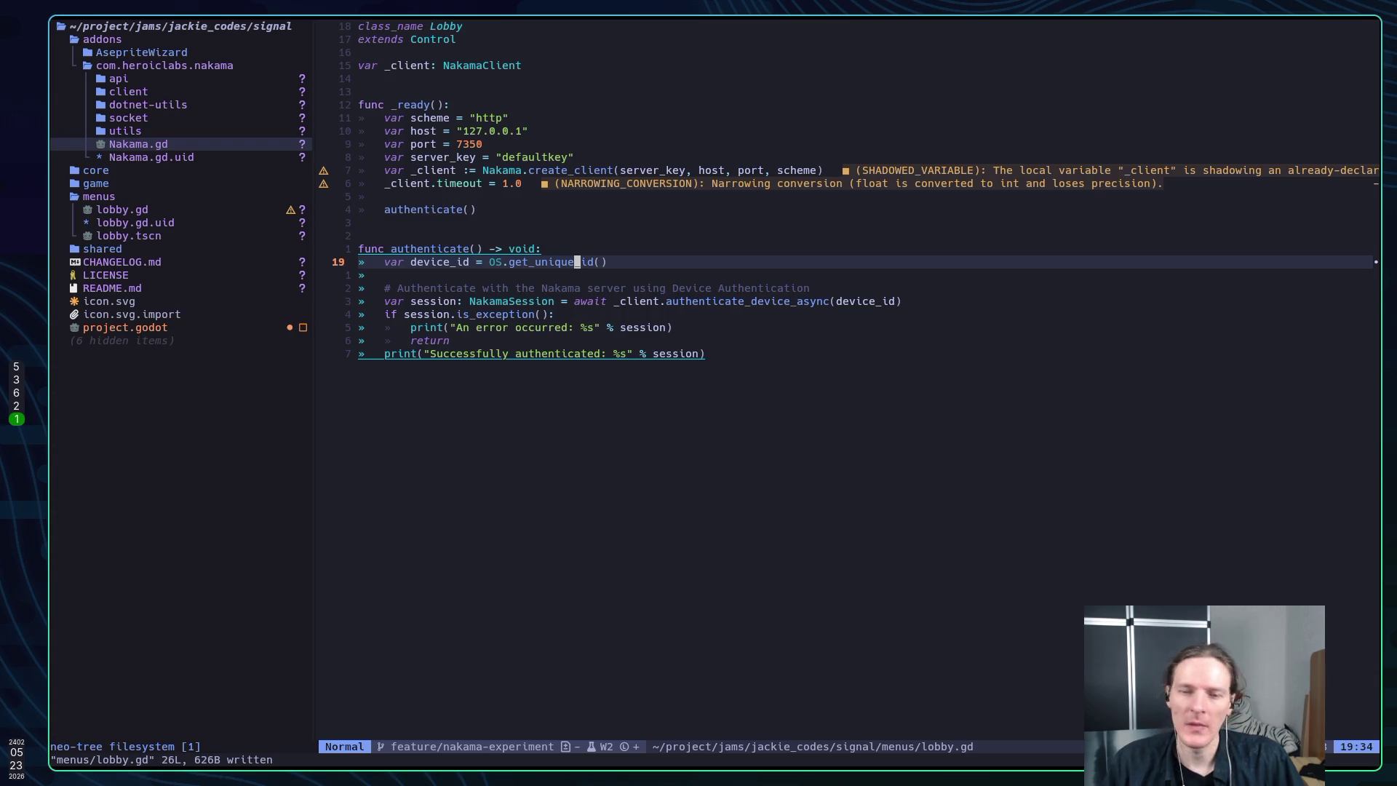
pyautogui.press('super+2')
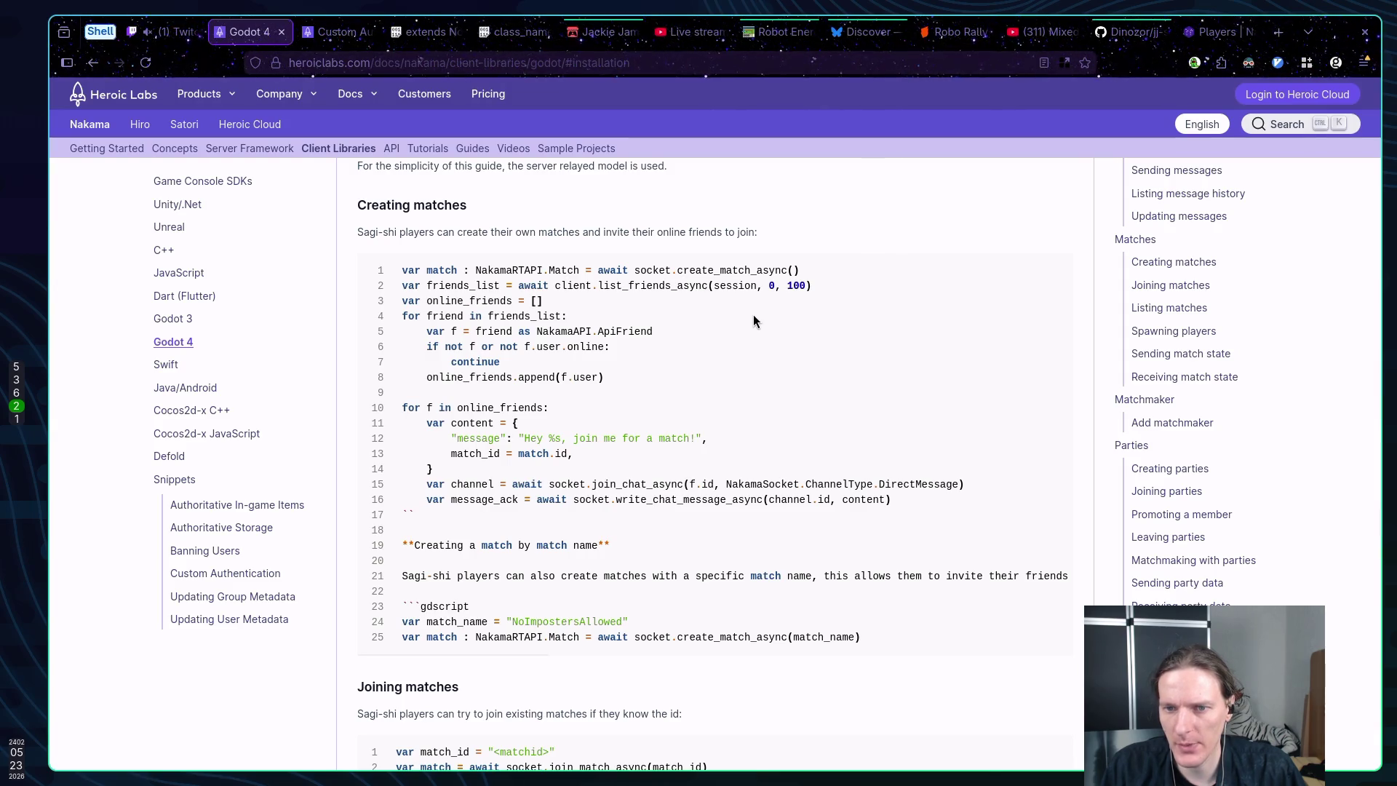
# Step: Check the Nakama console Players page and close the YouTube video tab
pyautogui.click(1211, 32)
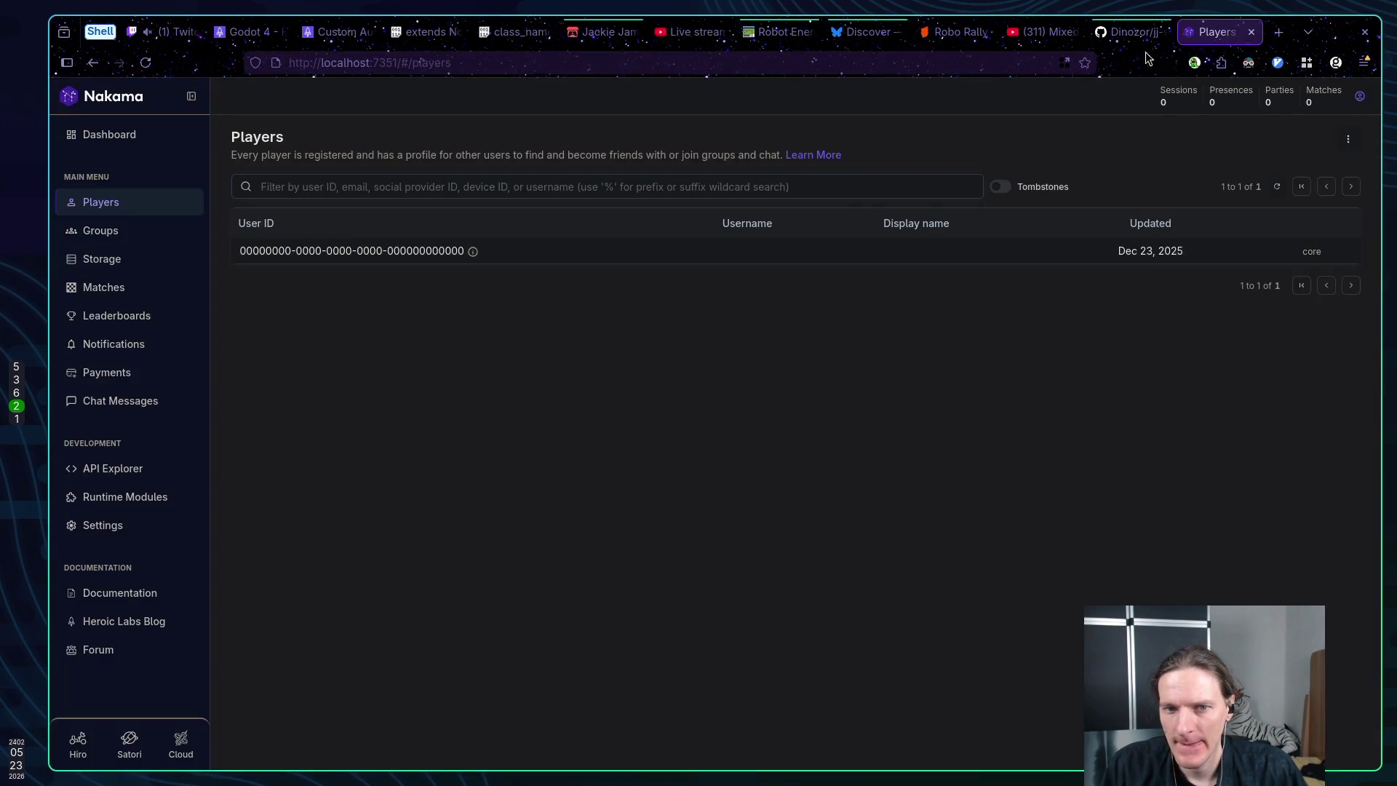
pyautogui.click(1050, 34)
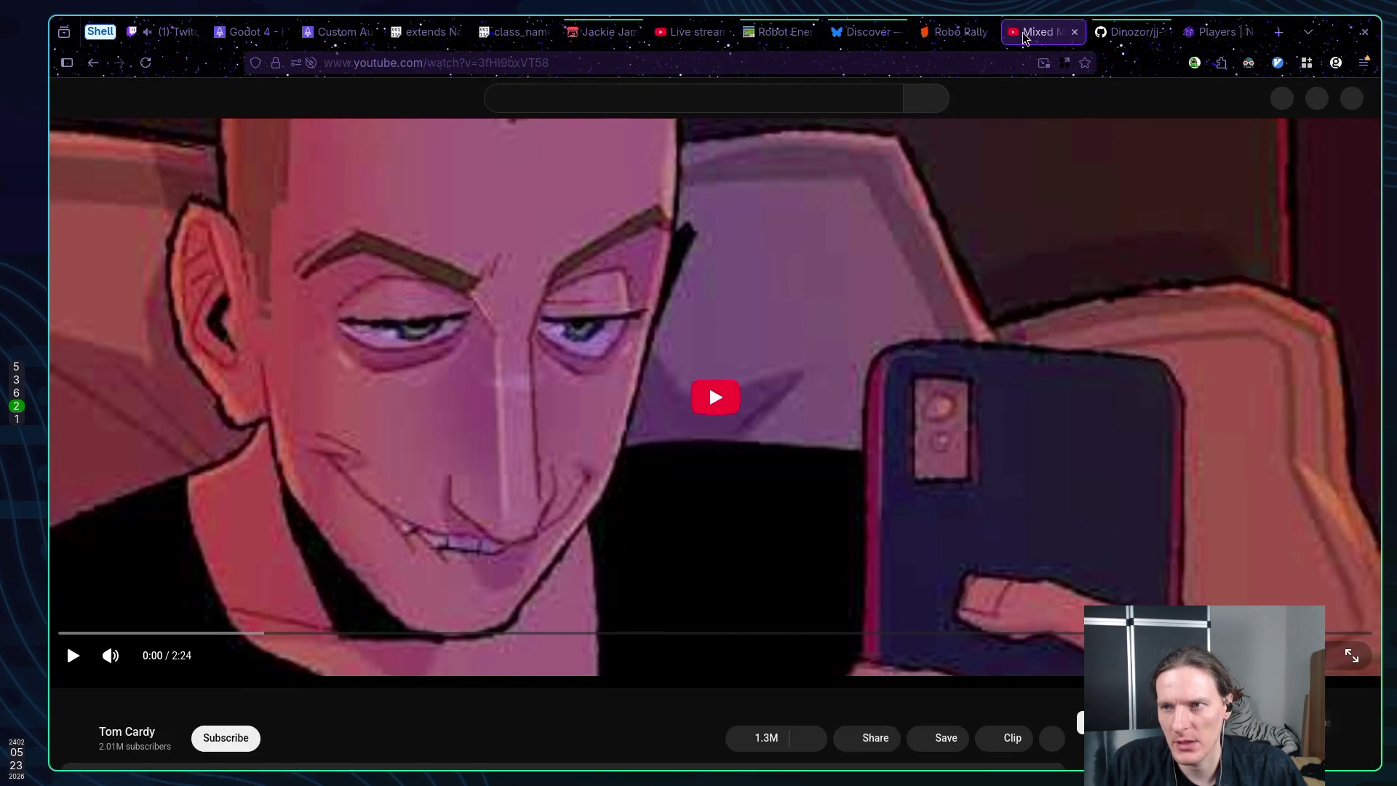
pyautogui.middleClick(1021, 34)
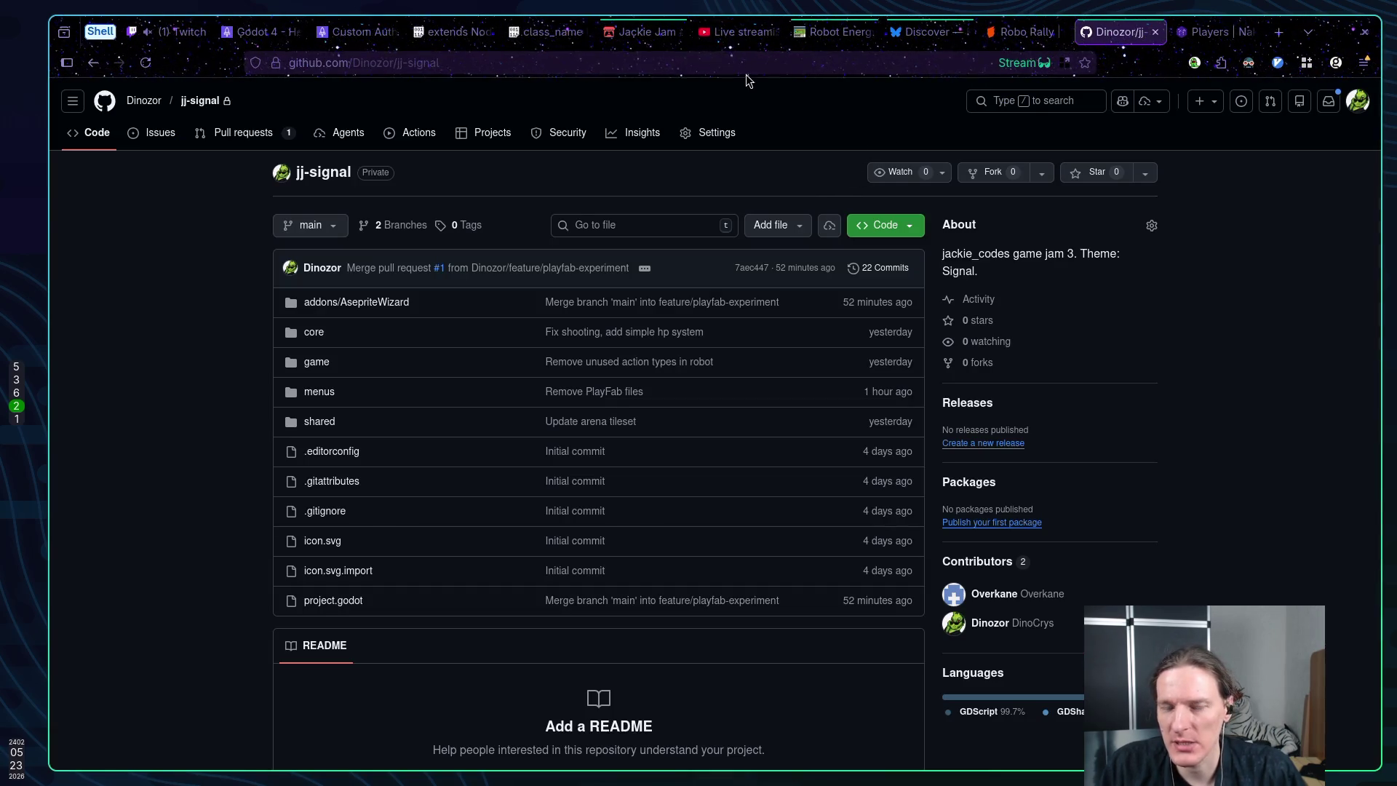
# Step: Close the itch.io game page tab and land on the class_name Pastebin paste
pyautogui.click(736, 33)
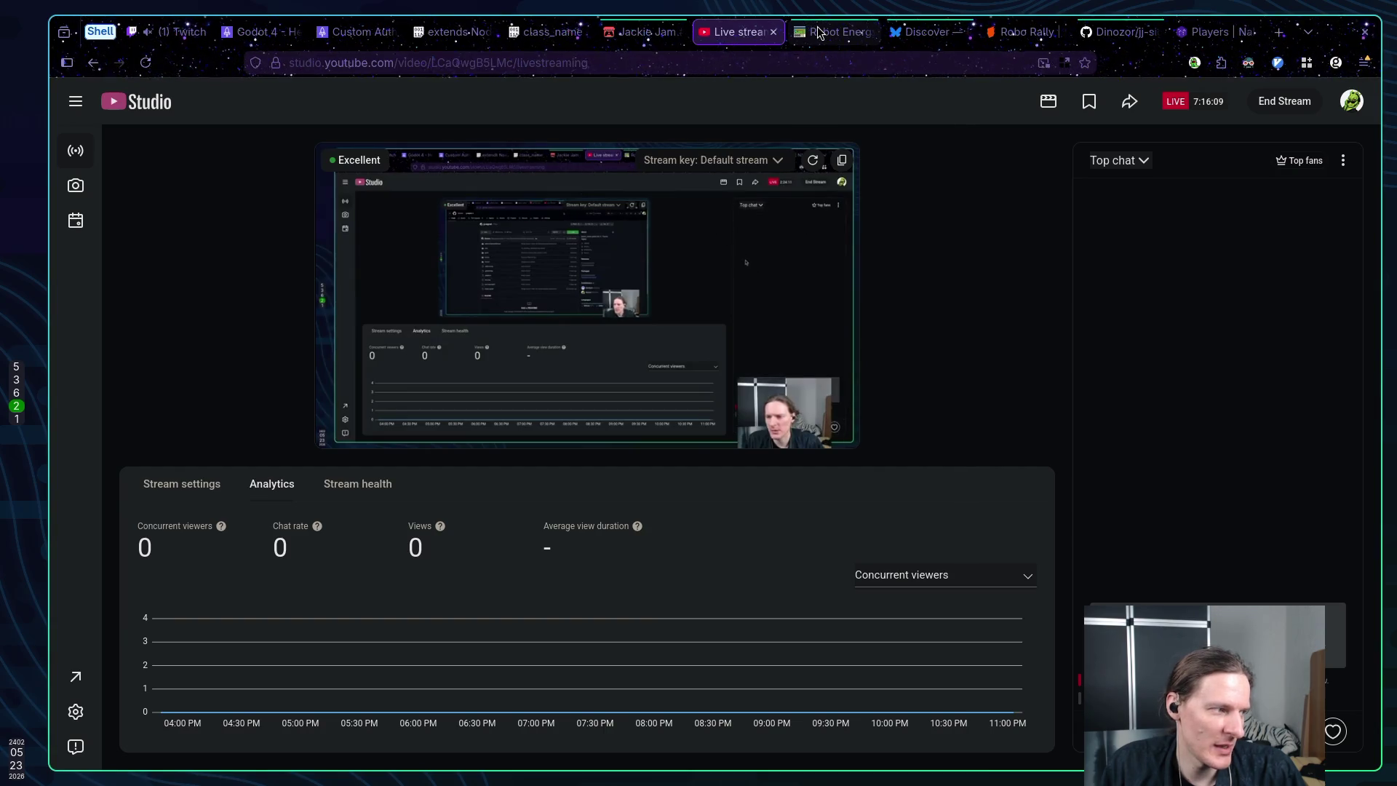
pyautogui.click(842, 35)
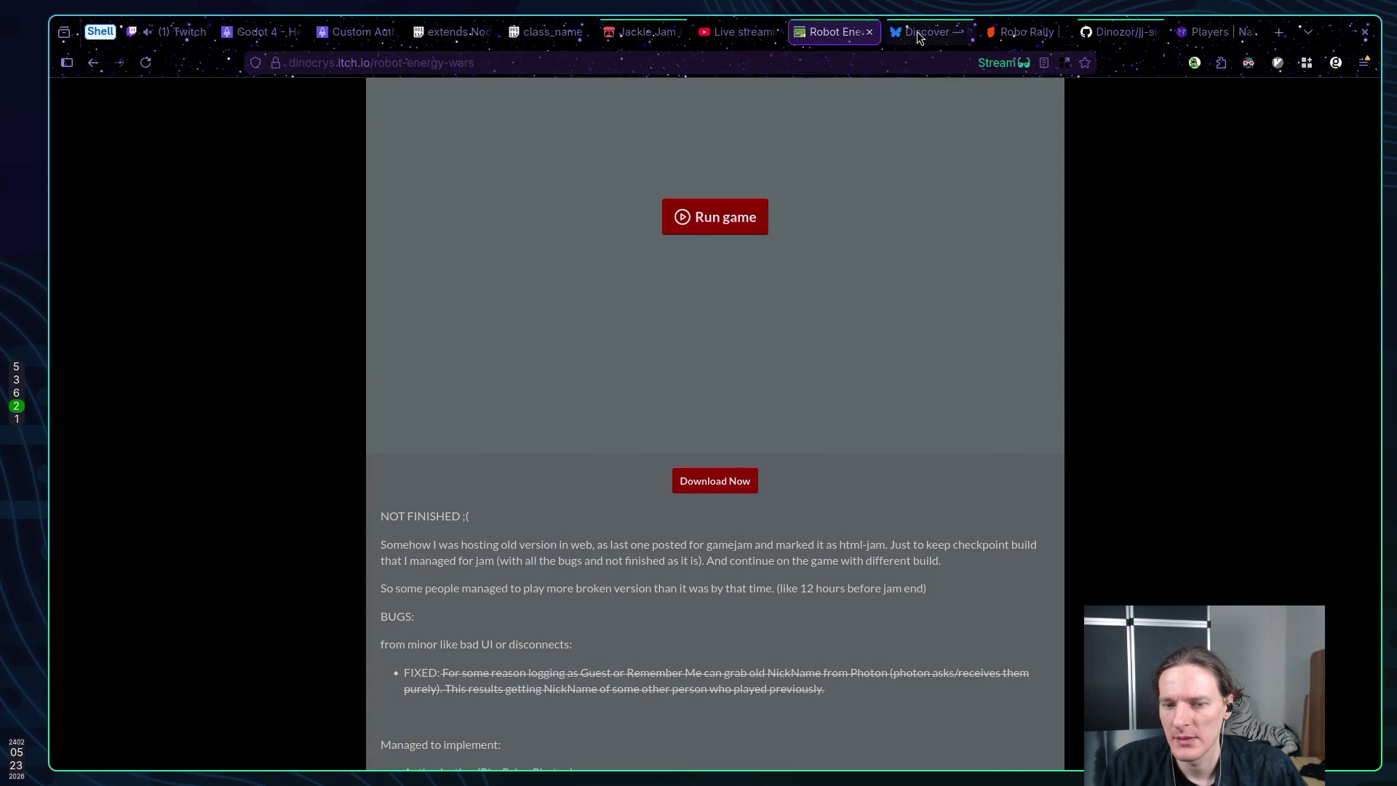
pyautogui.scroll(-3, 898, 249)
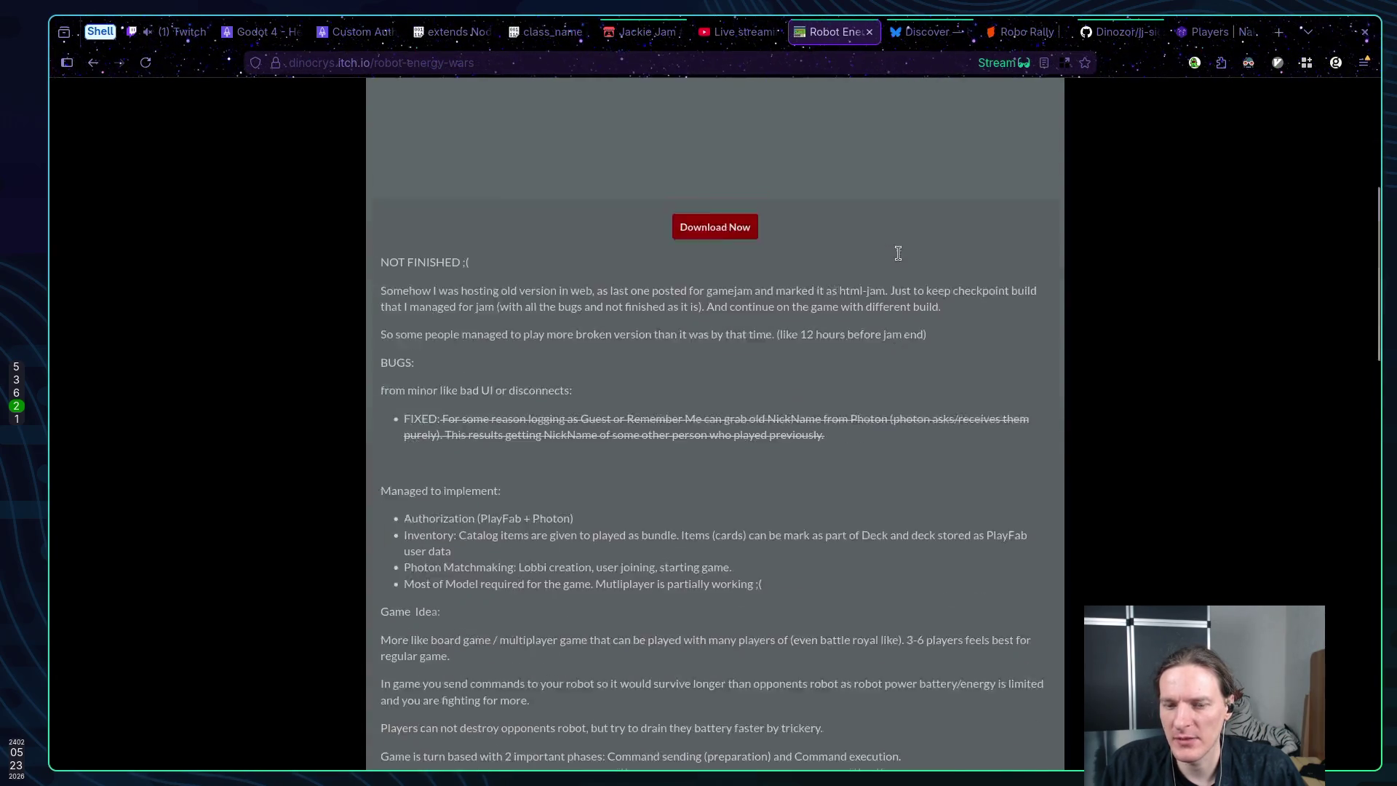
pyautogui.scroll(5, 873, 203)
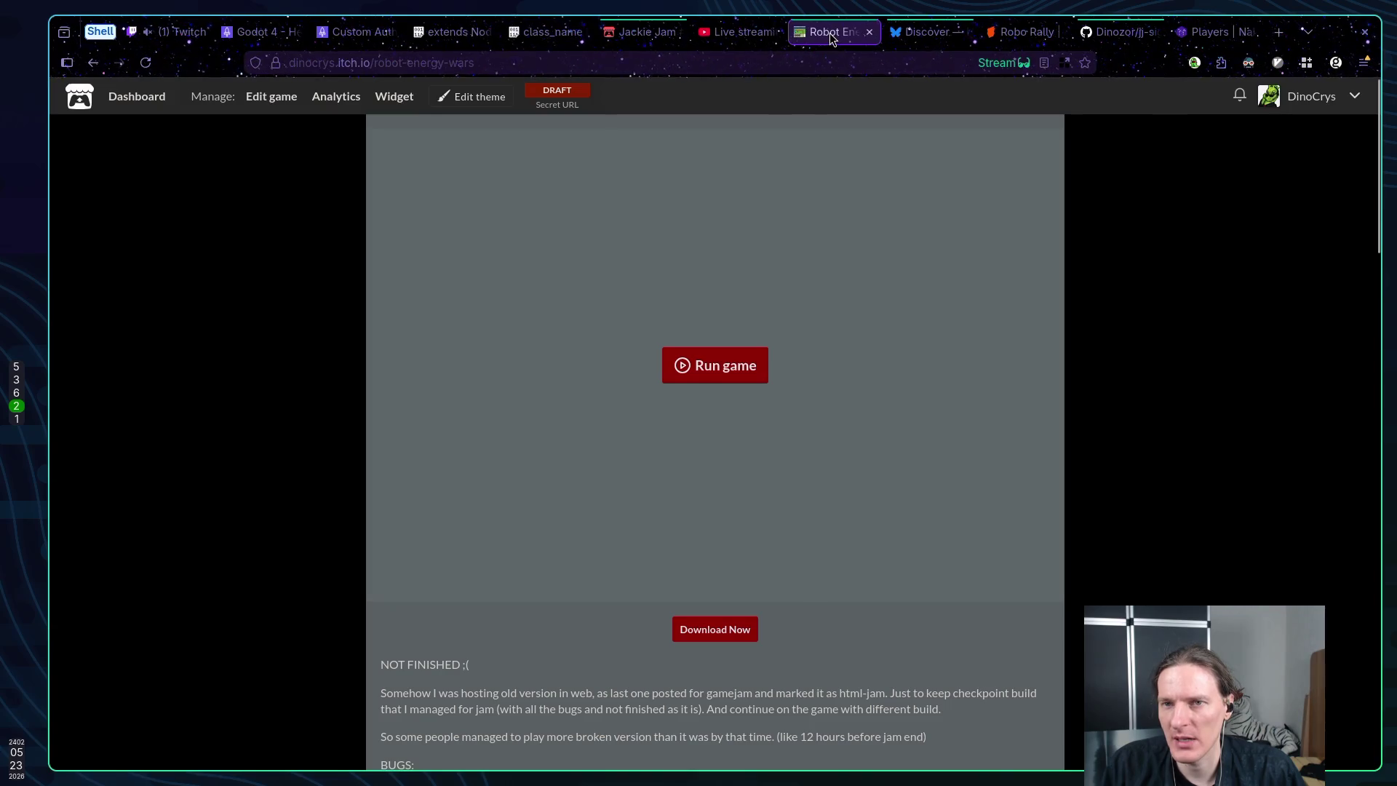
pyautogui.middleClick(829, 33)
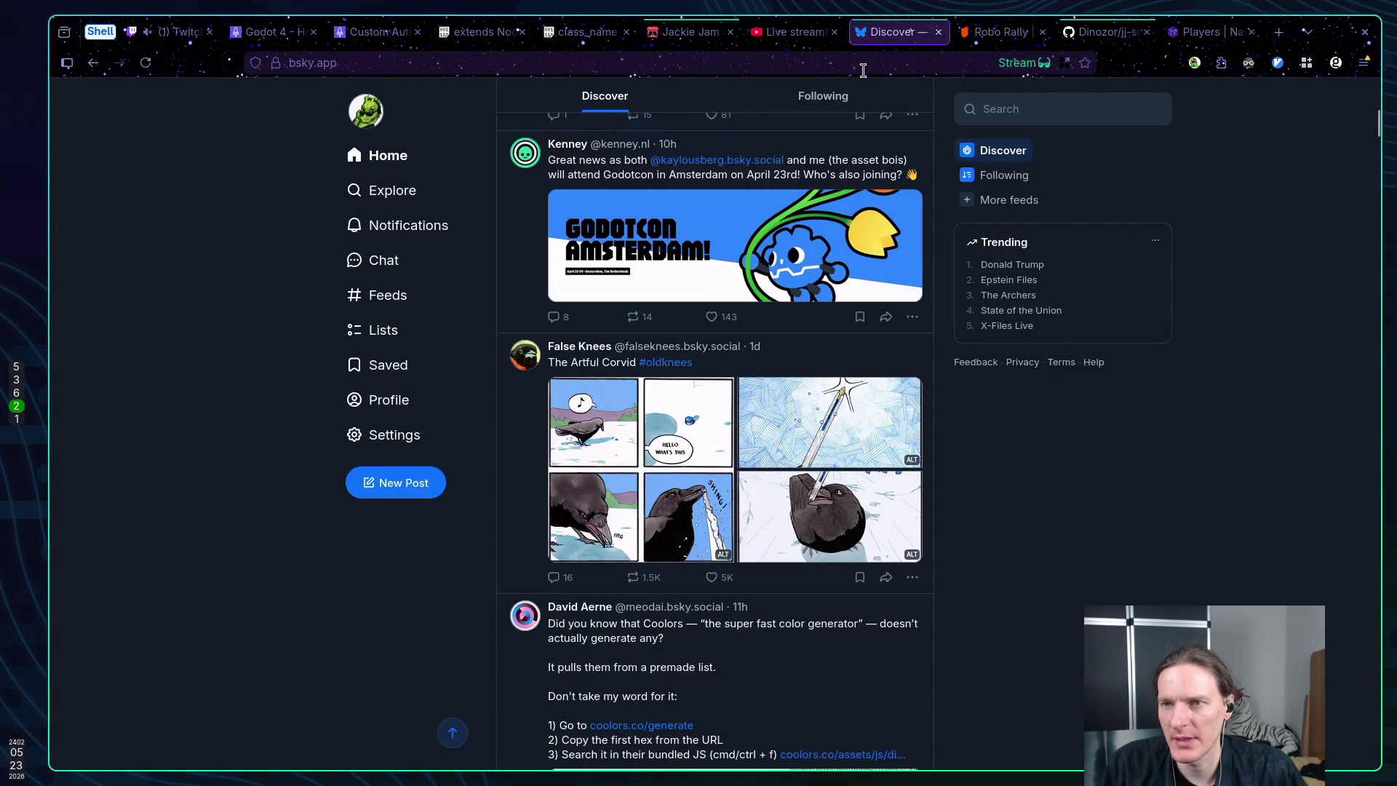
pyautogui.click(968, 35)
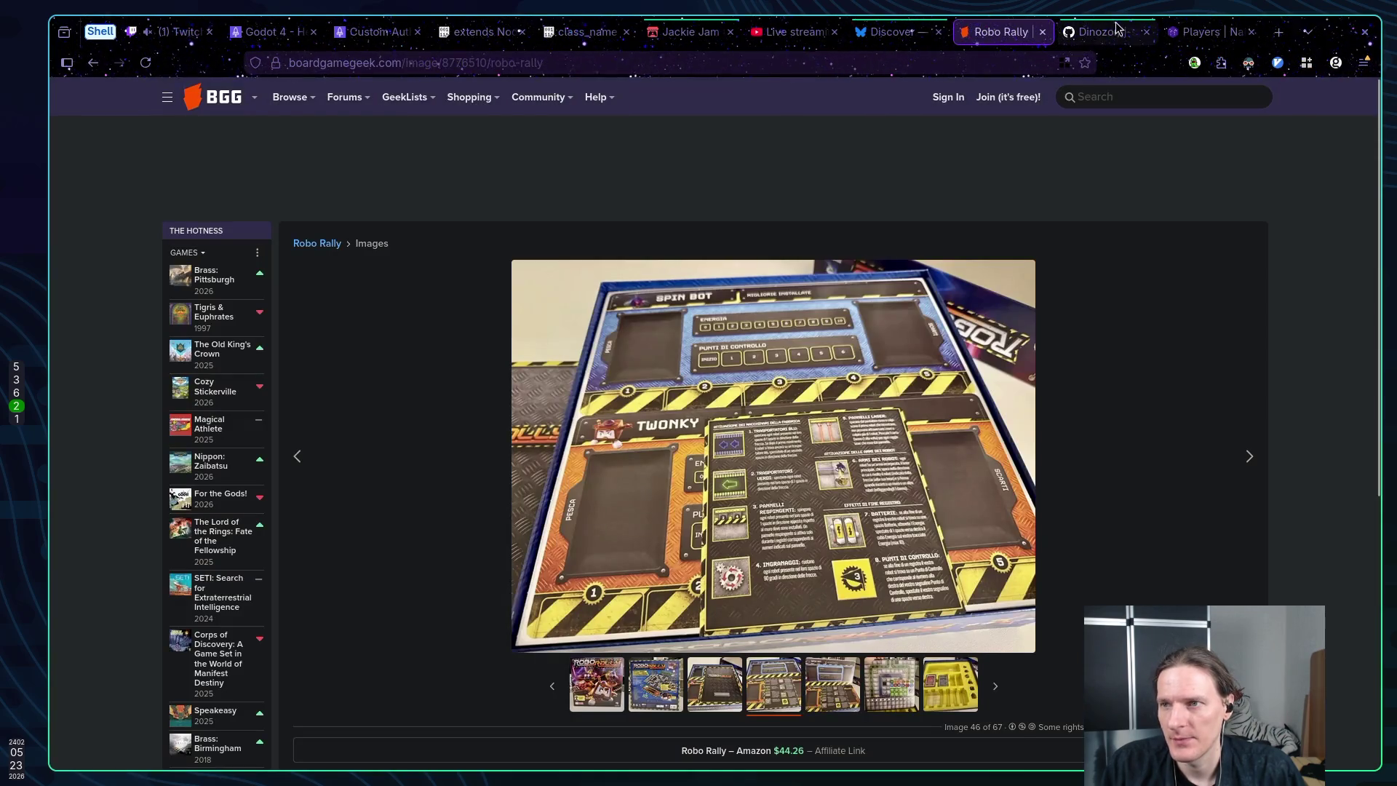
pyautogui.click(582, 31)
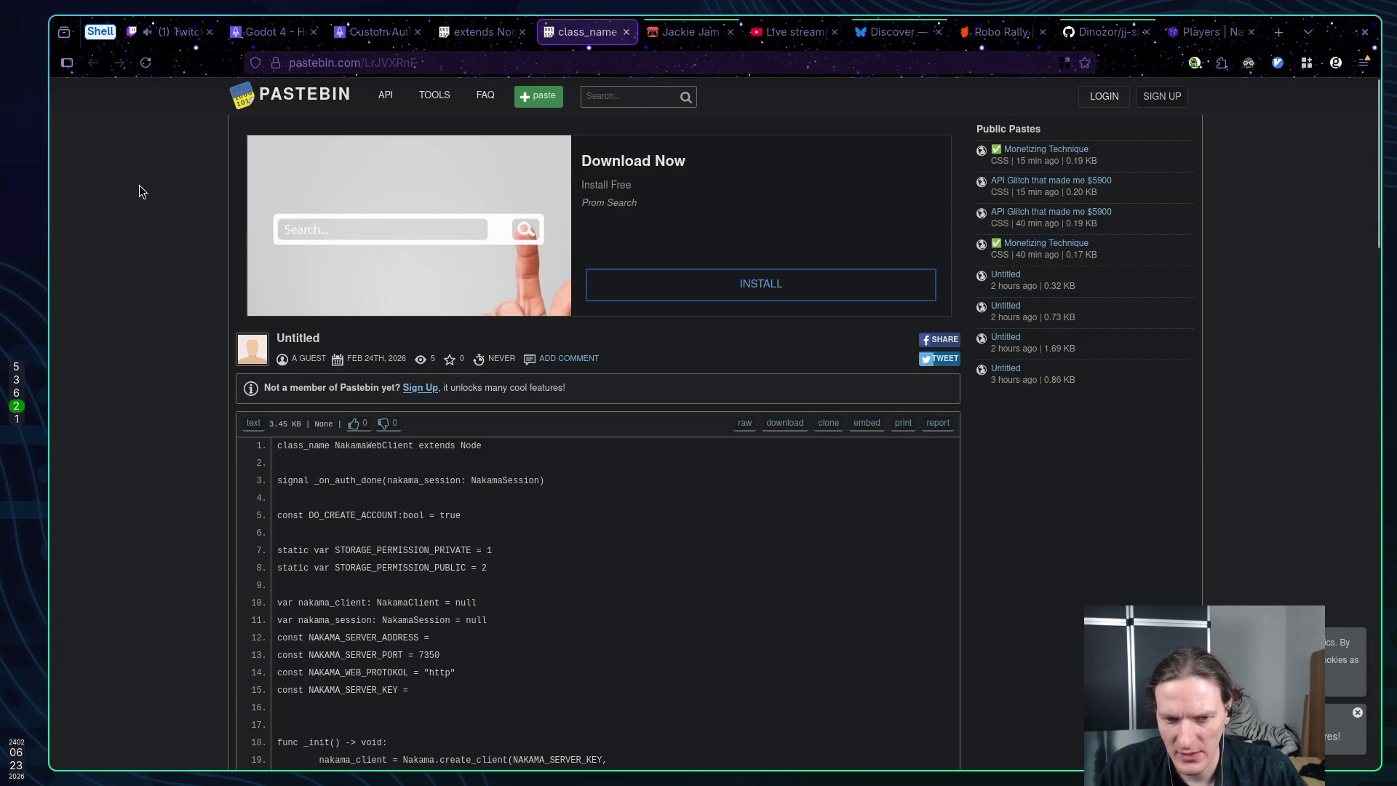
# Step: Scroll through the NakamaWebClient paste and back, then open the NakamaGameSocket paste
pyautogui.scroll(-2, 139, 185)
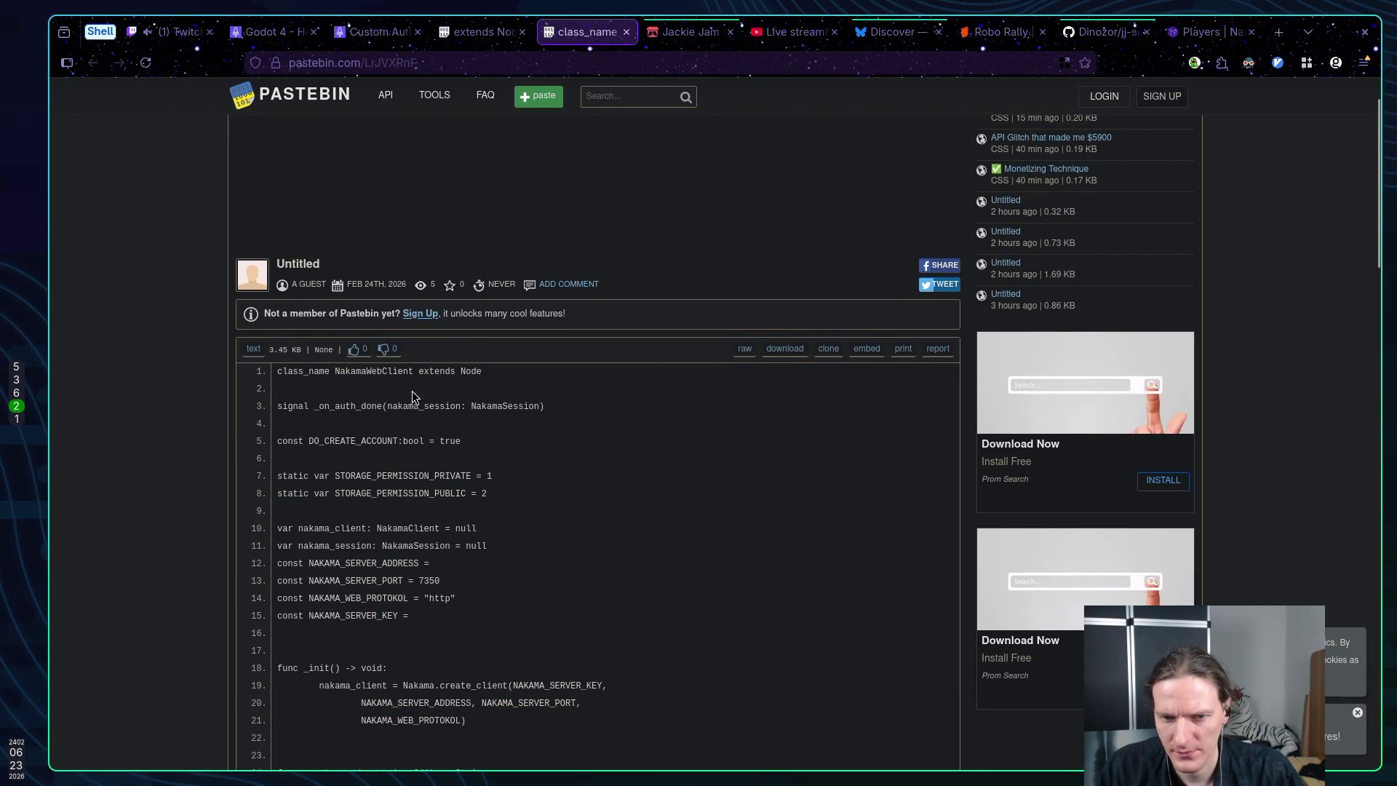
pyautogui.scroll(-4, 535, 395)
pyautogui.scroll(-5, 570, 385)
pyautogui.scroll(-4, 570, 385)
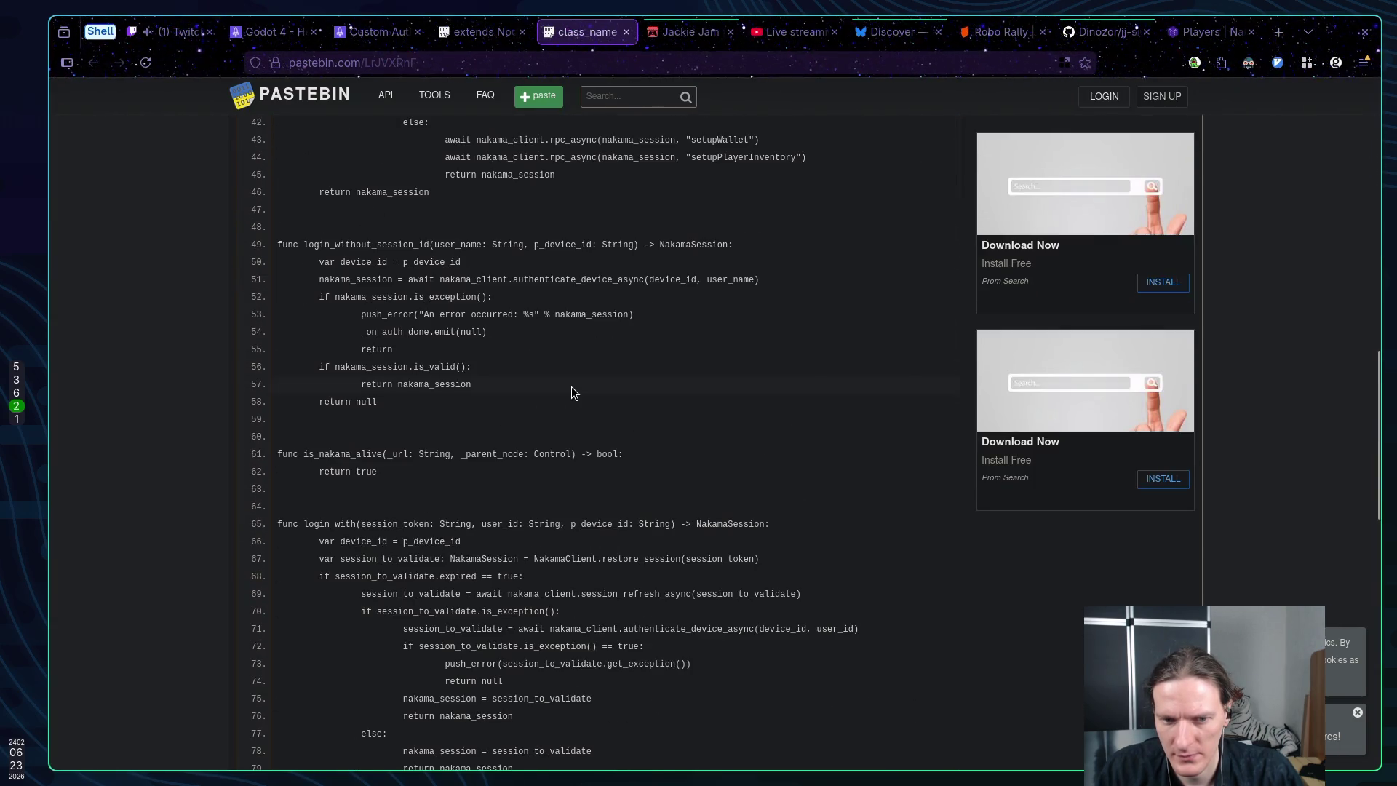
pyautogui.scroll(5, 570, 386)
pyautogui.scroll(2, 570, 393)
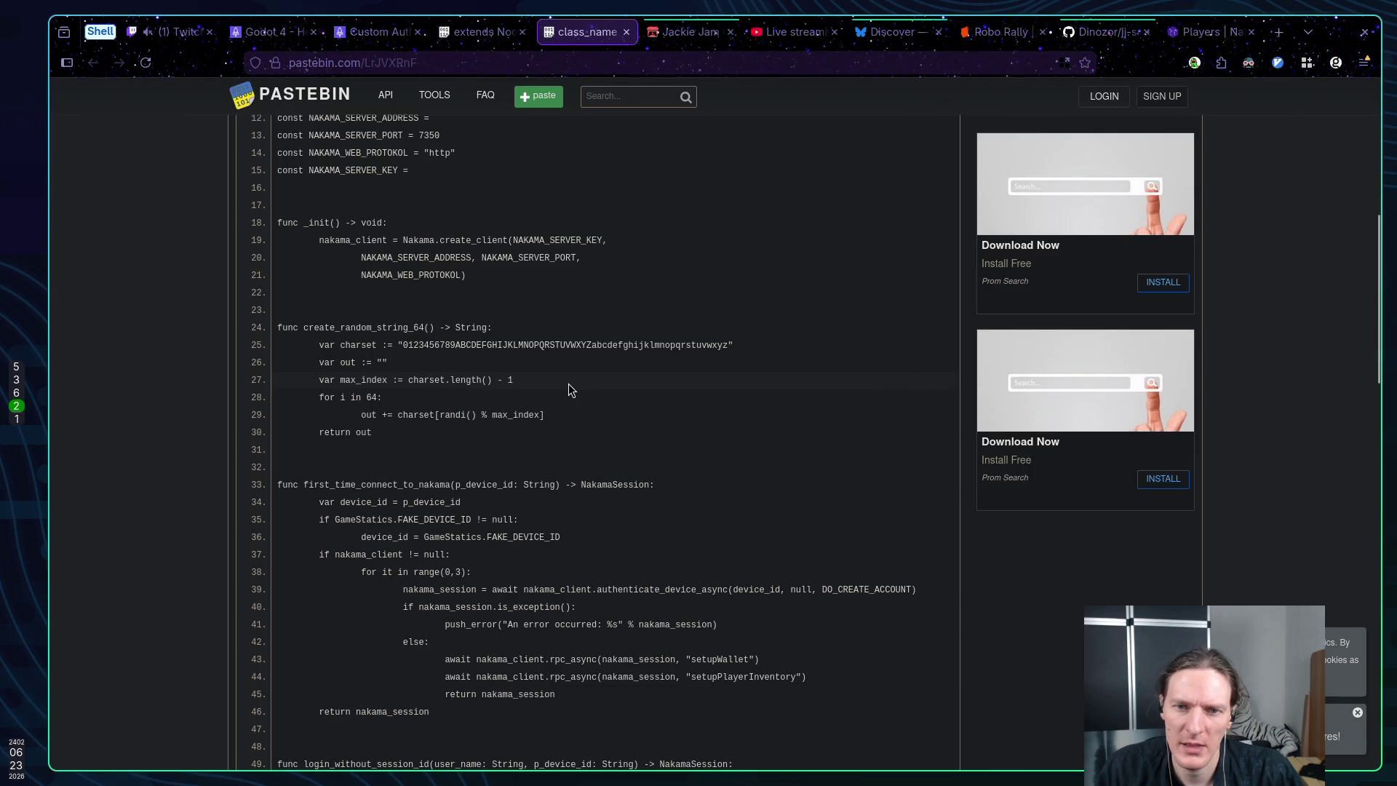
pyautogui.scroll(2, 570, 389)
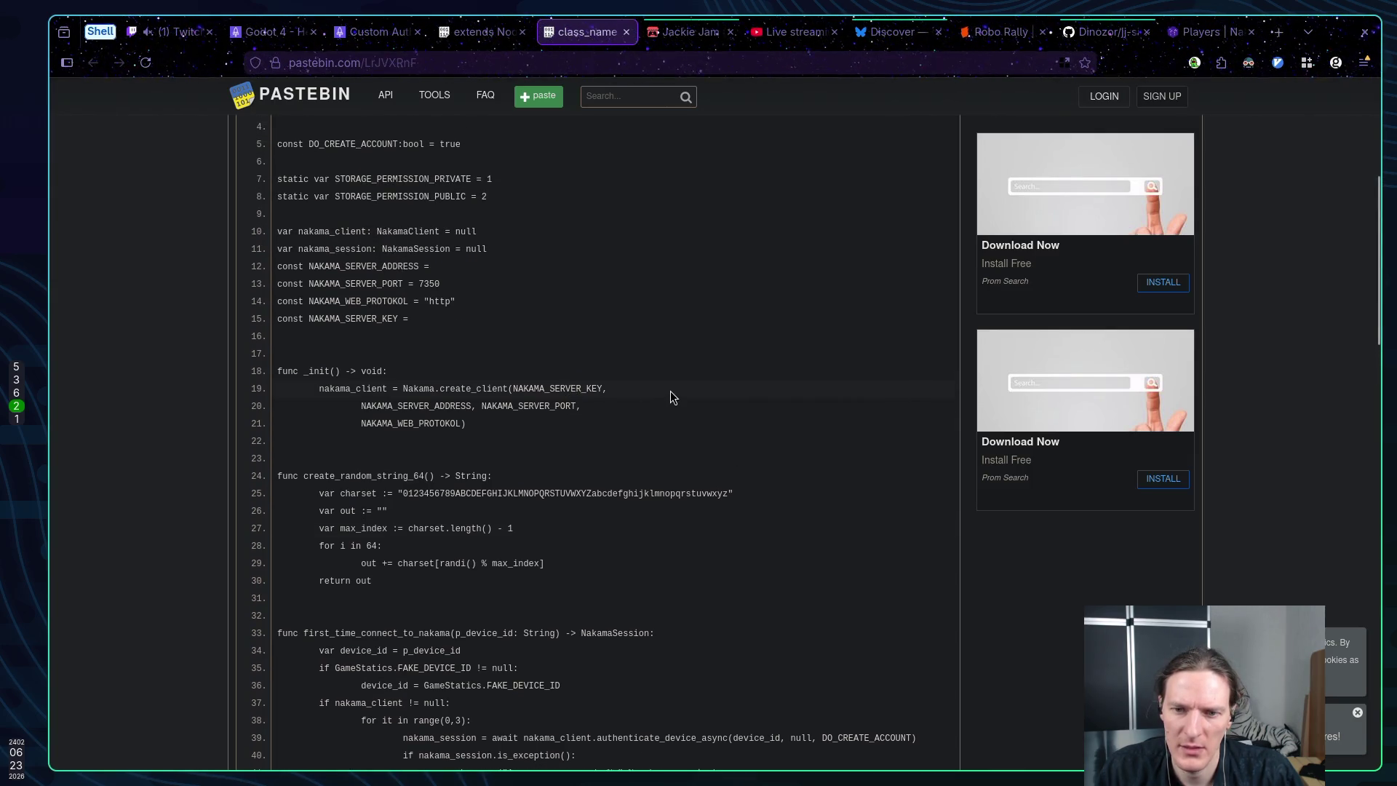
pyautogui.scroll(-12, 670, 391)
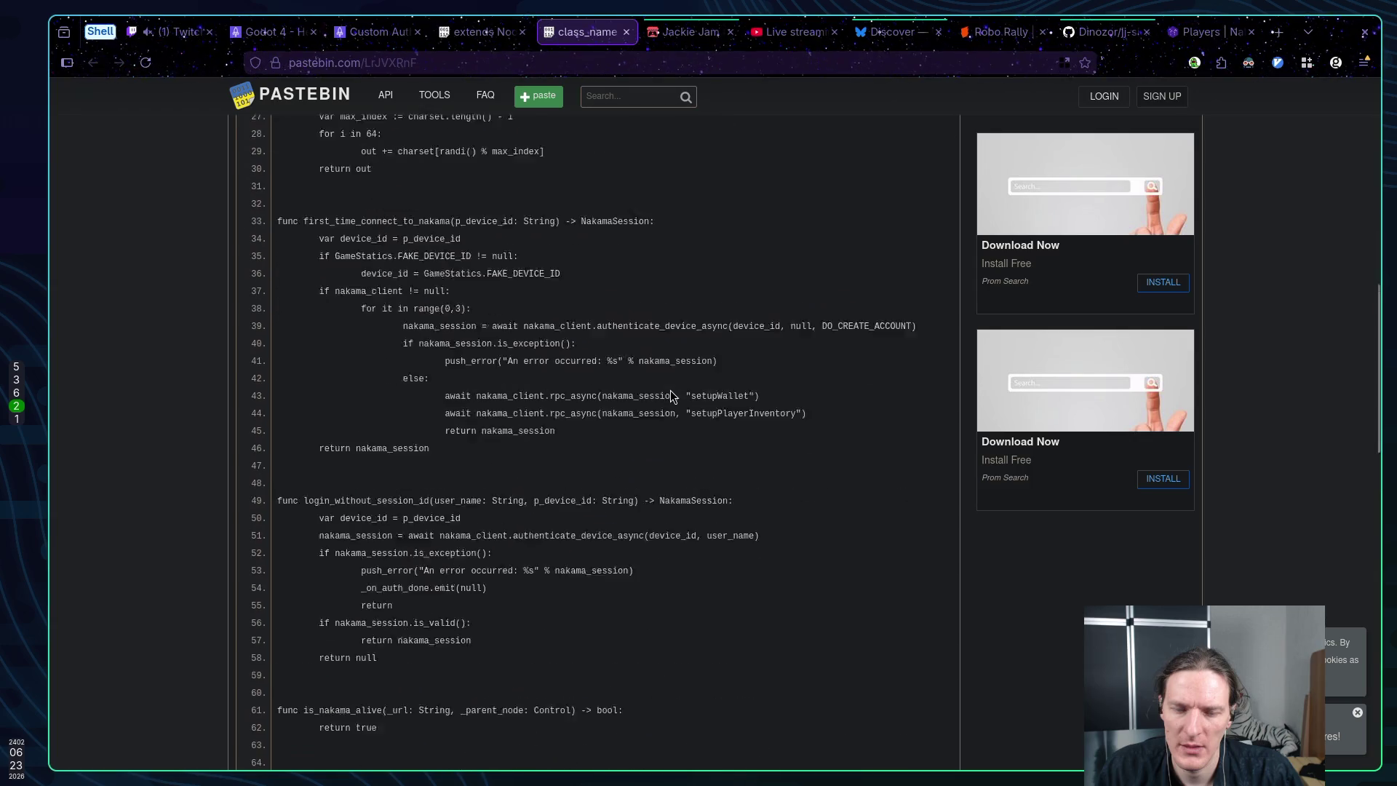
pyautogui.scroll(-5, 671, 393)
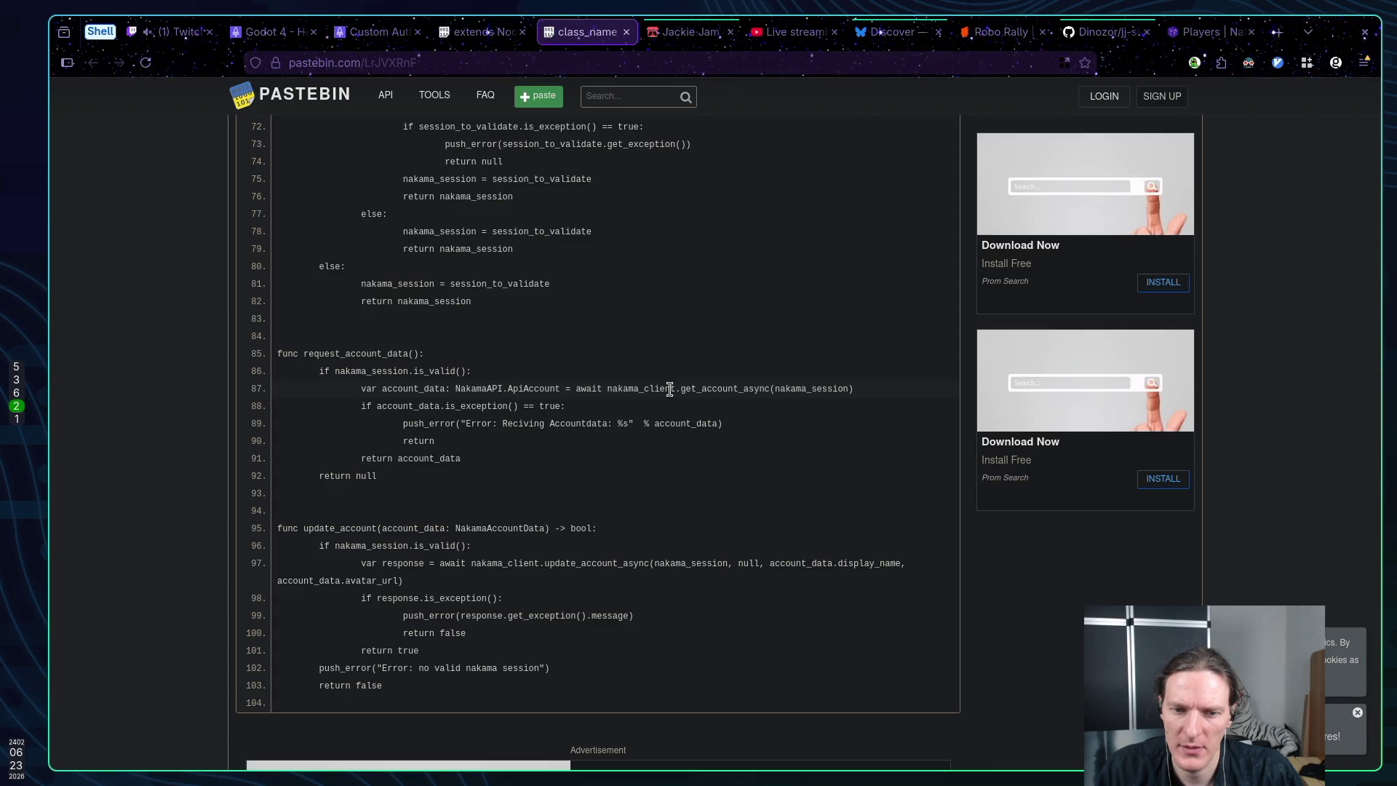
pyautogui.scroll(-3, 670, 389)
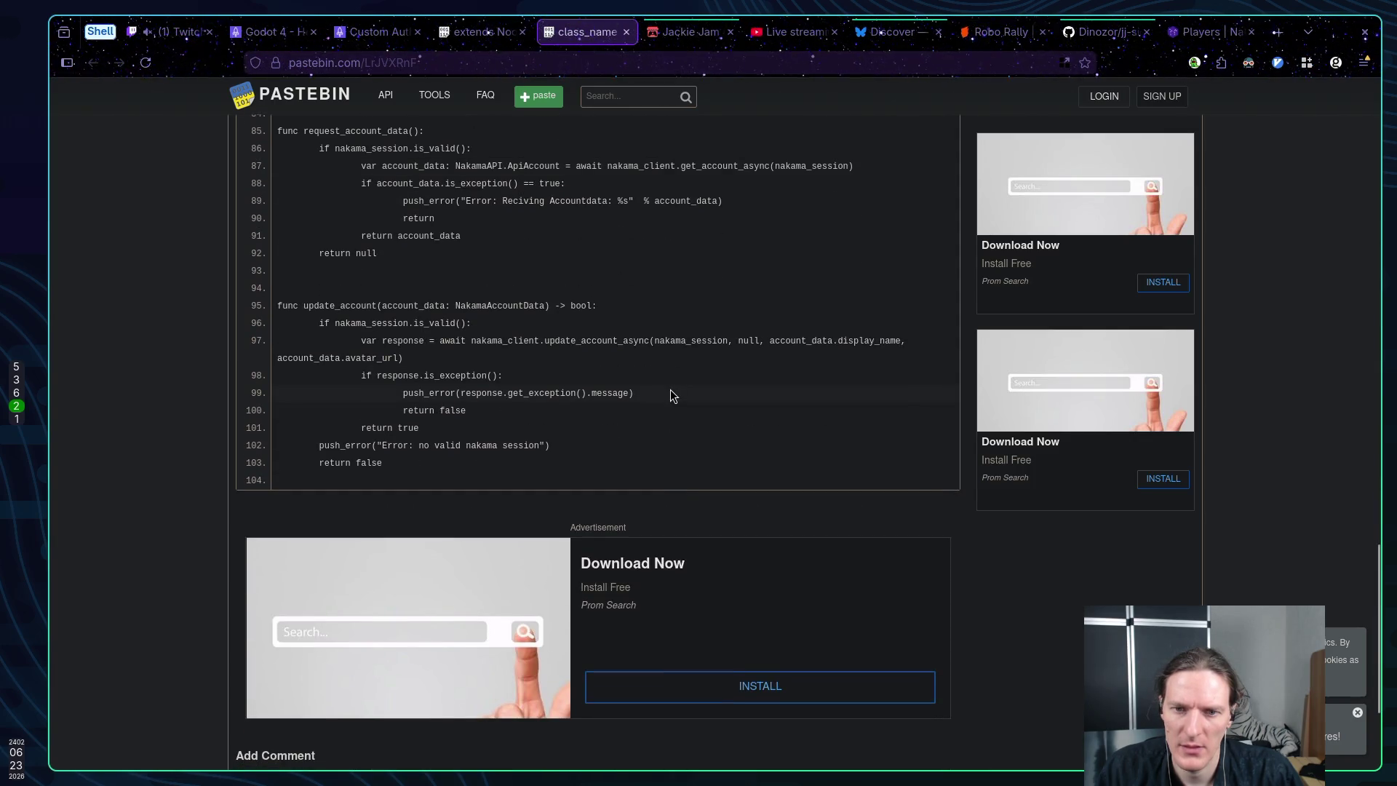
pyautogui.scroll(20, 670, 389)
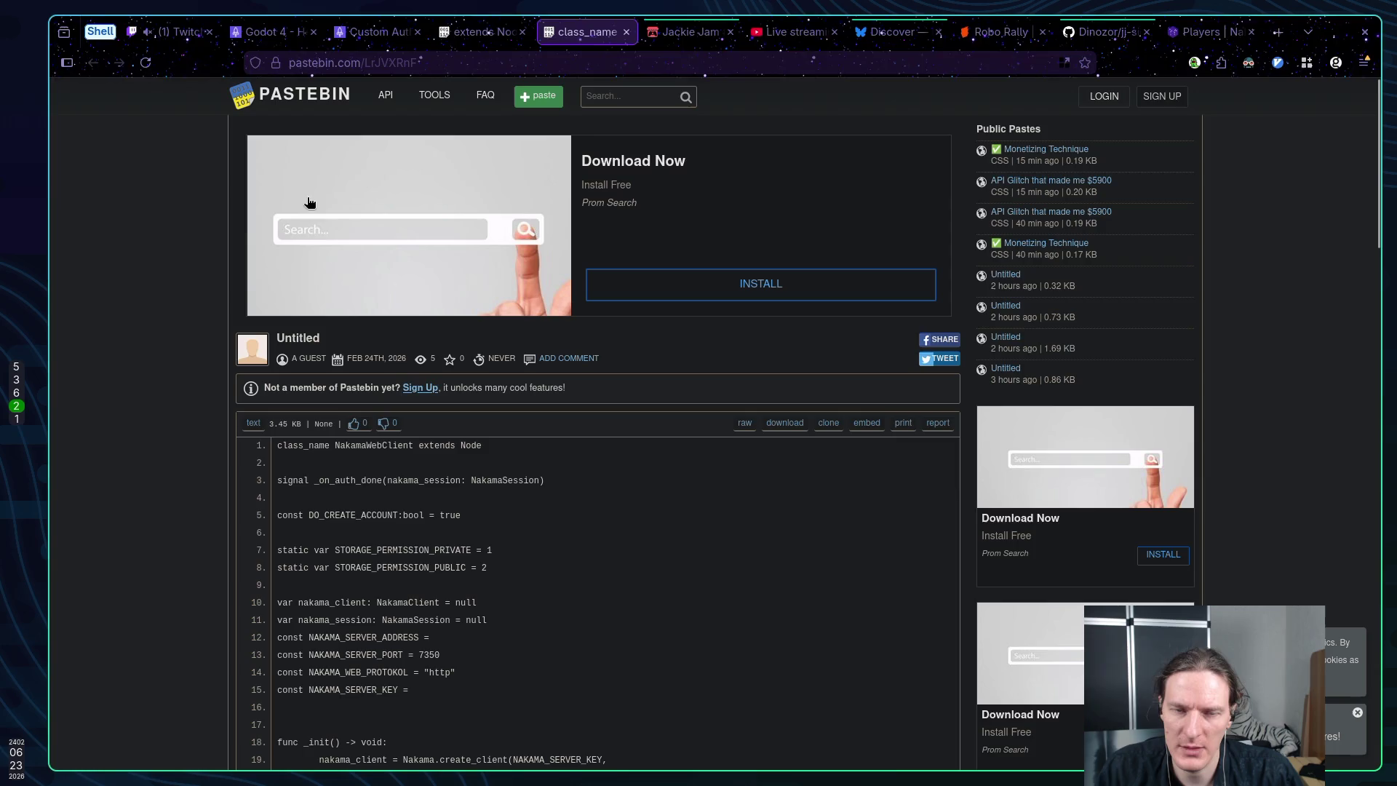
pyautogui.click(473, 35)
# Step: Read the NakamaGameSocket script, including init_socket_connection, then return to the NakamaWebClient paste
pyautogui.scroll(10, 562, 323)
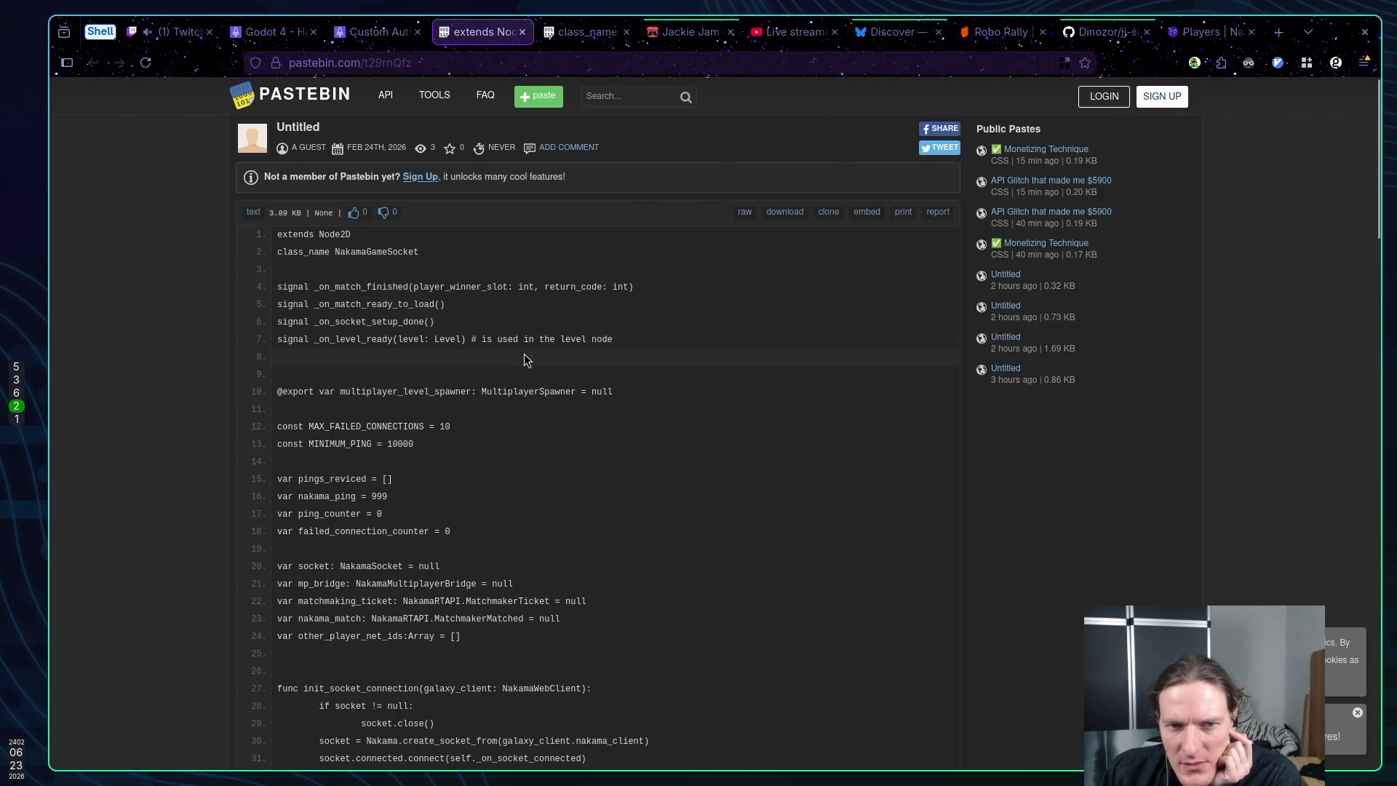
pyautogui.moveTo(454, 252); pyautogui.dragTo(280, 234)
pyautogui.click(470, 277)
pyautogui.scroll(-1, 470, 277)
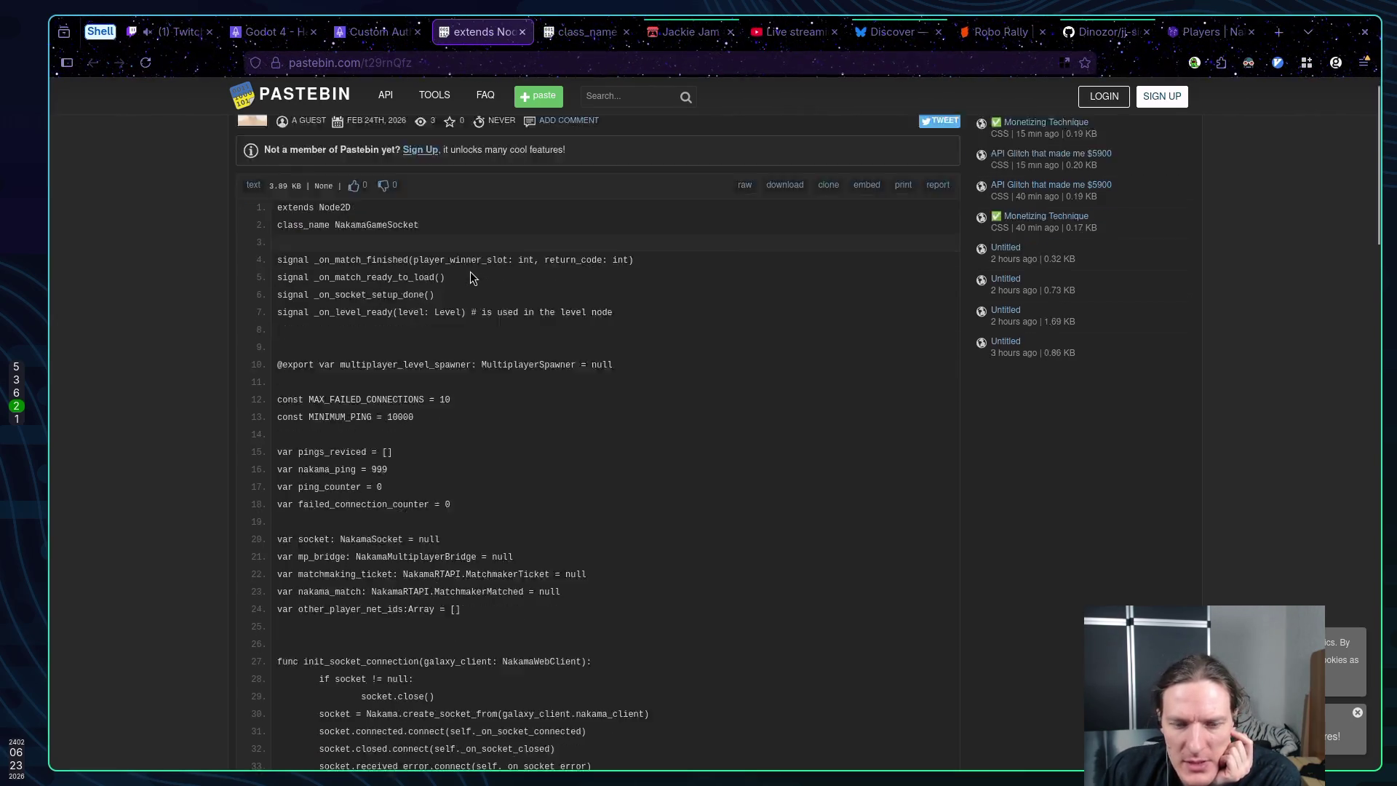
pyautogui.scroll(-3, 470, 275)
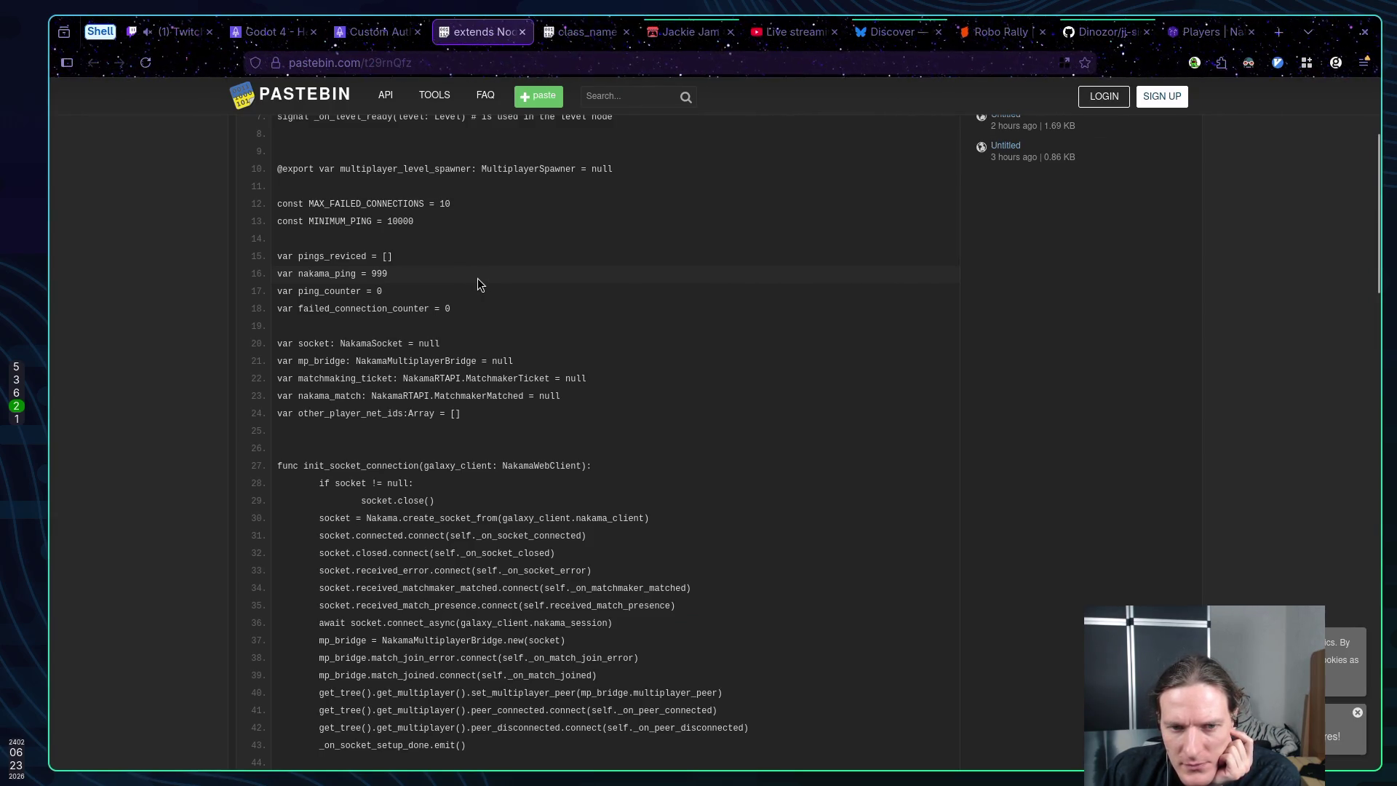
pyautogui.moveTo(384, 452); pyautogui.dragTo(378, 464)
pyautogui.click(376, 457)
pyautogui.scroll(-6, 582, 411)
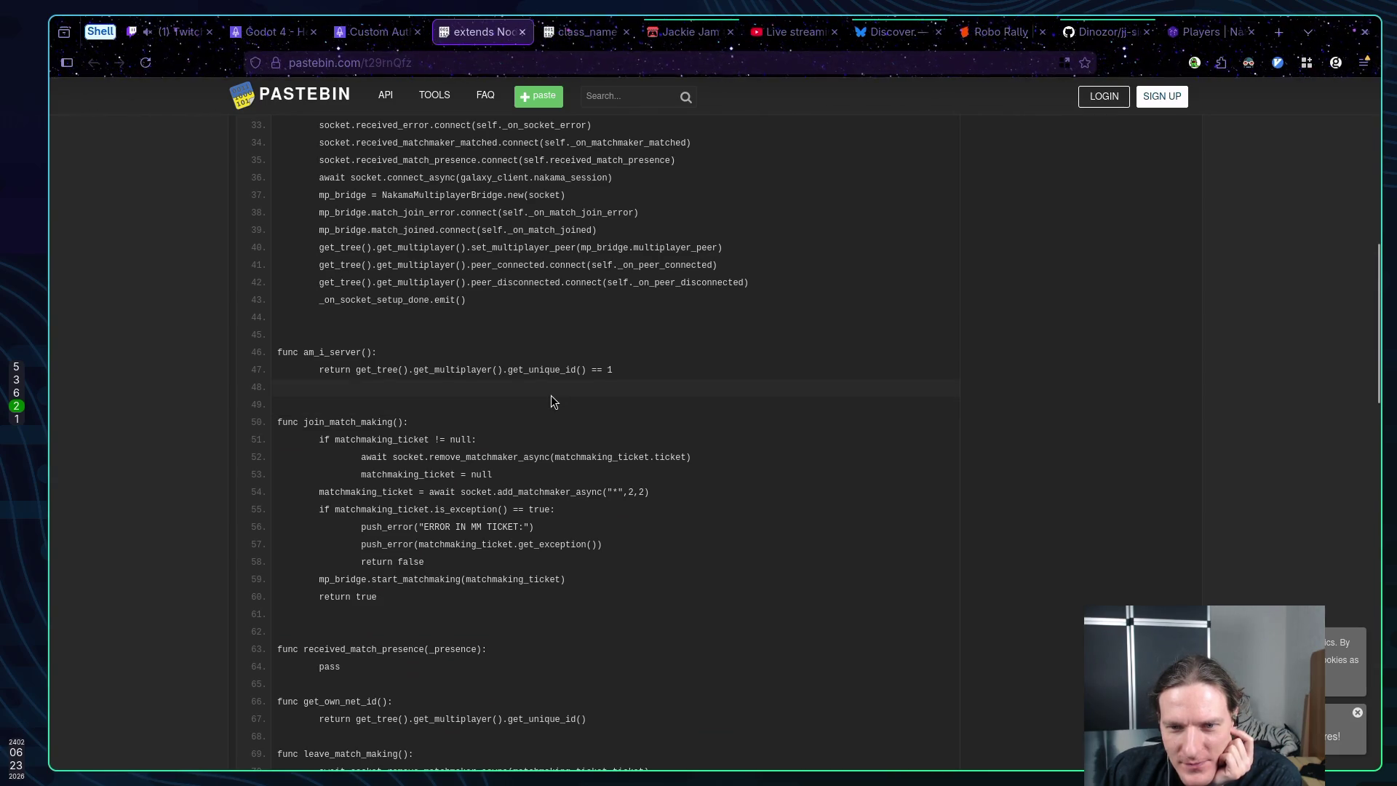
pyautogui.scroll(-18, 551, 395)
pyautogui.scroll(20, 552, 394)
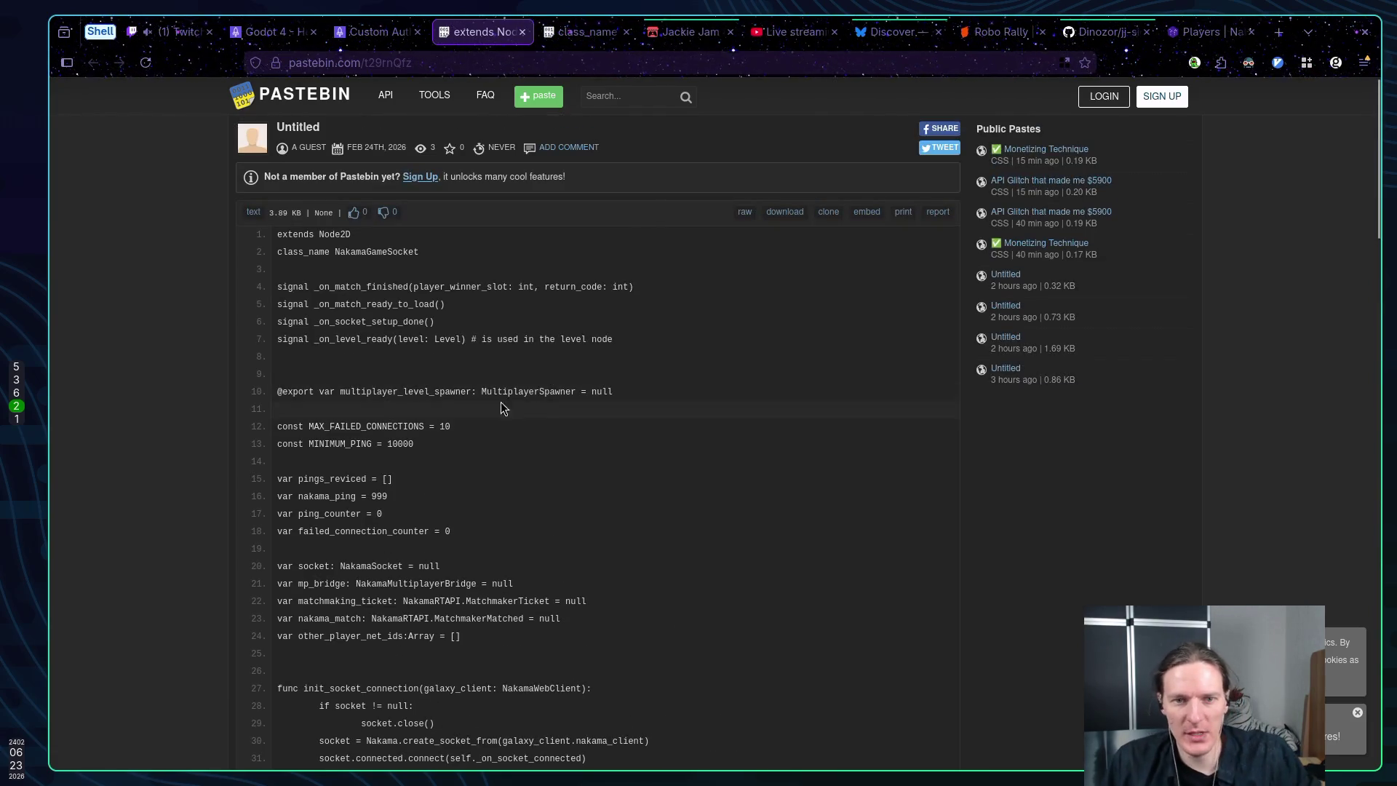
pyautogui.click(582, 31)
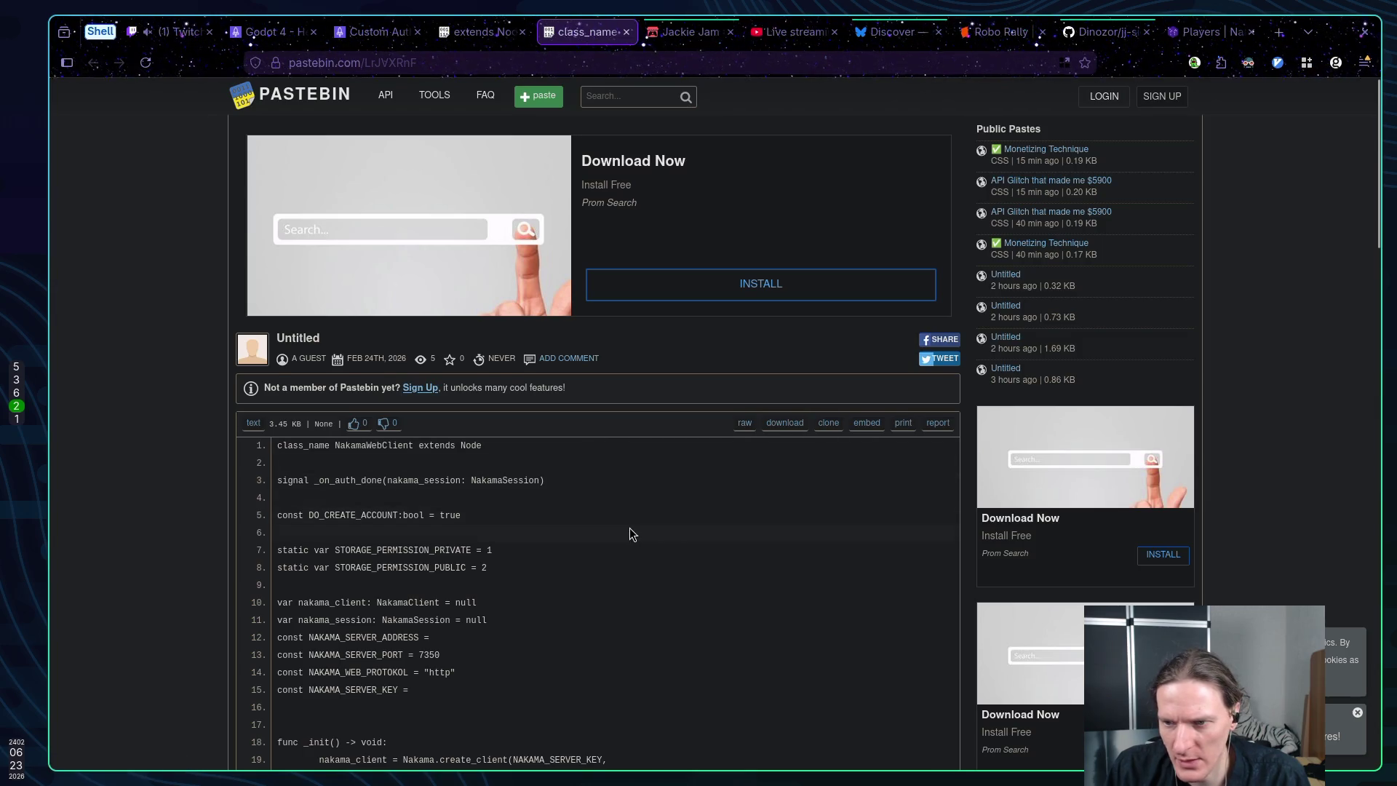
# Step: Copy all of the NakamaWebClient code from its raw view and return to Neovim
pyautogui.scroll(-2, 630, 526)
pyautogui.click(744, 275)
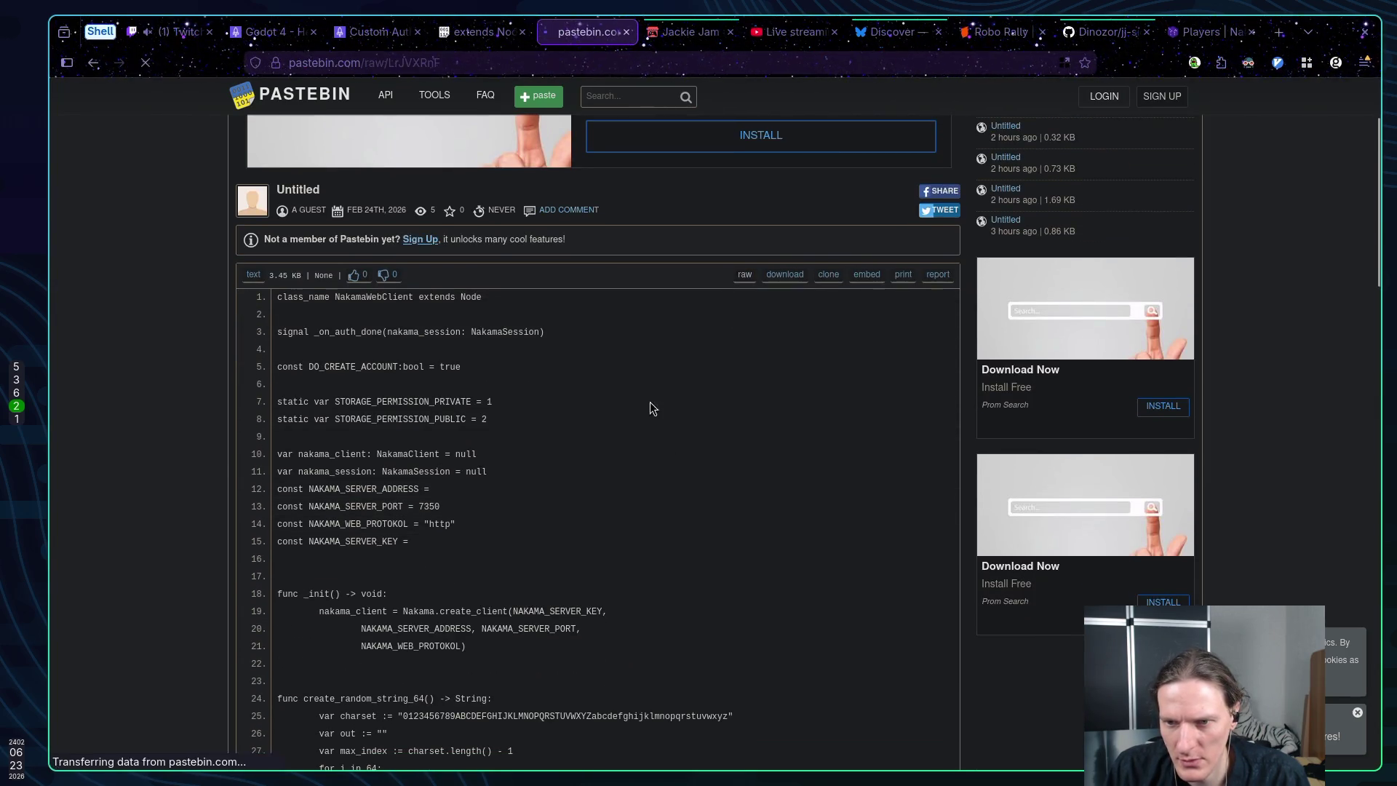
pyautogui.hotkey('ctrl', 'a')
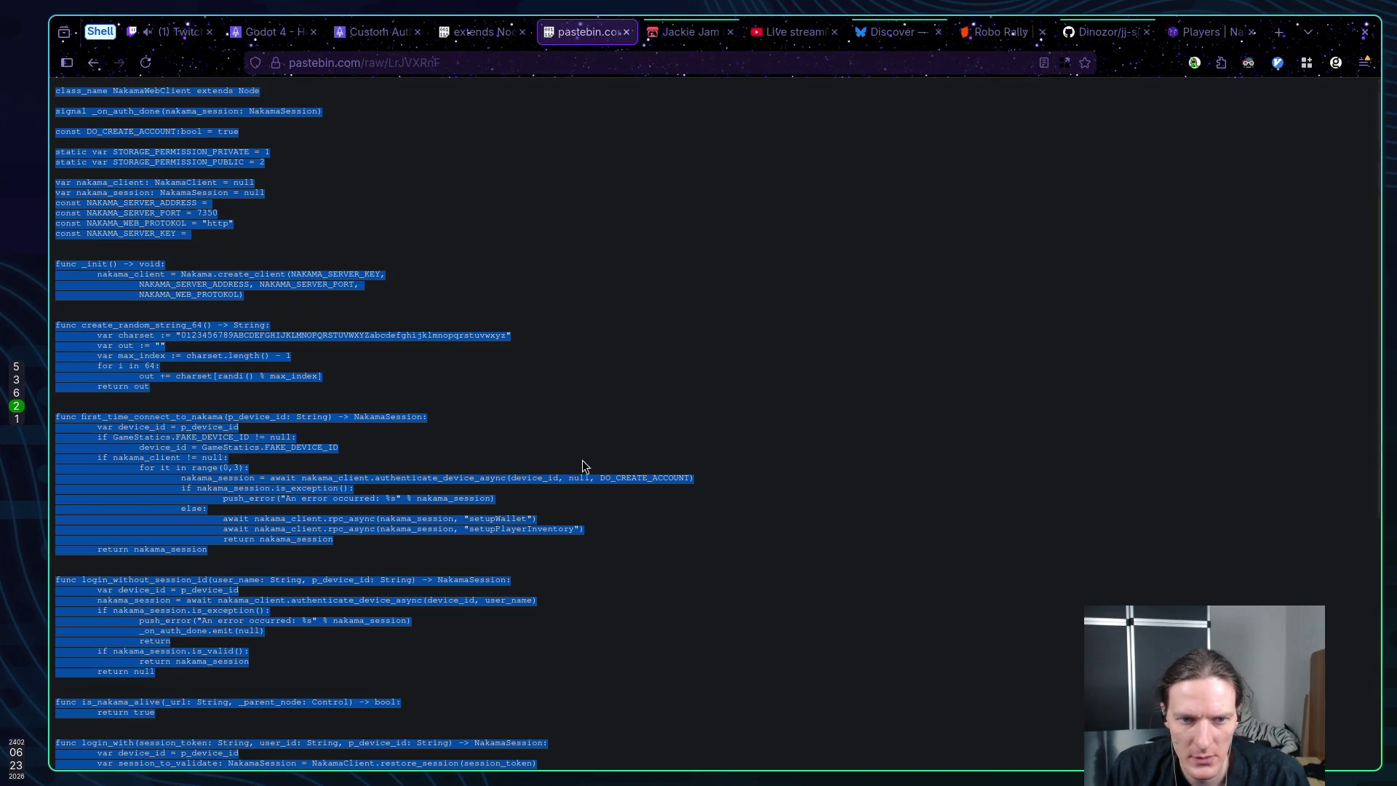
pyautogui.click(581, 460)
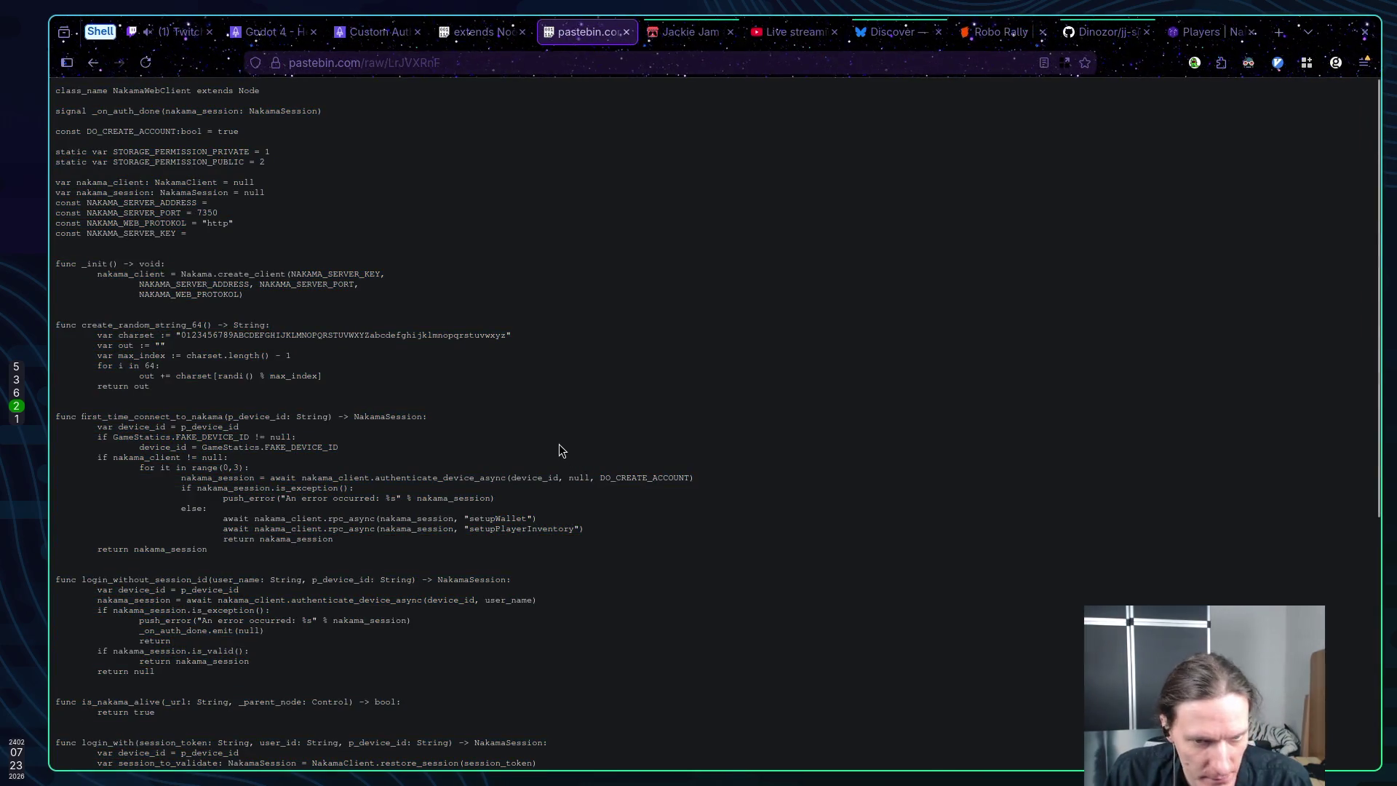
pyautogui.hotkey('ctrl', 'a')
pyautogui.click(559, 451)
pyautogui.press('super+1')
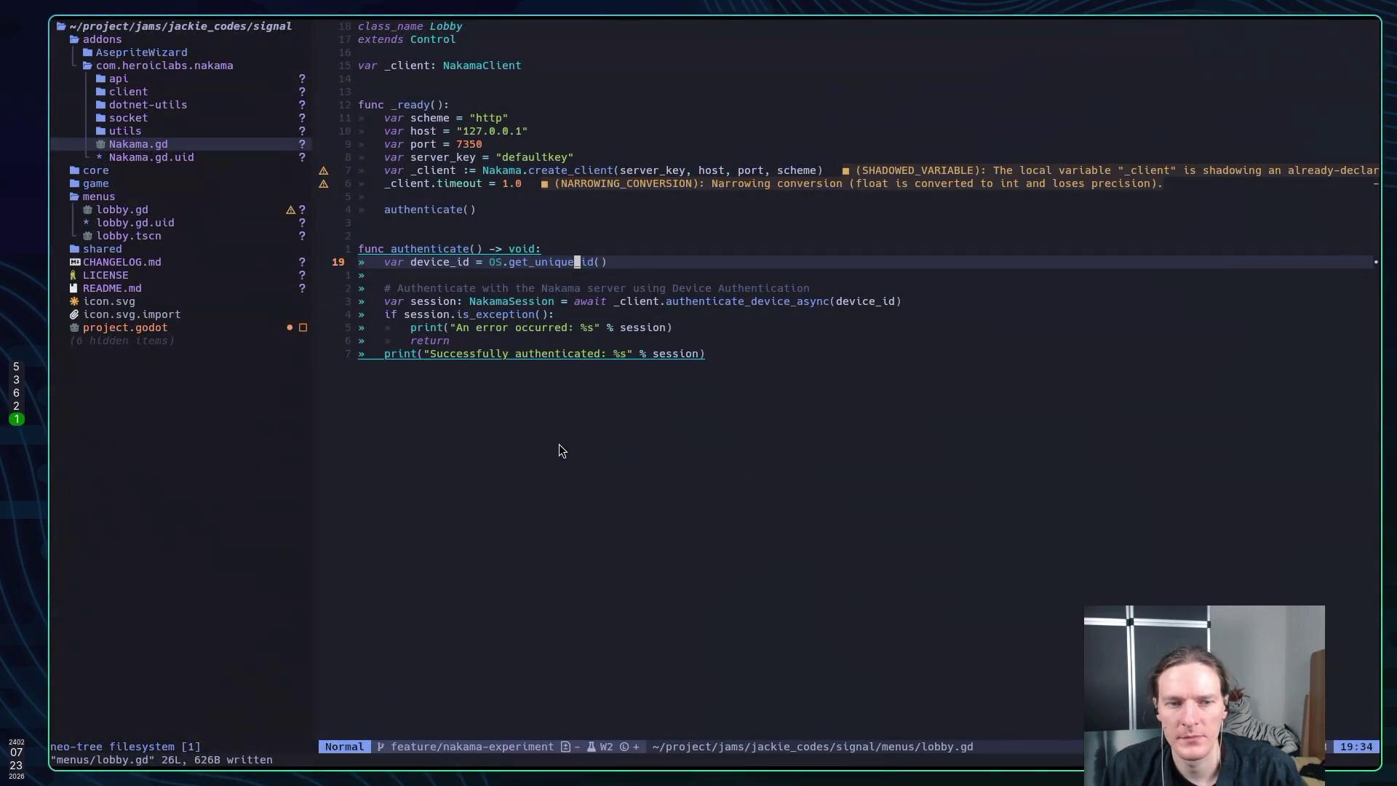
# Step: Create a network folder inside core, after deleting a mistakenly created network file
pyautogui.press('j')
pyautogui.press('j')
pyautogui.press('j')
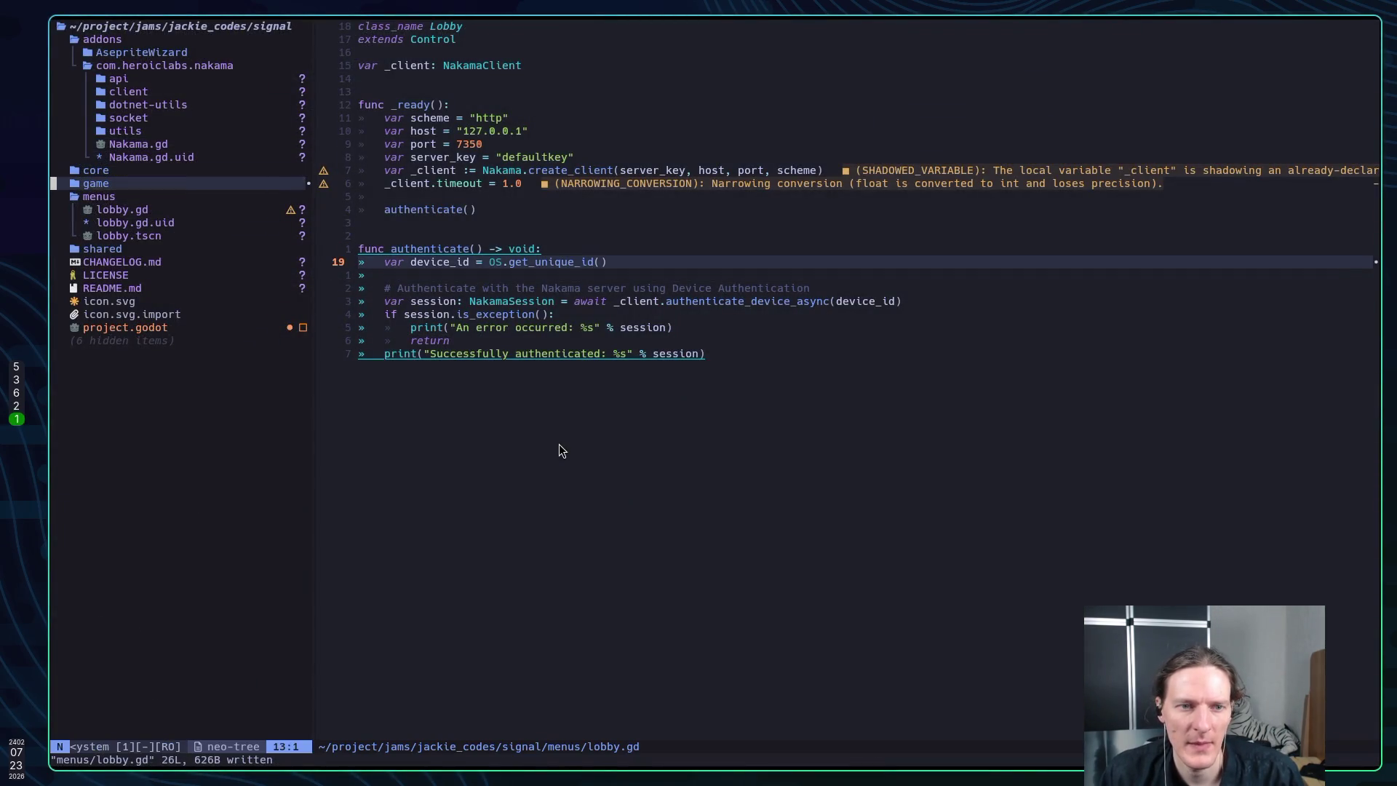
pyautogui.press('k')
pyautogui.press('k')
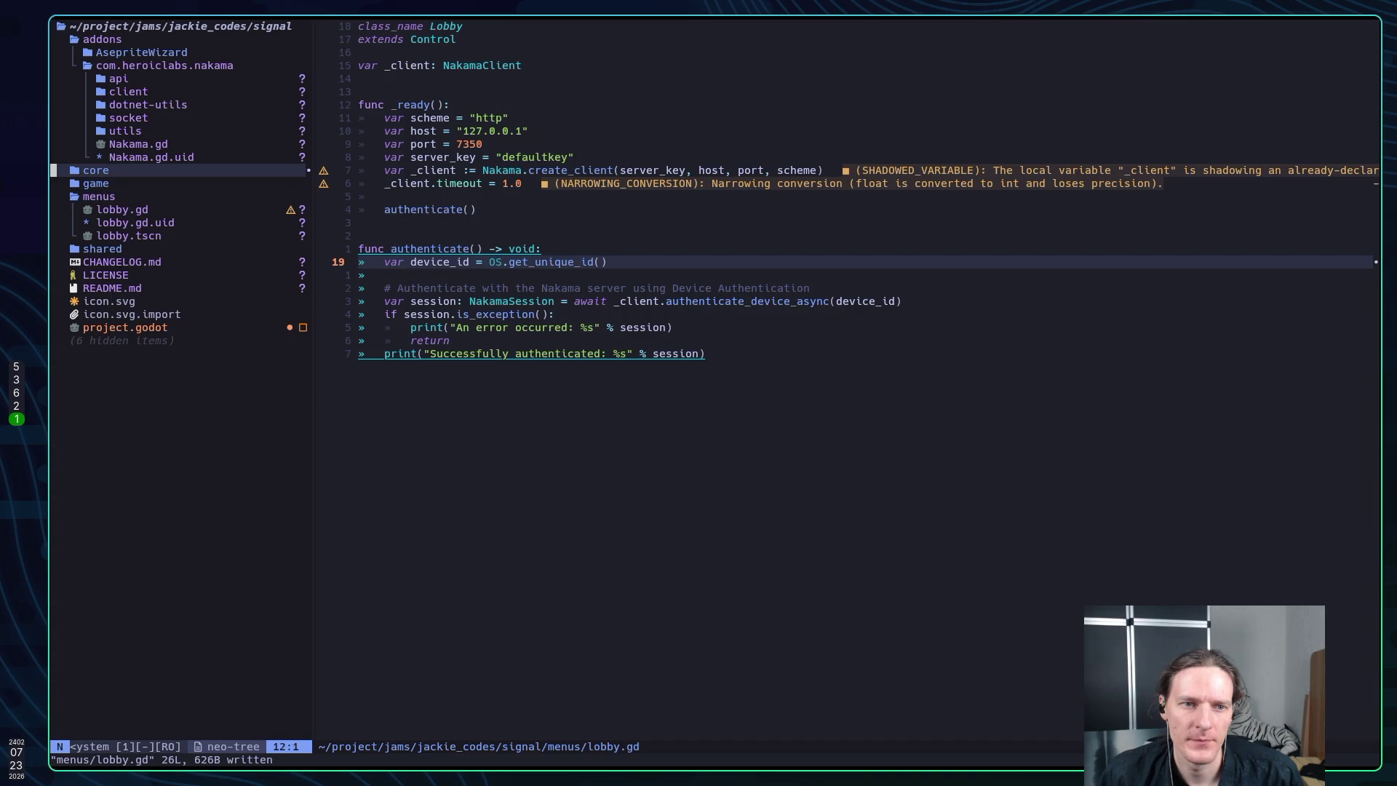
pyautogui.press('Return')
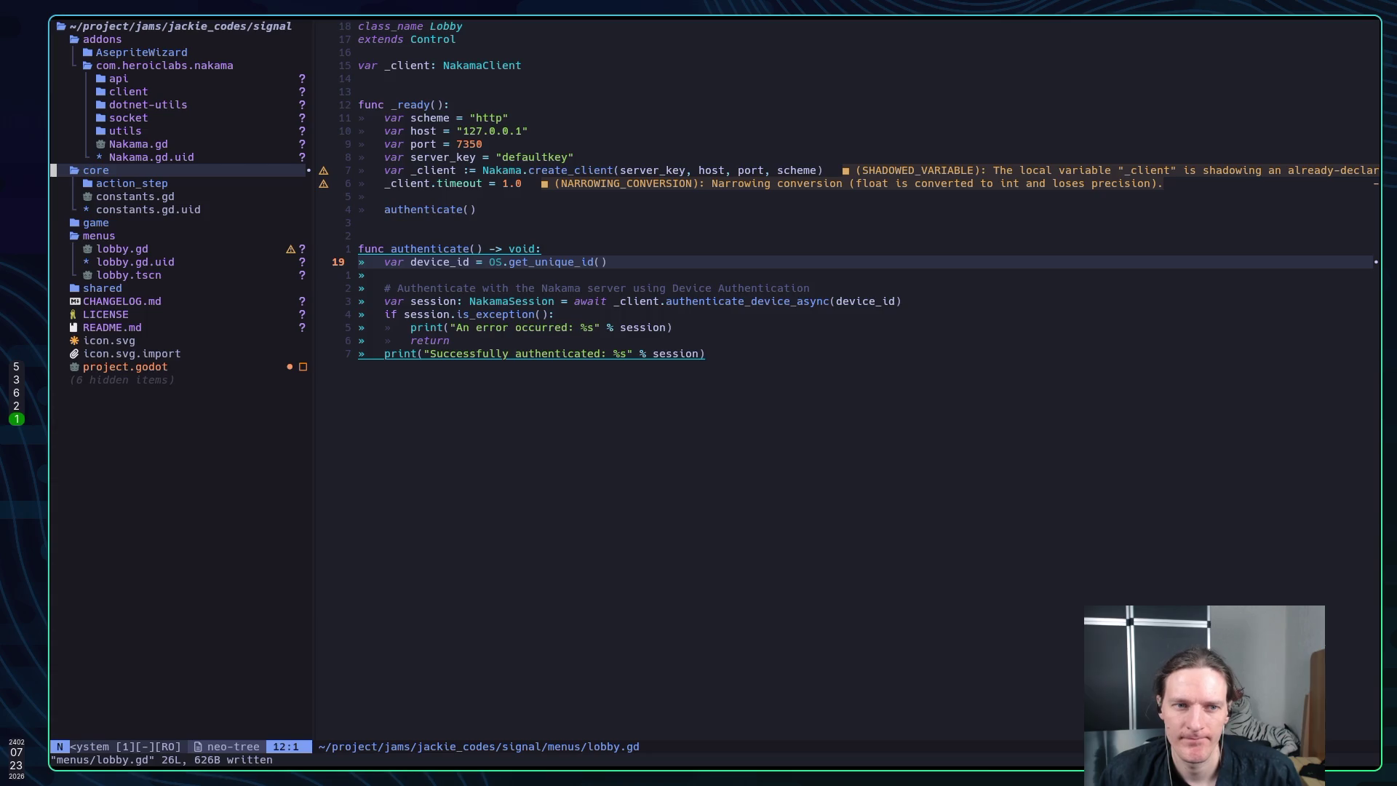
pyautogui.write('anetwor')
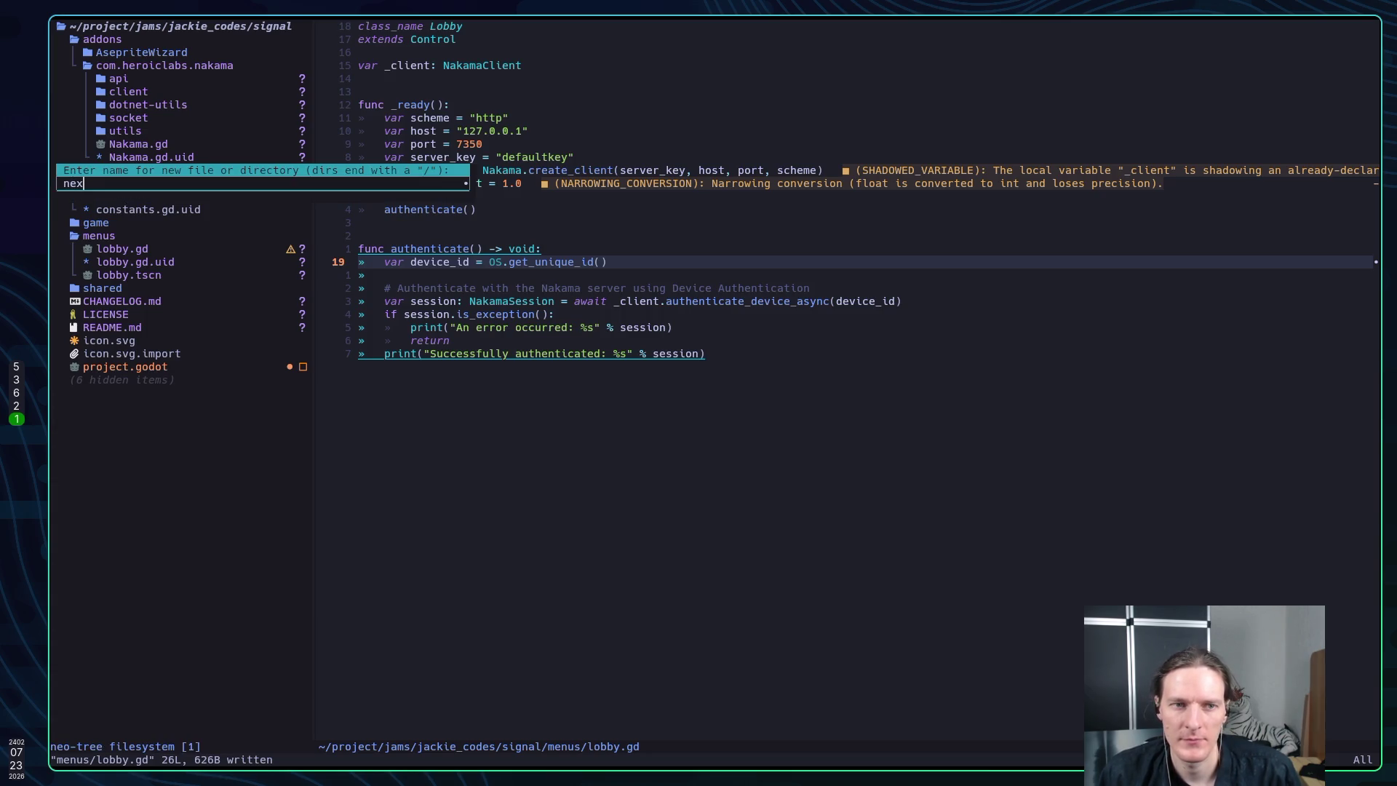
pyautogui.write('k')
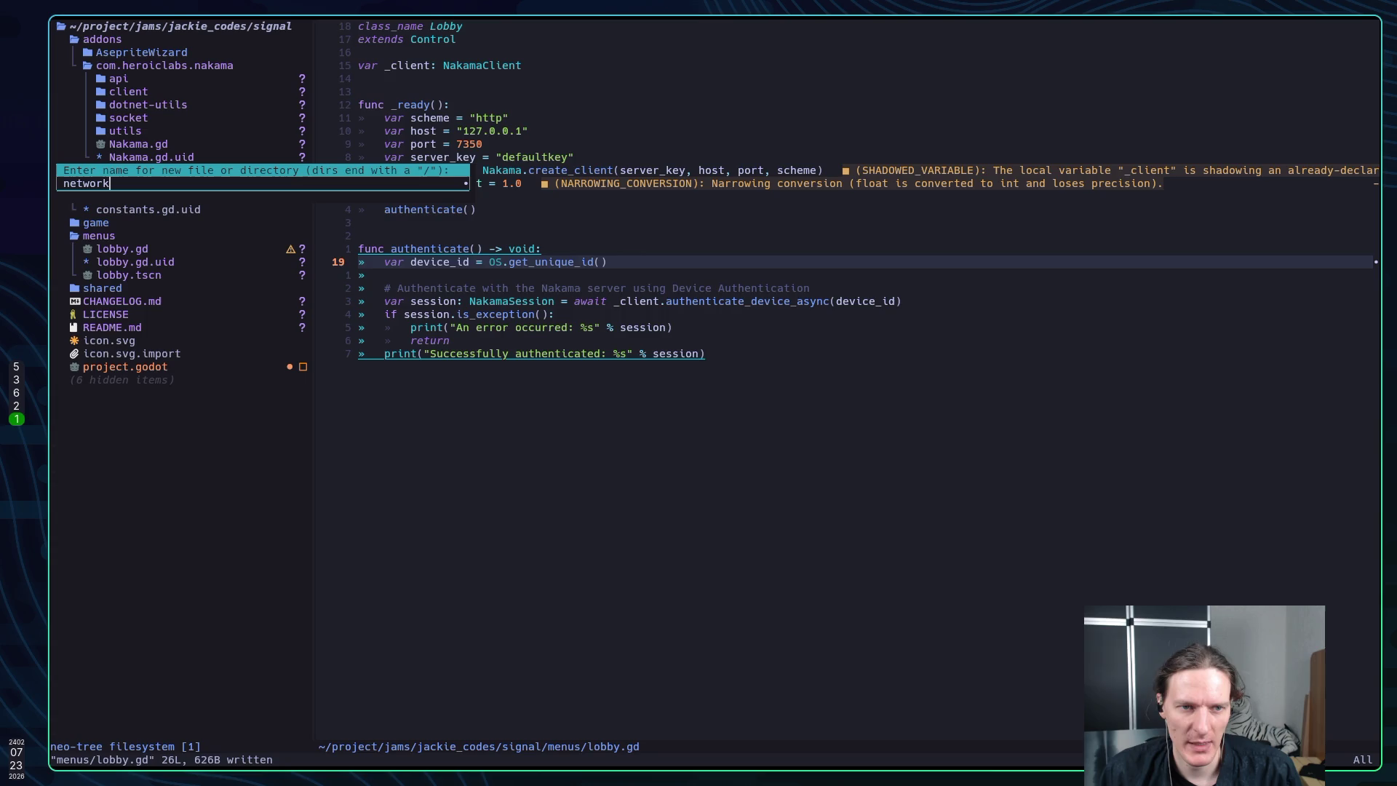
pyautogui.press('Return')
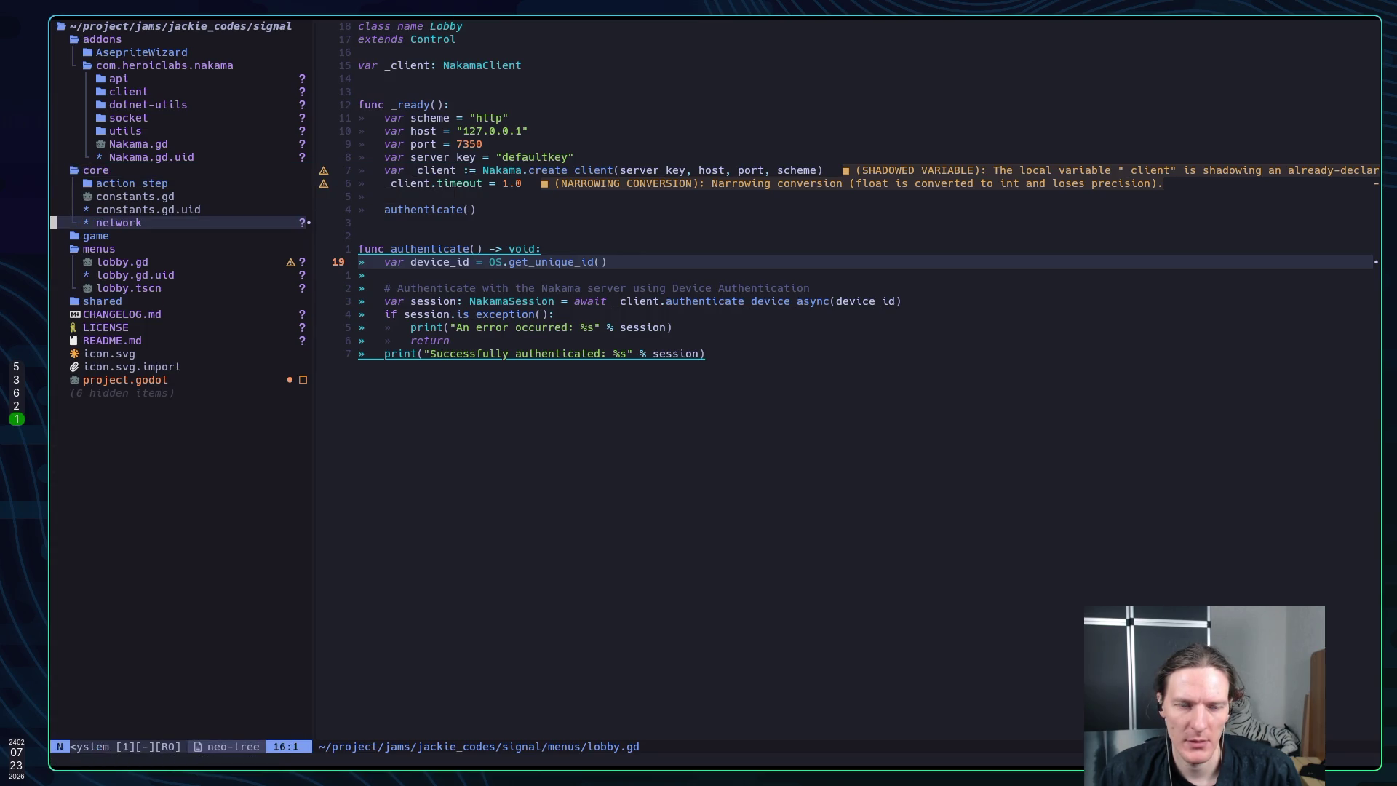
pyautogui.write('d')
pyautogui.write('y')
pyautogui.press('Return')
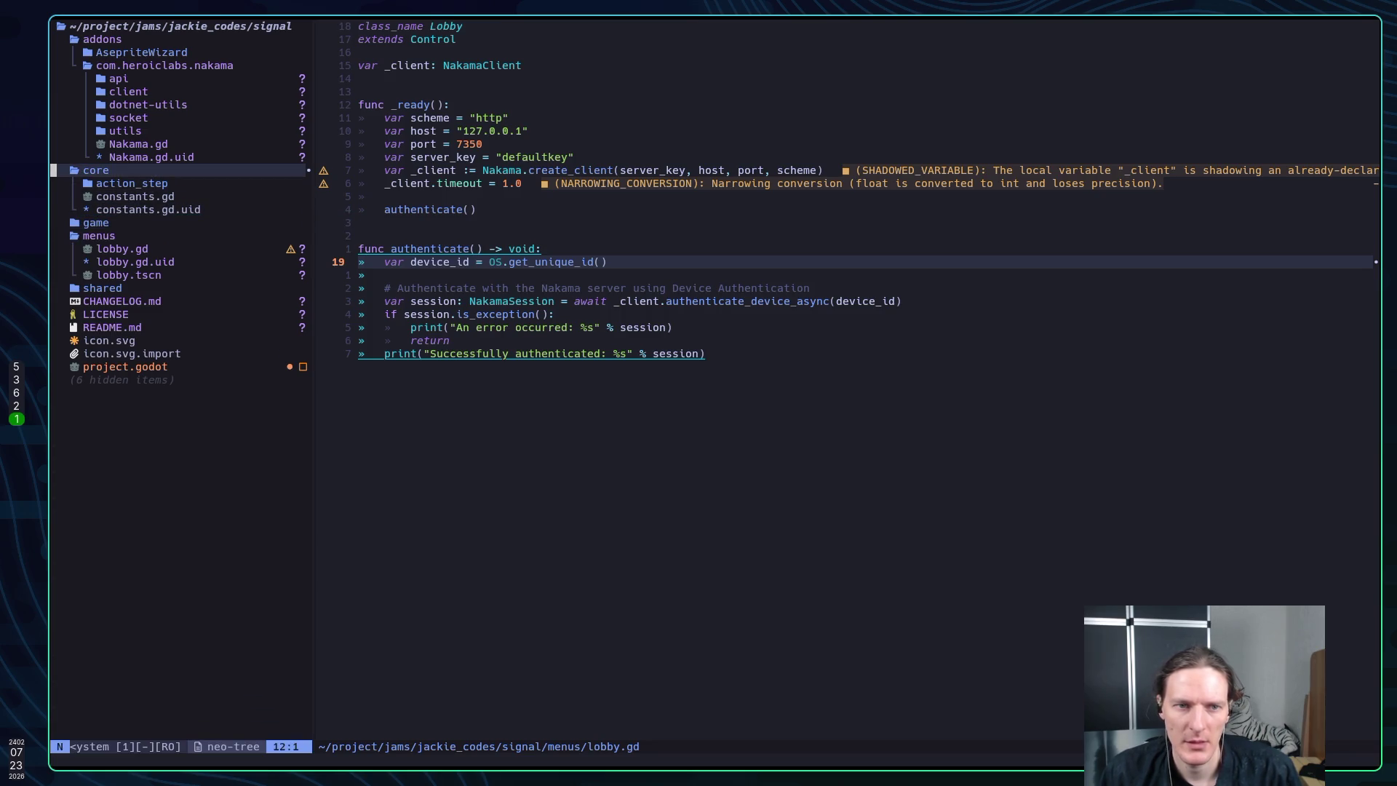
pyautogui.write('anetwork/')
pyautogui.press('Return')
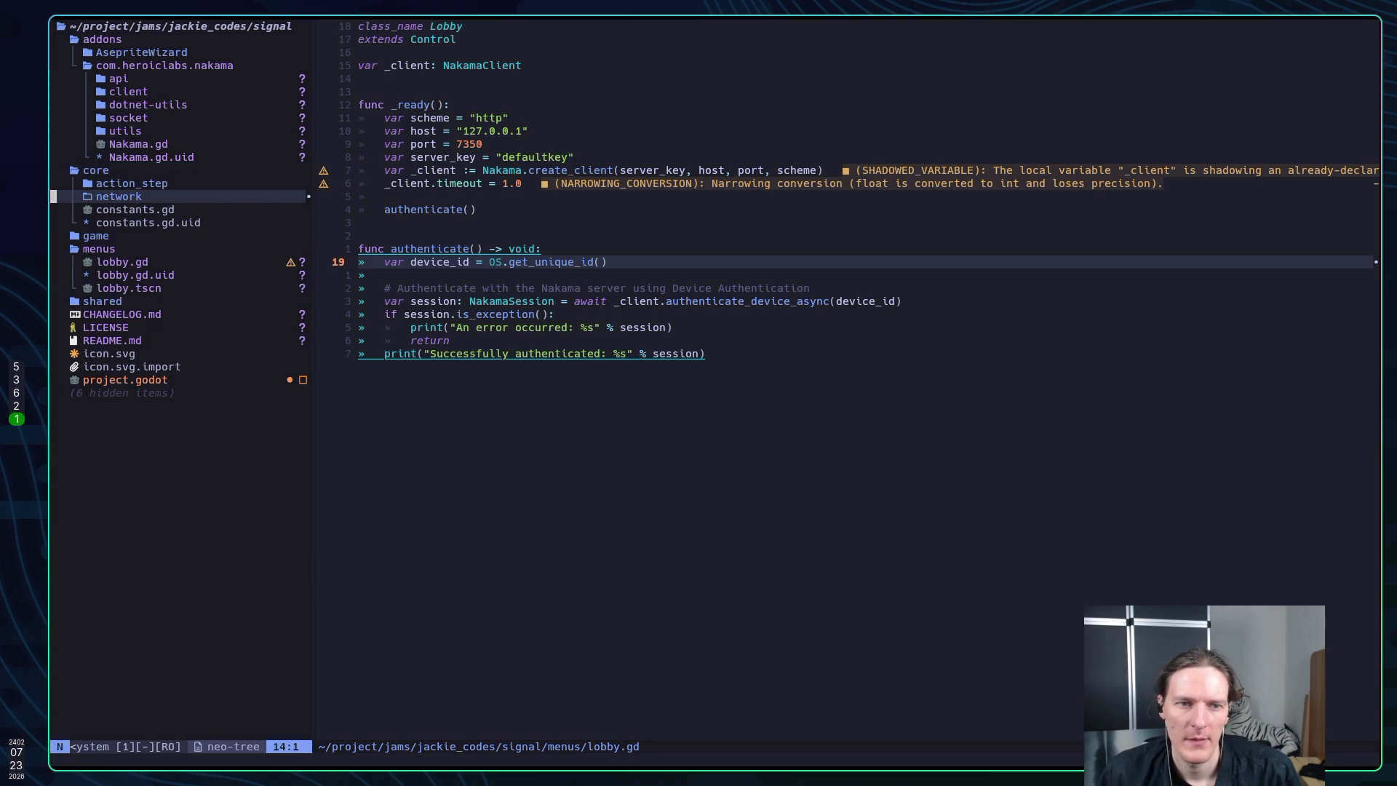
# Step: Create nakame_web_client.gd in core/network and open the empty script
pyautogui.press('super+2')
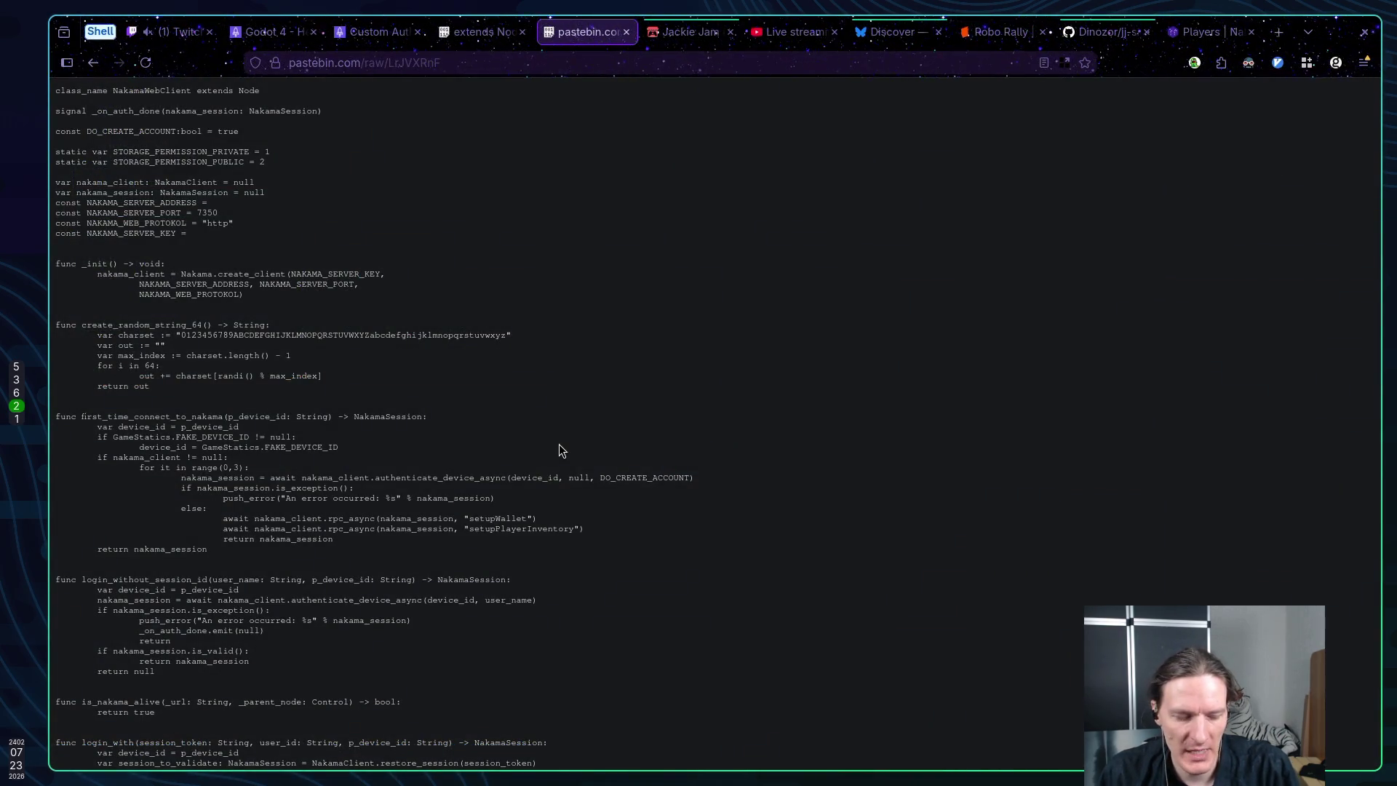
pyautogui.press('super+1')
pyautogui.write('a')
pyautogui.write('naka')
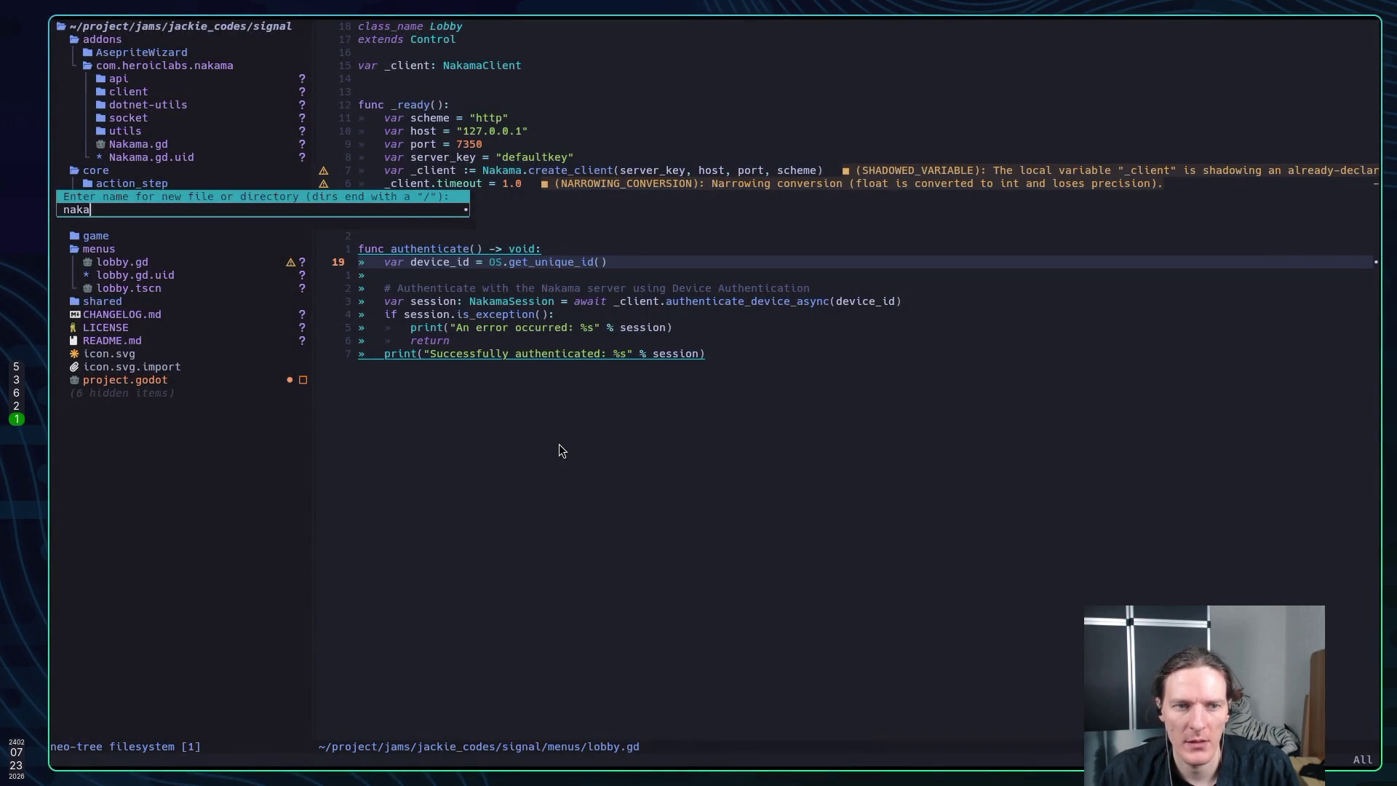
pyautogui.write('me_web_clie')
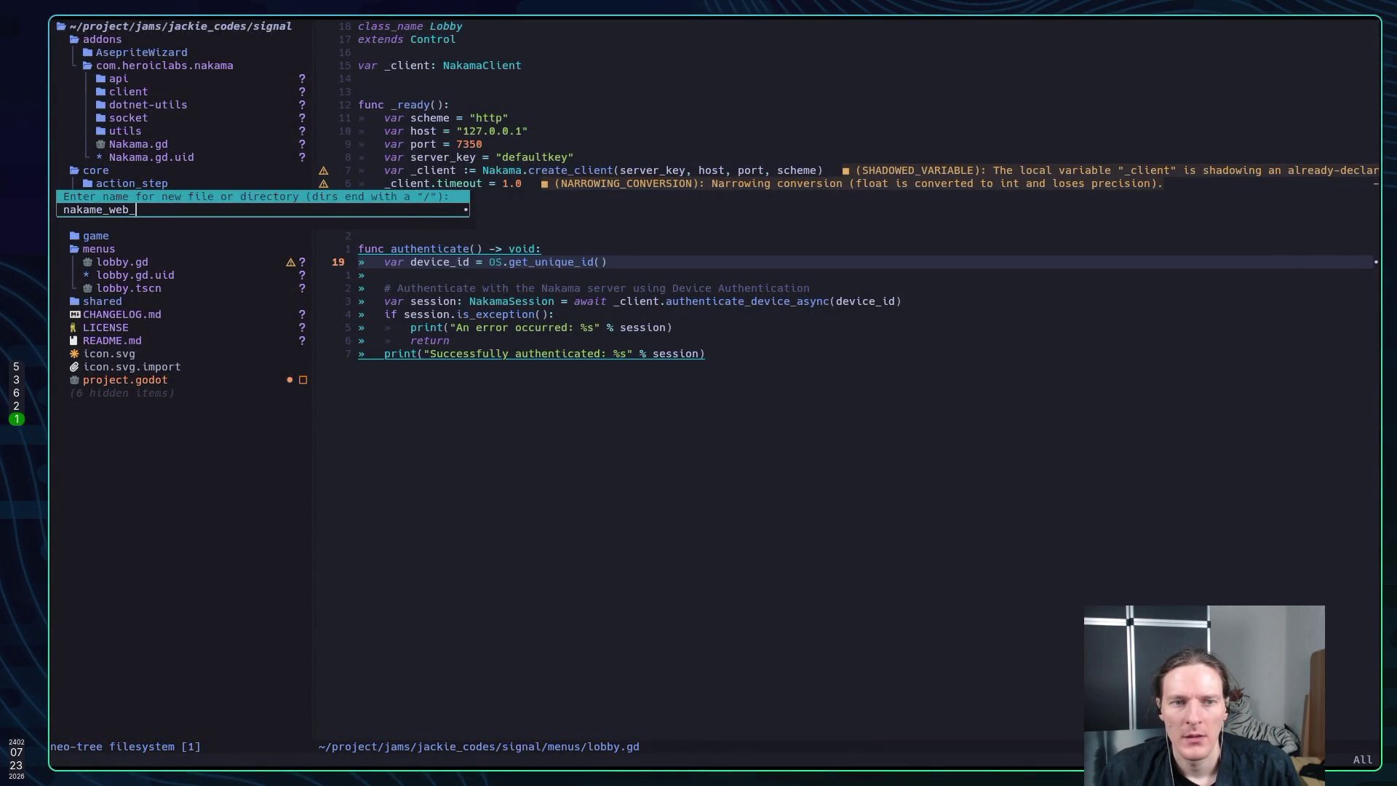
pyautogui.write('nt.gd')
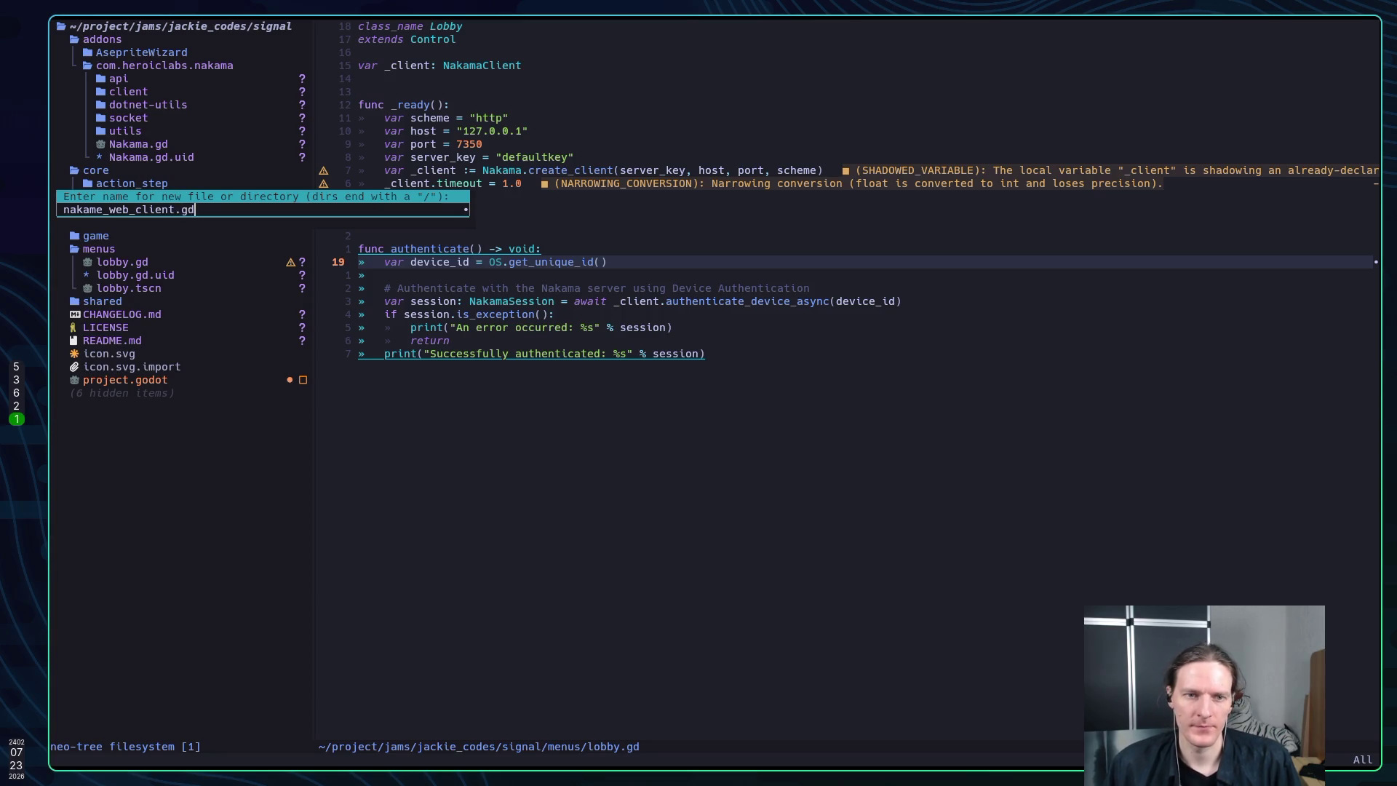
pyautogui.press('Return')
pyautogui.press('Return')
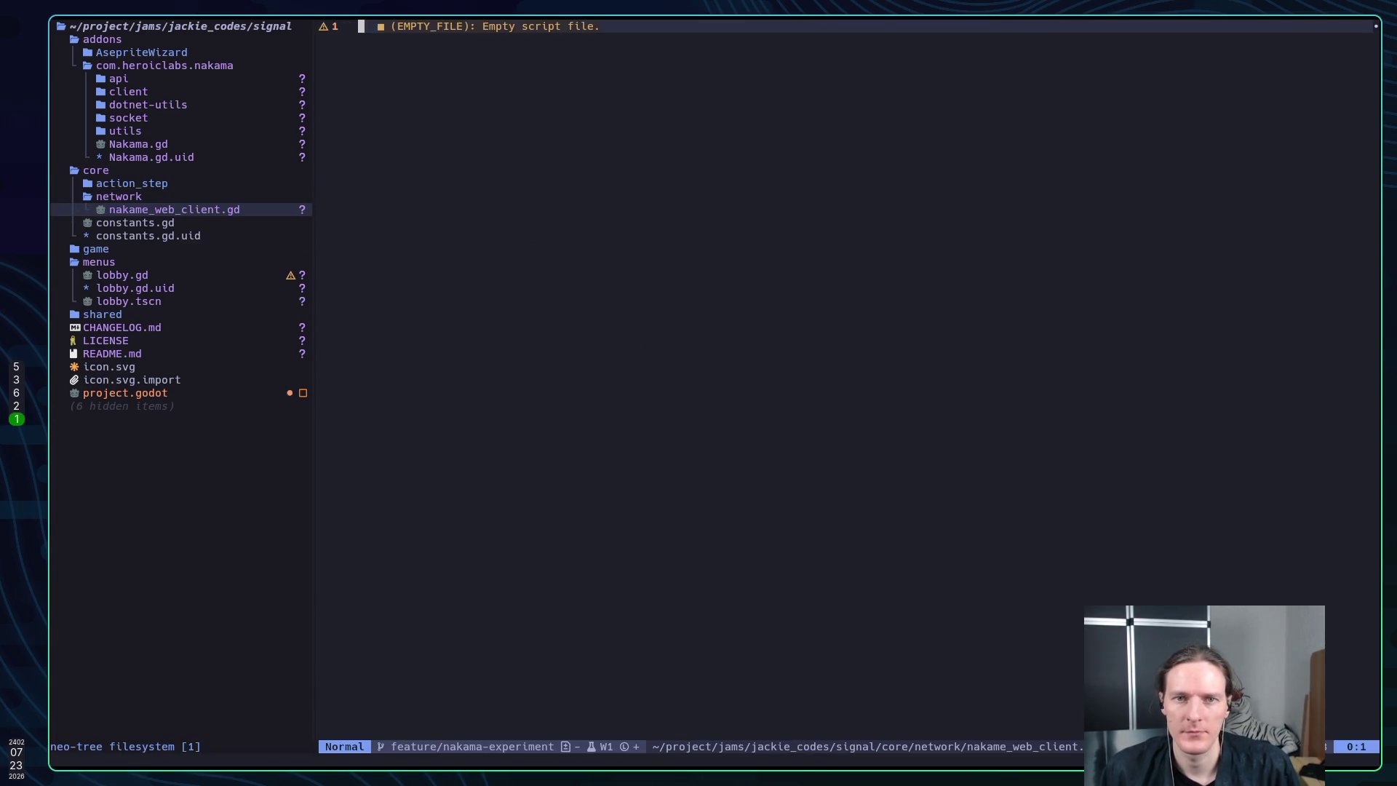
# Step: Paste the copied NakamaWebClient code, remove the blank first line, and save with :w
pyautogui.press('p')
pyautogui.press('k')
pyautogui.press('d')
pyautogui.press('d')
pyautogui.write(':w')
pyautogui.press('Return')
pyautogui.hotkey('ctrl', 'h')
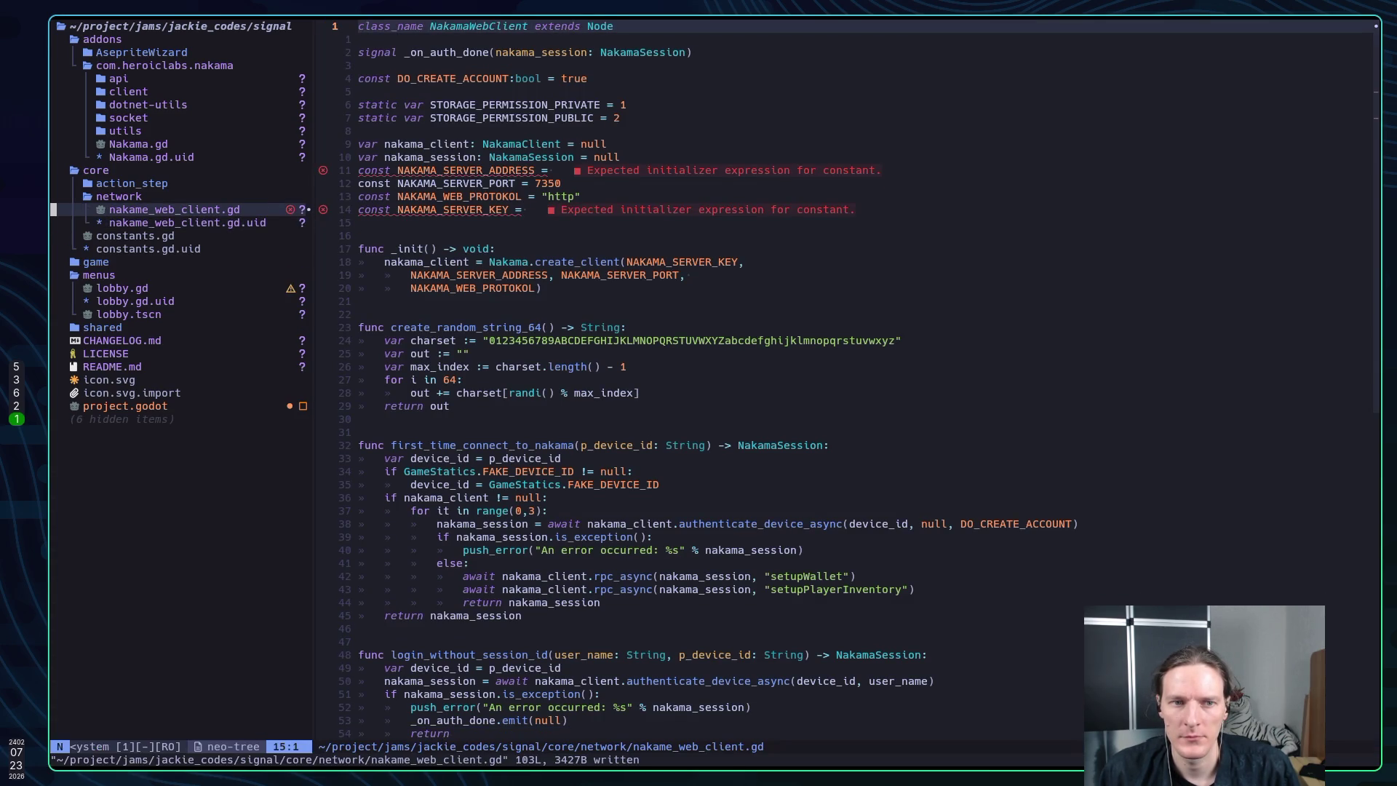
# Step: Rename the new script to nakama_web_client.gd in the neo-tree file tree
pyautogui.press('r')
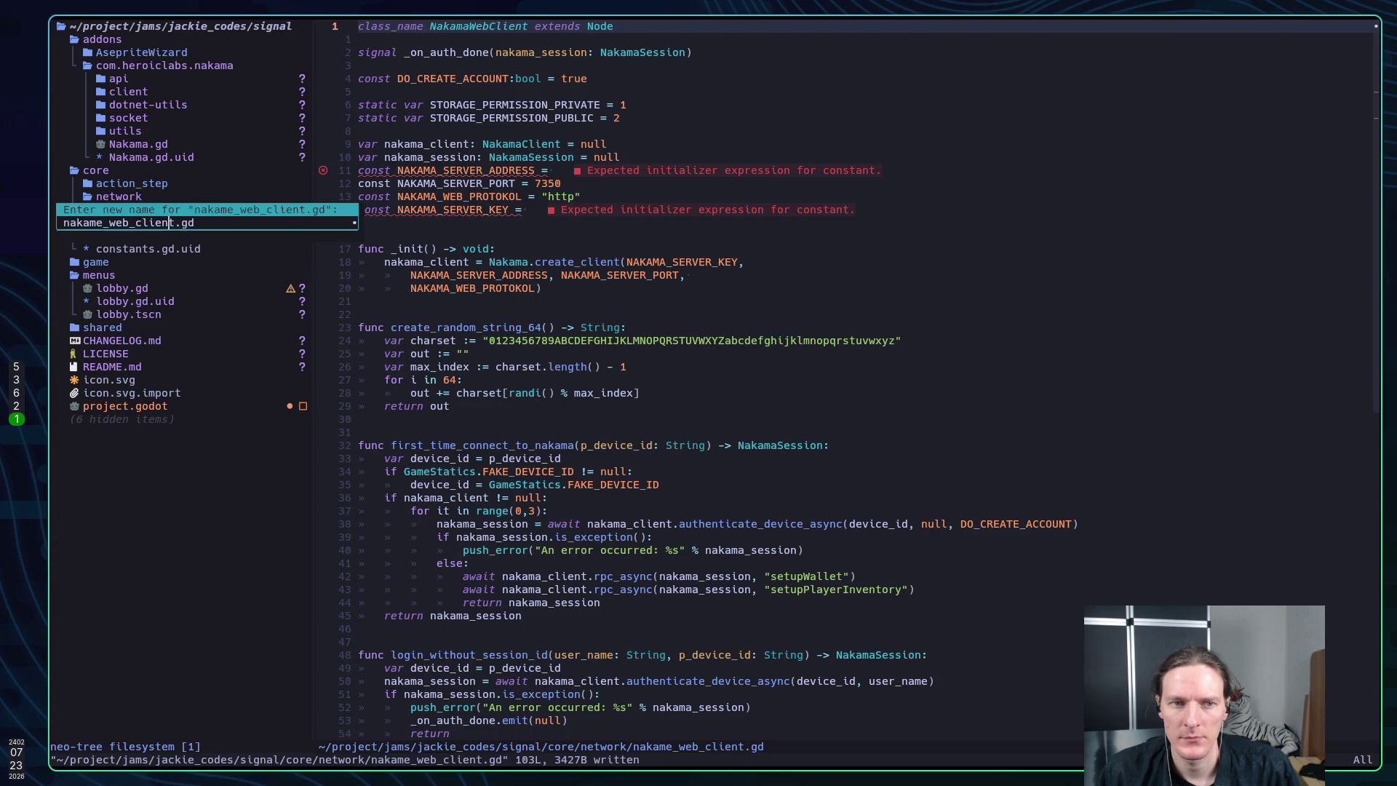
pyautogui.press('super+2')
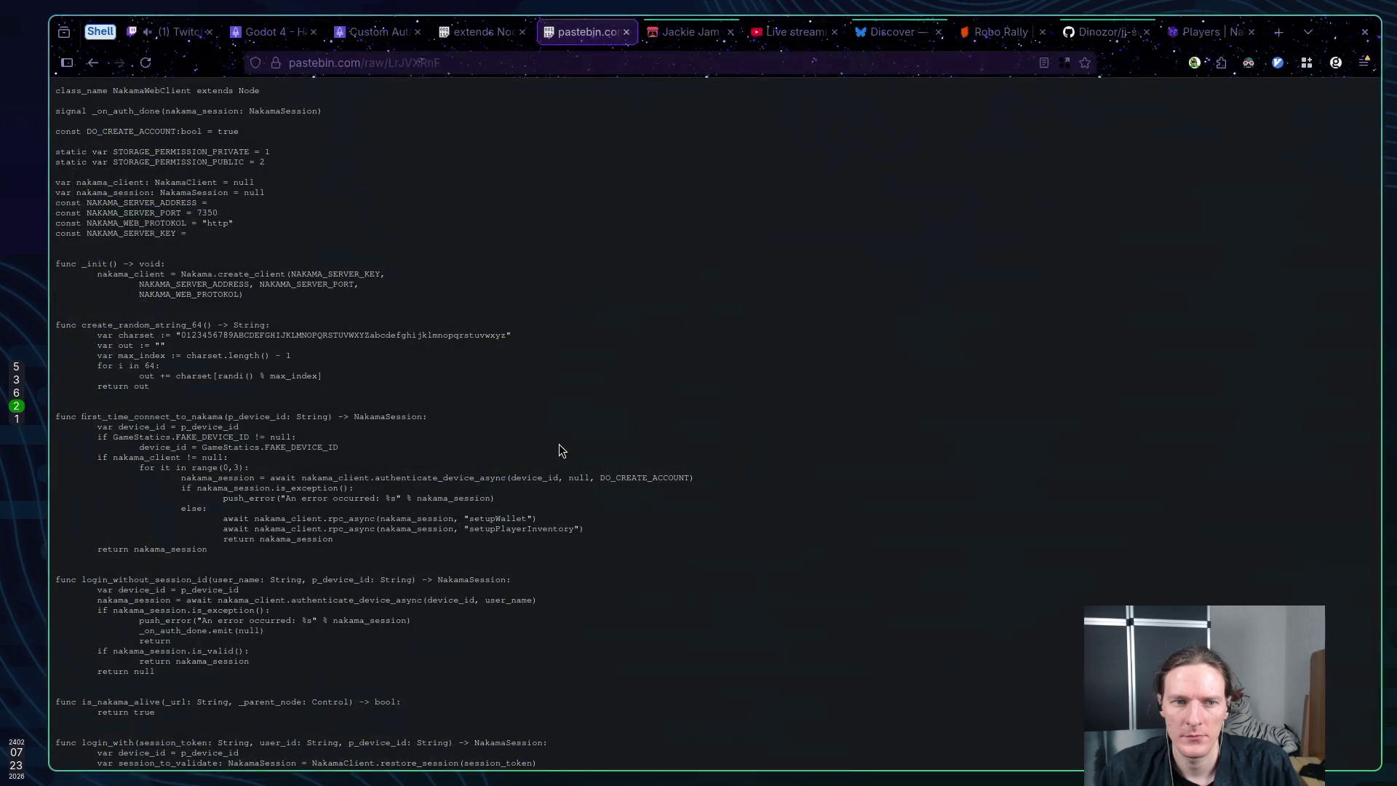
pyautogui.press('super+1')
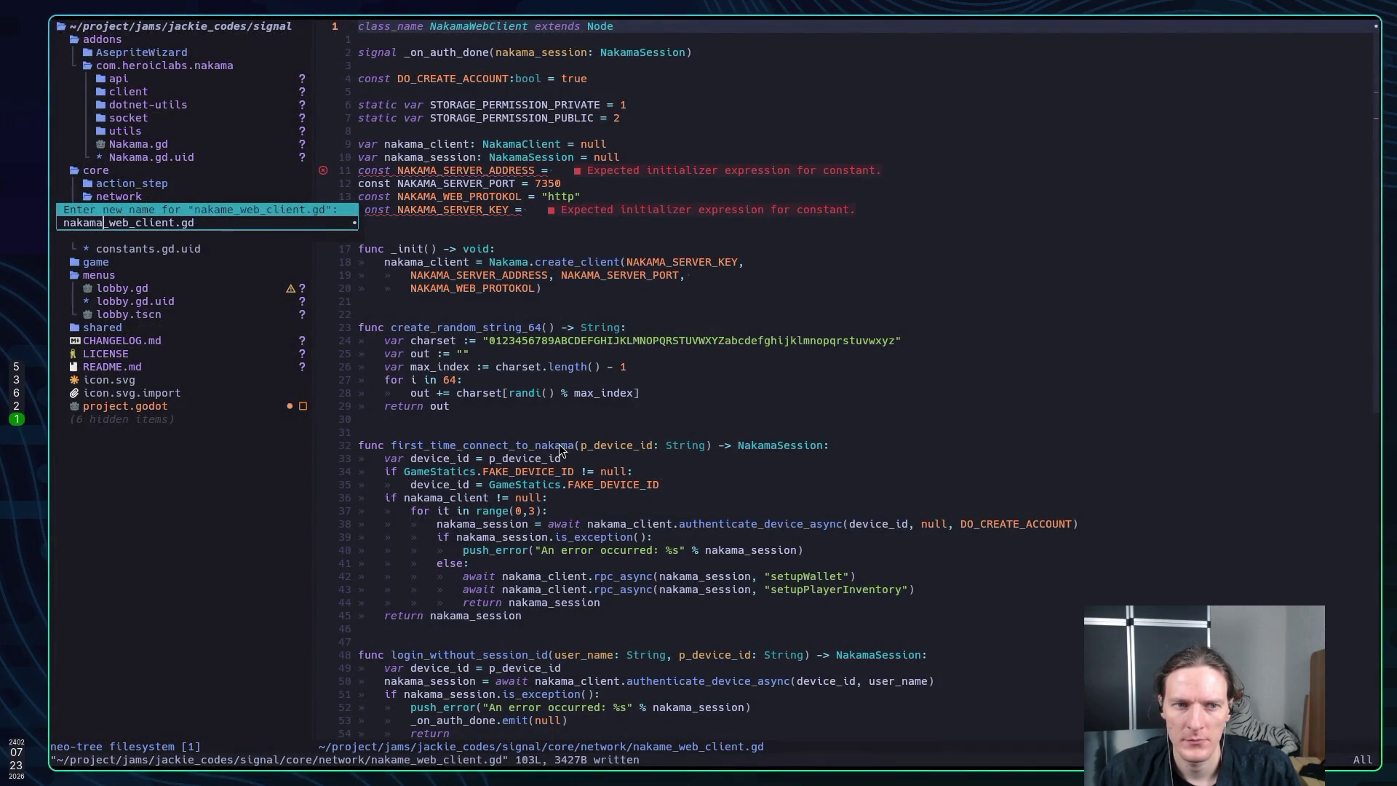
pyautogui.press('Return')
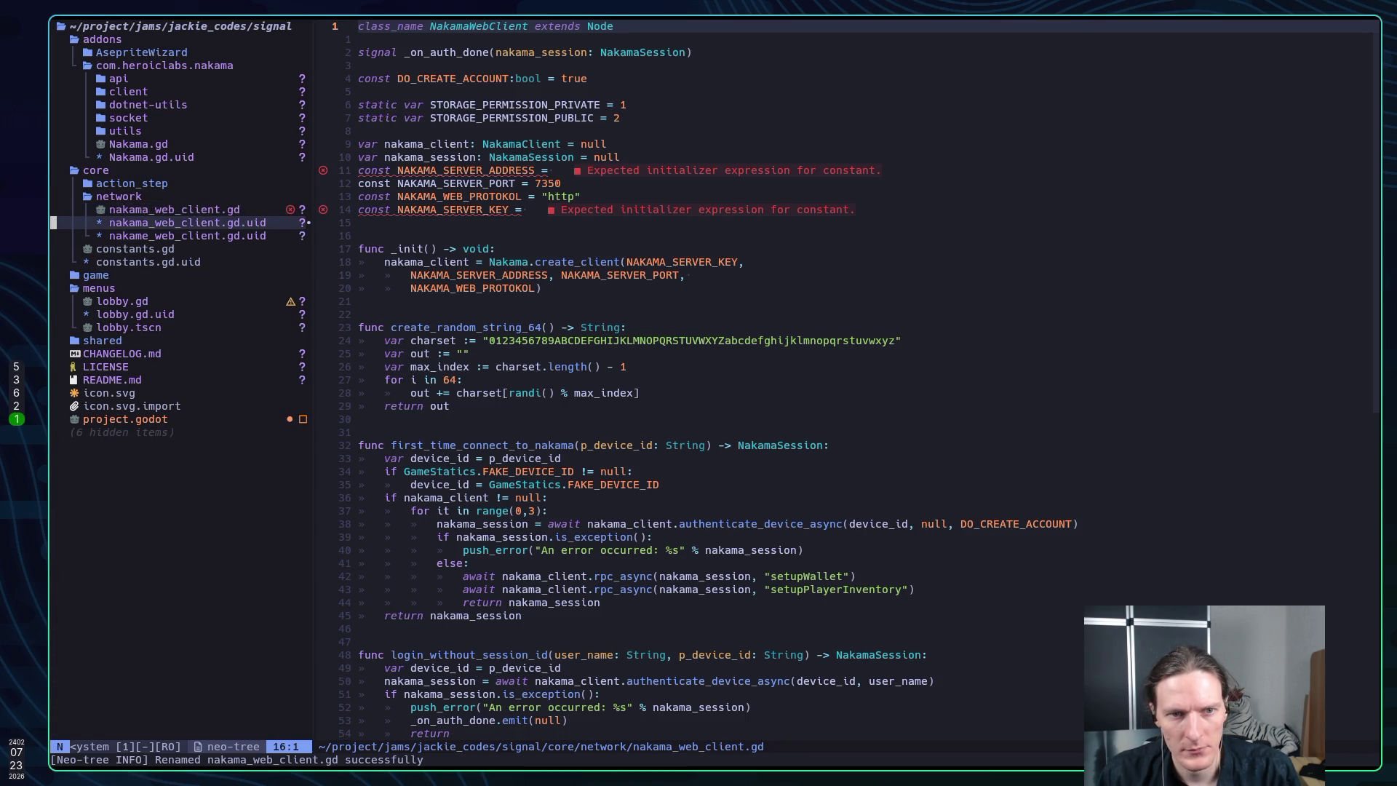
pyautogui.press('j')
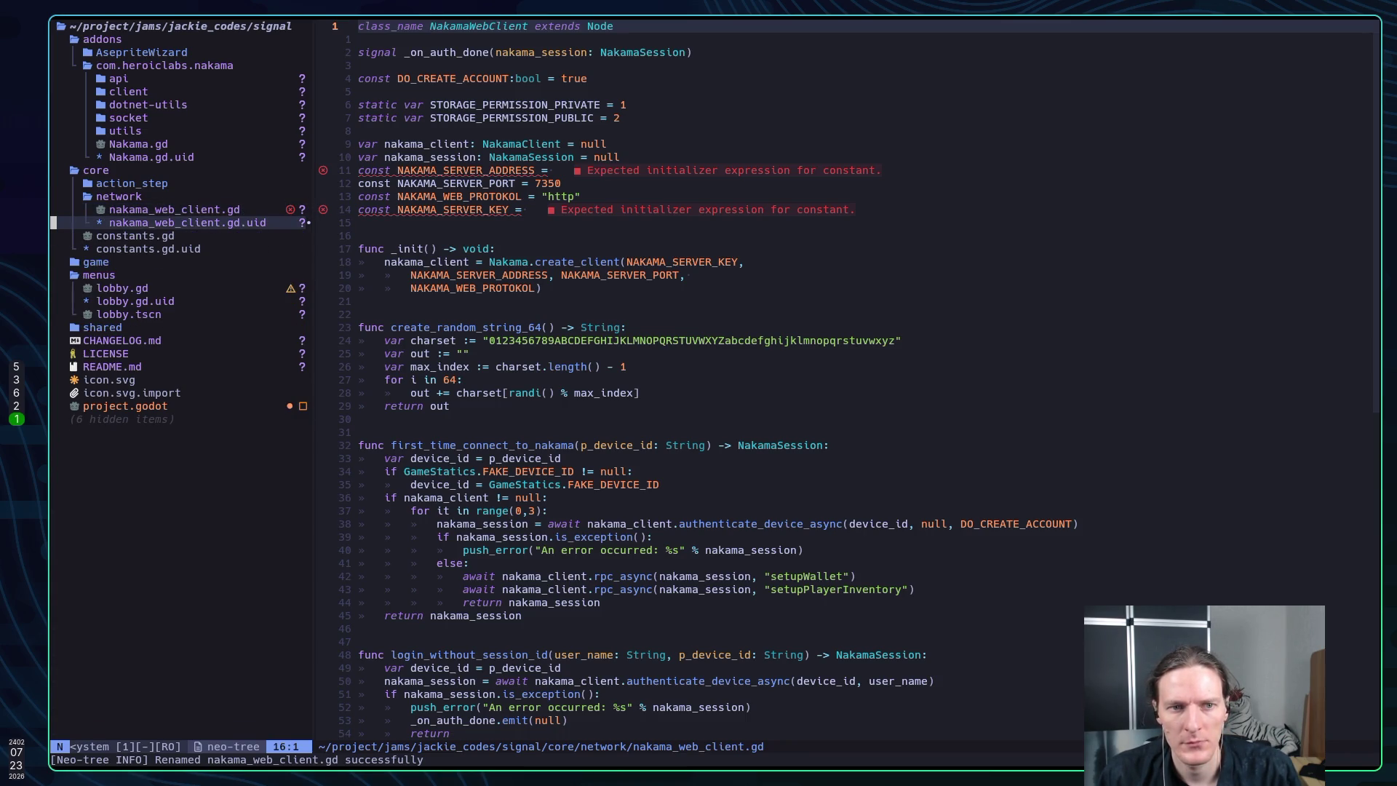
pyautogui.hotkey('shift', 'g')
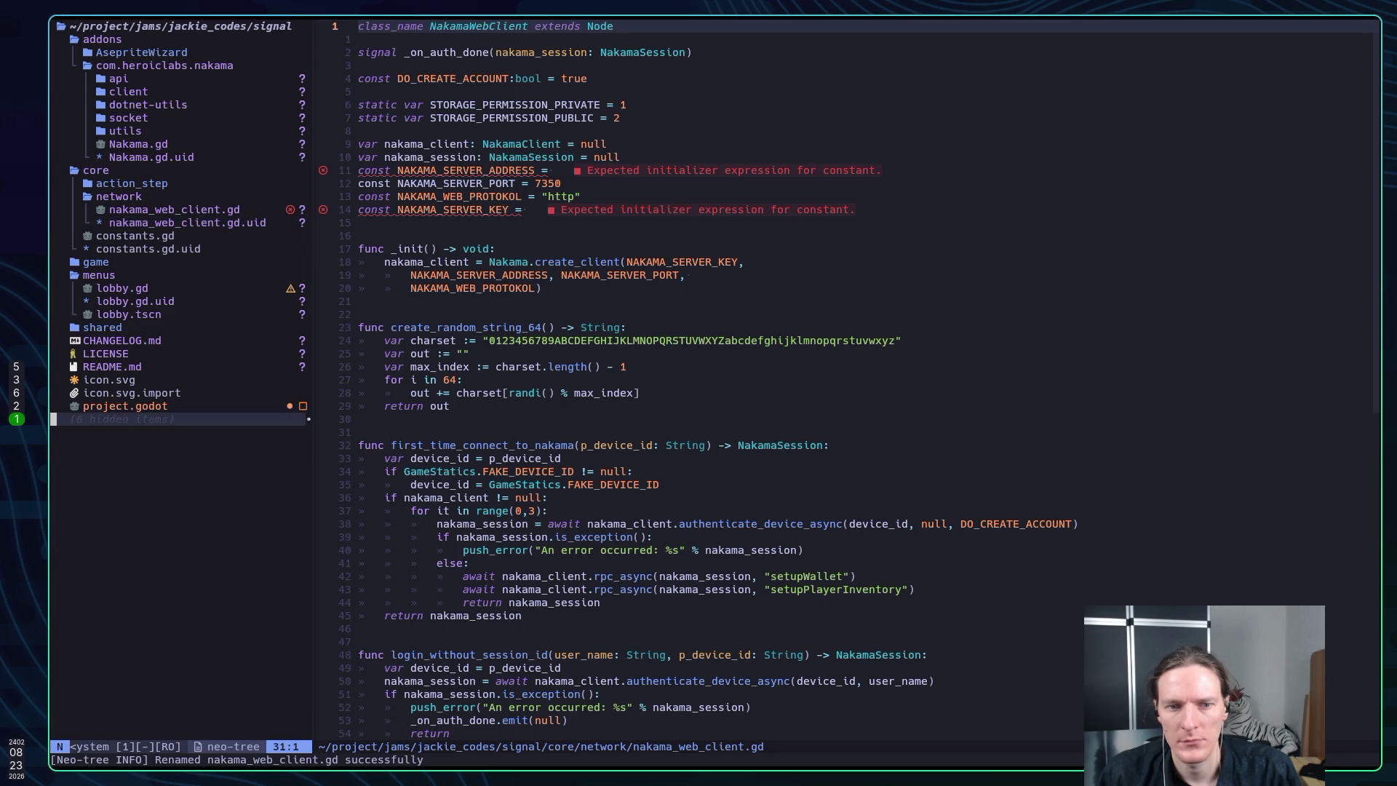
# Step: Save all files and append a localhost value to the NAKAMA_SERVER_ADDRESS line
pyautogui.hotkey('ctrl', 'l')
pyautogui.write(':w')
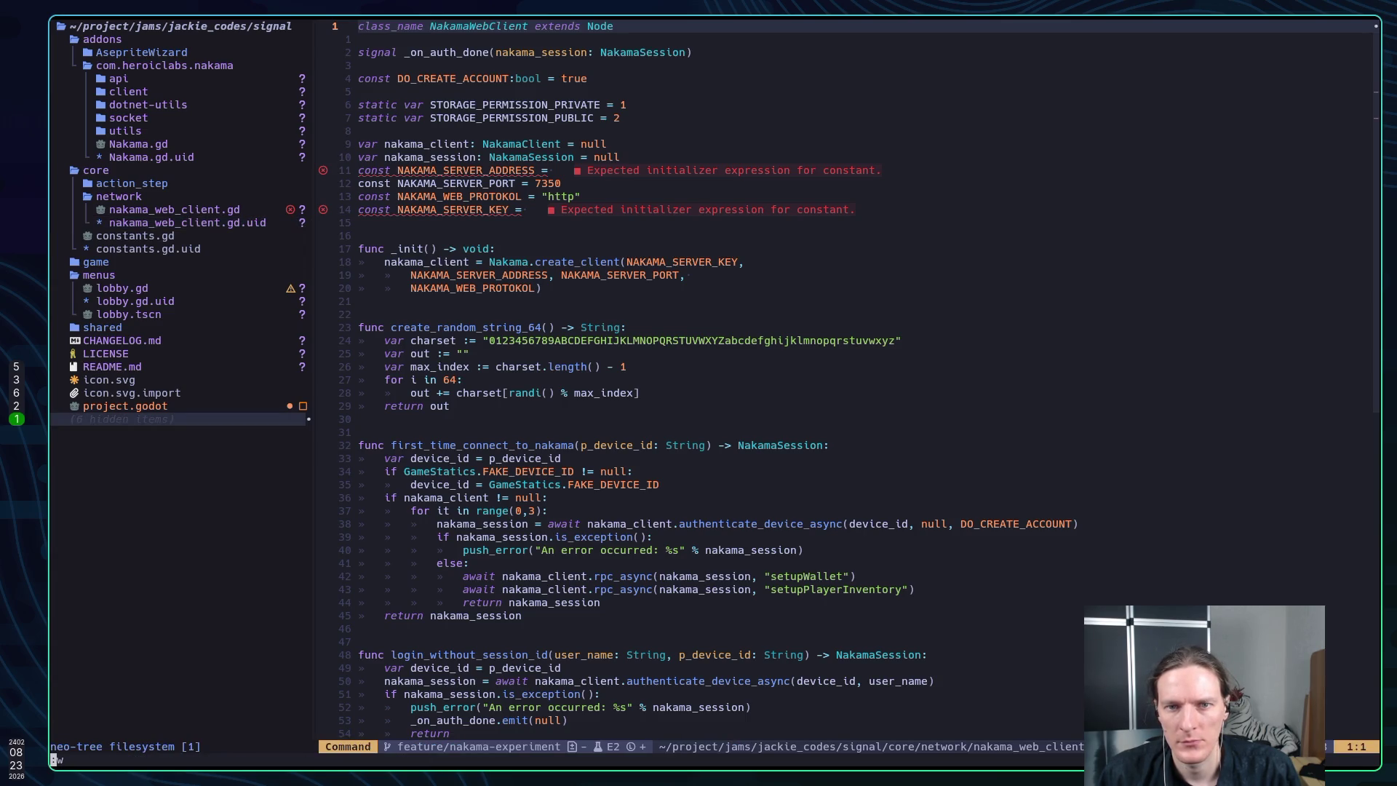
pyautogui.write('a')
pyautogui.press('Return')
pyautogui.press('j')
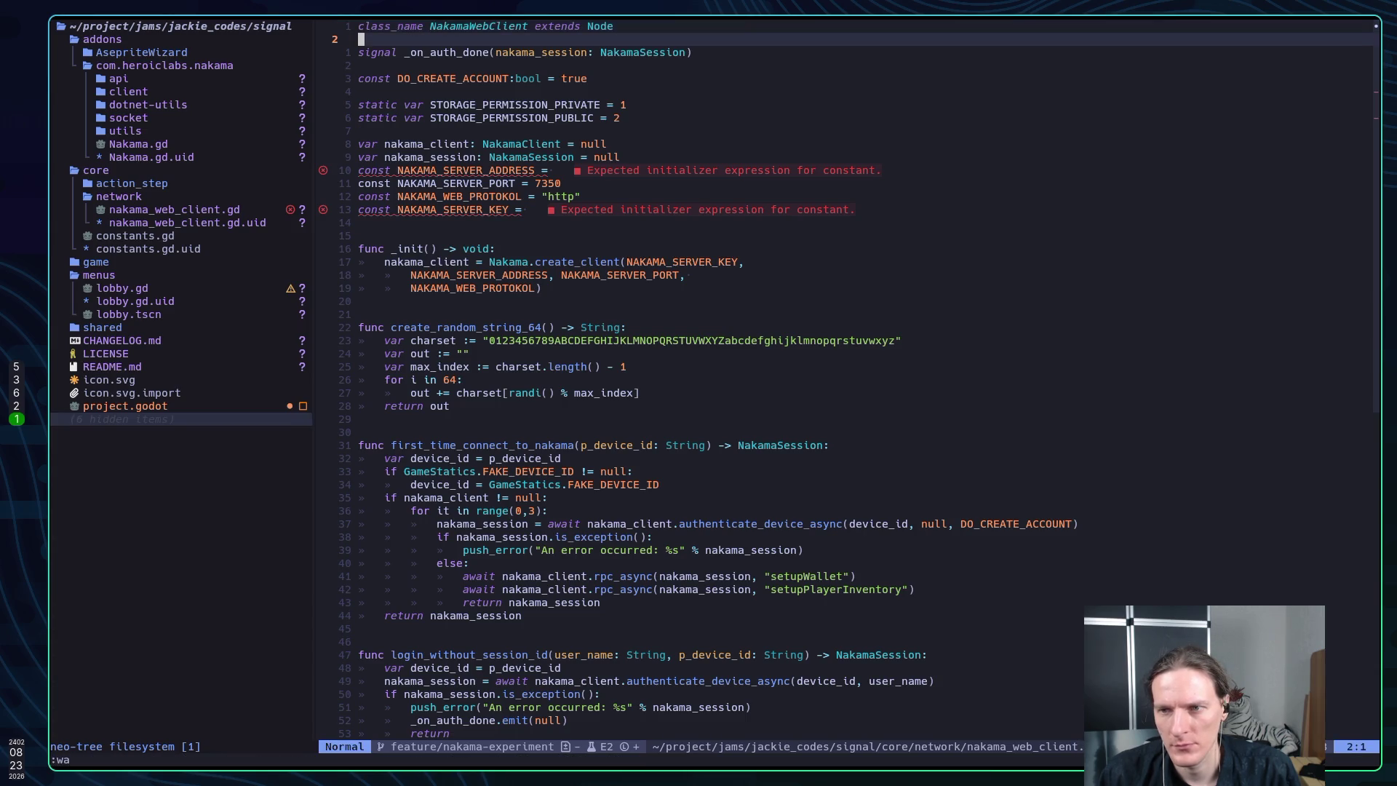
pyautogui.press('j')
pyautogui.press('j')
pyautogui.press('j')
pyautogui.press('k')
pyautogui.hotkey('shift', 'a')
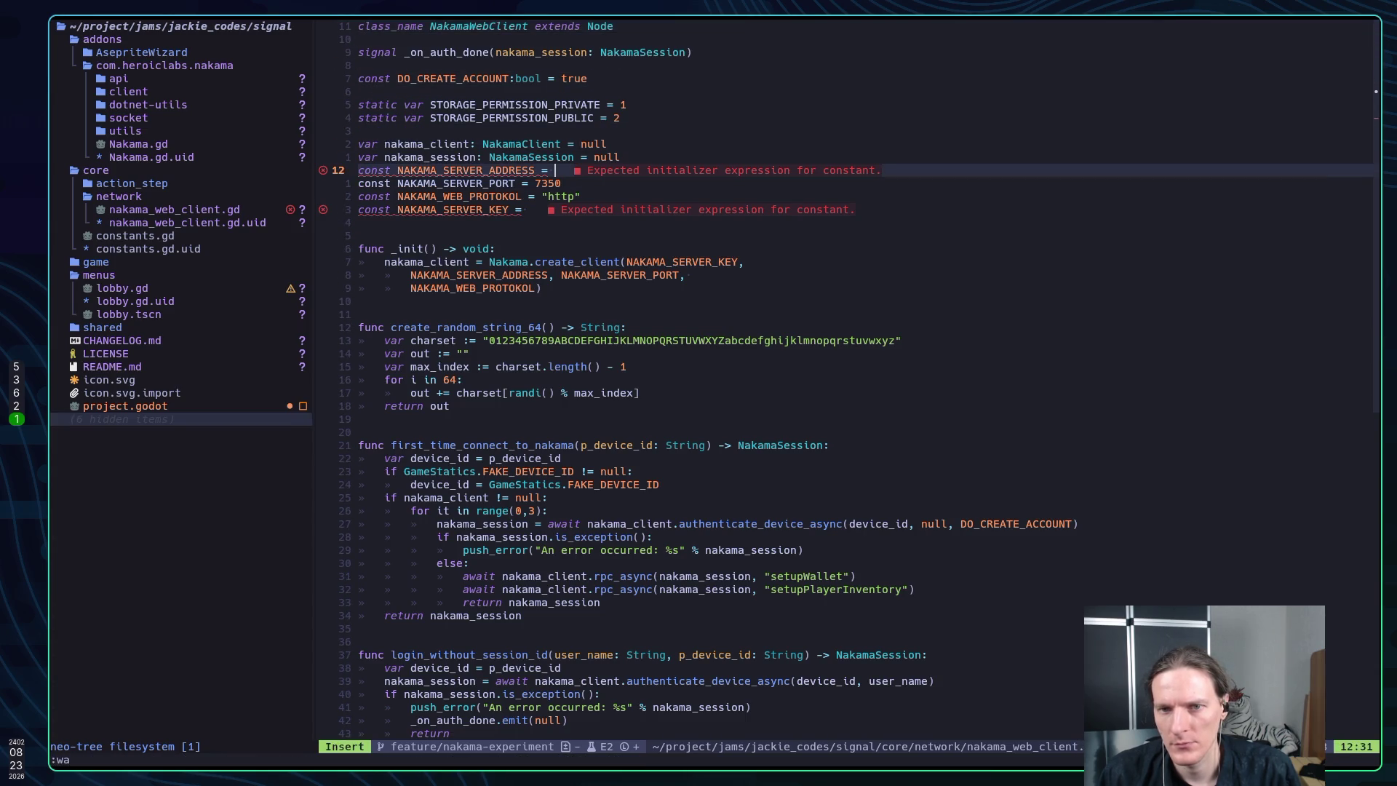
pyautogui.write('"loca')
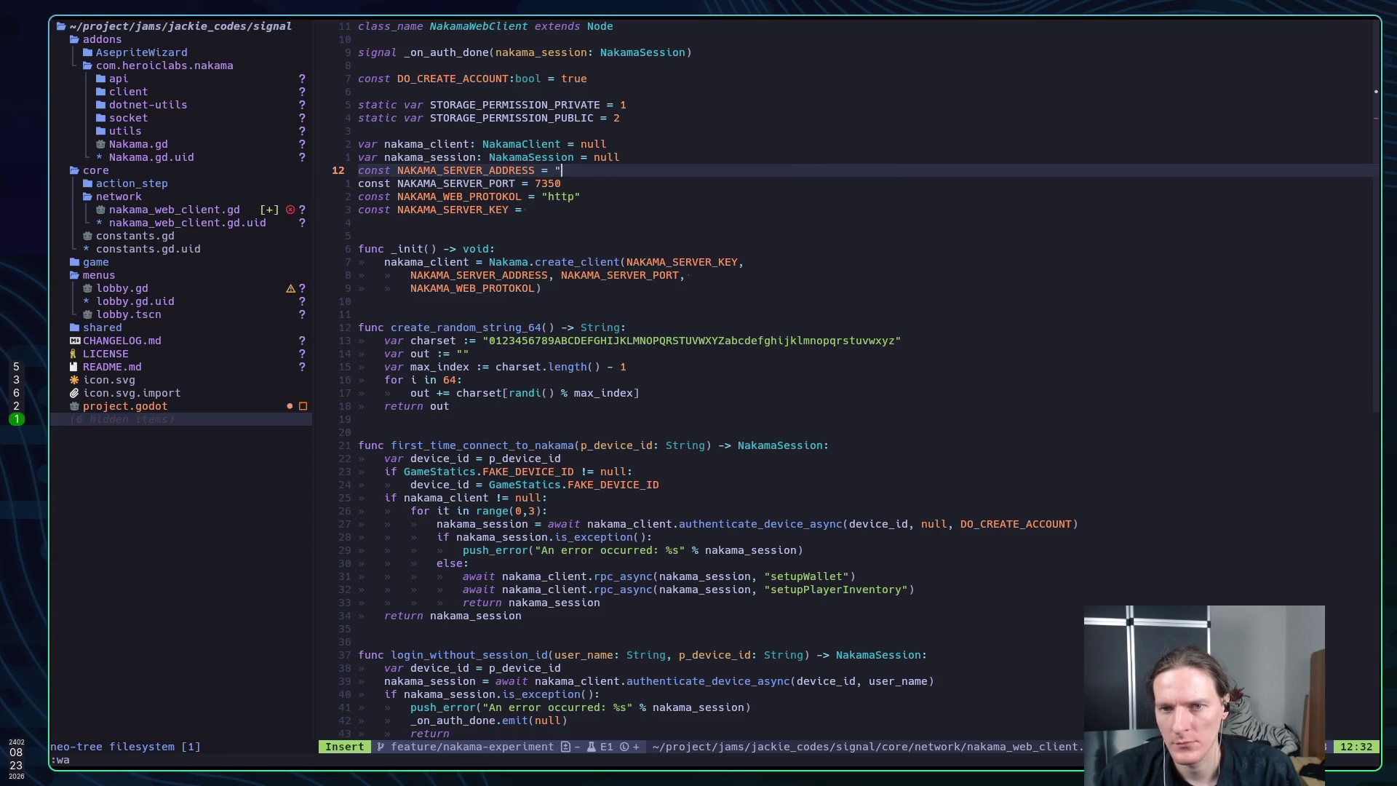
pyautogui.write('lhol')
pyautogui.write('st"')
pyautogui.press('Escape')
pyautogui.press('j')
pyautogui.press('j')
pyautogui.press('j')
pyautogui.write('A"defaultkey"')
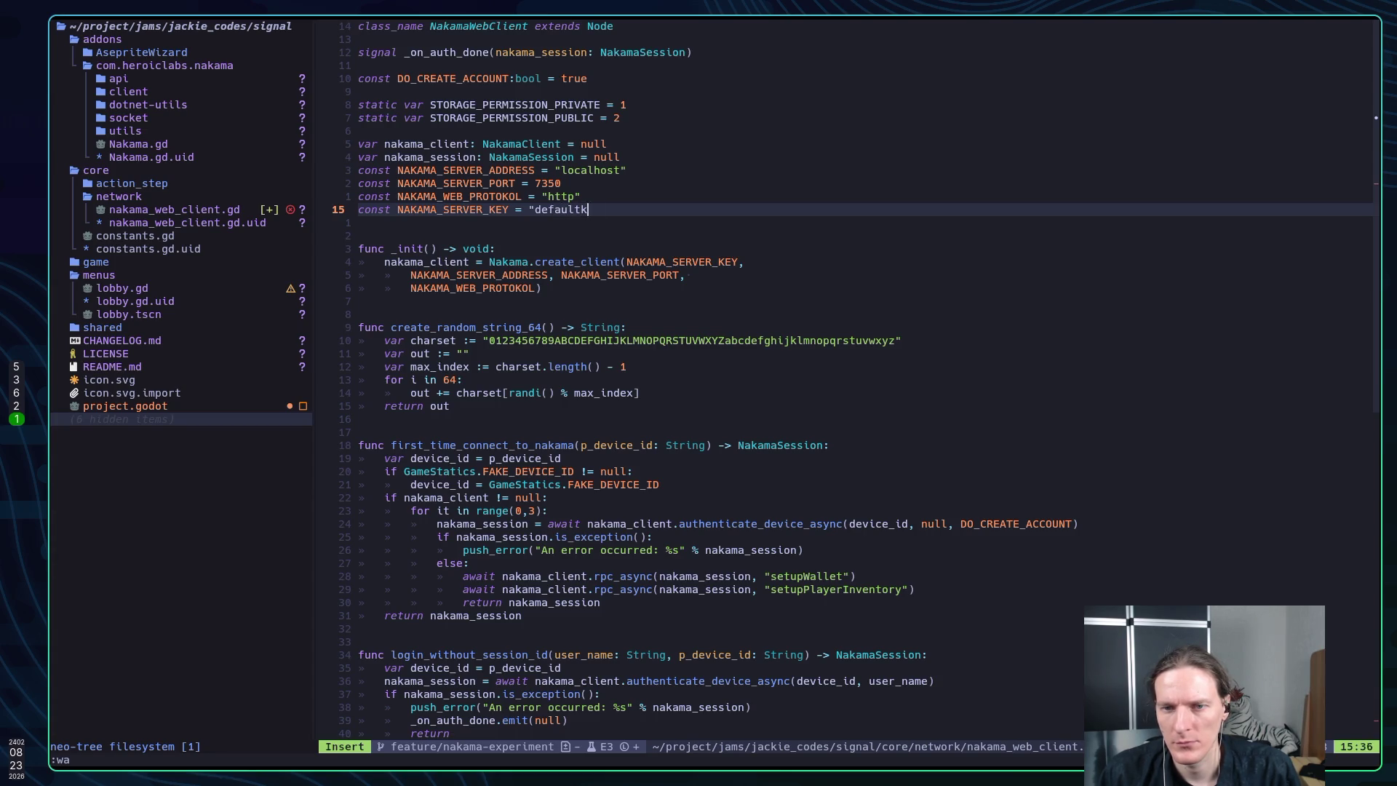
pyautogui.press('Escape')
pyautogui.write(':')
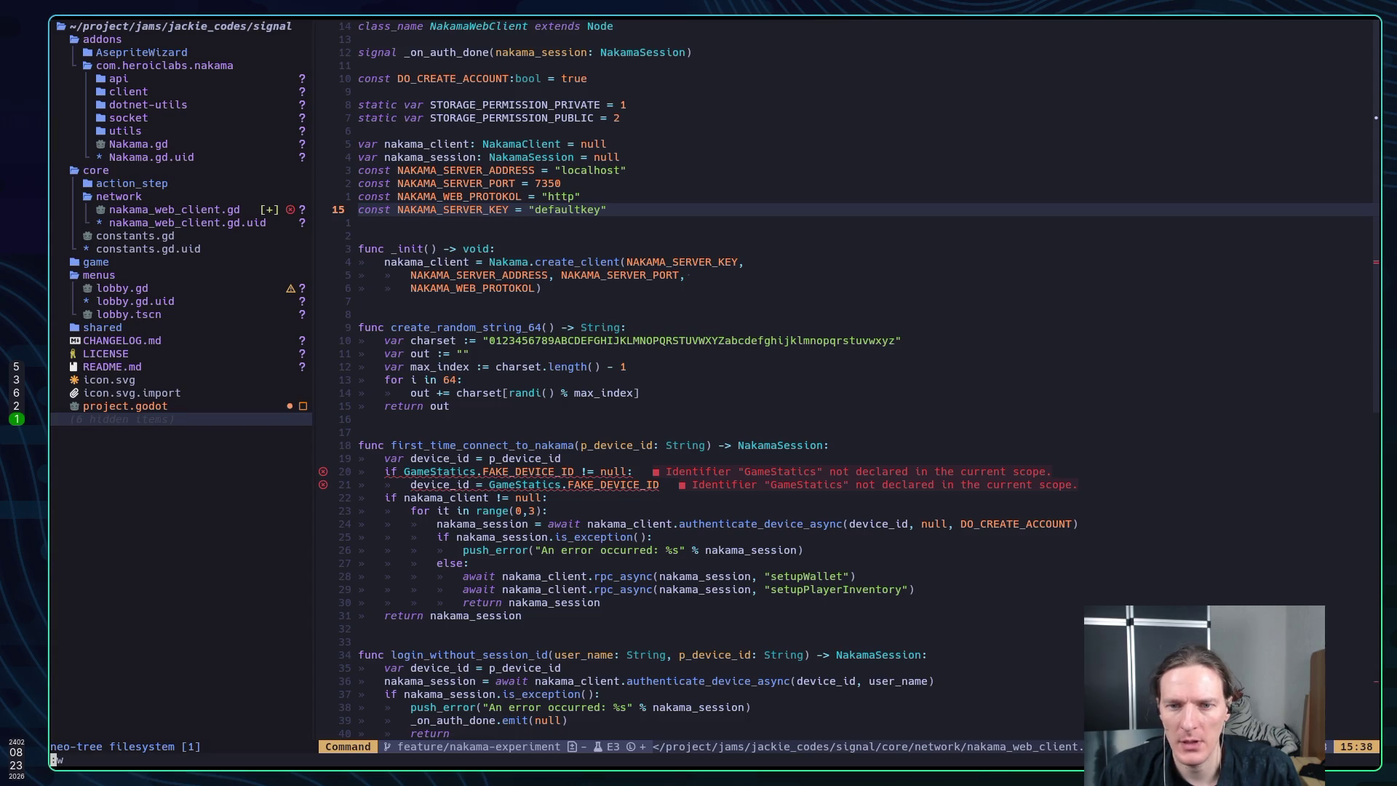
pyautogui.press('Return')
# Step: Open lobby.gd via Telescope and yank its 127.0.0.1 server address
pyautogui.hotkey('ctrl', 'o')
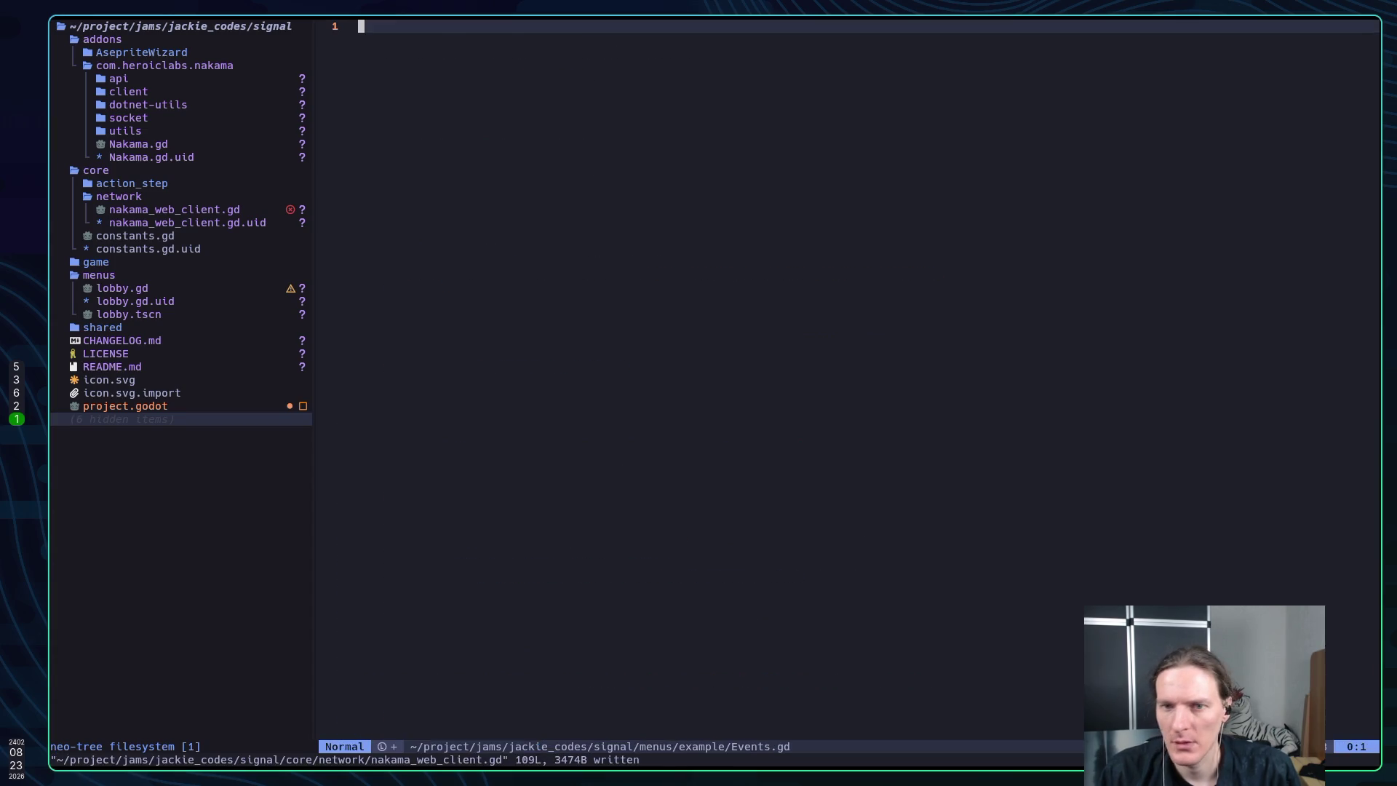
pyautogui.hotkey('ctrl', 'i')
pyautogui.hotkey('ctrl', 'o')
pyautogui.hotkey('ctrl', 'i')
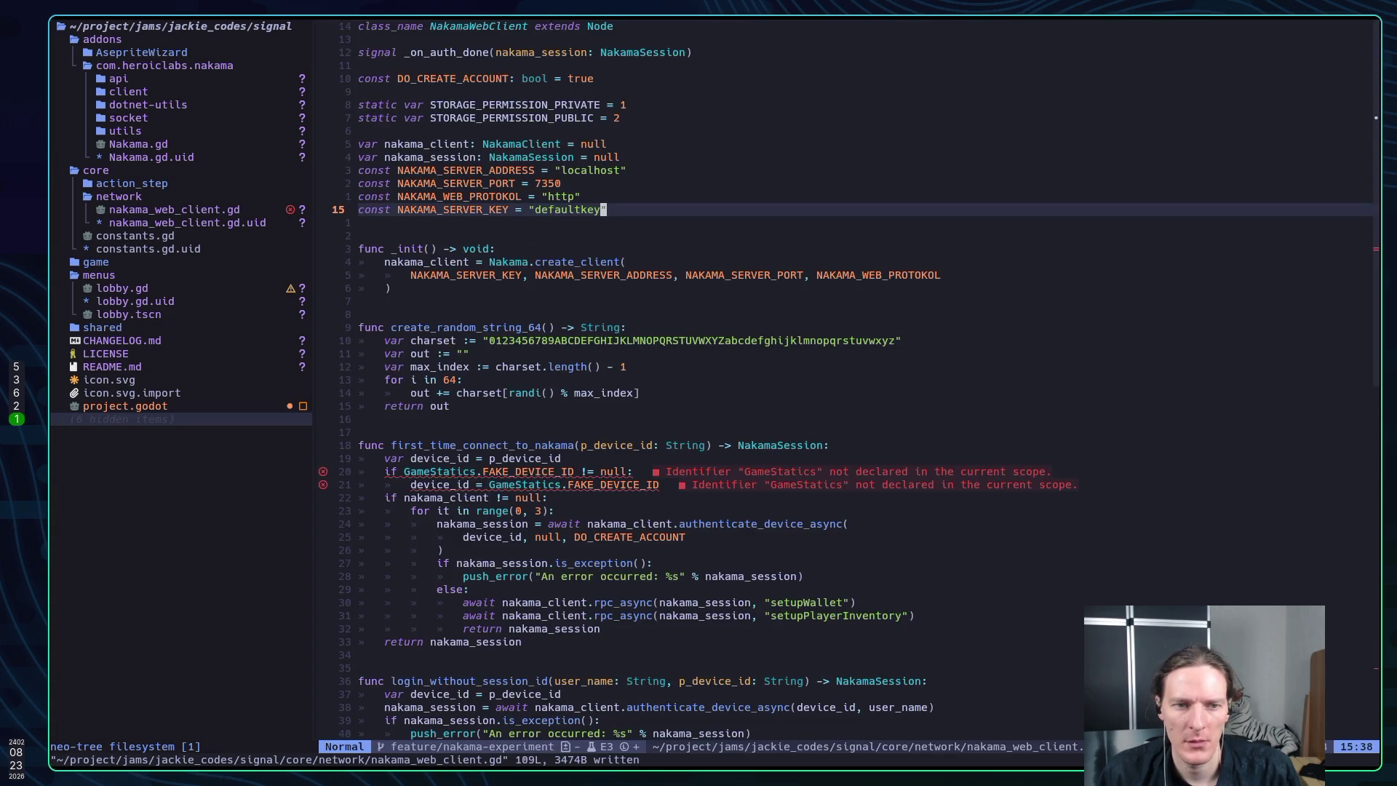
pyautogui.press('space')
pyautogui.press('space')
pyautogui.press('Return')
pyautogui.press('k')
pyautogui.press('k')
pyautogui.press('k')
pyautogui.press('k')
pyautogui.press('k')
pyautogui.press('h')
pyautogui.press('h')
pyautogui.press('h')
pyautogui.press('h')
pyautogui.press('y')
pyautogui.press('i')
pyautogui.press('"')
# Step: Replace localhost with 127.0.0.1 in nakama_web_client.gd and save
pyautogui.hotkey('ctrl', '6')
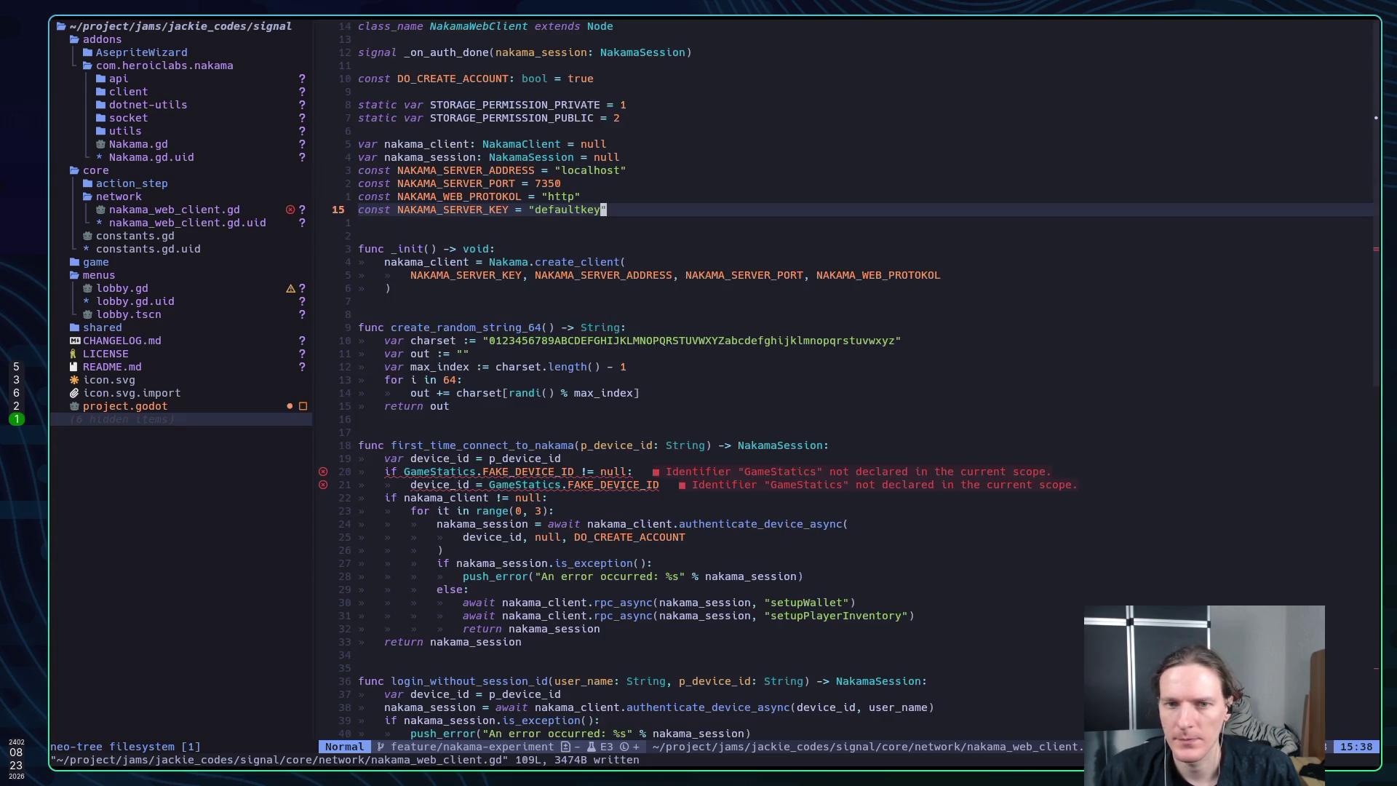
pyautogui.press('k')
pyautogui.press('k')
pyautogui.press('k')
pyautogui.press('b')
pyautogui.press('h')
pyautogui.press('v')
pyautogui.press('i')
pyautogui.press('"')
pyautogui.write('p')
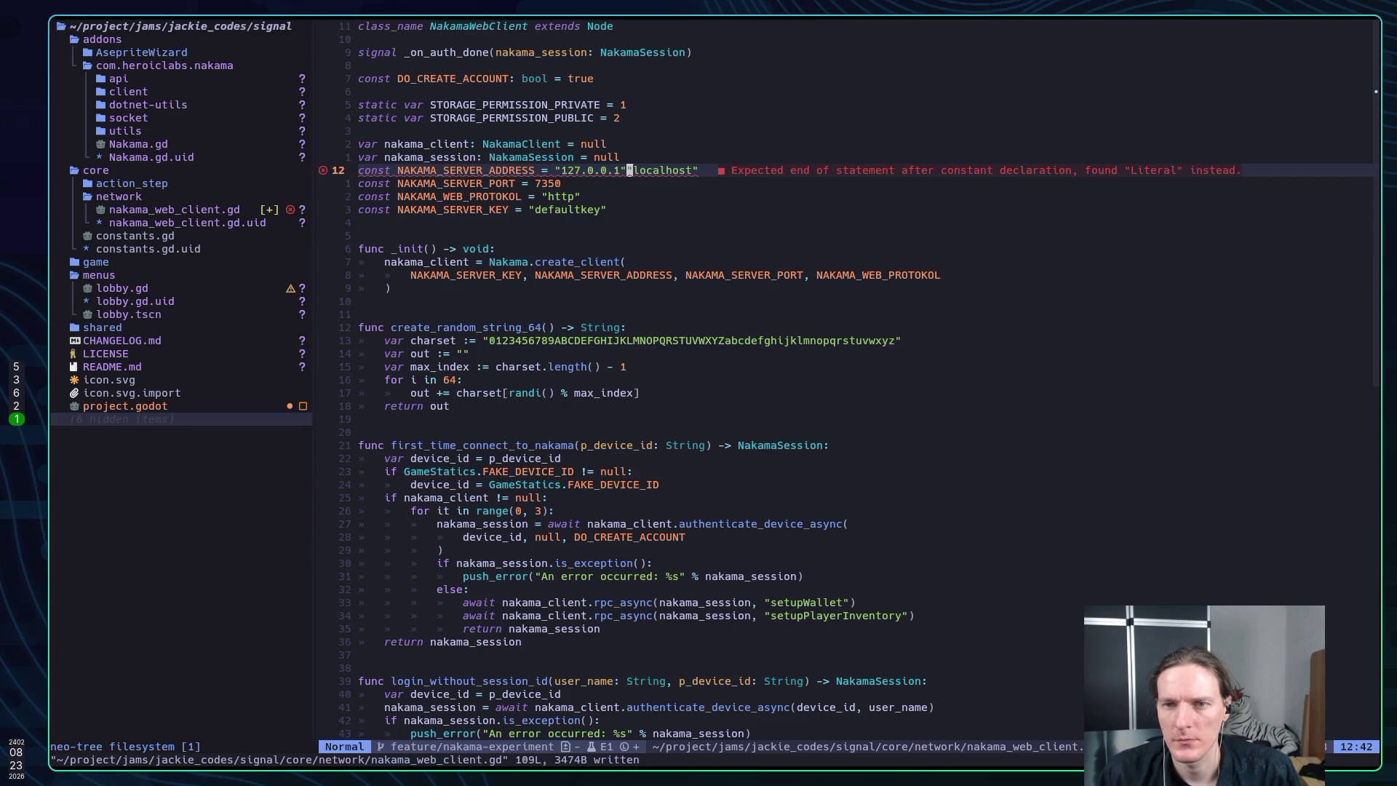
pyautogui.write(':w')
pyautogui.press('Return')
pyautogui.press('j')
pyautogui.press('j')
pyautogui.press('j')
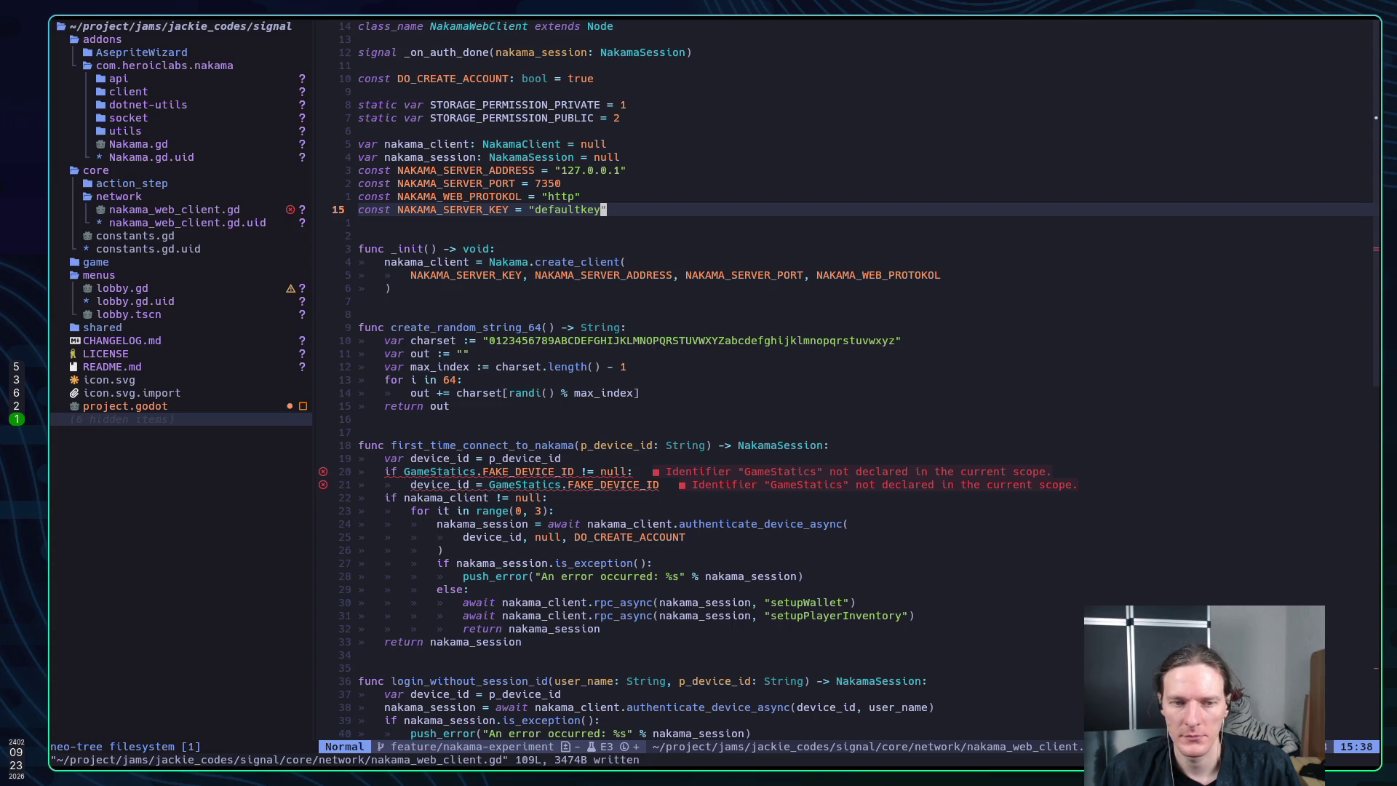
# Step: Copy all the raw NakamaGameSocket code from the next Pastebin tab and return to Neovim's file tree
pyautogui.press('super+2')
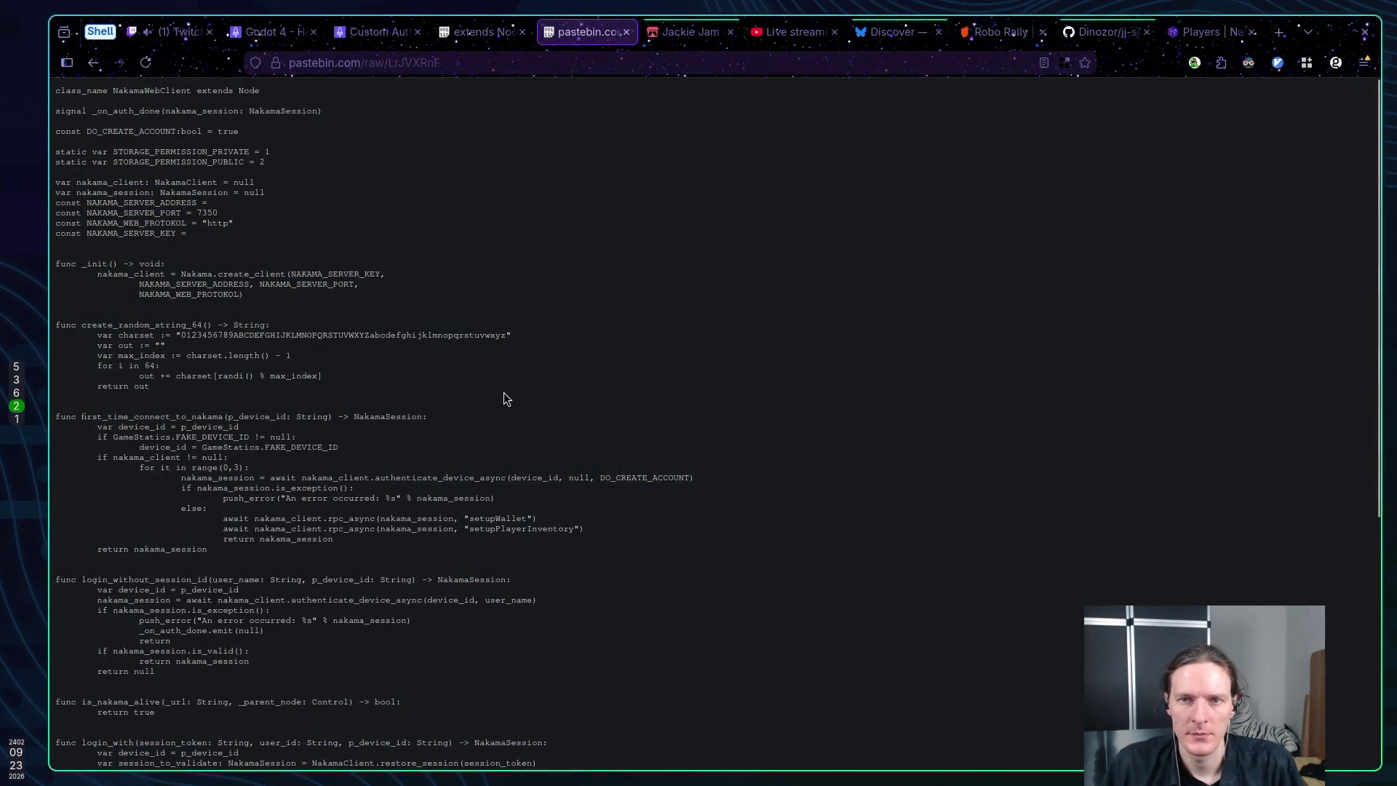
pyautogui.hotkey('ctrl', 'pageup')
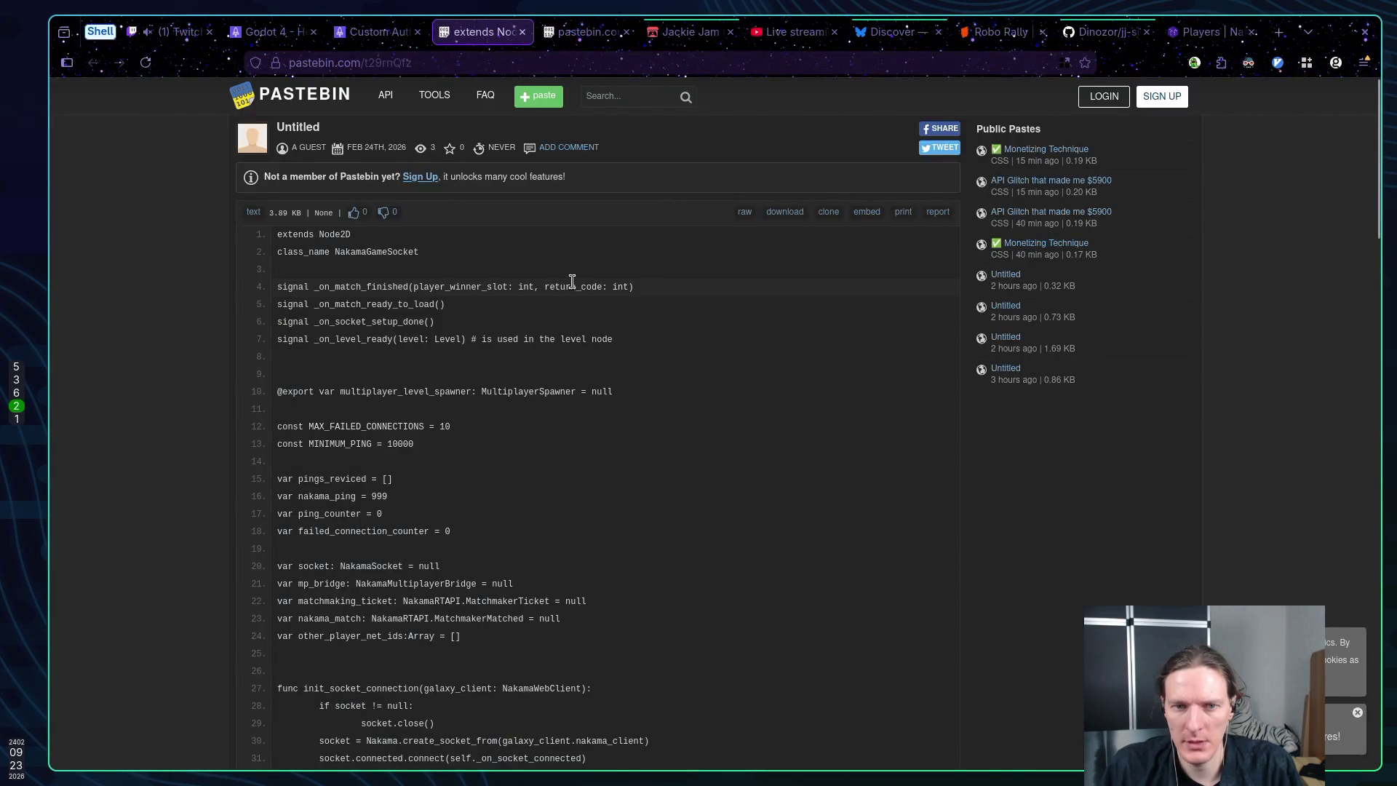
pyautogui.click(744, 211)
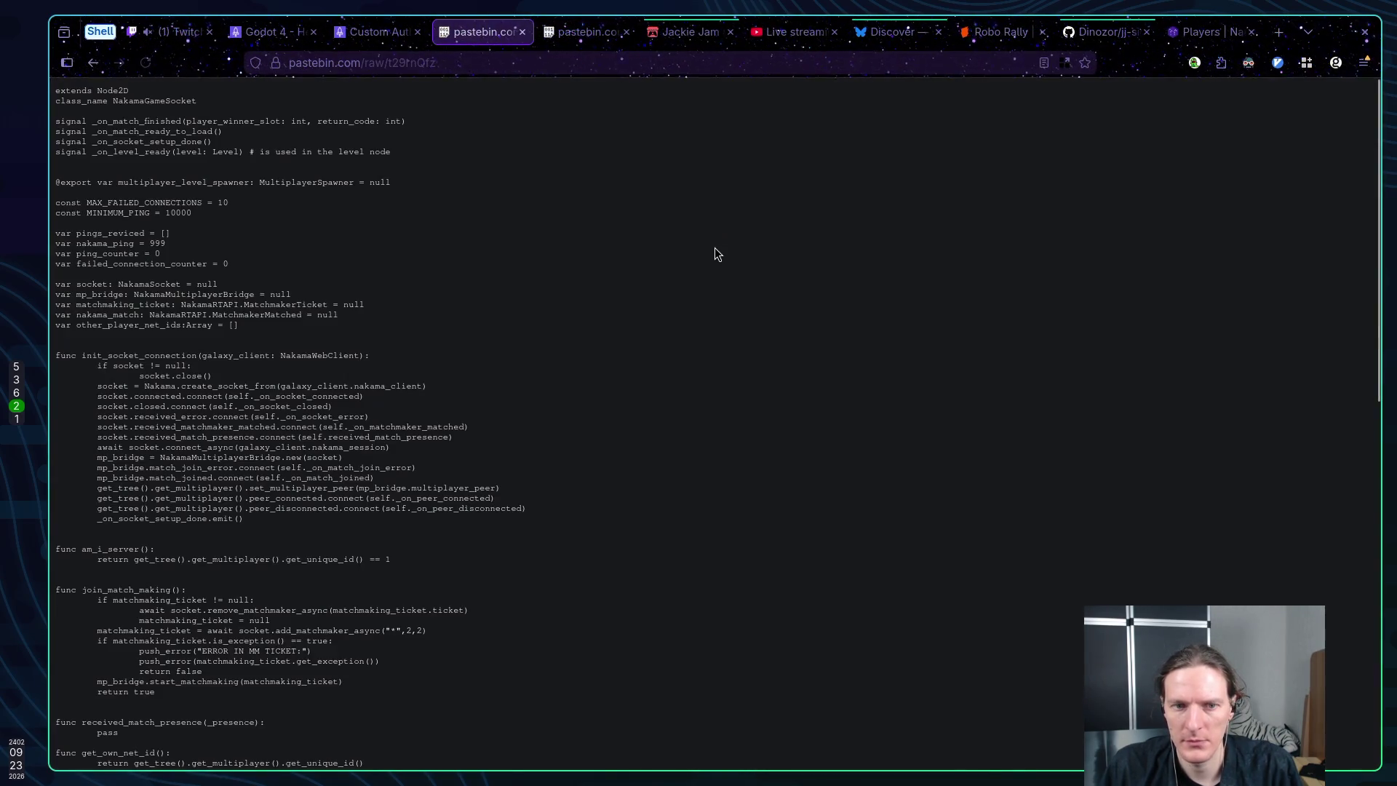
pyautogui.hotkey('ctrl', 'a')
pyautogui.hotkey('ctrl', 'c')
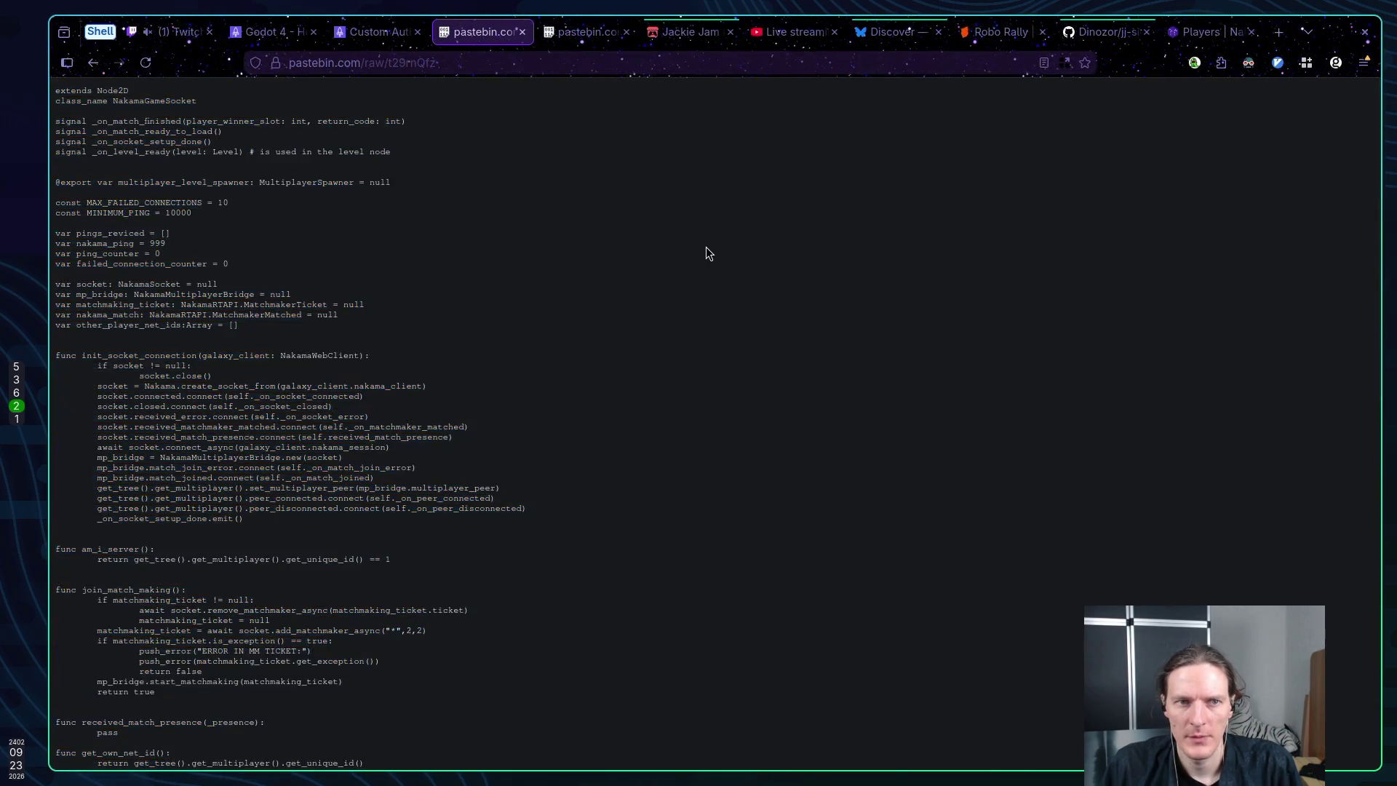
pyautogui.press('super+1')
pyautogui.press('k')
pyautogui.hotkey('ctrl', 'h')
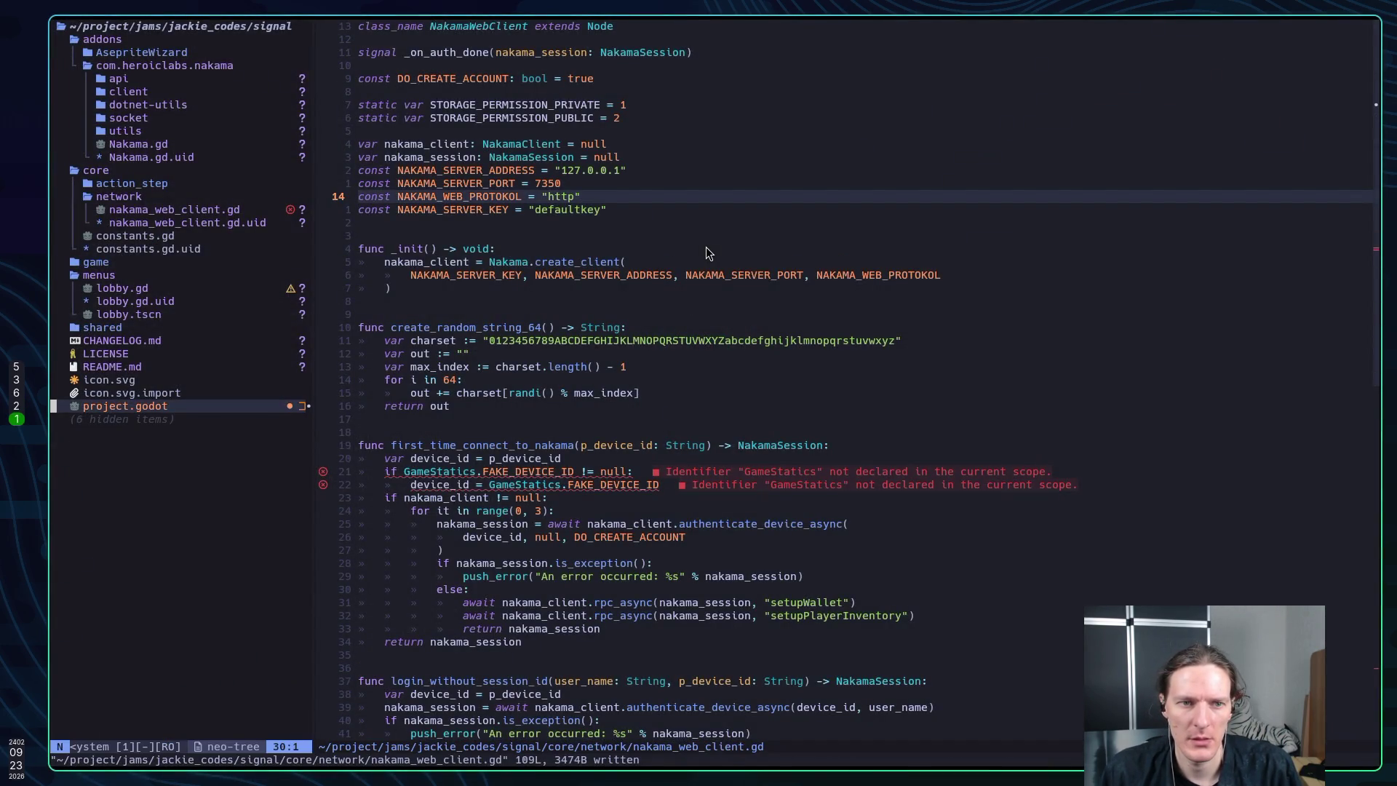
# Step: Create nakama_game_socket.gd in the network folder and paste the socket code, removing the blank line
pyautogui.press('k')
pyautogui.press('k')
pyautogui.press('k')
pyautogui.write('a')
pyautogui.write('nakama_game_')
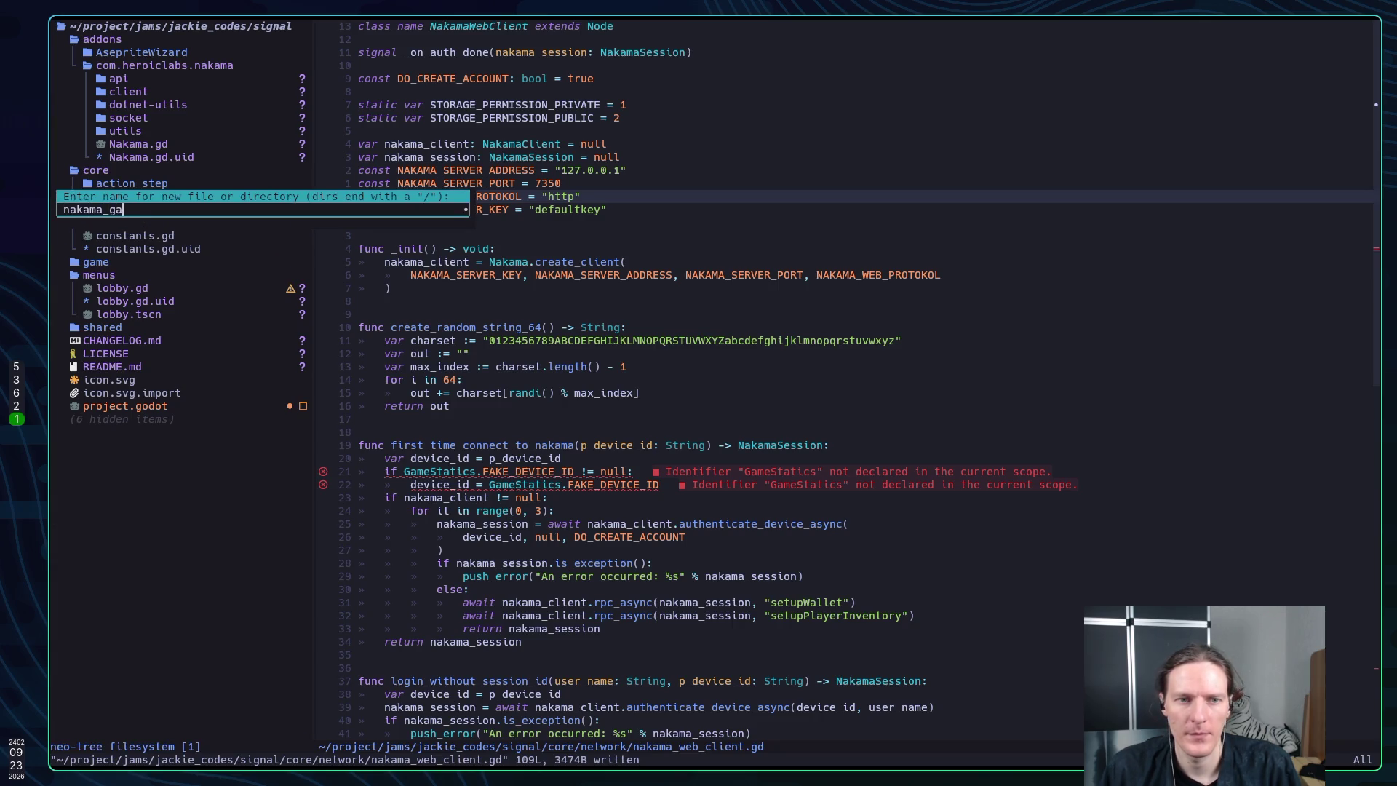
pyautogui.write('socket.gd')
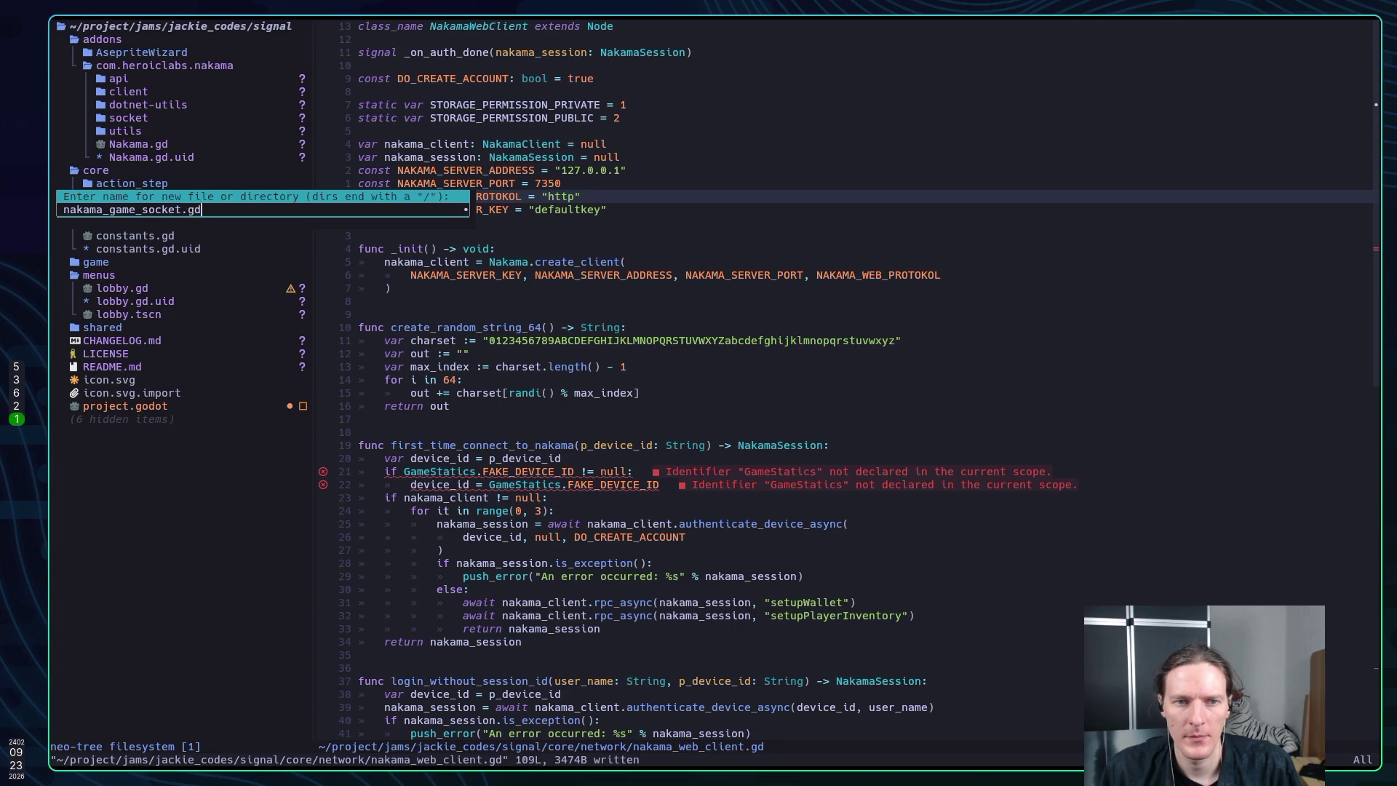
pyautogui.press('Return')
pyautogui.press('Return')
pyautogui.press('p')
pyautogui.press('k')
pyautogui.press('d')
pyautogui.press('d')
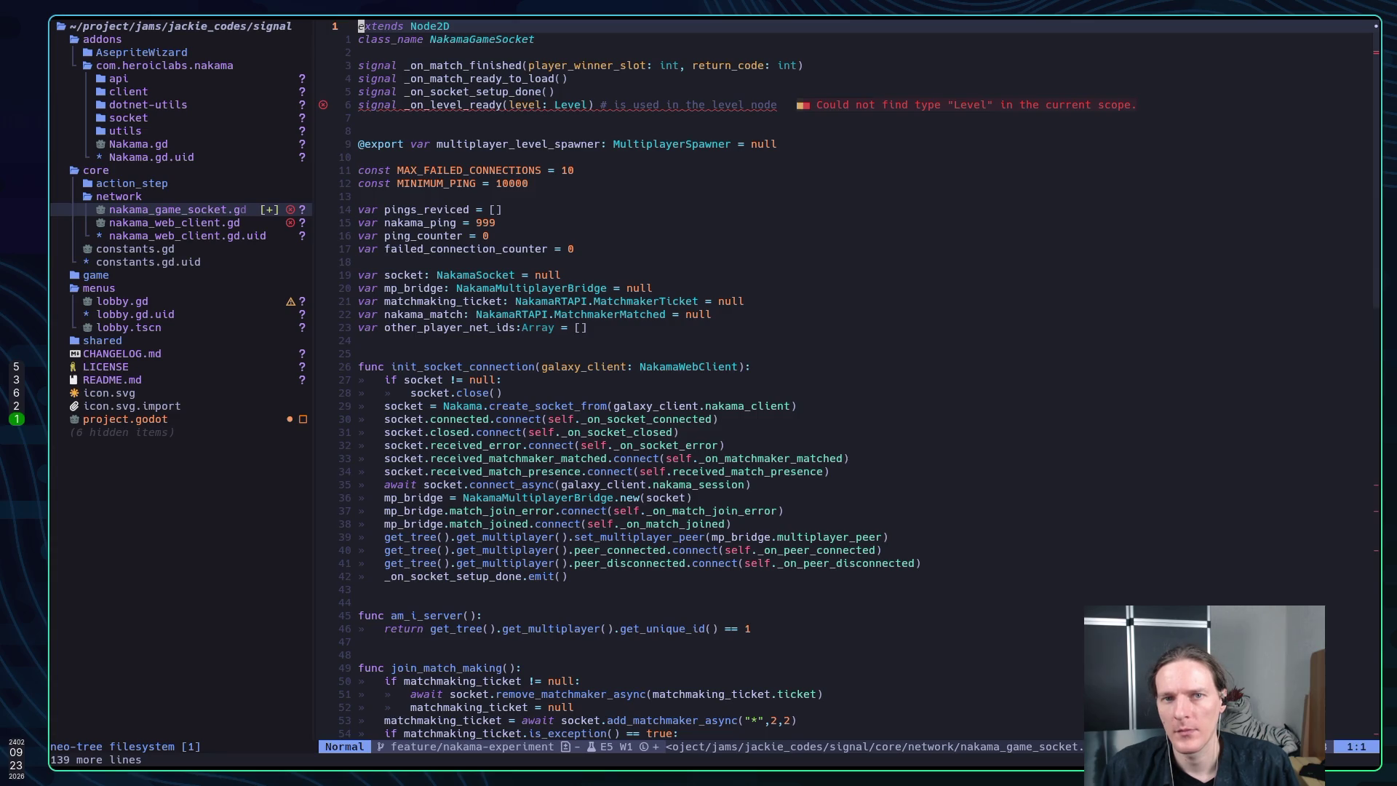
# Step: Move the extends Node2D line below class_name and save the socket script
pyautogui.press('d')
pyautogui.press('d')
pyautogui.press('j')
pyautogui.write('P')
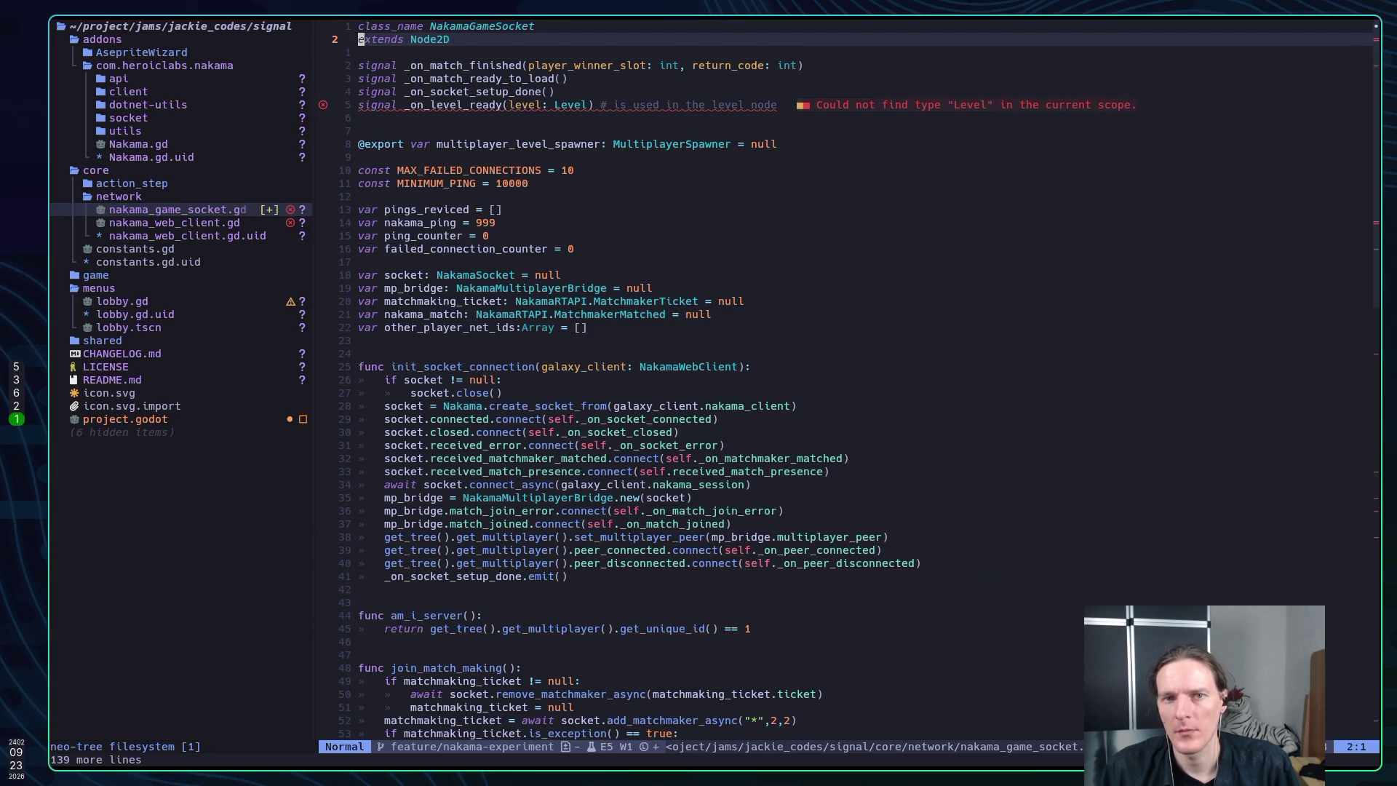
pyautogui.write(':w')
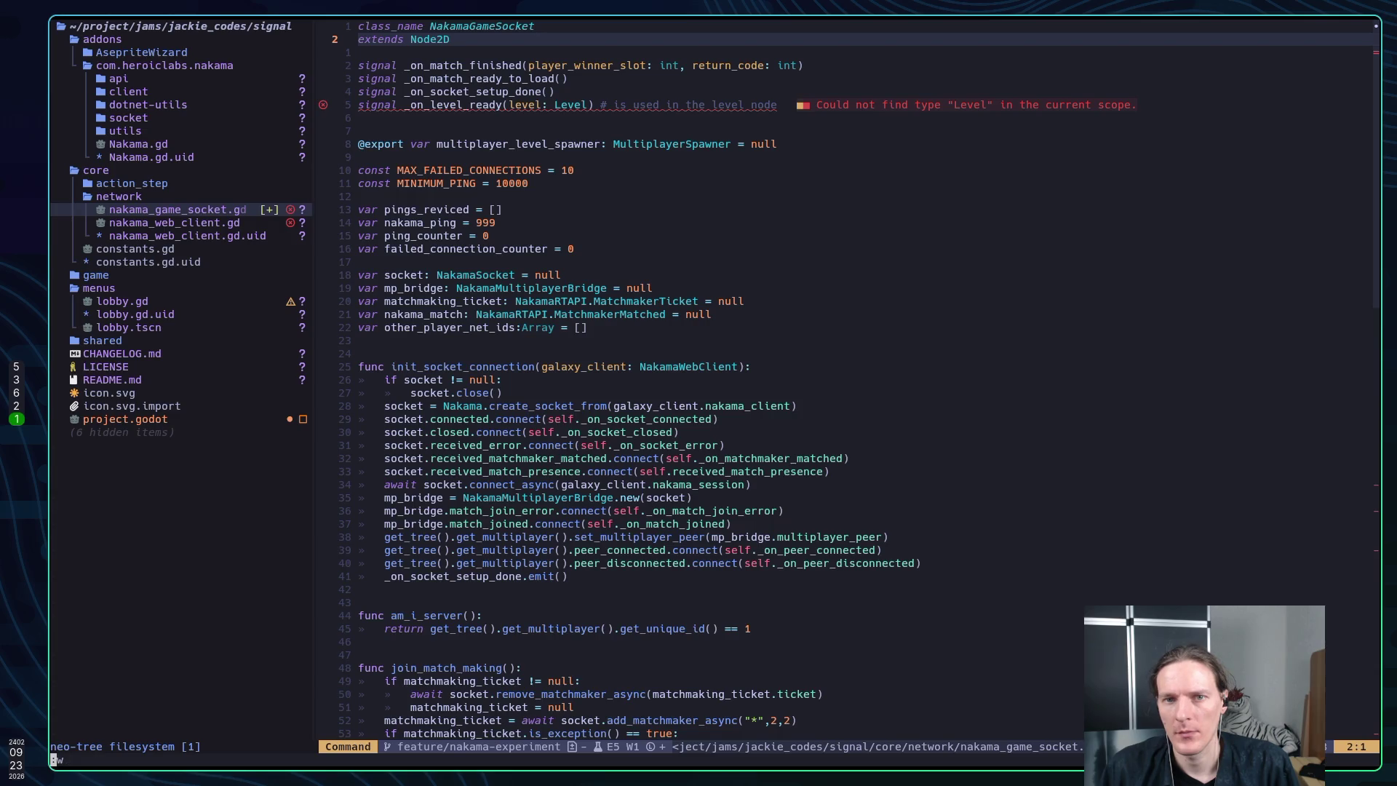
pyautogui.press('Return')
pyautogui.press('j')
pyautogui.press('j')
pyautogui.press('j')
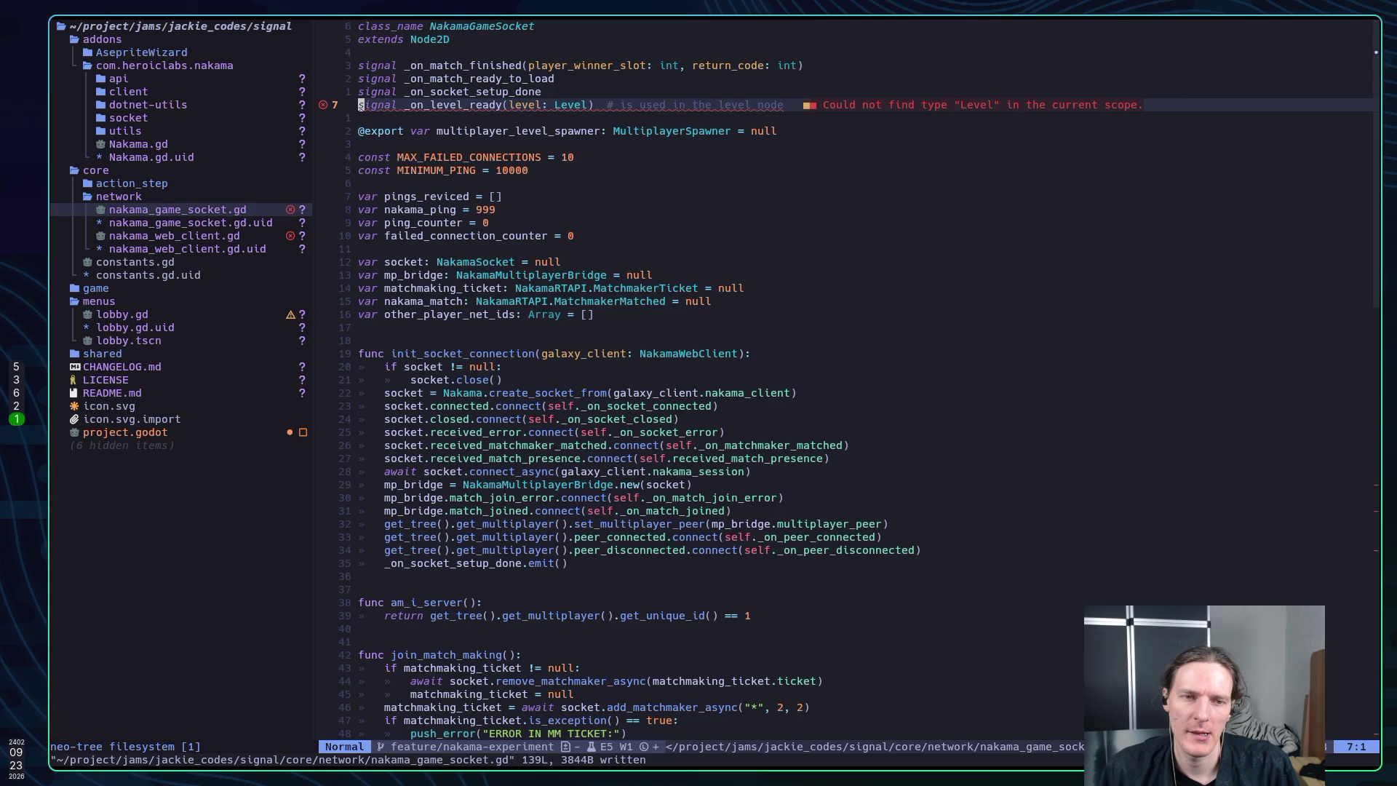
pyautogui.hotkey('ctrl', 'h')
pyautogui.press('k')
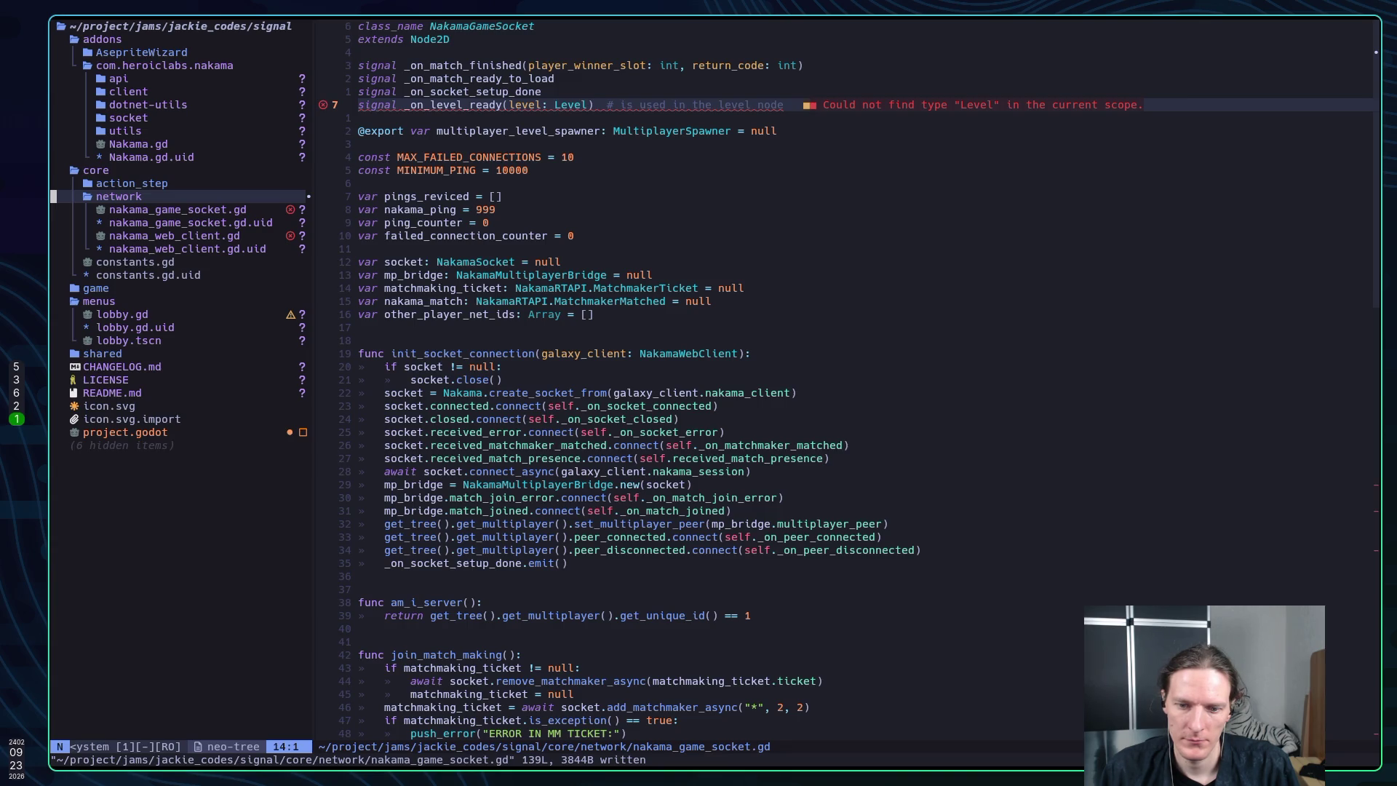
# Step: Create level.gd declaring class_name Level extending RefCounted and save it
pyautogui.write('a')
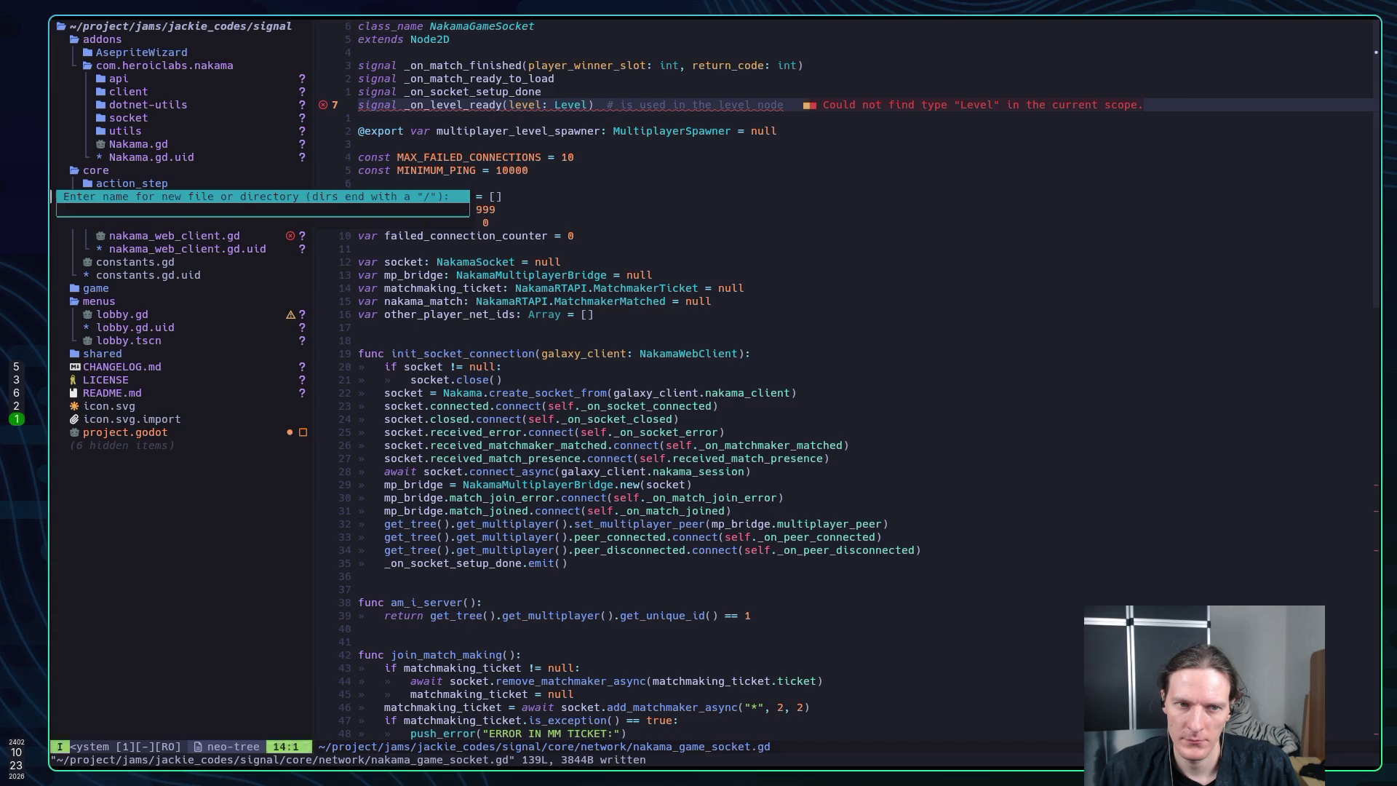
pyautogui.write('level.gd')
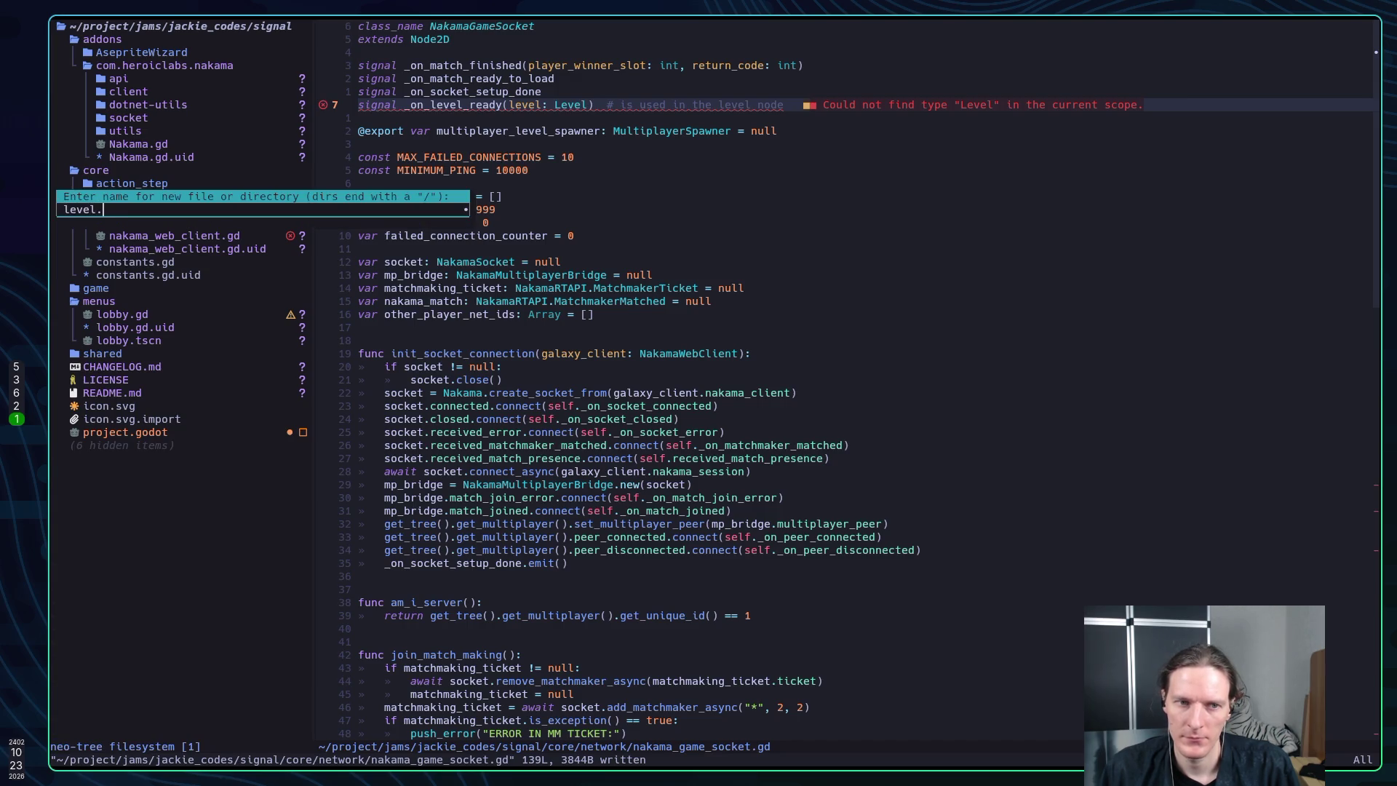
pyautogui.press('Return')
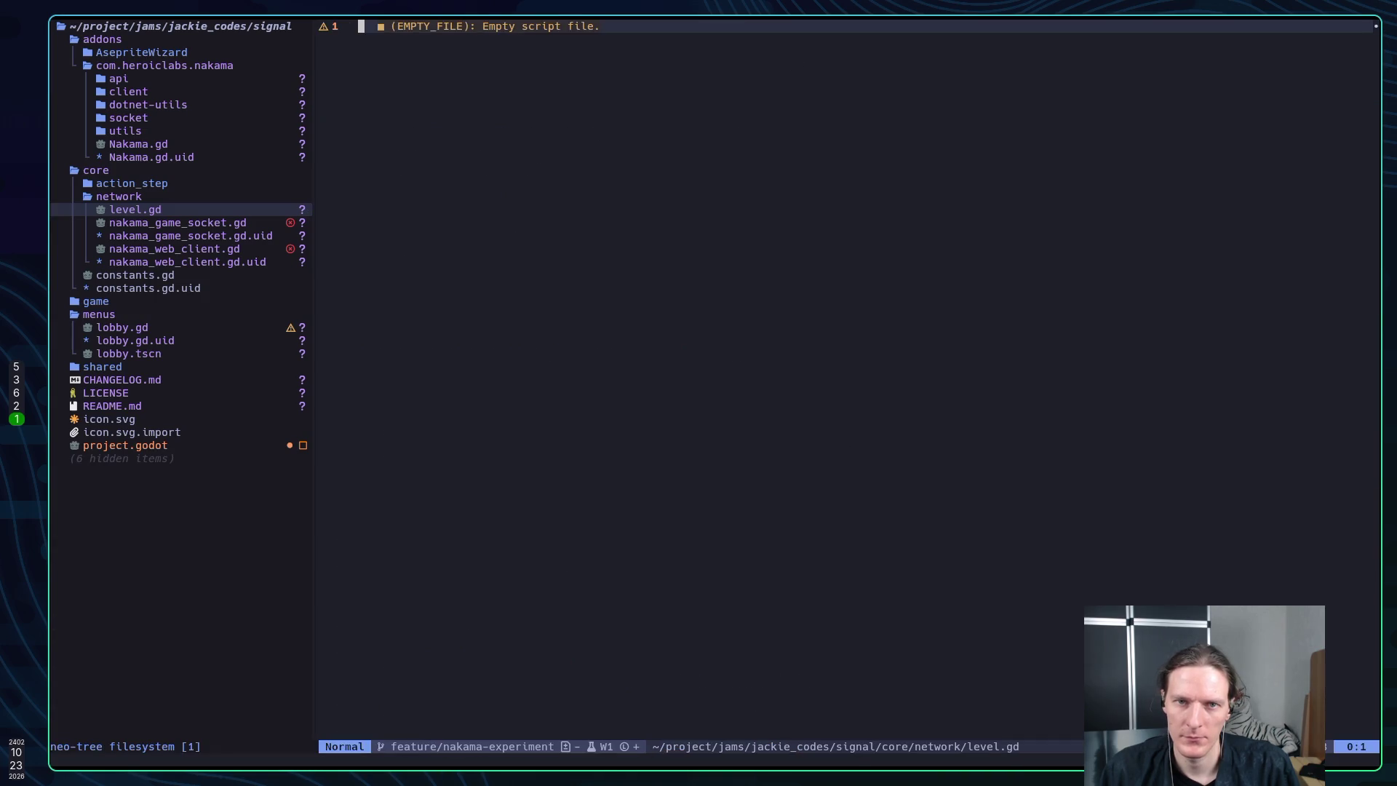
pyautogui.write('iclass_name ')
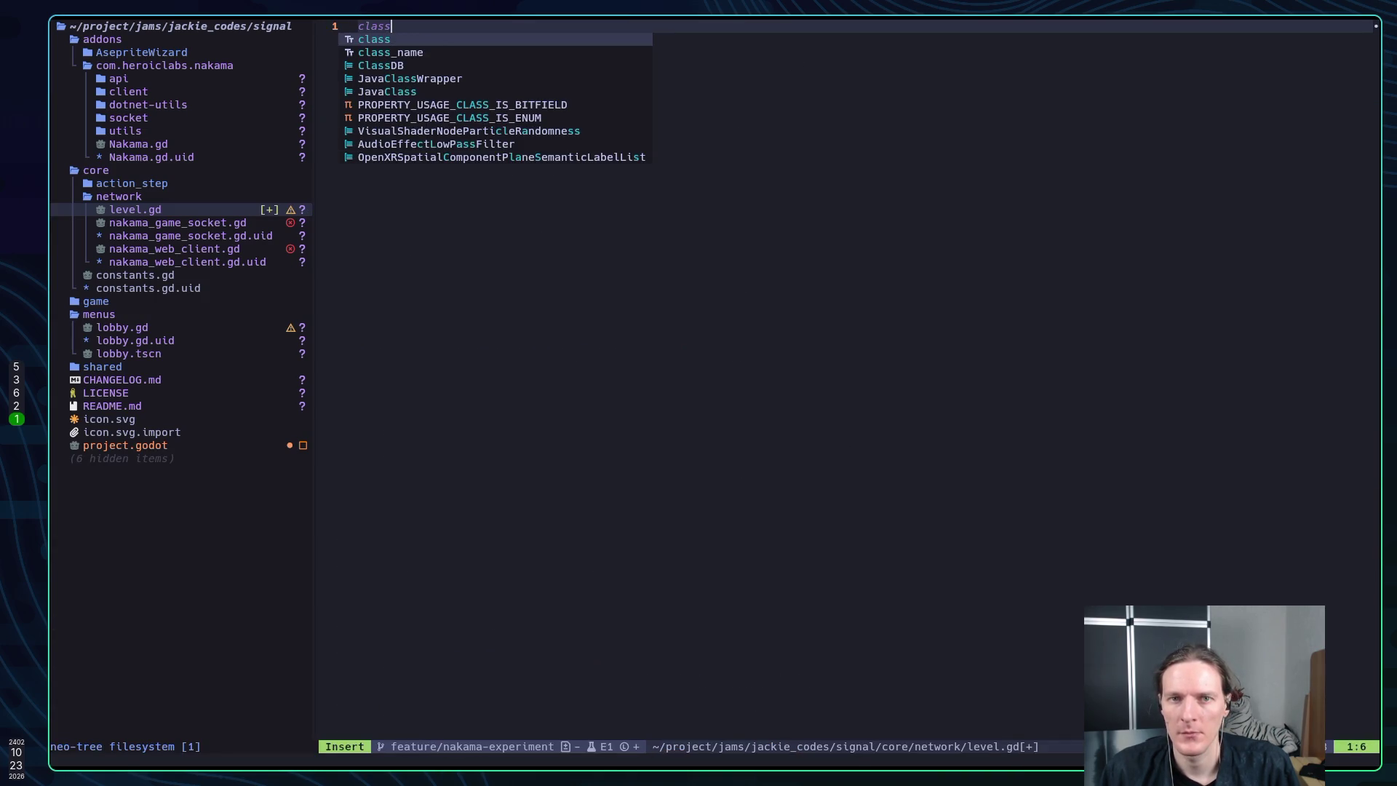
pyautogui.write('Level')
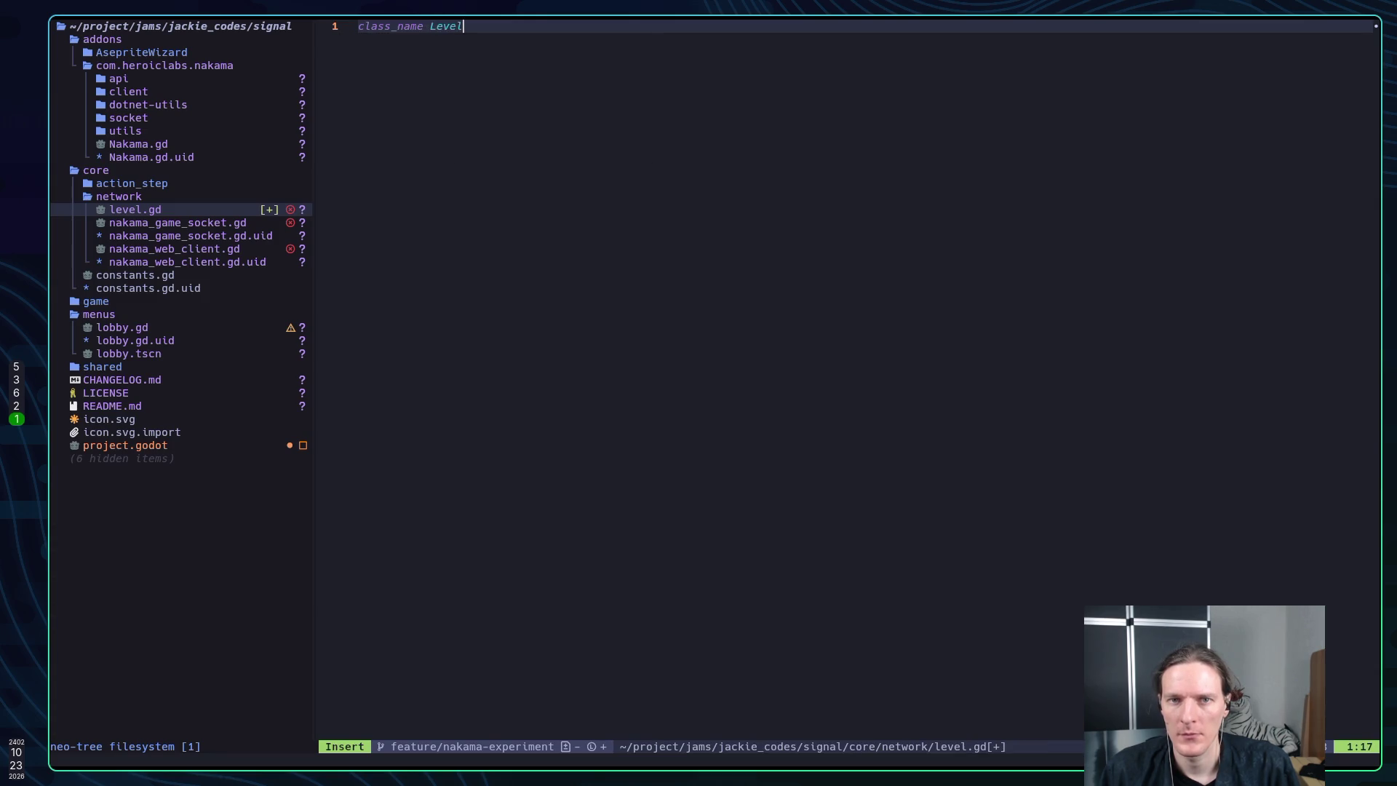
pyautogui.press('Return')
pyautogui.write('ext')
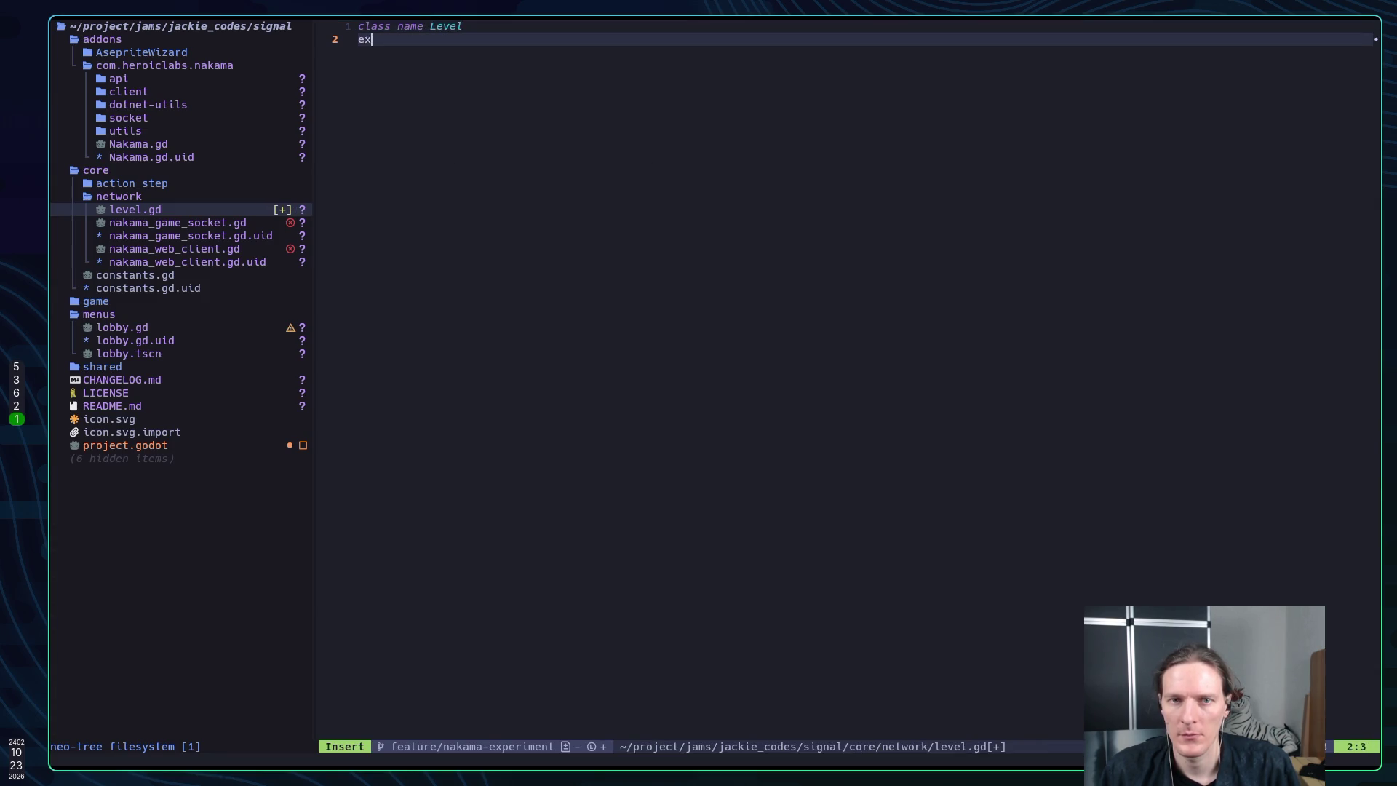
pyautogui.press('Return')
pyautogui.write('Ref')
pyautogui.press('Return')
pyautogui.press('Escape')
pyautogui.write(':w')
pyautogui.press('Return')
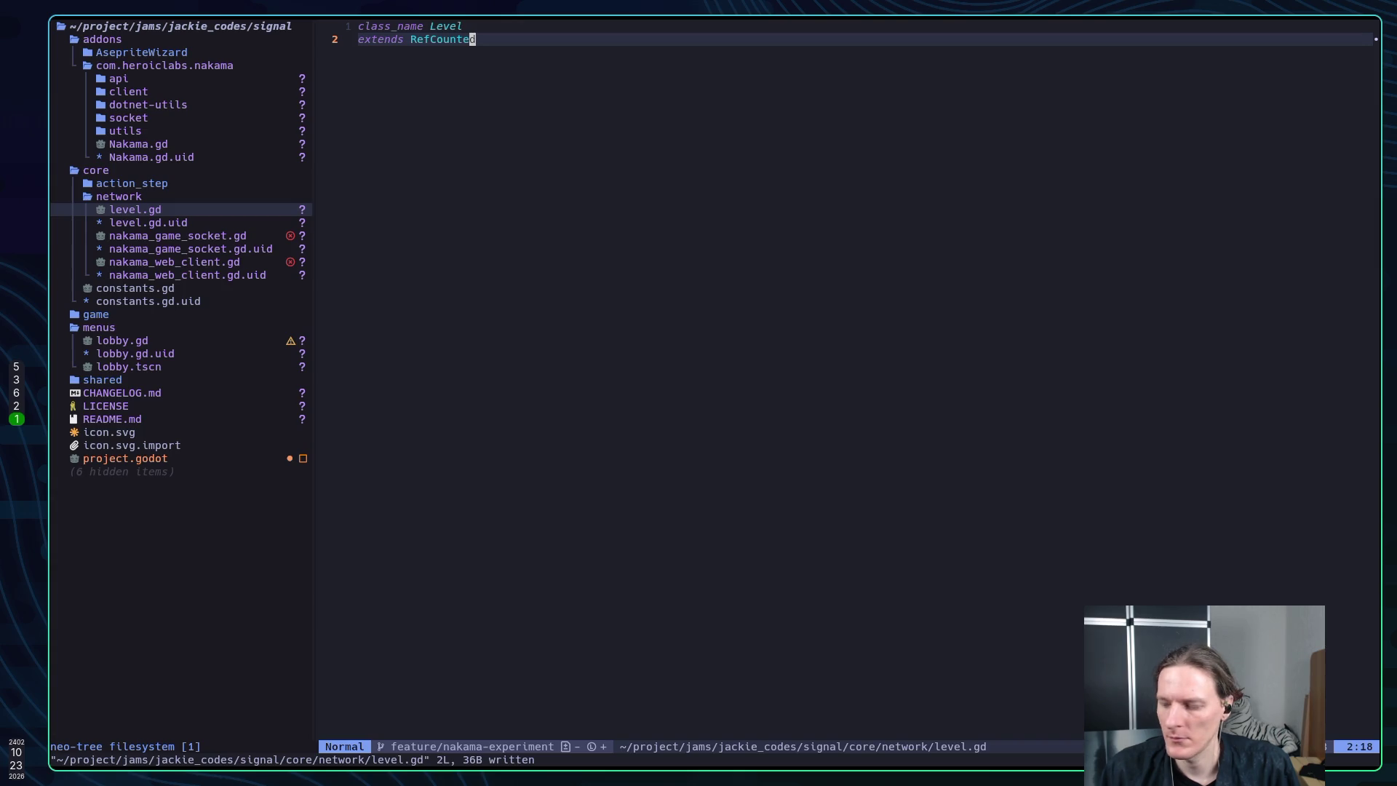
# Step: Save the socket script and all files, then reopen level.gd to check it
pyautogui.hotkey('ctrl', 'o')
pyautogui.write(':w')
pyautogui.press('Return')
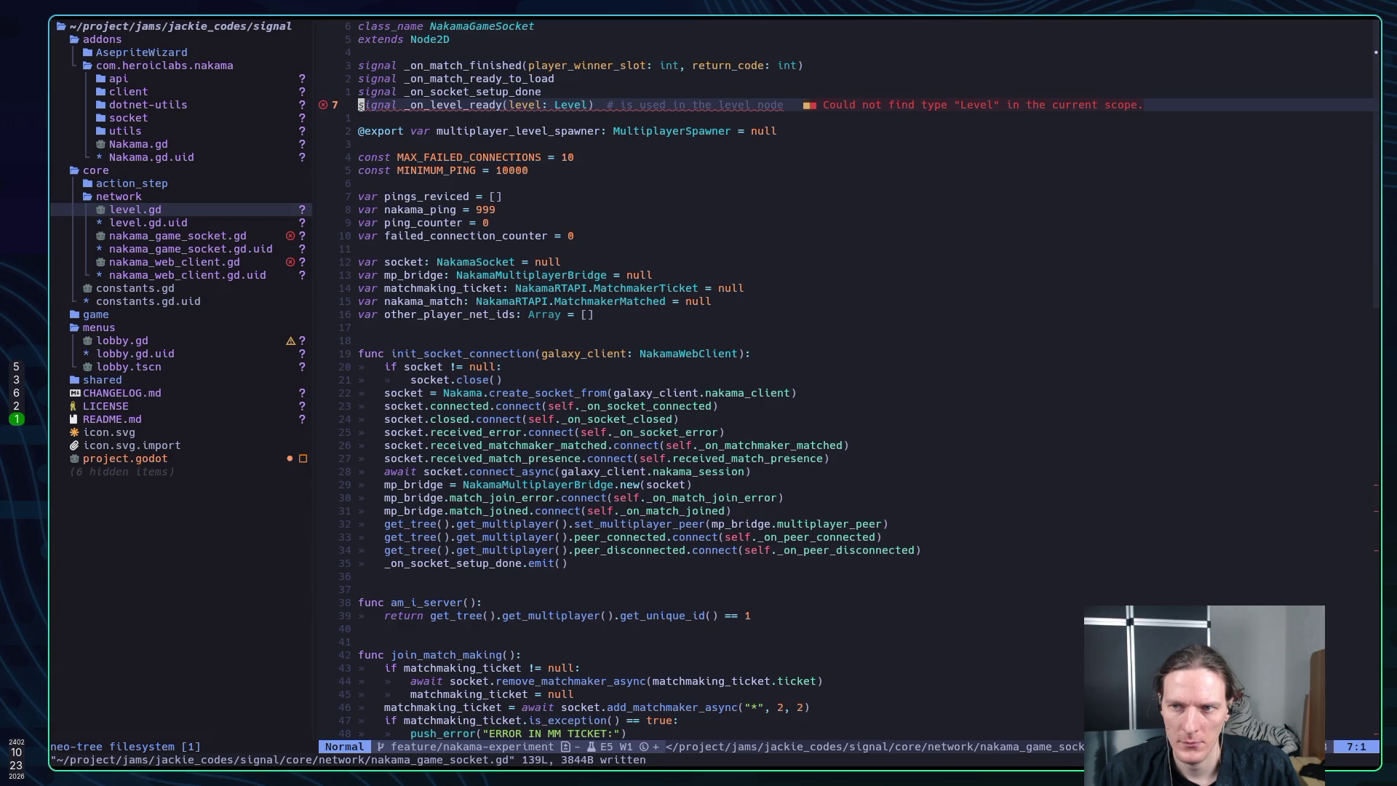
pyautogui.write(':wa')
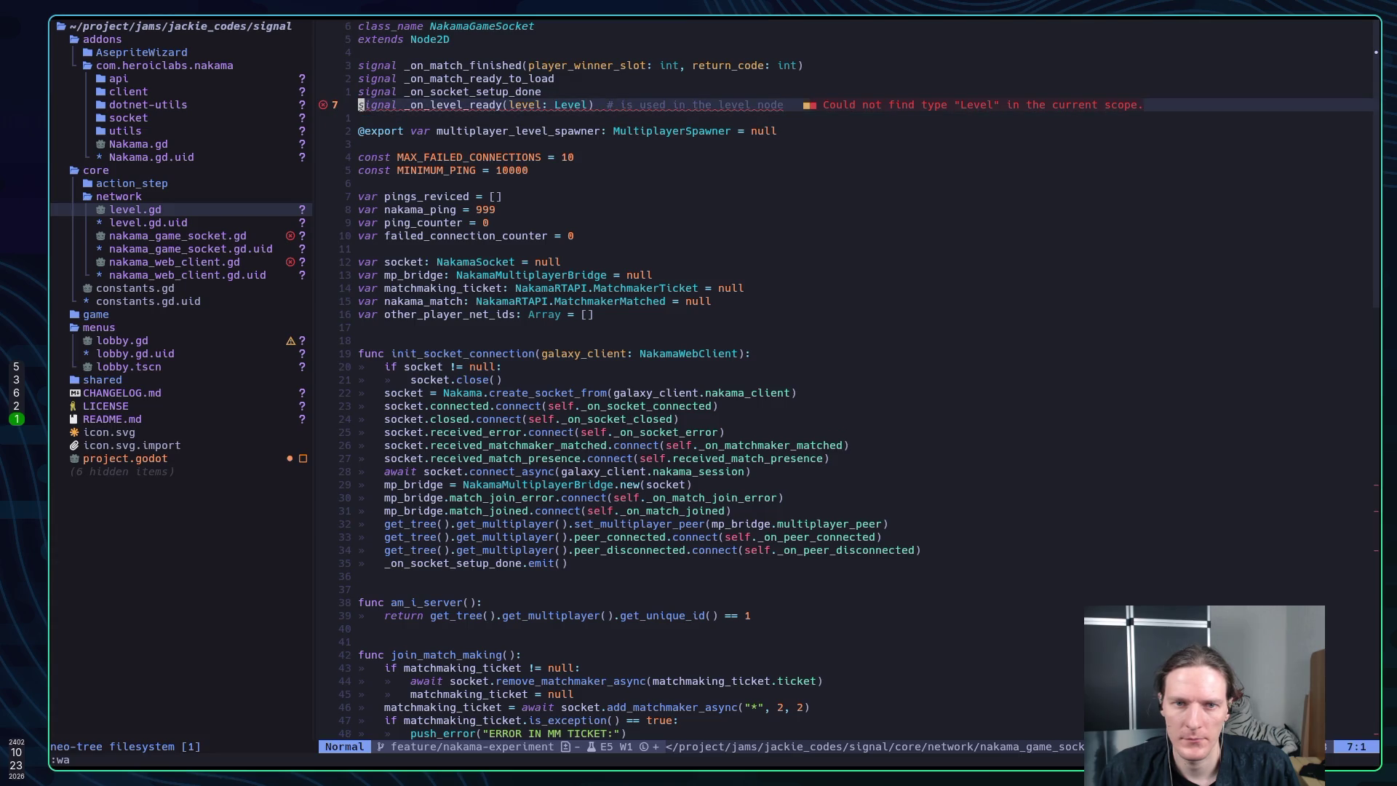
pyautogui.hotkey('ctrl', 'h')
pyautogui.press('k')
pyautogui.press('k')
pyautogui.press('Return')
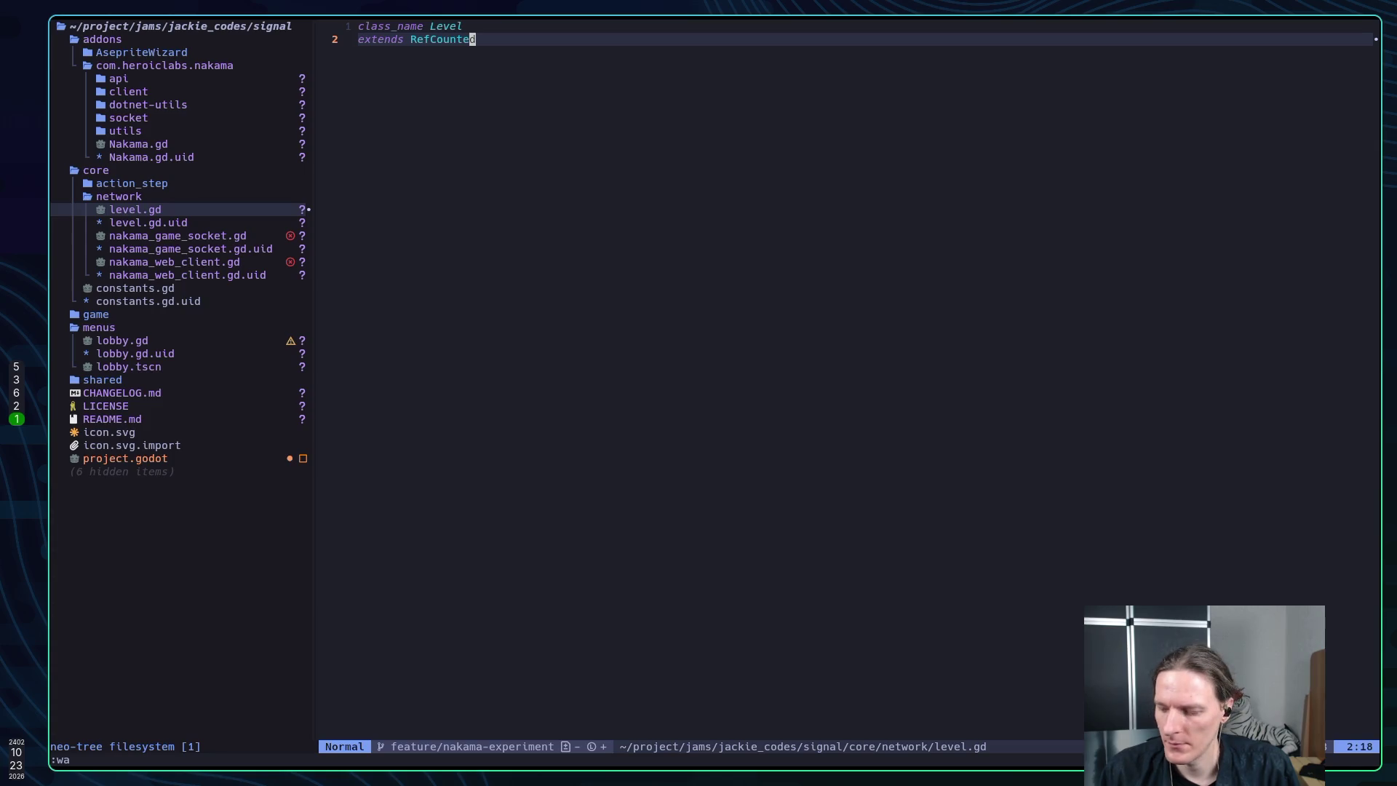
pyautogui.hotkey('ctrl', 'o')
pyautogui.hotkey('ctrl', 'i')
pyautogui.hotkey('ctrl', 'o')
pyautogui.hotkey('ctrl', 'i')
# Step: Reopen nakama_game_socket.gd and save it again
pyautogui.hotkey('ctrl', 'h')
pyautogui.press('j')
pyautogui.press('j')
pyautogui.press('Return')
pyautogui.write('j:w')
pyautogui.press('Return')
pyautogui.hotkey('ctrl', 'h')
# Step: Open nakama_web_client.gd and inspect the FAKE_DEVICE_ID check, viewing its hover info
pyautogui.press('j')
pyautogui.press('j')
pyautogui.press('Return')
pyautogui.press('j')
pyautogui.press('j')
pyautogui.press('j')
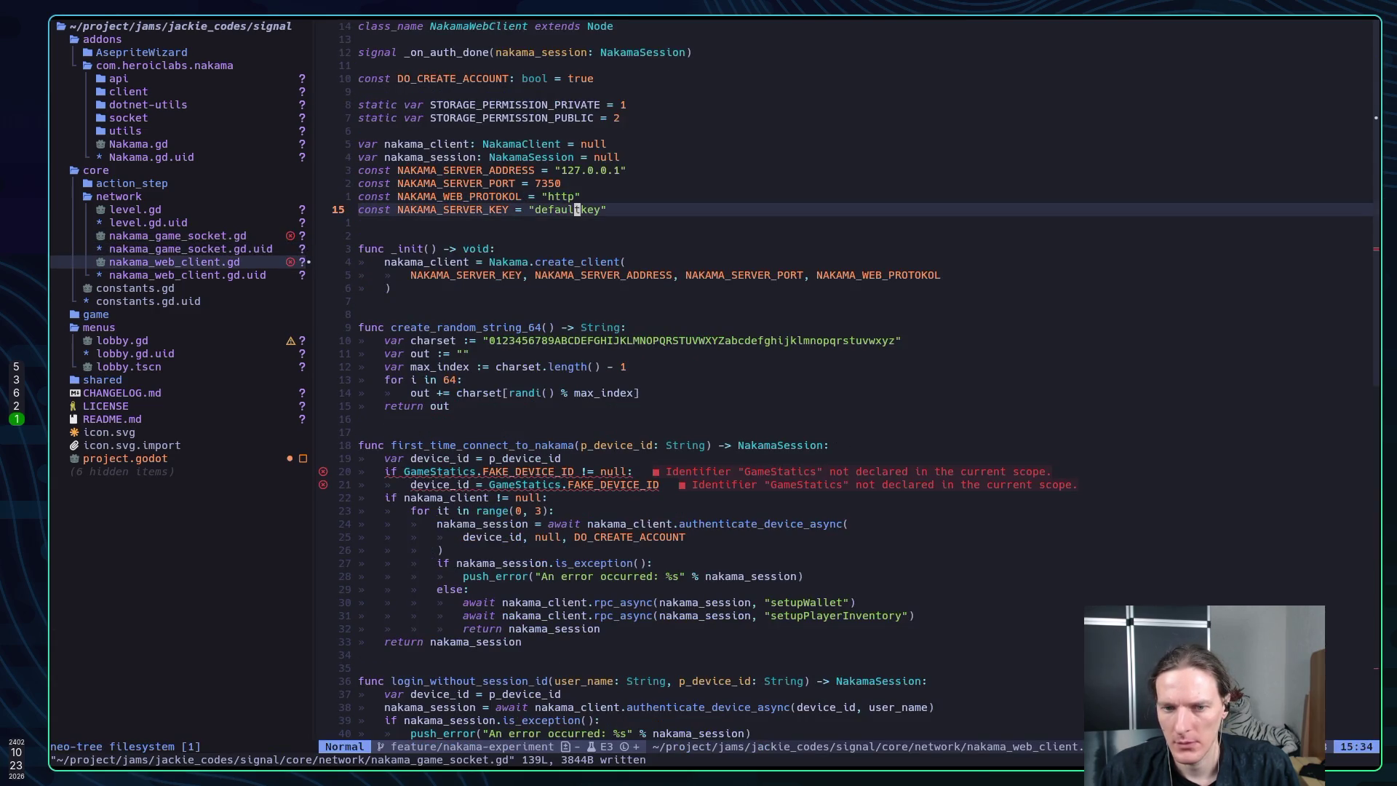
pyautogui.press('k')
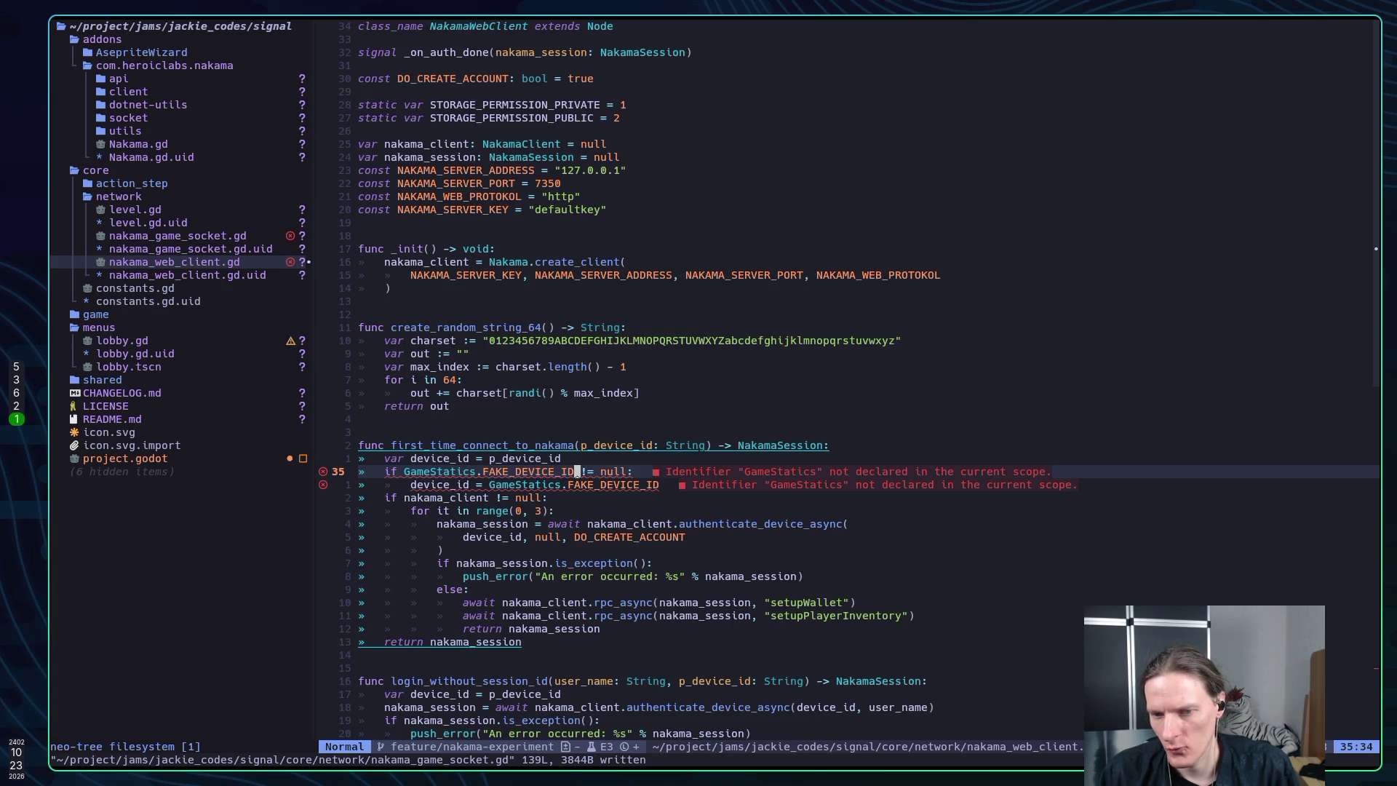
pyautogui.press('j')
pyautogui.press('j')
pyautogui.press('j')
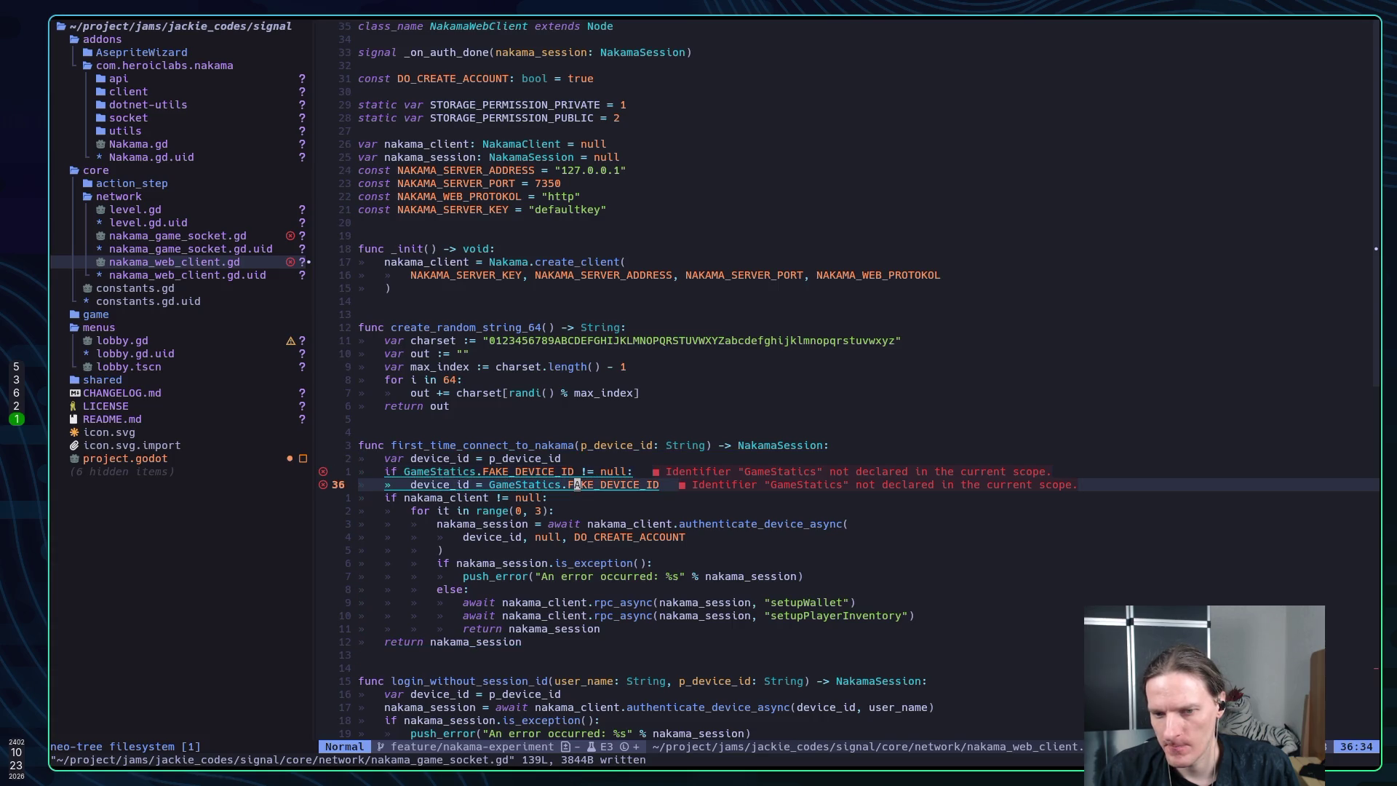
pyautogui.press('k')
pyautogui.press('k')
pyautogui.press('k')
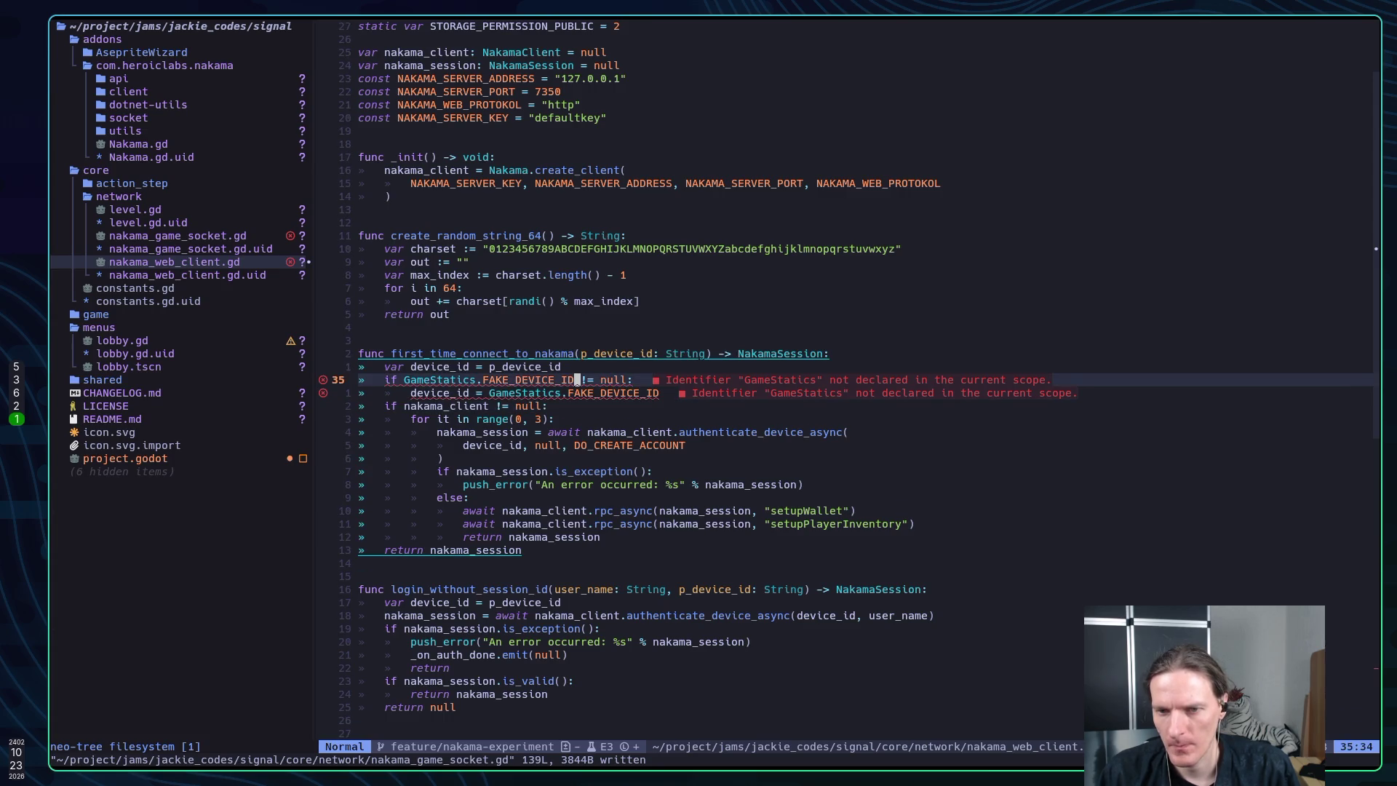
pyautogui.press('k')
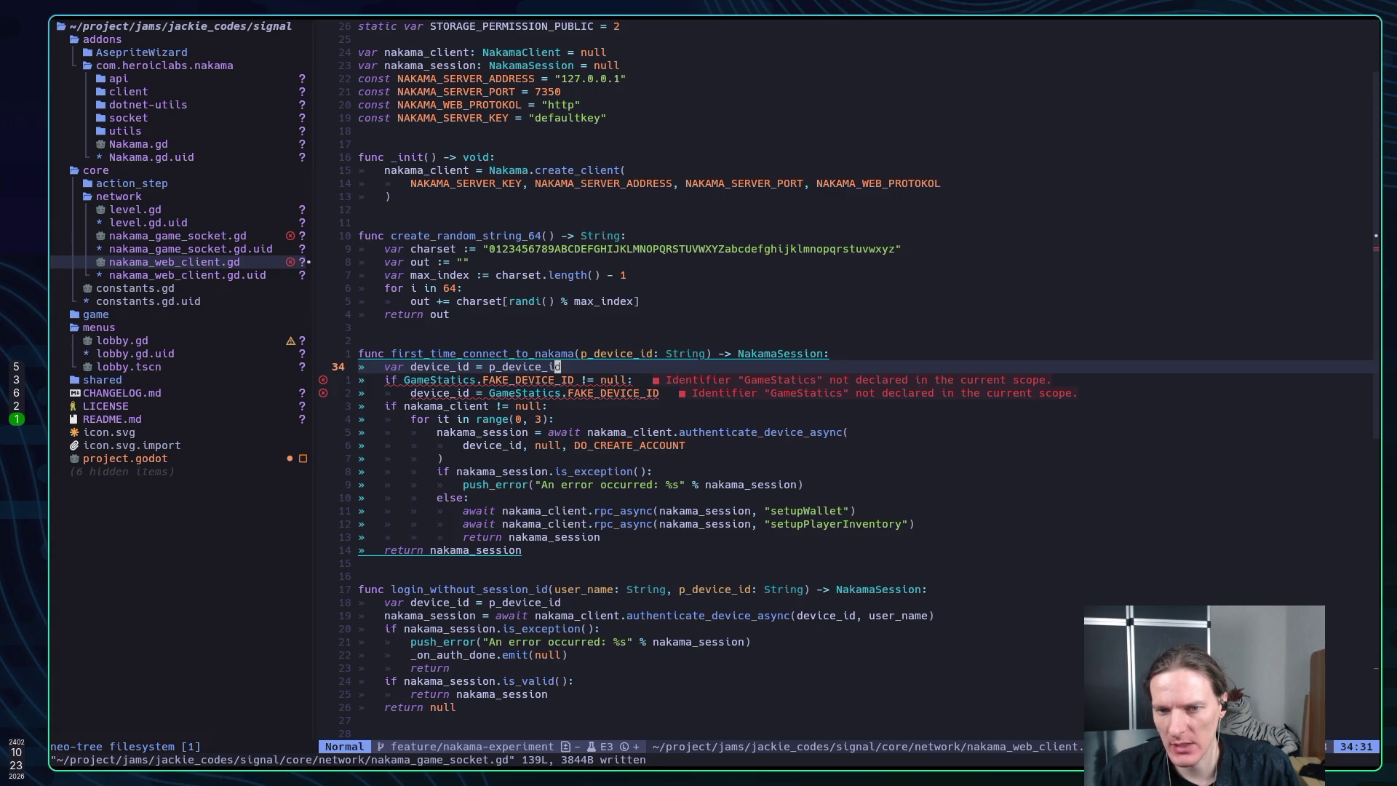
pyautogui.press('k')
pyautogui.press('j')
pyautogui.press('j')
pyautogui.press('j')
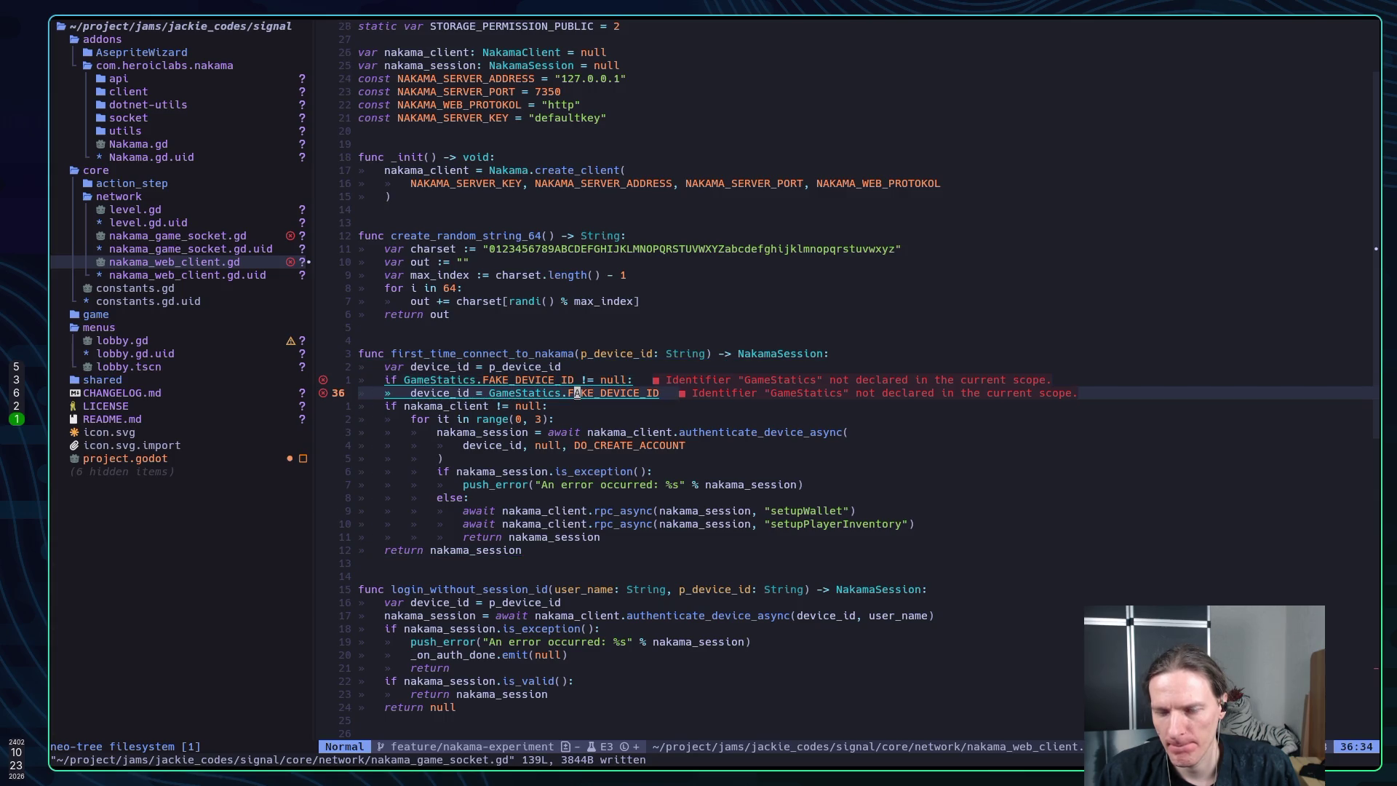
pyautogui.hotkey('shift', 'k')
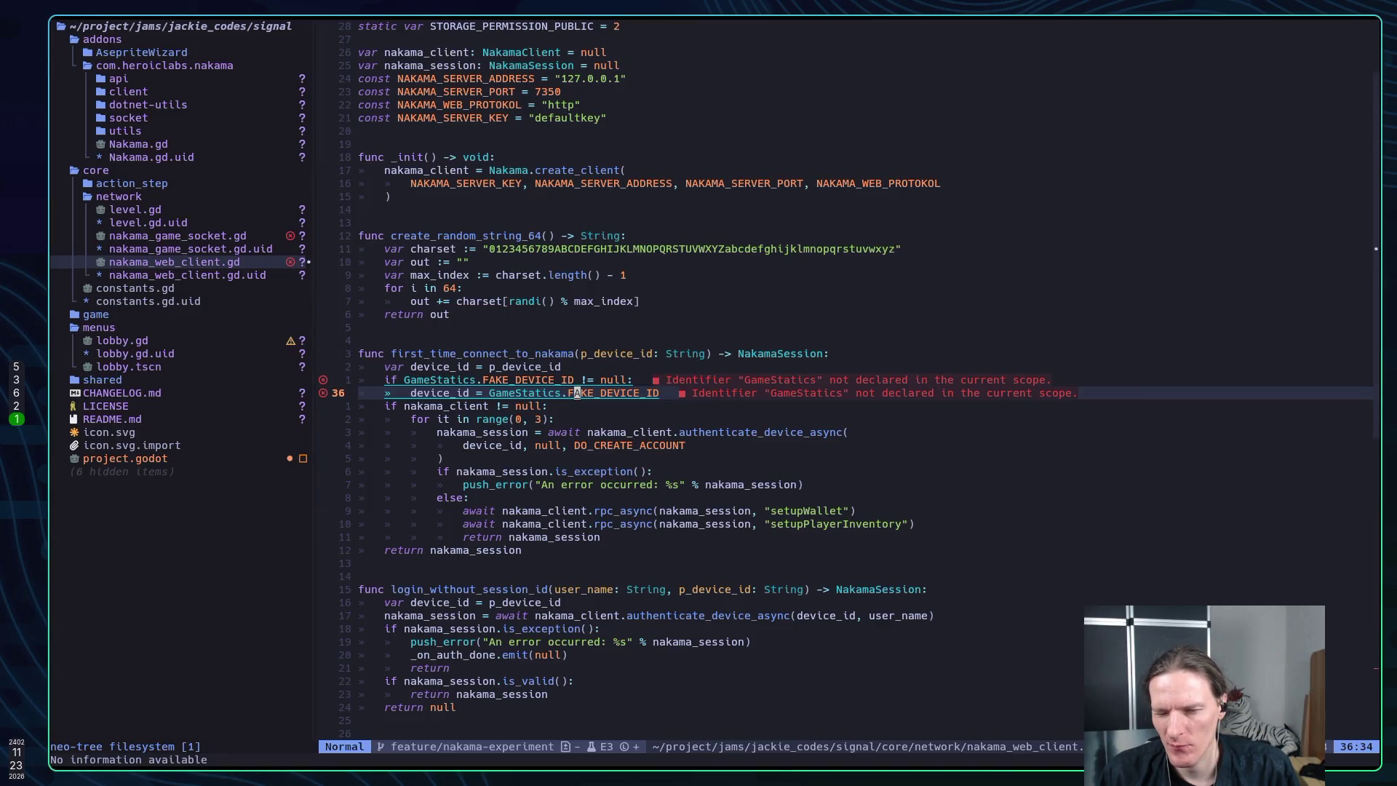
# Step: Review the login_without_session_id, login_with and update_account functions, then show the Custom Authentication docs
pyautogui.press('j')
pyautogui.press('j')
pyautogui.press('j')
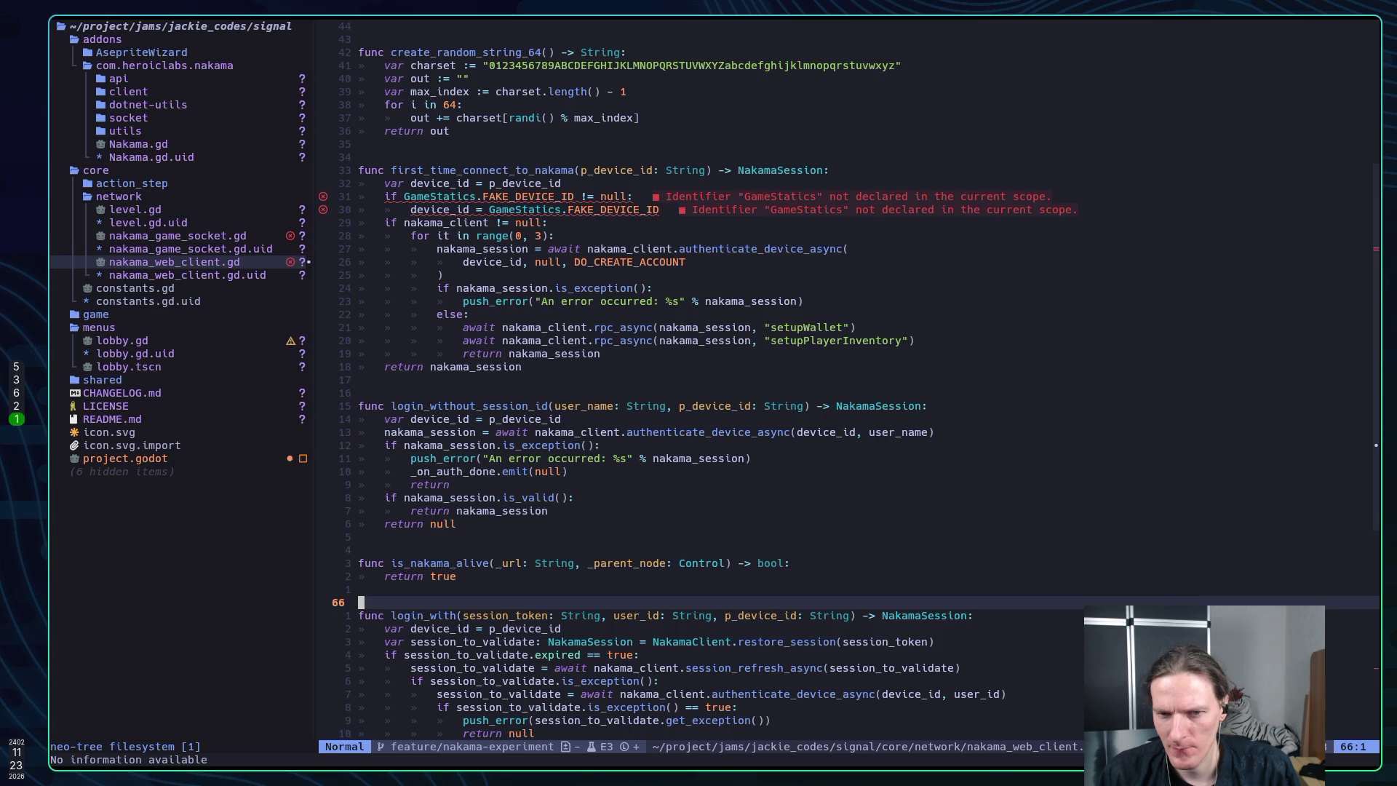
pyautogui.press('k')
pyautogui.press('k')
pyautogui.press('k')
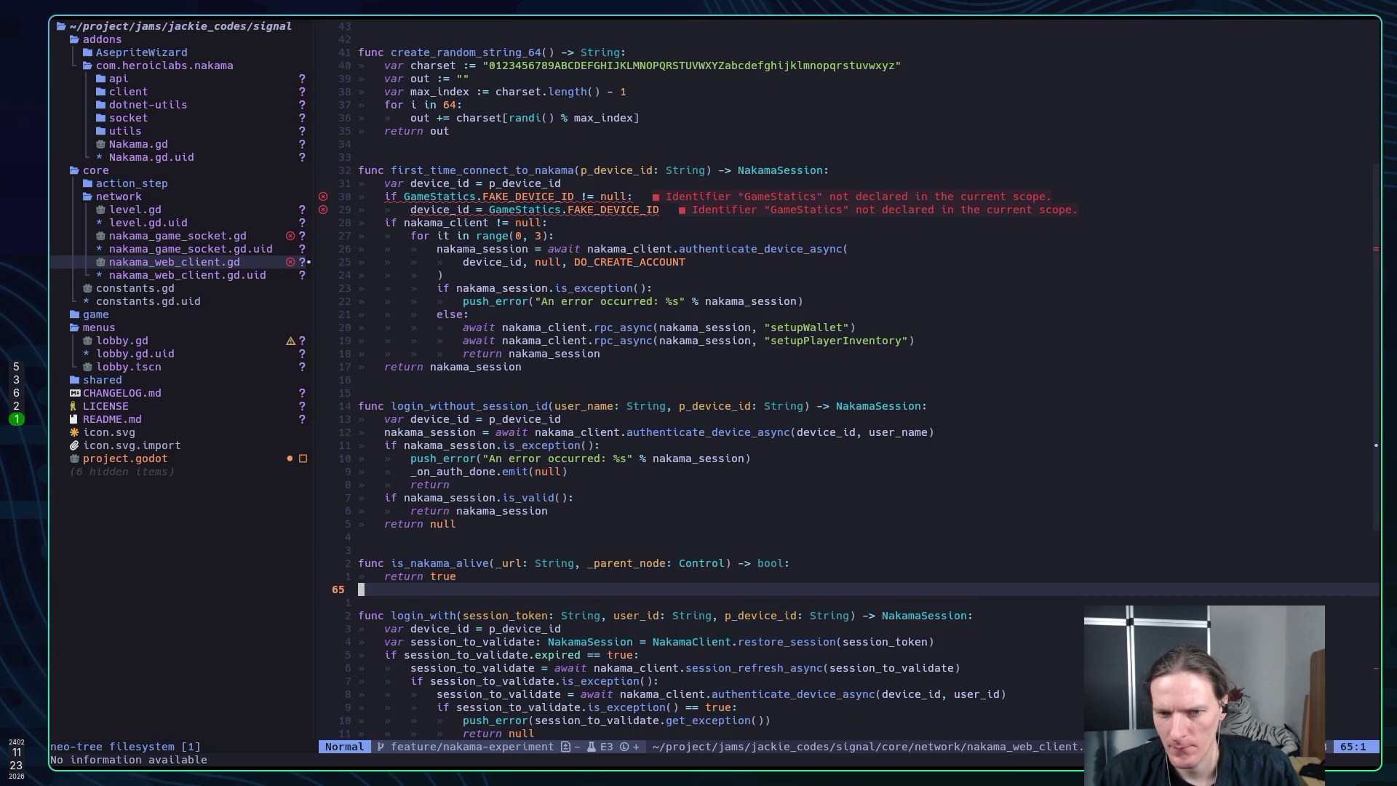
pyautogui.press('k')
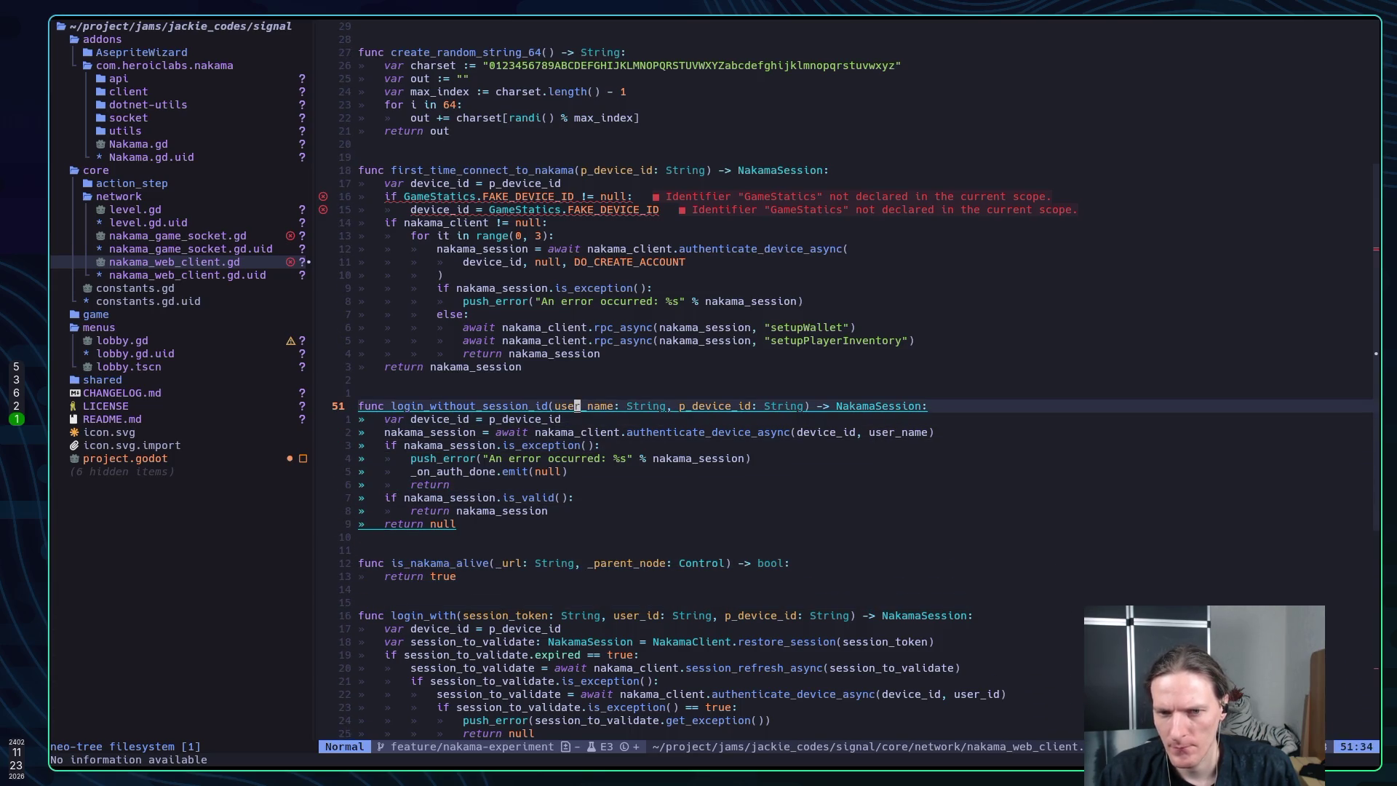
pyautogui.press('h')
pyautogui.press('h')
pyautogui.press('h')
pyautogui.press('j')
pyautogui.press('j')
pyautogui.press('j')
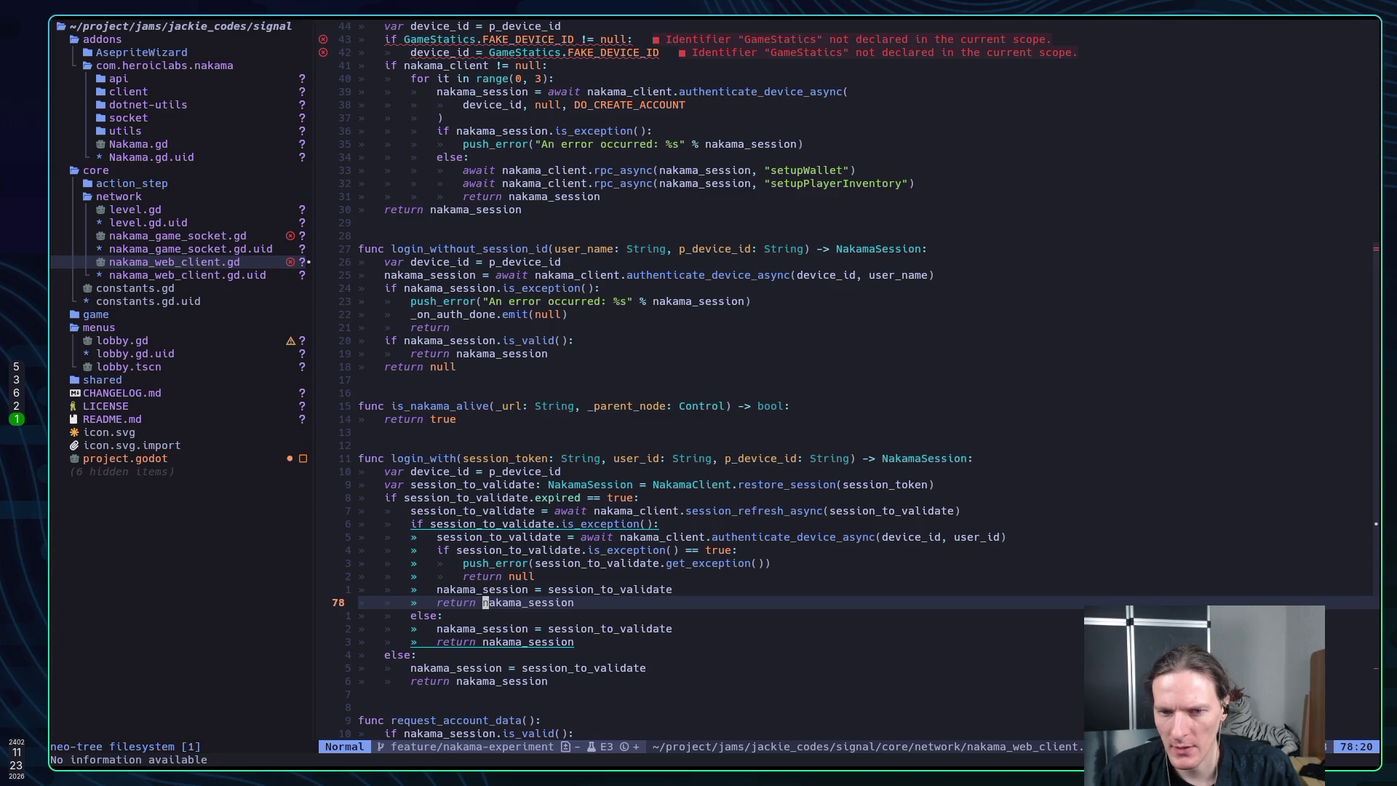
pyautogui.press('j')
pyautogui.press('j')
pyautogui.press('j')
pyautogui.press('j')
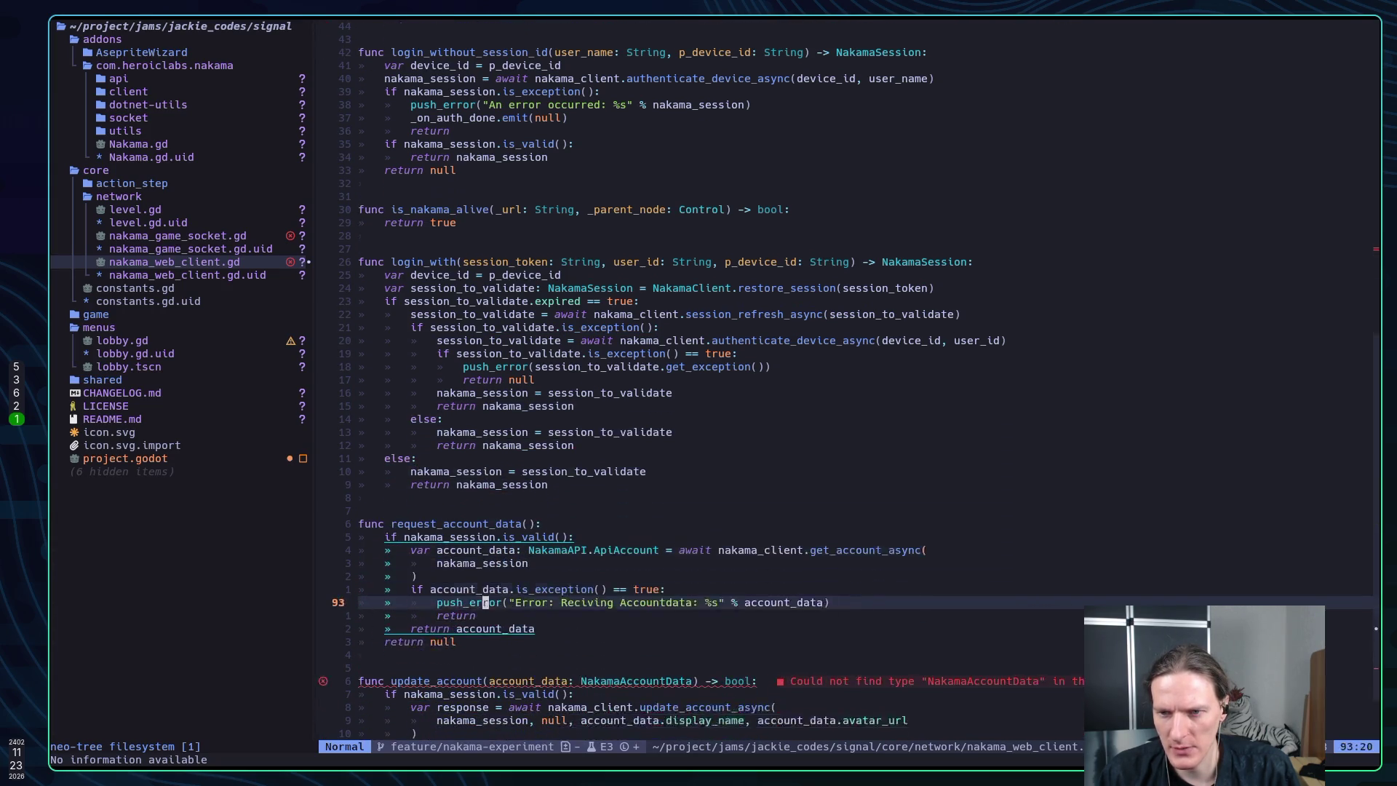
pyautogui.press('j')
pyautogui.press('j')
pyautogui.press('j')
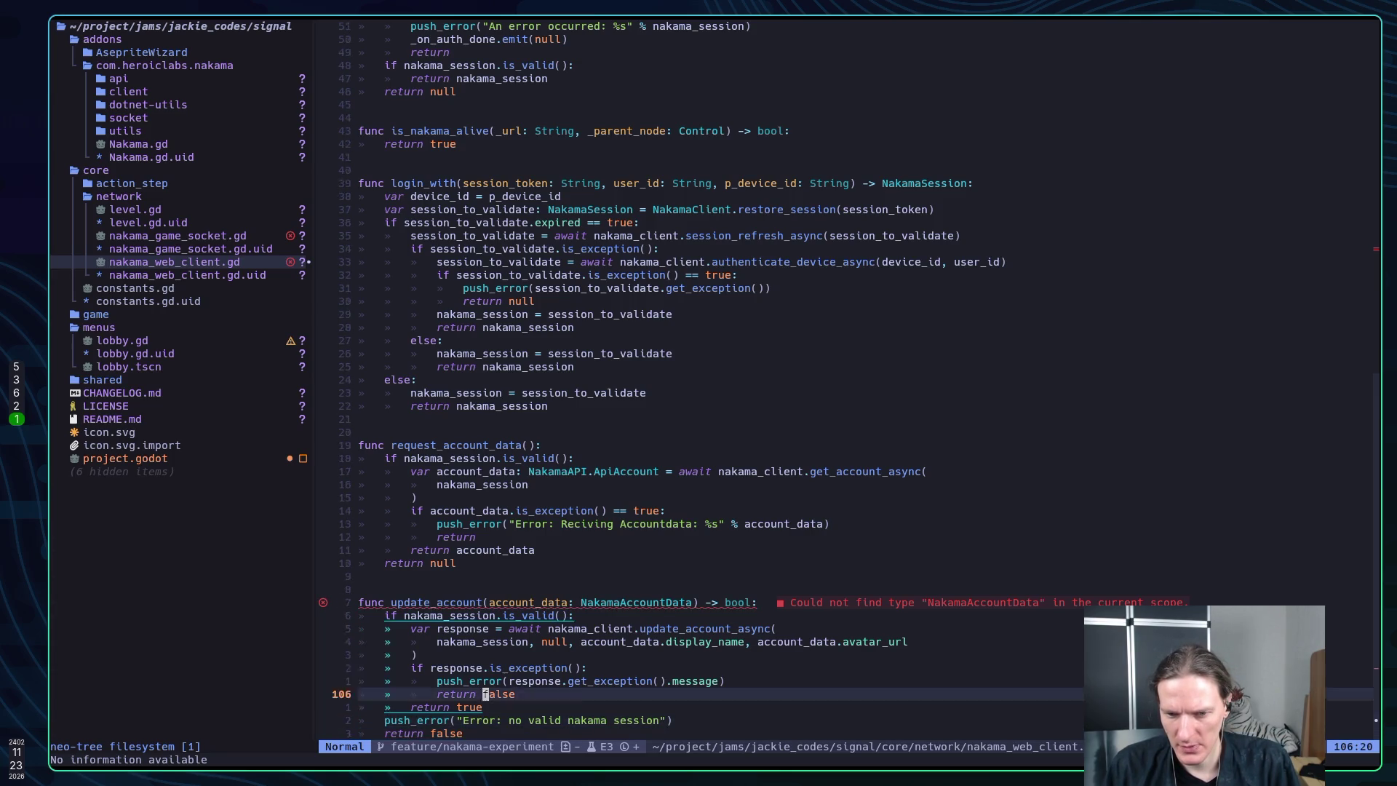
pyautogui.press('g')
pyautogui.press('g')
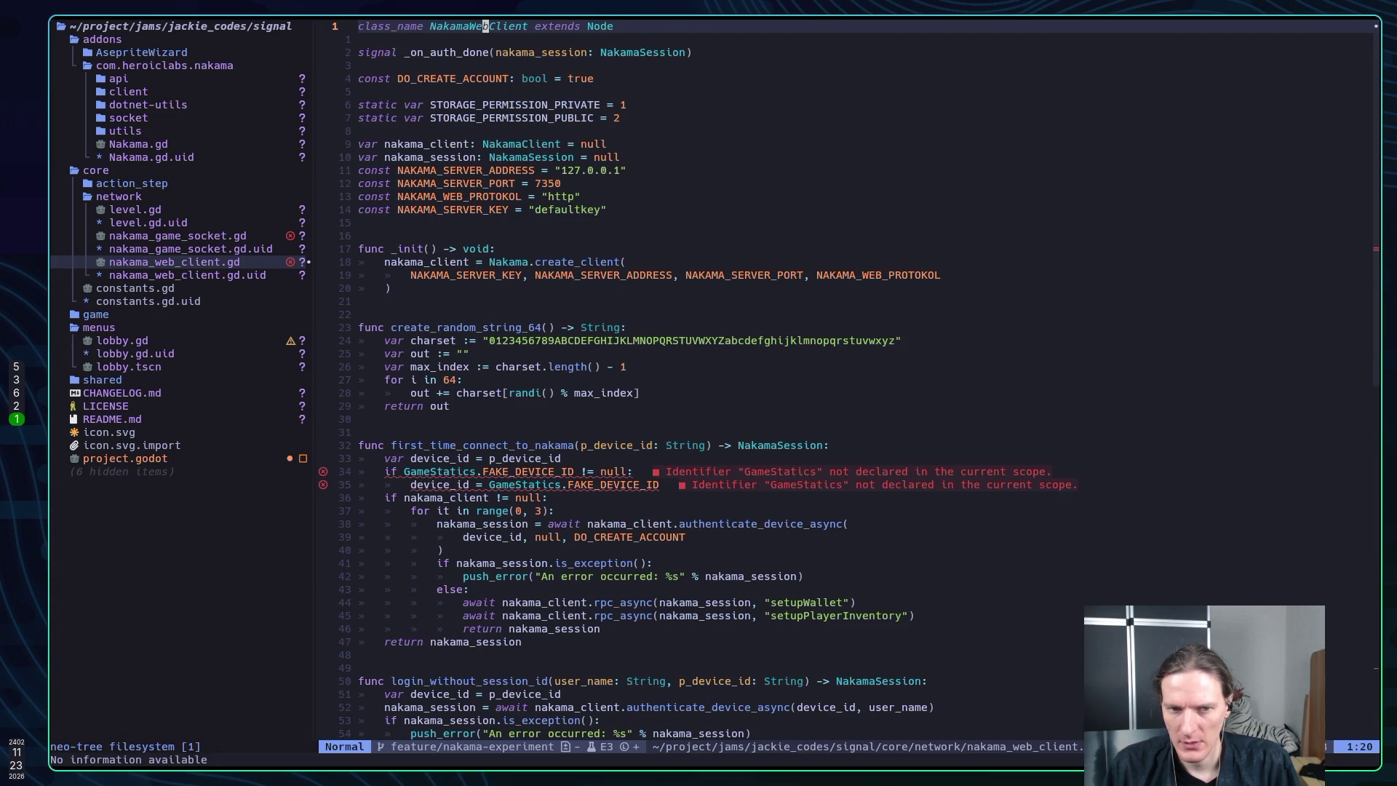
pyautogui.hotkey('shift', 'g')
pyautogui.press('k')
pyautogui.press('k')
pyautogui.press('k')
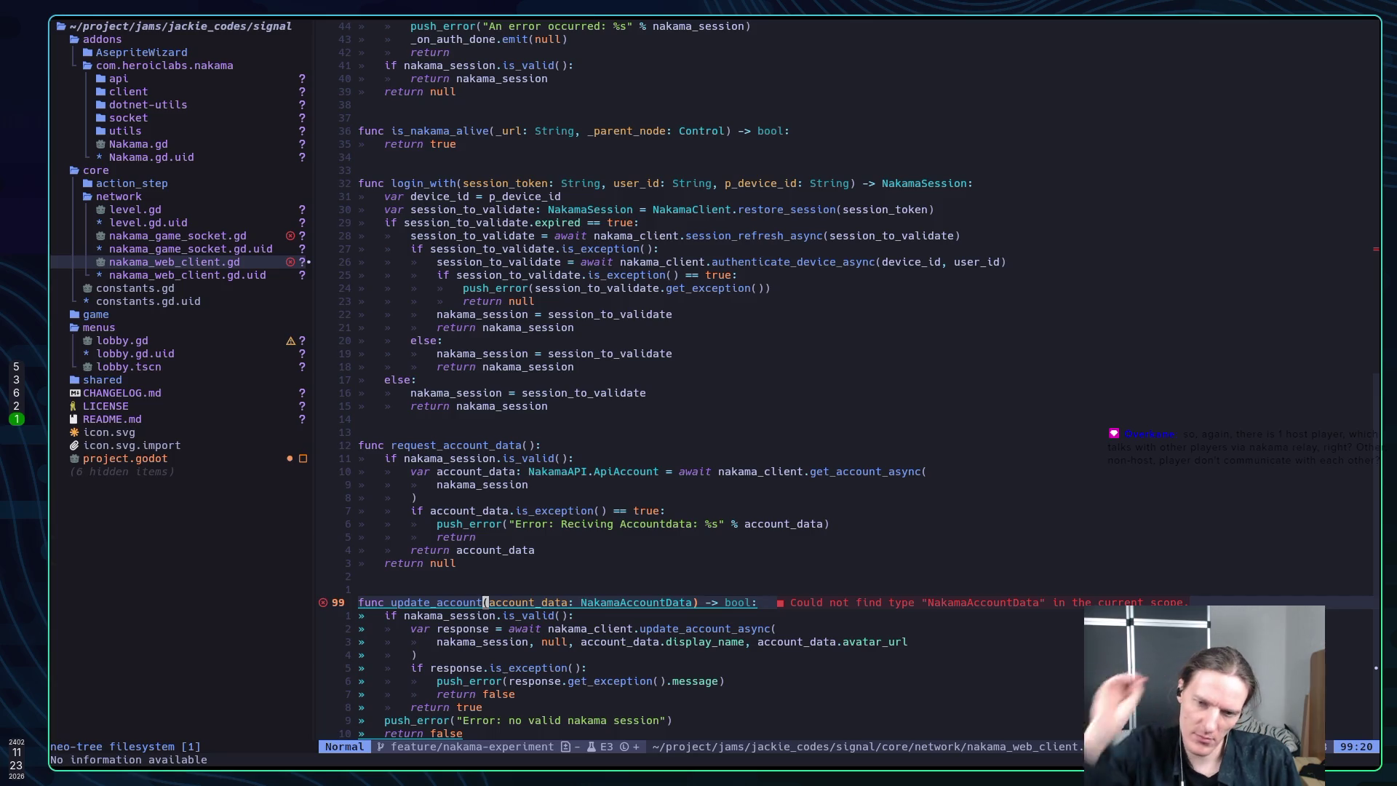
pyautogui.press('super+2')
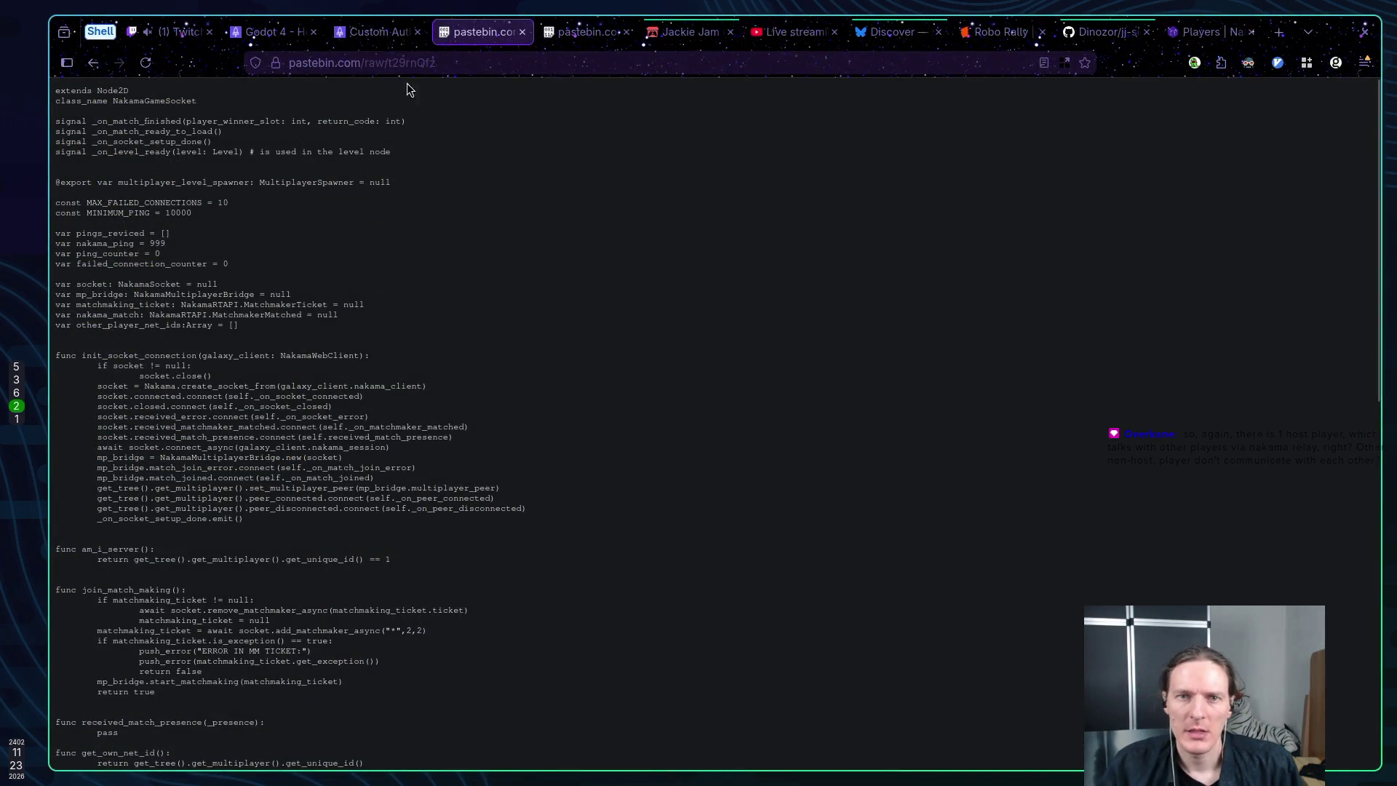
pyautogui.click(367, 35)
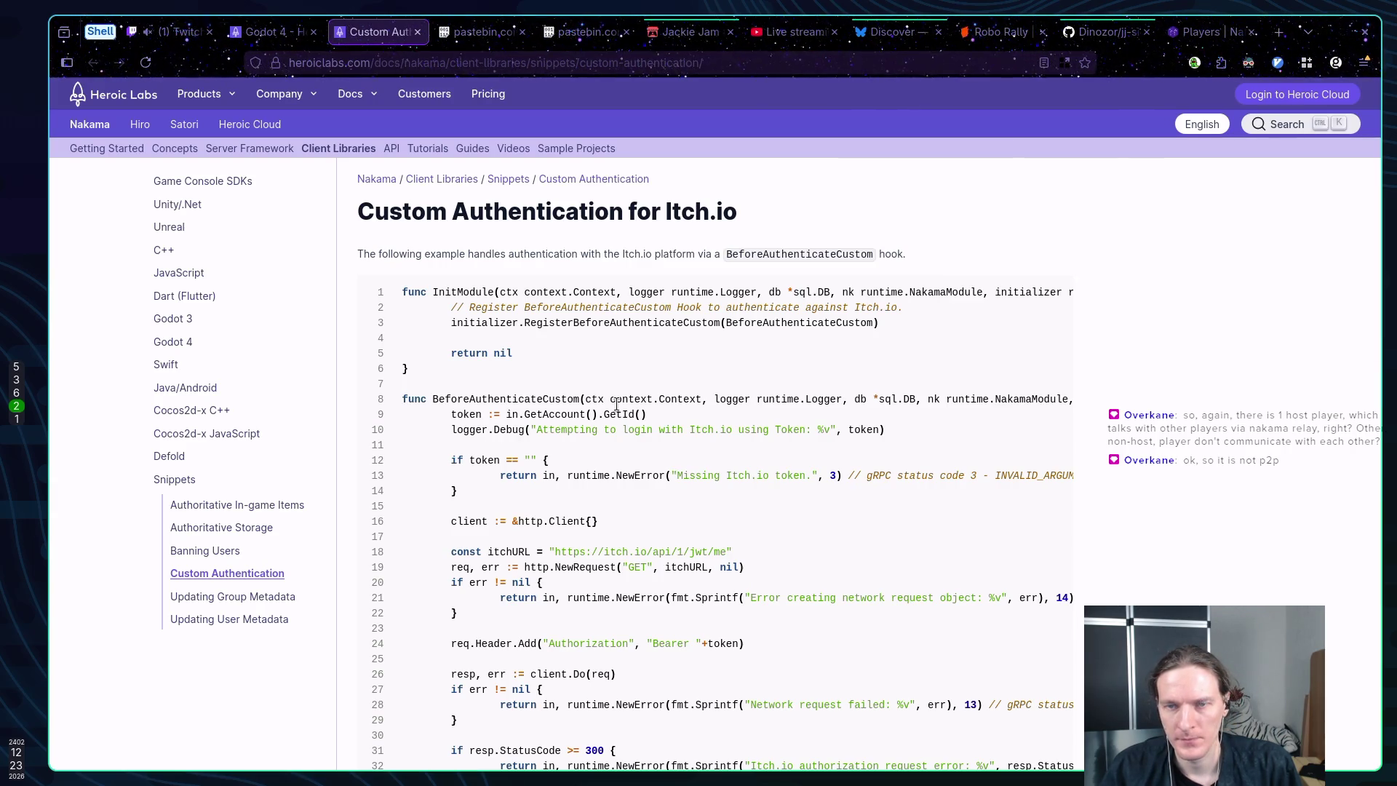
# Step: Switch to the Nakama Godot 4 guide and jump to its Installation section
pyautogui.scroll(-6, 575, 349)
pyautogui.scroll(-2, 577, 349)
pyautogui.scroll(8, 582, 351)
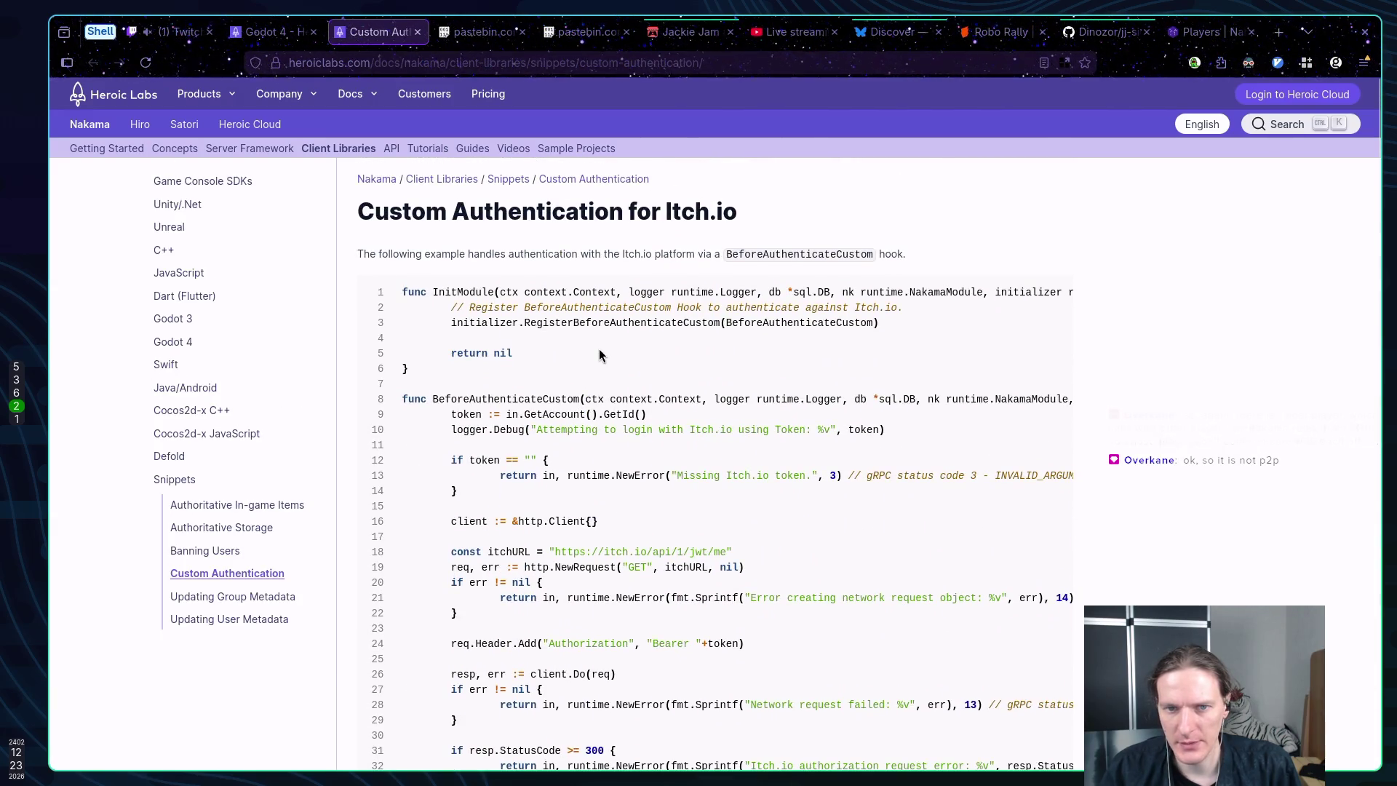
pyautogui.click(279, 37)
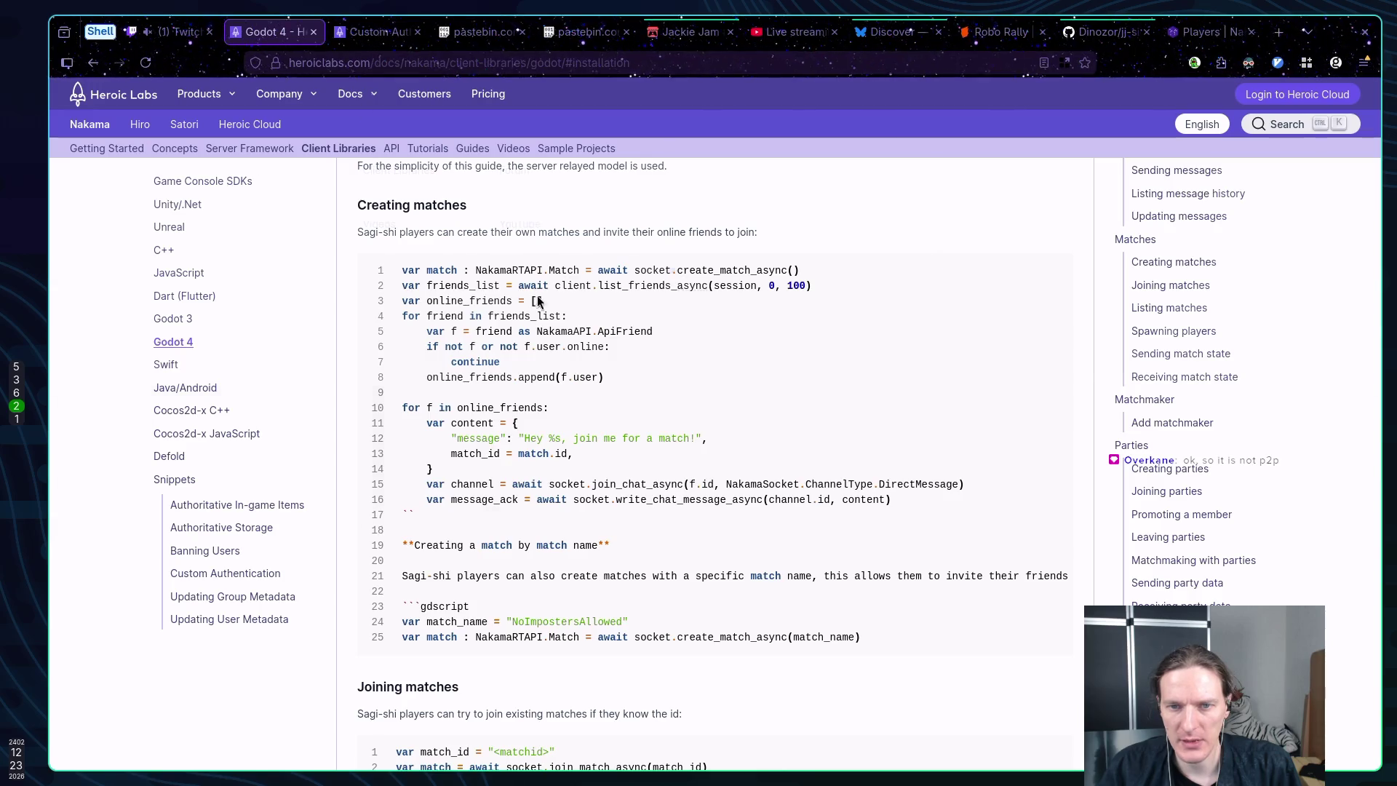
pyautogui.scroll(-5, 638, 372)
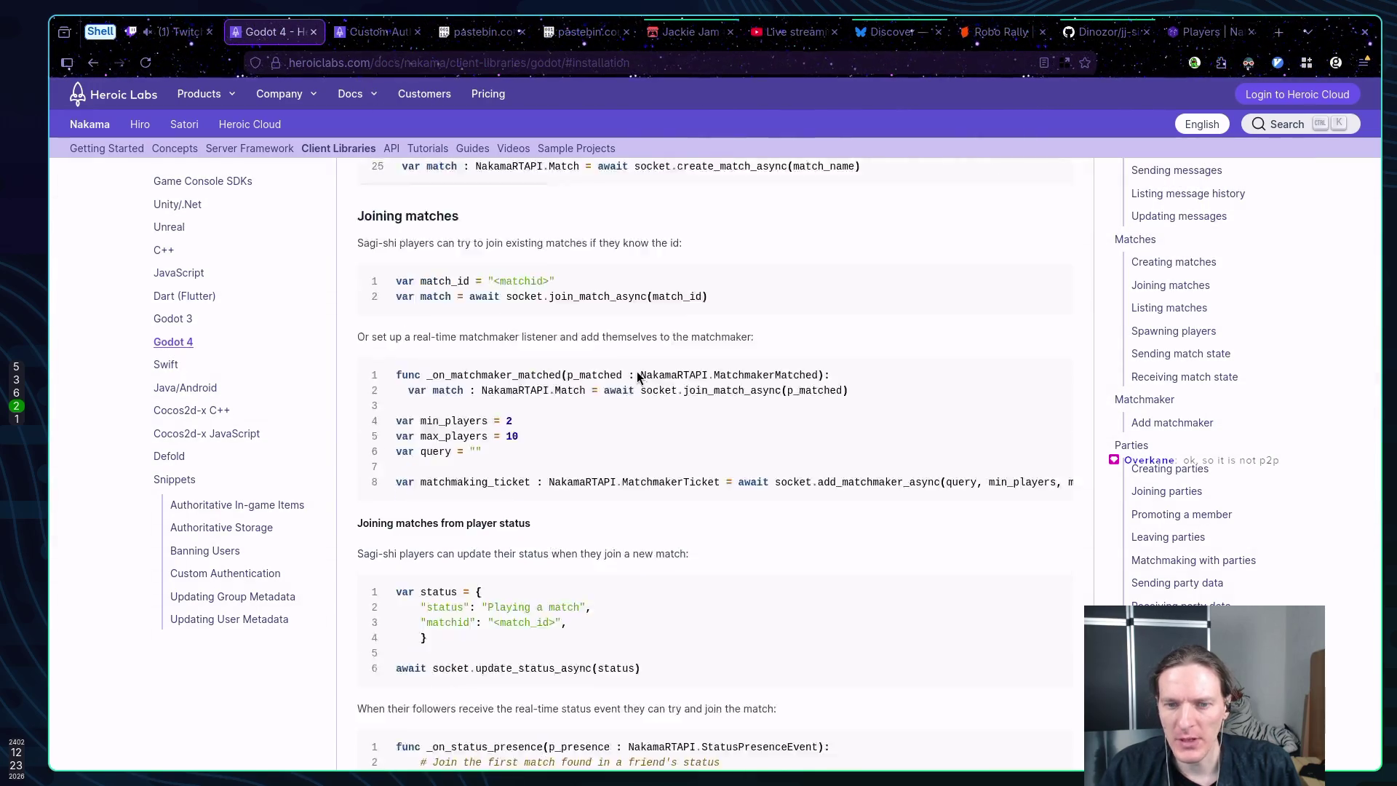
pyautogui.scroll(15, 635, 373)
pyautogui.scroll(20, 631, 374)
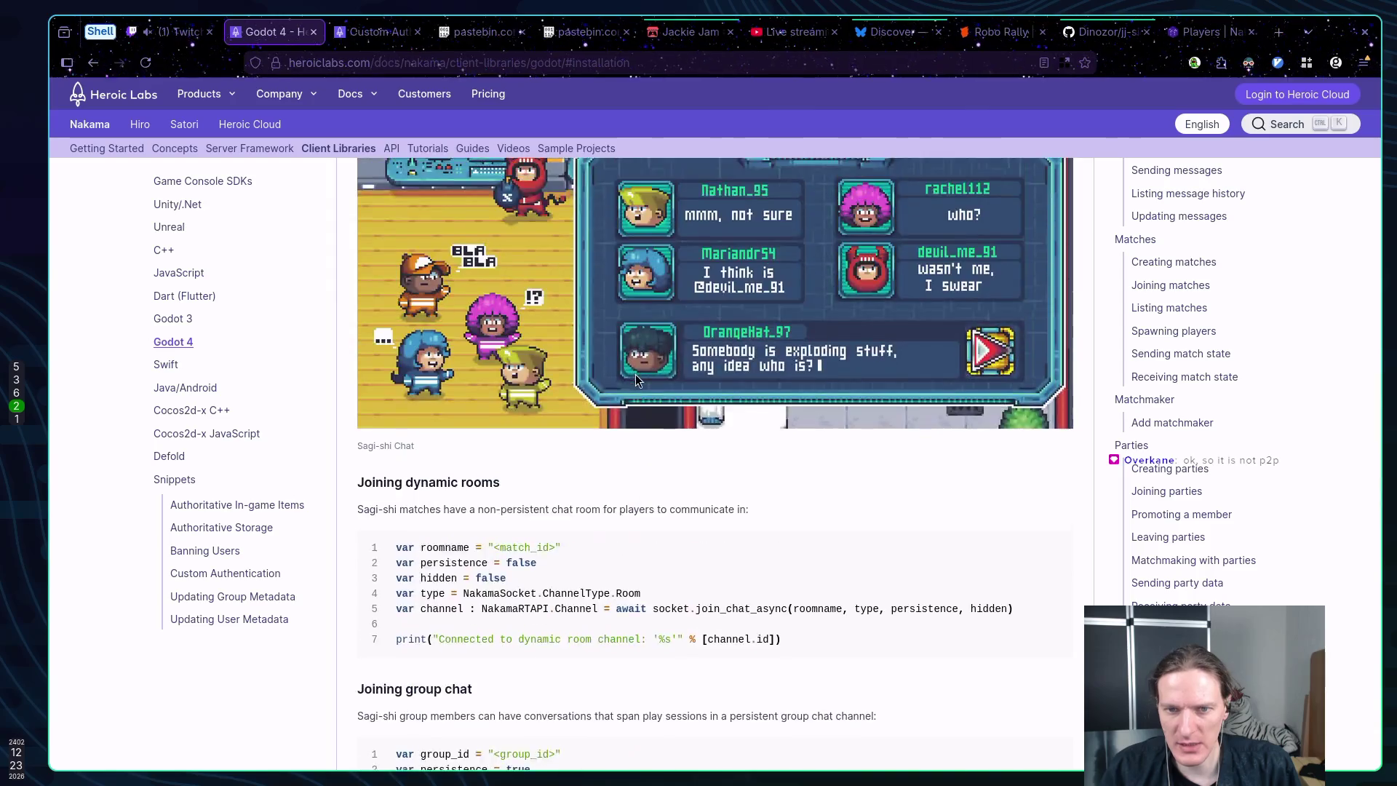
pyautogui.scroll(15, 1164, 254)
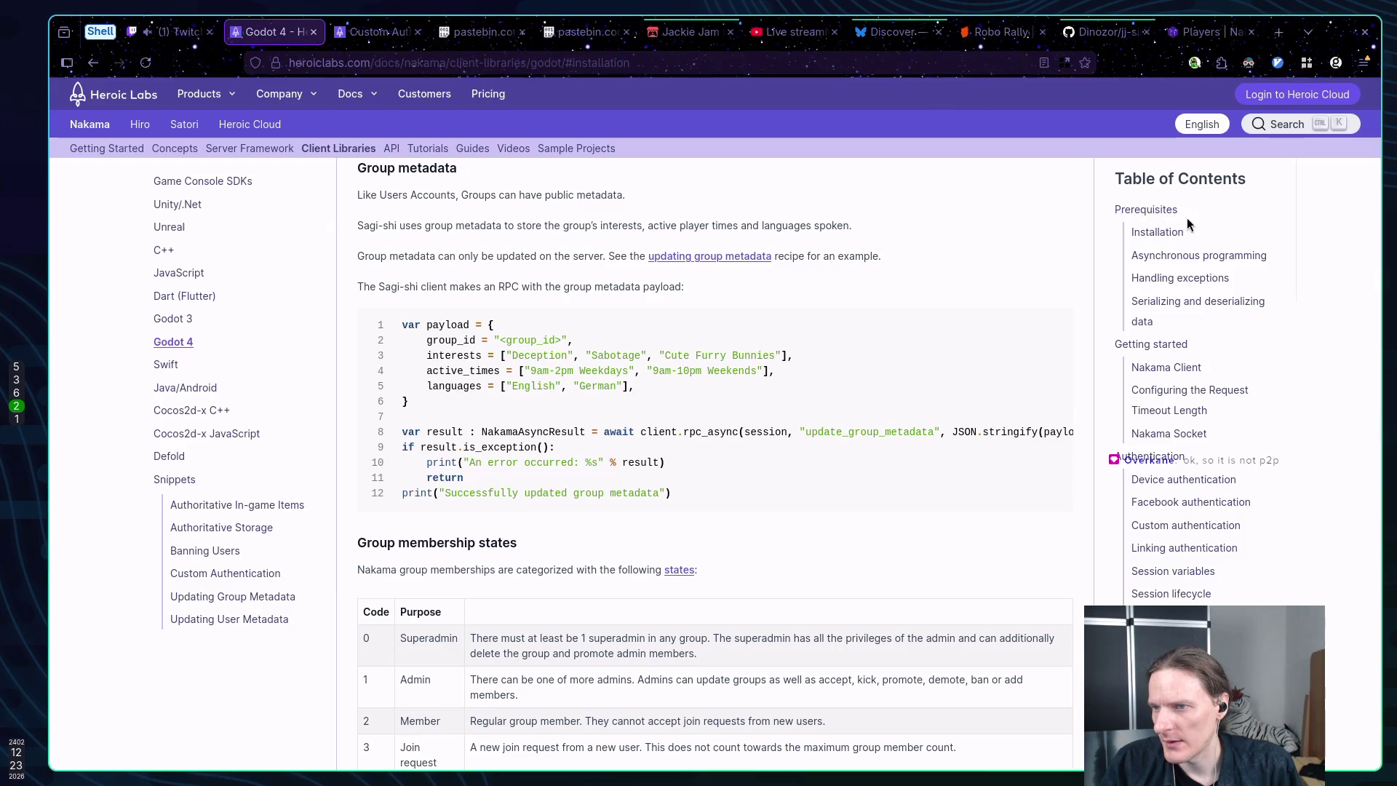
pyautogui.click(1146, 233)
pyautogui.scroll(10, 771, 271)
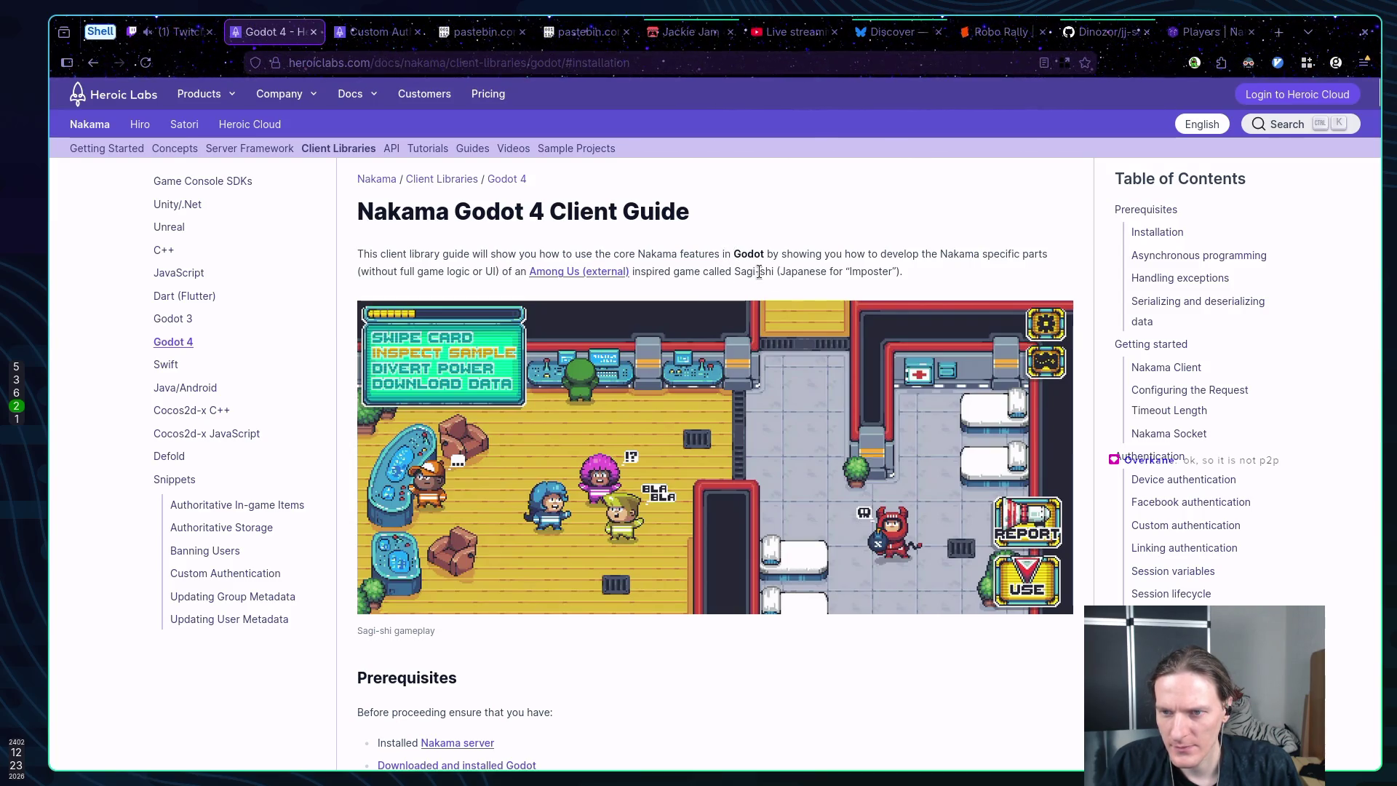
# Step: Open and close the linked Among Us site, then select the guide's page address
pyautogui.click(606, 273)
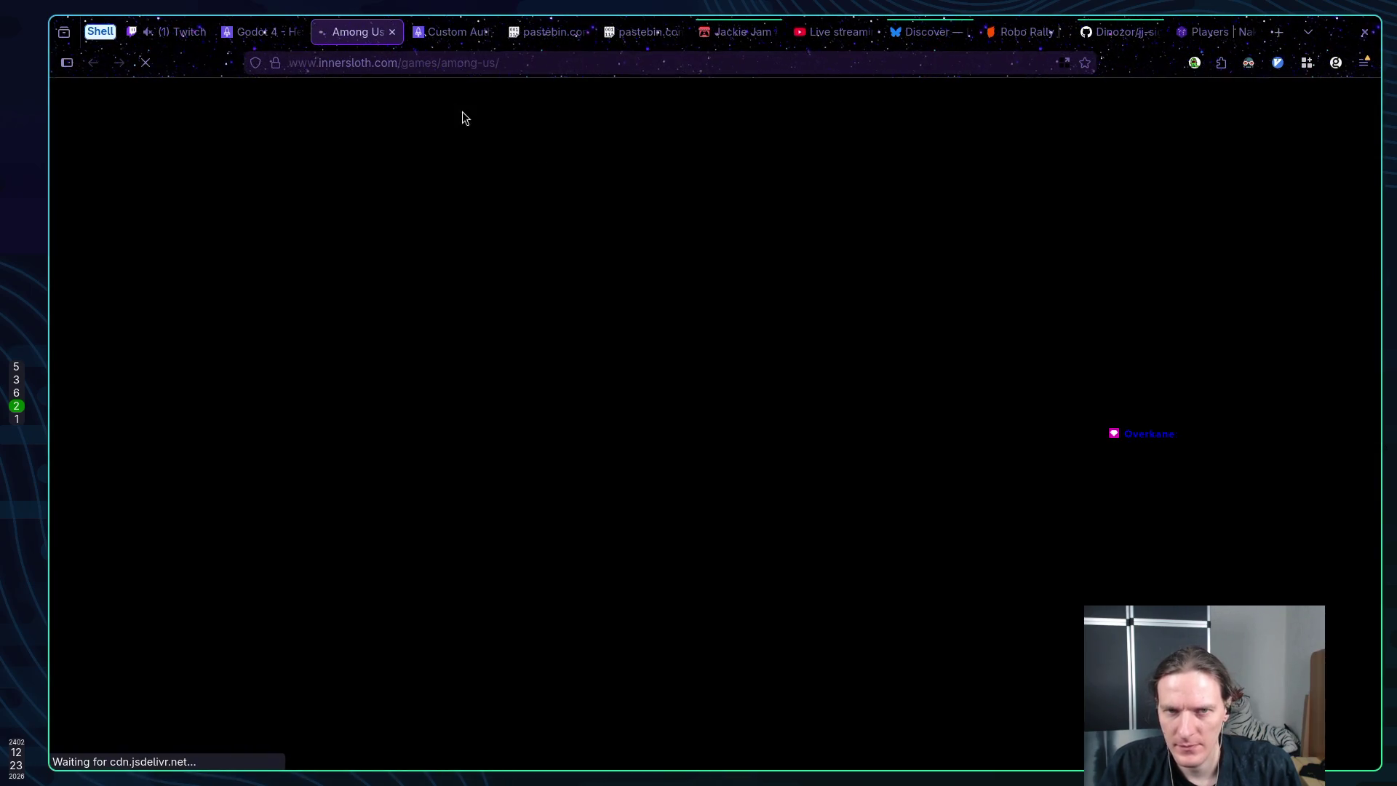
pyautogui.scroll(-2, 598, 296)
pyautogui.scroll(-10, 598, 295)
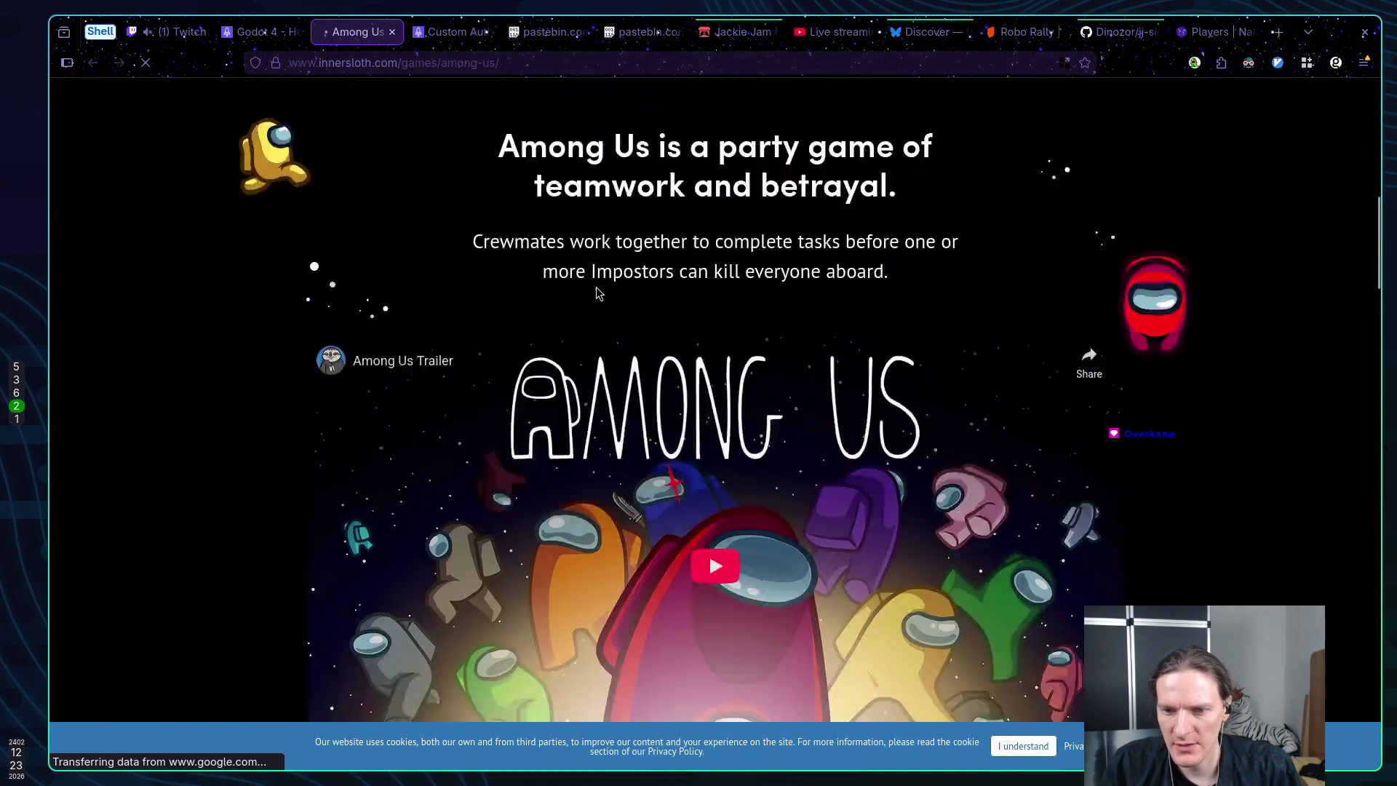
pyautogui.click(391, 32)
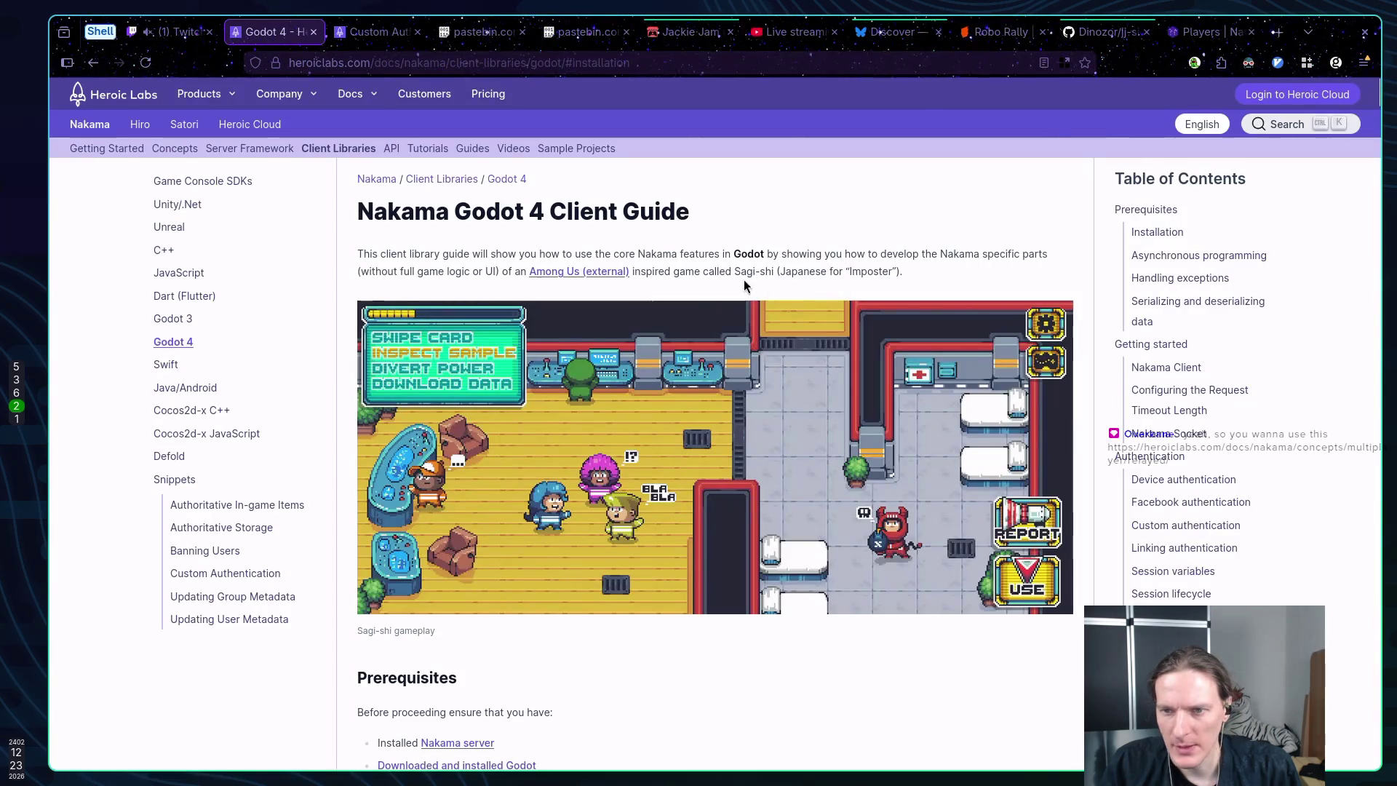
pyautogui.scroll(-2, 830, 268)
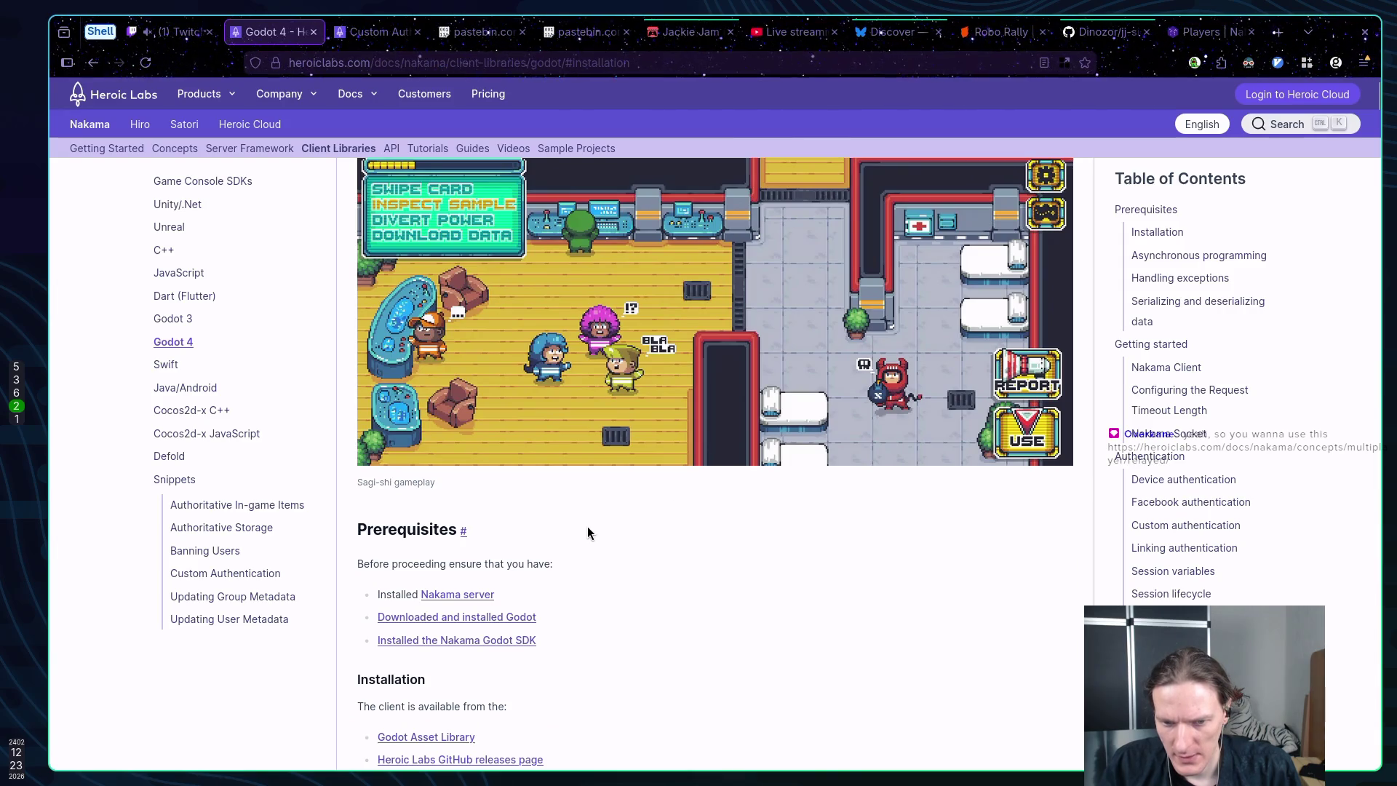
pyautogui.scroll(-3, 640, 622)
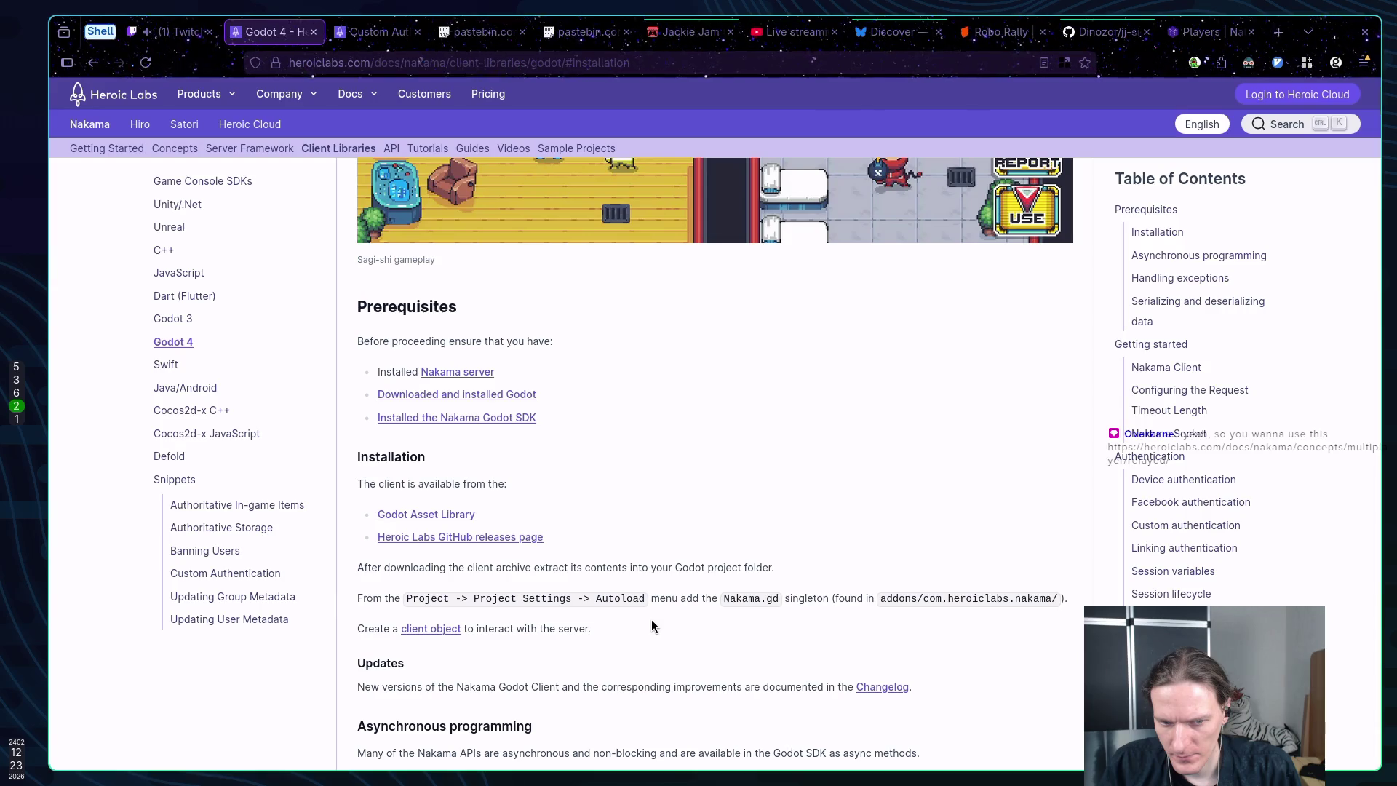
pyautogui.scroll(5, 700, 600)
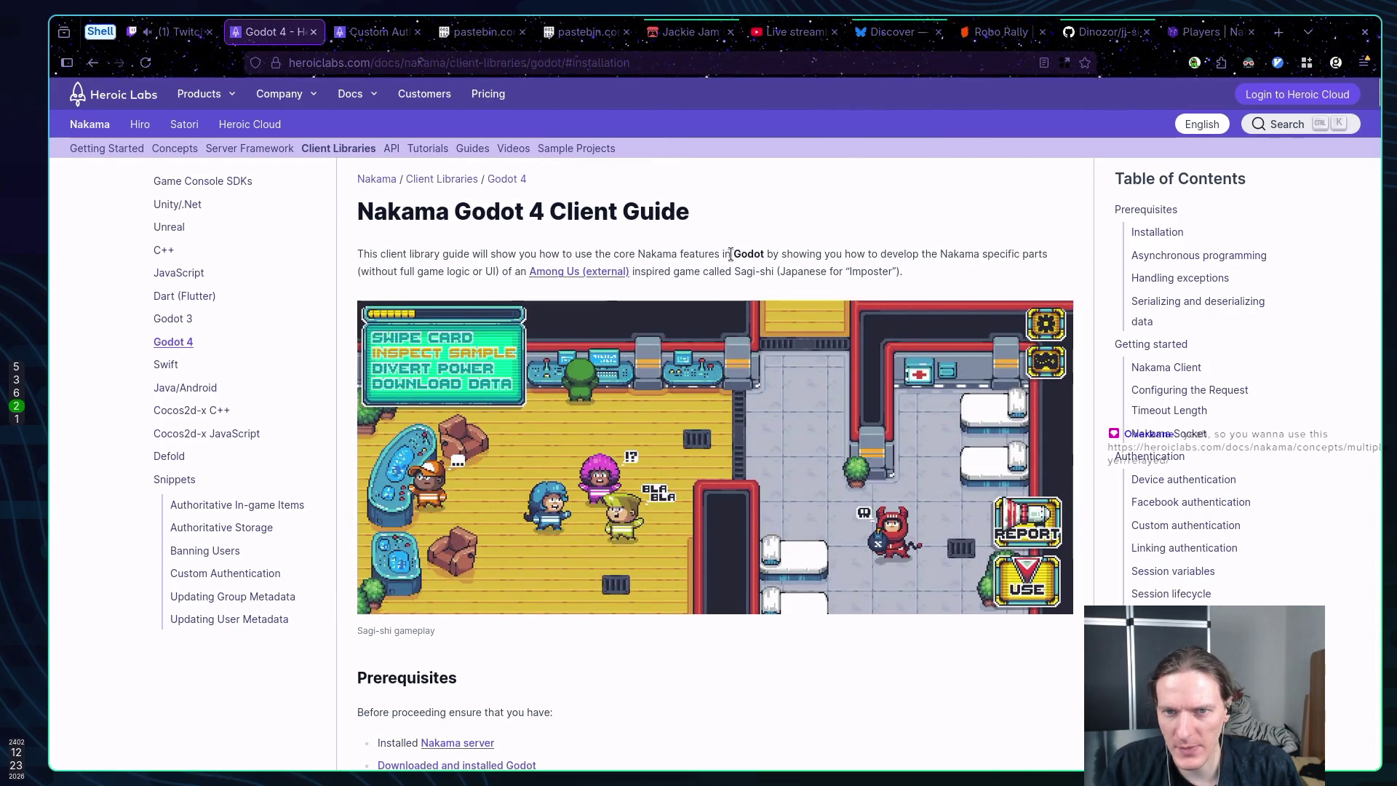
pyautogui.click(373, 63)
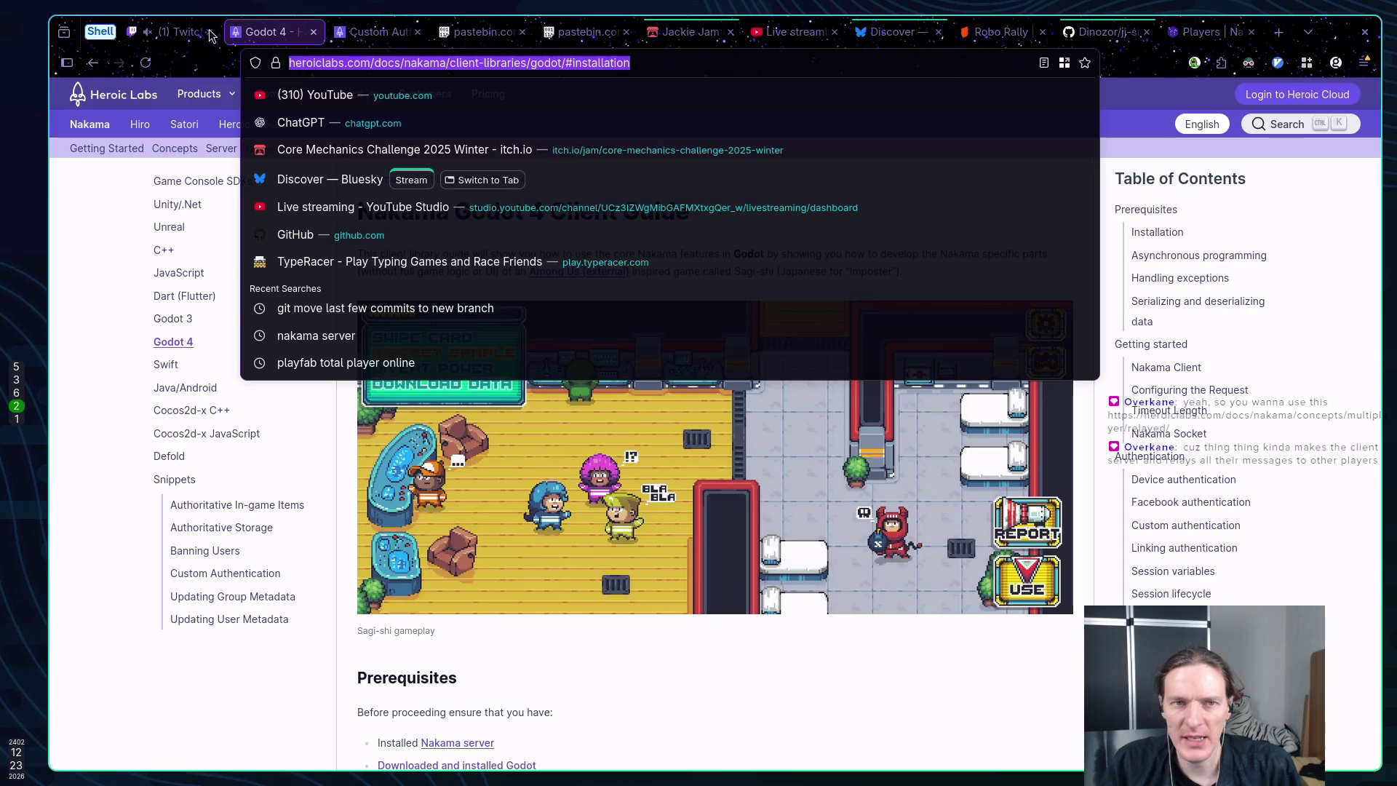
# Step: Paste the Nakama Godot 4 guide link into the Twitch stream chat and send it
pyautogui.click(182, 32)
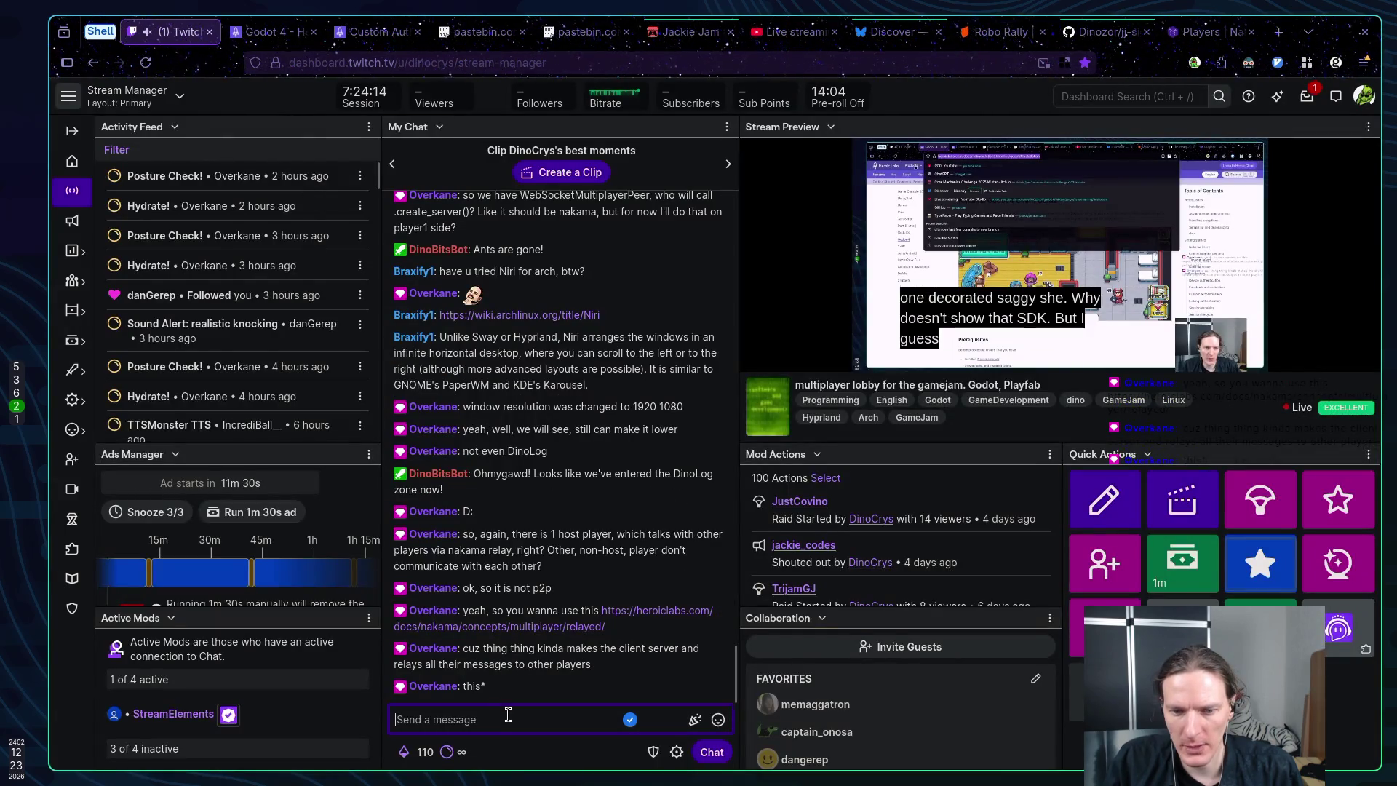
pyautogui.write('https://heroiclabs.com/docs/nakama/client-libraries/godot/#installation')
pyautogui.press('Return')
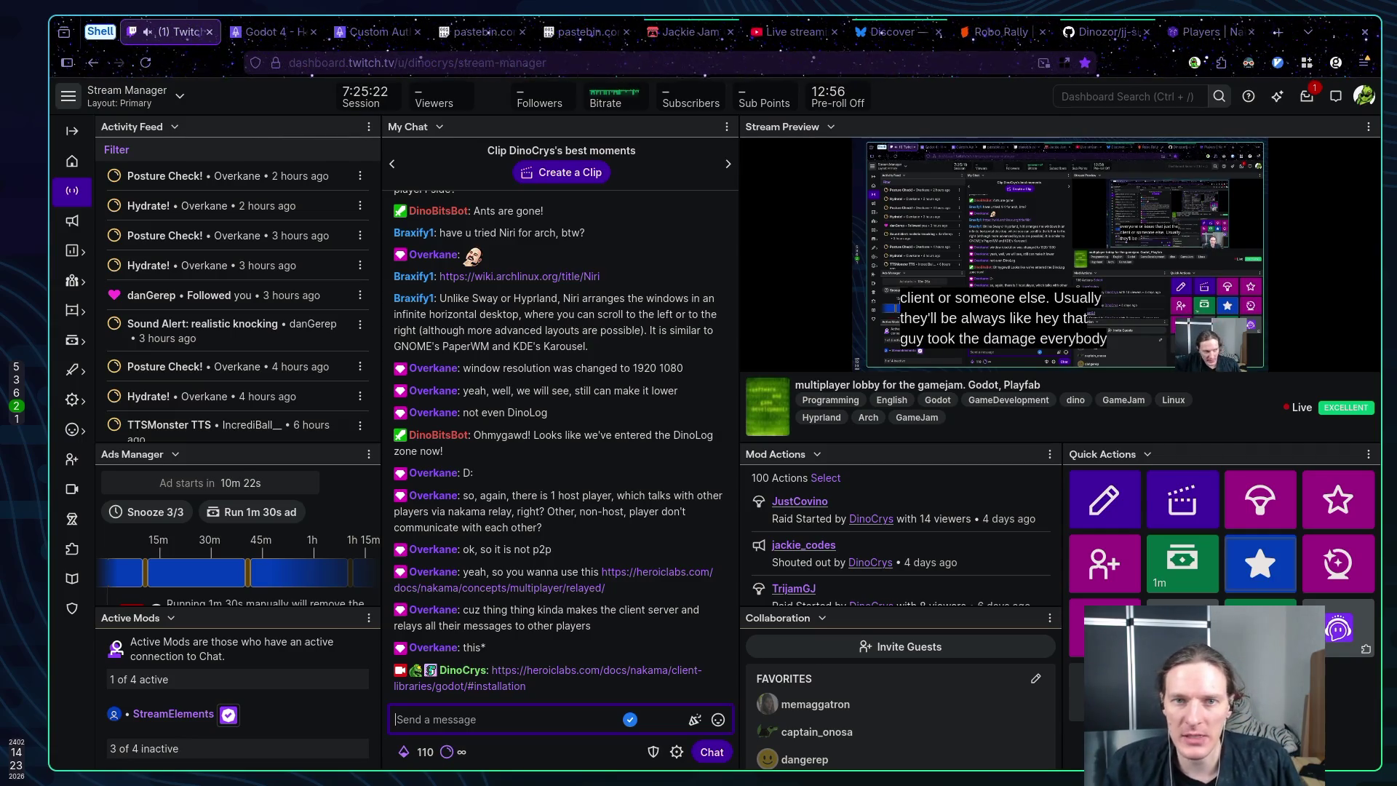
pyautogui.hotkey('ctrl', 'Tab')
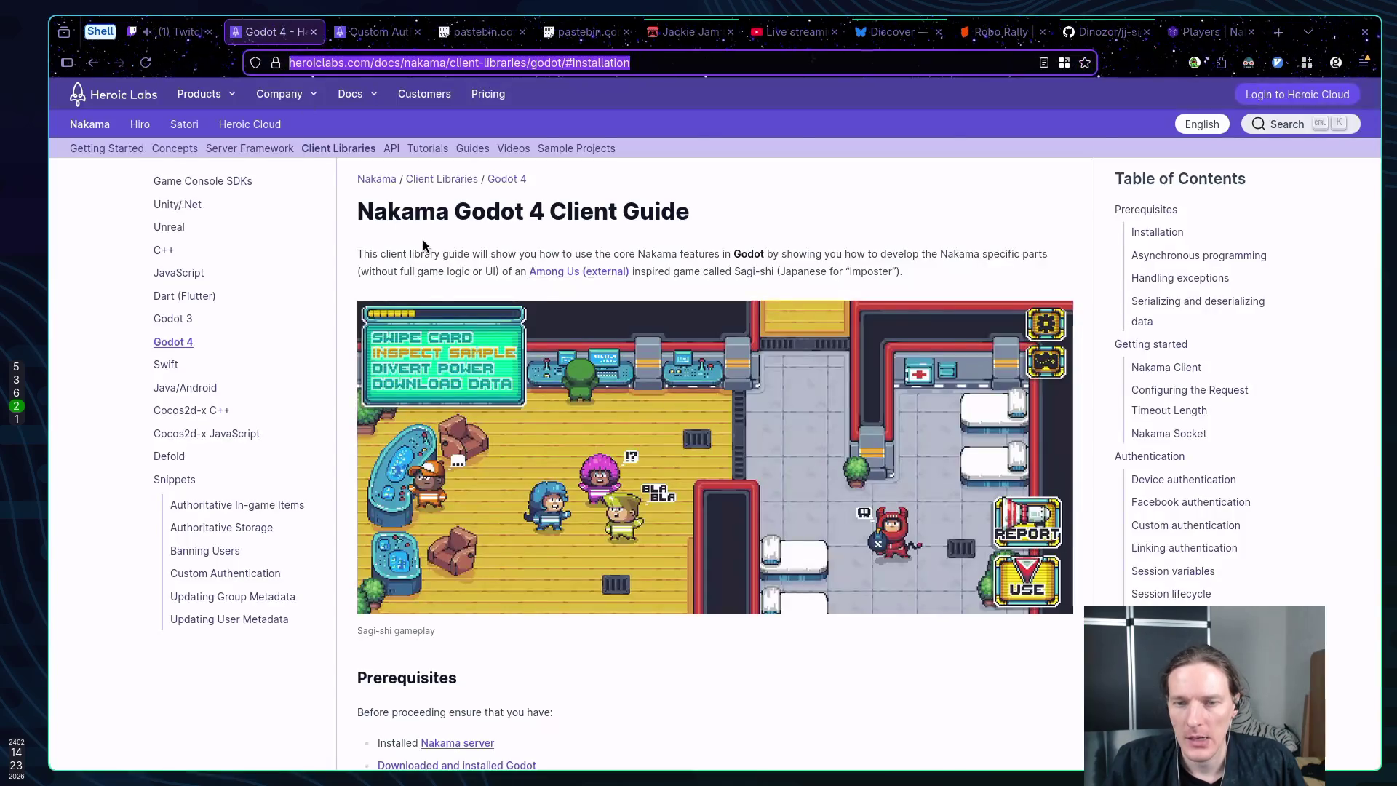
# Step: Scroll the Godot 4 guide's table of contents and jump to its Matchmaker section
pyautogui.scroll(-5, 535, 247)
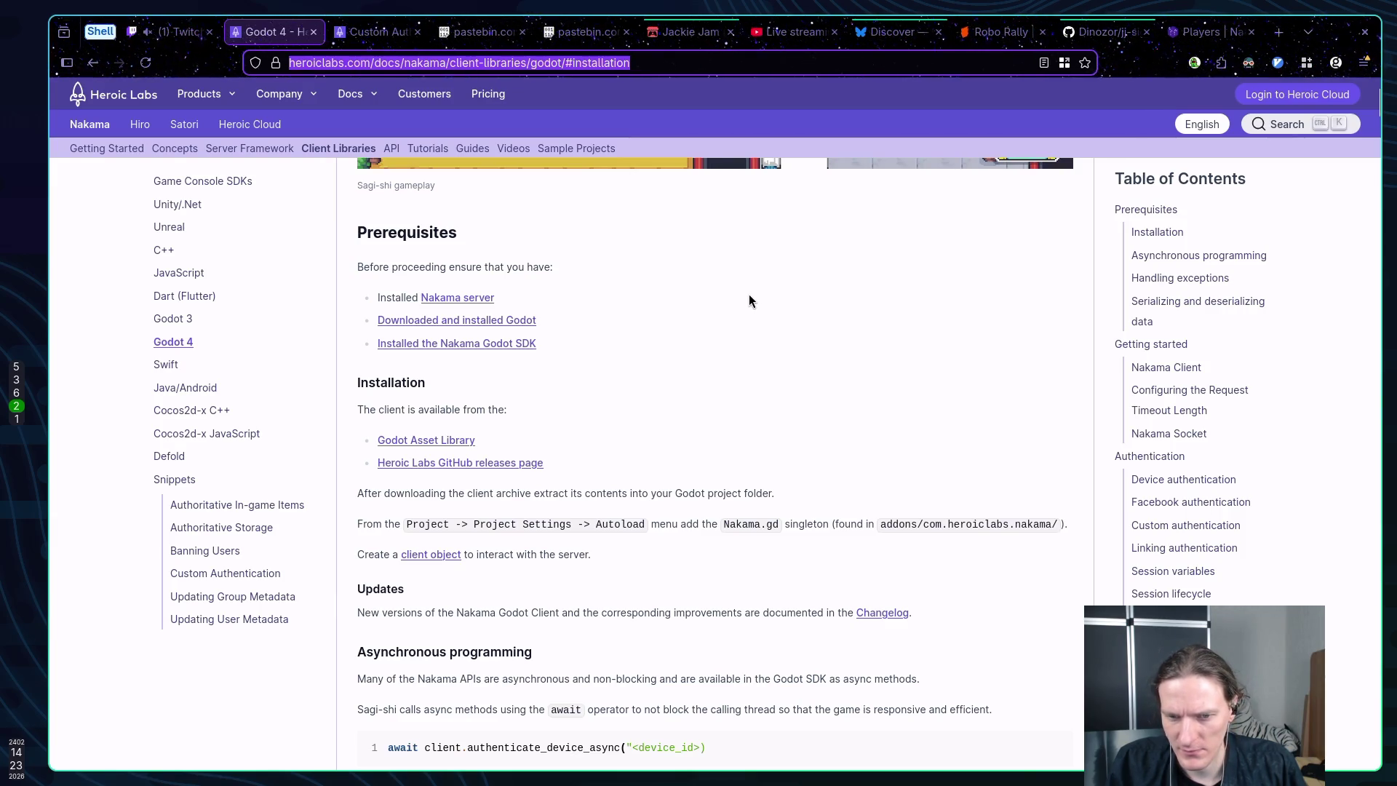
pyautogui.scroll(-8, 1257, 504)
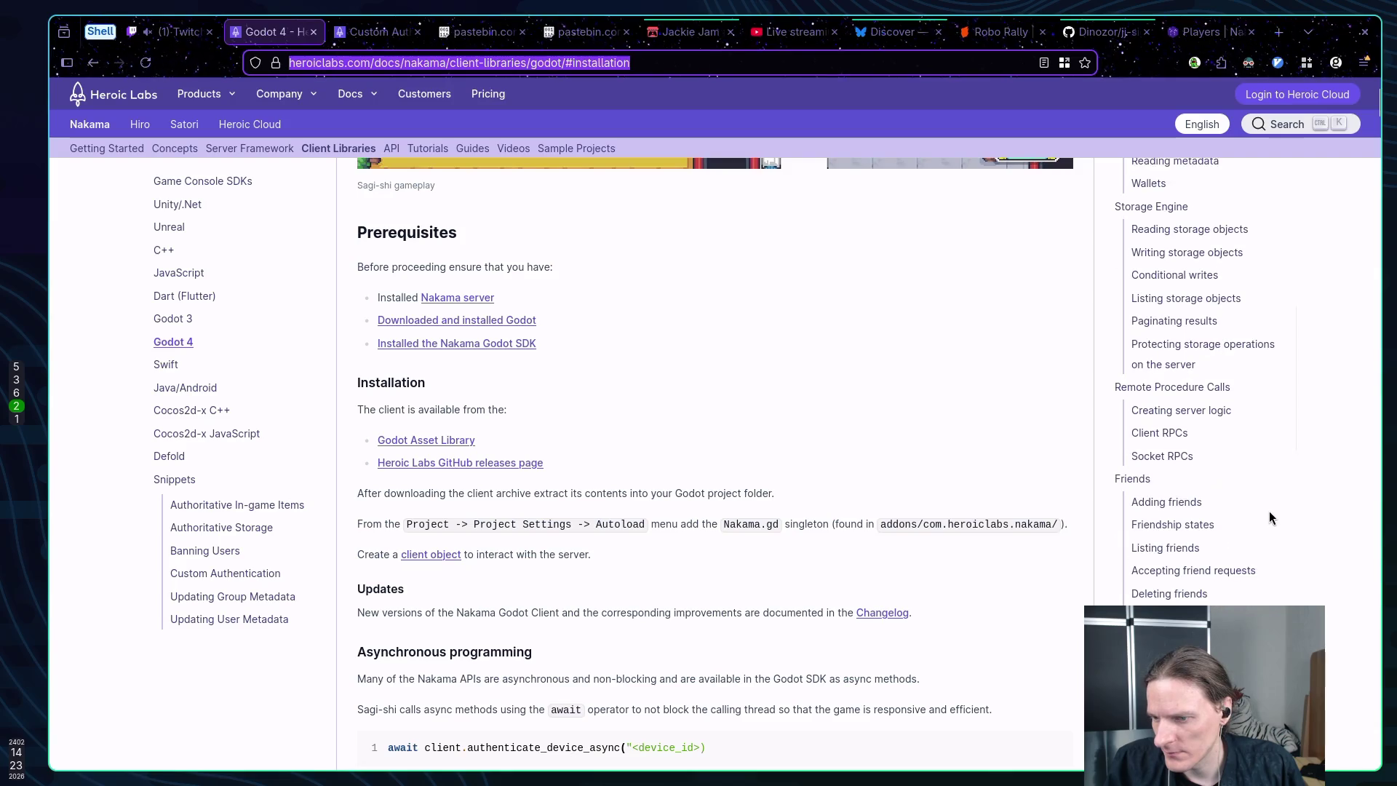
pyautogui.scroll(-6, 1236, 560)
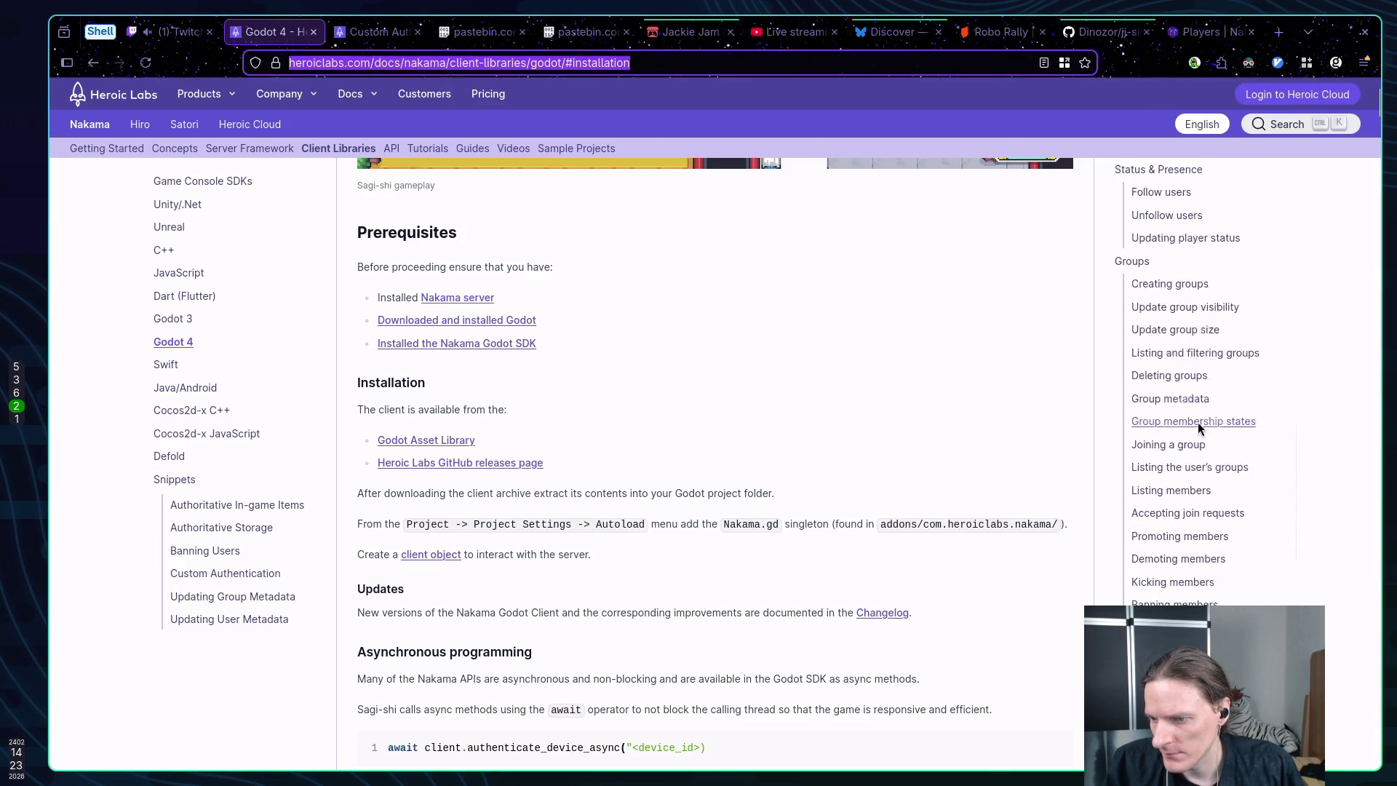
pyautogui.scroll(-10, 1199, 425)
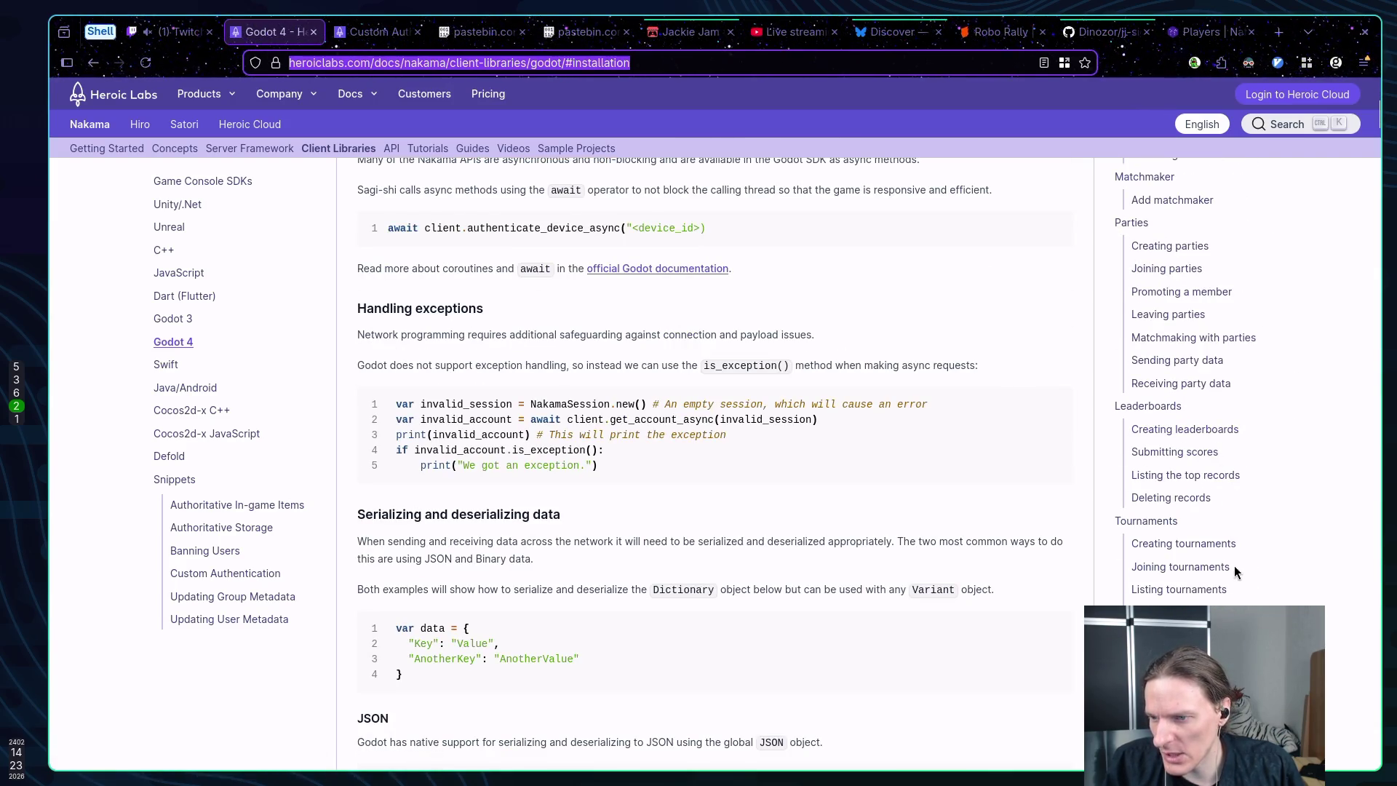
pyautogui.scroll(3, 1176, 393)
pyautogui.click(1158, 400)
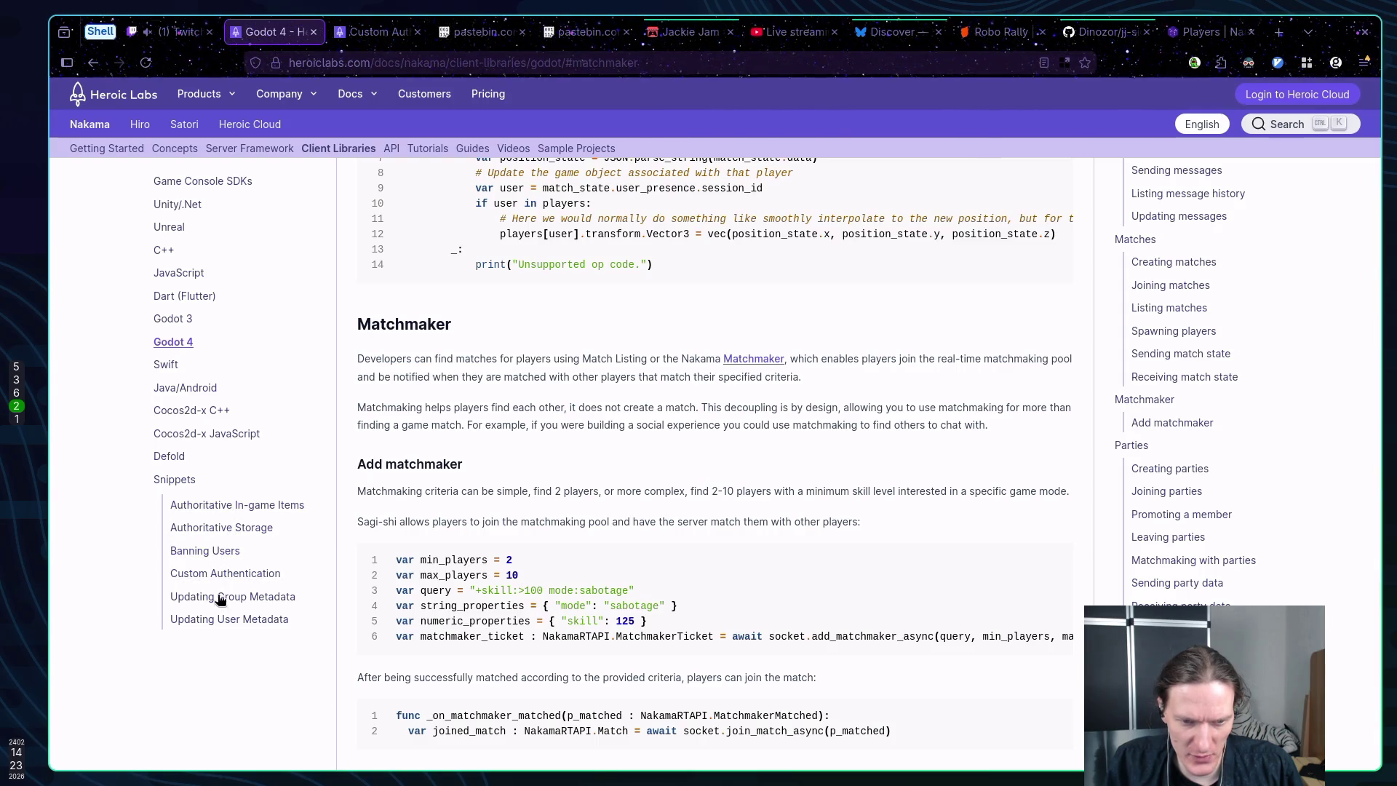
pyautogui.scroll(-2, 540, 401)
pyautogui.press('super+1')
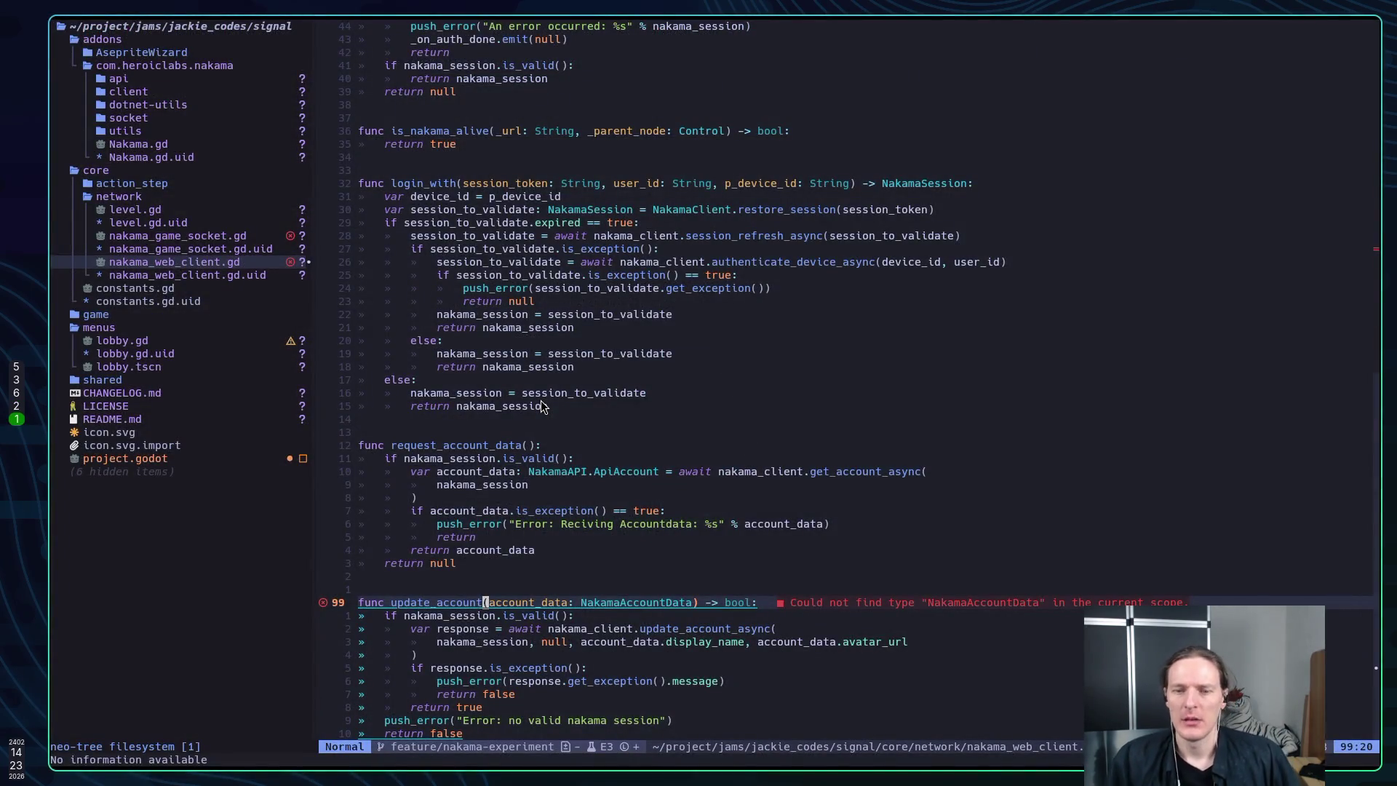
# Step: Yank the NakamaAccountData name and create nakama_account_data.gd in core/network from neo-tree
pyautogui.press('y')
pyautogui.press('y')
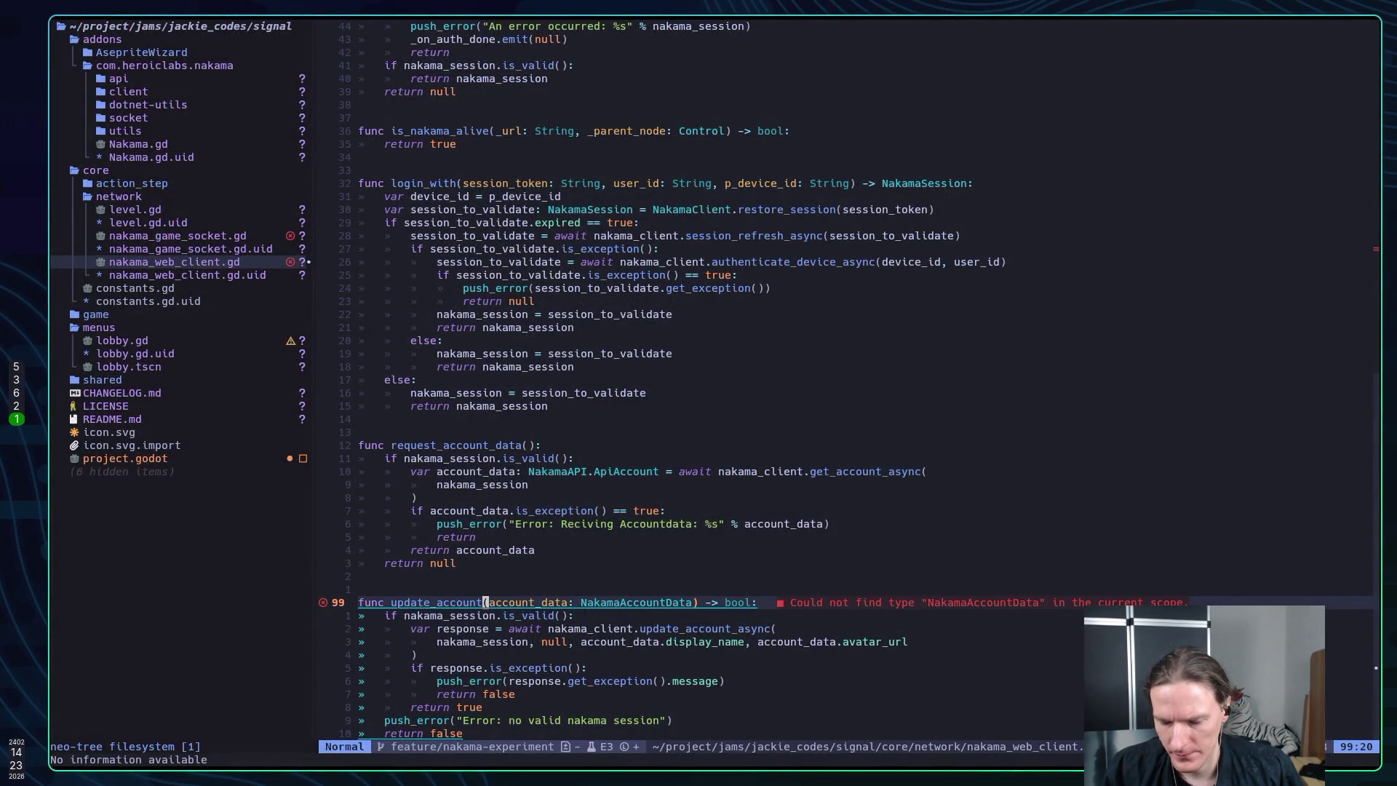
pyautogui.press('l')
pyautogui.press('l')
pyautogui.press('l')
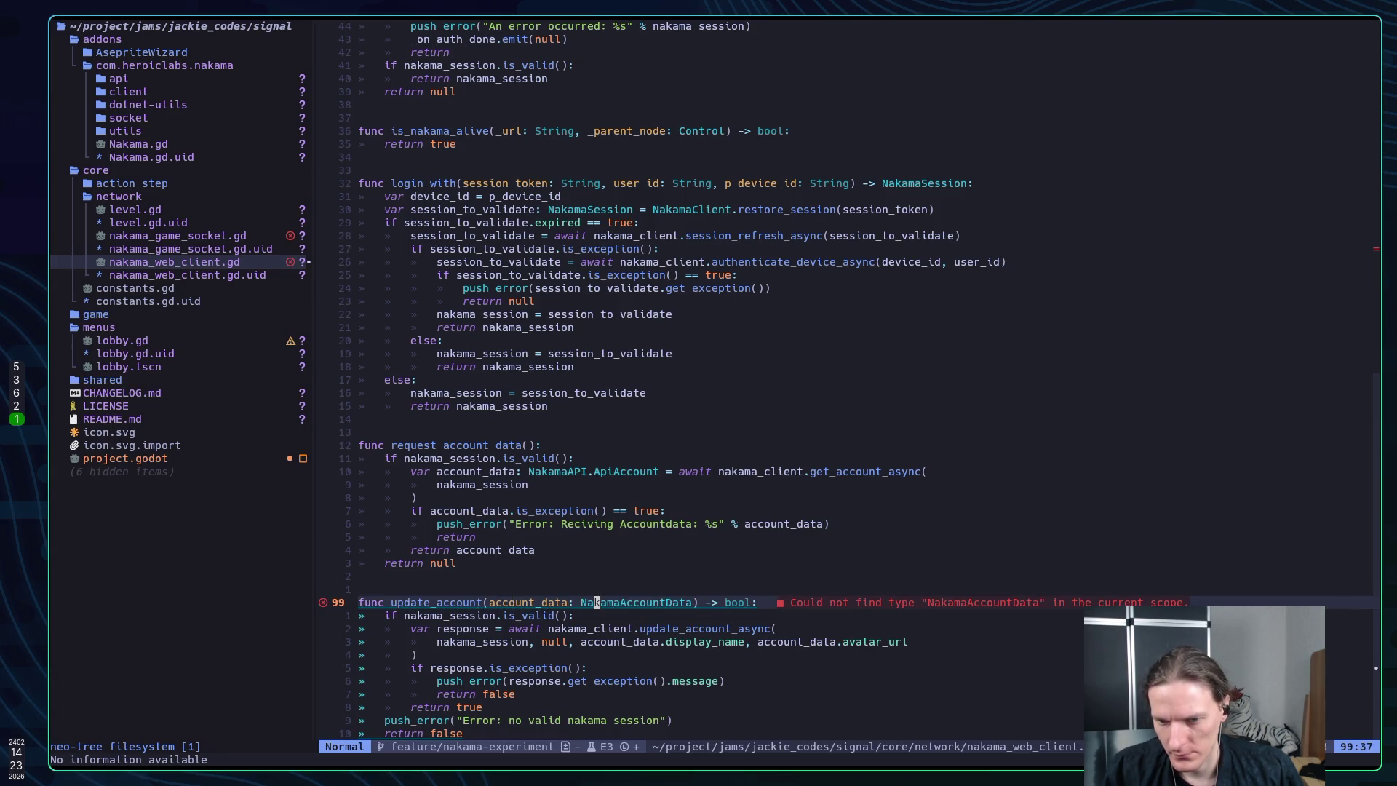
pyautogui.press('y')
pyautogui.press('i')
pyautogui.press('w')
pyautogui.hotkey('ctrl', 'h')
pyautogui.press('k')
pyautogui.press('k')
pyautogui.press('k')
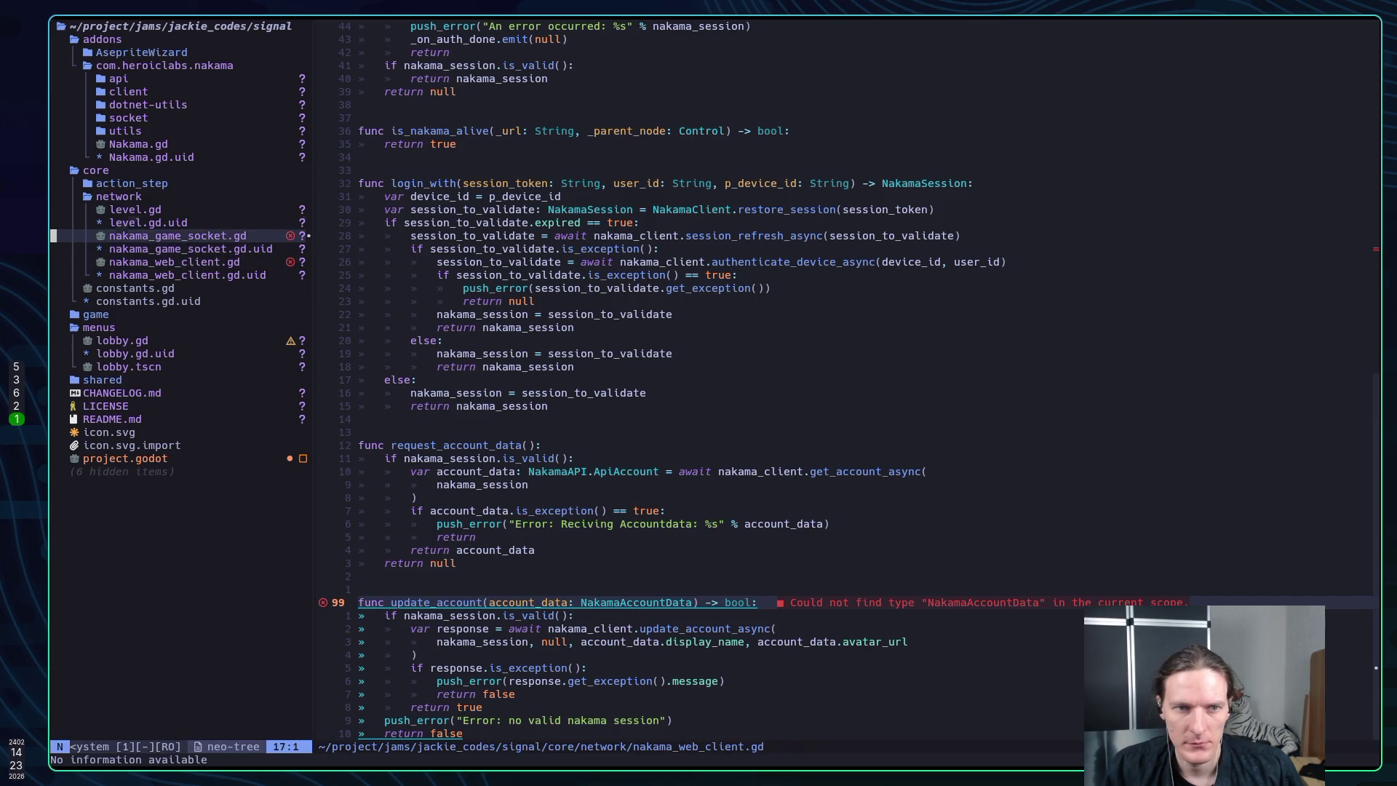
pyautogui.press('a')
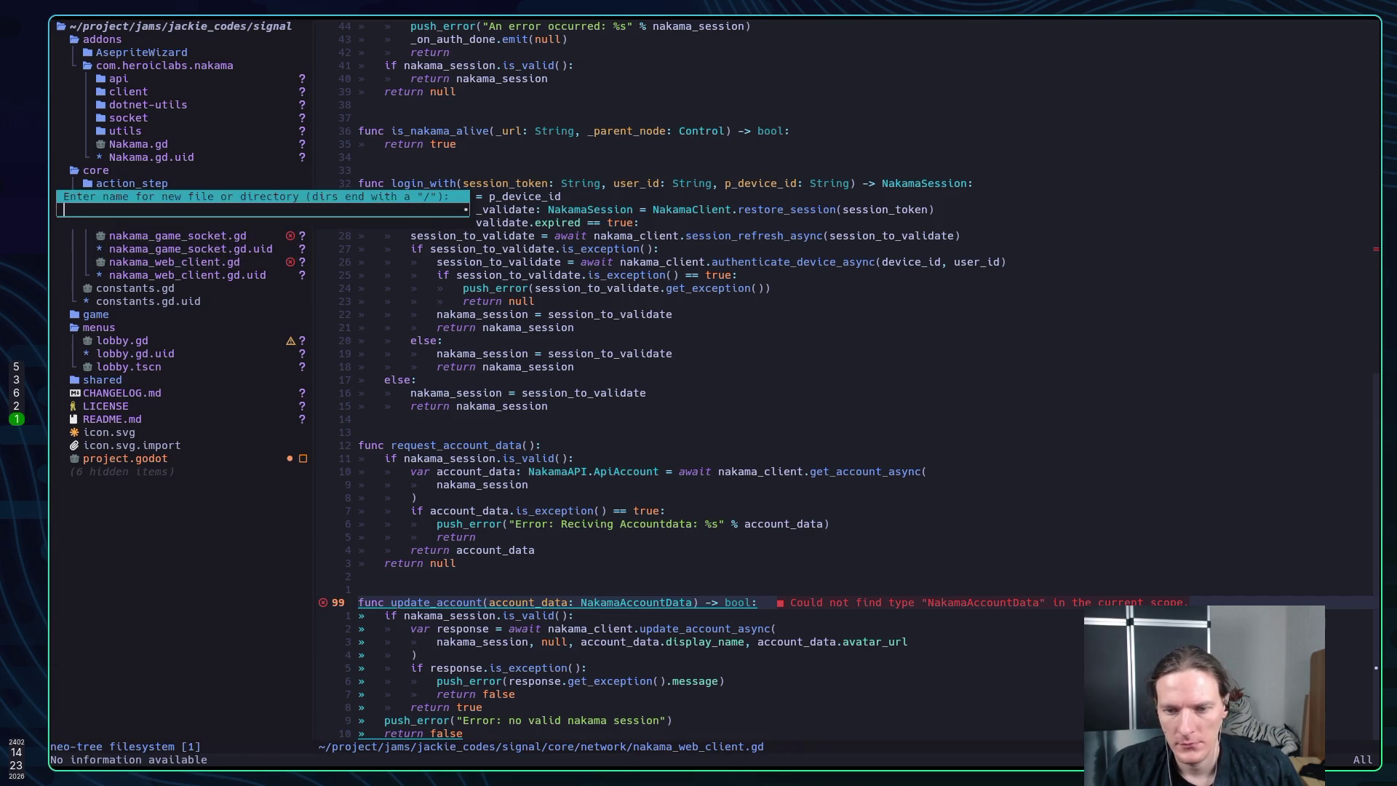
pyautogui.write('ccount_data')
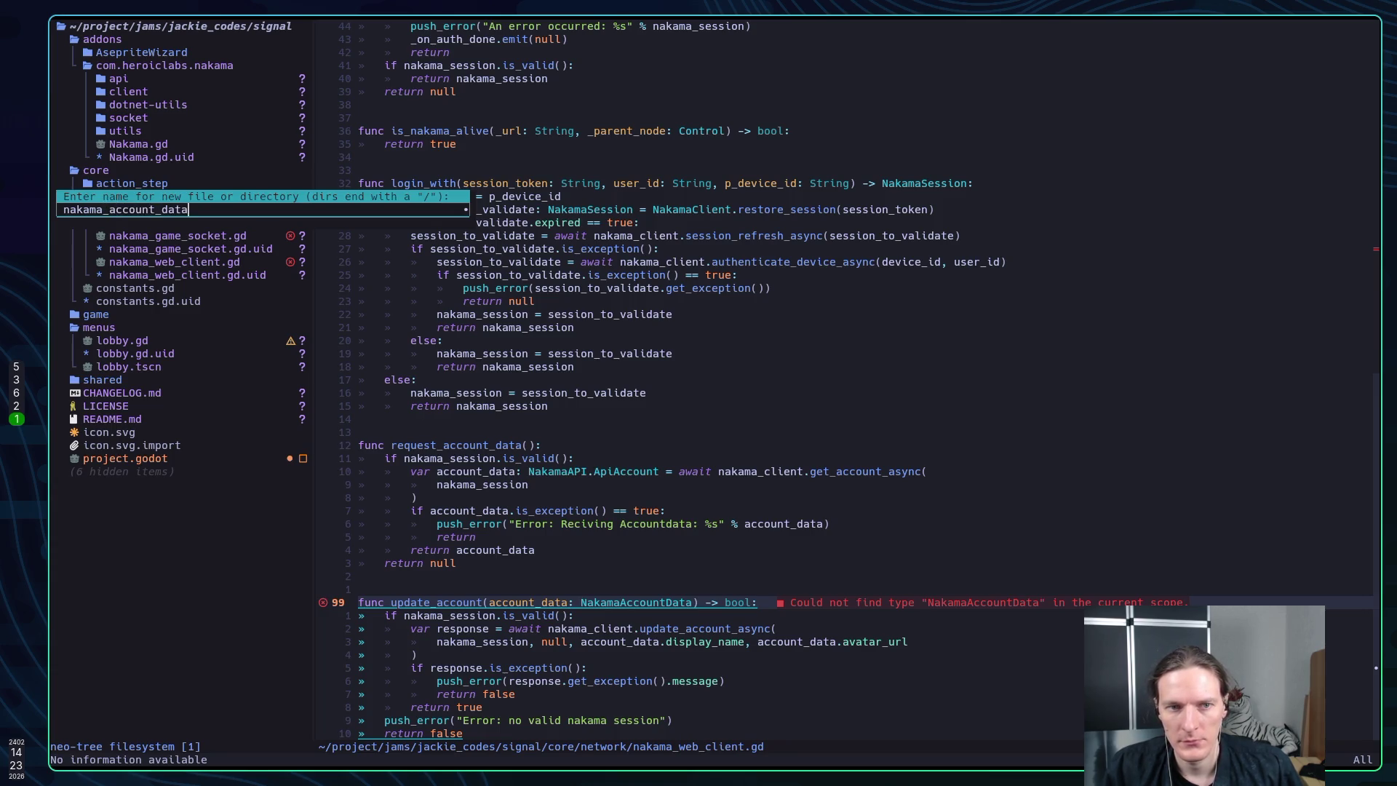
pyautogui.write('d')
pyautogui.press('Return')
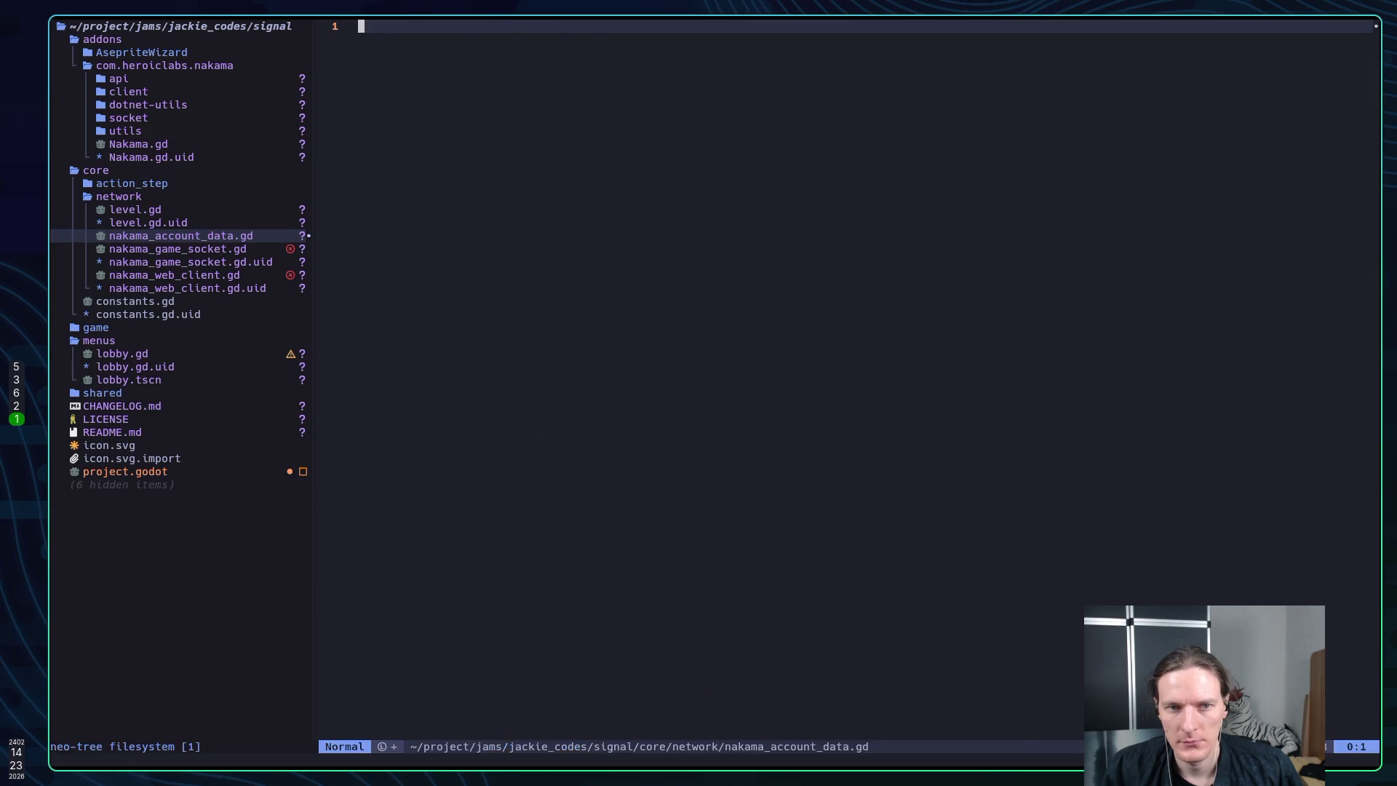
# Step: Write 'class_name NakamaAccountData' and 'extends RefCounted', then save with :w
pyautogui.write('i')
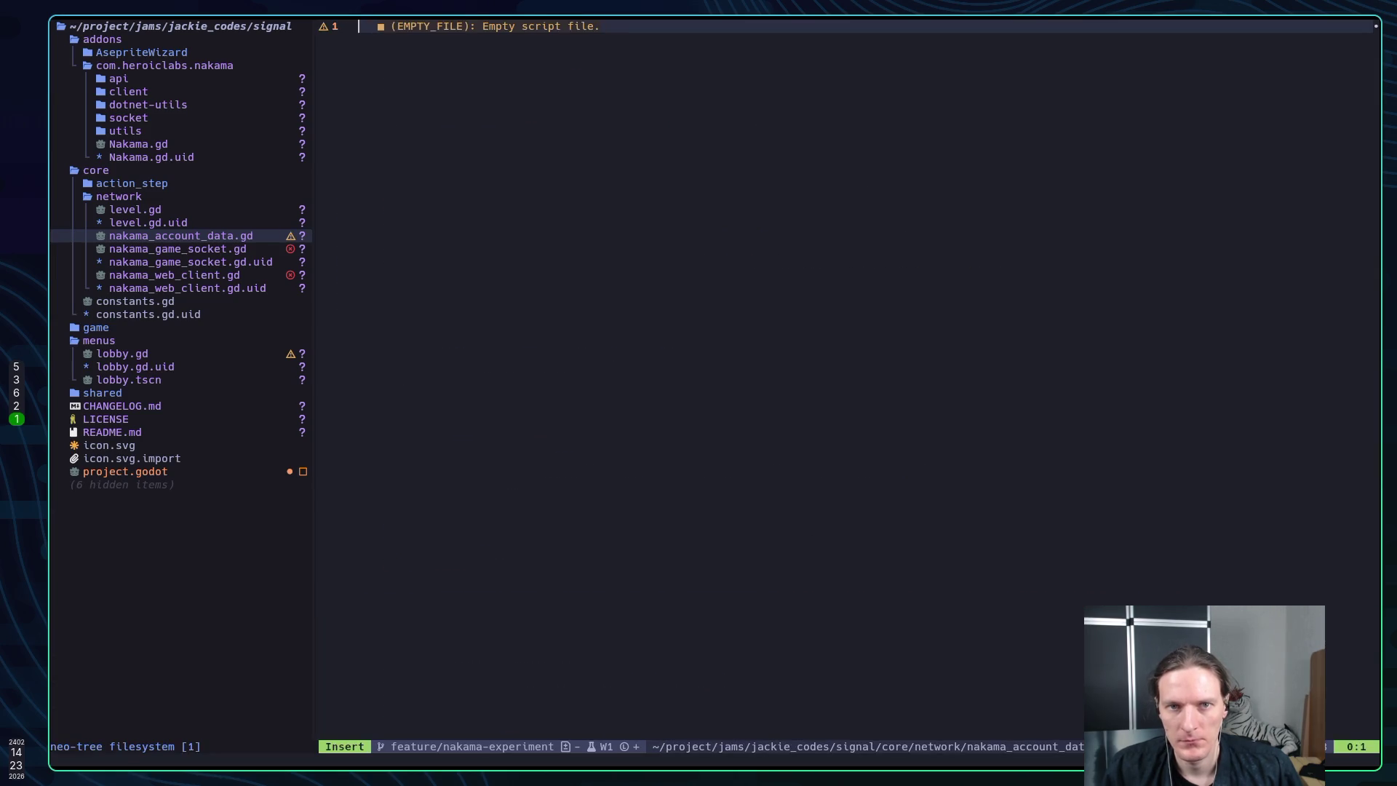
pyautogui.write('class_name Naka')
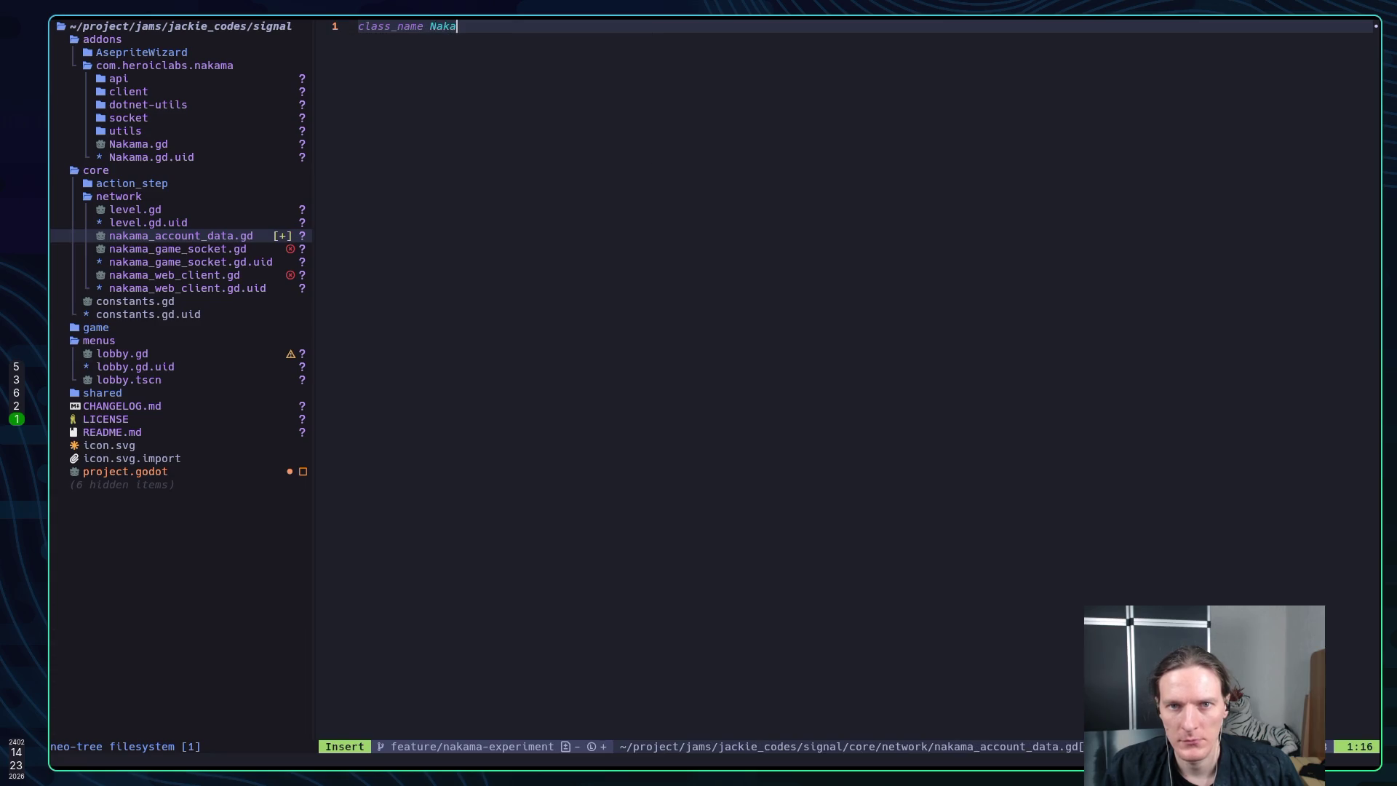
pyautogui.write('AccountData')
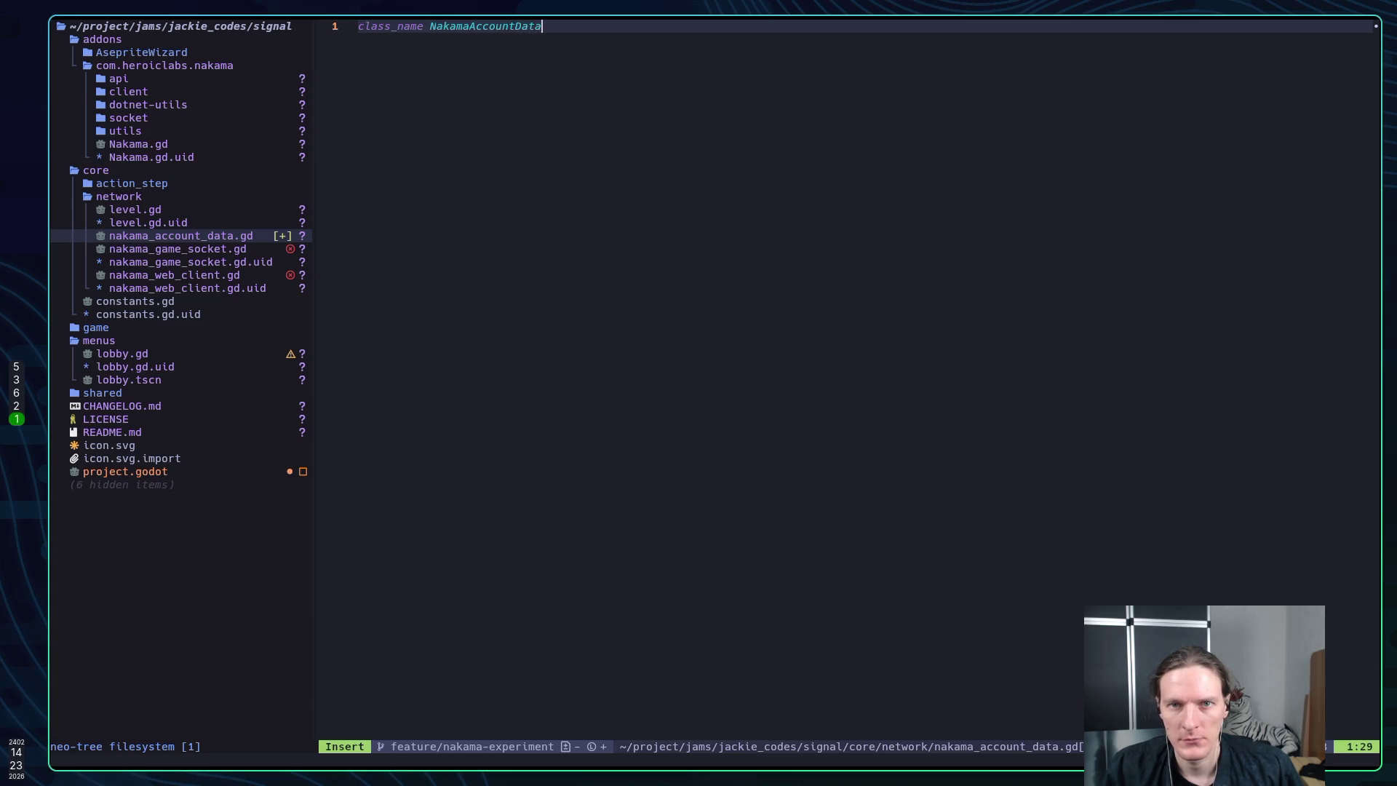
pyautogui.press('Return')
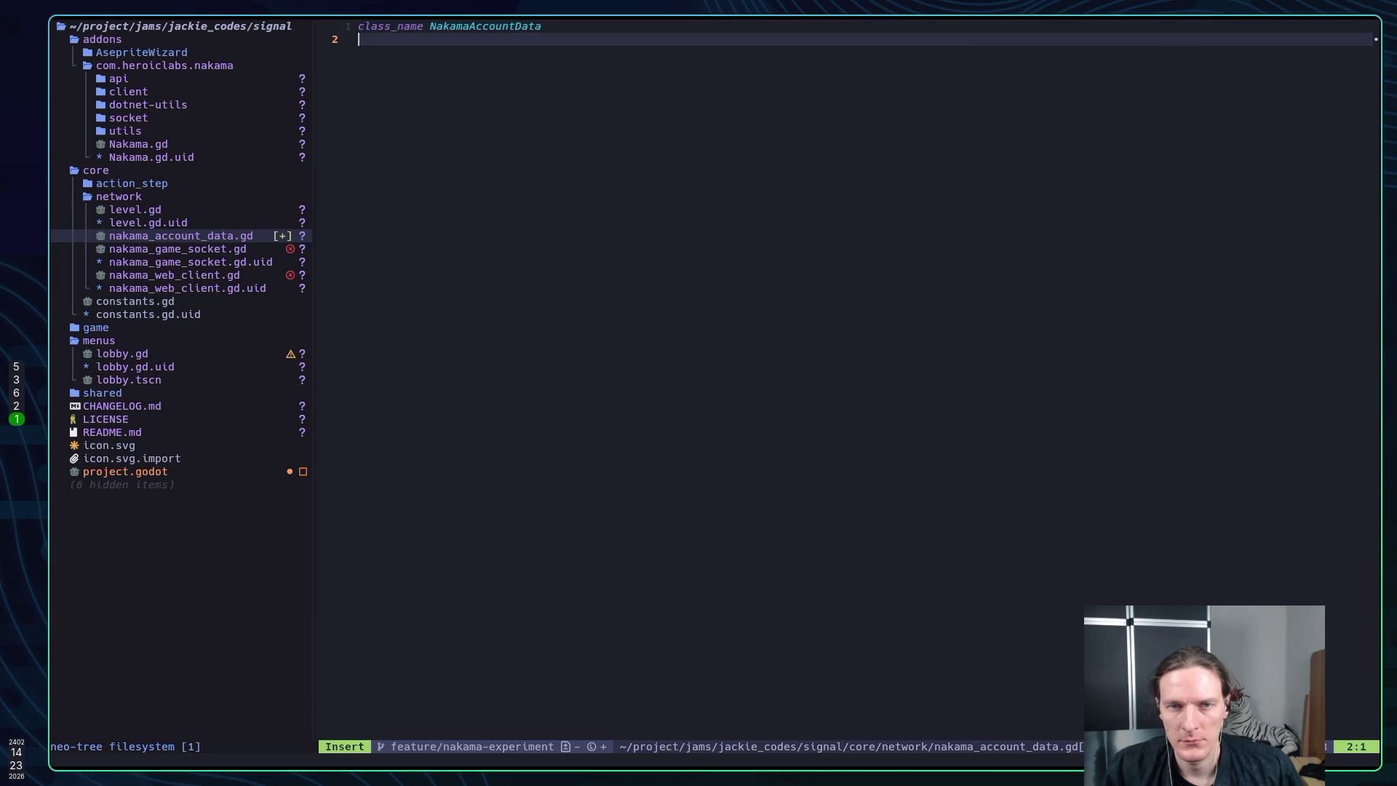
pyautogui.write('extends  Ref')
pyautogui.press('Return')
pyautogui.press('Escape')
pyautogui.write(':w')
pyautogui.press('Return')
# Step: Jump between Events.gd and the new script, ending on the addon's Nakama.gd
pyautogui.press('k')
pyautogui.hotkey('ctrl', 'o')
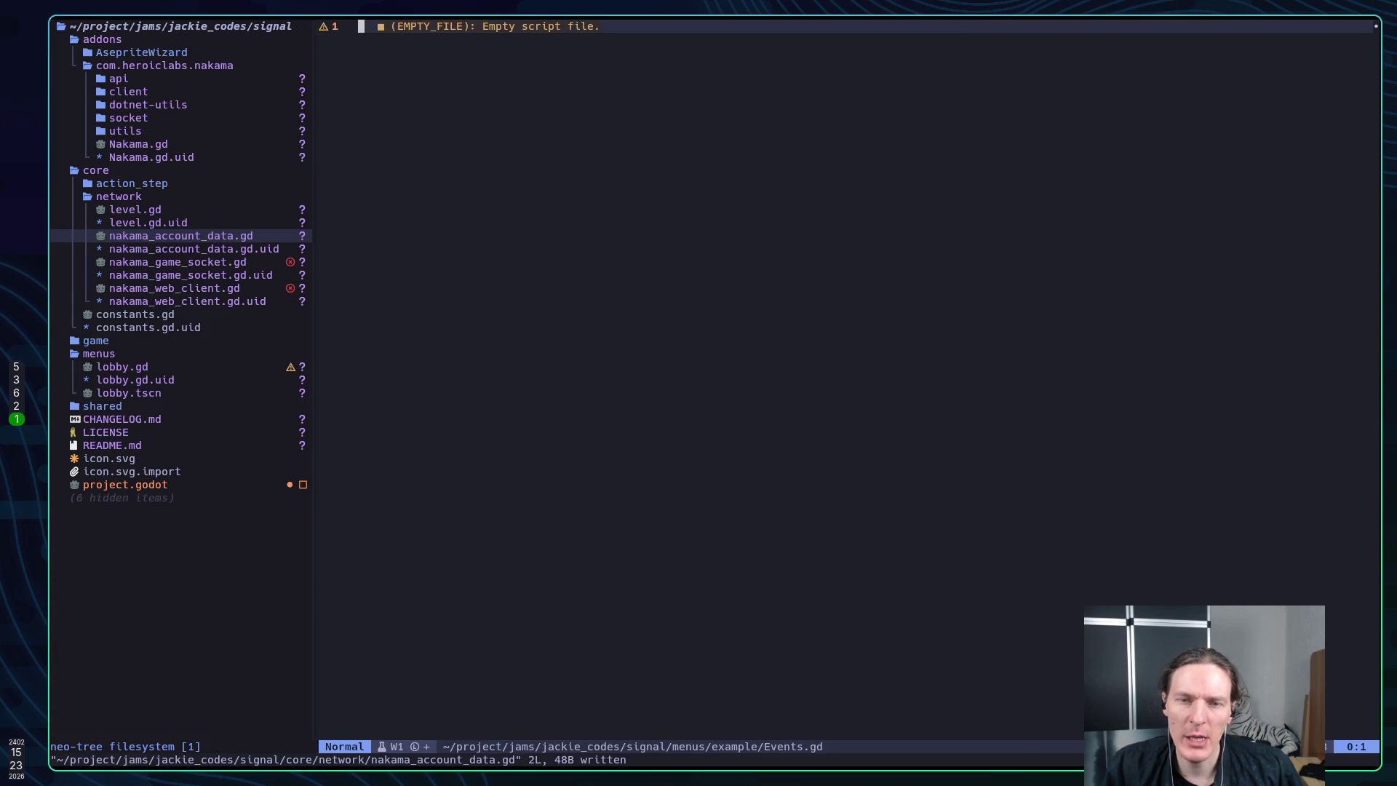
pyautogui.hotkey('ctrl', 'i')
pyautogui.hotkey('ctrl', 'o')
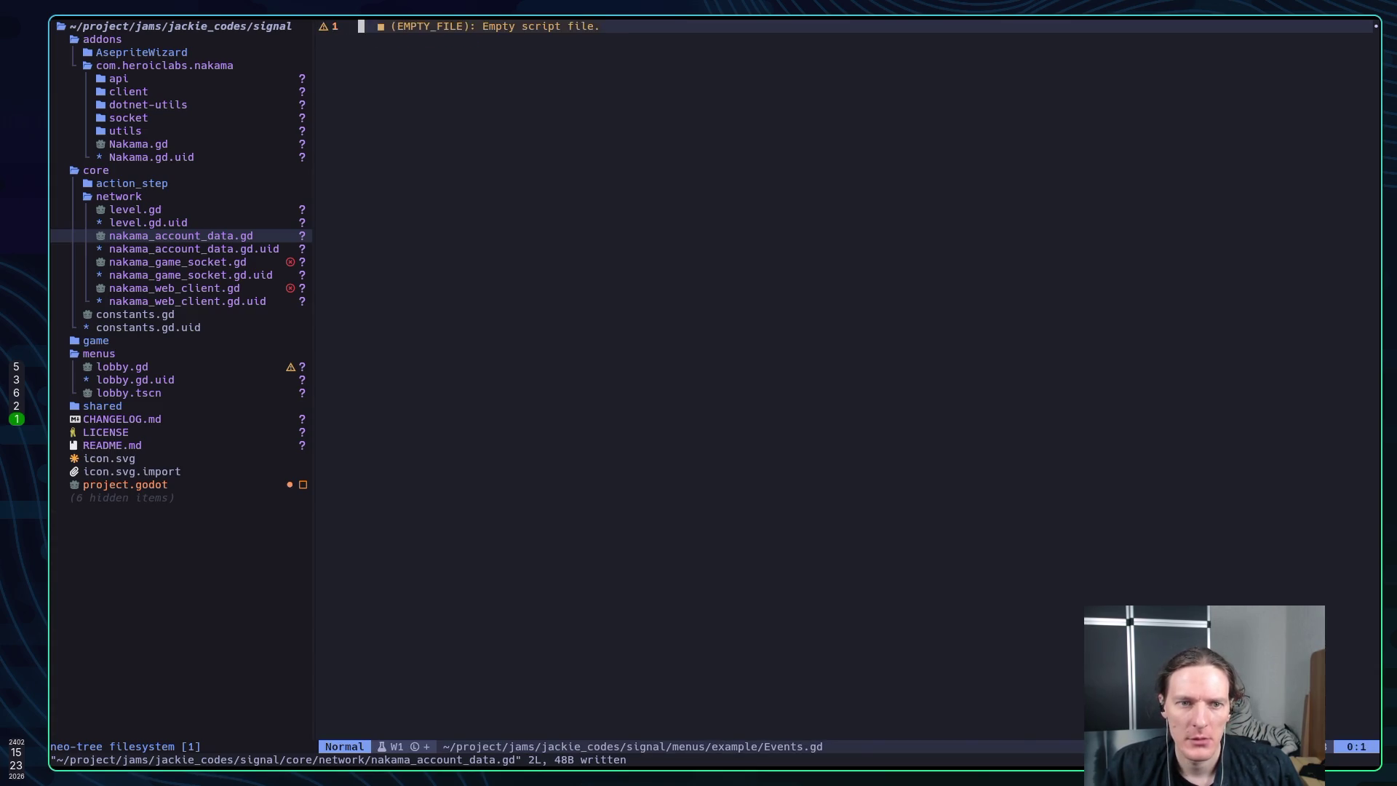
pyautogui.hotkey('ctrl', 'i')
pyautogui.press('space')
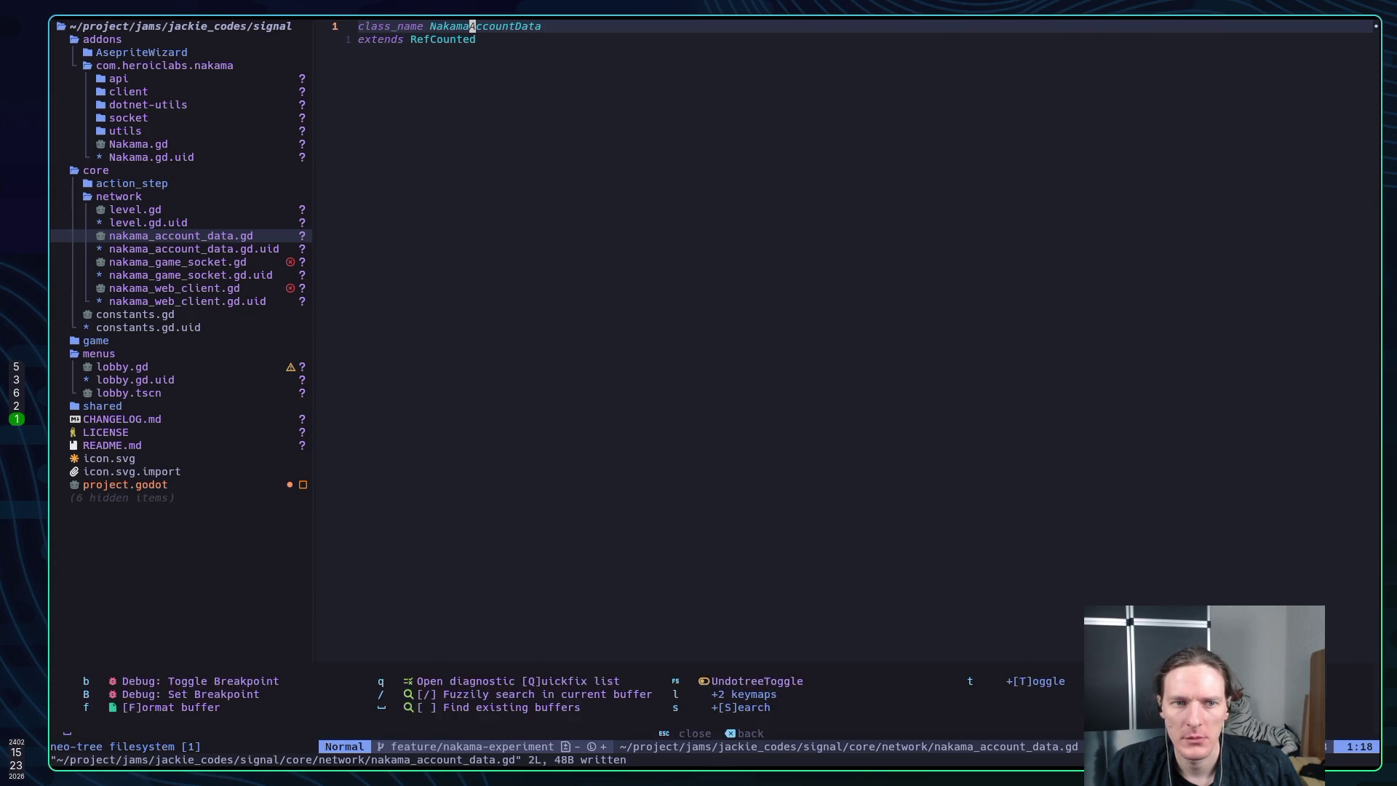
pyautogui.press('space')
pyautogui.write('j')
pyautogui.press('Escape')
pyautogui.press('j')
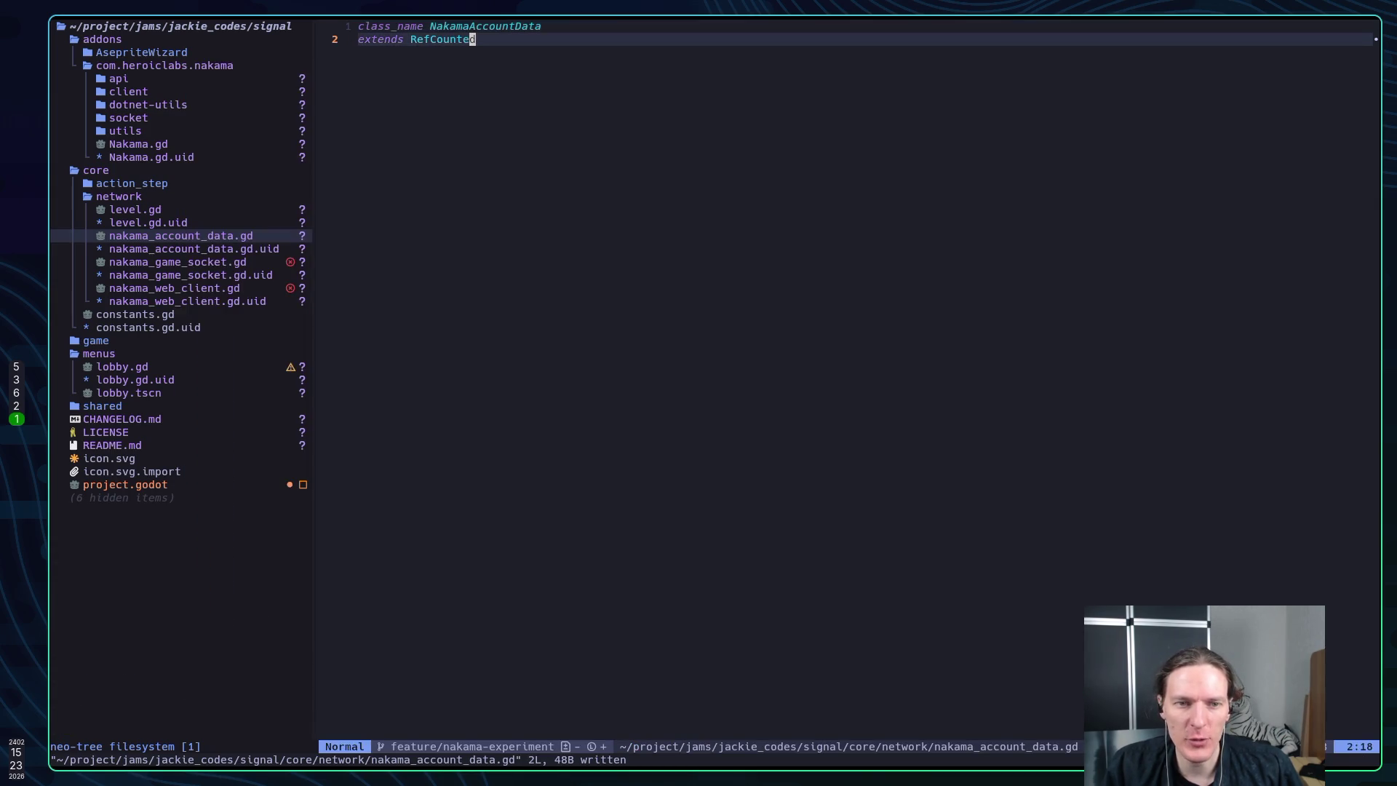
pyautogui.hotkey('ctrl', 'o')
pyautogui.hotkey('ctrl', 'o')
pyautogui.hotkey('ctrl', 'o')
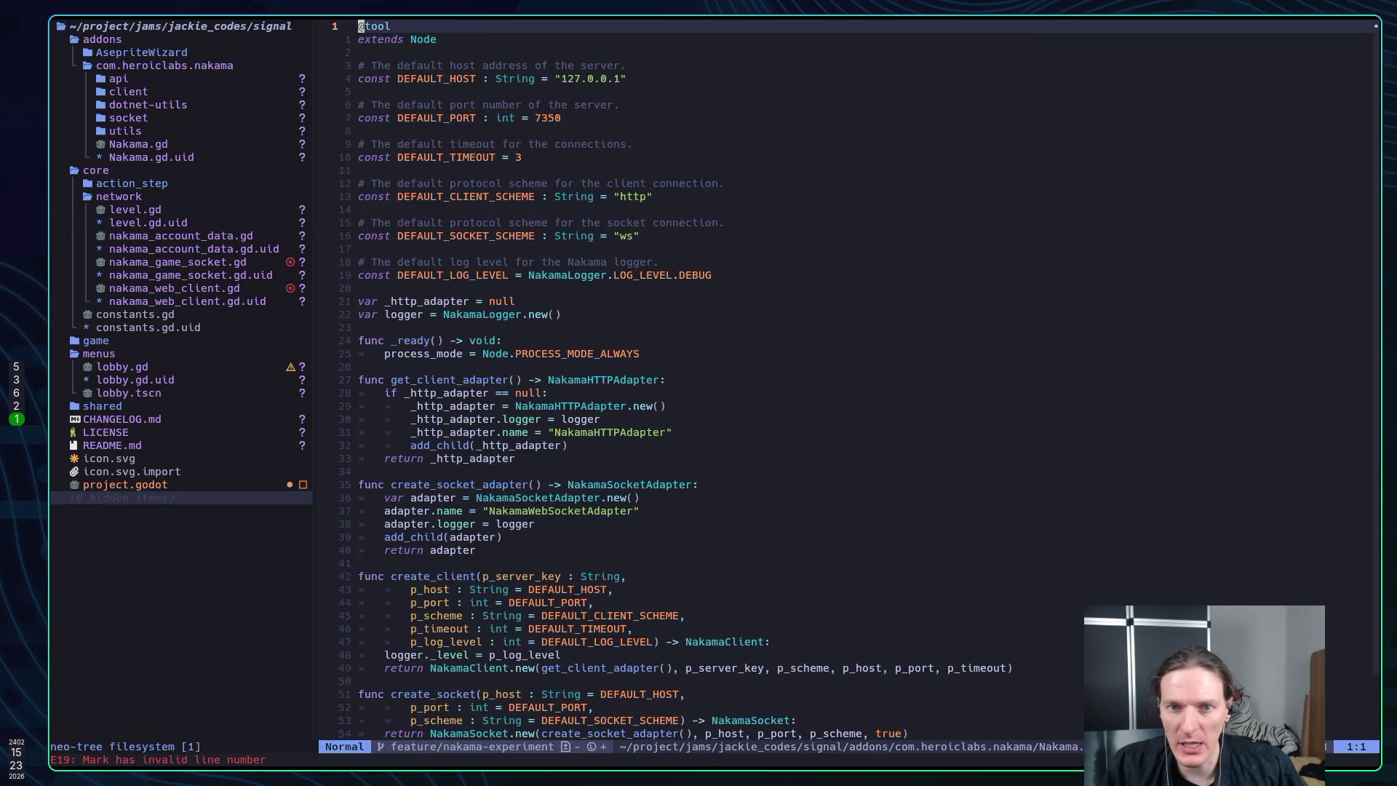
pyautogui.hotkey('ctrl', 'i')
pyautogui.hotkey('ctrl', 'i')
pyautogui.hotkey('ctrl', 'o')
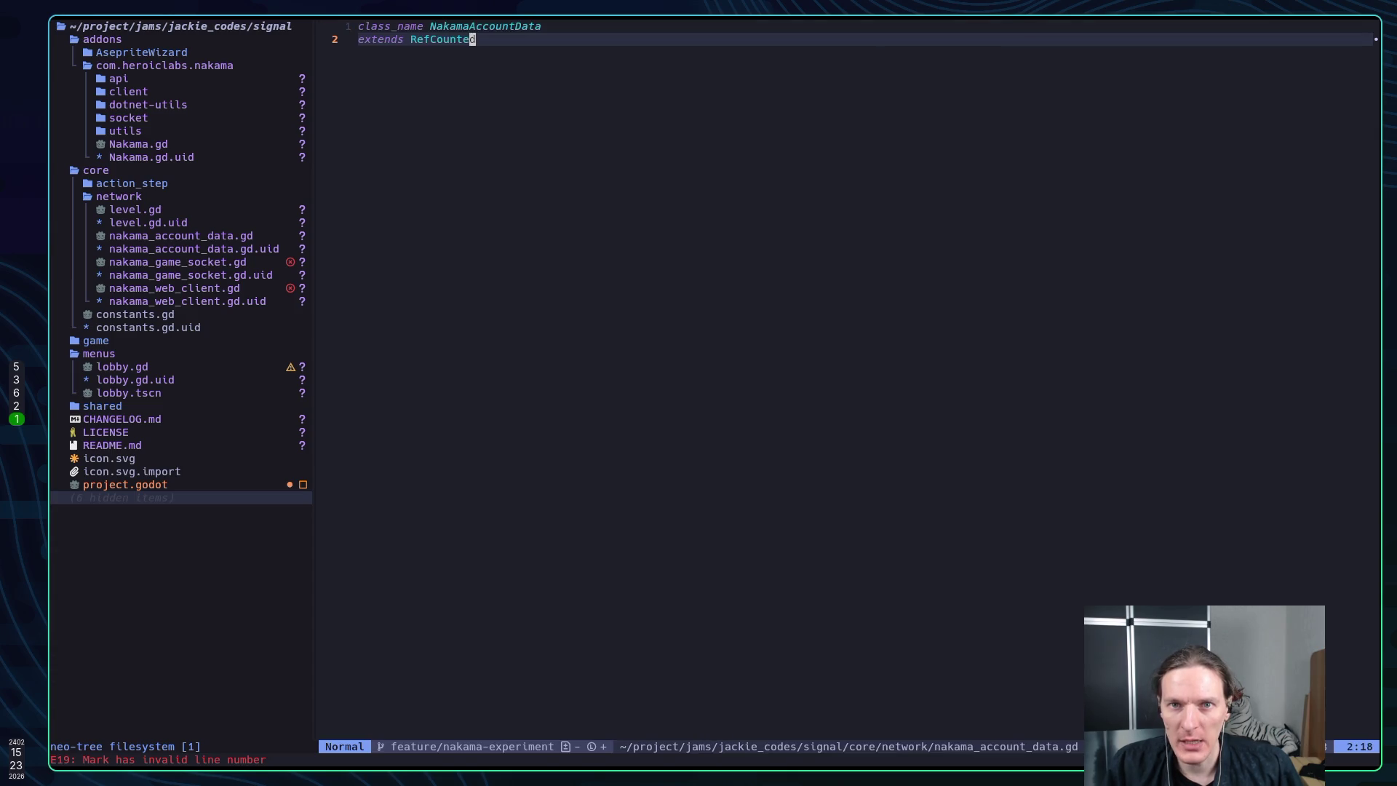
pyautogui.hotkey('ctrl', 'o')
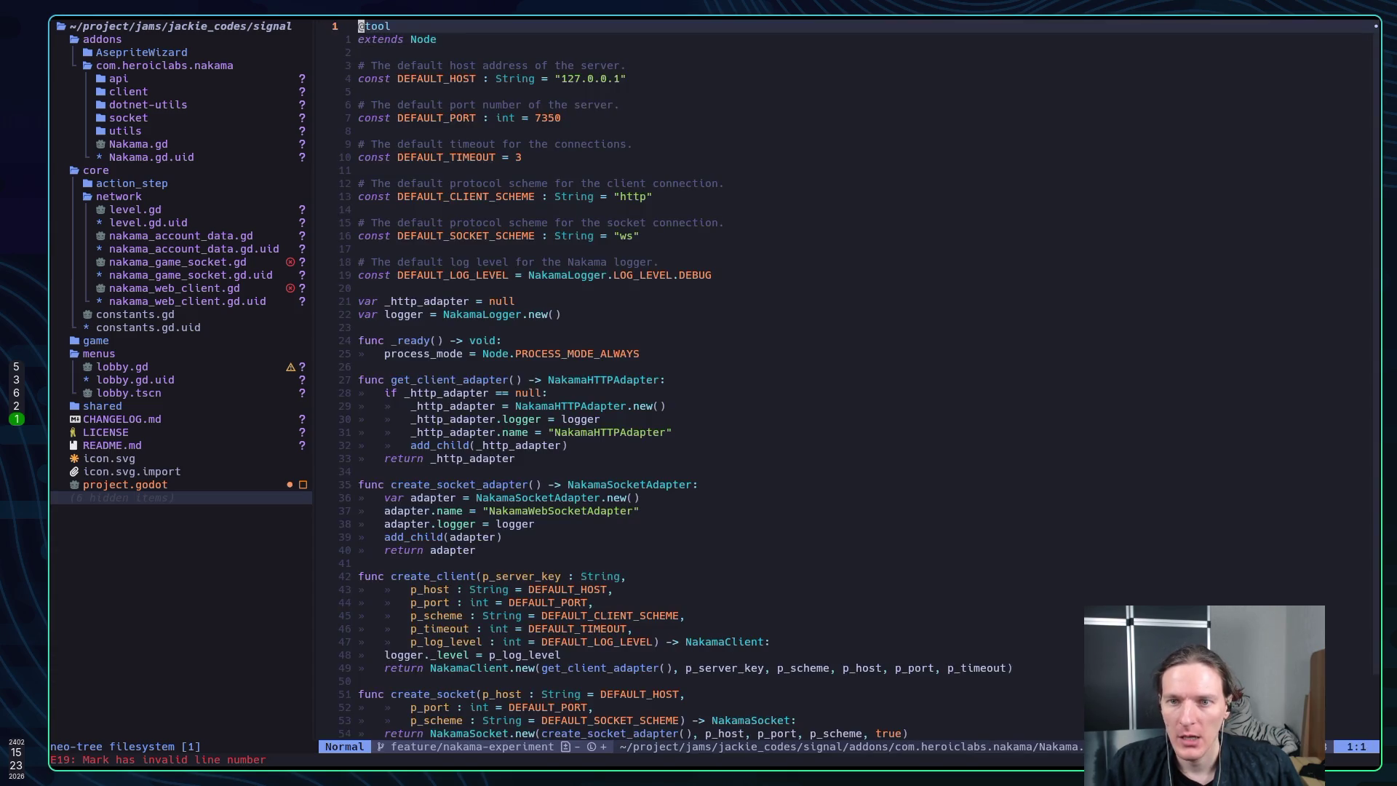
pyautogui.press('j')
pyautogui.press('j')
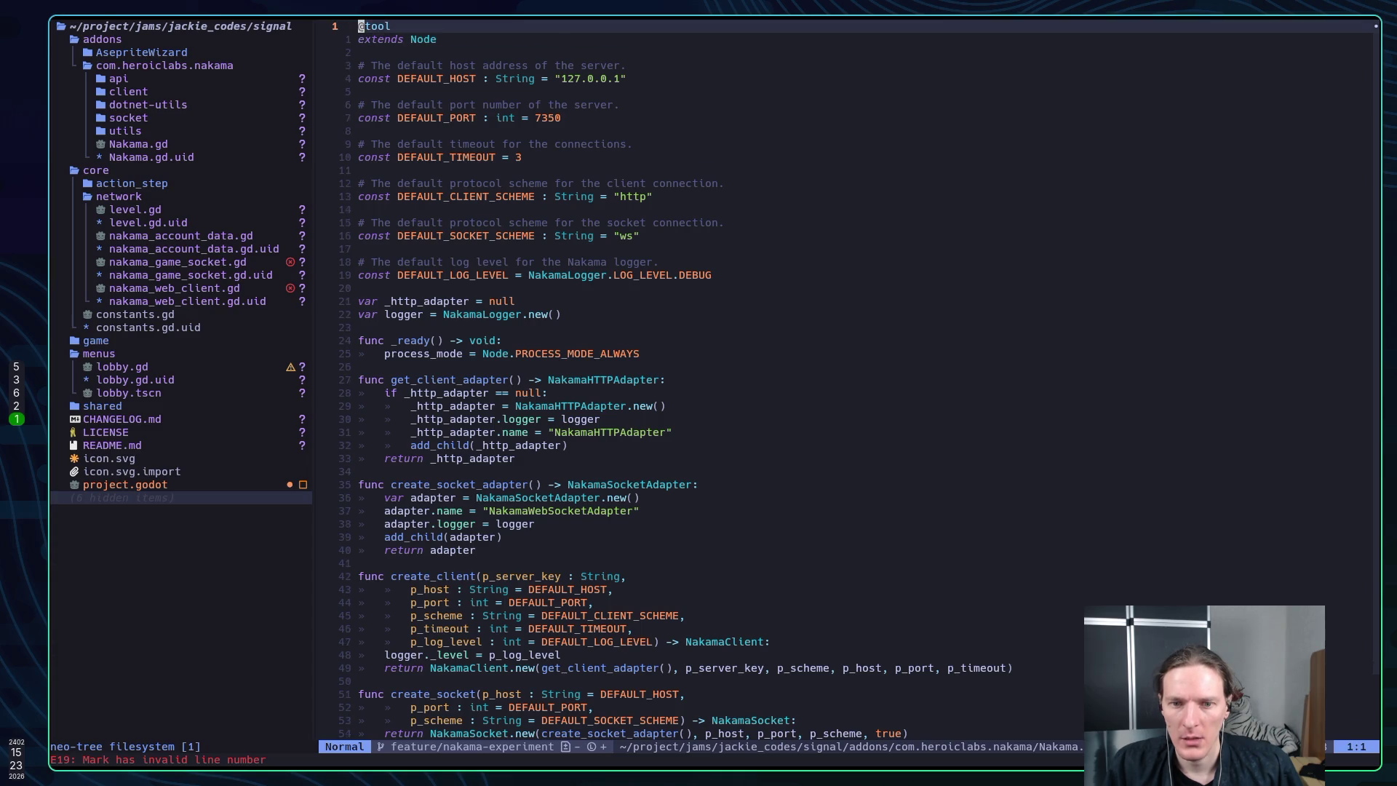
pyautogui.press('k')
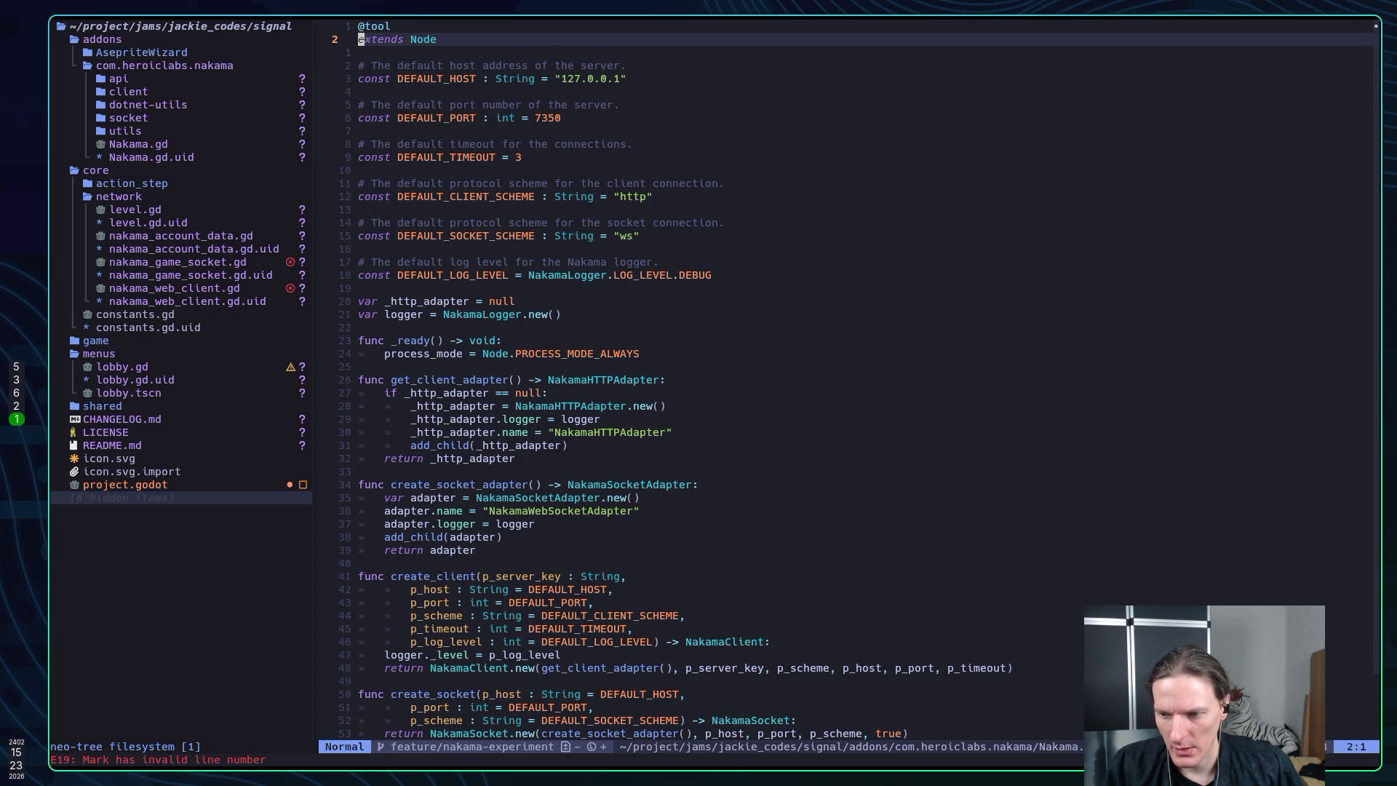
pyautogui.hotkey('ctrl', 'h')
pyautogui.press('k')
pyautogui.press('k')
pyautogui.press('k')
pyautogui.press('k')
pyautogui.press('k')
pyautogui.press('k')
pyautogui.press('Return')
pyautogui.write(':w')
pyautogui.press('Return')
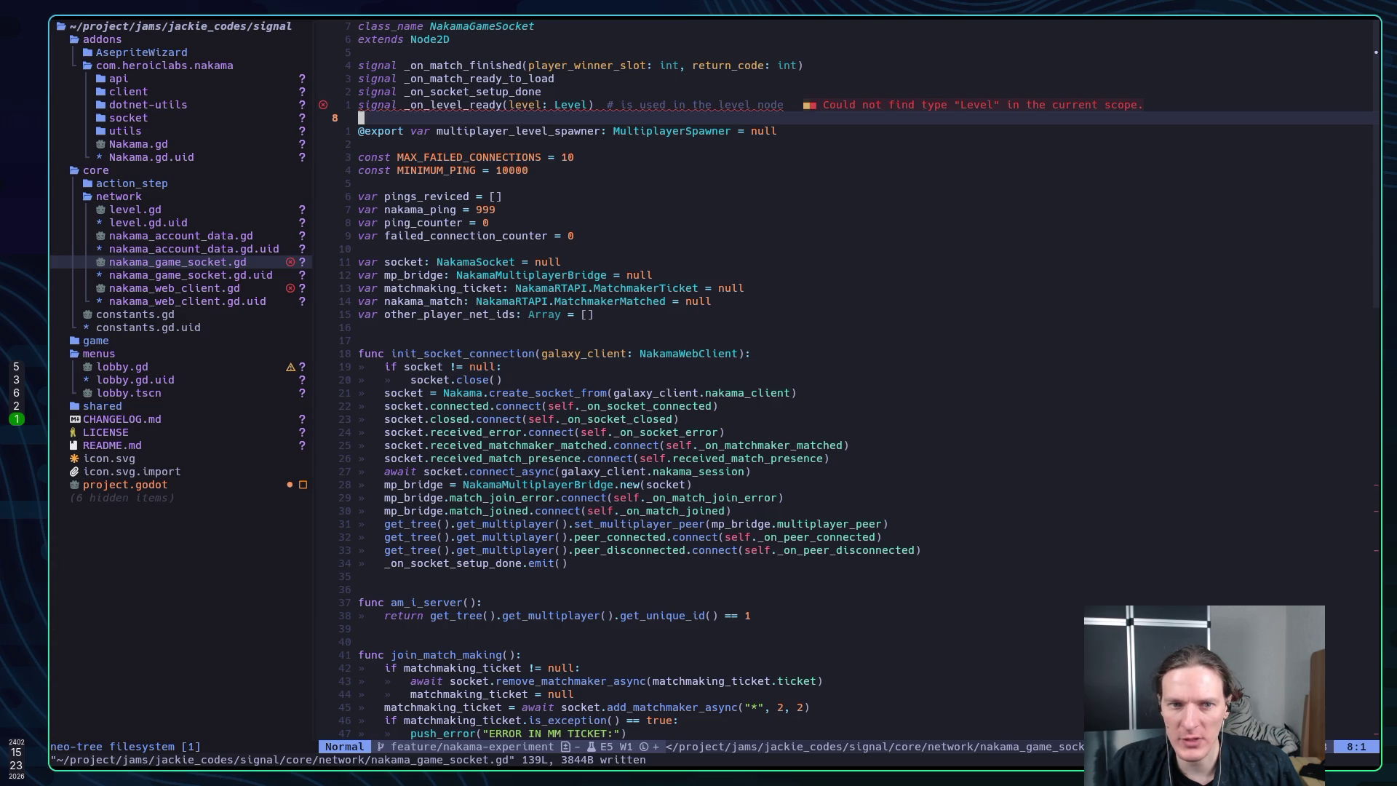
pyautogui.hotkey('alt', 'Tab')
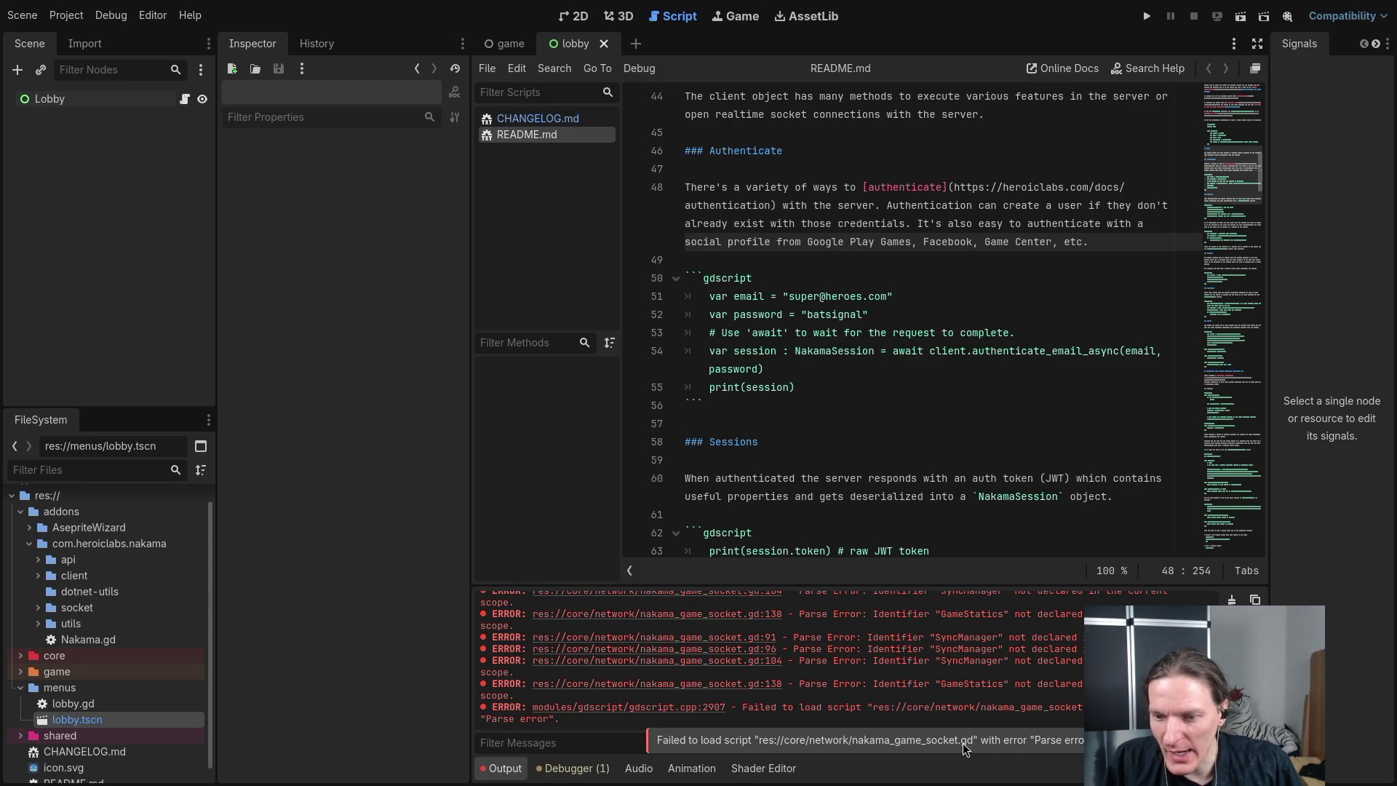
pyautogui.hotkey('alt', 'Tab')
pyautogui.hotkey('alt', 'Tab')
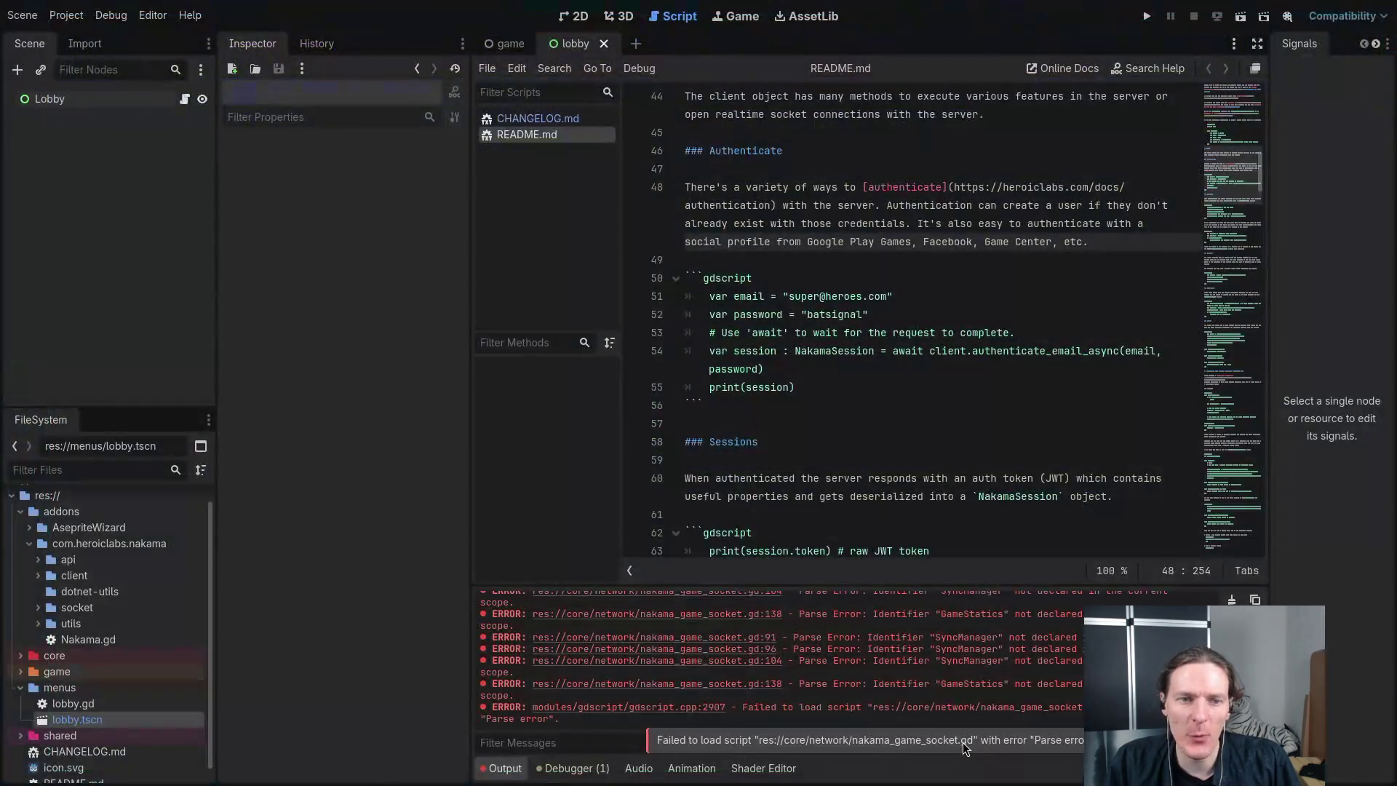
pyautogui.hotkey('alt', 'Tab')
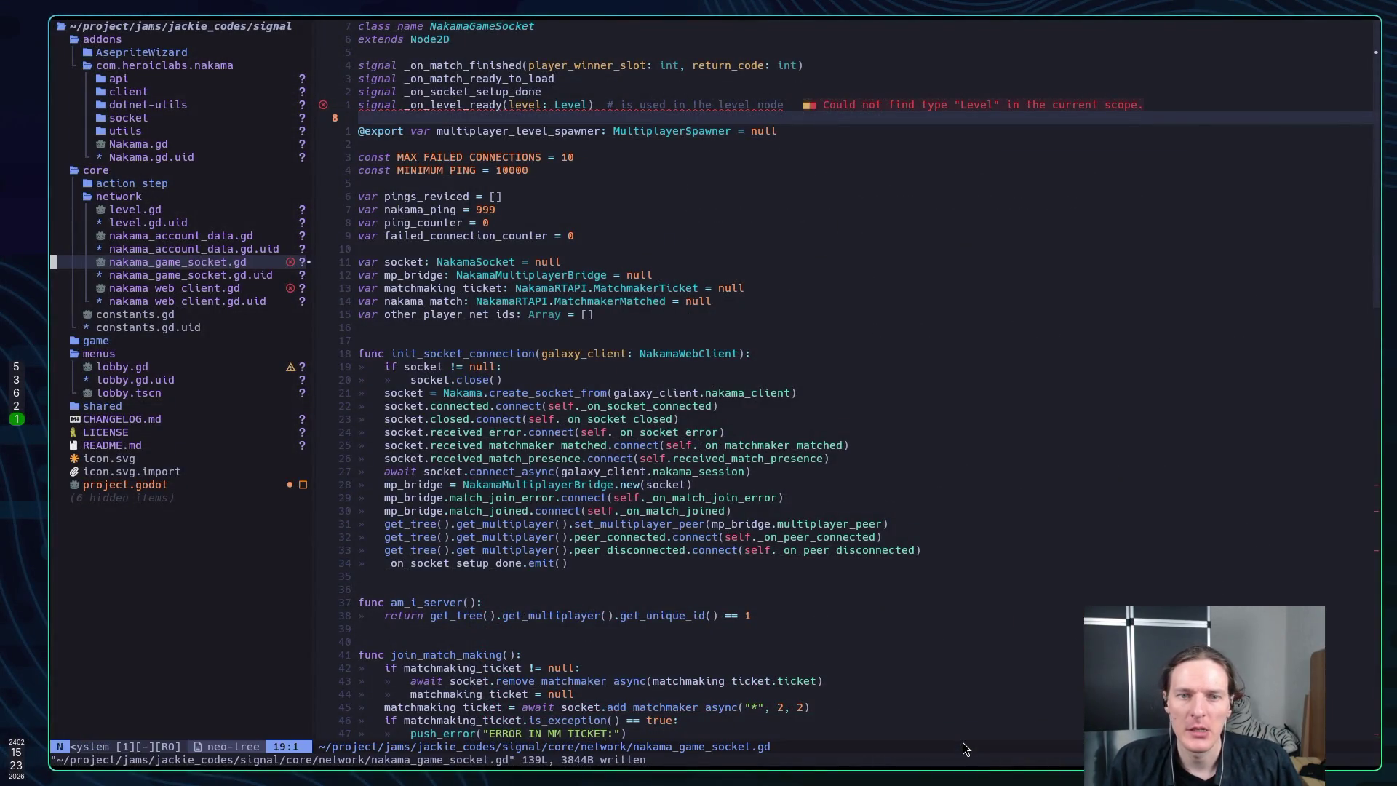
pyautogui.hotkey('ctrl', 'l')
# Step: Locate the SyncManager.clear_peers call in leave_match and look up its documentation
pyautogui.press('g')
pyautogui.press('g')
pyautogui.hotkey('shift', 'g')
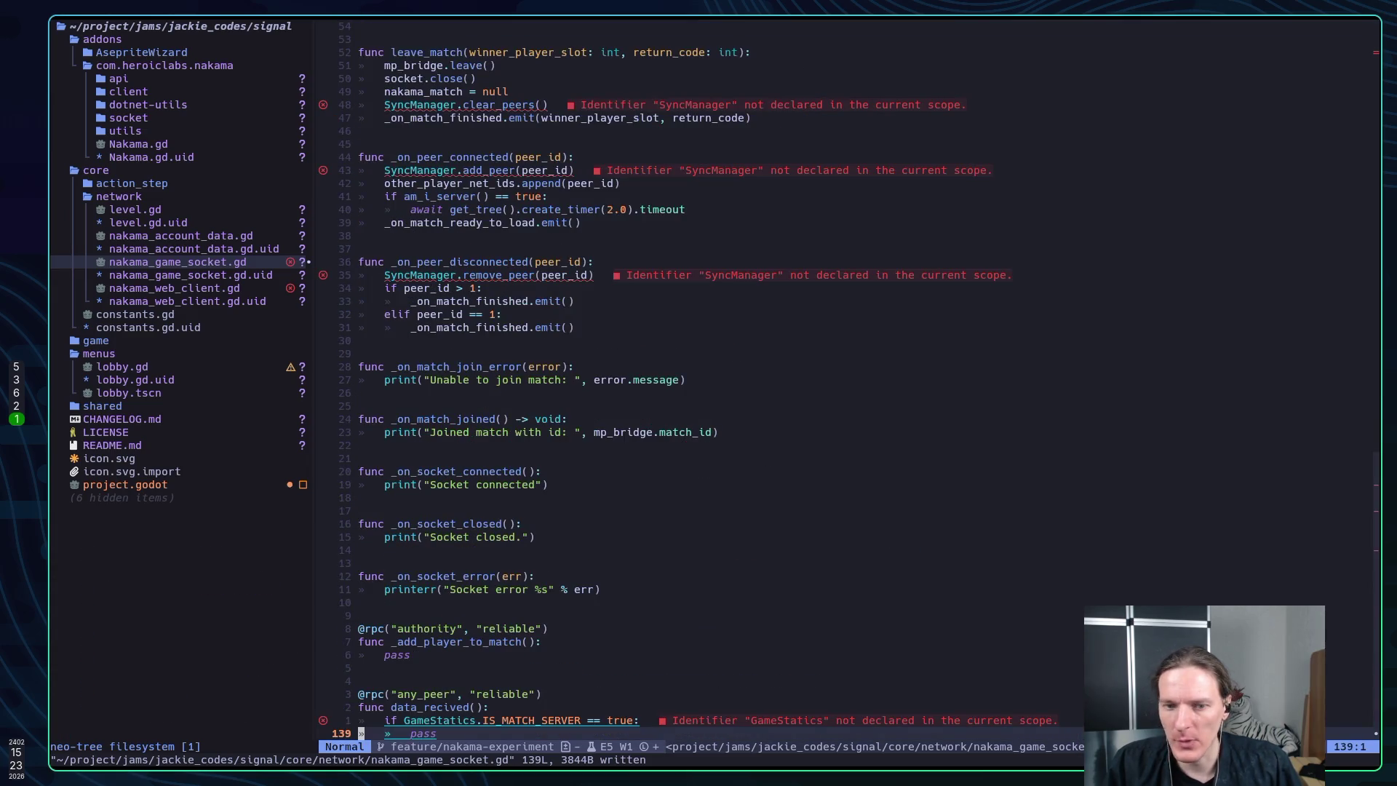
pyautogui.press('k')
pyautogui.press('k')
pyautogui.press('k')
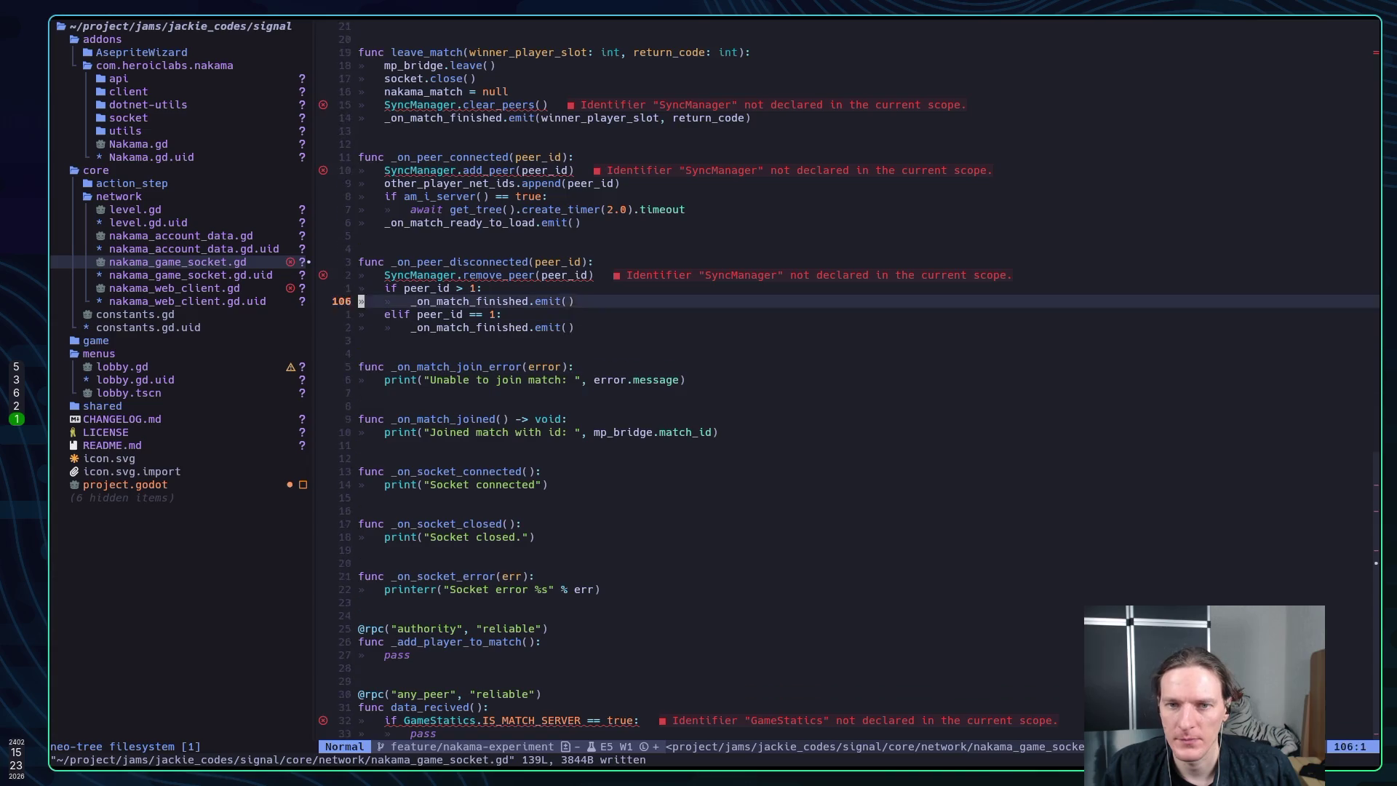
pyautogui.press('k')
pyautogui.press('k')
pyautogui.press('k')
pyautogui.press('j')
pyautogui.press('j')
pyautogui.press('j')
pyautogui.press('j')
pyautogui.press('w')
pyautogui.press('l')
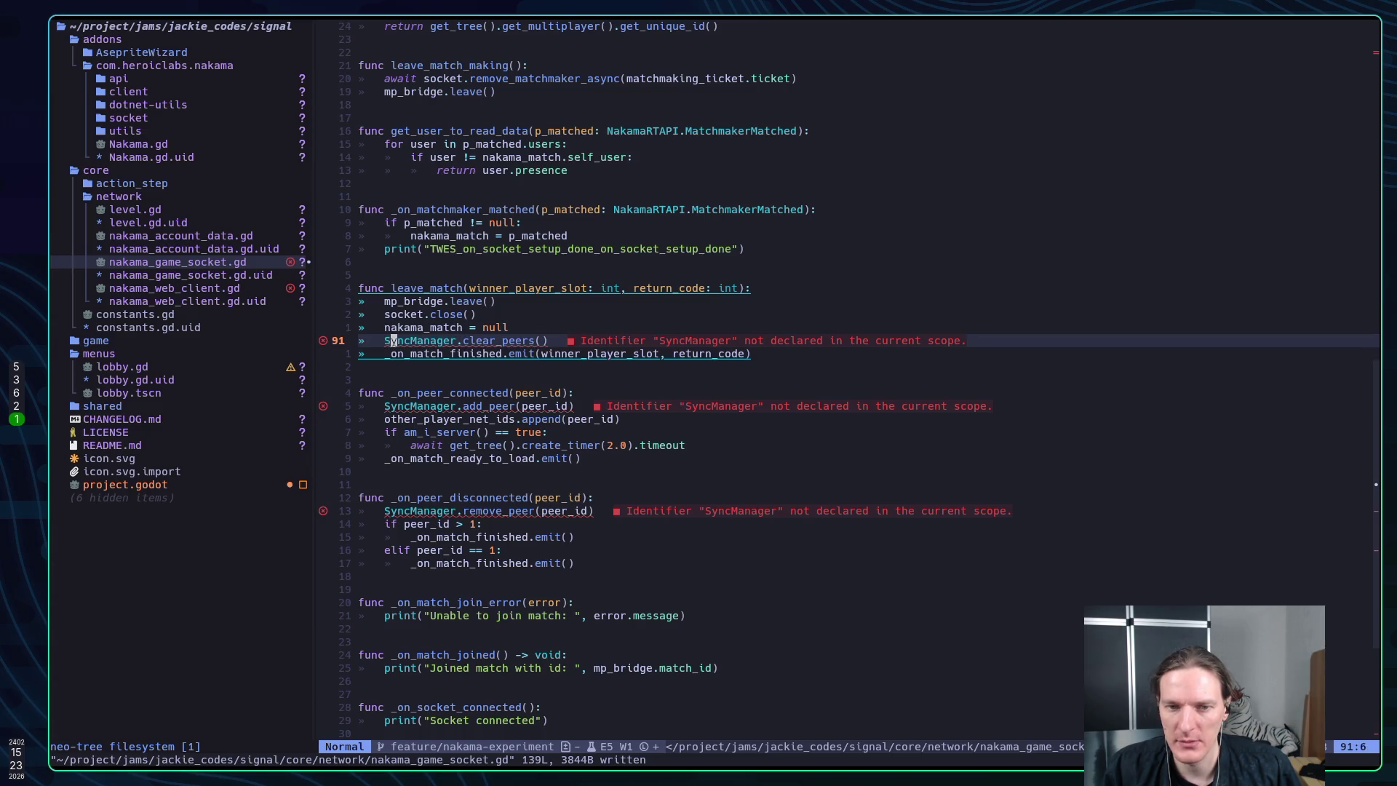
pyautogui.hotkey('shift', 'k')
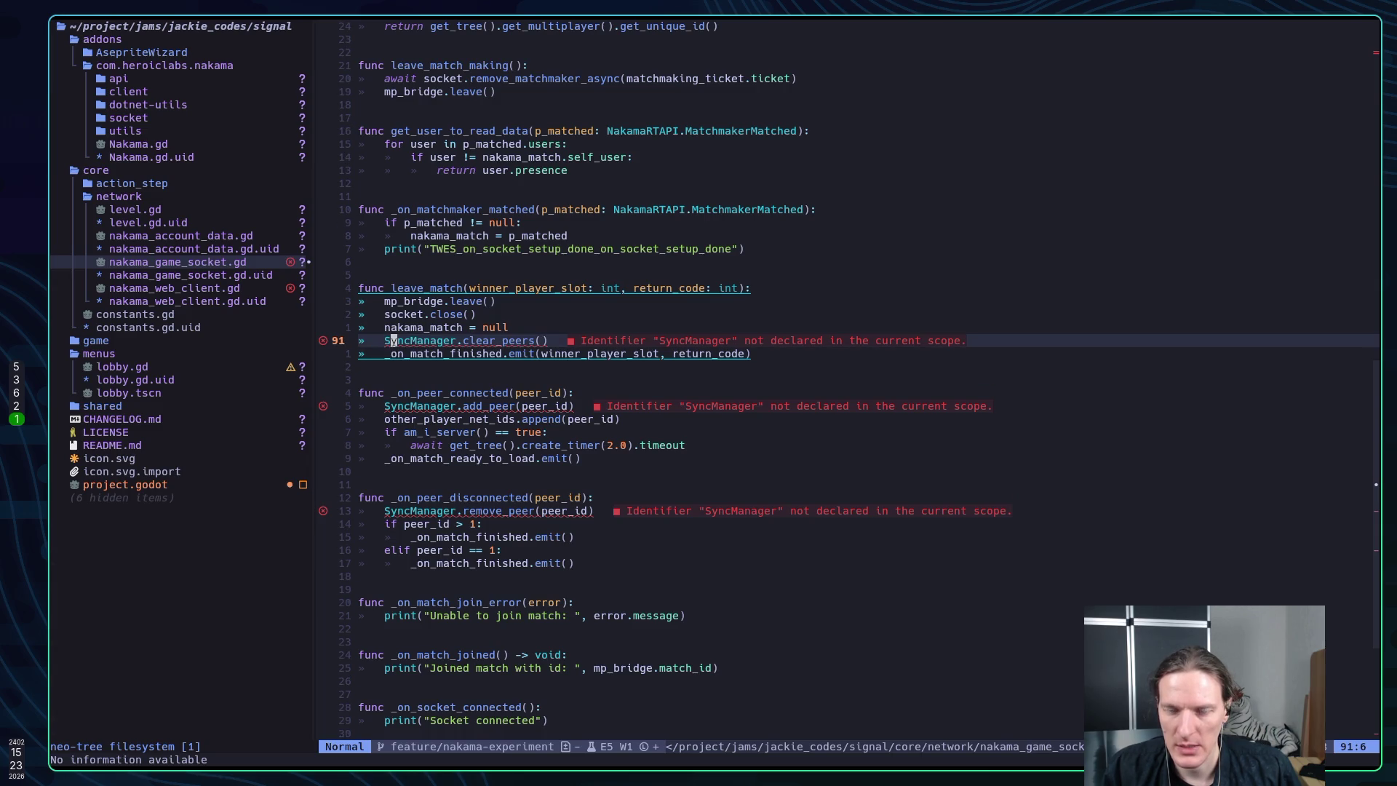
# Step: Comment out the SyncManager.clear_peers line with gcc, toggling it once to compare
pyautogui.press('g')
pyautogui.press('c')
pyautogui.press('c')
pyautogui.press('j')
pyautogui.press('j')
pyautogui.press('j')
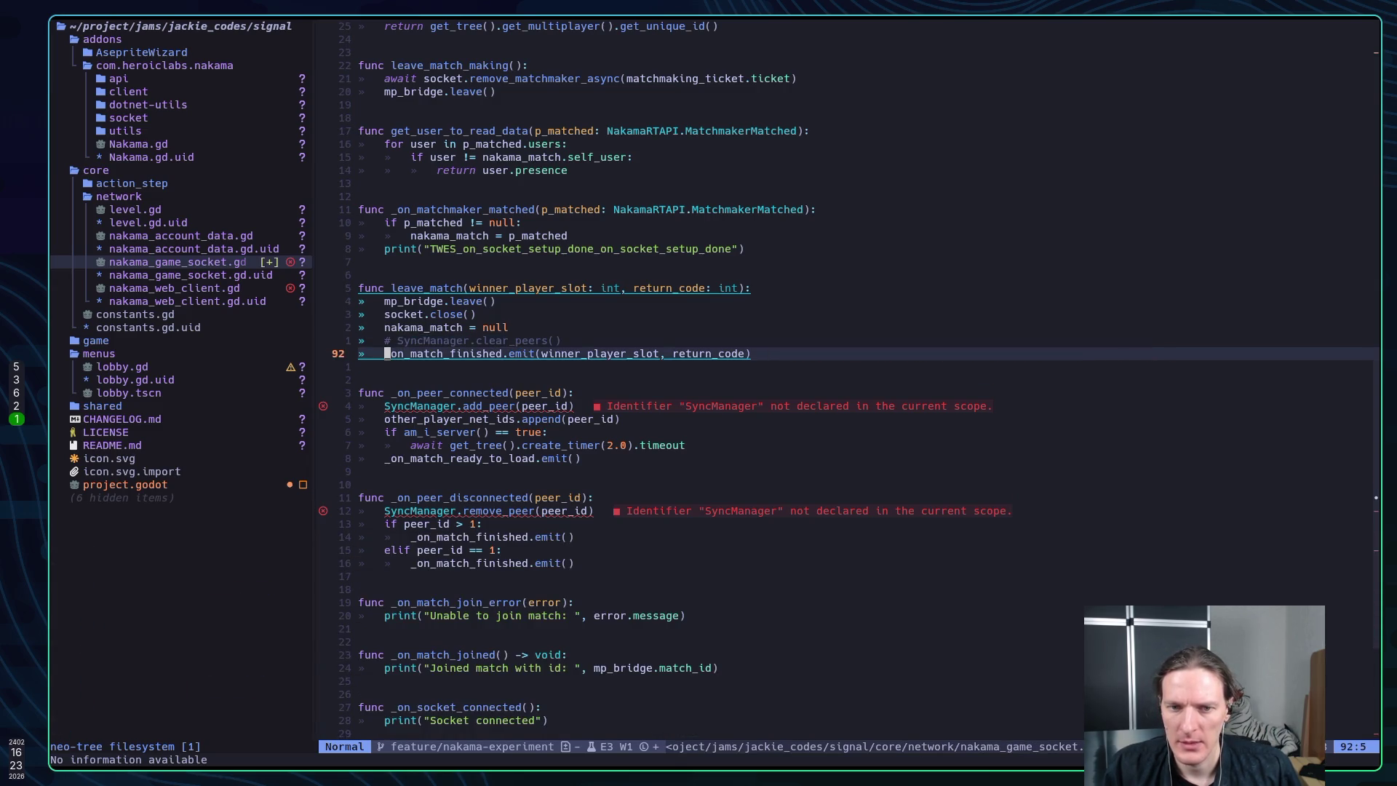
pyautogui.press('k')
pyautogui.press('k')
pyautogui.press('k')
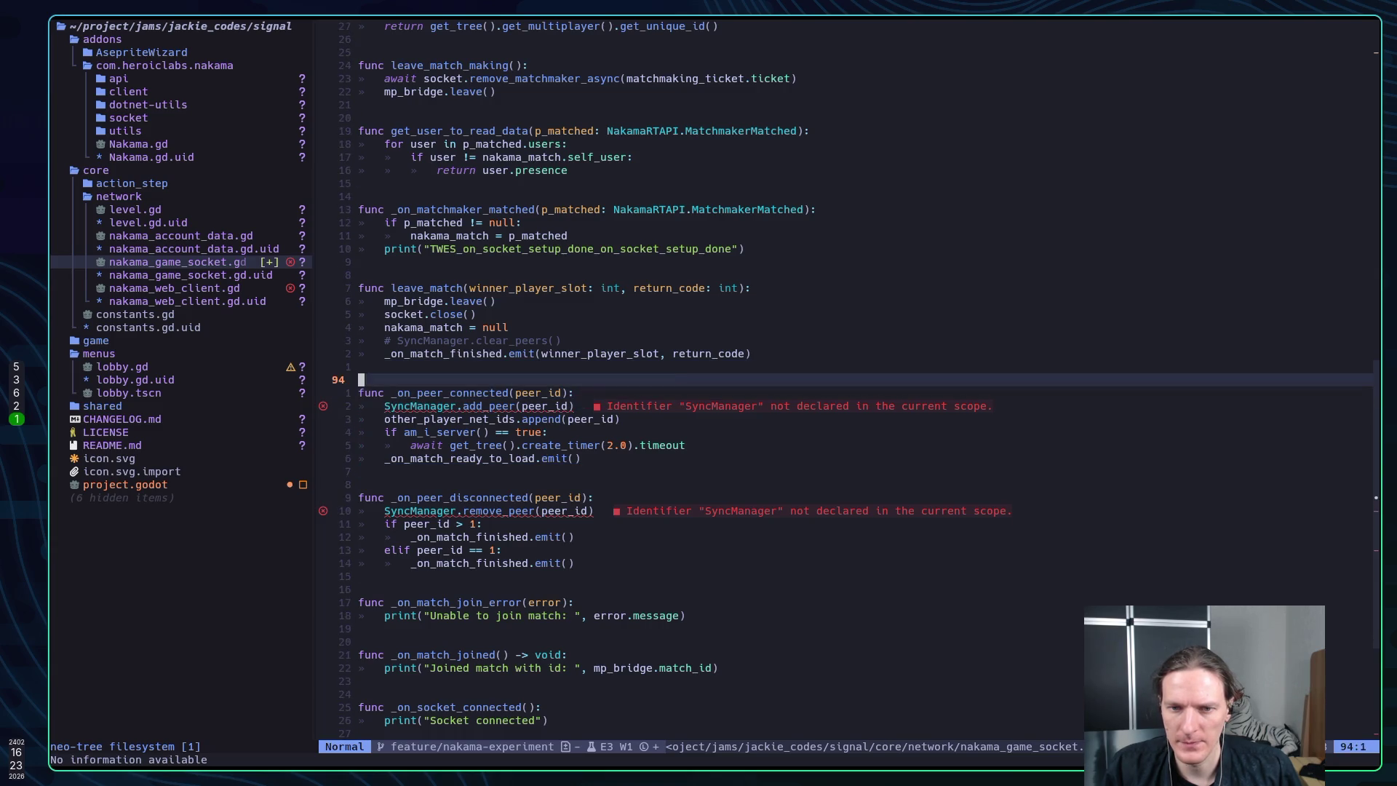
pyautogui.press('g')
pyautogui.press('c')
pyautogui.press('c')
pyautogui.press('j')
pyautogui.press('j')
pyautogui.press('j')
pyautogui.press('k')
pyautogui.press('k')
pyautogui.press('k')
pyautogui.press('g')
pyautogui.press('c')
pyautogui.press('c')
pyautogui.press('j')
pyautogui.press('j')
pyautogui.press('j')
# Step: Comment out the SyncManager.add_peer and remove_peer calls and save with :w
pyautogui.press('j')
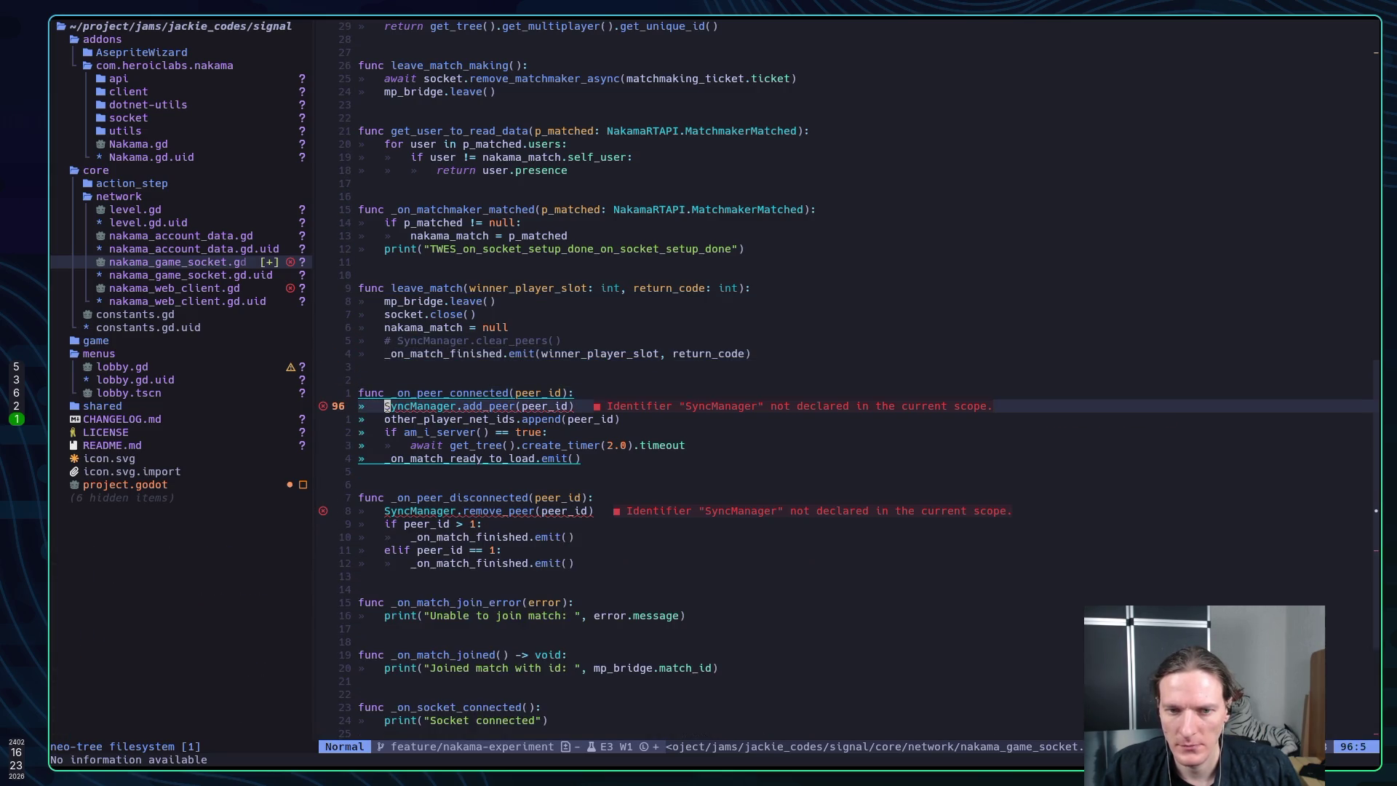
pyautogui.press('g')
pyautogui.press('c')
pyautogui.press('c')
pyautogui.press('j')
pyautogui.press('j')
pyautogui.press('j')
pyautogui.press('g')
pyautogui.press('c')
pyautogui.press('c')
pyautogui.write(':w')
pyautogui.press('Return')
pyautogui.press('Return')
pyautogui.press('j')
pyautogui.press('j')
pyautogui.press('j')
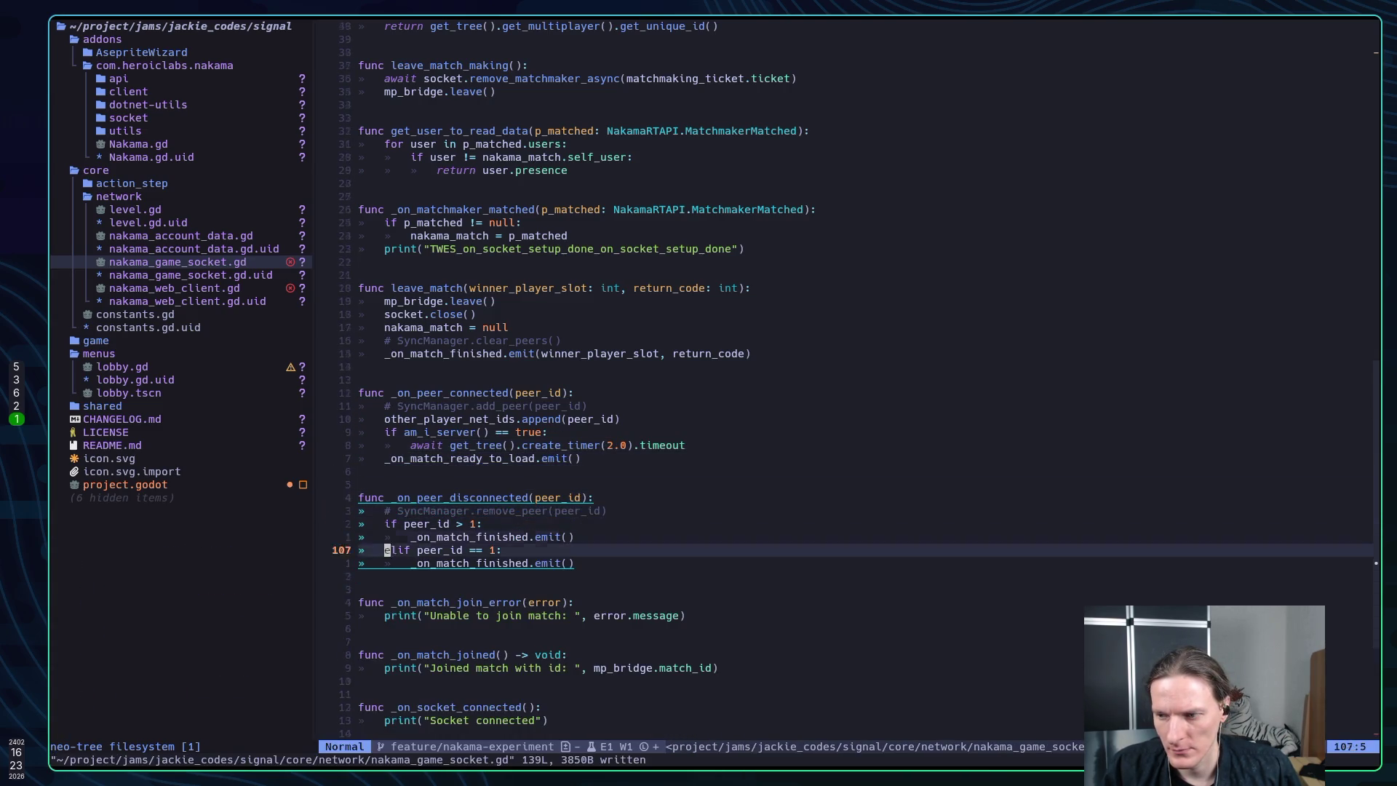
pyautogui.press('k')
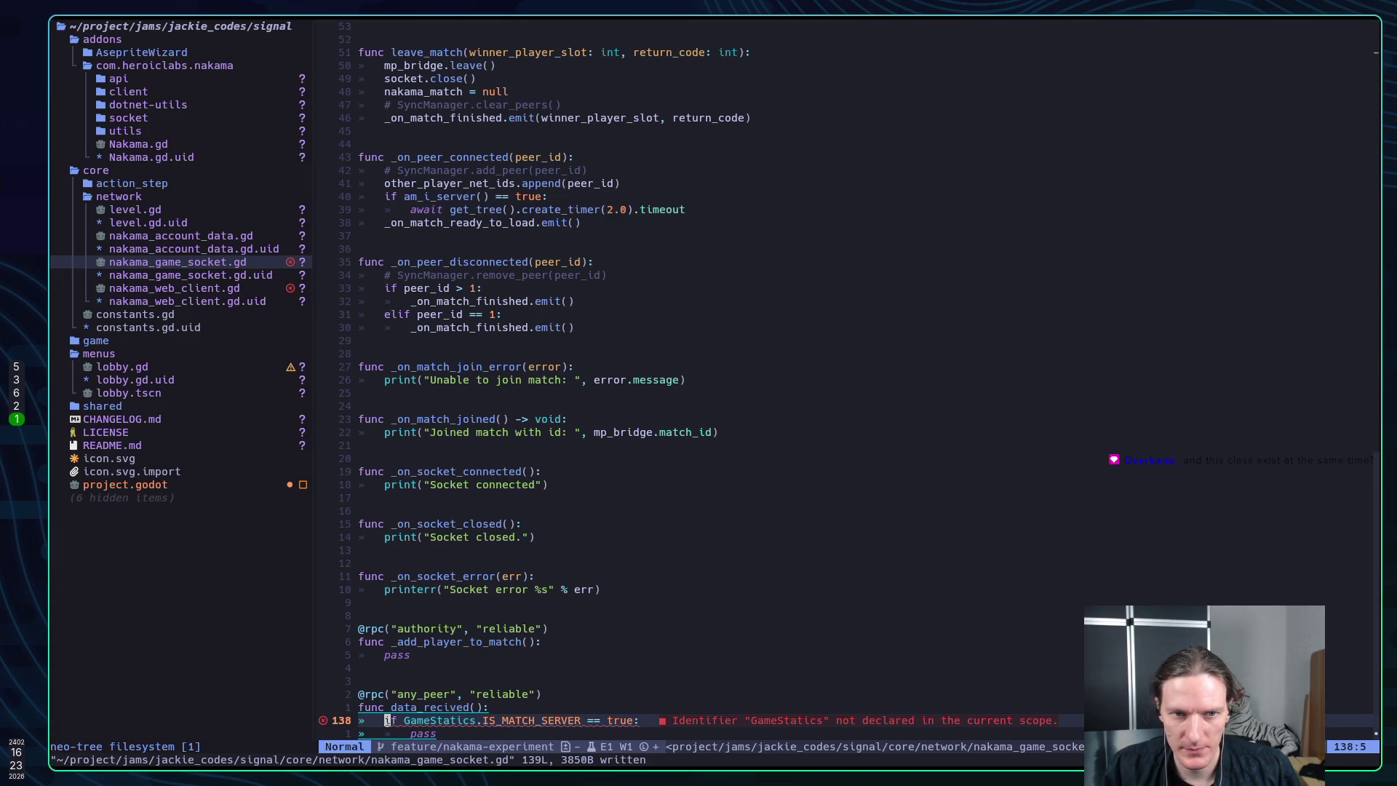
pyautogui.press('k')
pyautogui.press('k')
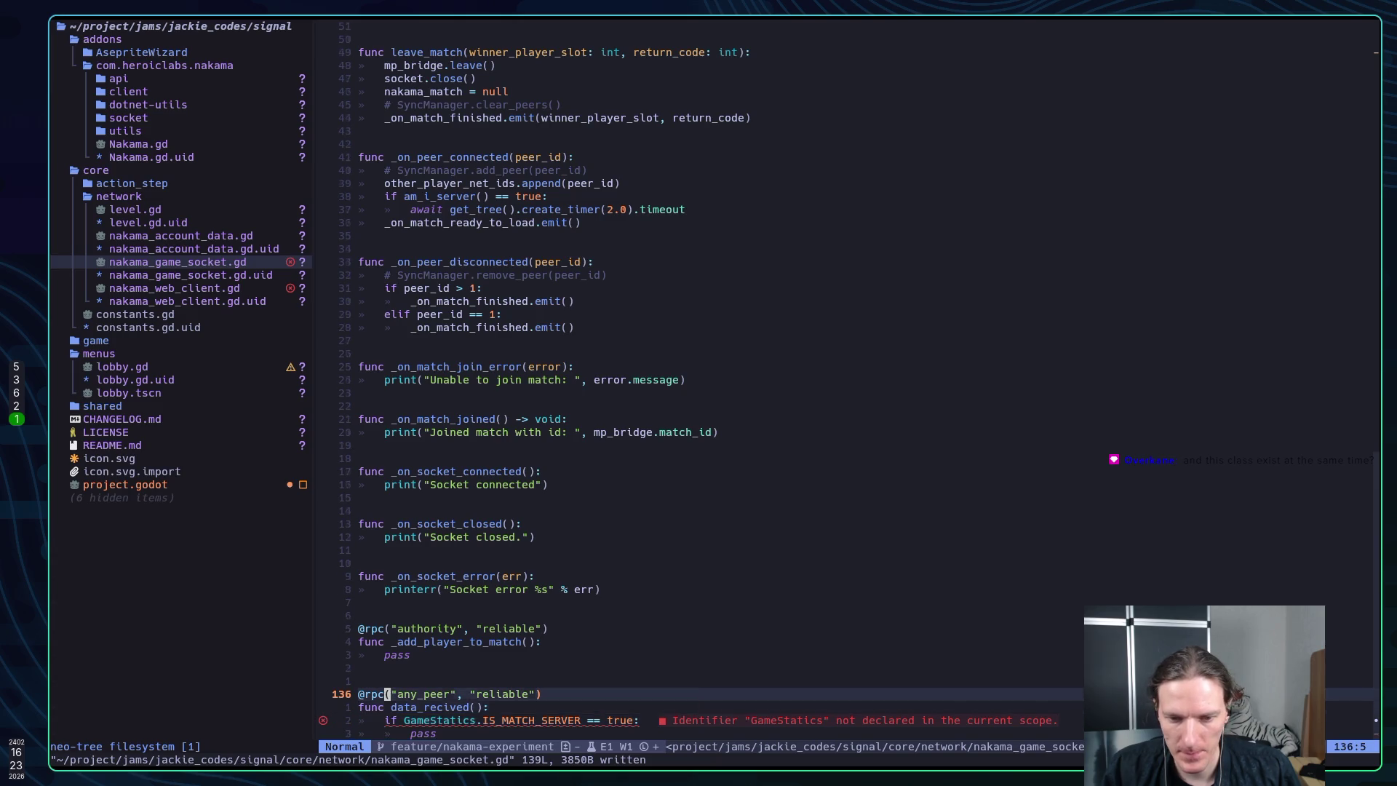
pyautogui.press('l')
pyautogui.press('l')
pyautogui.press('h')
pyautogui.press('h')
pyautogui.press('h')
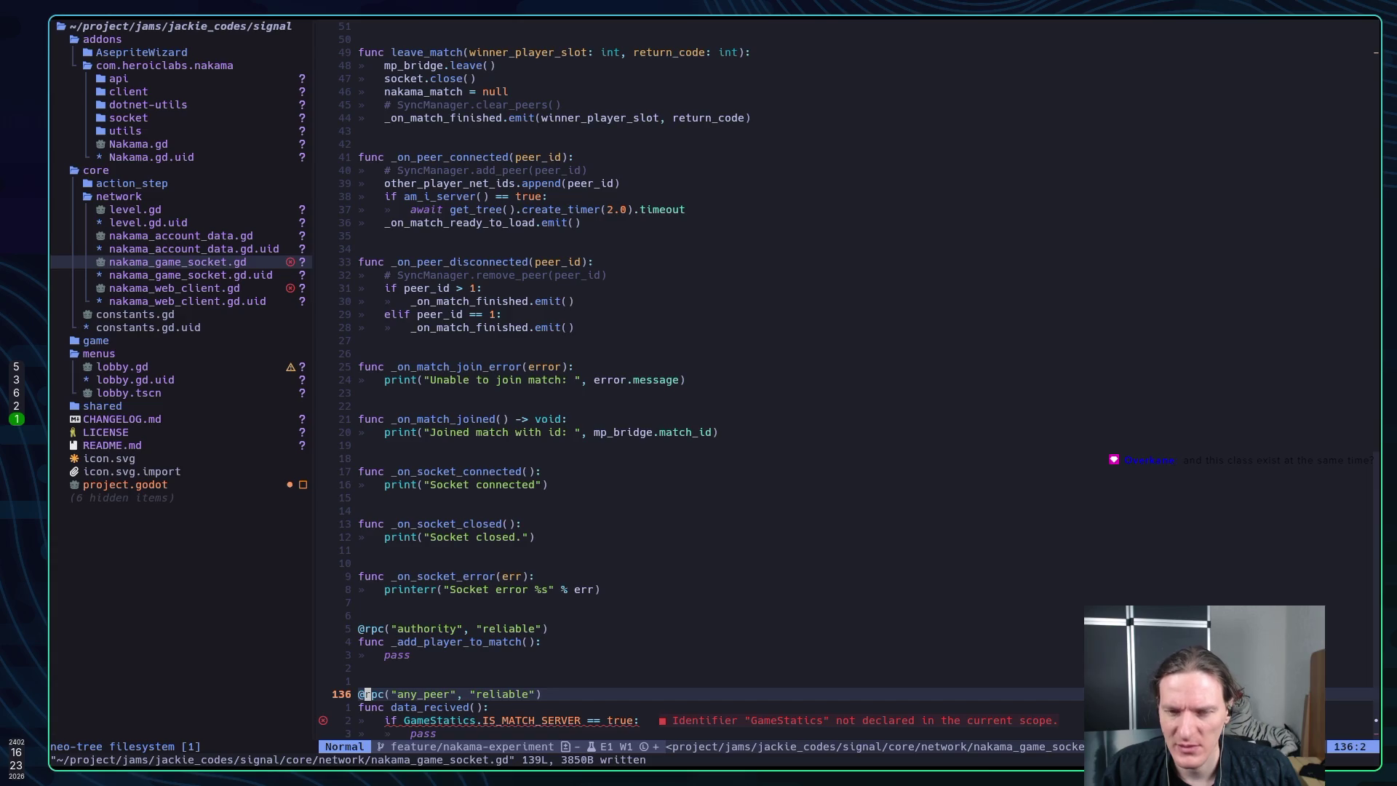
pyautogui.press('super+2')
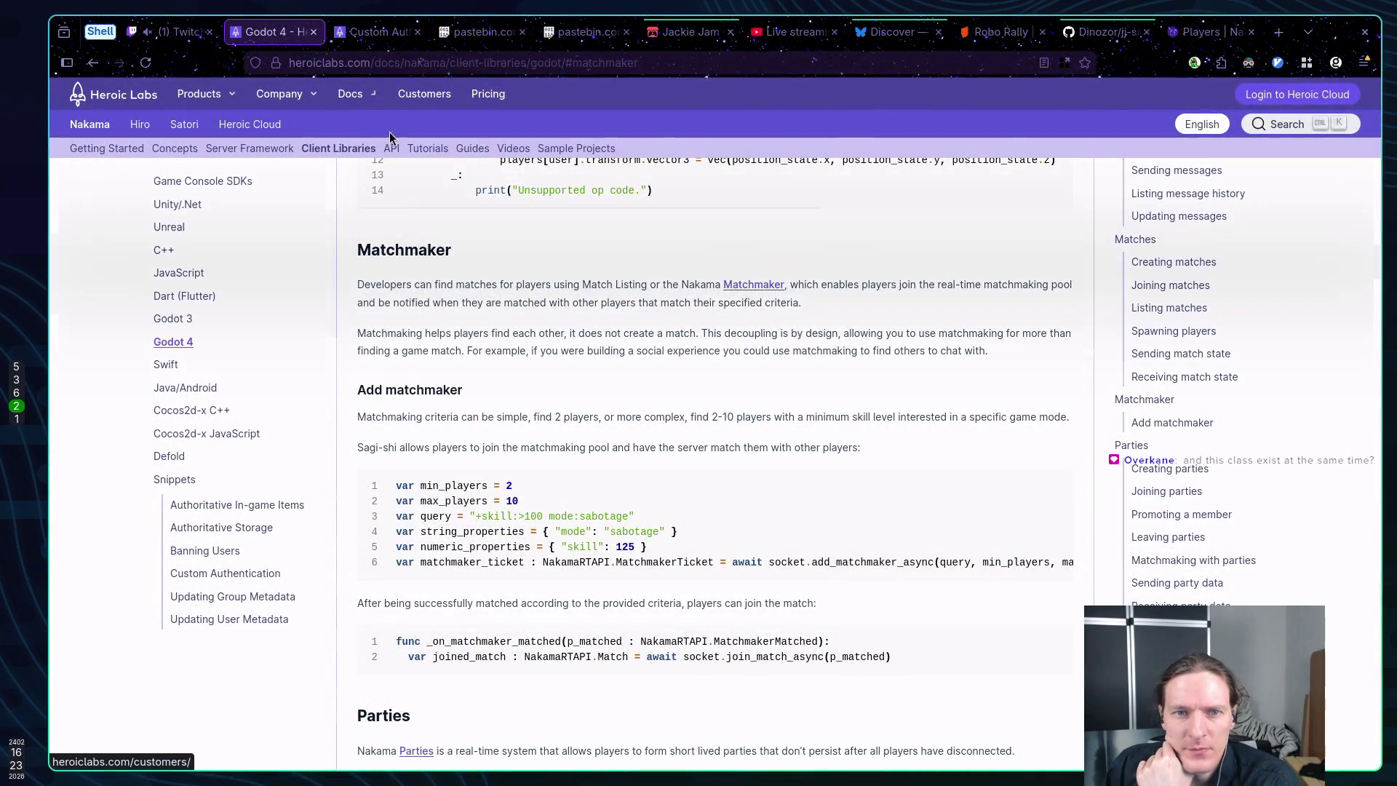
# Step: Open the Nakama Tutorials overview and then the Ninja Battle tutorial
pyautogui.click(429, 150)
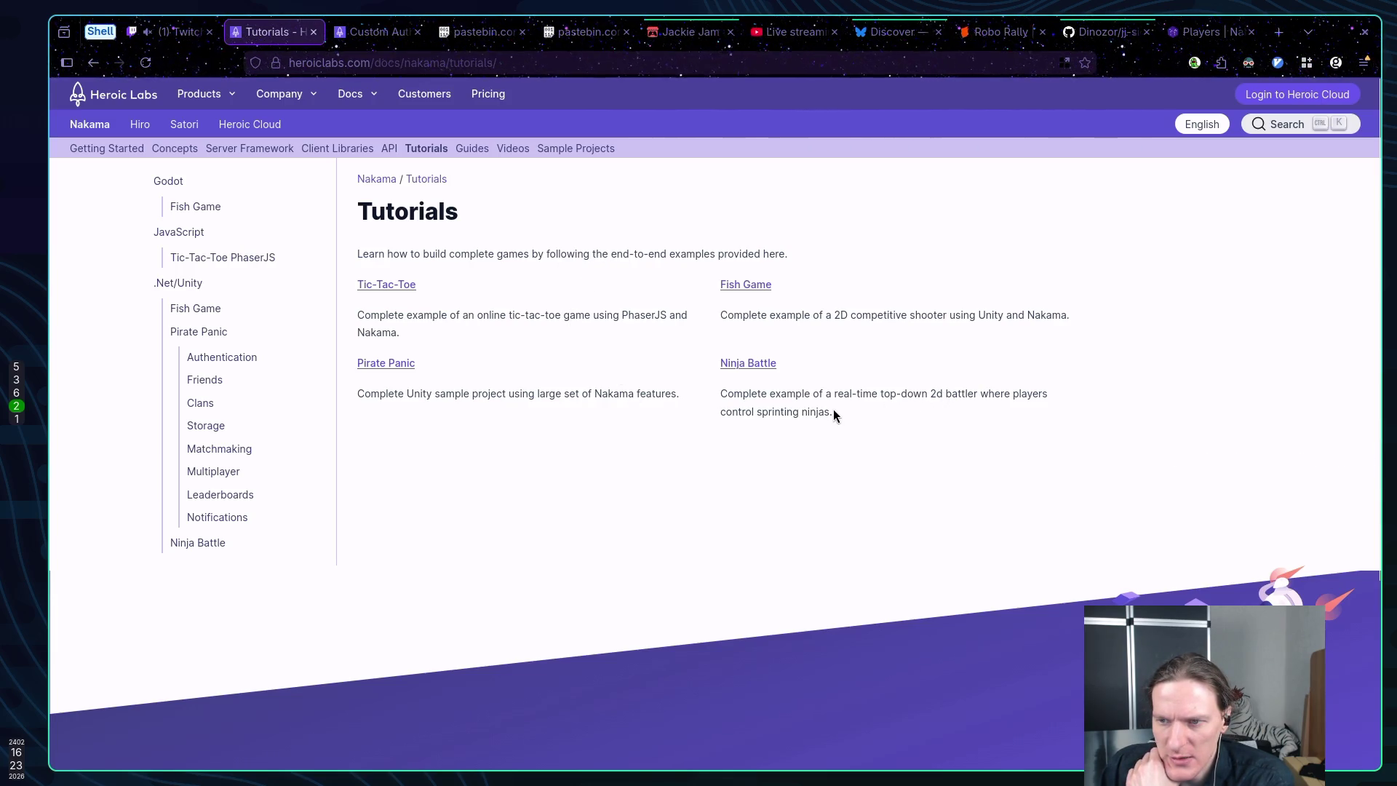
pyautogui.moveTo(434, 395); pyautogui.dragTo(541, 395)
pyautogui.click(601, 417)
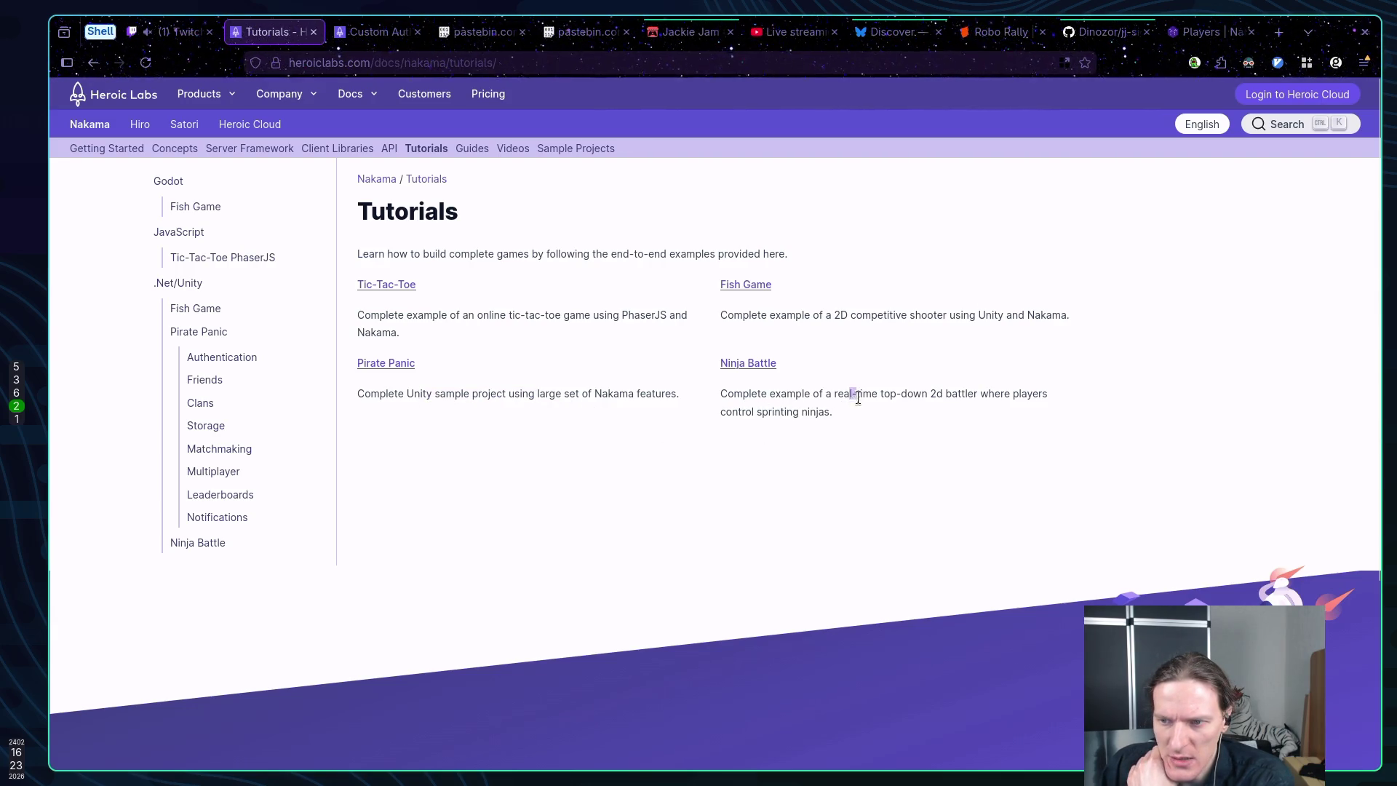
pyautogui.click(761, 369)
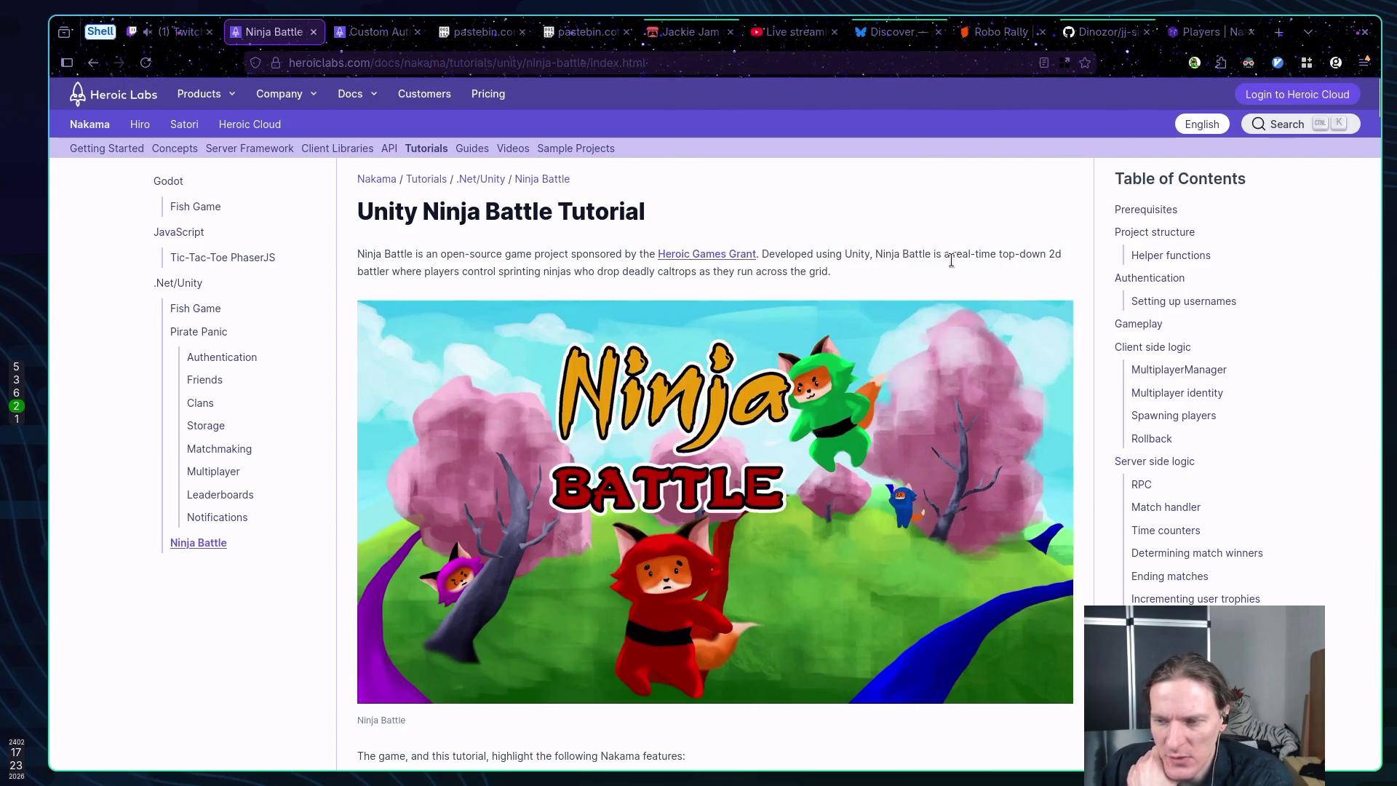
pyautogui.scroll(-8, 945, 269)
pyautogui.scroll(8, 914, 293)
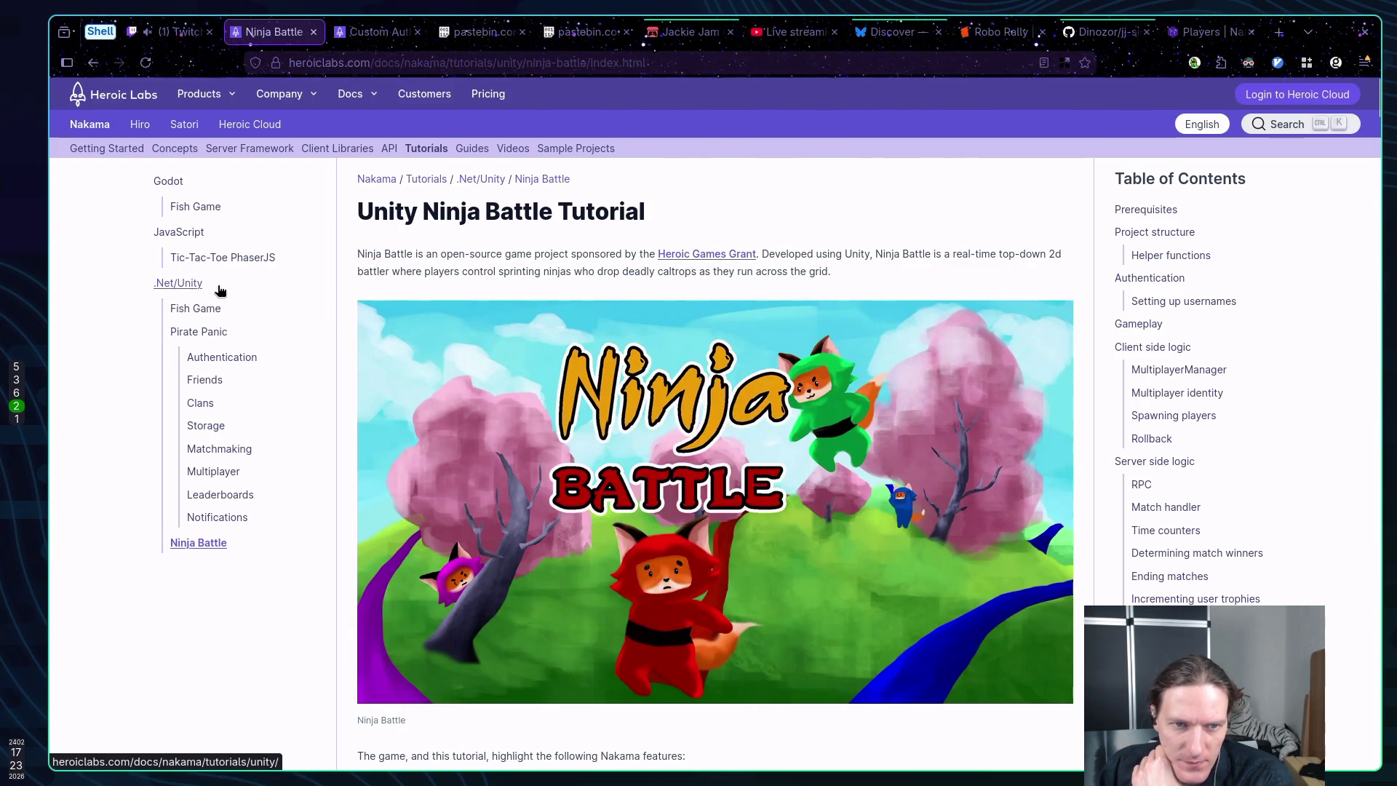
# Step: Open the Godot Fish Game tutorial and copy its page URL
pyautogui.click(198, 207)
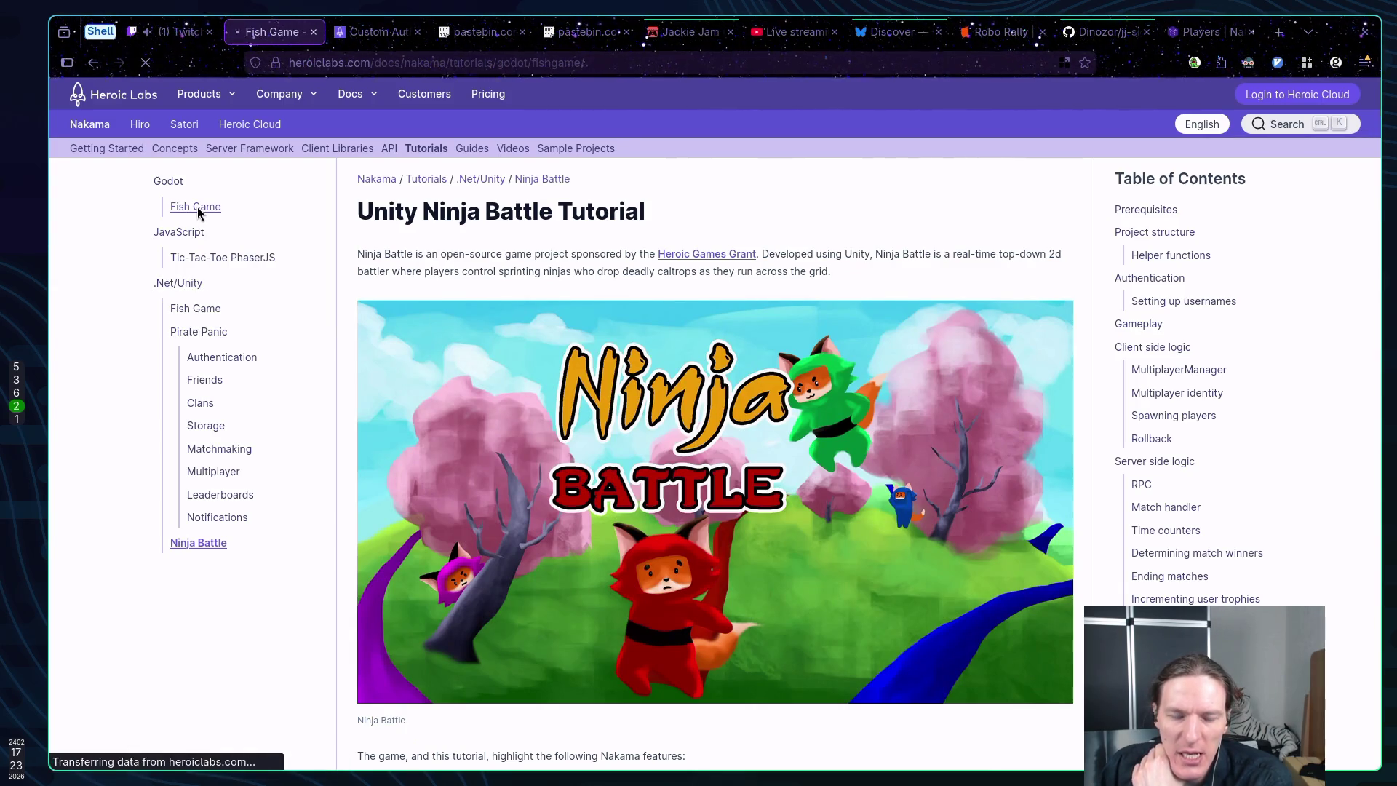
pyautogui.rightClick(429, 64)
pyautogui.click(474, 135)
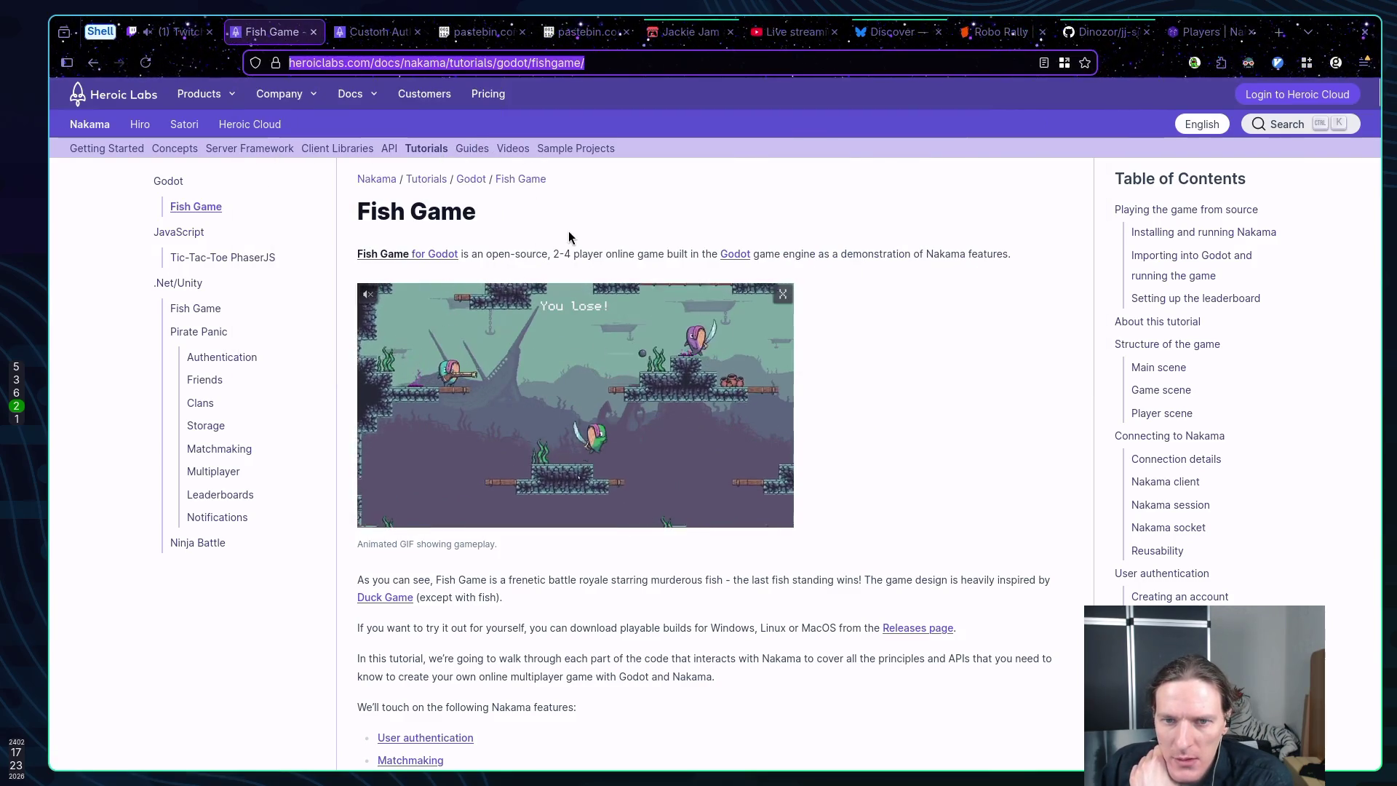
pyautogui.click(582, 248)
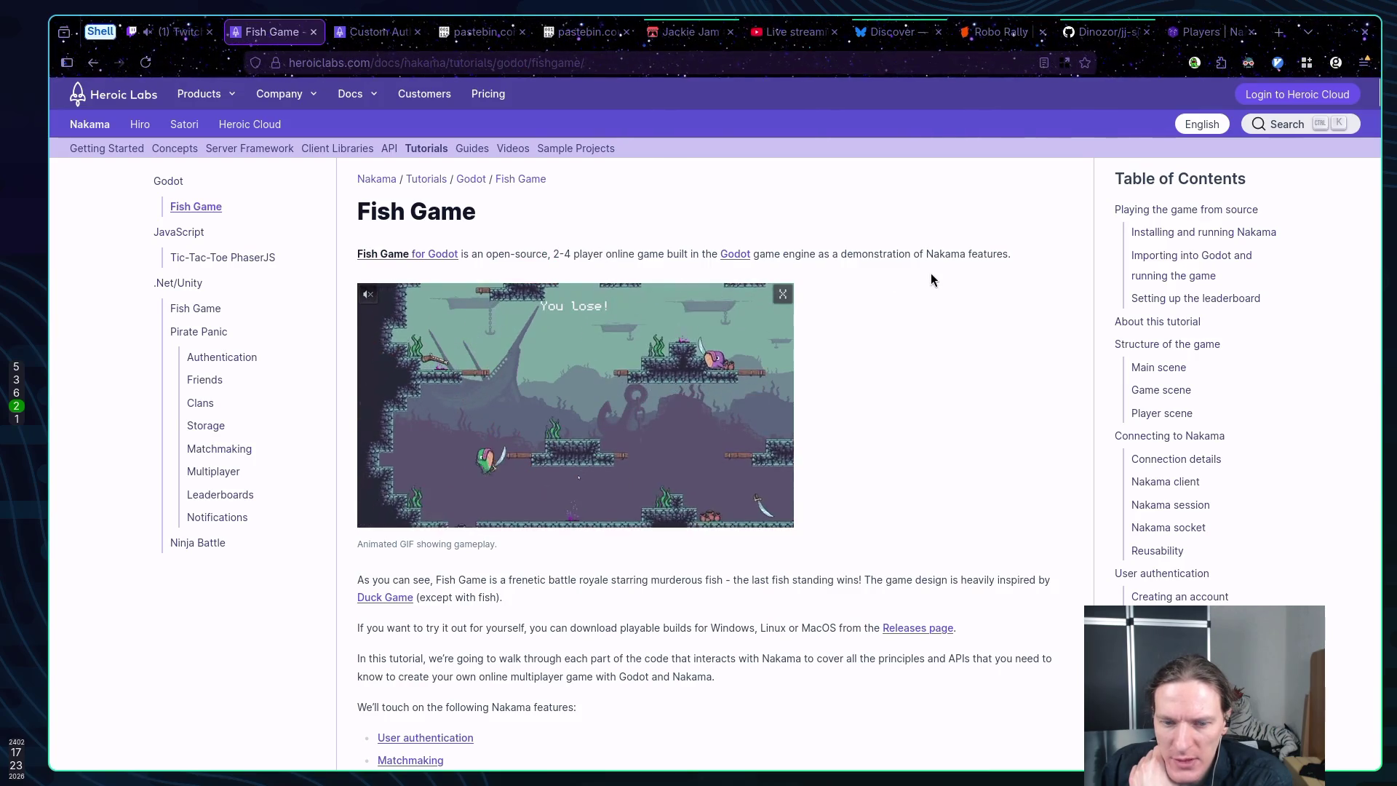
pyautogui.scroll(-1, 923, 280)
pyautogui.scroll(-1, 910, 301)
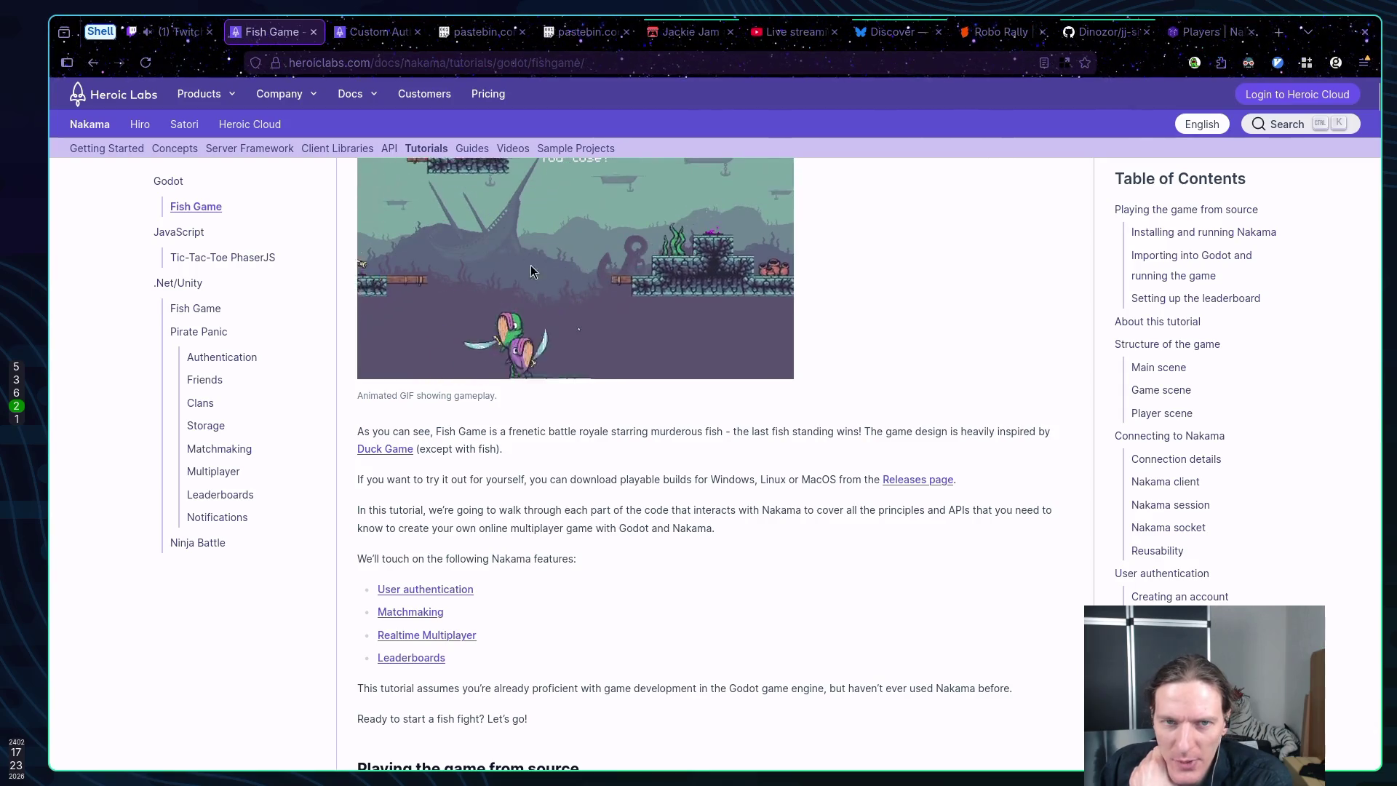
pyautogui.hotkey('ctrl', 'pageup')
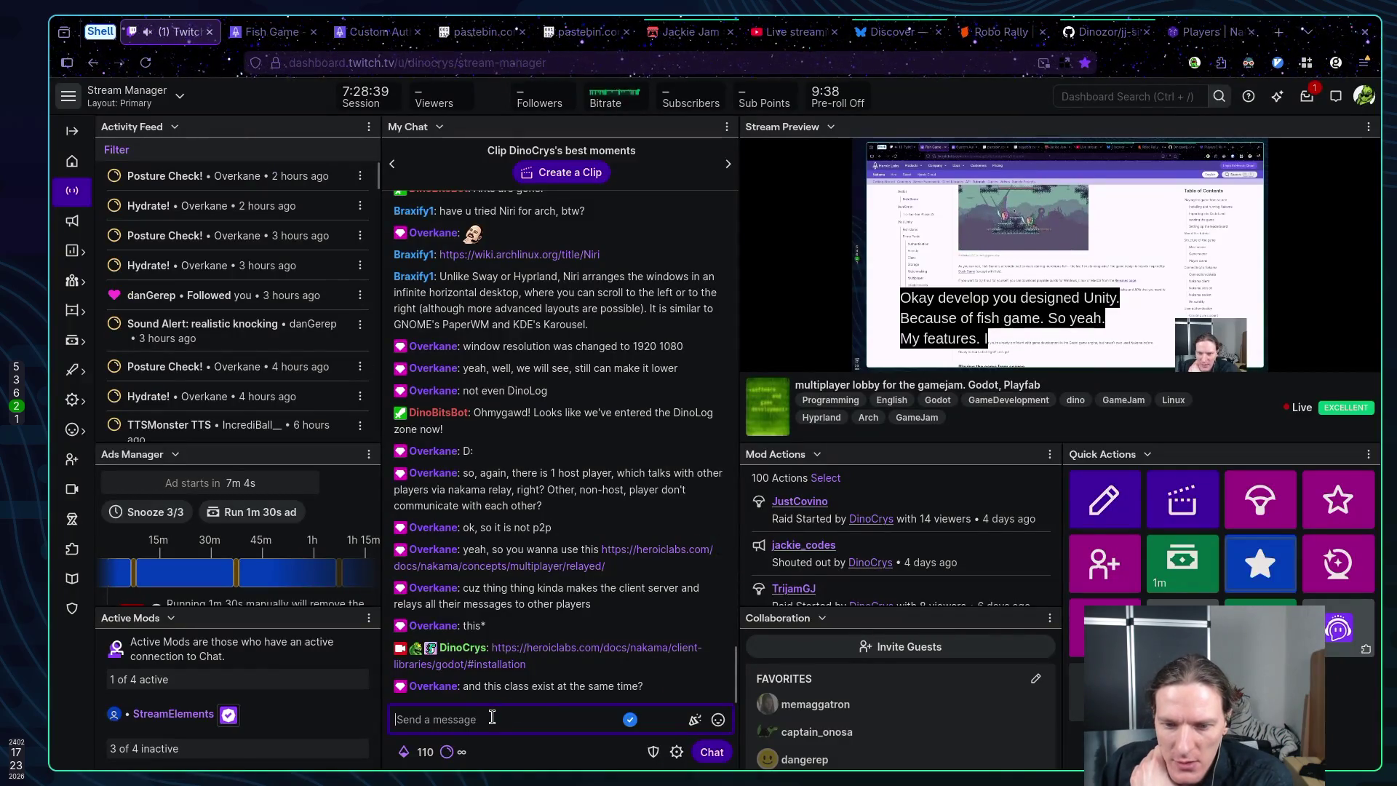
# Step: Paste the Fish Game tutorial URL into the Twitch chat and send it
pyautogui.rightClick(499, 716)
pyautogui.click(526, 557)
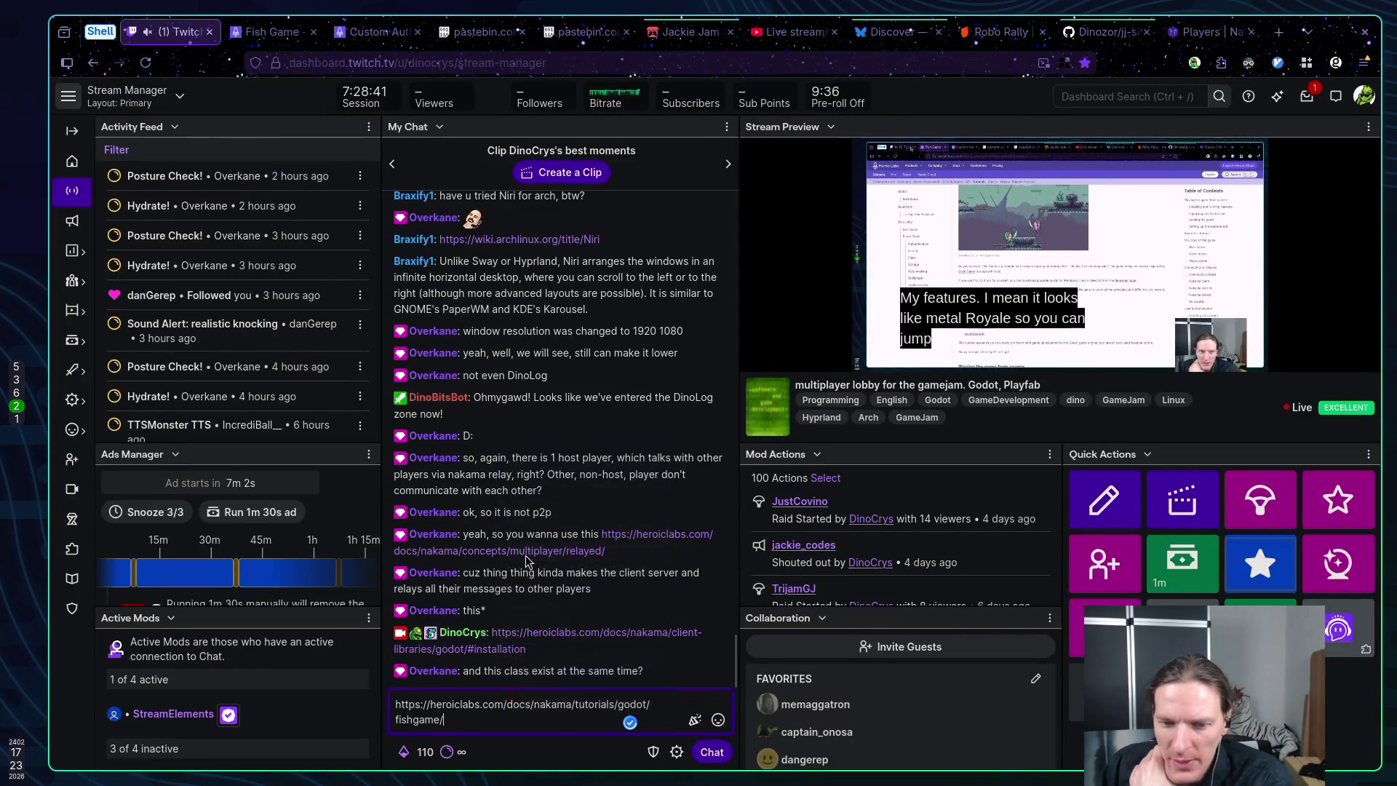
pyautogui.press('Return')
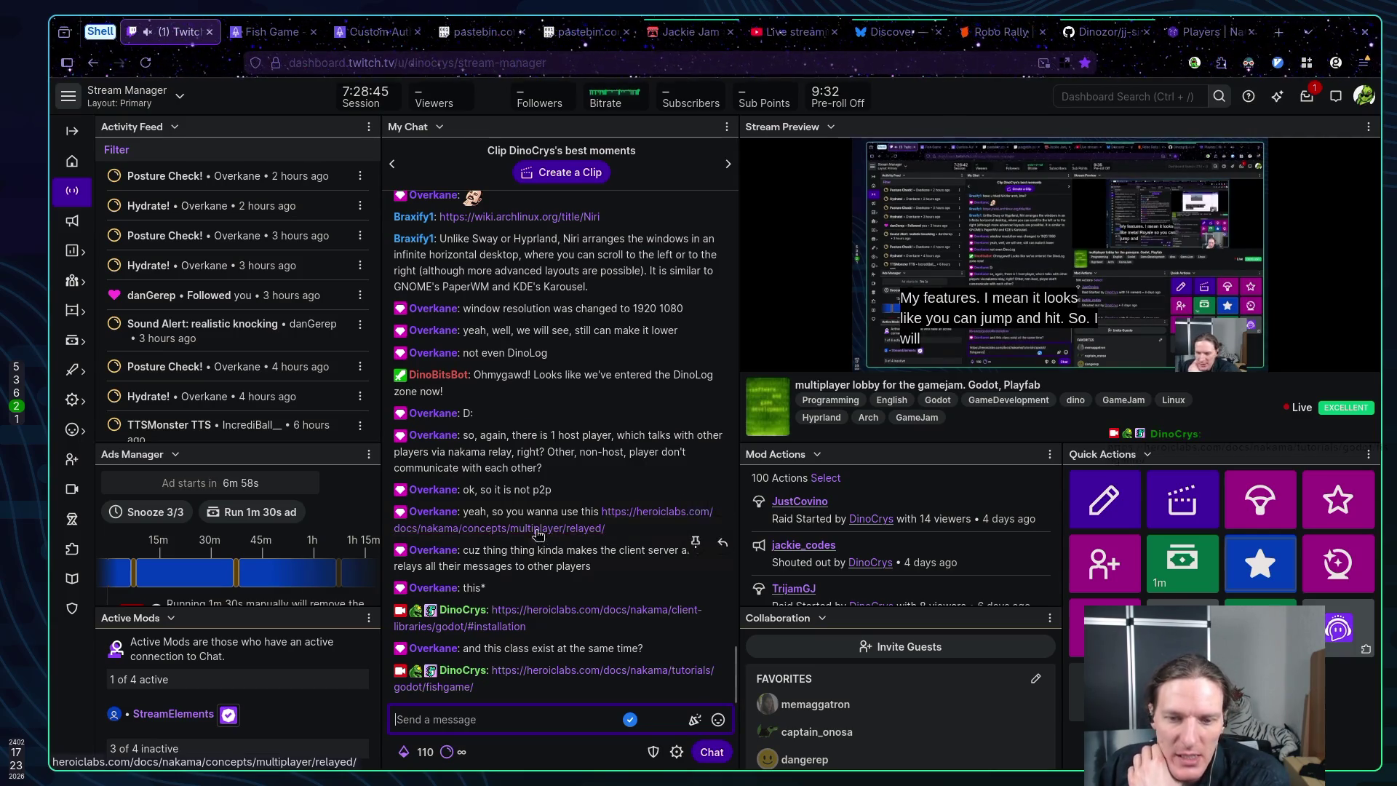
pyautogui.click(269, 37)
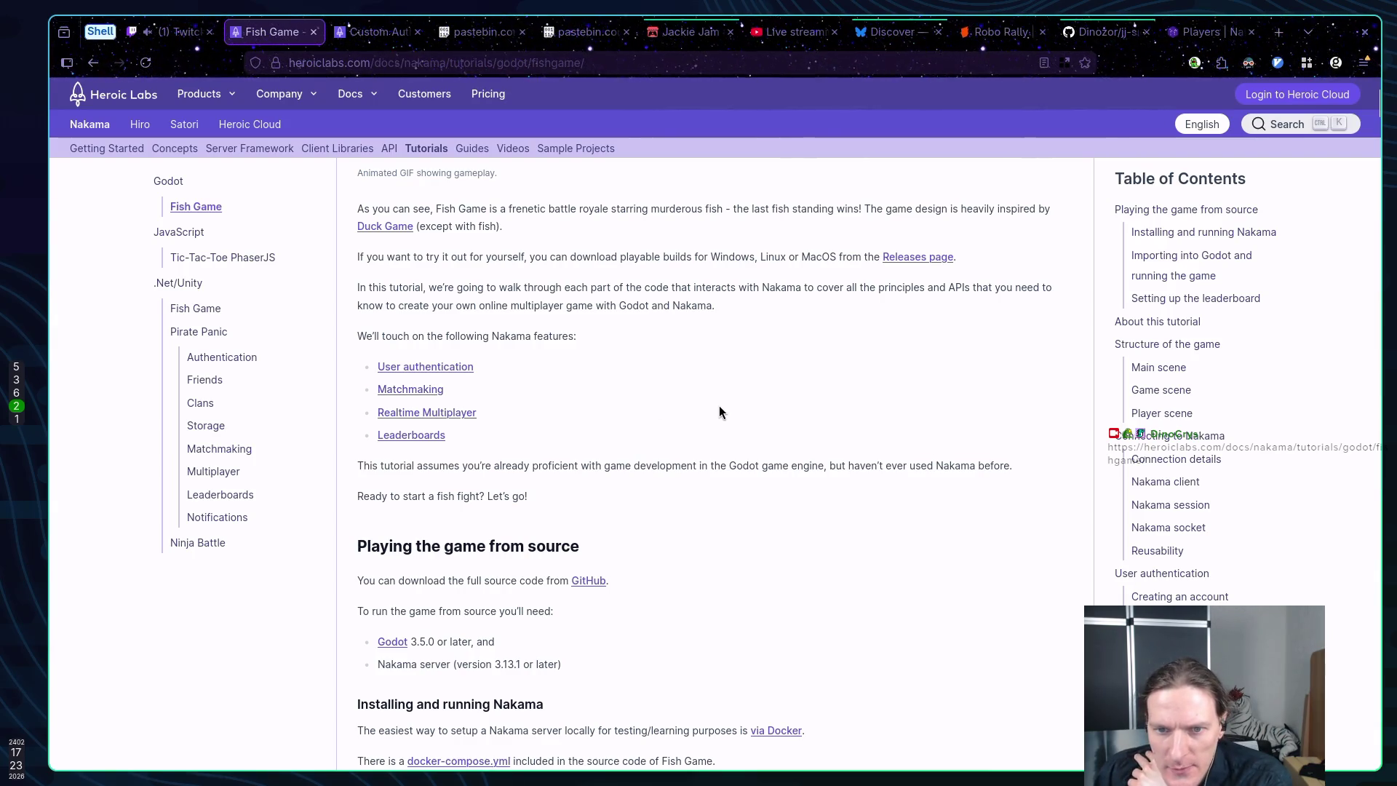
# Step: Read the Fish Game introduction and setup steps, highlighting the Godot version line
pyautogui.scroll(2, 719, 408)
pyautogui.moveTo(397, 453); pyautogui.dragTo(555, 452)
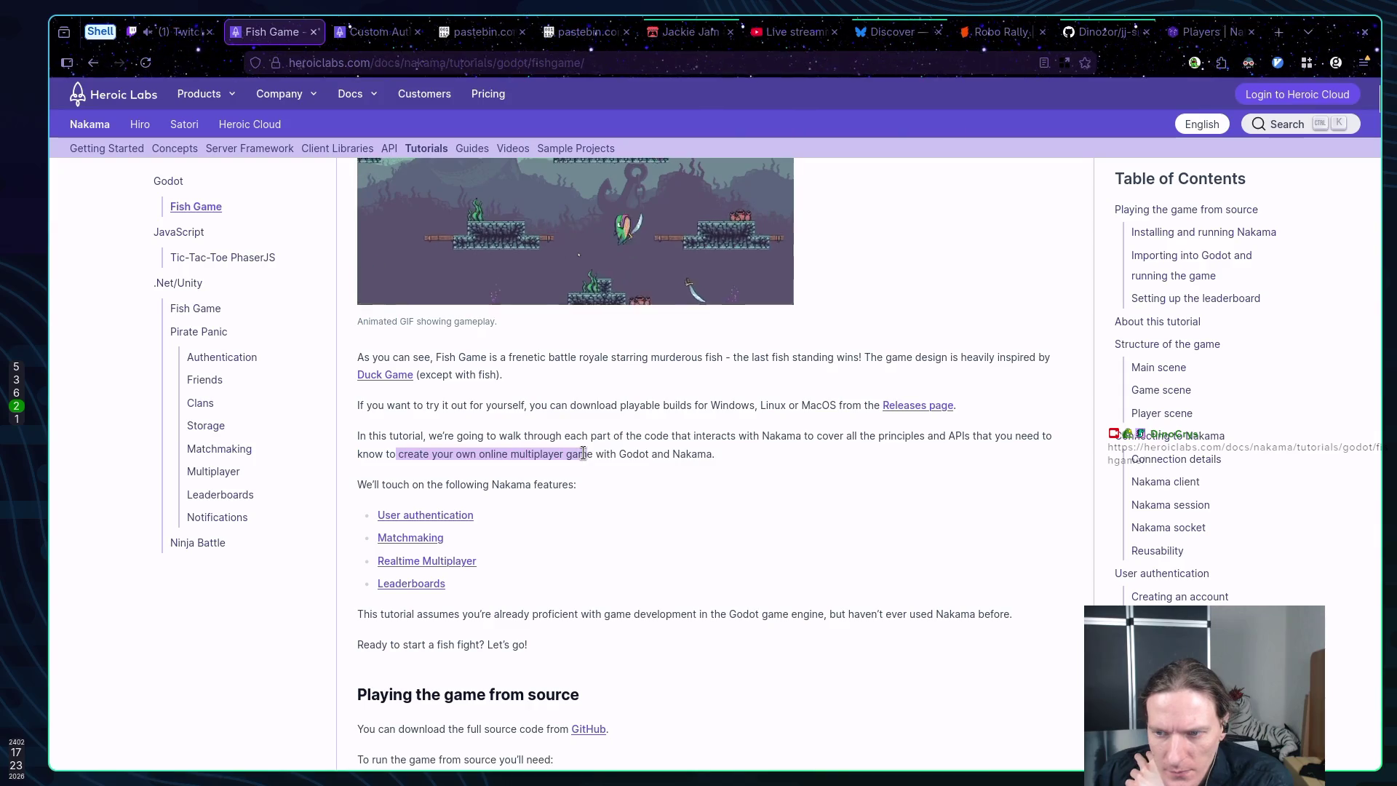
pyautogui.click(575, 452)
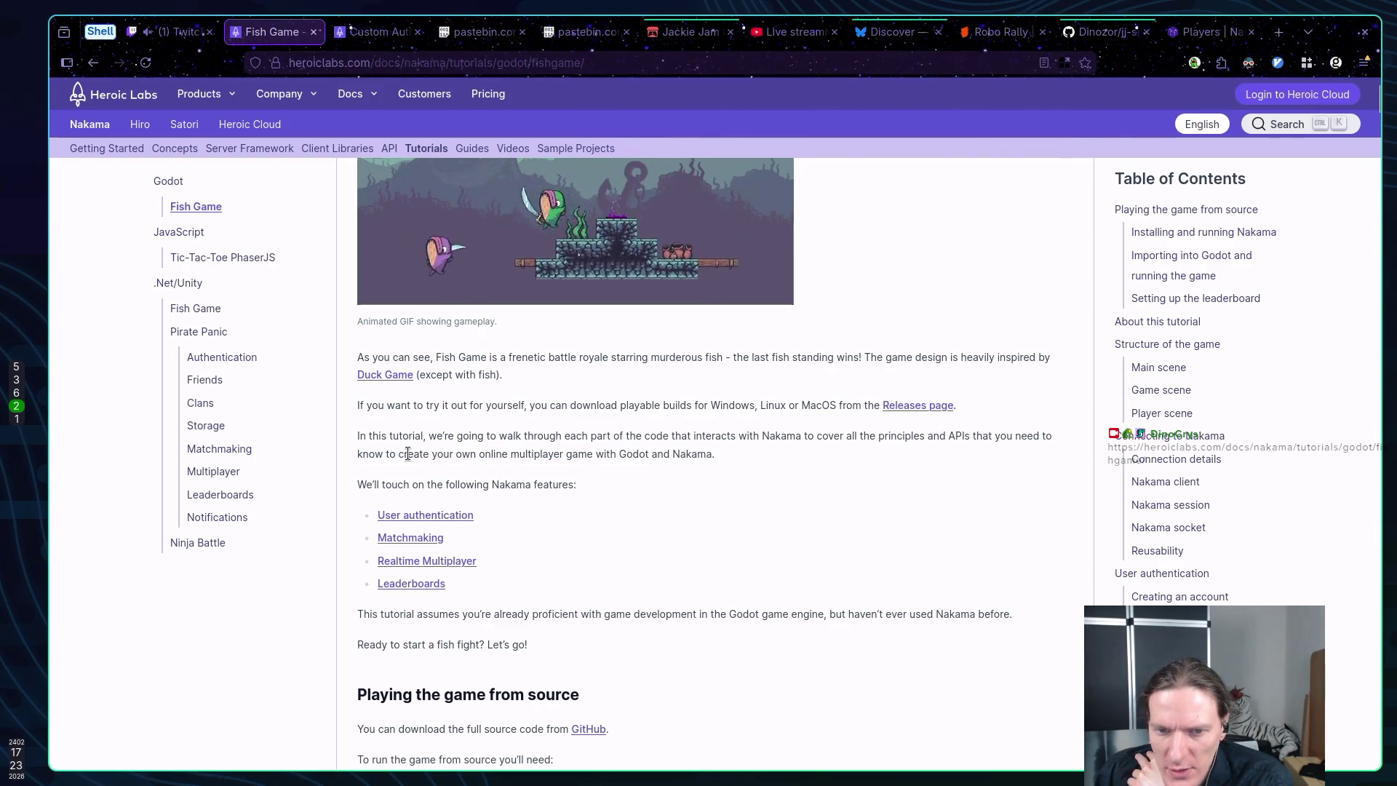
pyautogui.moveTo(398, 453); pyautogui.dragTo(535, 454)
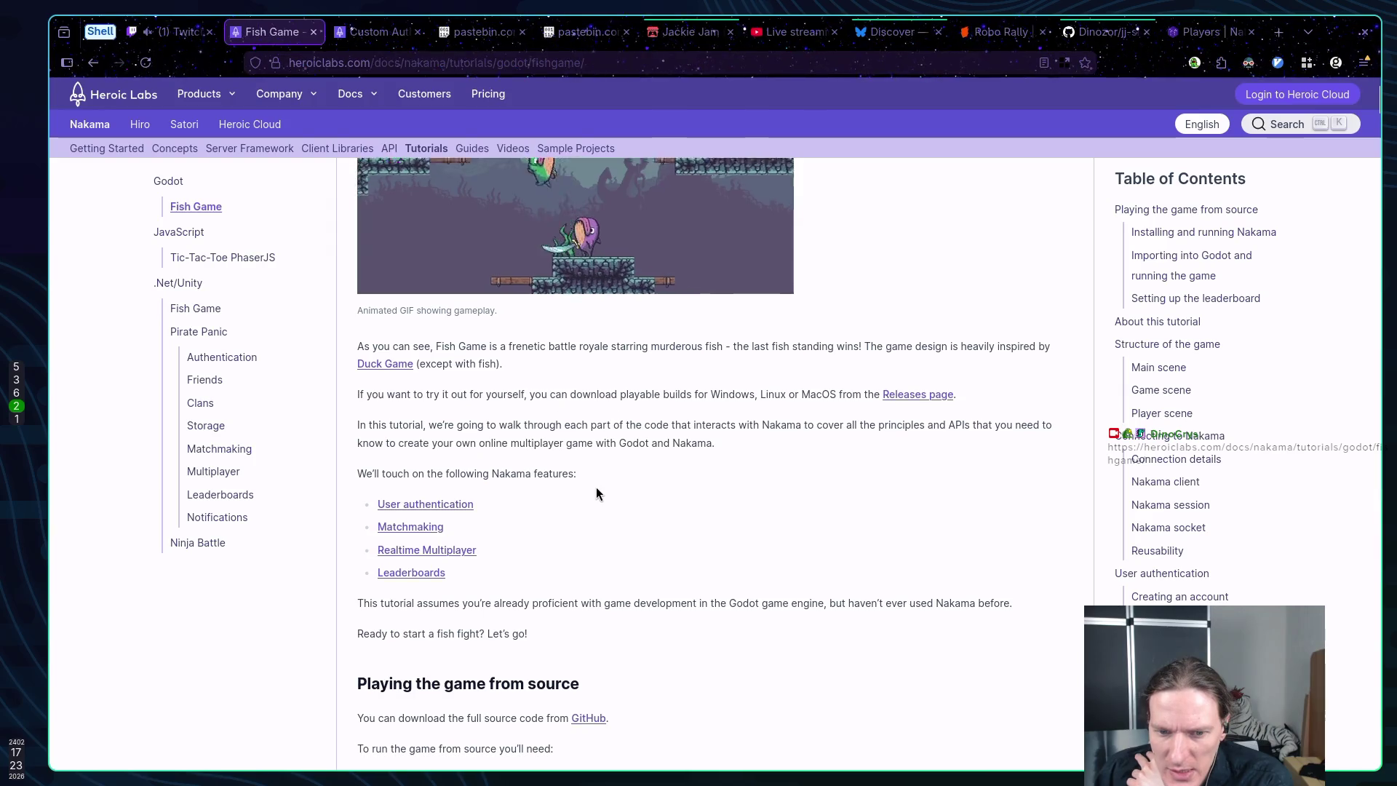
pyautogui.scroll(-2, 596, 487)
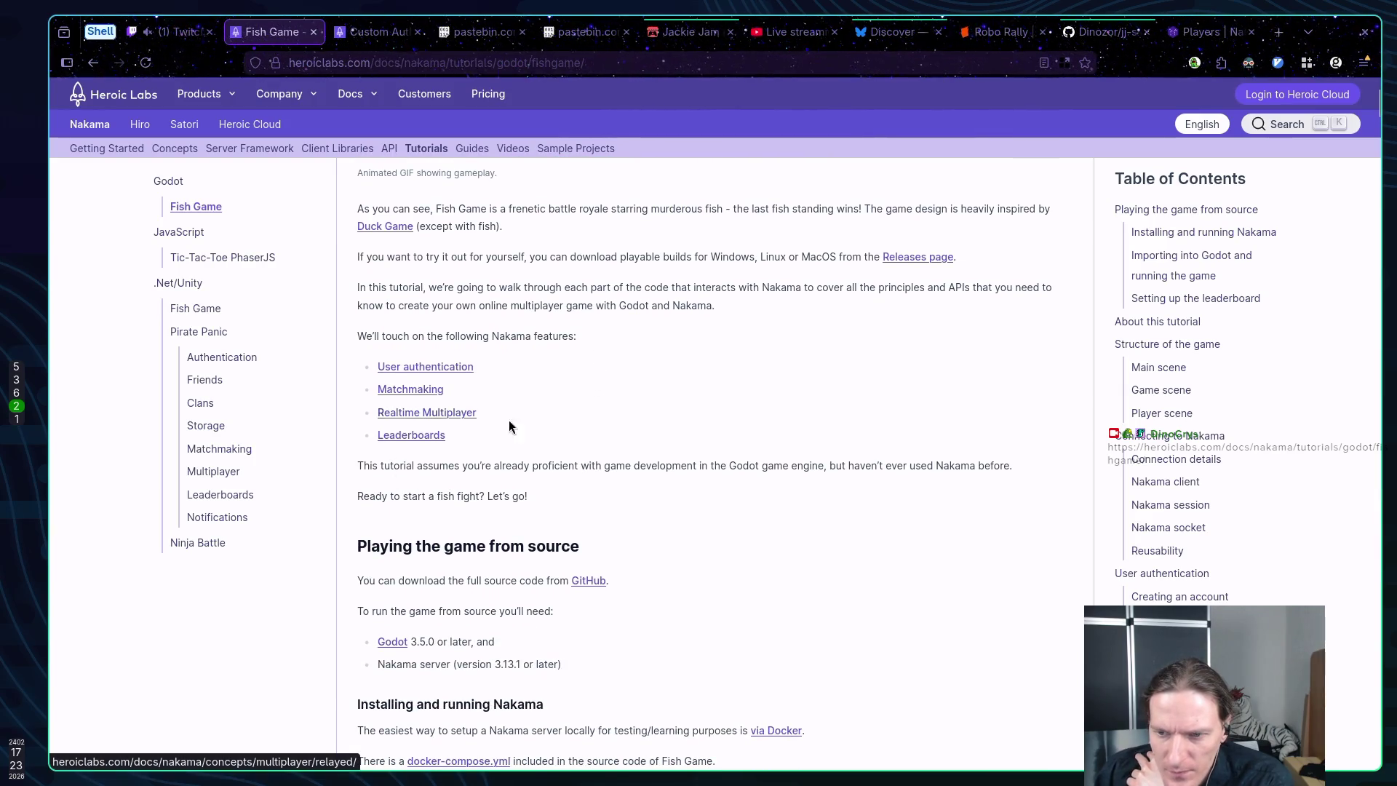
pyautogui.scroll(-1, 776, 465)
pyautogui.scroll(-3, 776, 460)
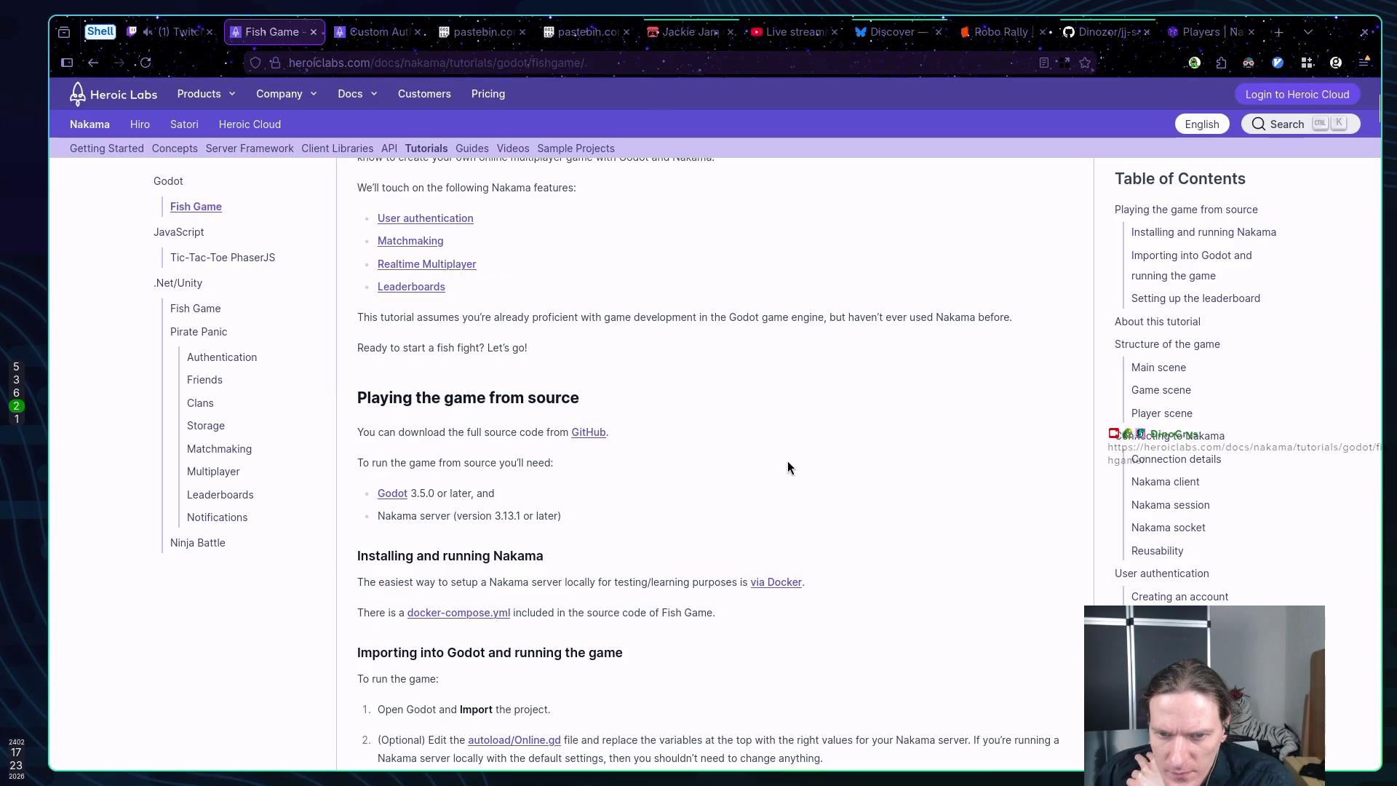
pyautogui.scroll(-4, 738, 466)
pyautogui.moveTo(421, 344); pyautogui.dragTo(525, 346)
pyautogui.click(527, 349)
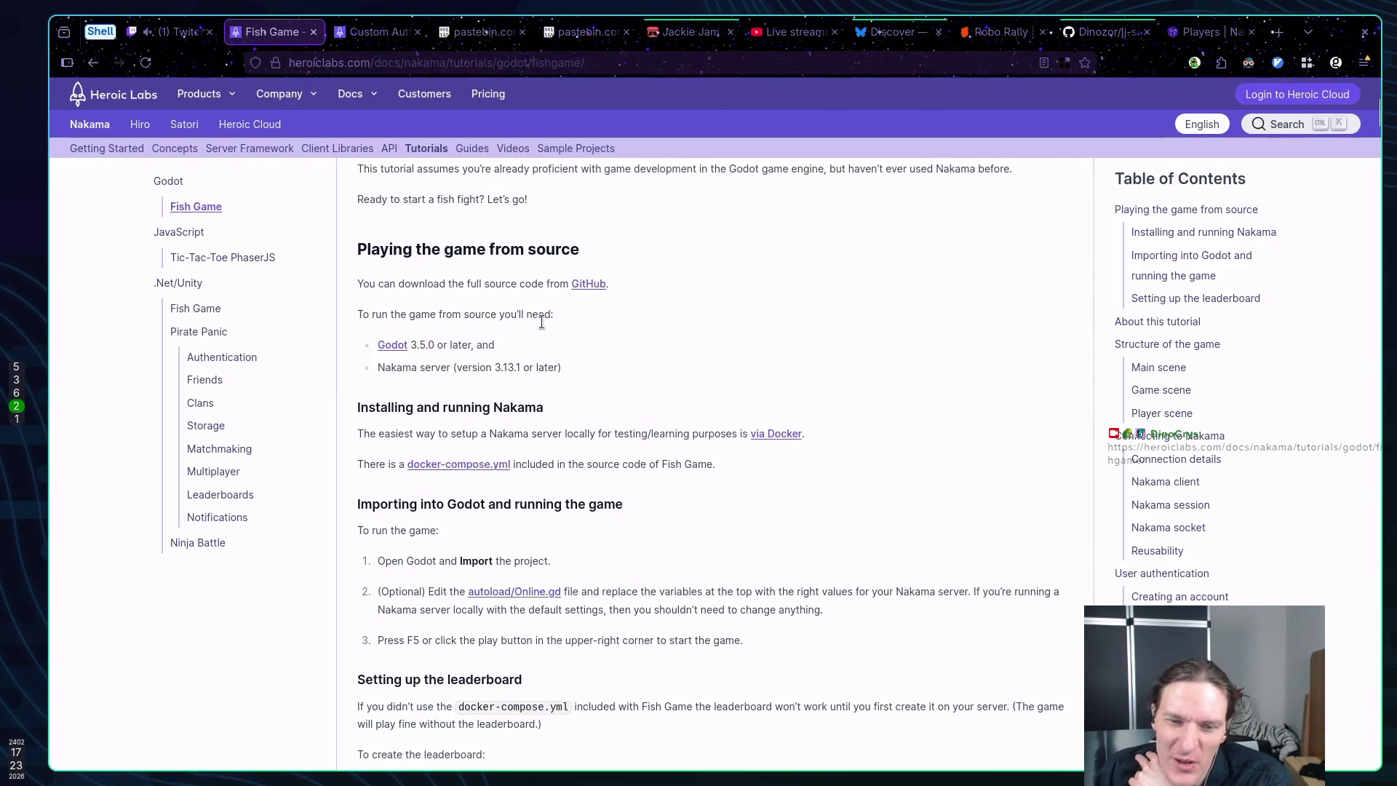
# Step: Scroll through Structure of the game down to the Player scene state machine
pyautogui.scroll(-4, 595, 329)
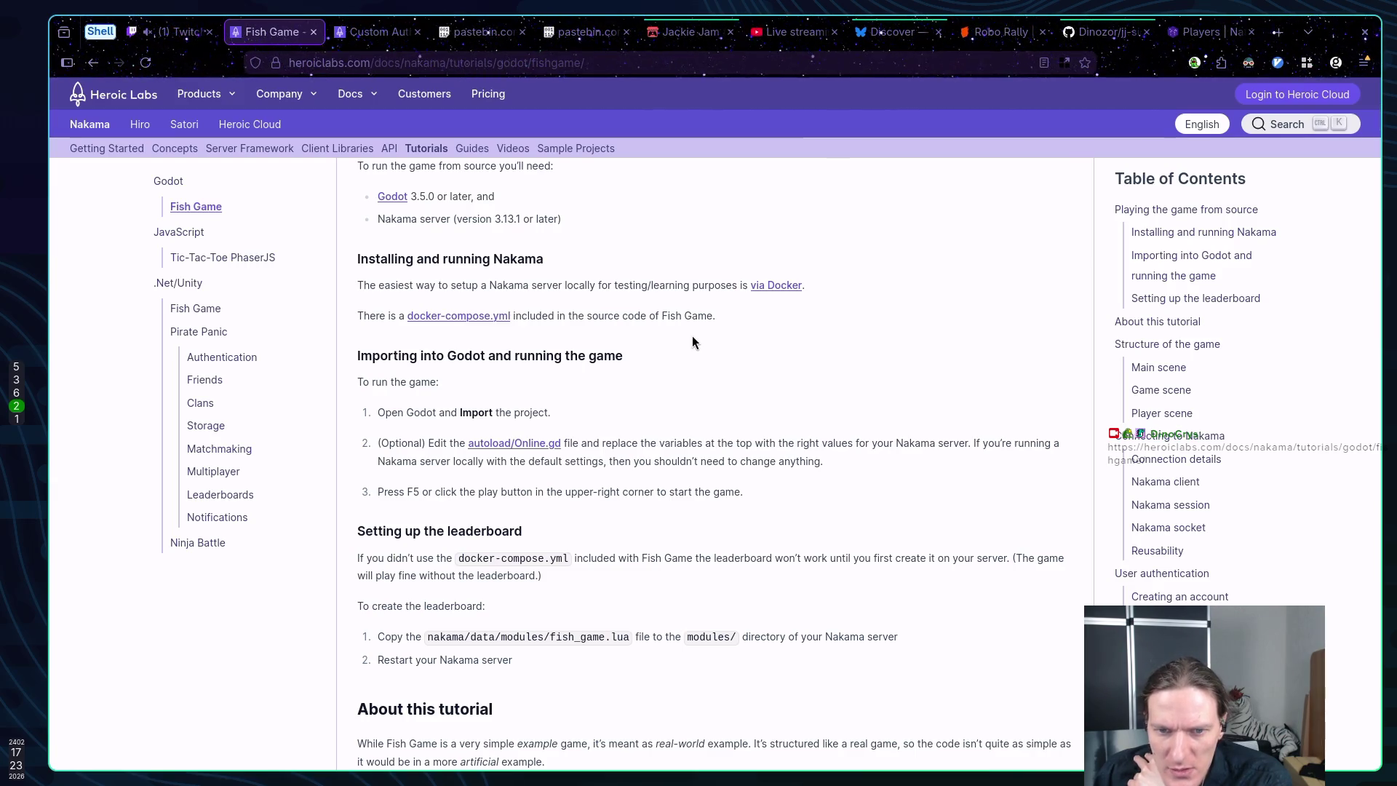
pyautogui.scroll(-2, 692, 340)
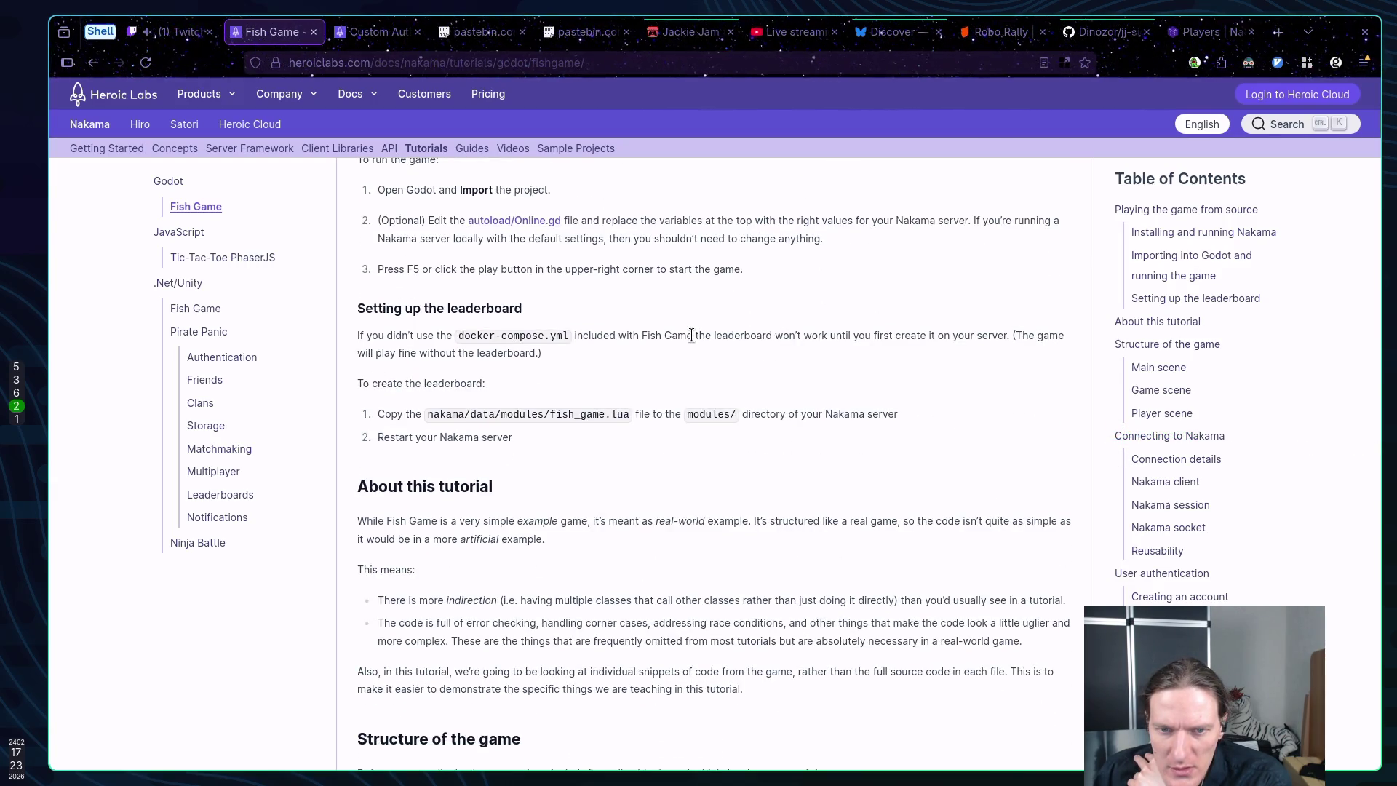
pyautogui.scroll(-5, 692, 340)
pyautogui.scroll(-5, 692, 335)
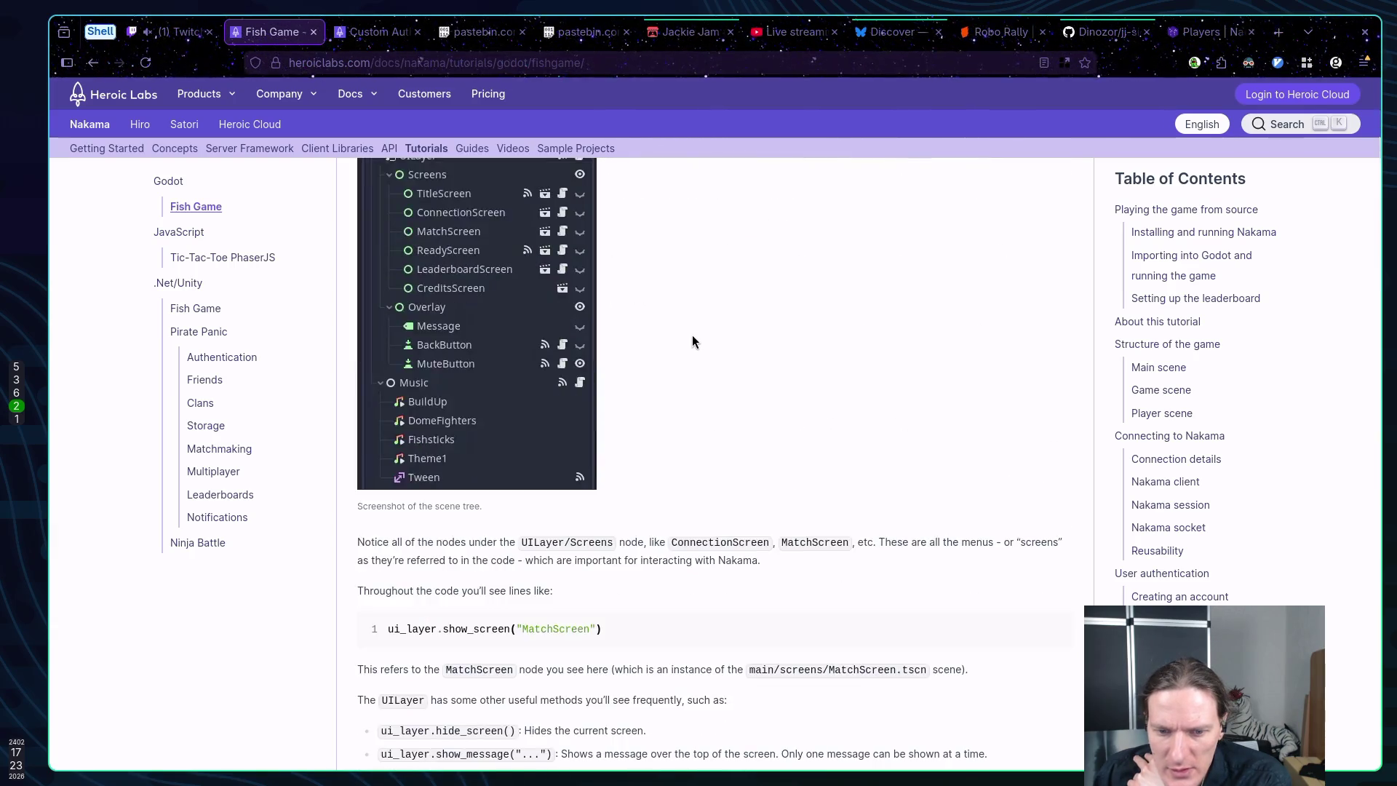
pyautogui.scroll(-7, 692, 335)
pyautogui.scroll(-6, 692, 340)
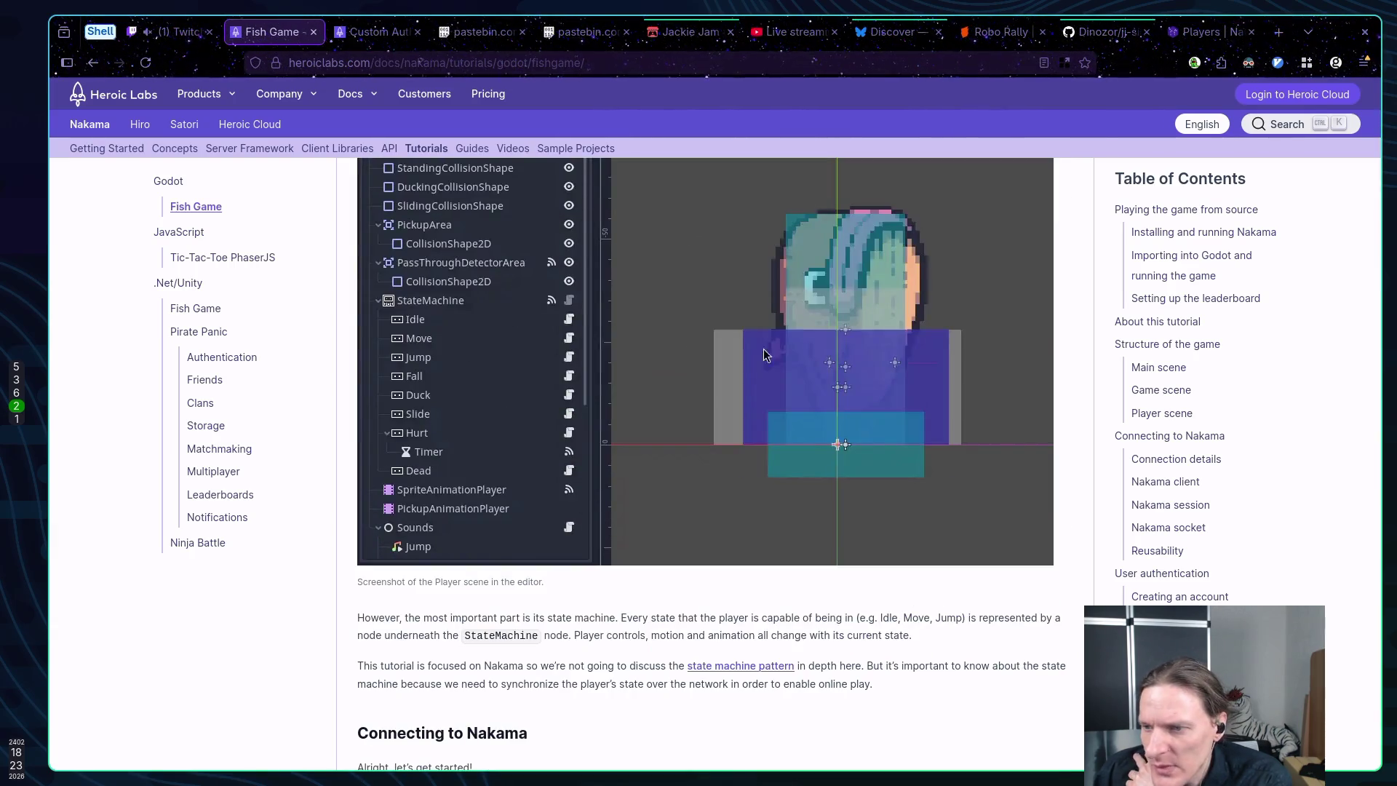
pyautogui.scroll(-2, 1244, 422)
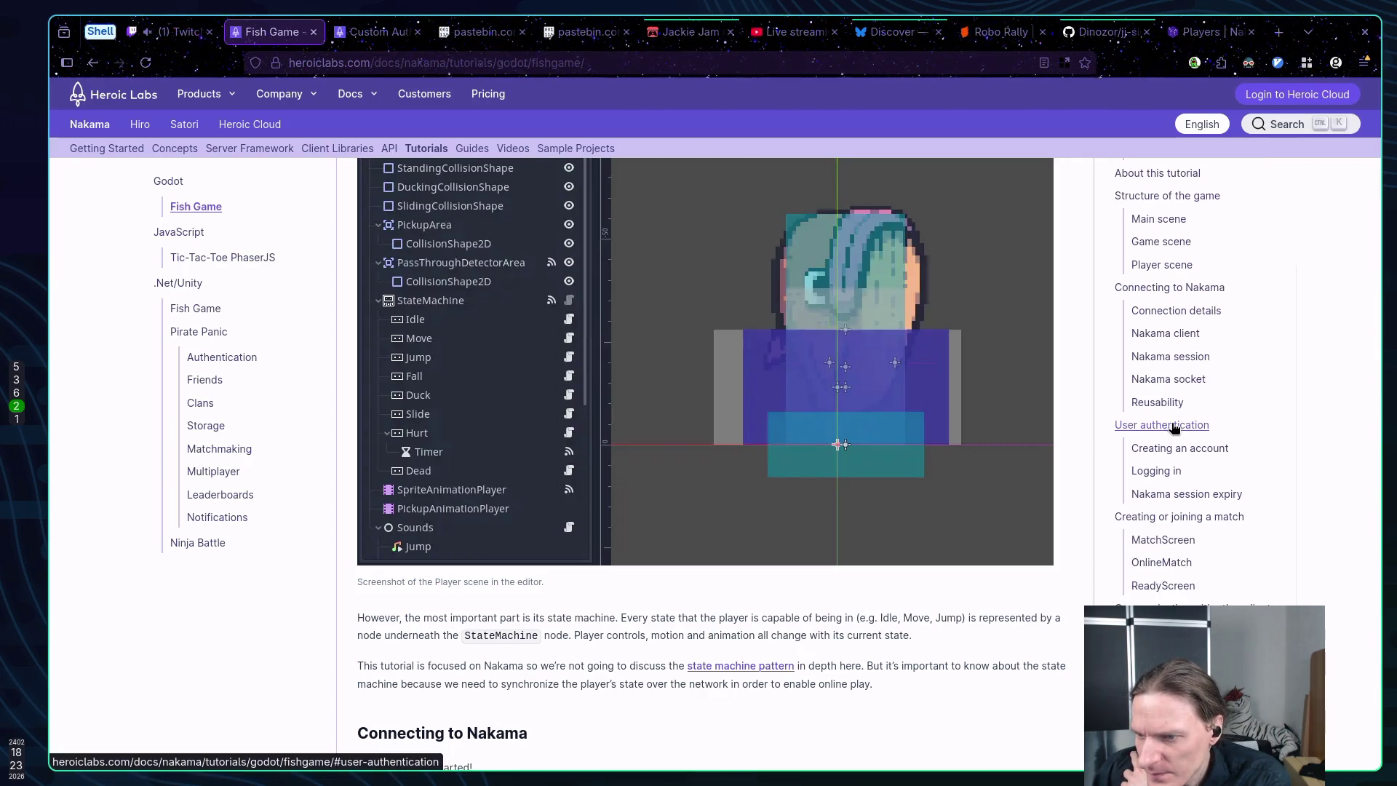
pyautogui.scroll(-1, 1312, 443)
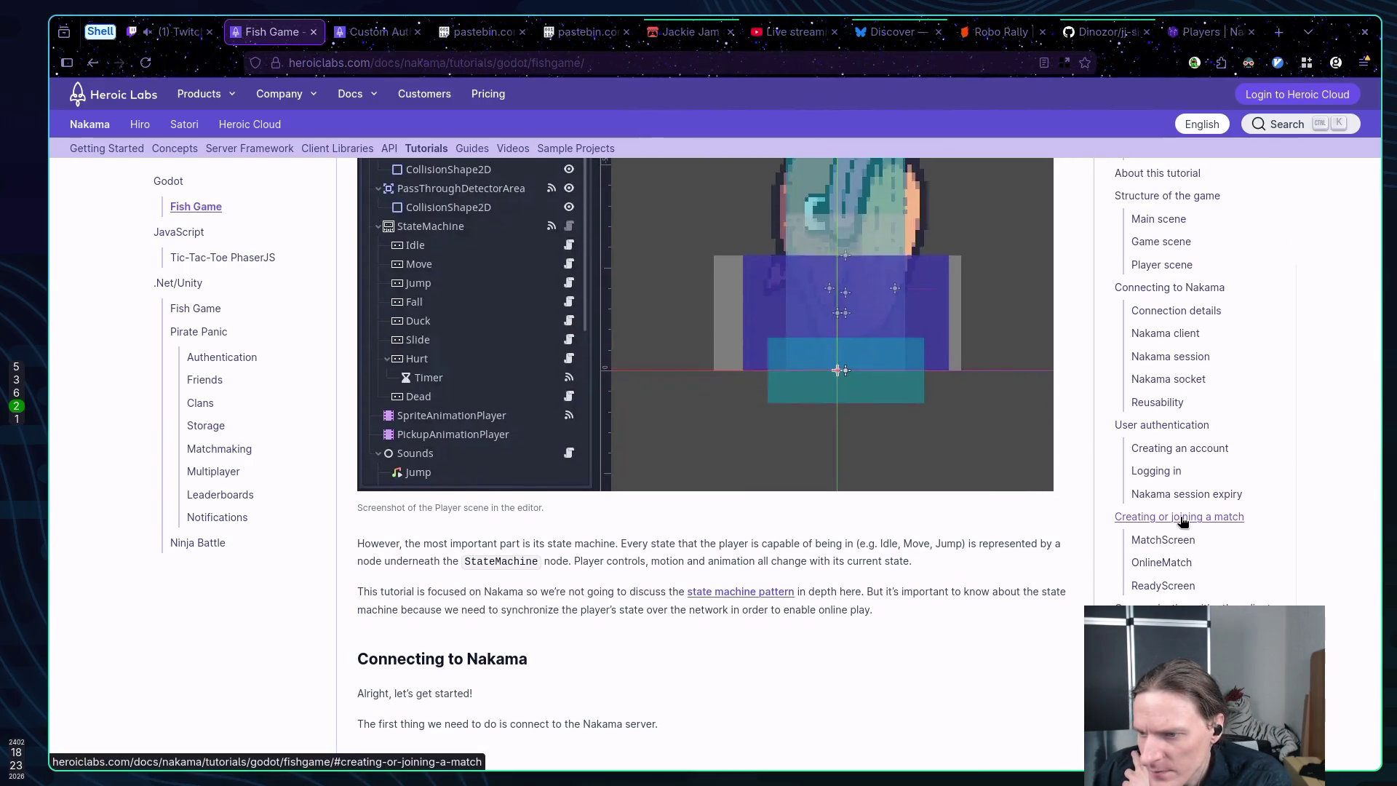
# Step: Jump to 'Creating or joining a match' and read the OnlineMatch code
pyautogui.click(1118, 518)
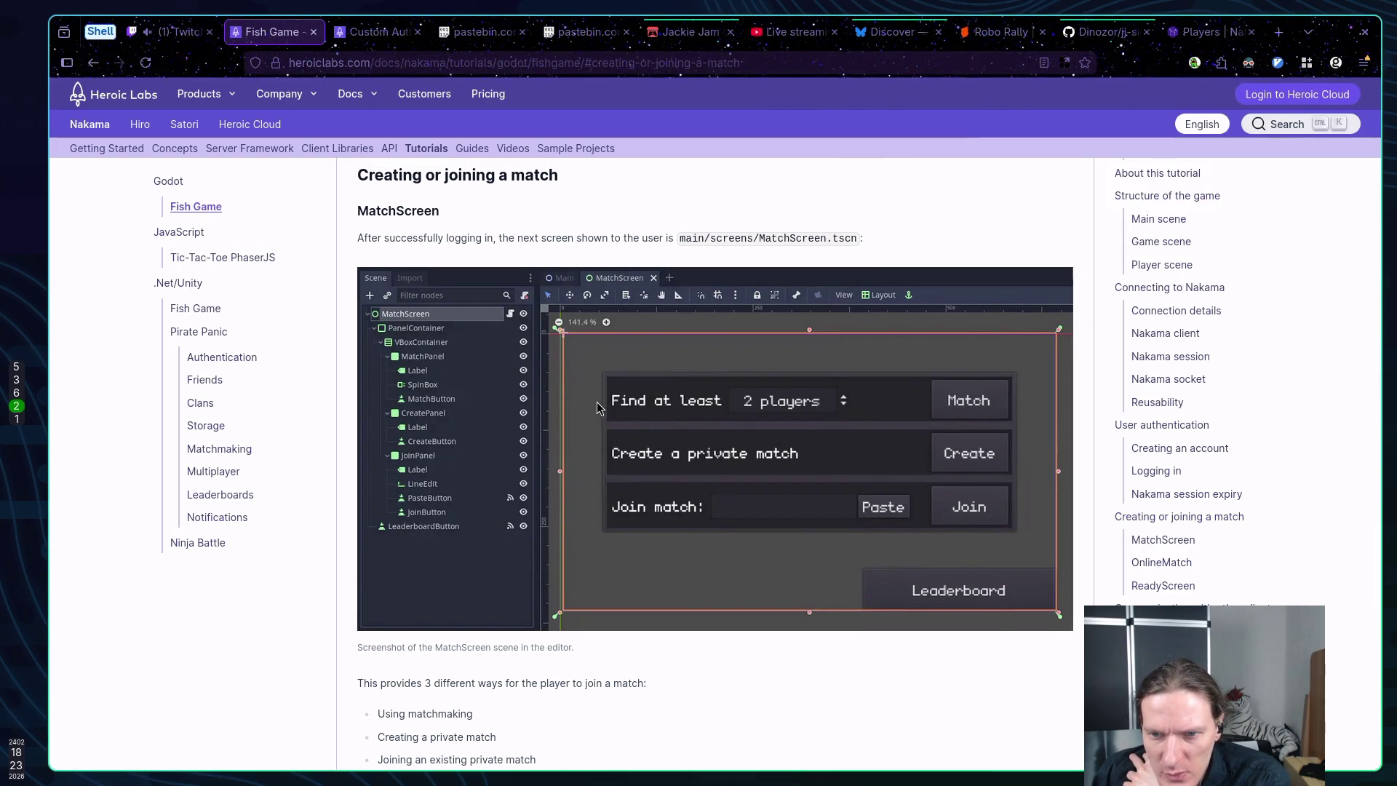
pyautogui.scroll(-3, 679, 475)
pyautogui.scroll(1, 684, 481)
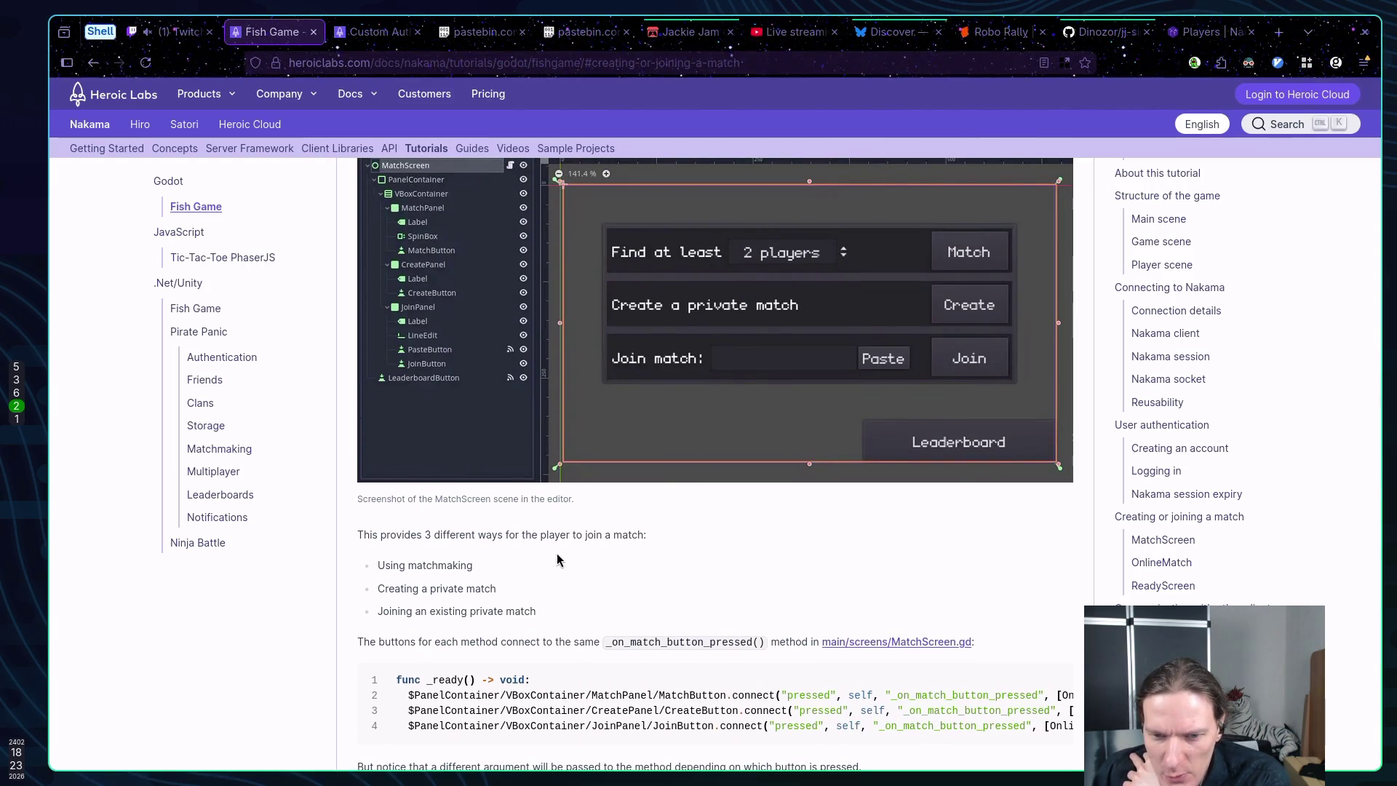
pyautogui.scroll(-1, 535, 558)
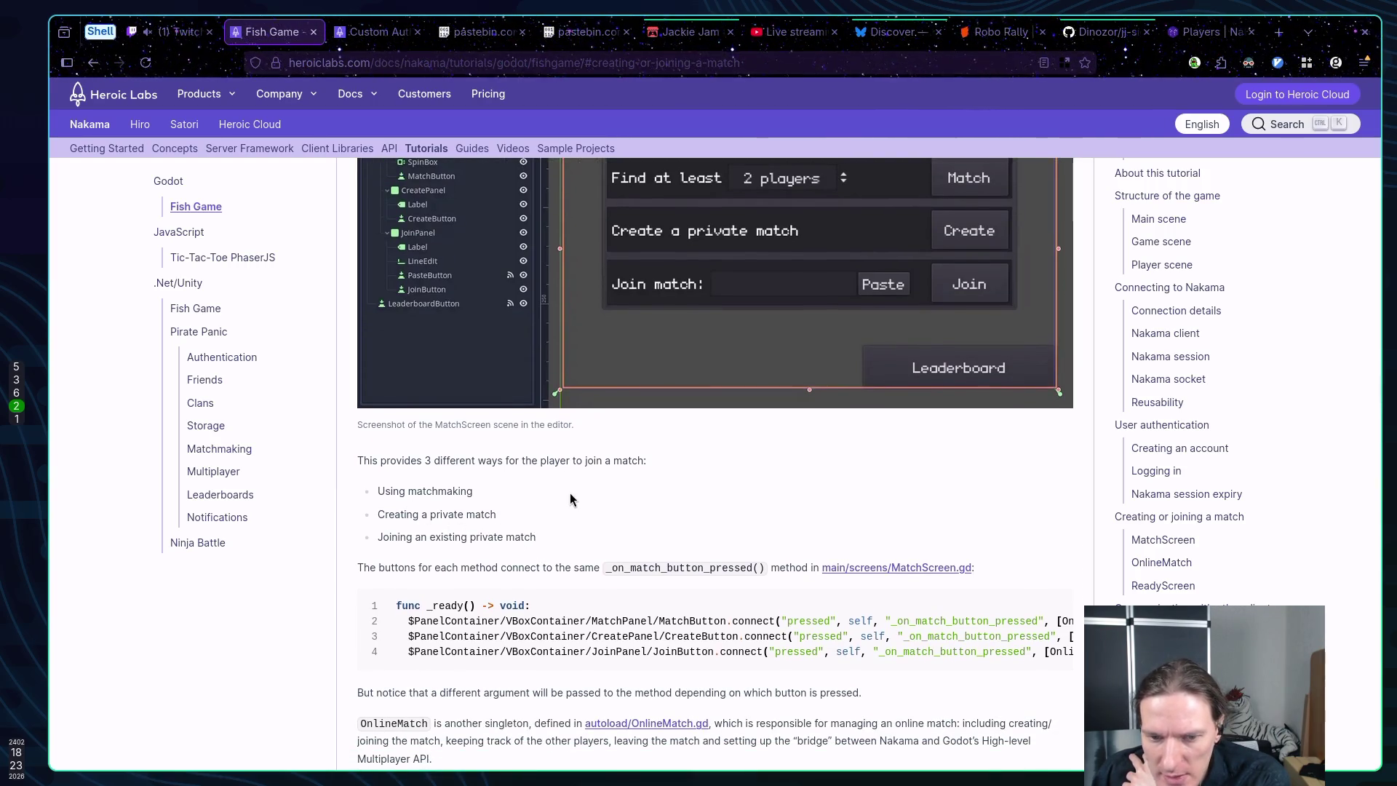
pyautogui.scroll(-2, 574, 500)
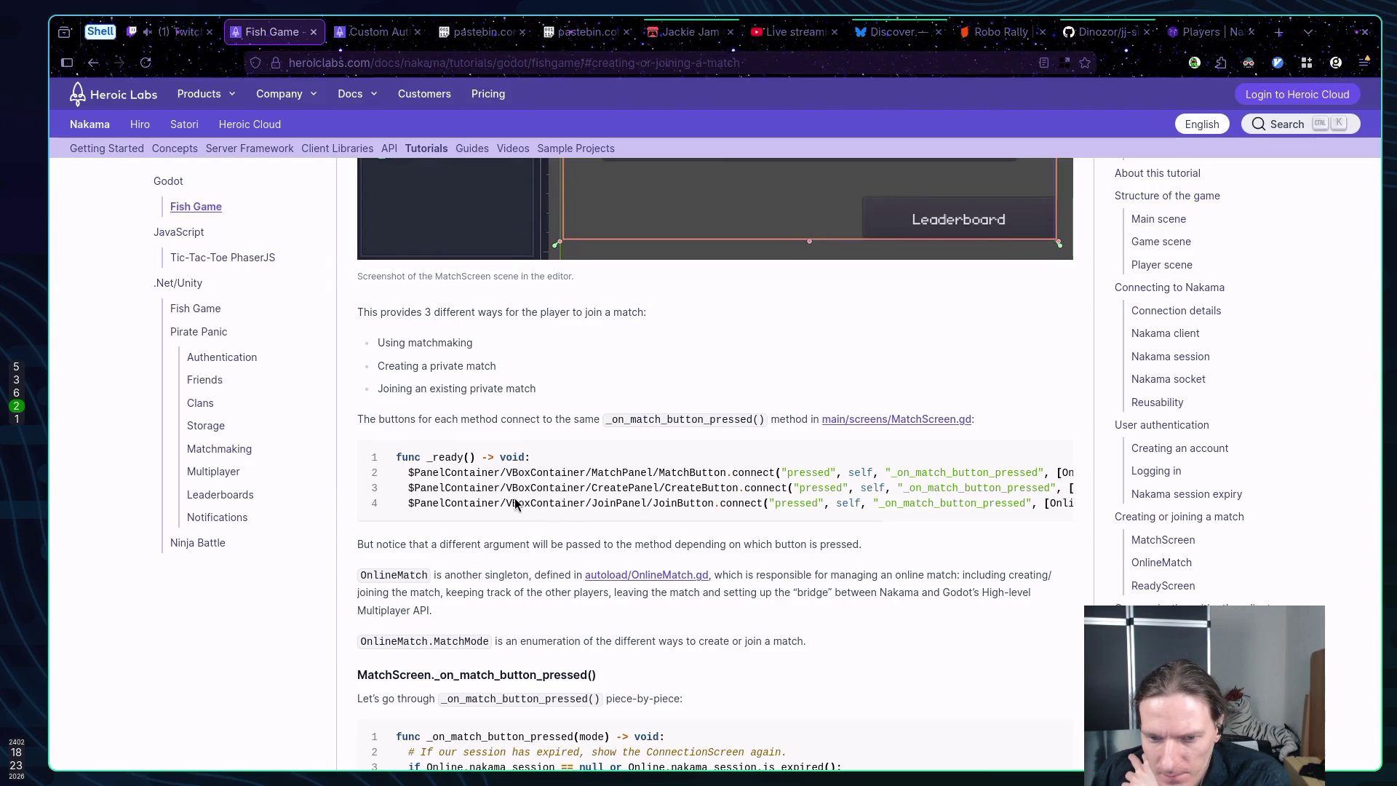
pyautogui.scroll(-2, 515, 492)
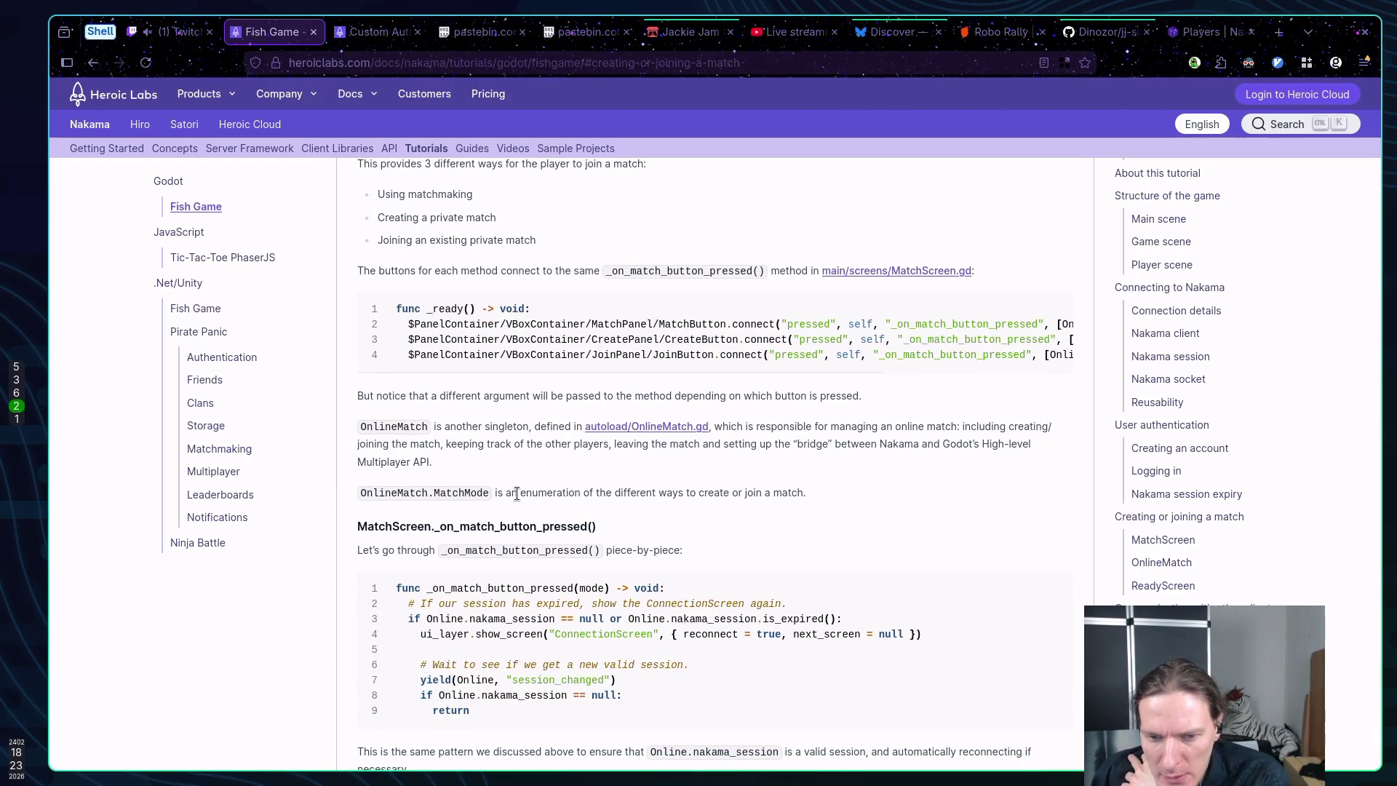
pyautogui.scroll(-1, 517, 498)
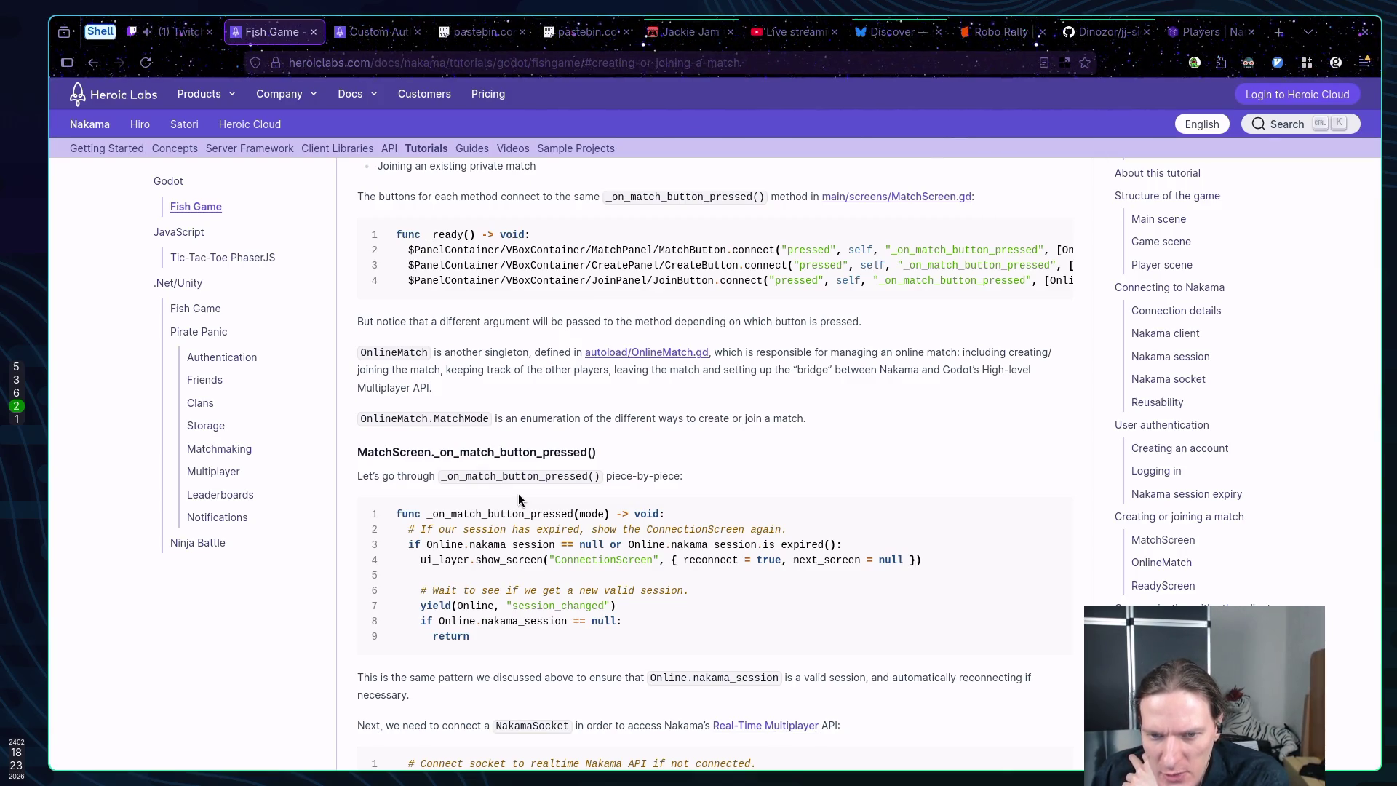
pyautogui.scroll(-4, 518, 493)
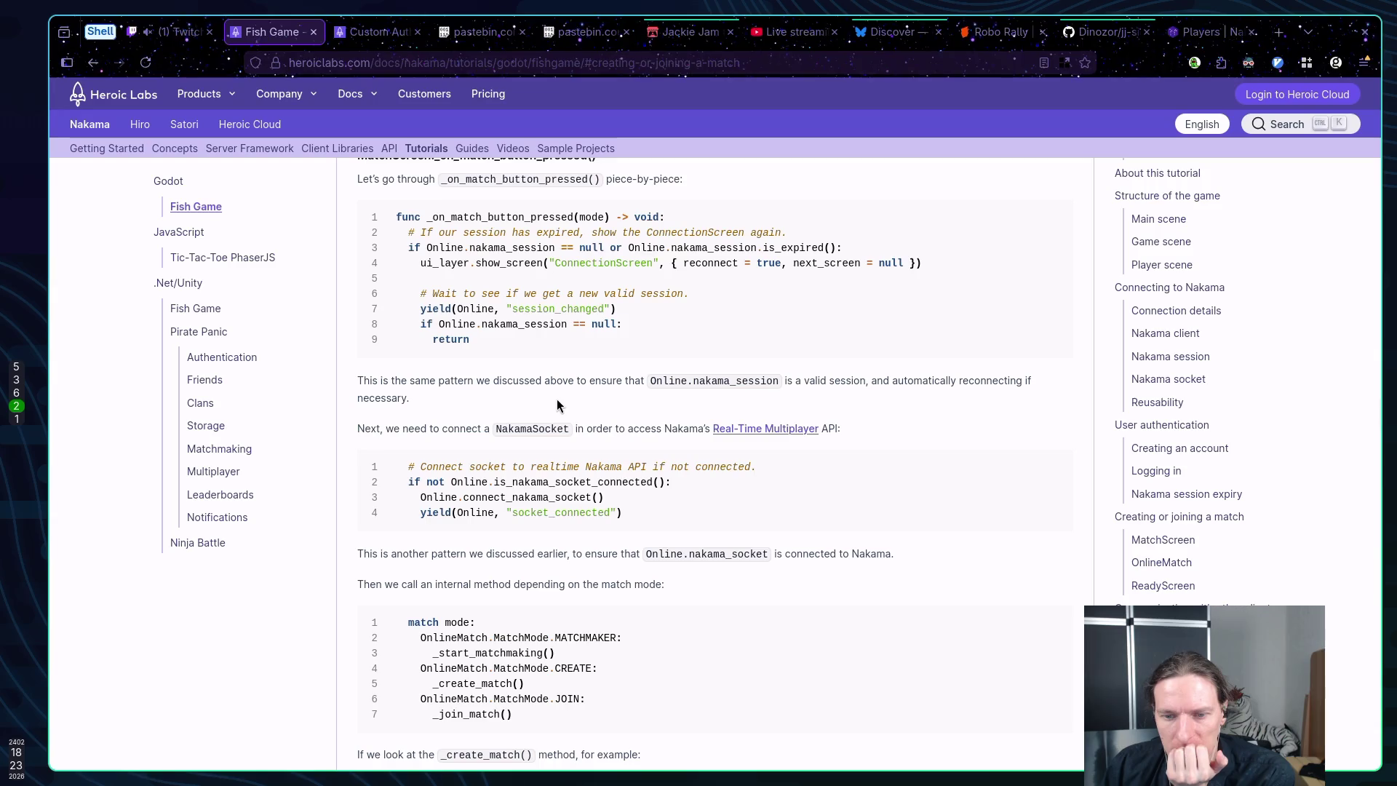
pyautogui.scroll(-3, 557, 399)
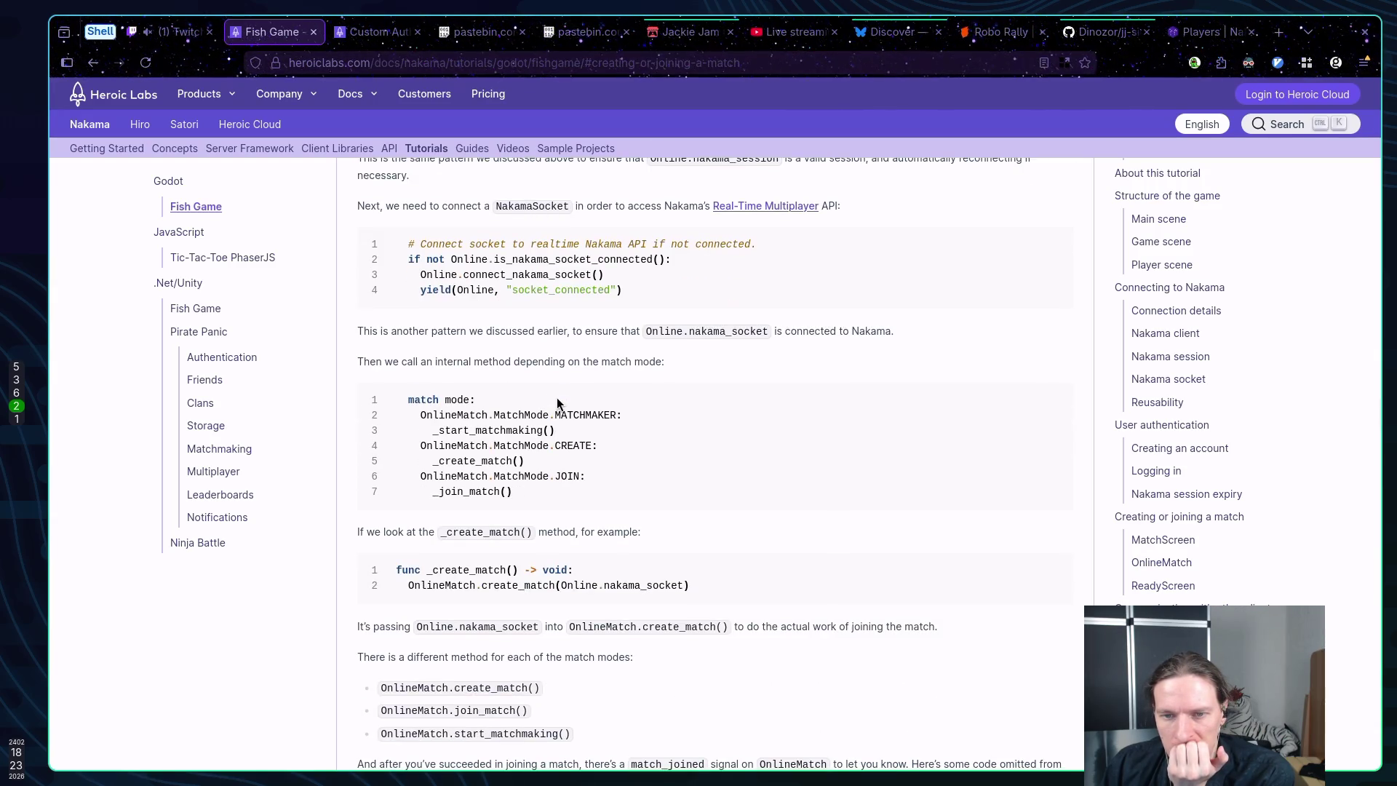
pyautogui.scroll(2, 558, 401)
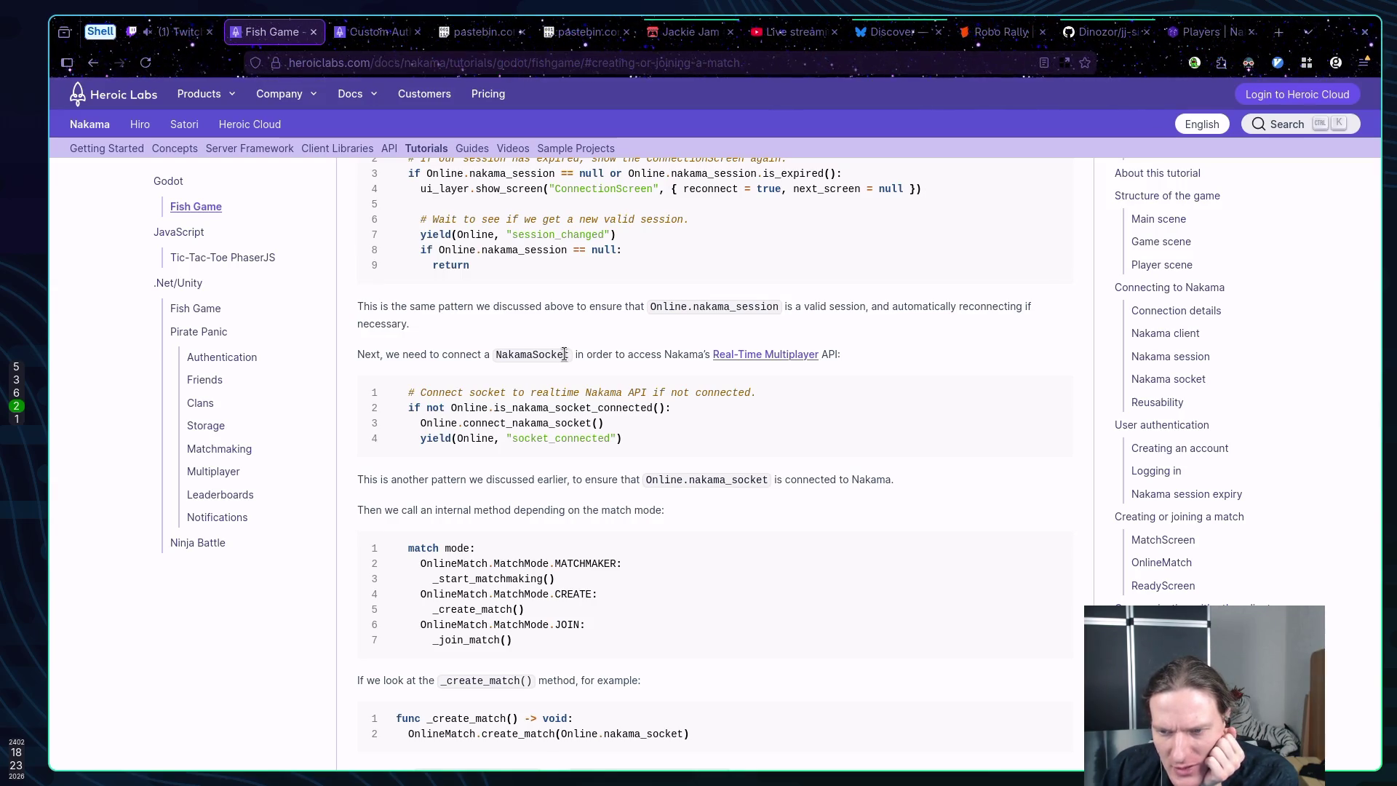
# Step: Scroll through the ReadyScreen signal code to 'Communicating with other clients'
pyautogui.scroll(-5, 565, 354)
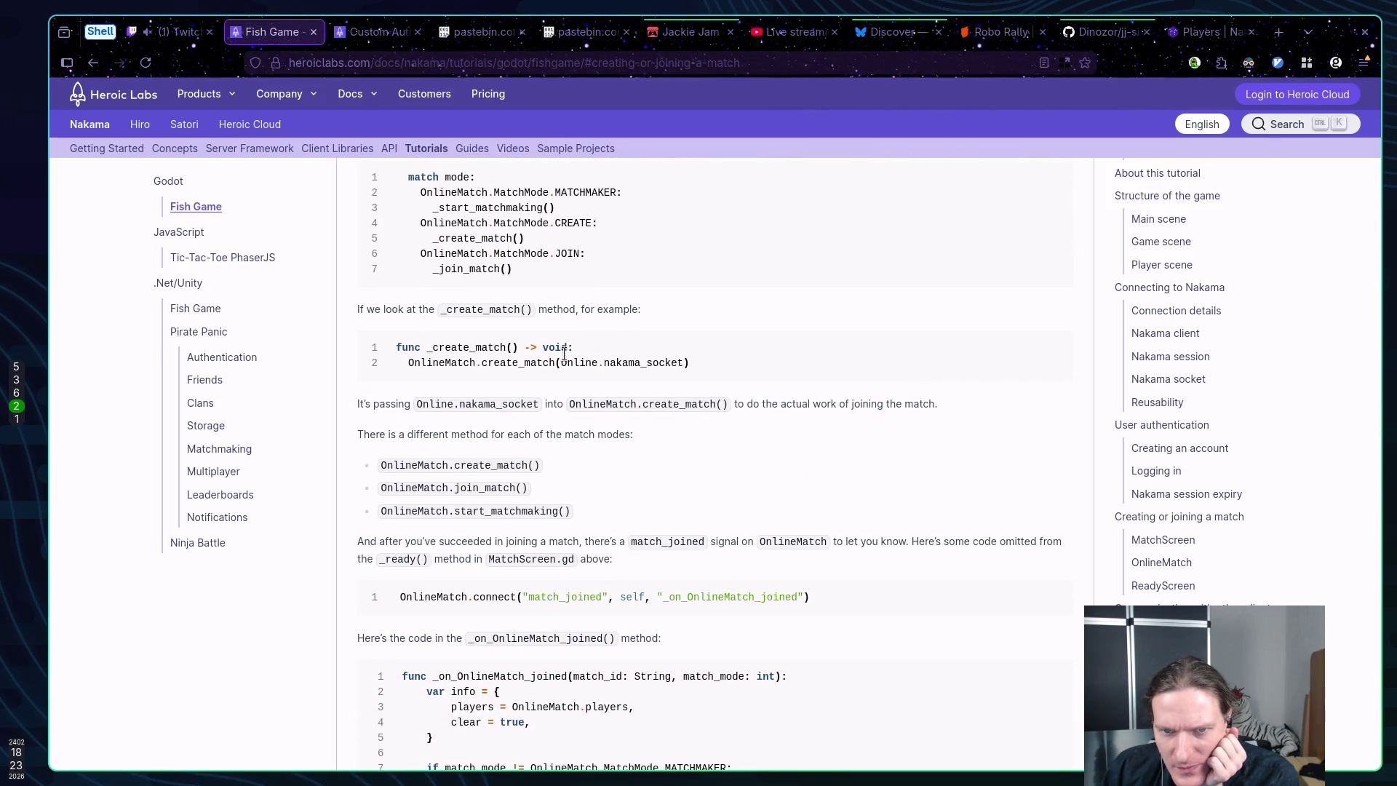
pyautogui.scroll(1, 565, 354)
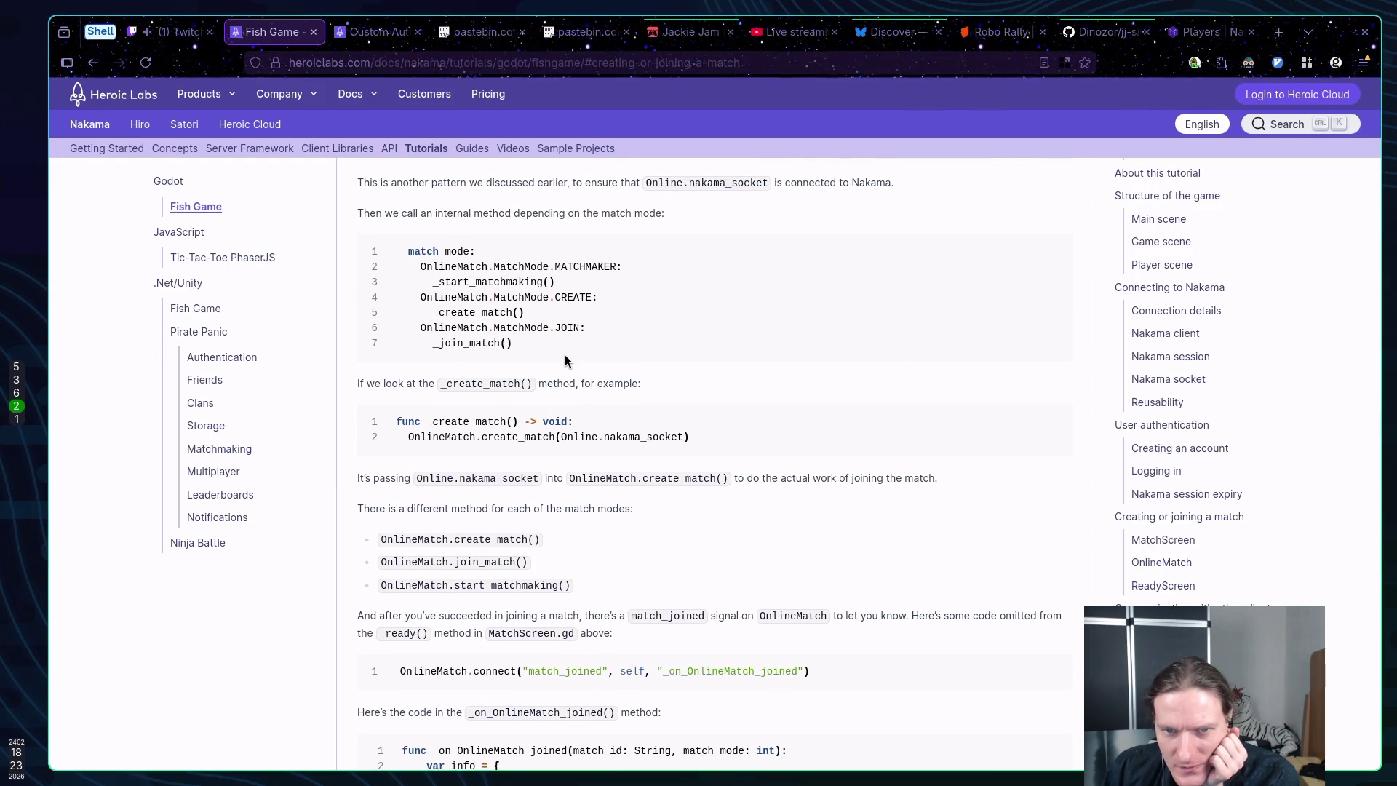
pyautogui.scroll(-6, 564, 361)
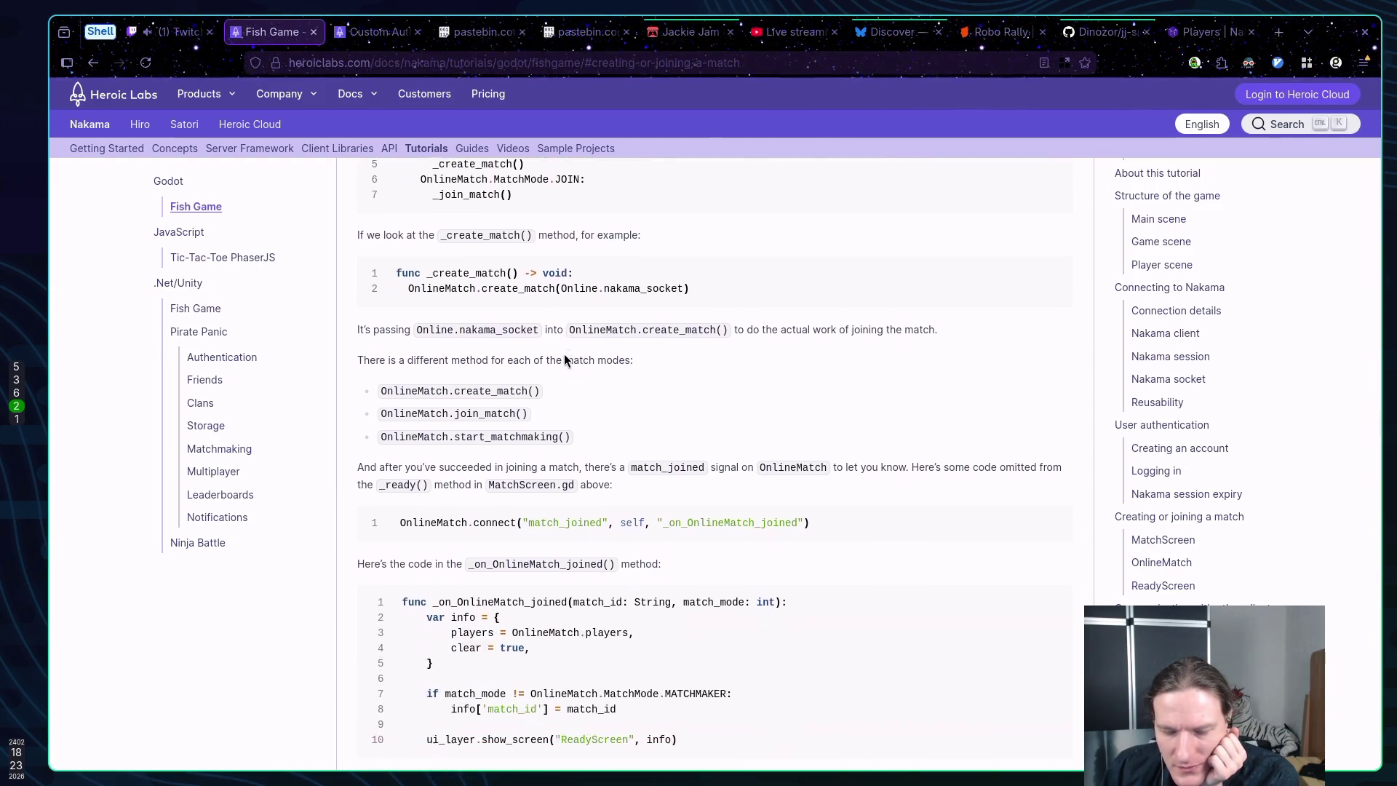
pyautogui.scroll(-4, 565, 355)
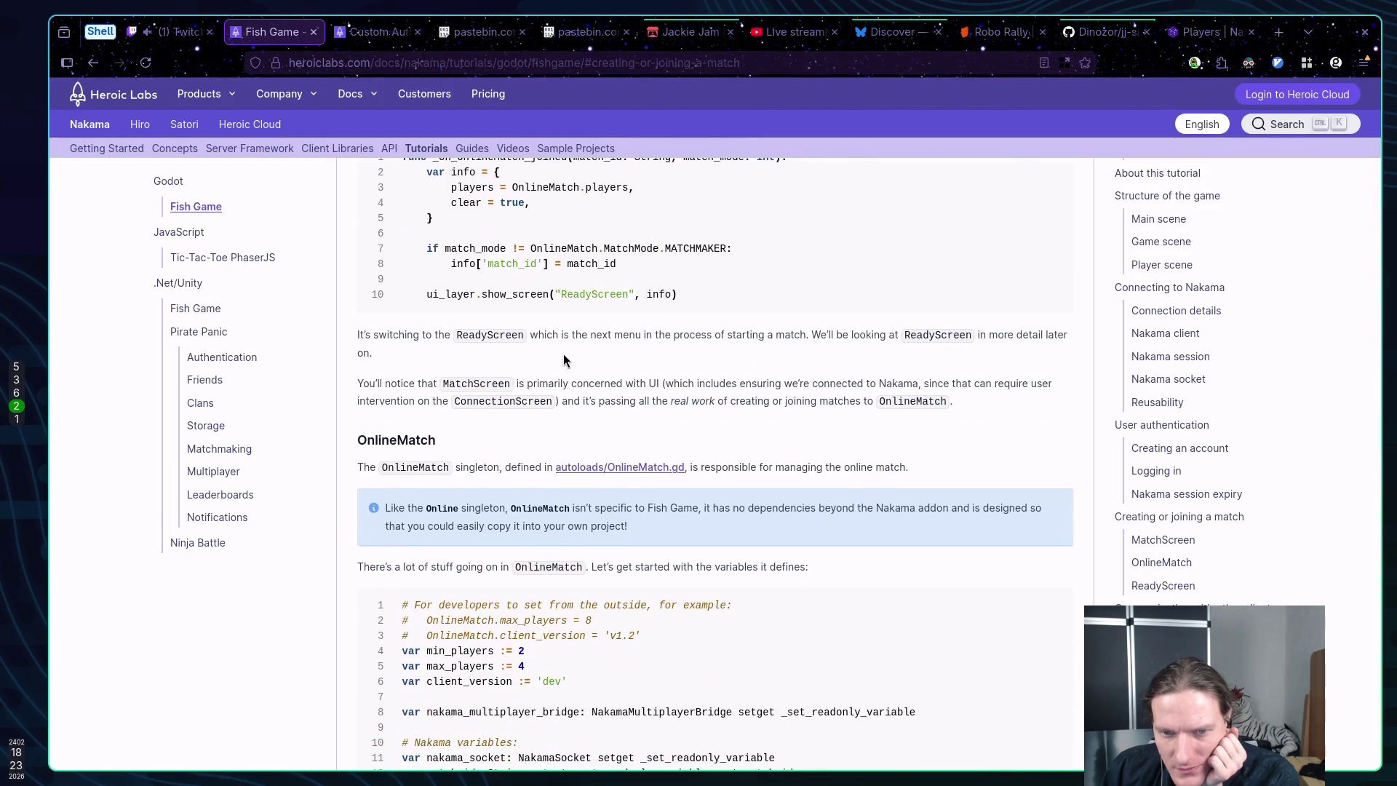
pyautogui.scroll(-4, 520, 355)
pyautogui.scroll(-5, 520, 356)
pyautogui.scroll(-4, 520, 356)
pyautogui.scroll(-12, 520, 357)
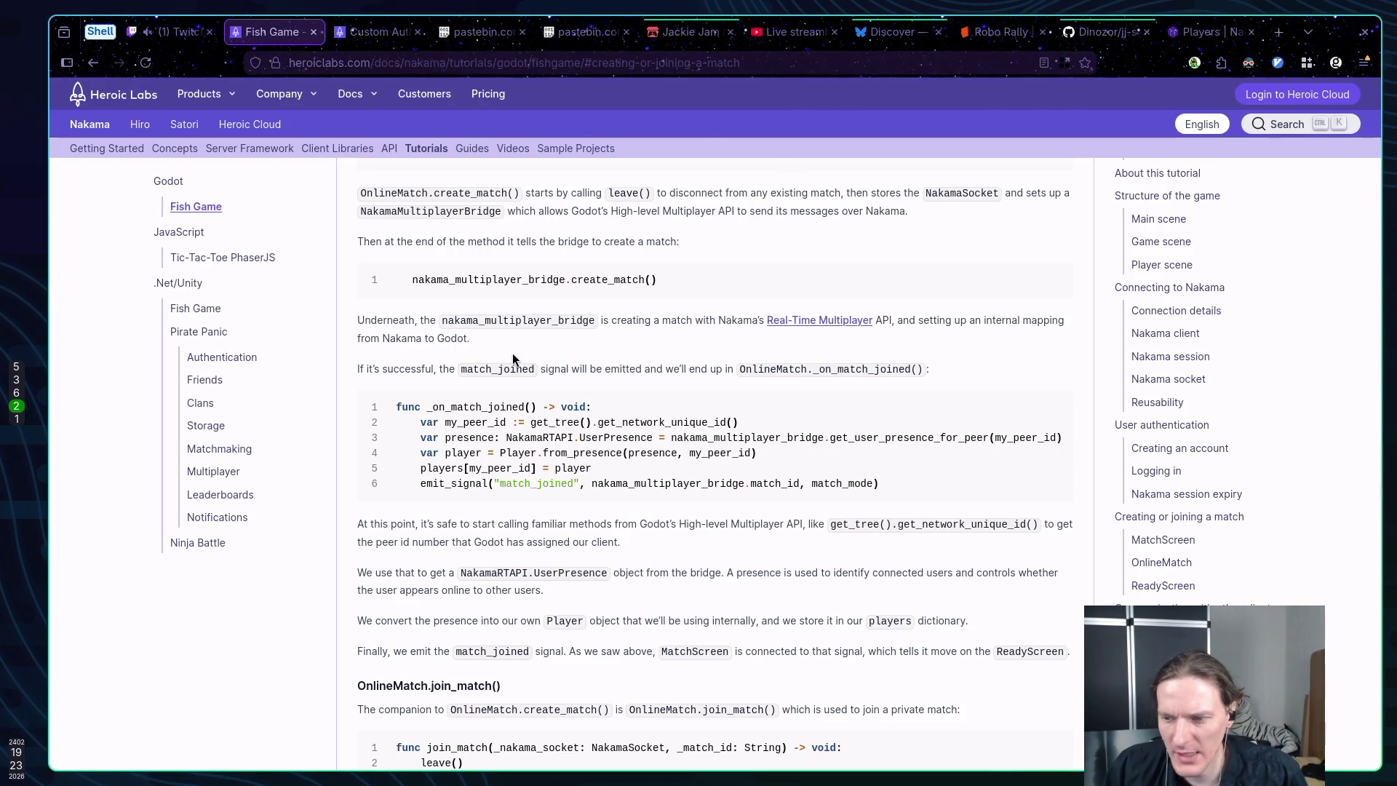
pyautogui.scroll(-5, 513, 357)
pyautogui.scroll(-3, 514, 358)
pyautogui.scroll(-5, 513, 352)
pyautogui.scroll(-5, 513, 351)
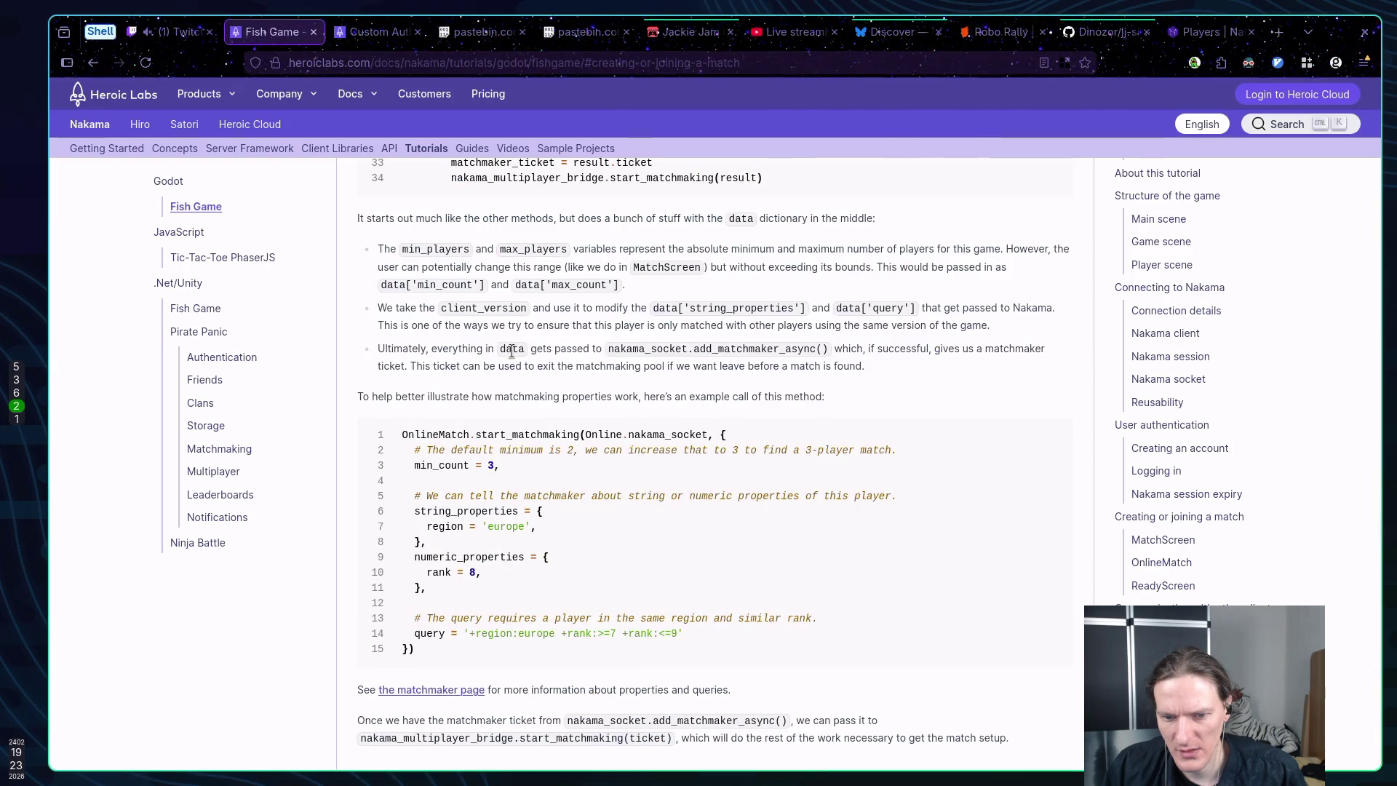
pyautogui.scroll(-5, 512, 351)
pyautogui.scroll(-6, 512, 352)
pyautogui.scroll(-4, 512, 351)
pyautogui.scroll(-1, 513, 351)
pyautogui.scroll(-3, 512, 351)
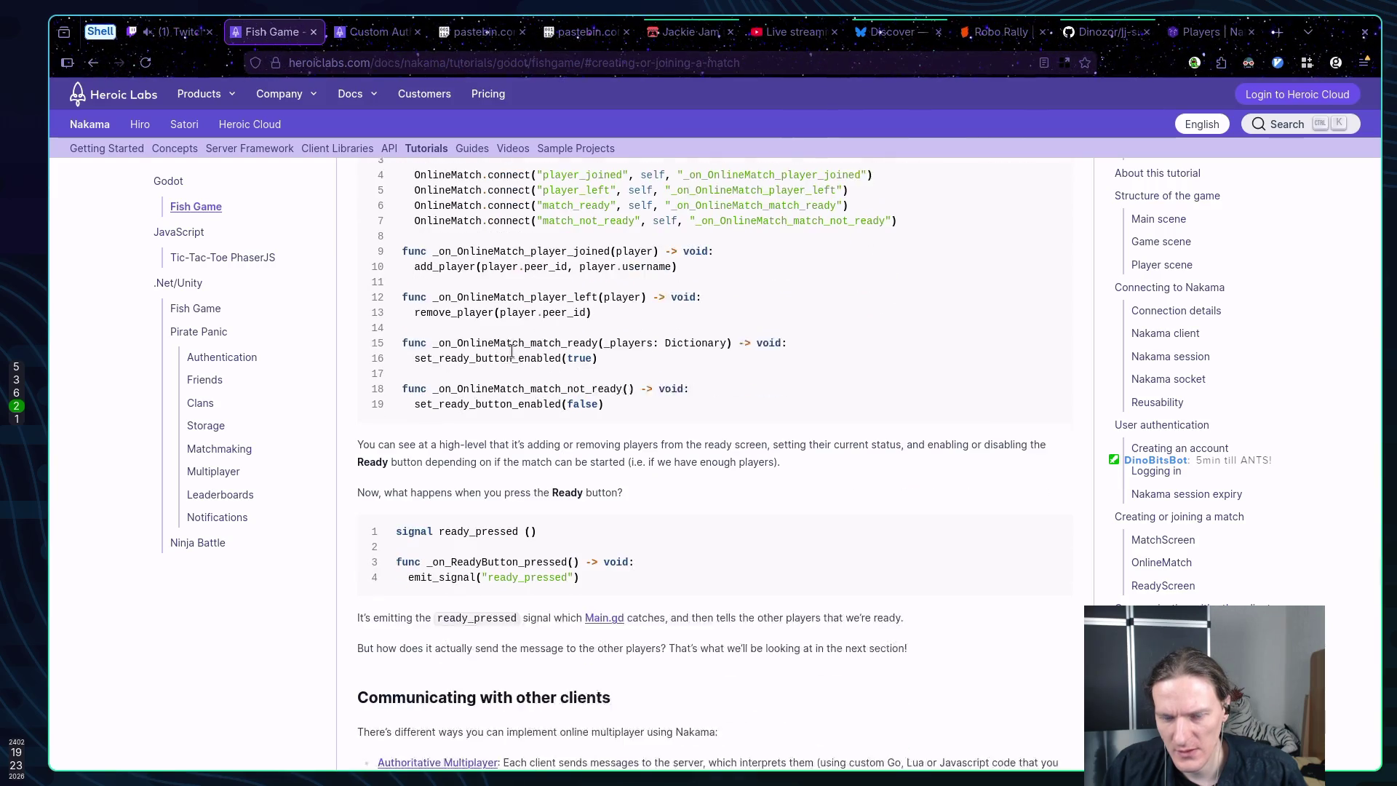
pyautogui.scroll(-4, 512, 352)
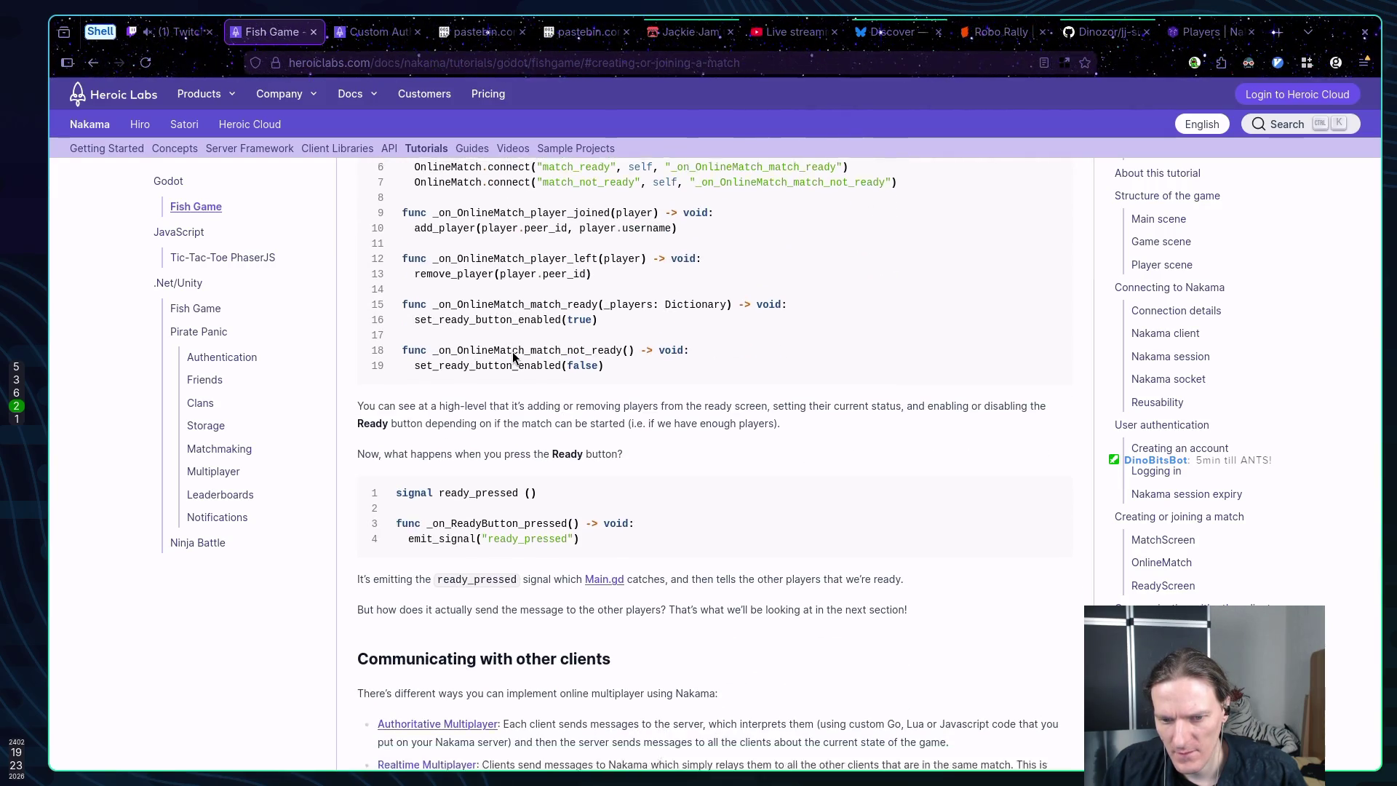
pyautogui.scroll(-1, 575, 357)
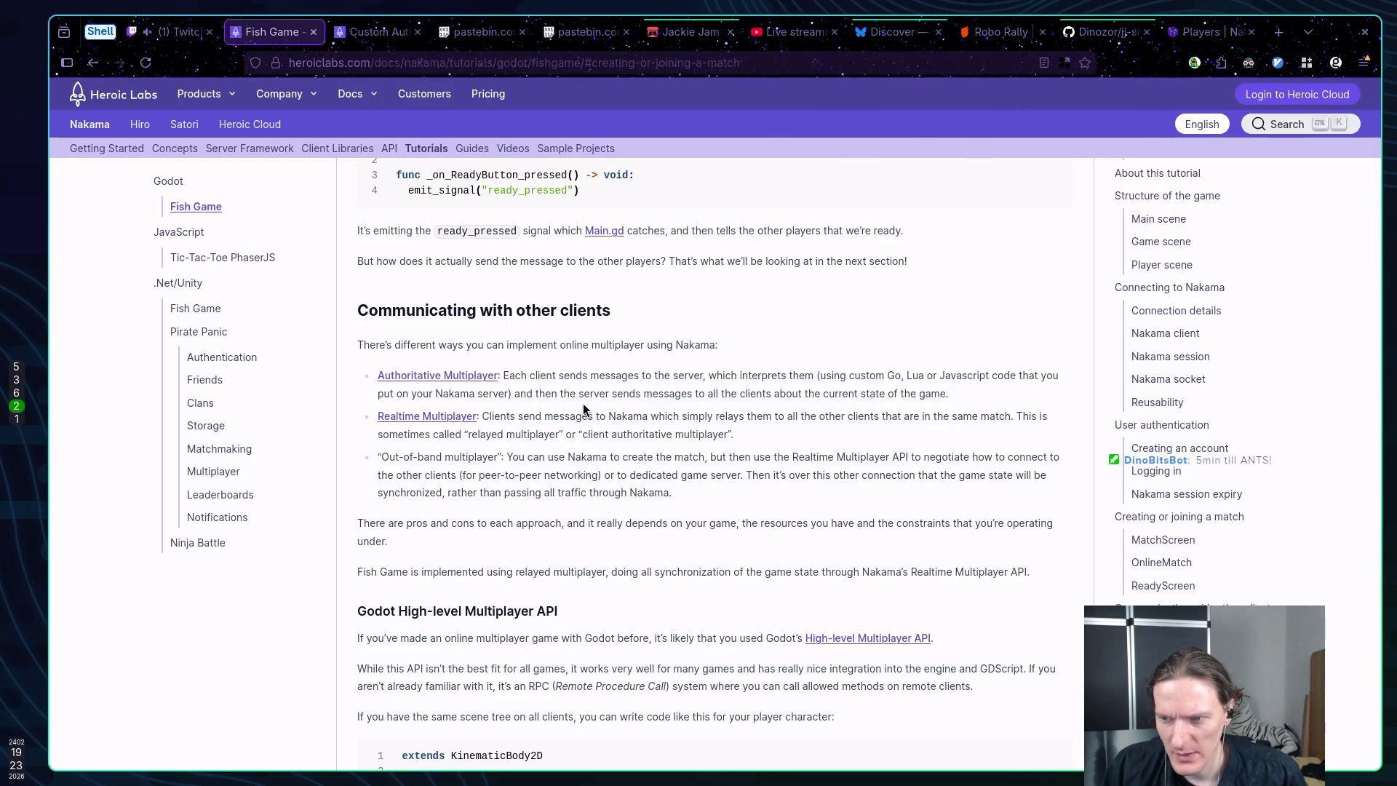
pyautogui.moveTo(545, 392); pyautogui.dragTo(916, 393)
pyautogui.click(940, 393)
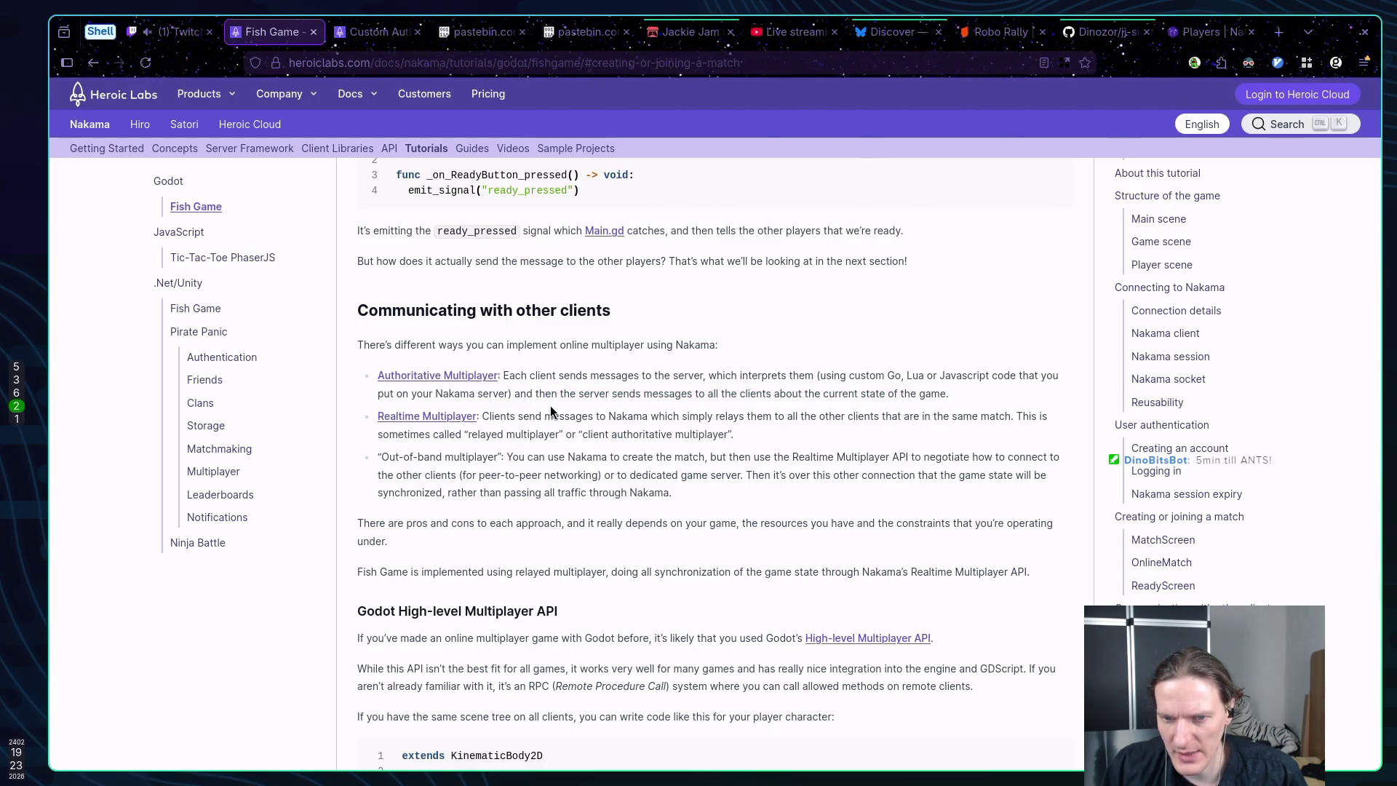
pyautogui.moveTo(534, 393); pyautogui.dragTo(687, 393)
pyautogui.click(687, 391)
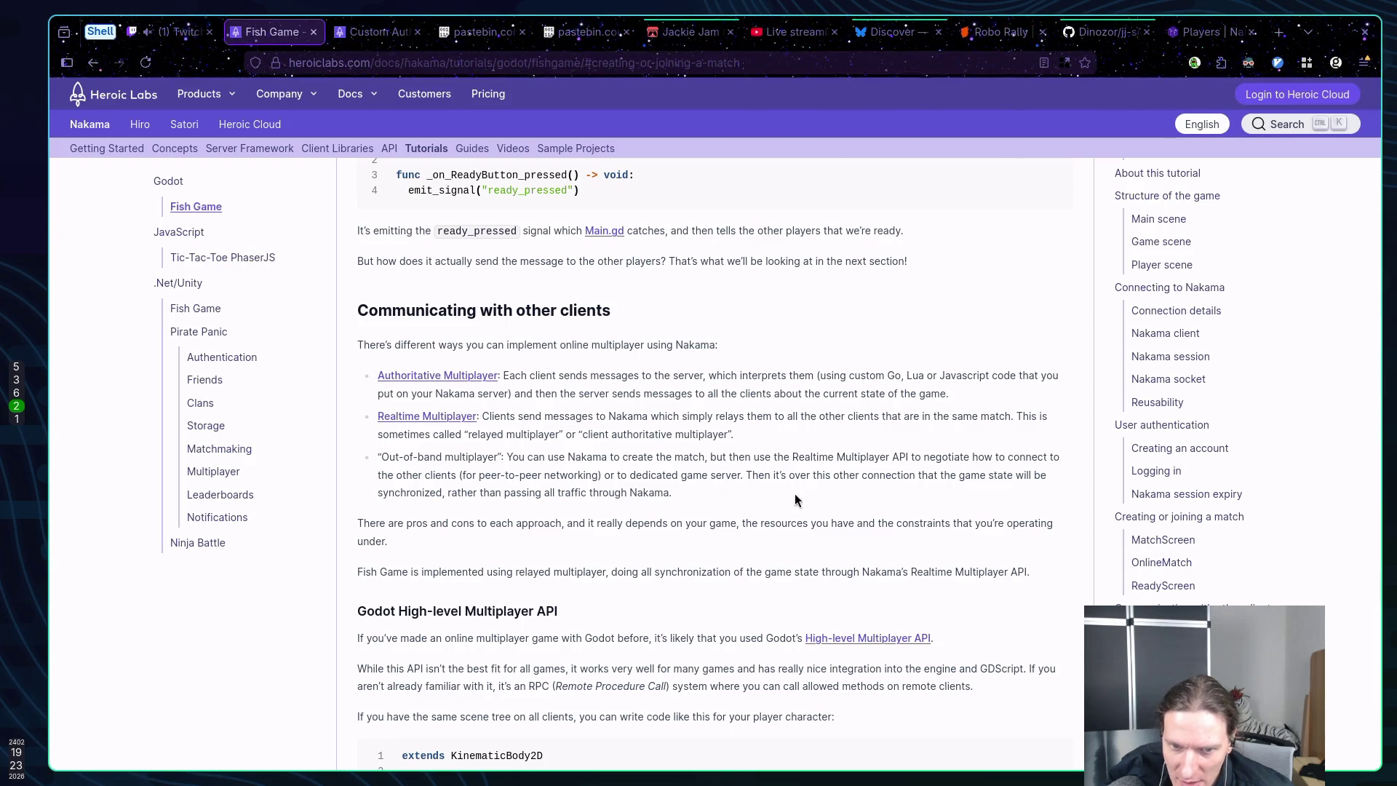
pyautogui.moveTo(443, 476); pyautogui.dragTo(640, 477)
pyautogui.click(637, 476)
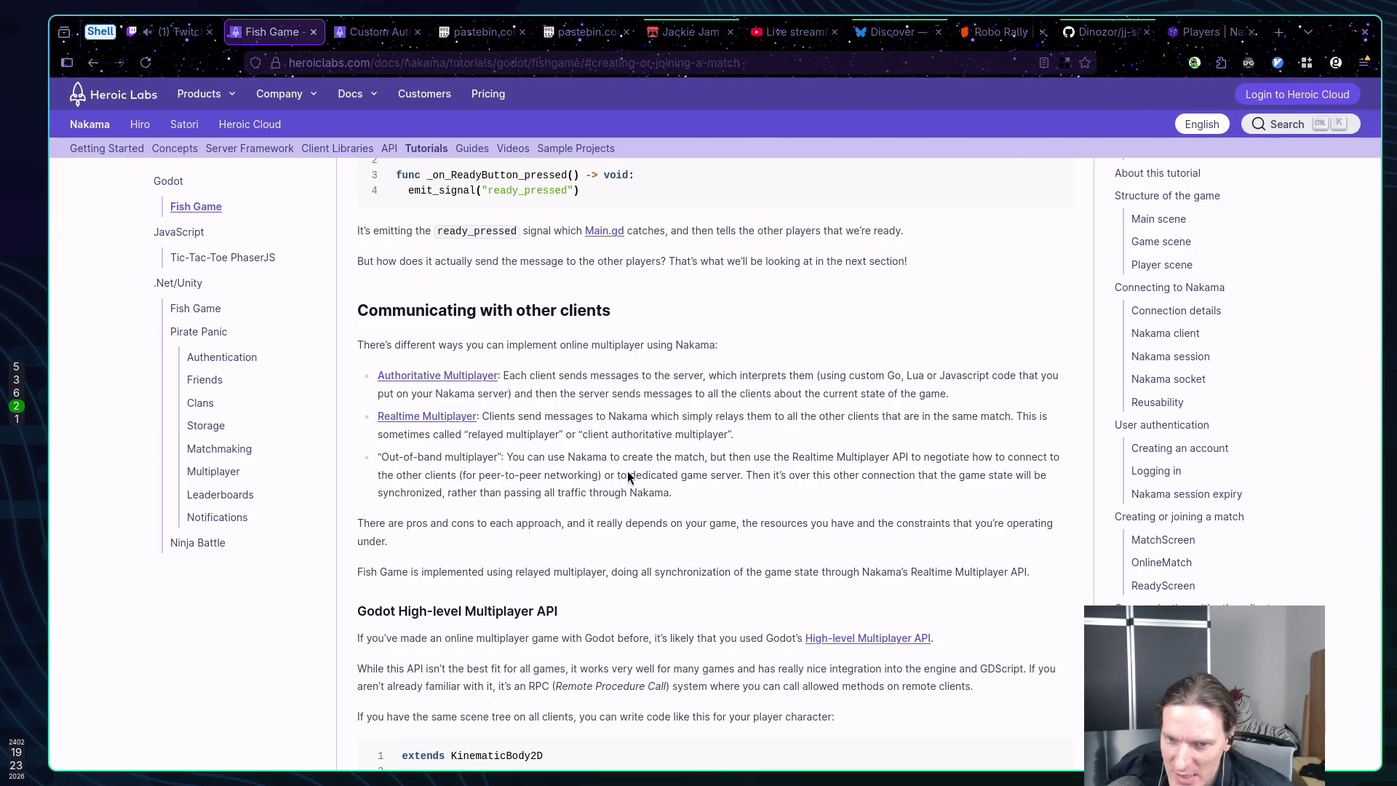
pyautogui.moveTo(507, 474)
pyautogui.mouseDown()
pyautogui.moveTo(481, 474)
pyautogui.moveTo(578, 474)
pyautogui.mouseUp()
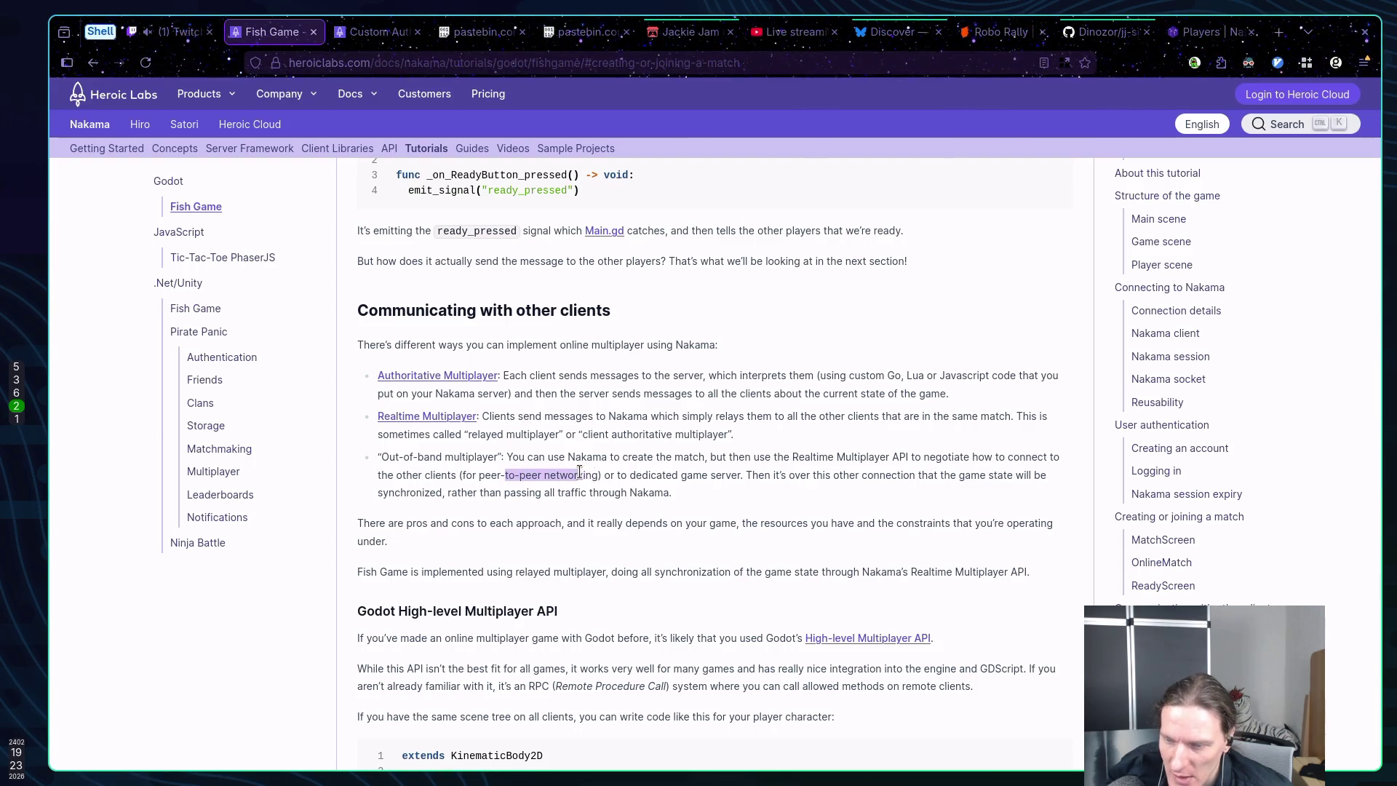
pyautogui.click(652, 478)
pyautogui.moveTo(796, 457); pyautogui.dragTo(993, 458)
pyautogui.click(1023, 459)
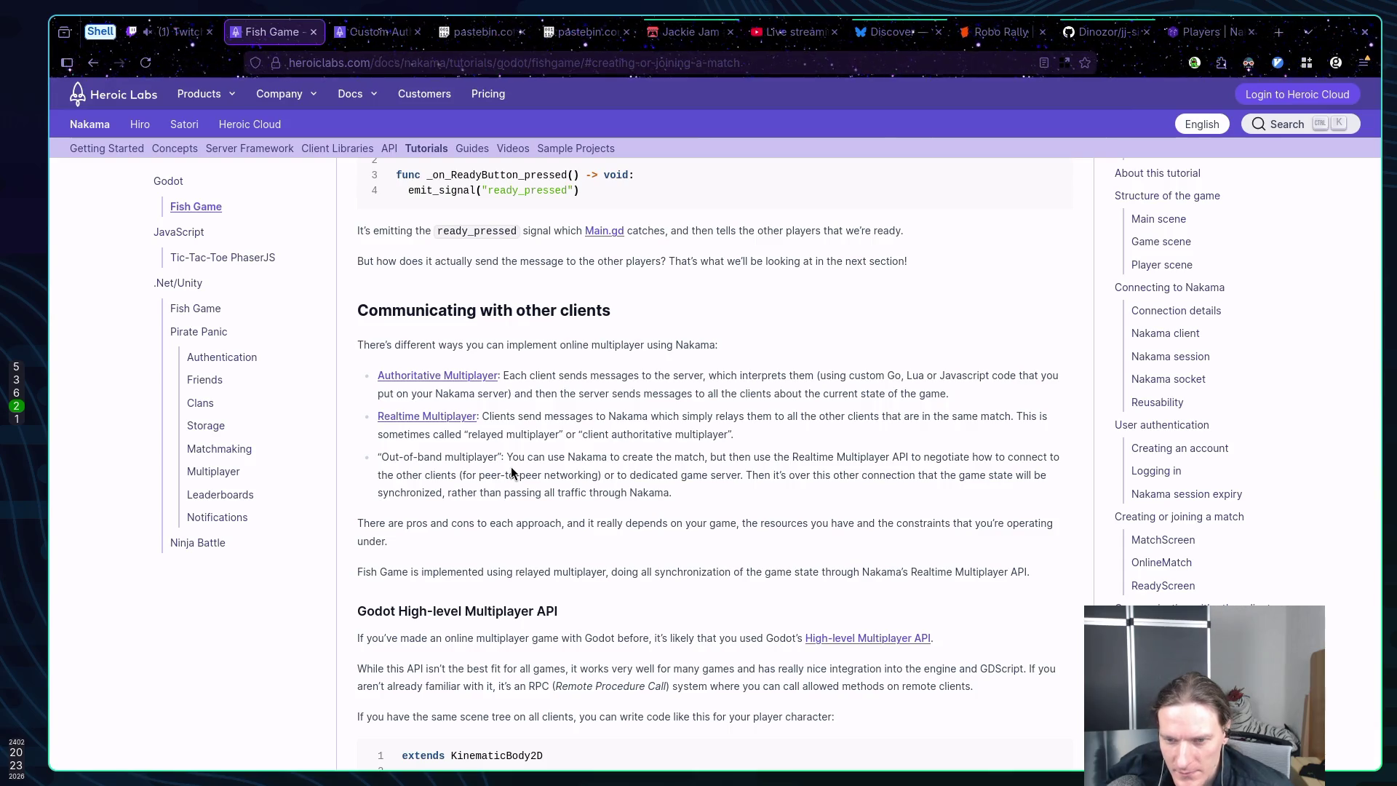
# Step: Read the Godot High-level Multiplayer API section, highlighting the sentence explaining RPC
pyautogui.scroll(-1, 510, 465)
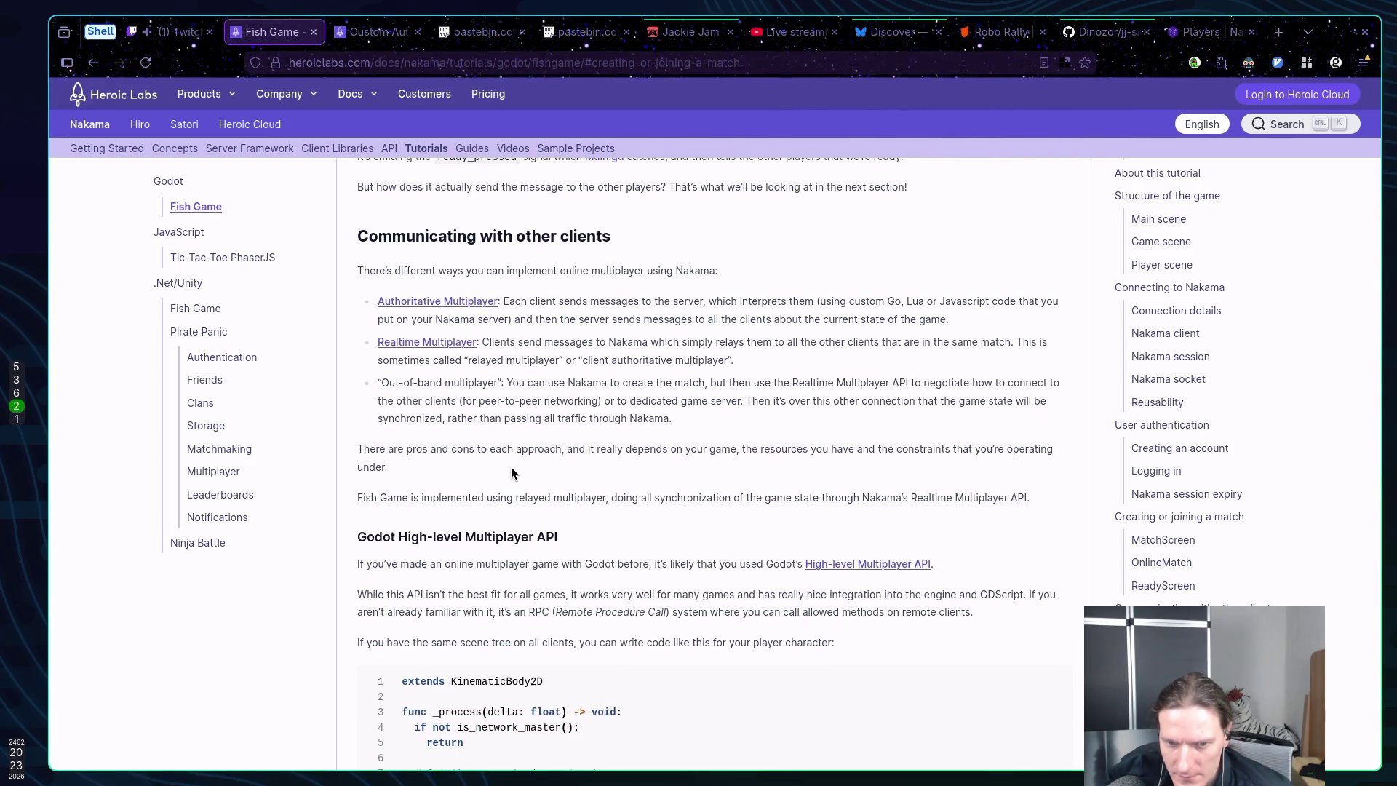
pyautogui.scroll(-2, 500, 445)
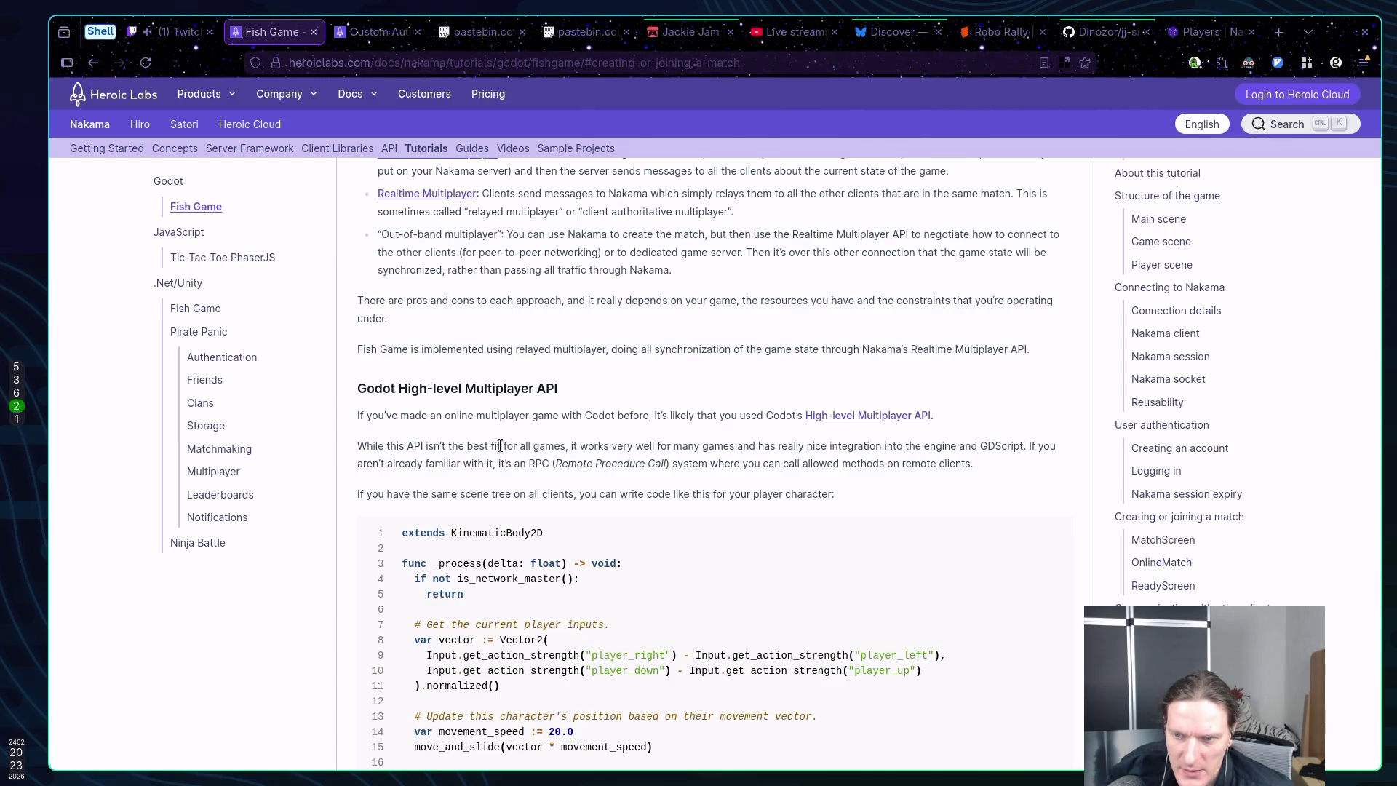
pyautogui.scroll(-1, 500, 445)
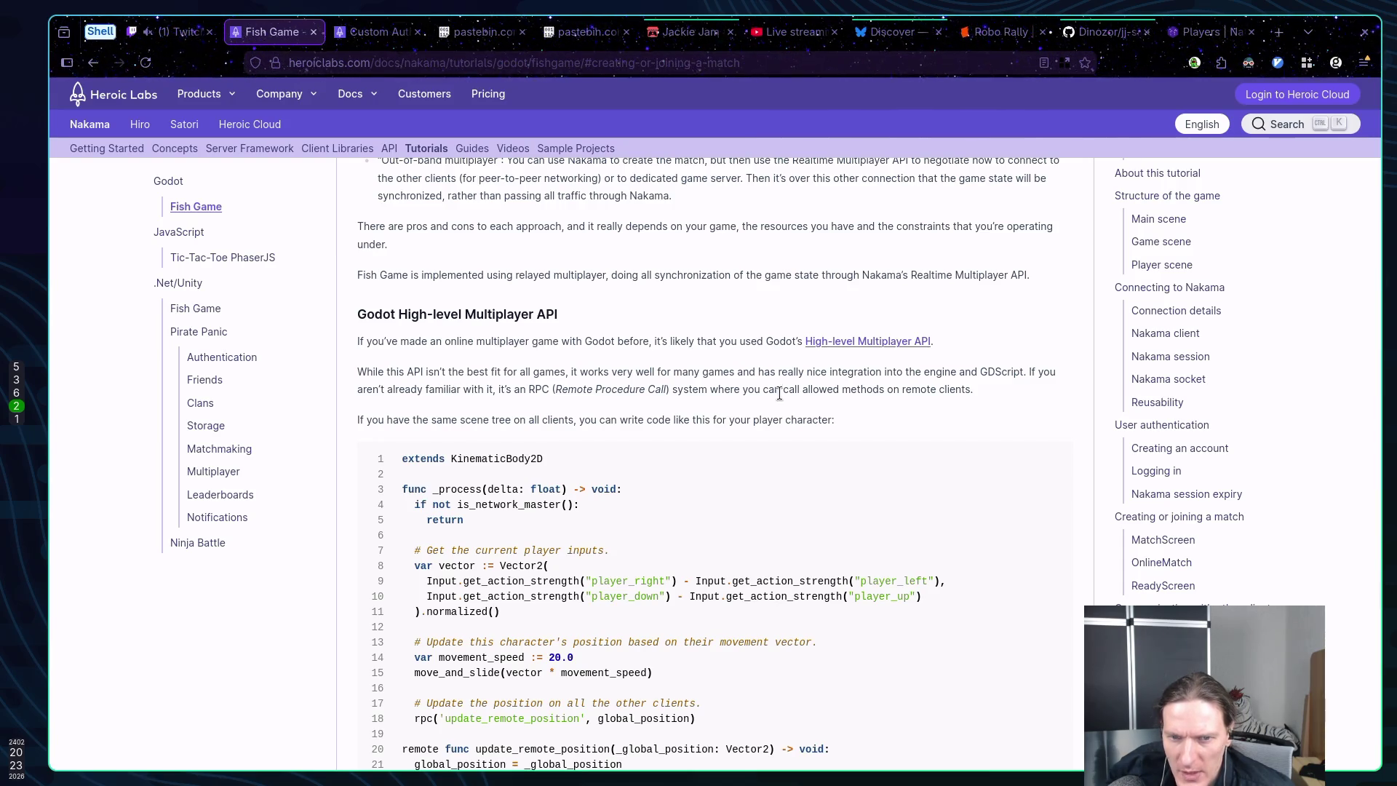
pyautogui.moveTo(377, 391); pyautogui.dragTo(568, 398)
pyautogui.click(601, 405)
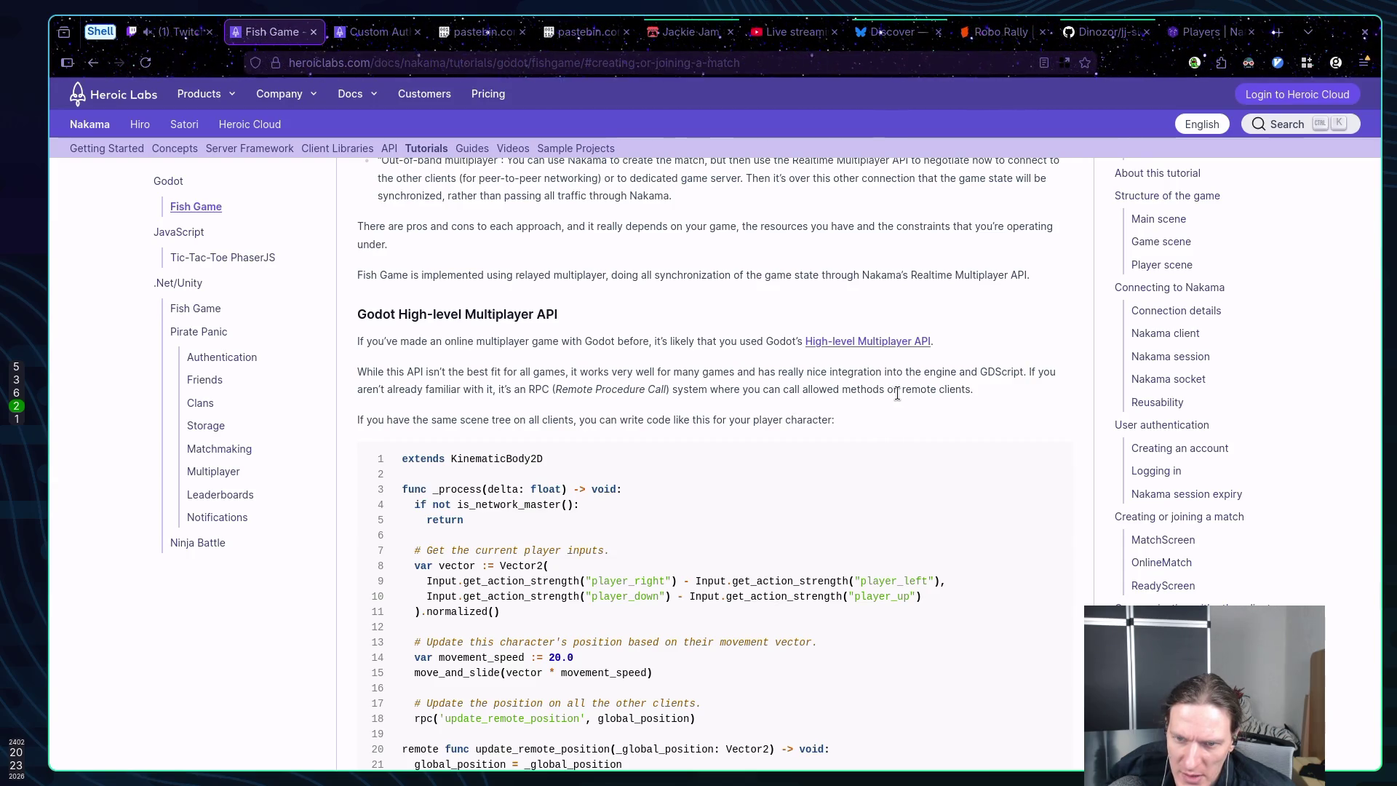
# Step: Read the NakamaMultiplayerBridge section, selecting its name, and continue to 'Are you ready?'
pyautogui.scroll(-3, 897, 394)
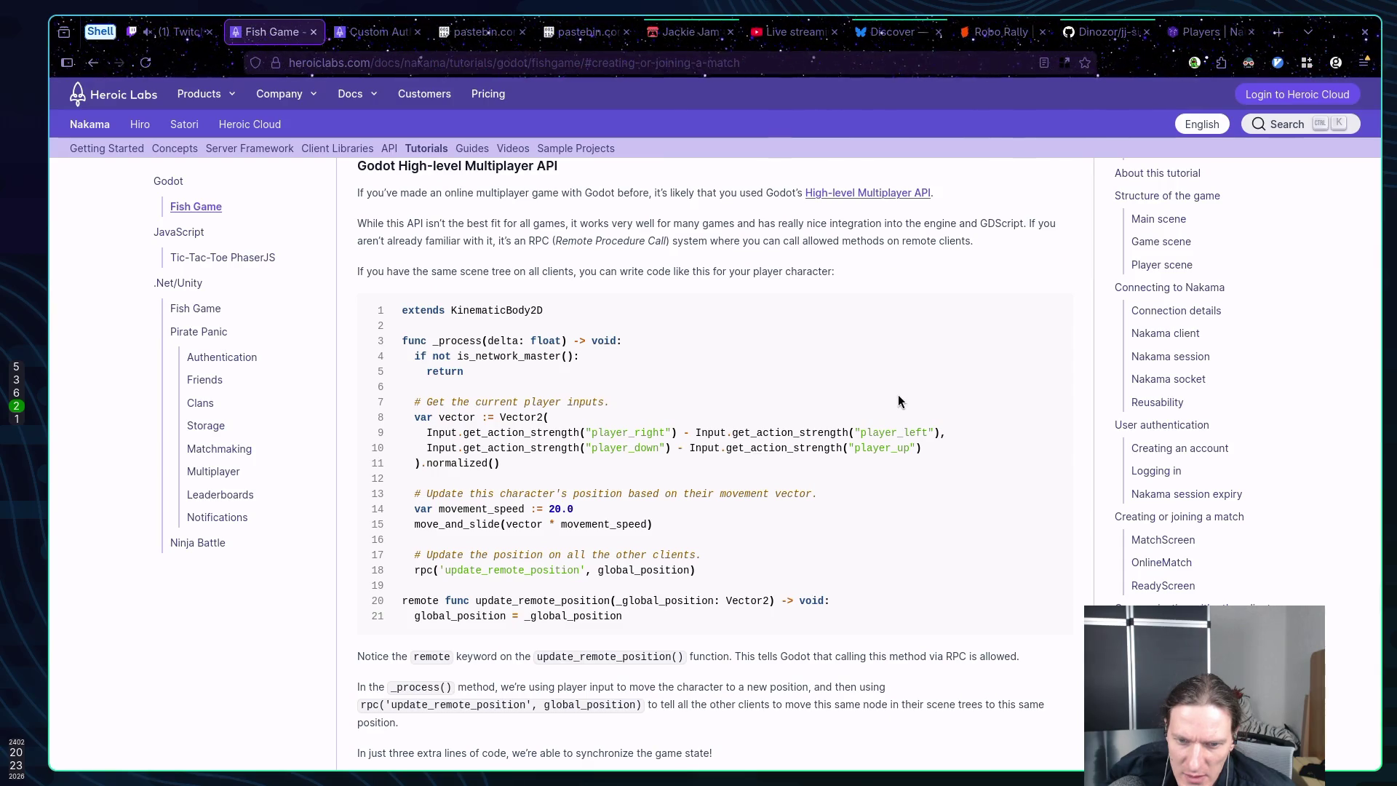
pyautogui.scroll(-1, 898, 399)
pyautogui.scroll(-2, 893, 400)
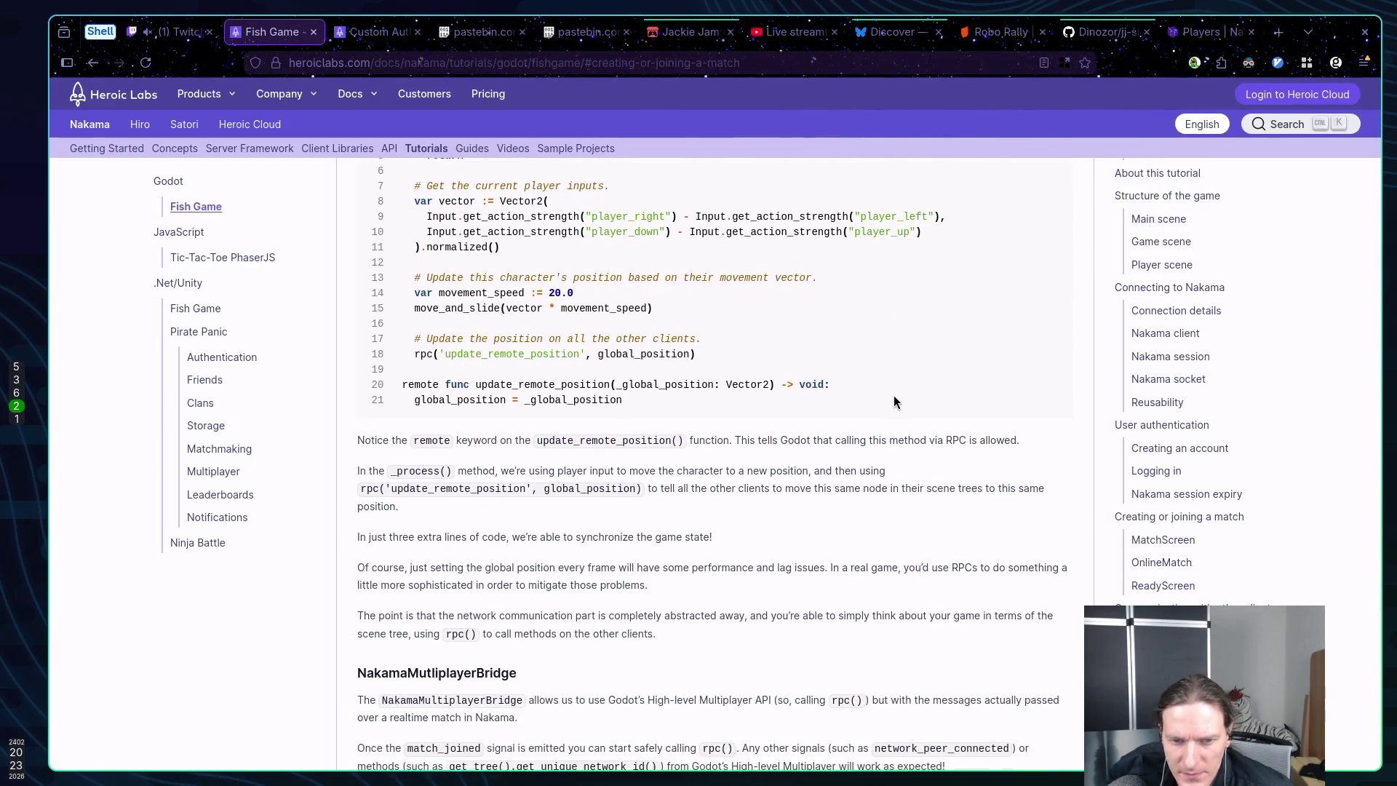
pyautogui.scroll(-4, 894, 400)
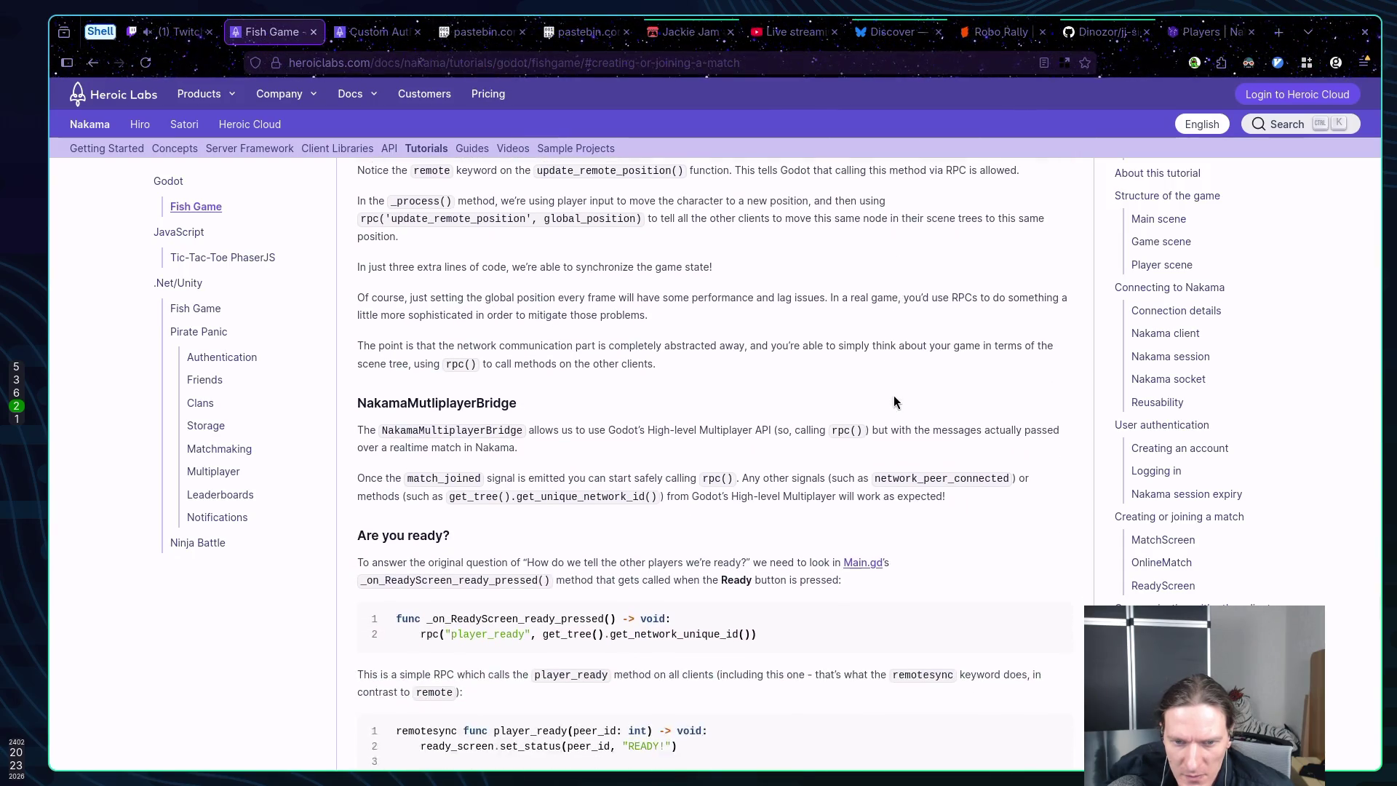
pyautogui.doubleClick(455, 398)
pyautogui.click(436, 416)
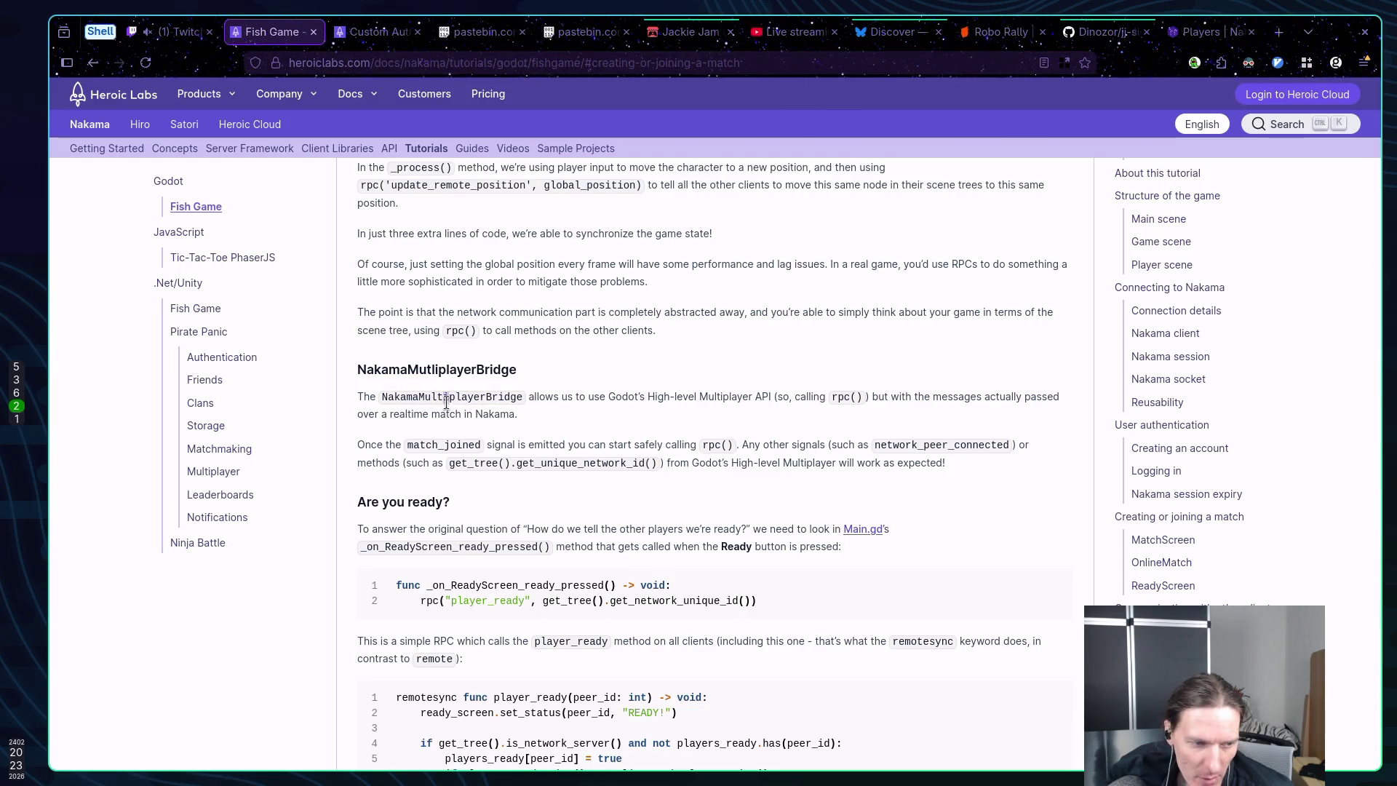
pyautogui.moveTo(383, 396); pyautogui.dragTo(555, 398)
pyautogui.click(547, 415)
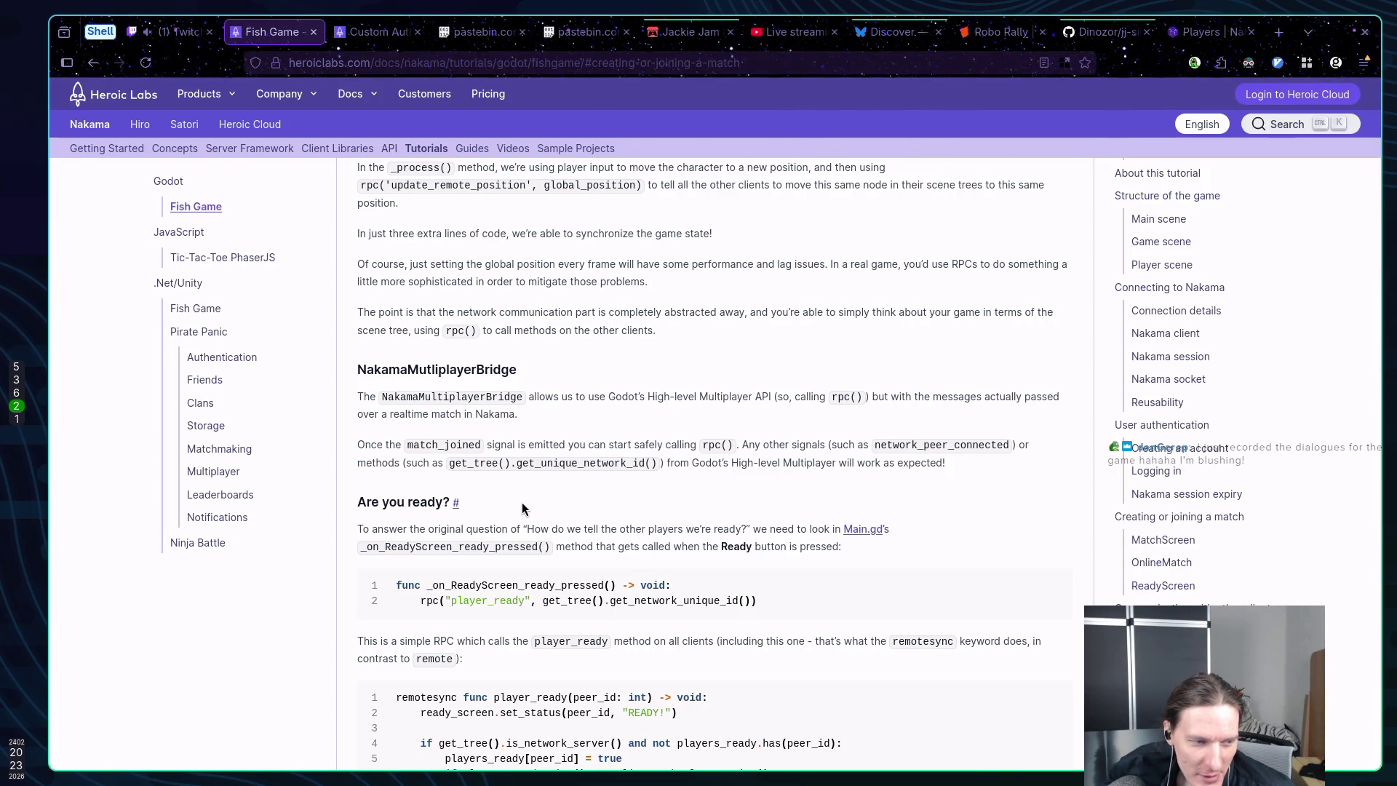
pyautogui.scroll(-2, 521, 507)
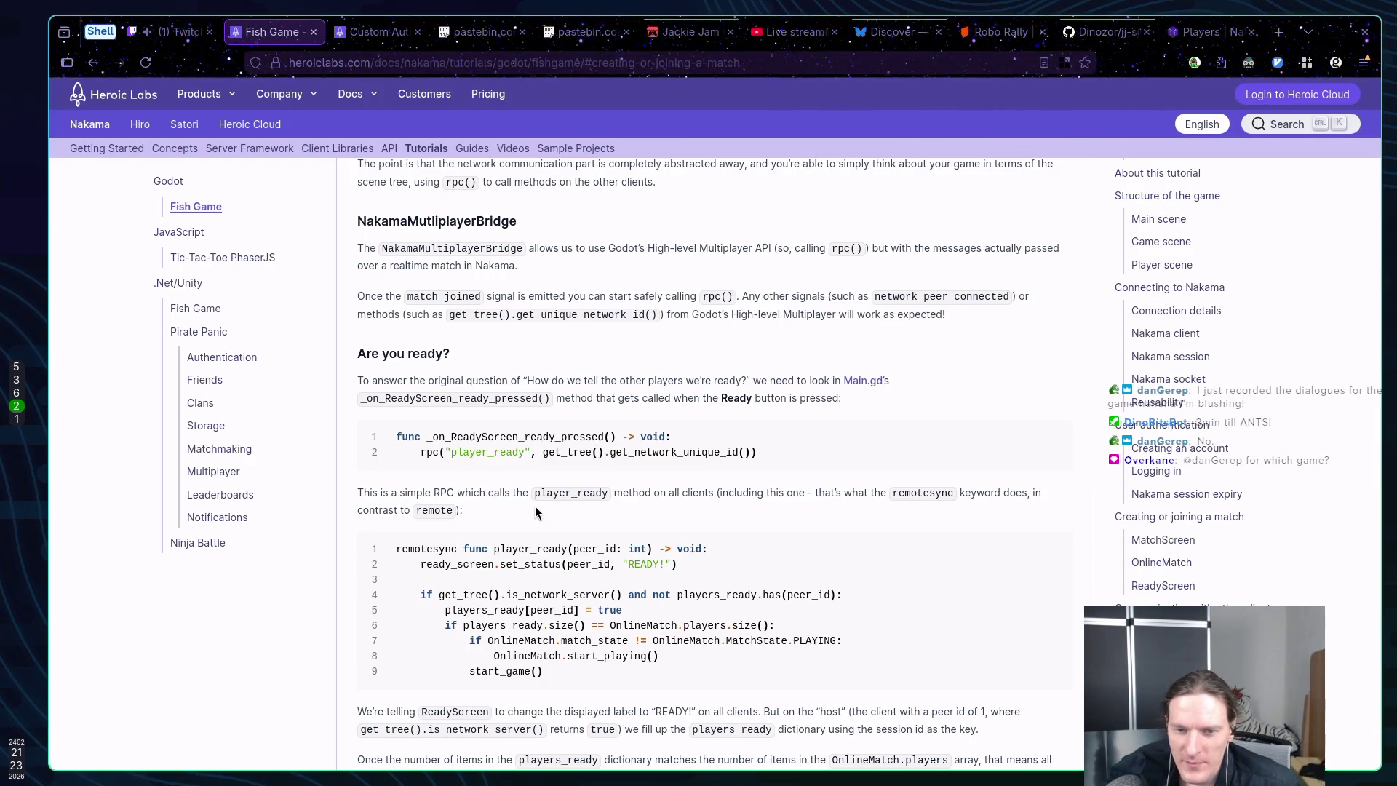
# Step: Read through the 'Synchronizing the game state' and 'Starting the game' sections of the tutorial
pyautogui.scroll(-1, 536, 508)
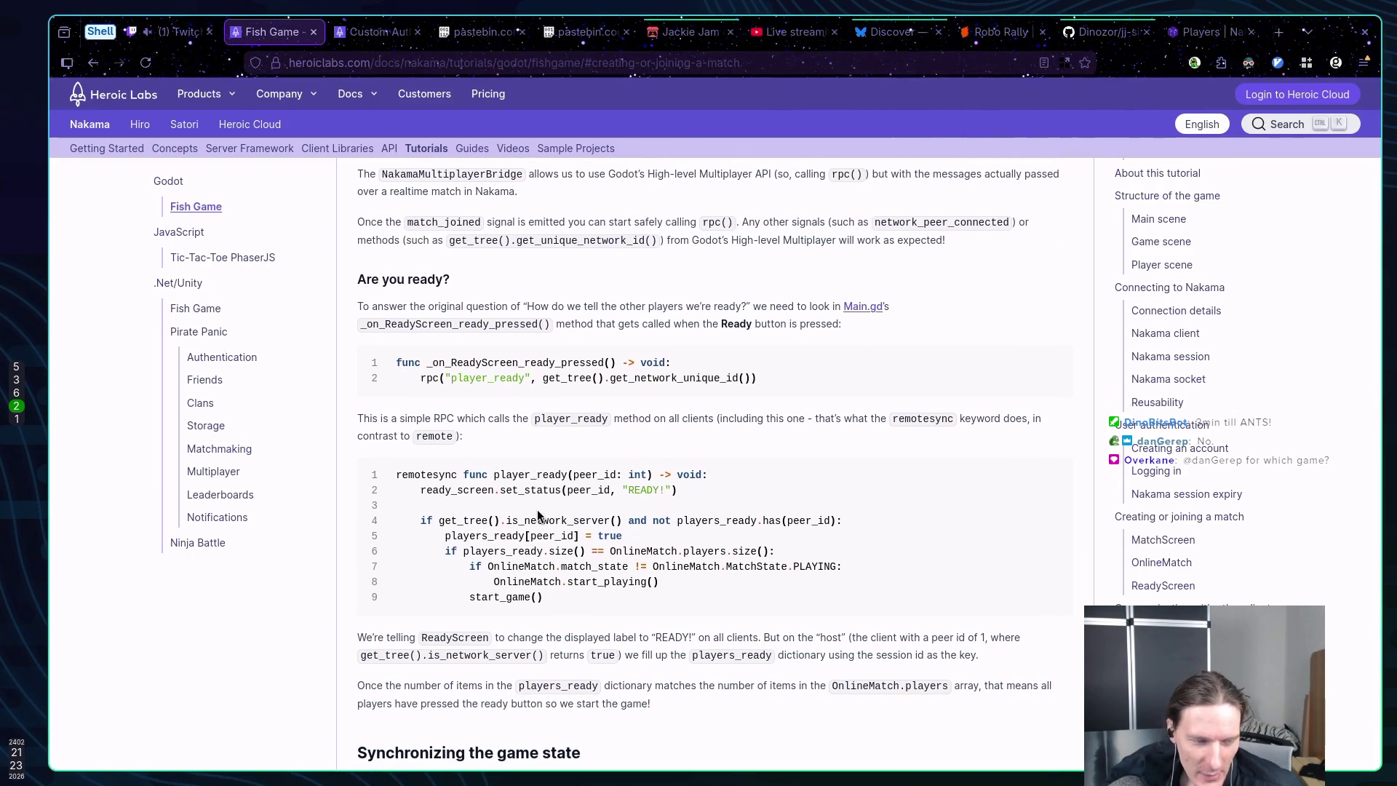
pyautogui.scroll(-1, 537, 509)
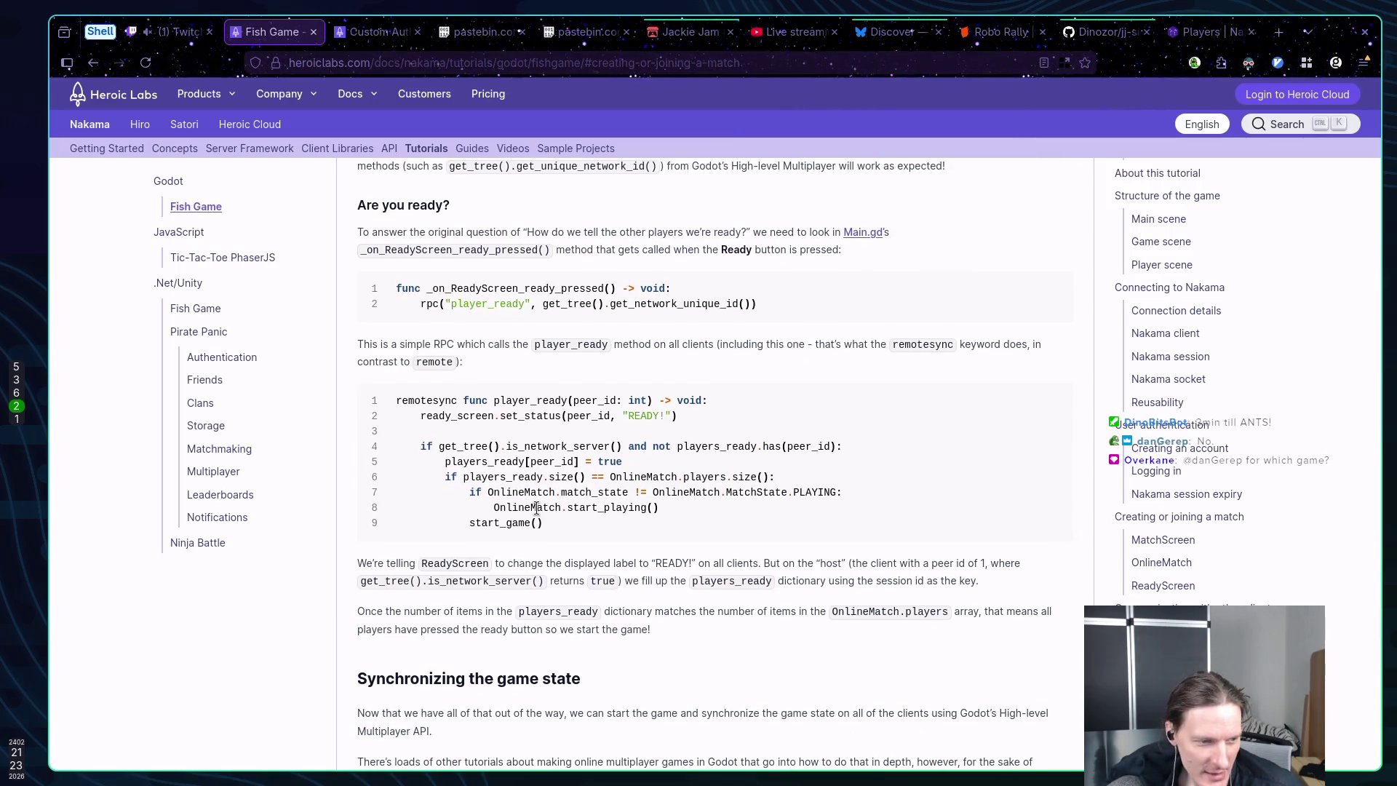
pyautogui.scroll(-1, 537, 508)
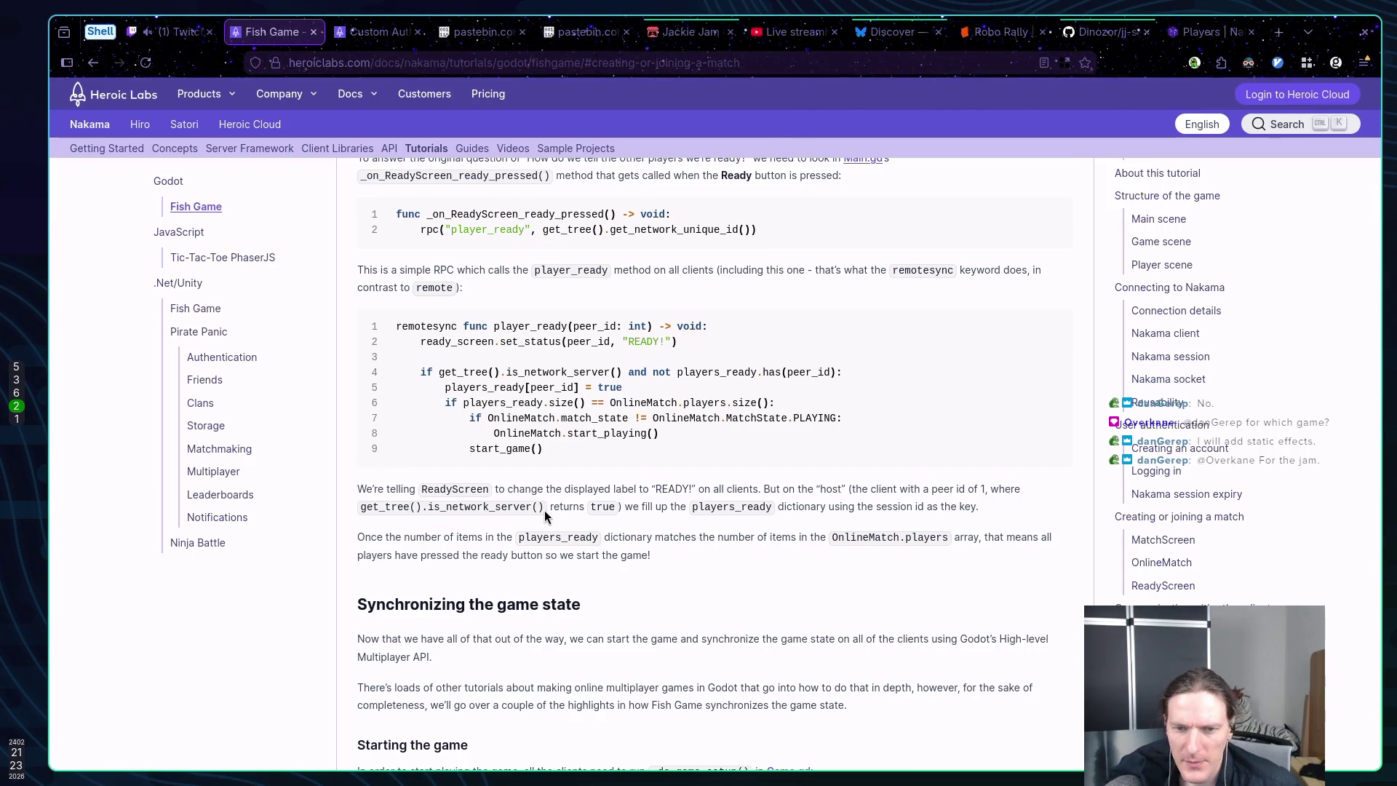
pyautogui.scroll(-1, 542, 513)
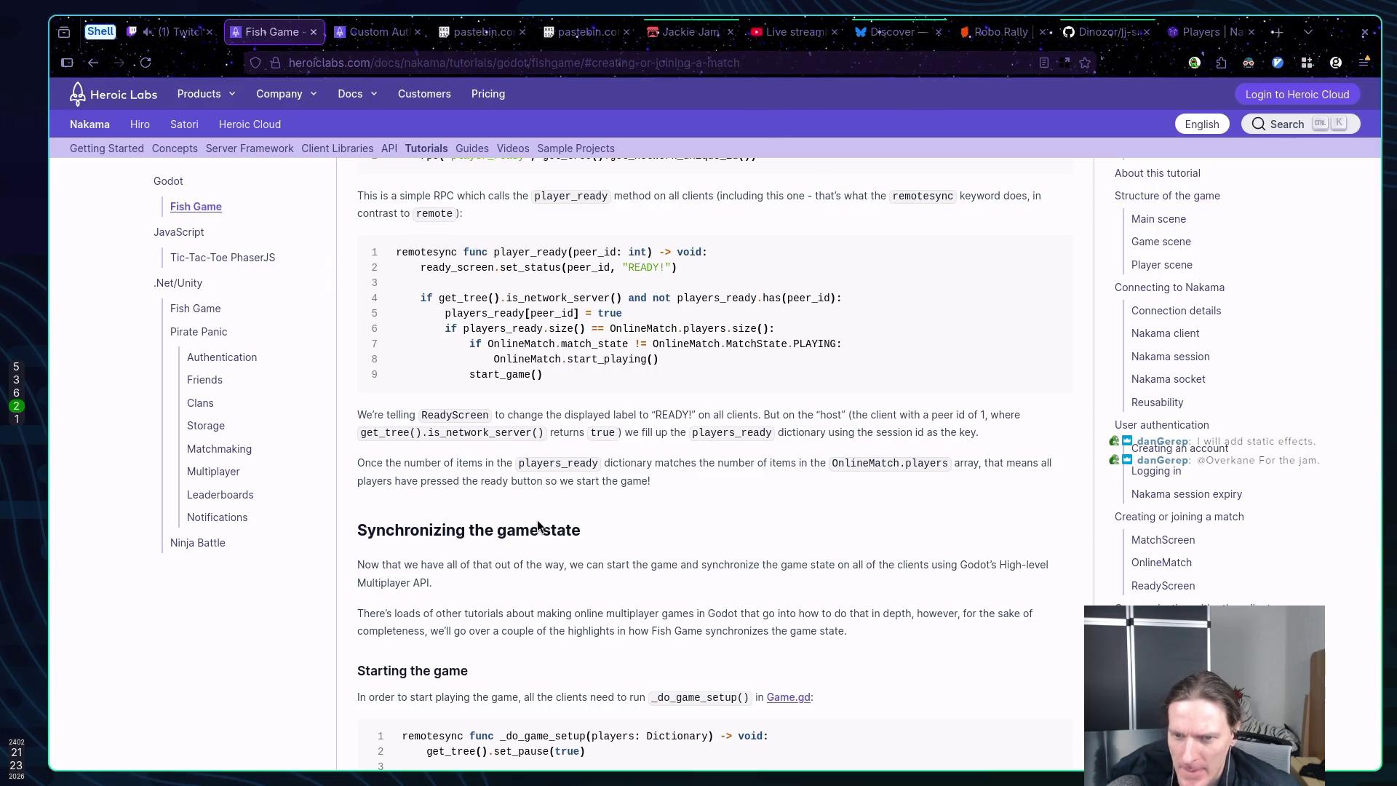
pyautogui.scroll(-5, 635, 508)
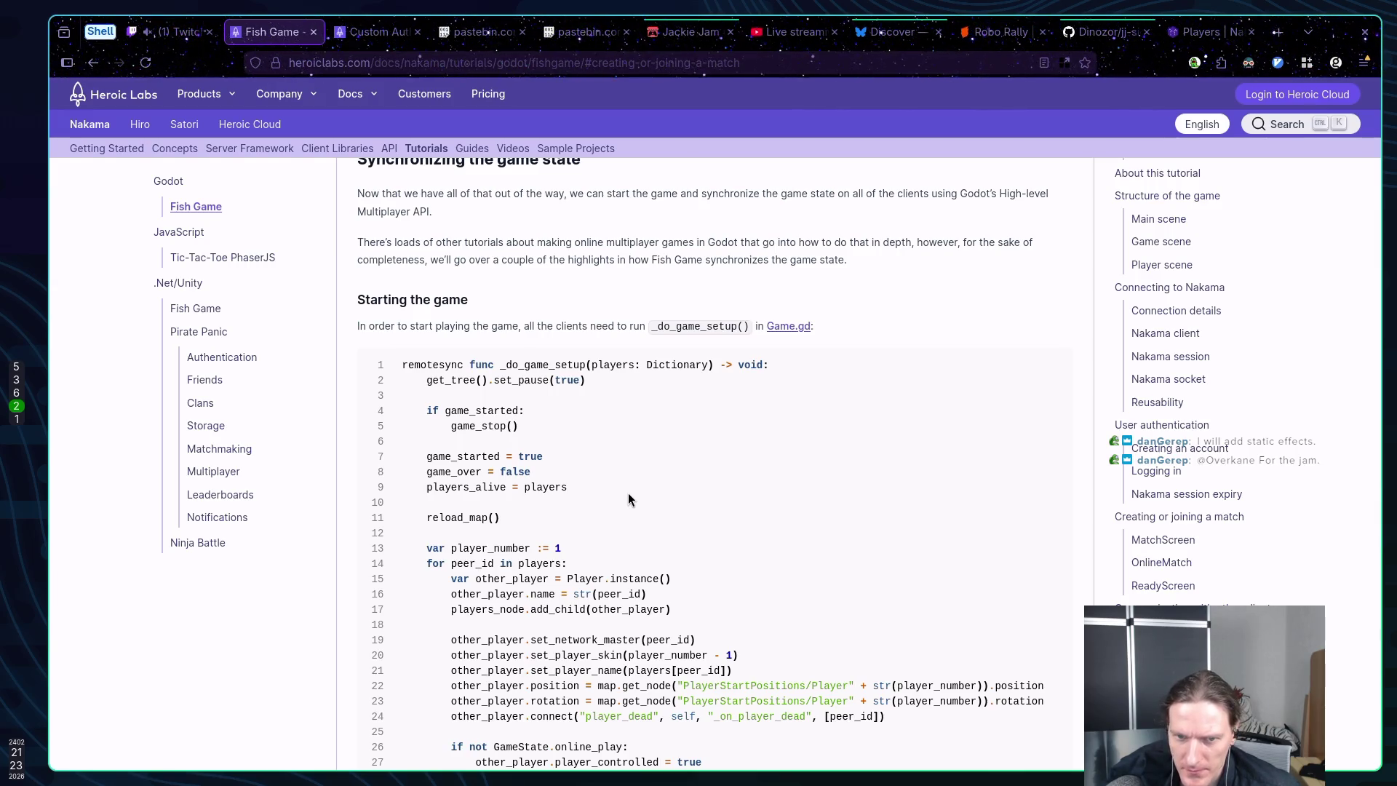
pyautogui.scroll(-1, 628, 498)
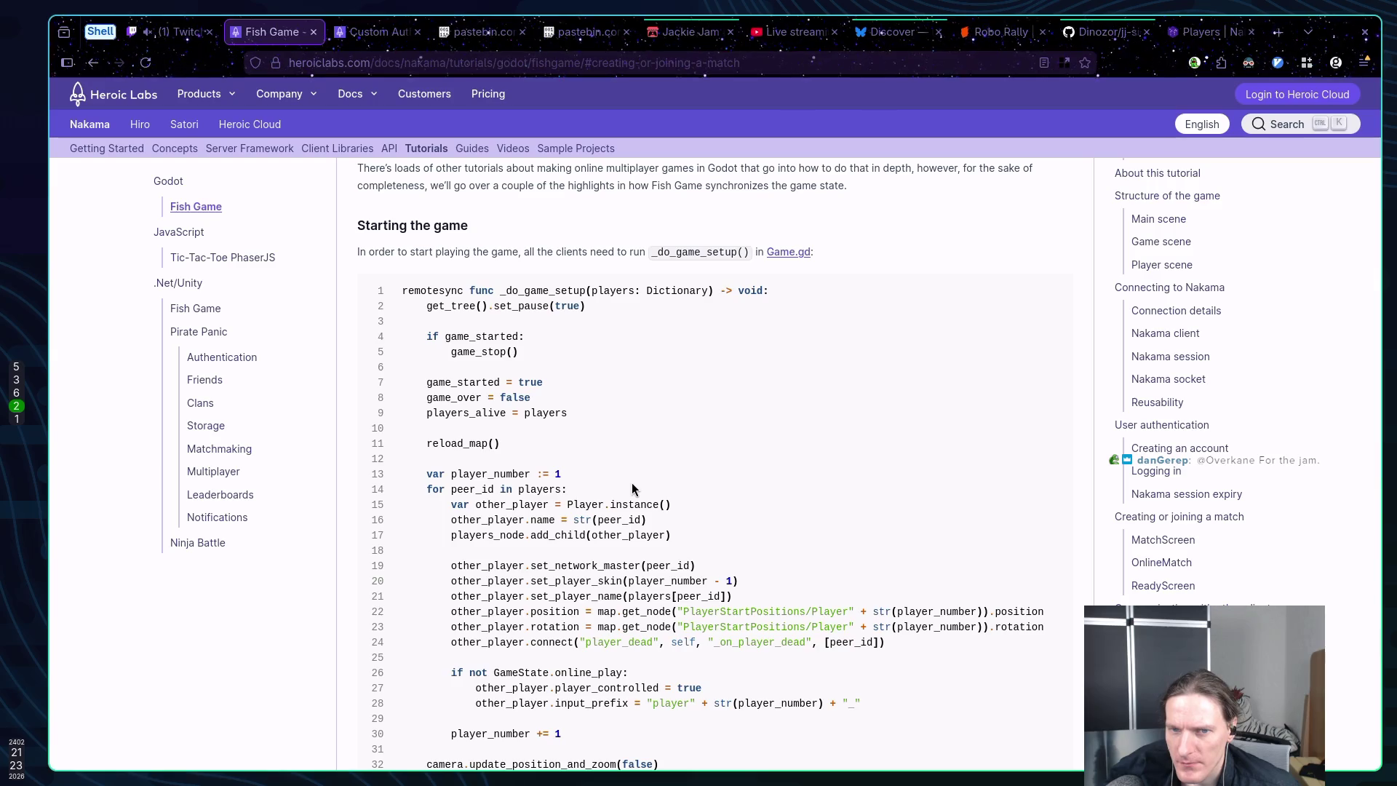
pyautogui.scroll(-3, 631, 489)
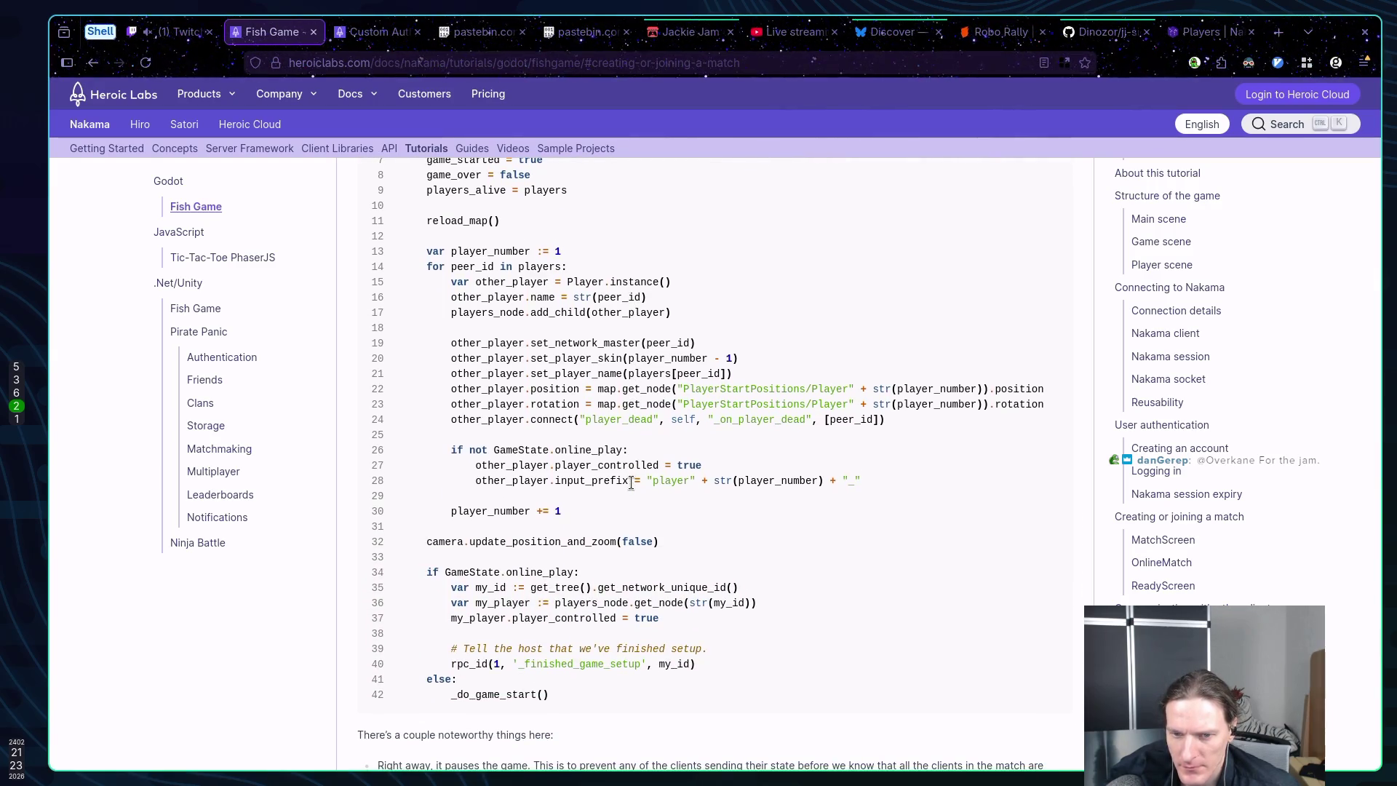
pyautogui.scroll(5, 632, 489)
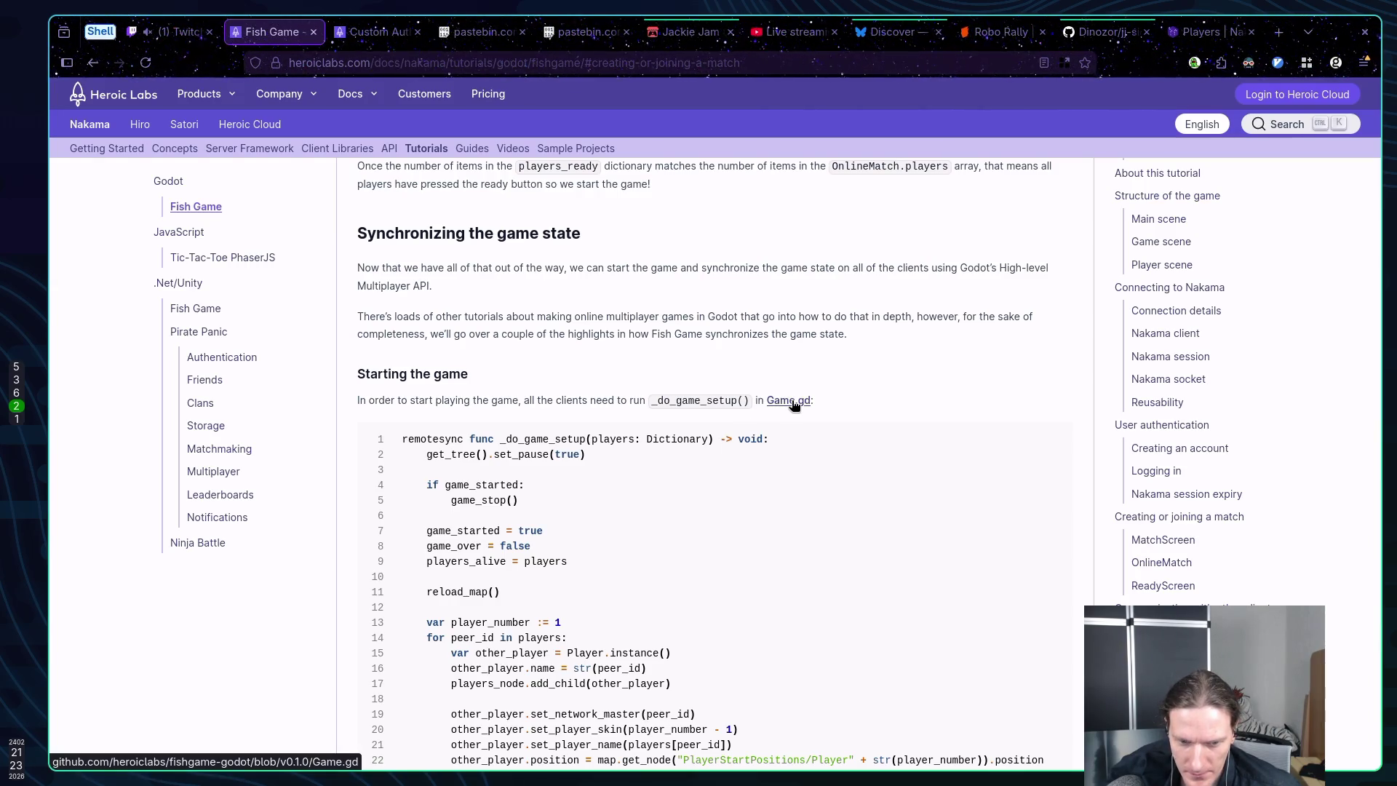
pyautogui.scroll(-15, 753, 456)
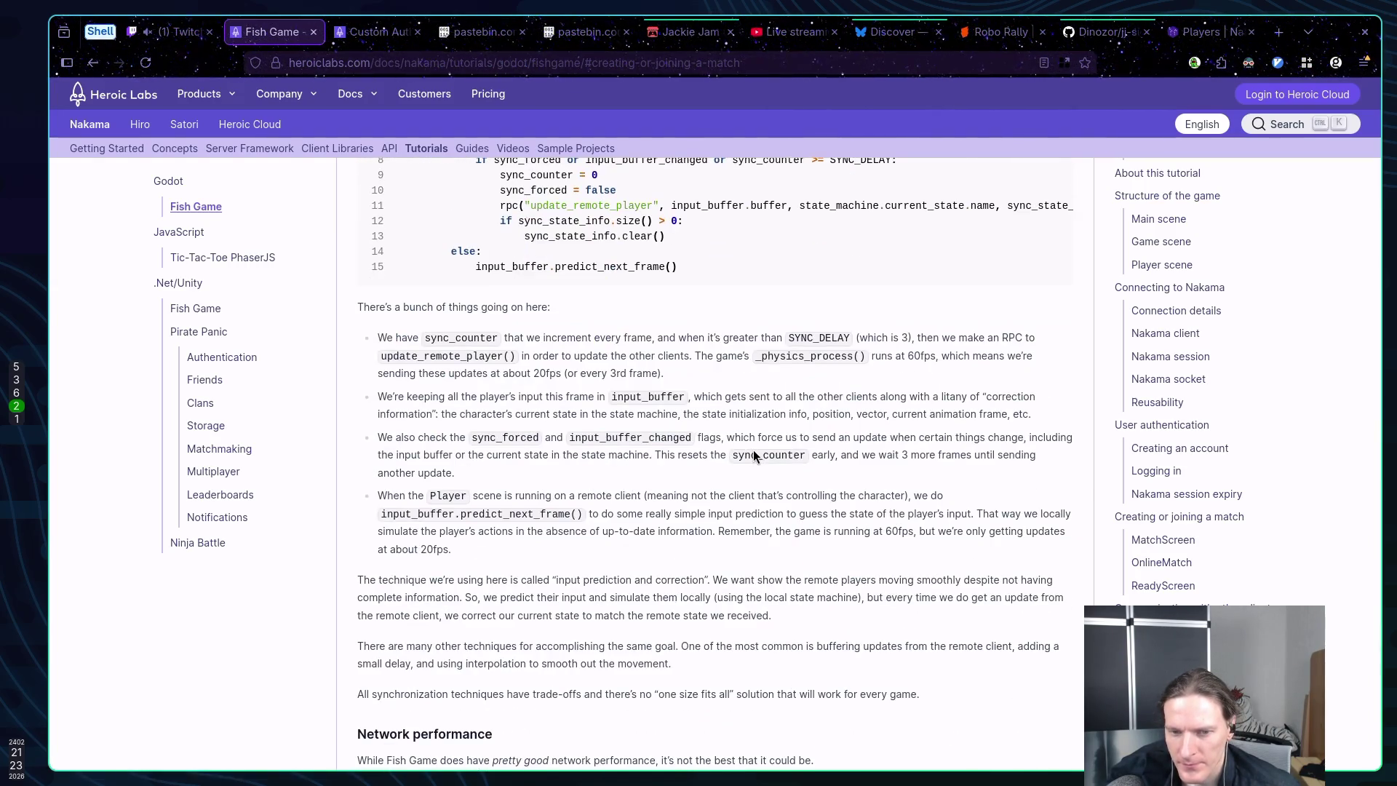
pyautogui.scroll(-7, 753, 455)
pyautogui.scroll(16, 751, 457)
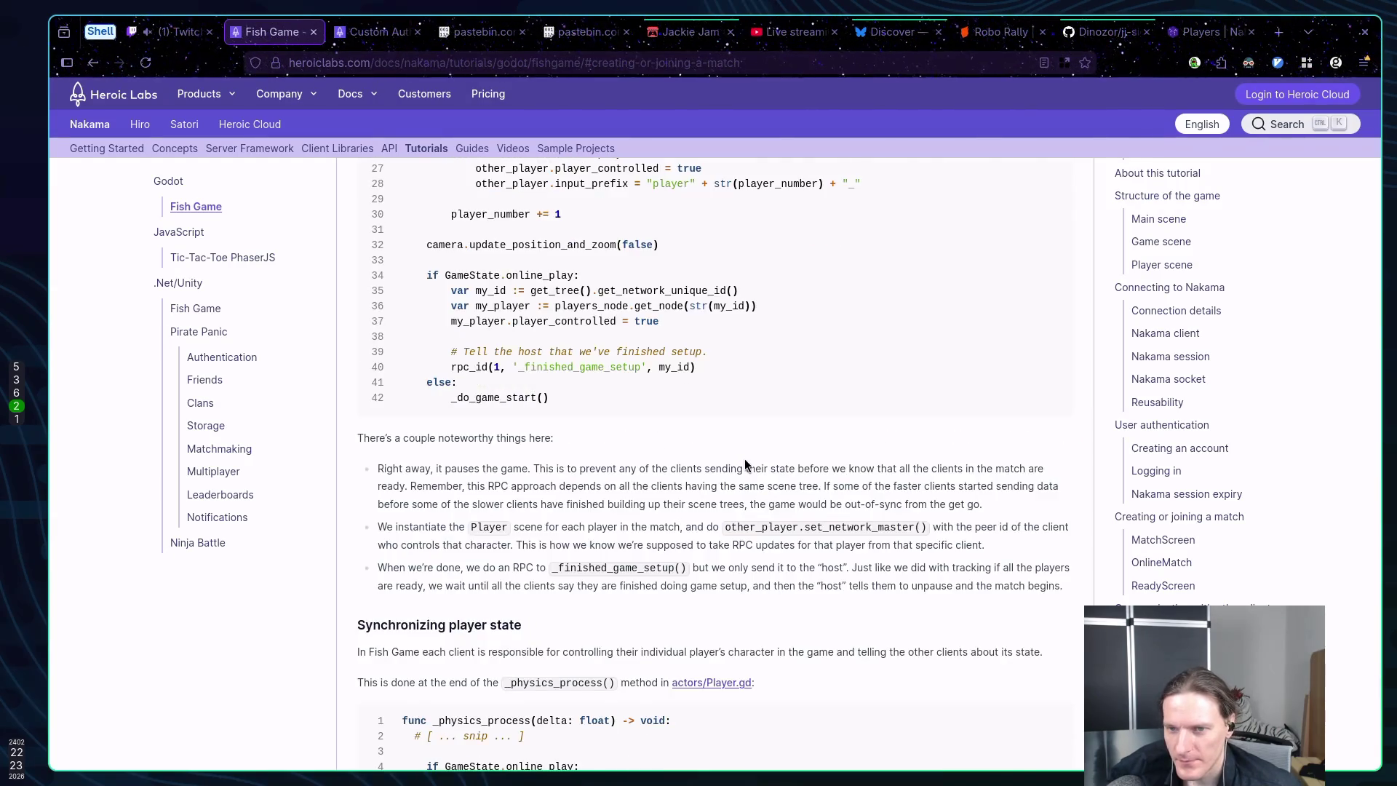
pyautogui.scroll(9, 744, 458)
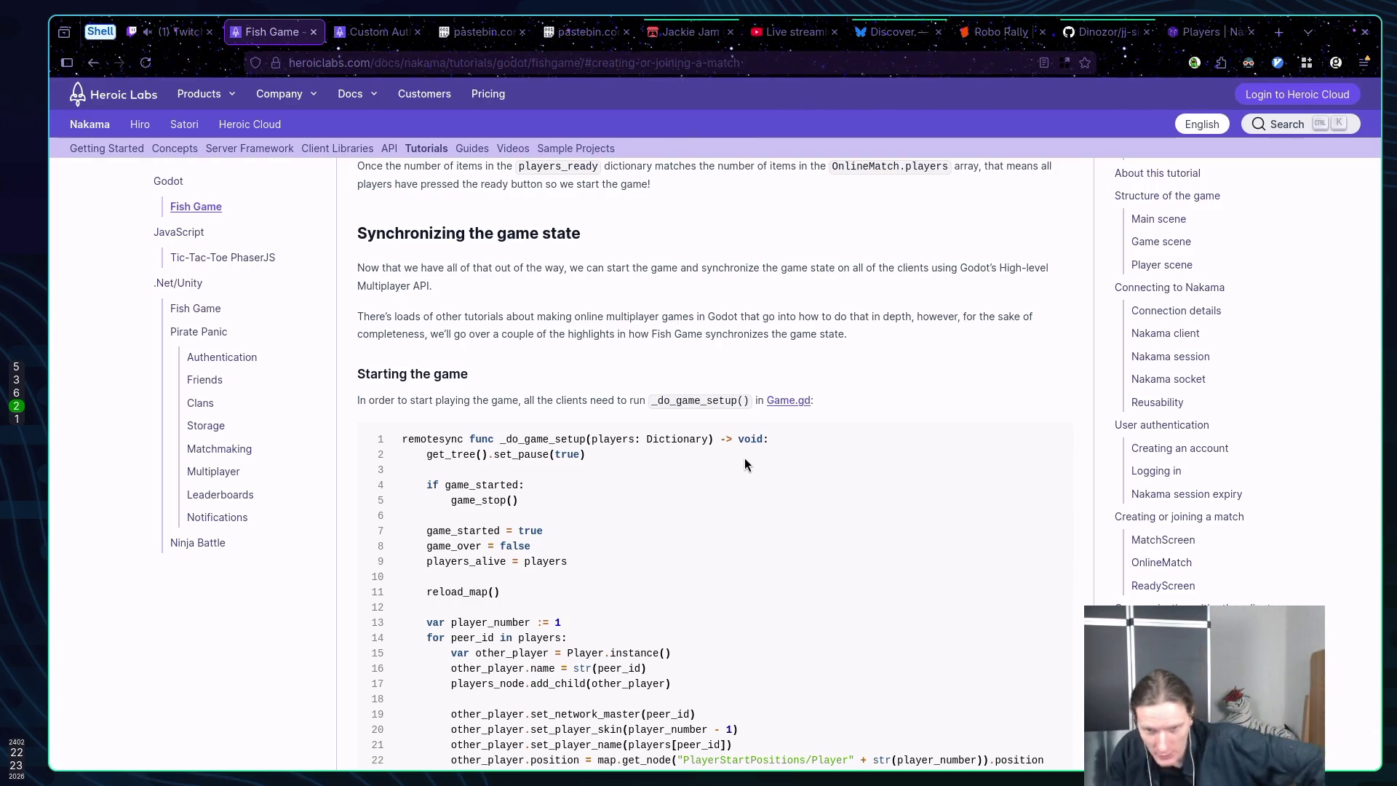
# Step: Return to nakama_game_socket.gd in Neovim by way of the Godot editor
pyautogui.hotkey('alt', 'Tab')
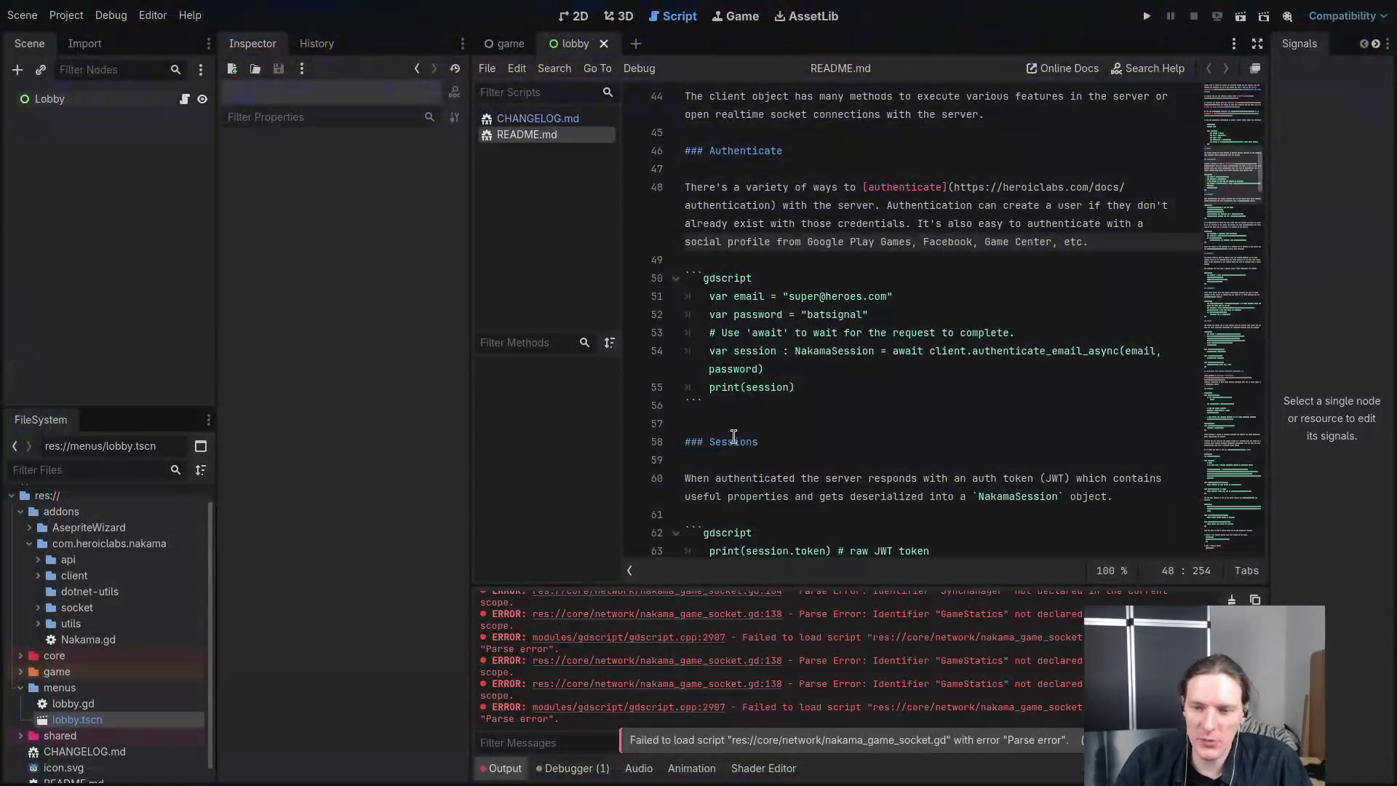
pyautogui.click(744, 478)
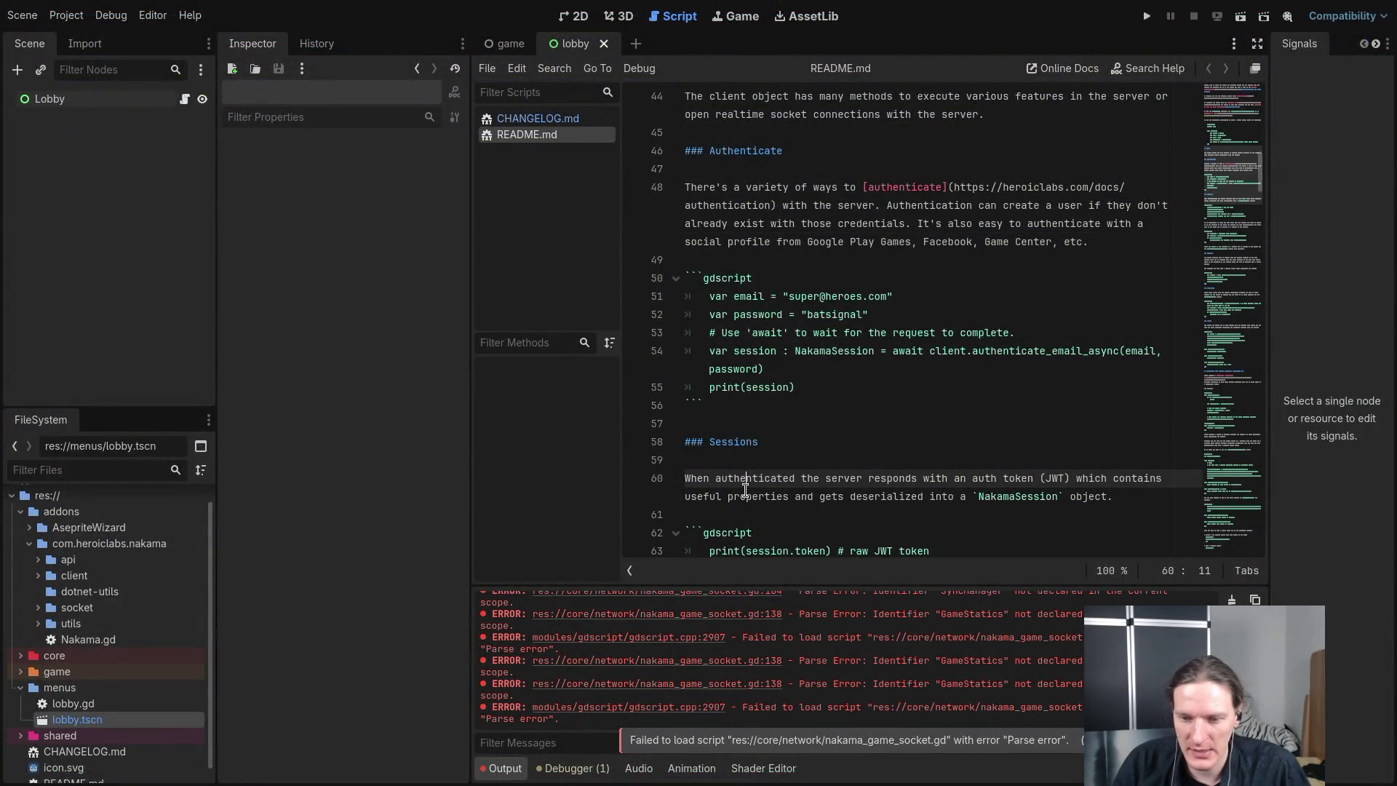
pyautogui.hotkey('alt', 'Tab')
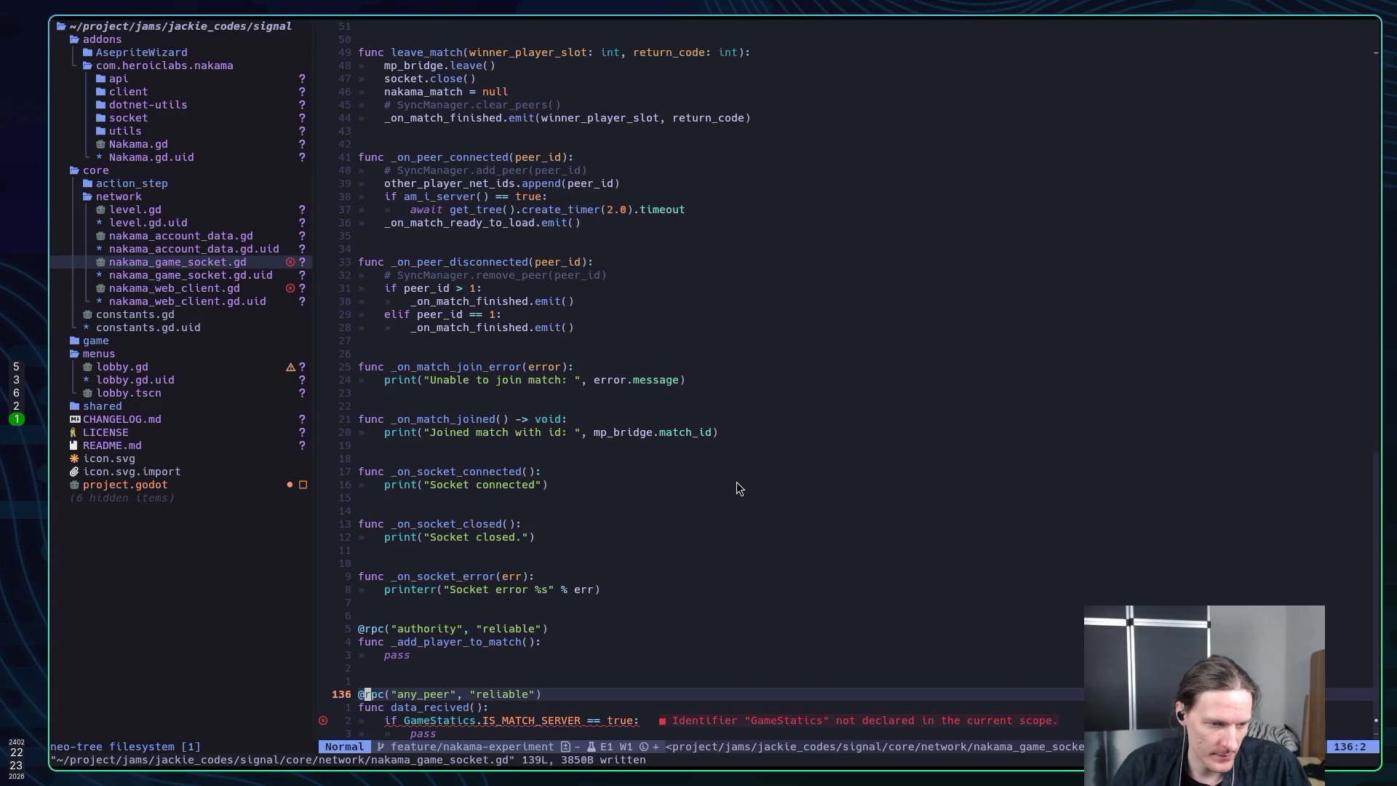
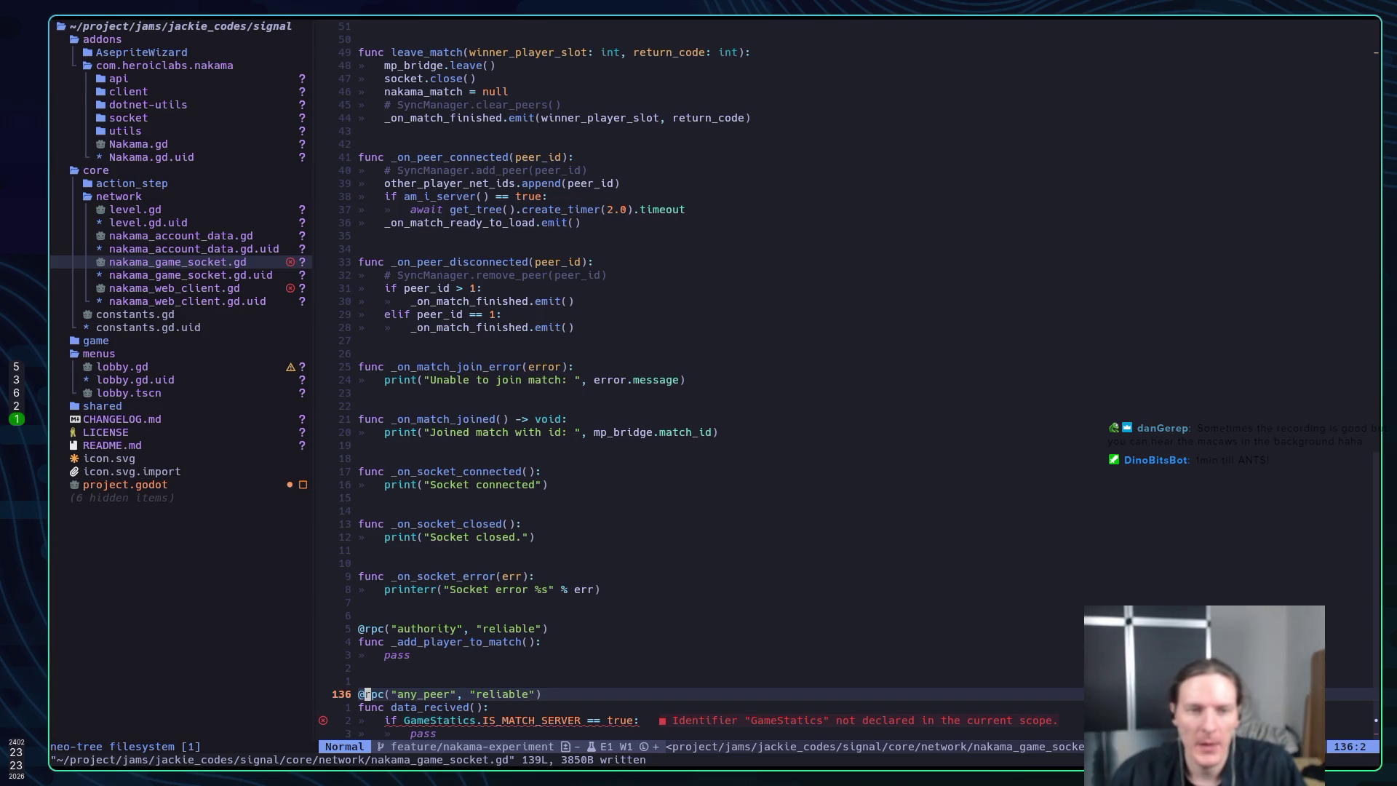
# Step: In nakama_game_socket.gd, add 'pass' to data_recived, comment out the GameStatics check, and save
pyautogui.press('j')
pyautogui.press('j')
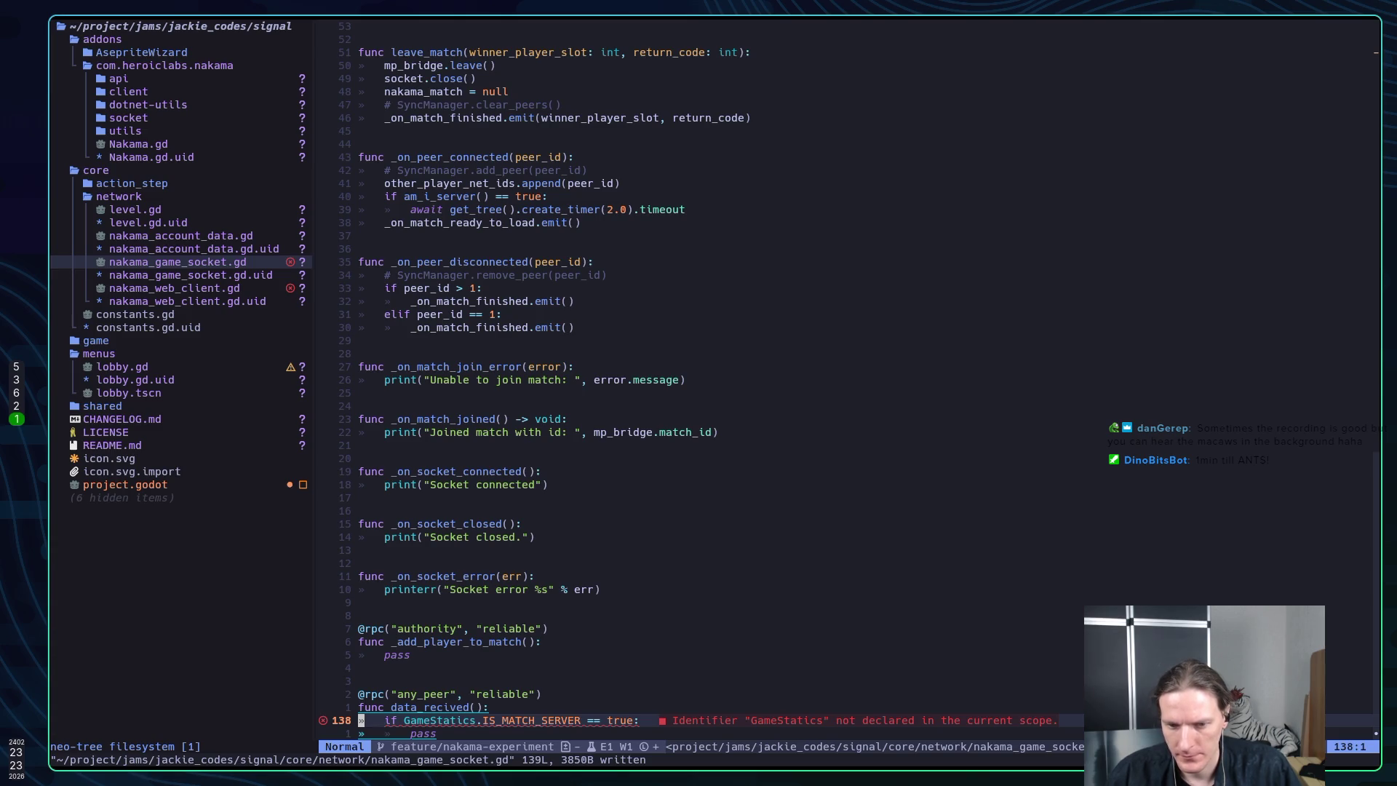
pyautogui.hotkey('shift', 'o')
pyautogui.write('pass')
pyautogui.press('Escape')
pyautogui.press('j')
pyautogui.press('j')
pyautogui.press('k')
pyautogui.press('k')
pyautogui.press('j')
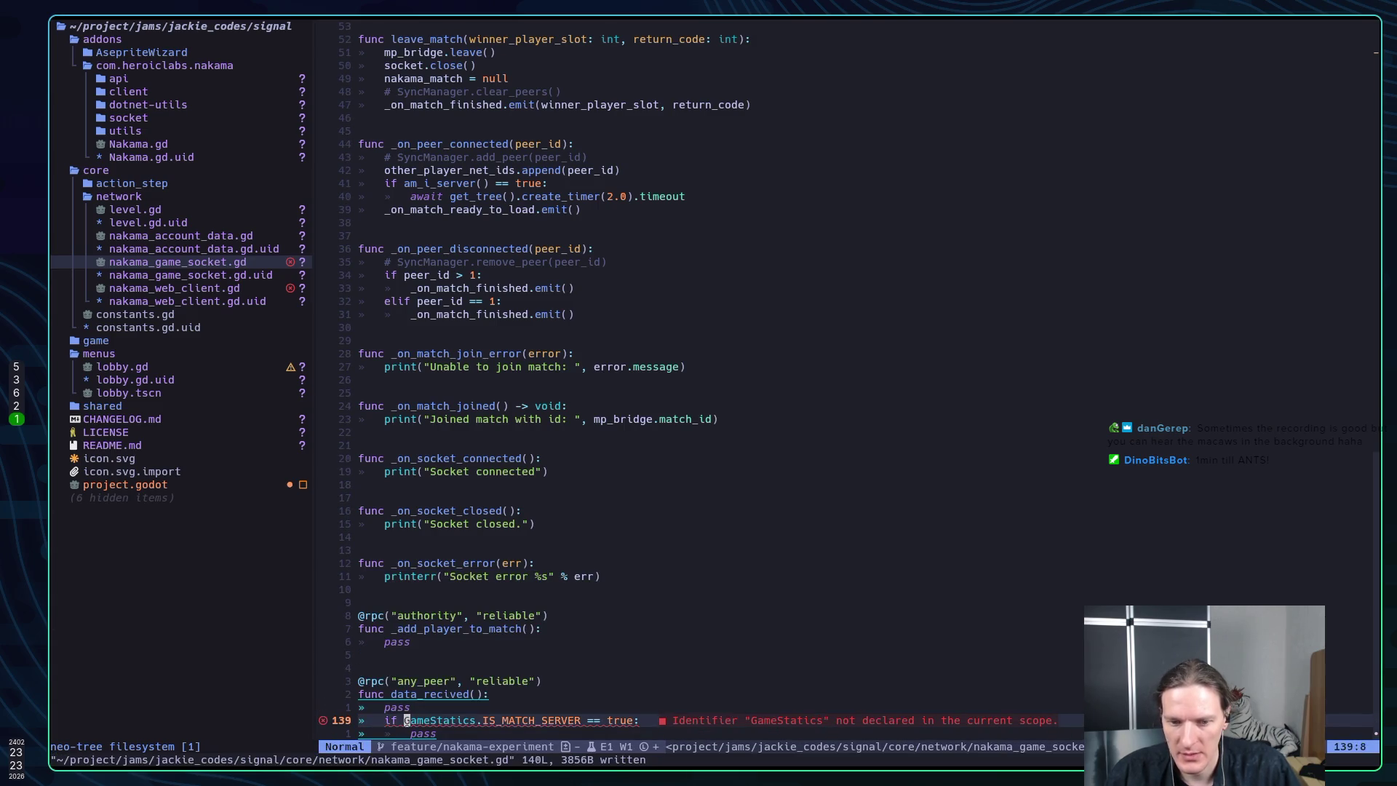
pyautogui.hotkey('shift', 'v')
pyautogui.write('jgc:w')
pyautogui.press('Return')
pyautogui.press('k')
pyautogui.press('k')
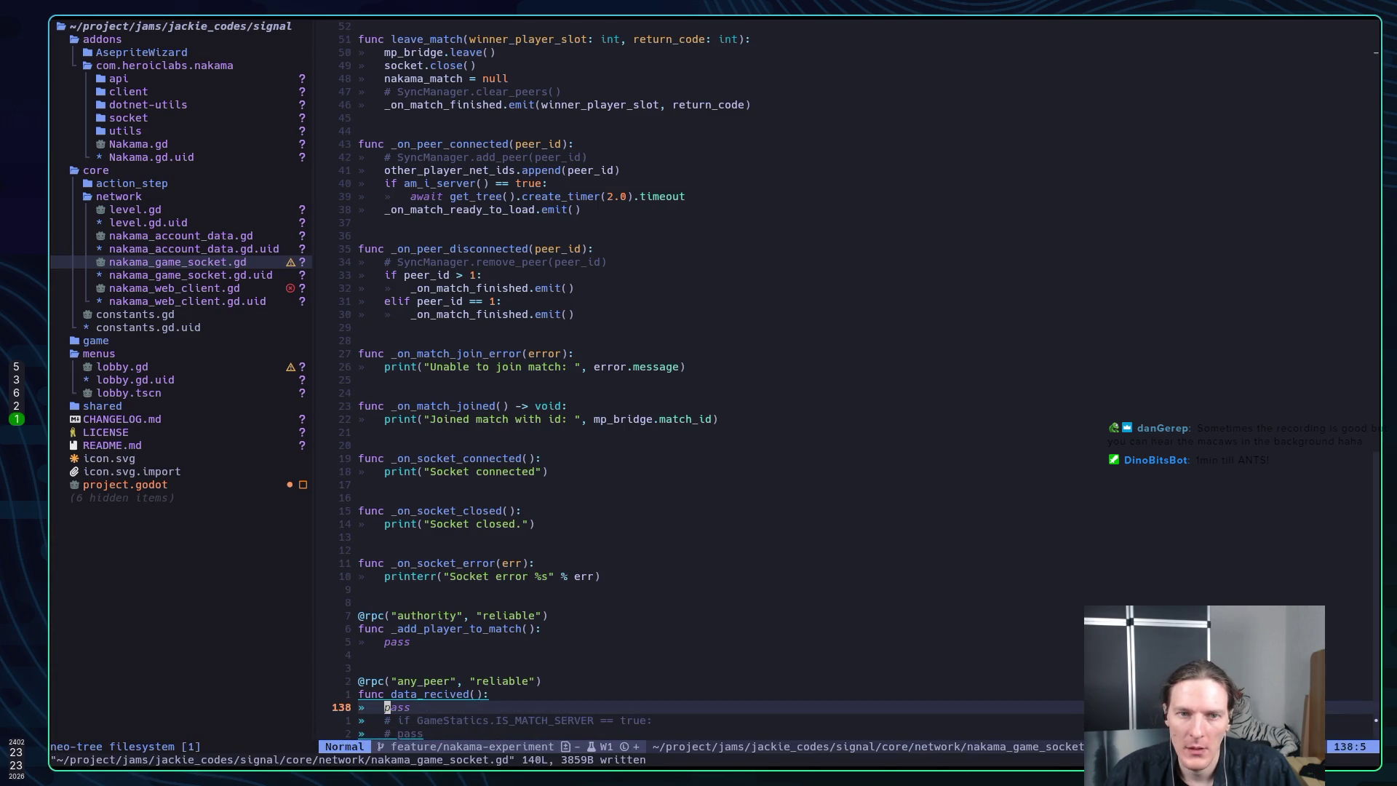
# Step: Open nakama_web_client.gd from the Neovim file tree and save it
pyautogui.hotkey('ctrl', 'h')
pyautogui.press('j')
pyautogui.press('j')
pyautogui.press('Return')
pyautogui.press('j')
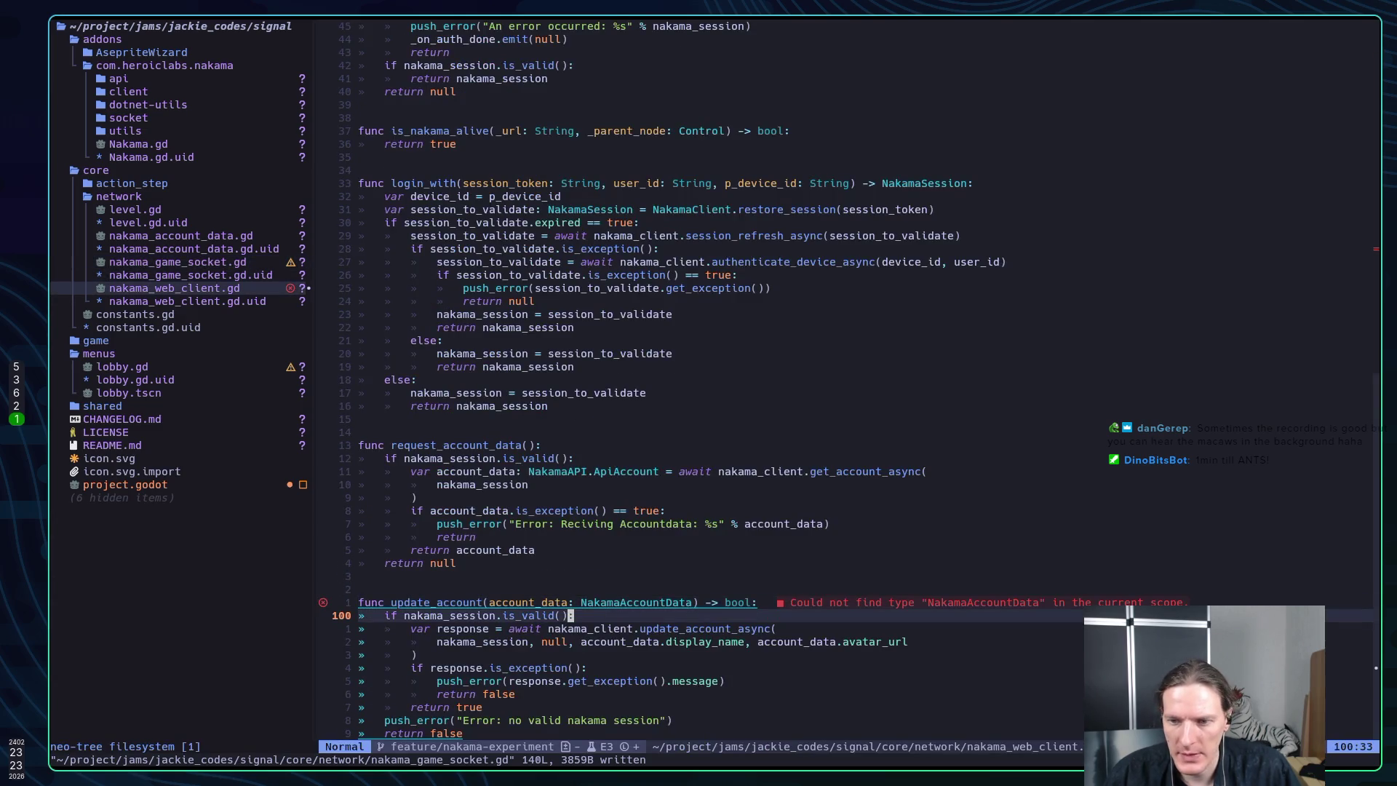
pyautogui.write('k:w')
pyautogui.press('Return')
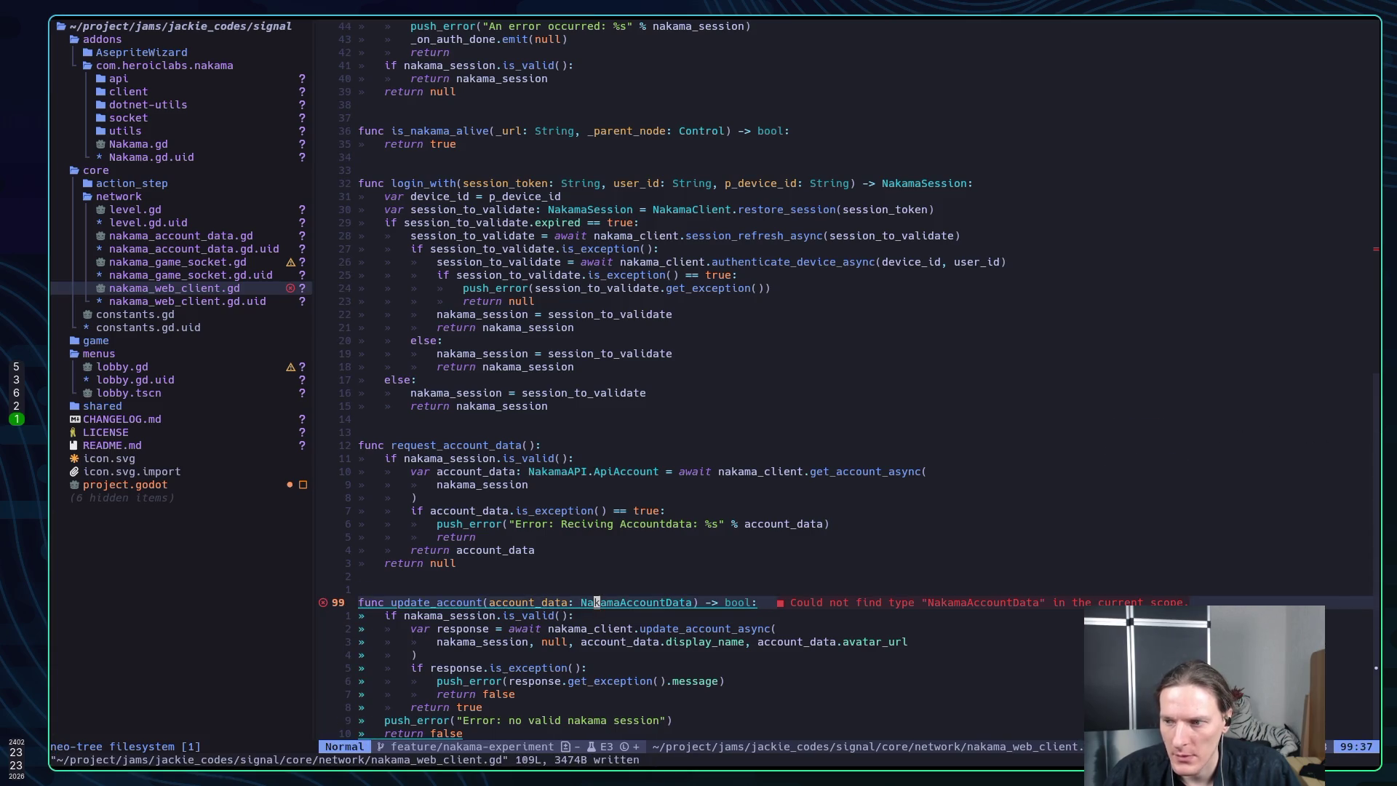
# Step: Comment out the FAKE_DEVICE_ID lines in nakama_web_client.gd, undo stray edits, and save
pyautogui.press('g')
pyautogui.press('g')
pyautogui.press('j')
pyautogui.press('j')
pyautogui.press('j')
pyautogui.press('j')
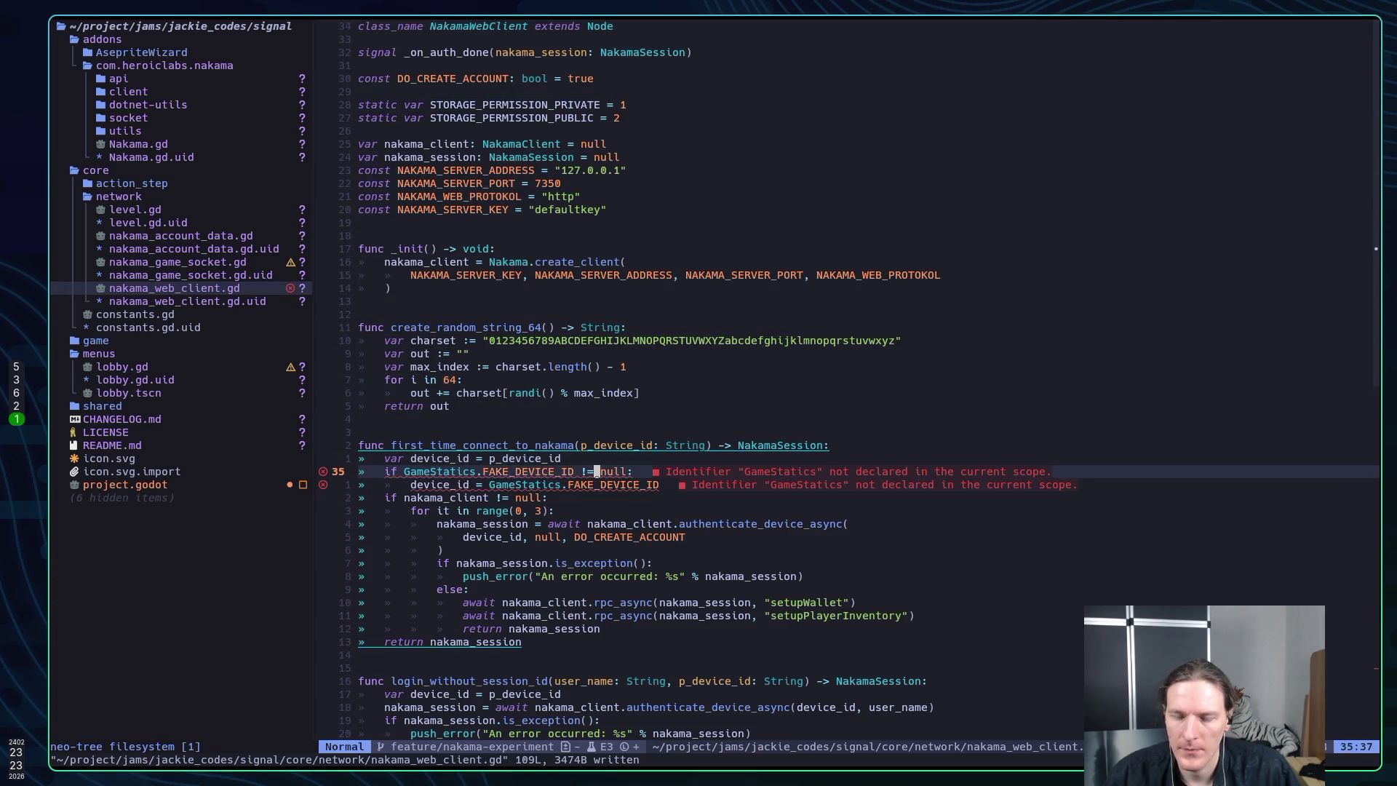
pyautogui.write('Vjgc')
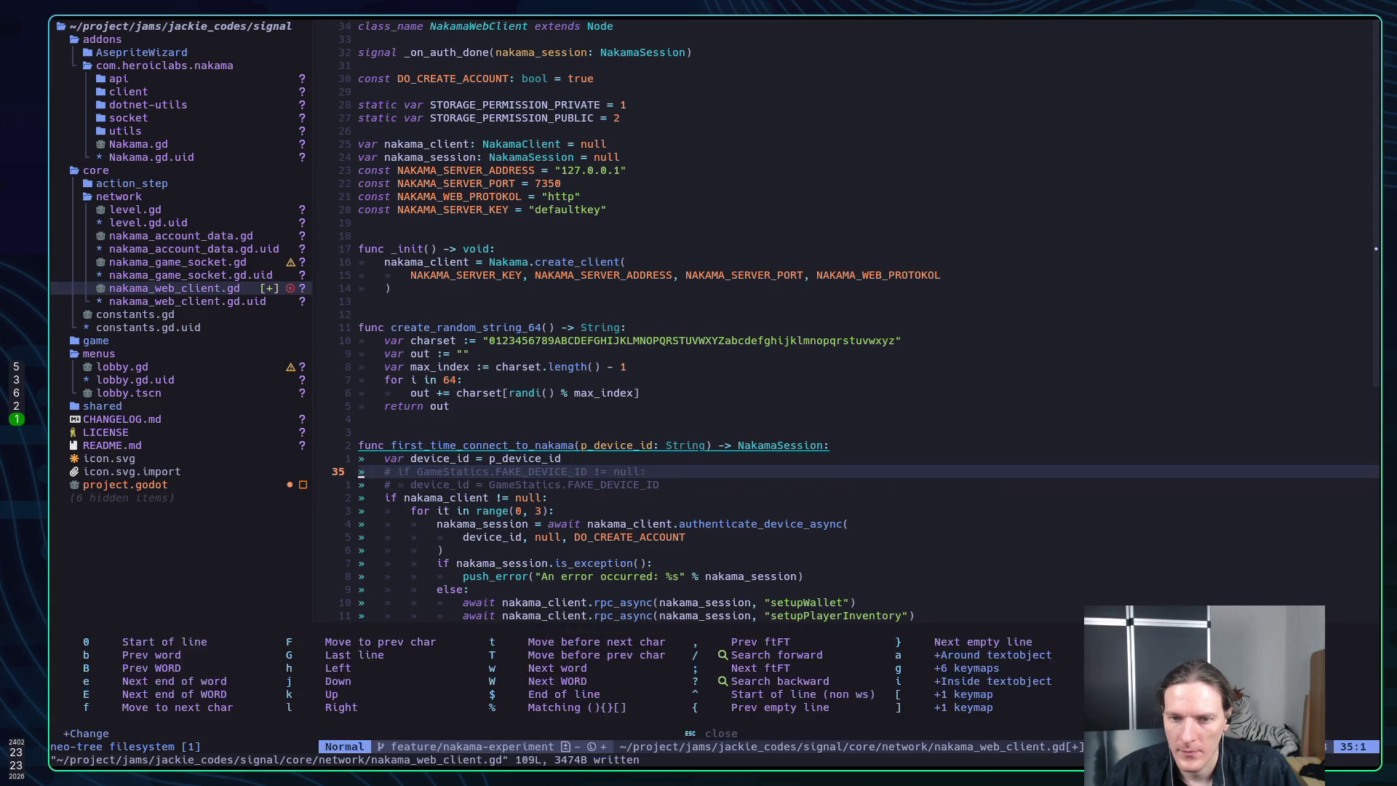
pyautogui.write(':w')
pyautogui.press('Return')
pyautogui.write('i')
pyautogui.write('kkkkkk')
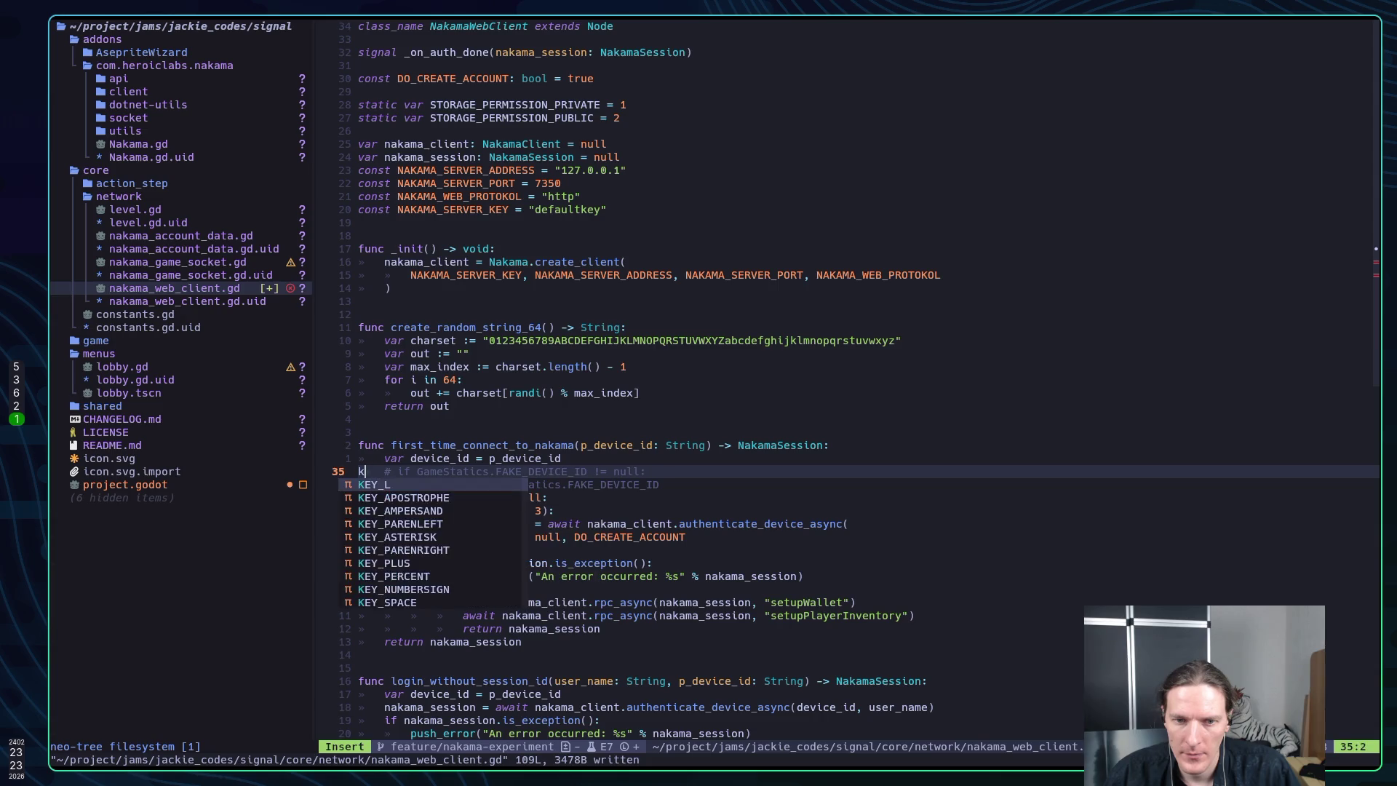
pyautogui.press('Escape')
pyautogui.write('u:w')
pyautogui.press('Return')
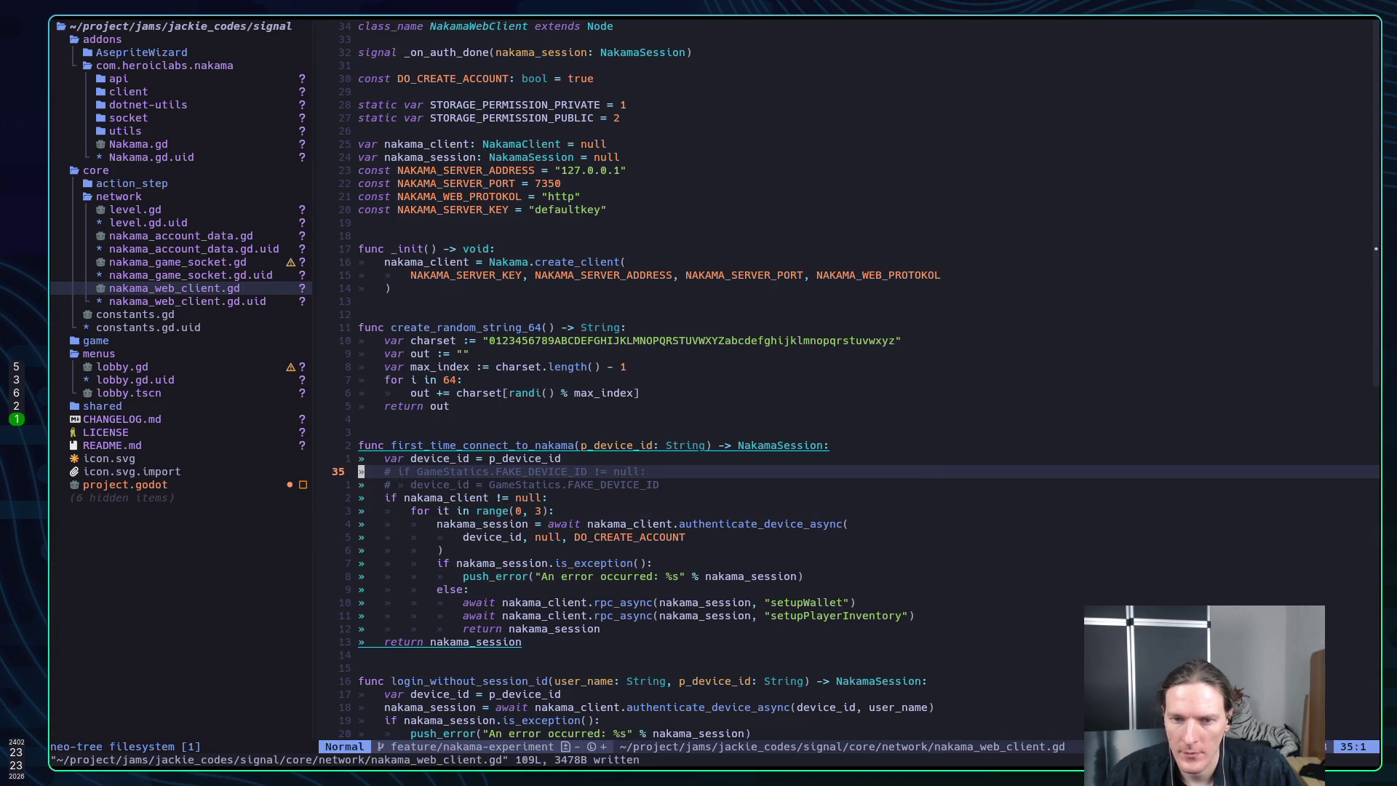
# Step: Run the game in Godot to test the lobby
pyautogui.press('k')
pyautogui.press('k')
pyautogui.press('k')
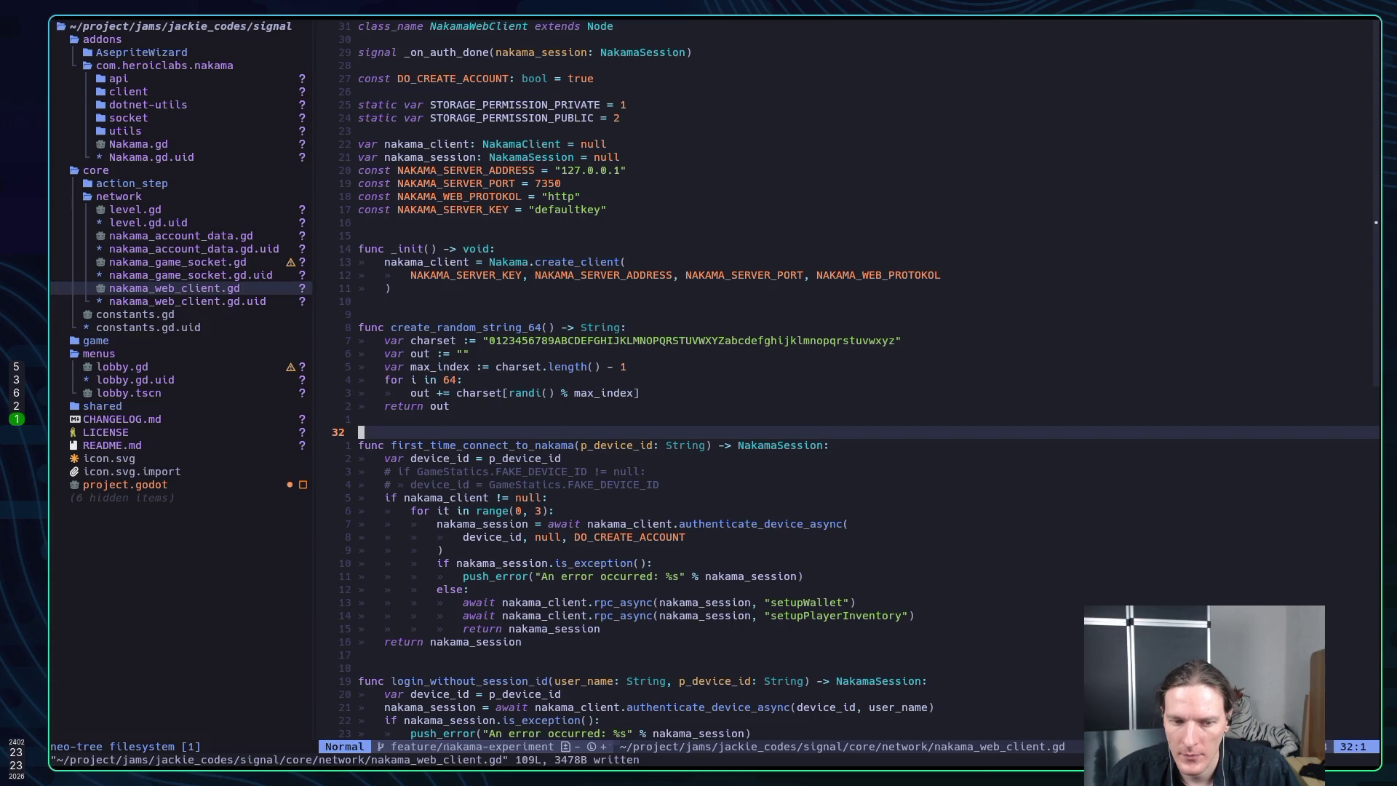
pyautogui.hotkey('alt', 'Tab')
pyautogui.press('F5')
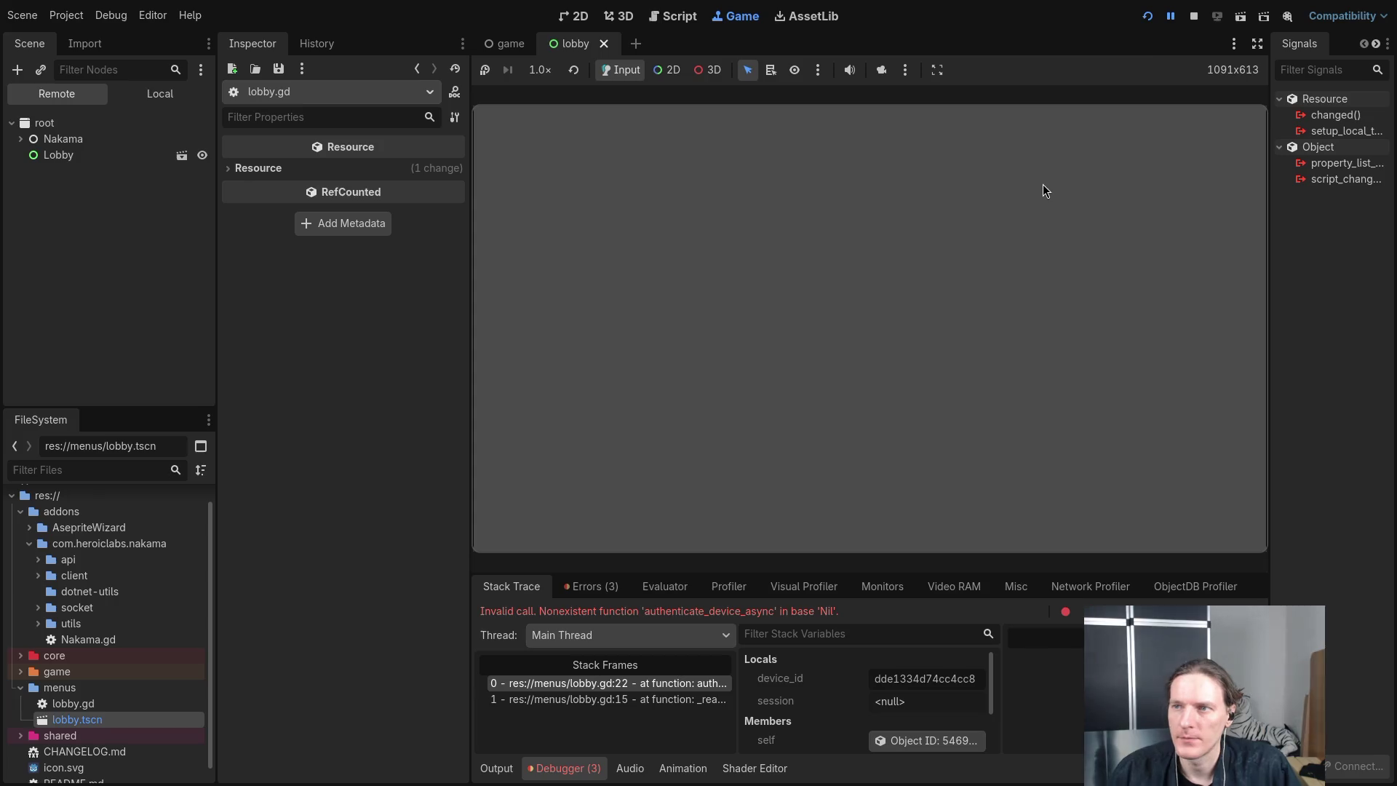
# Step: Stop the failed lobby run in Godot and return to lobby.gd in Neovim
pyautogui.click(1193, 16)
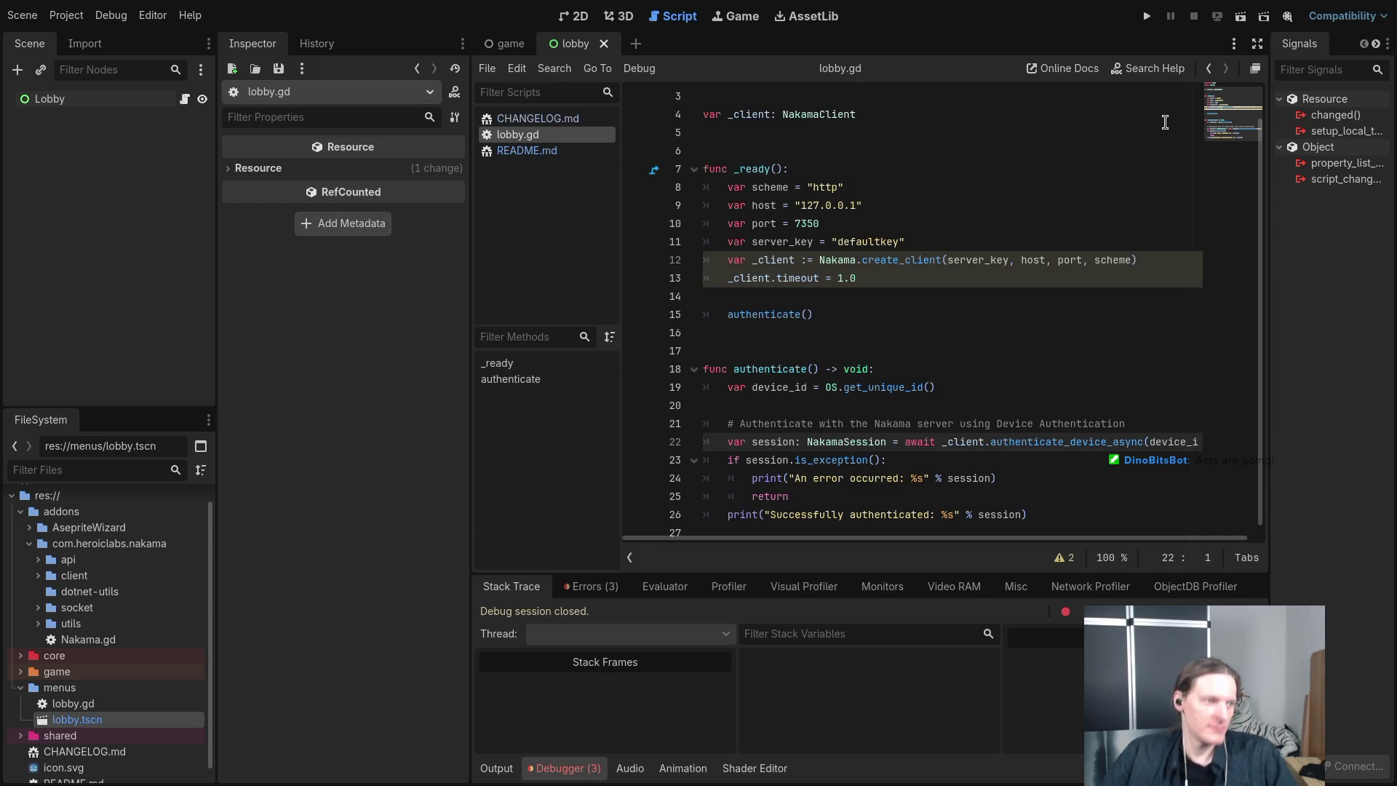
pyautogui.hotkey('alt', 'Tab')
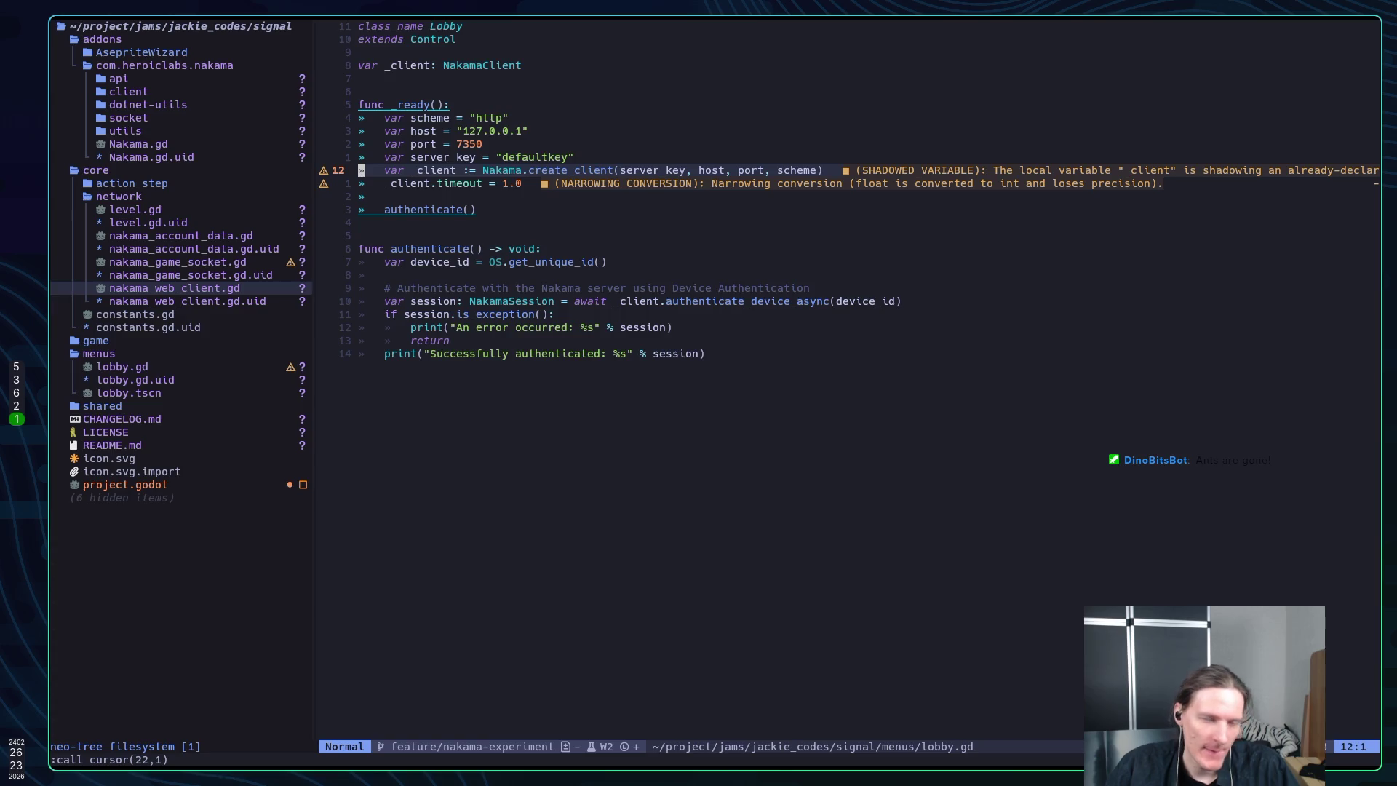
# Step: Follow the docs' Game.gd link to heroiclabs/fishgame-godot and copy its SSH clone URL
pyautogui.press('super+2')
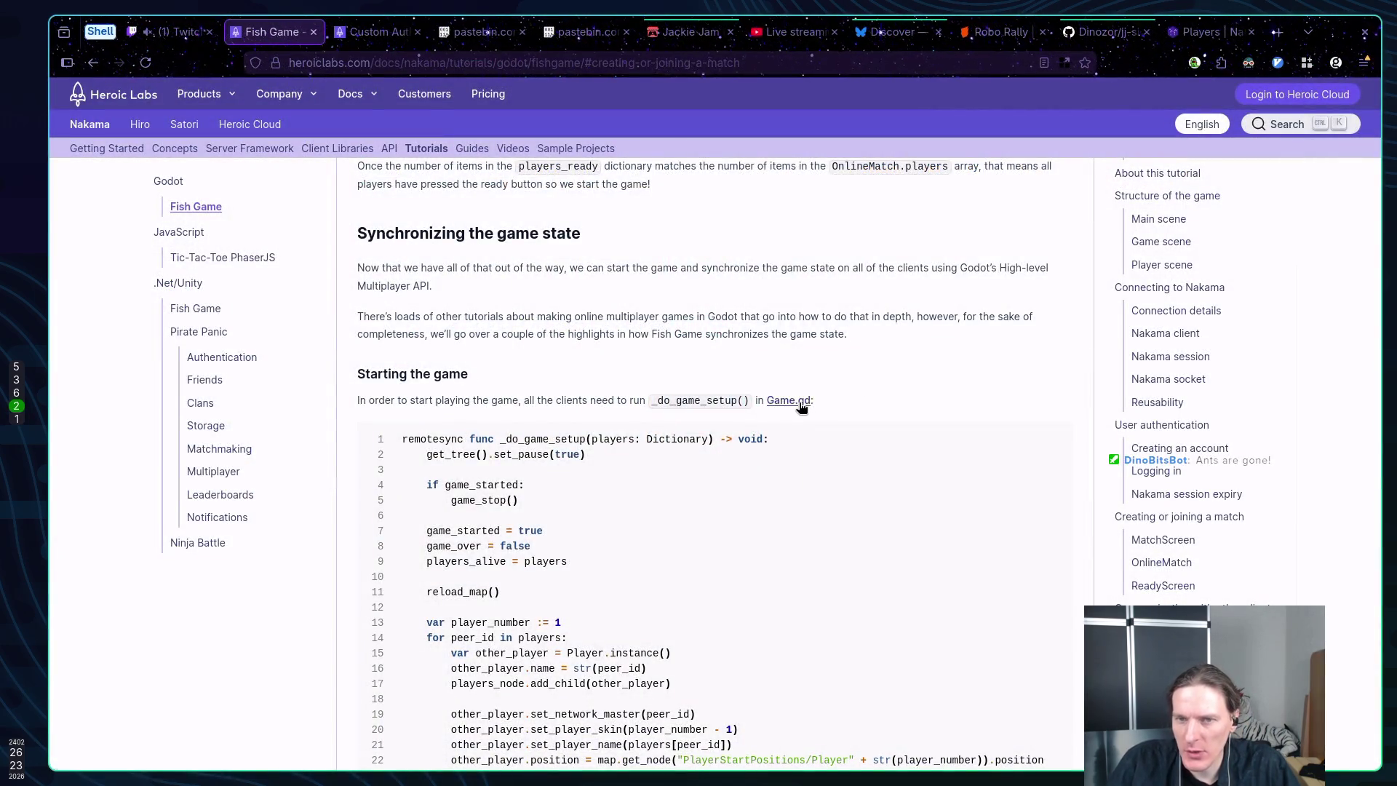
pyautogui.click(801, 407)
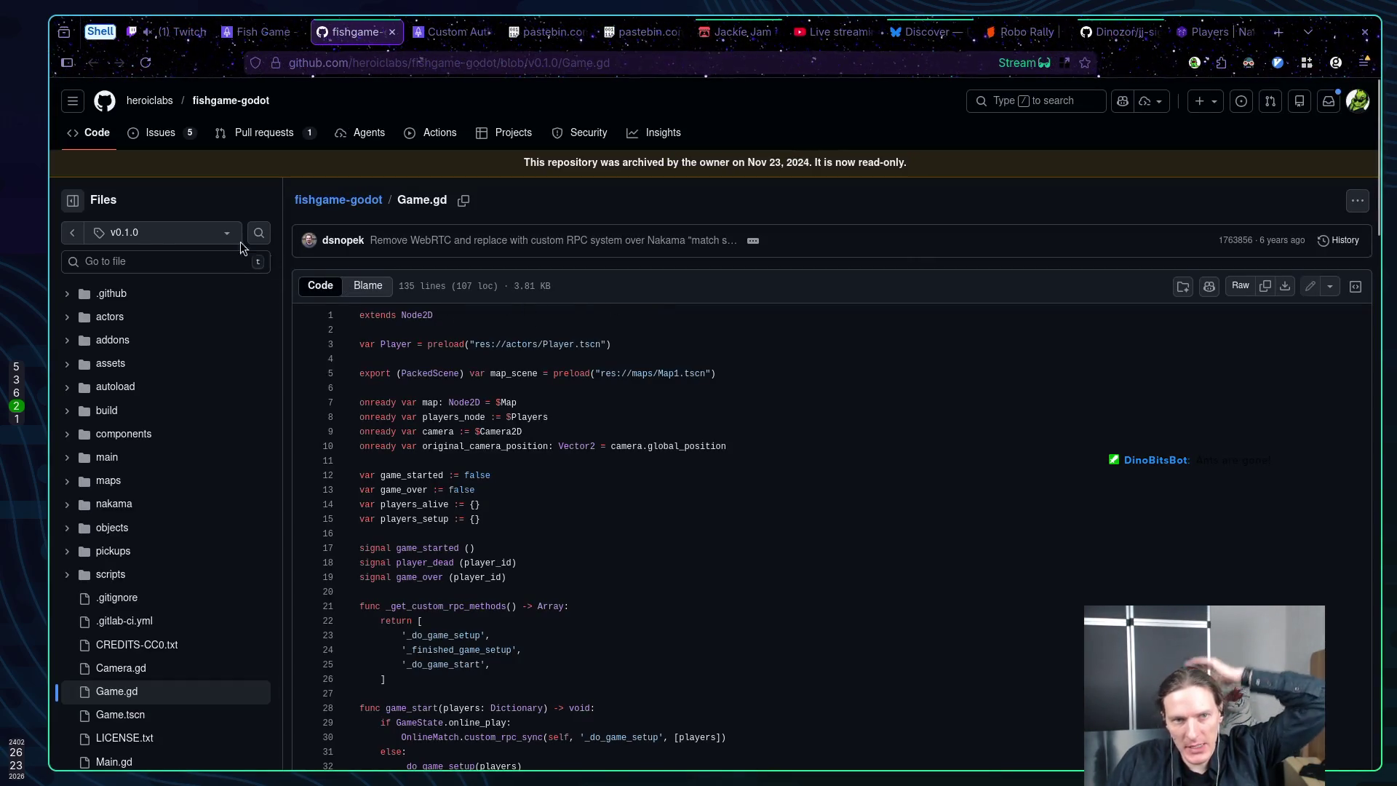
pyautogui.click(93, 139)
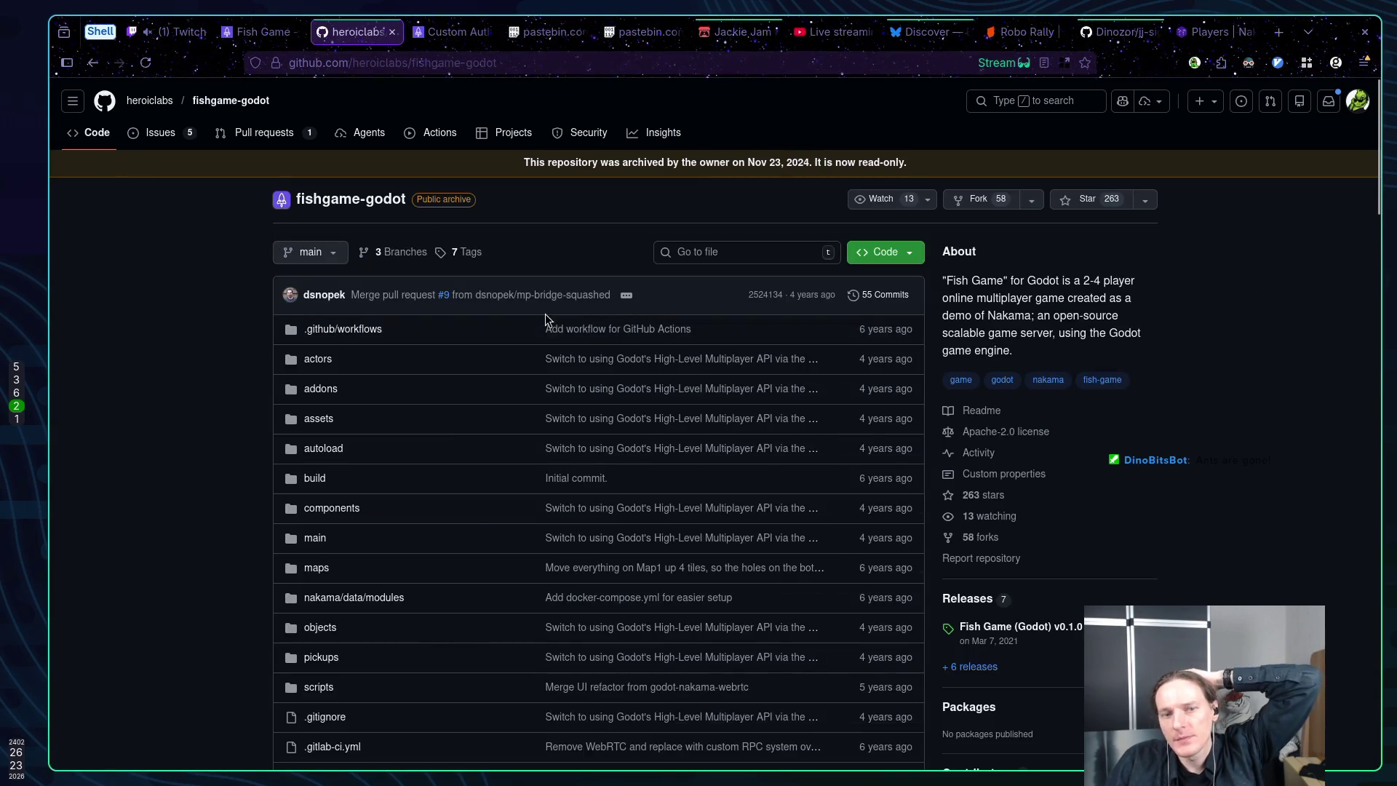
pyautogui.click(887, 252)
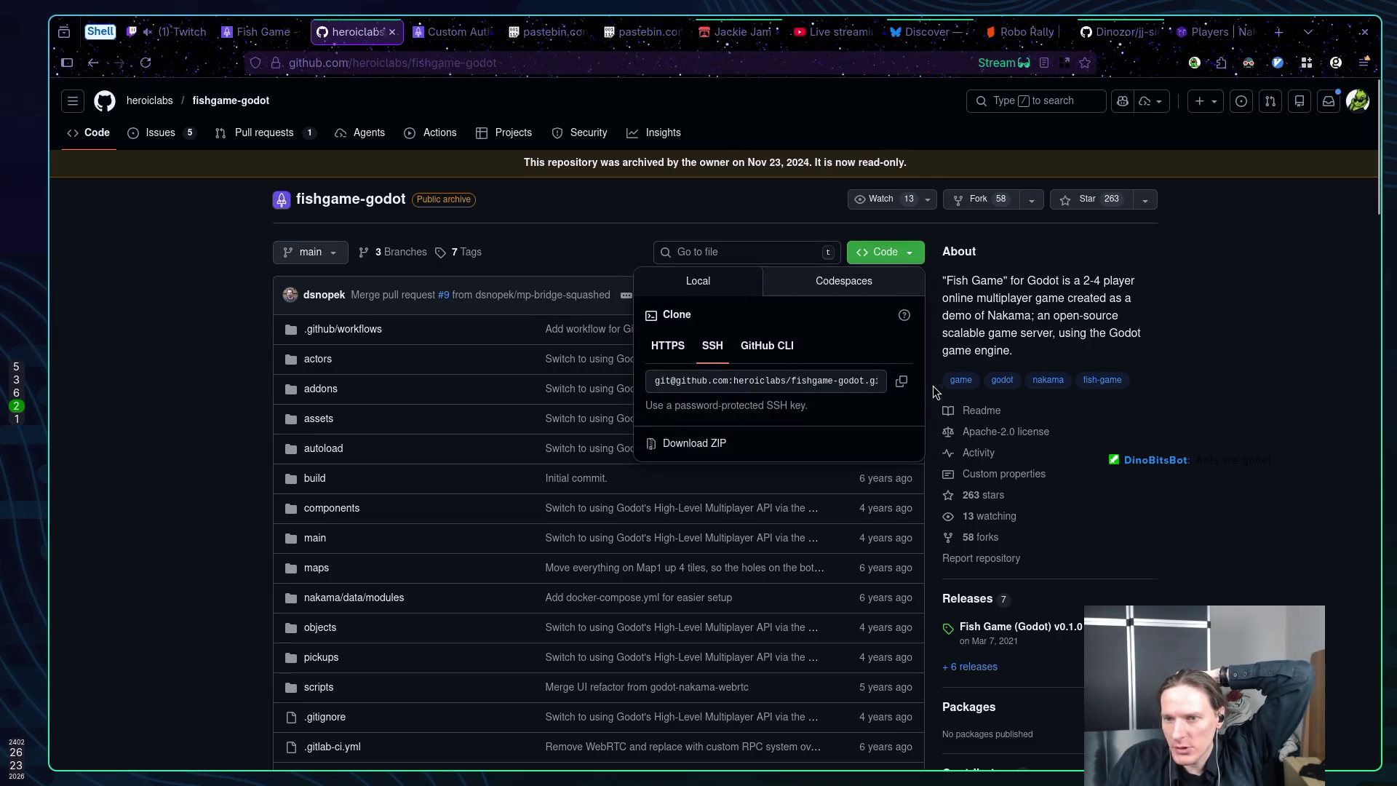
pyautogui.click(900, 381)
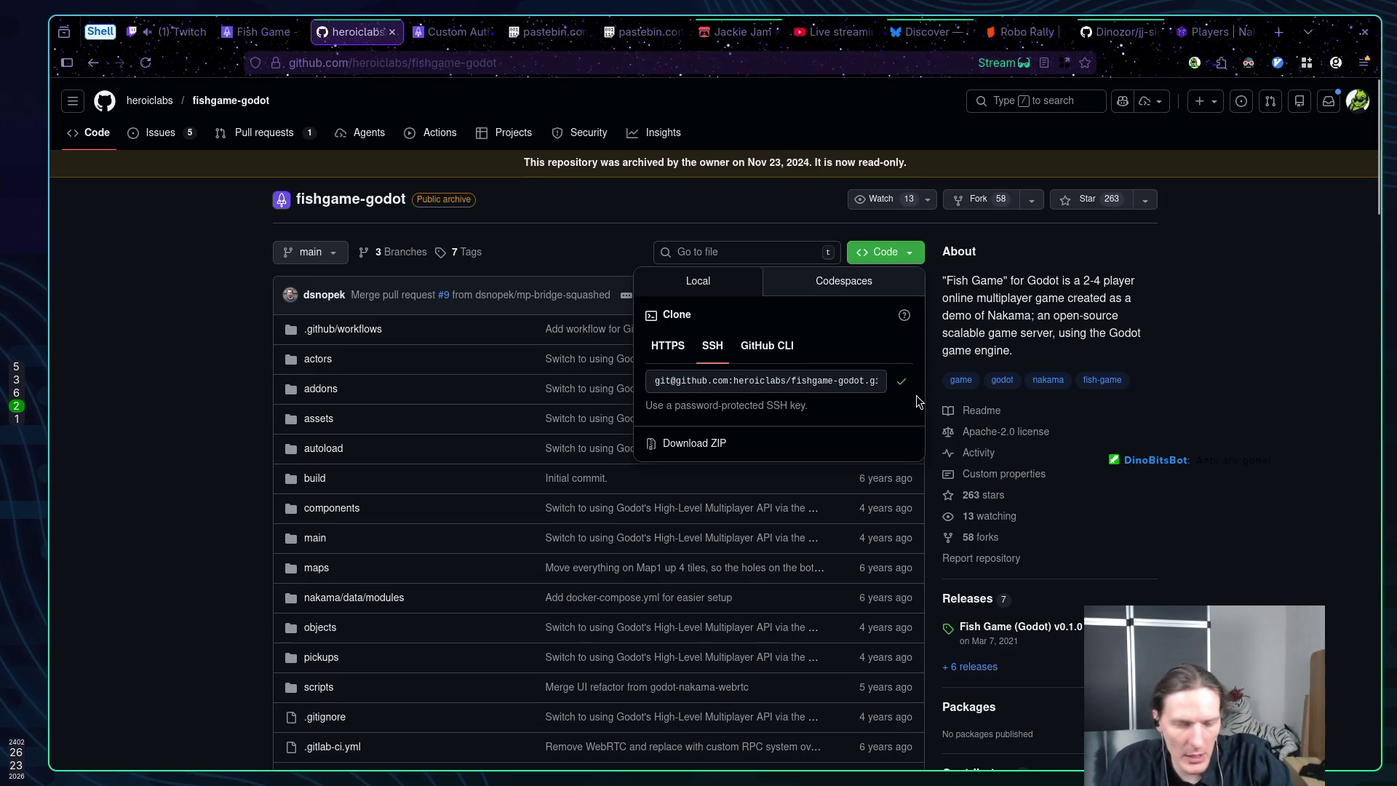
pyautogui.press('super+1')
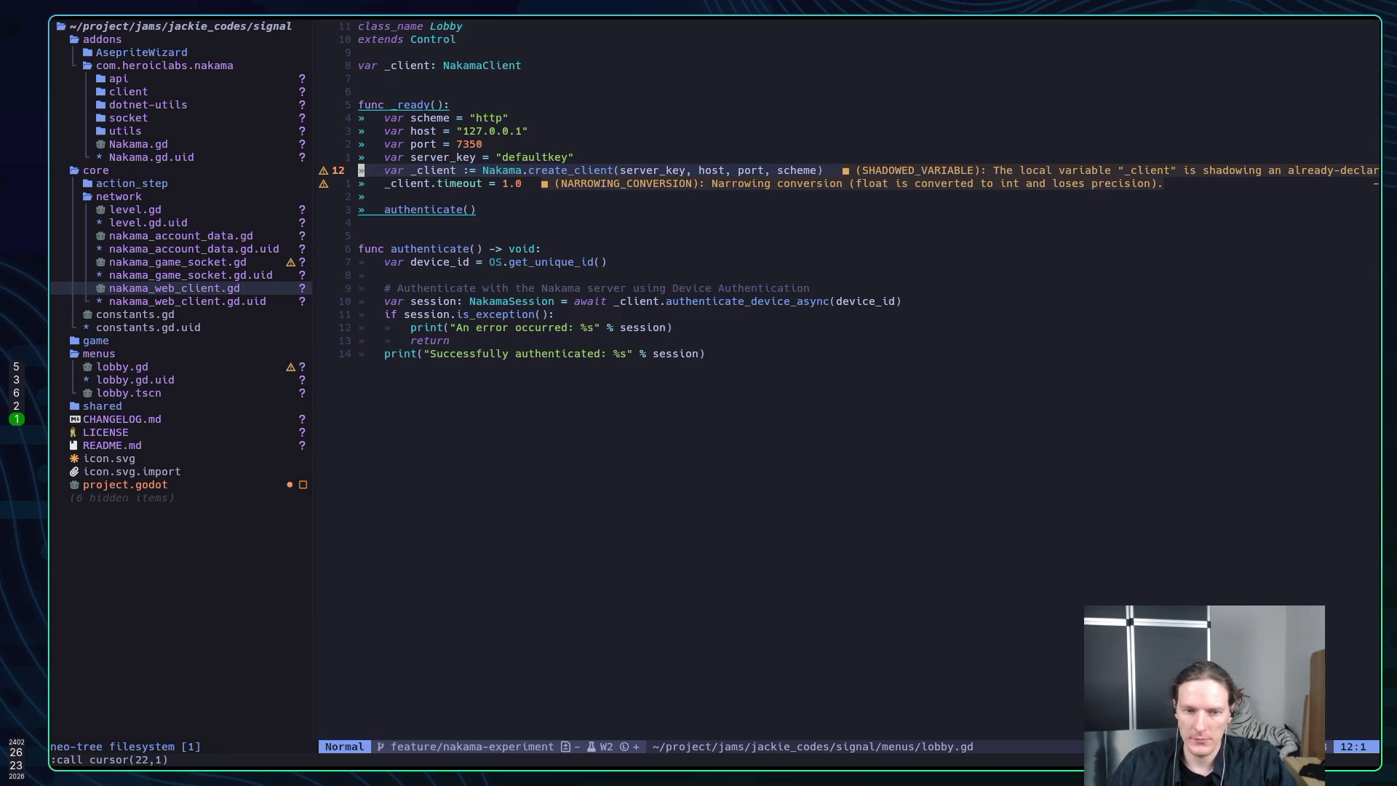
# Step: In the terminal, move up to the project folder, enter learning, and list its contents
pyautogui.press('super+3')
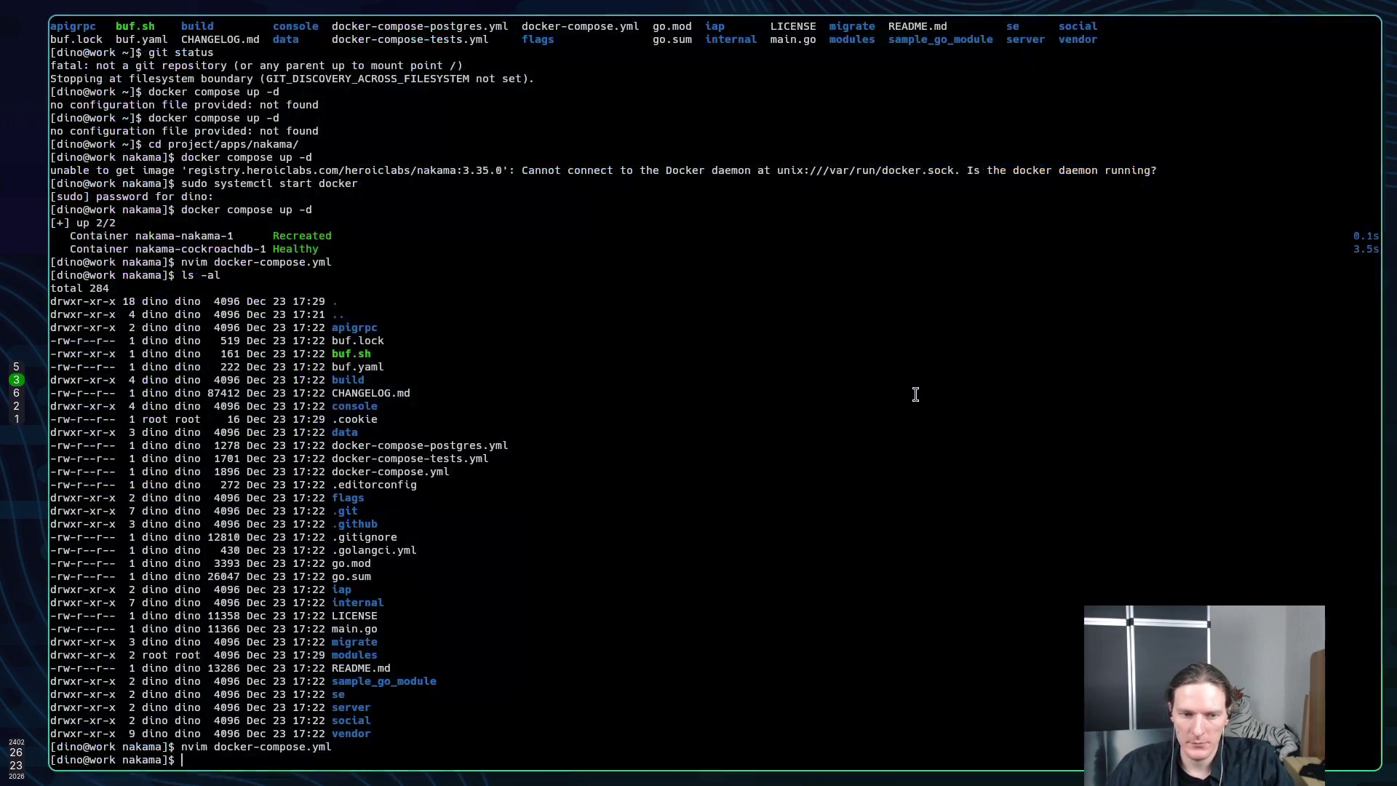
pyautogui.write('cd ../')
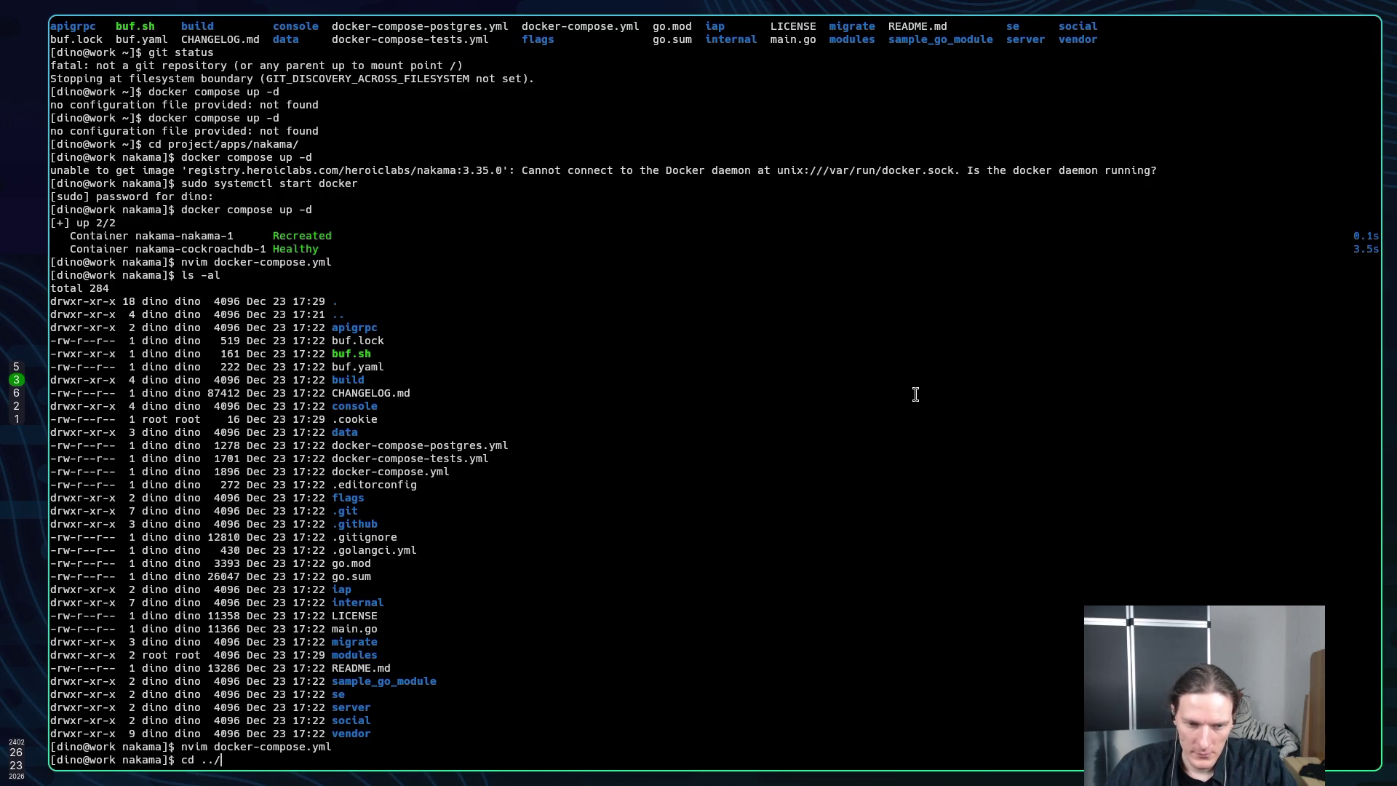
pyautogui.press('Return')
pyautogui.write('ll')
pyautogui.press('Return')
pyautogui.write('cd ..')
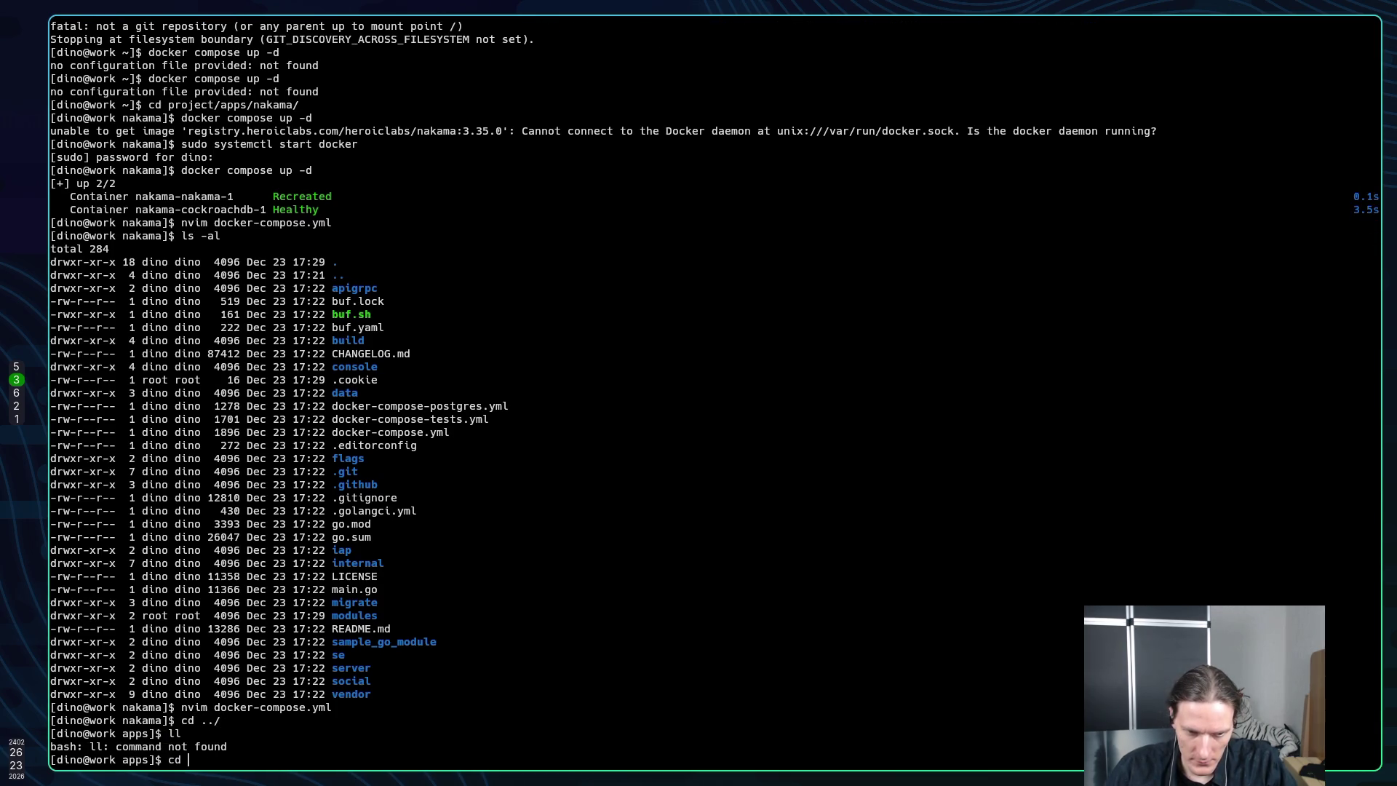
pyautogui.press('Return')
pyautogui.write('ls')
pyautogui.press('Return')
pyautogui.write('cd learning/')
pyautogui.press('Tab')
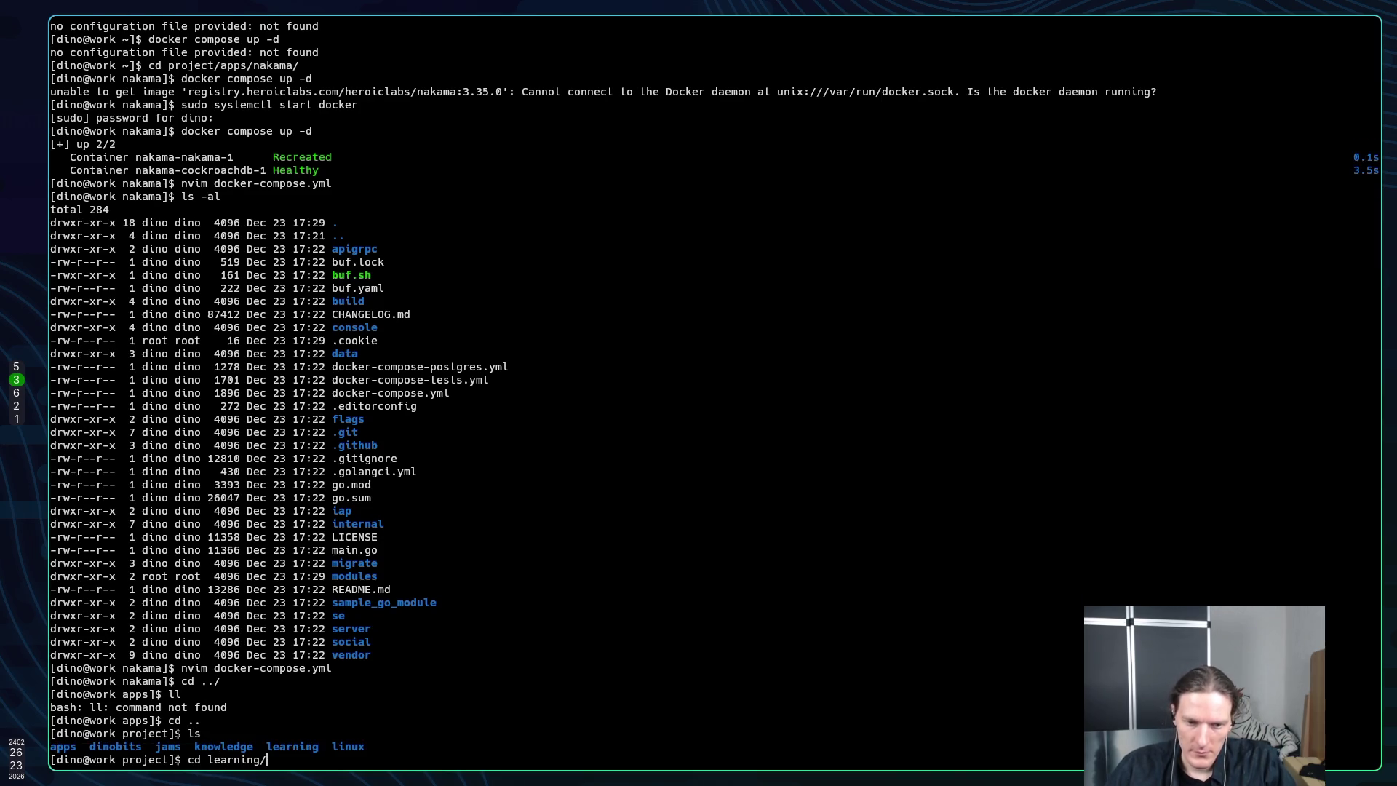
pyautogui.press('Return')
pyautogui.write('ls')
pyautogui.press('Return')
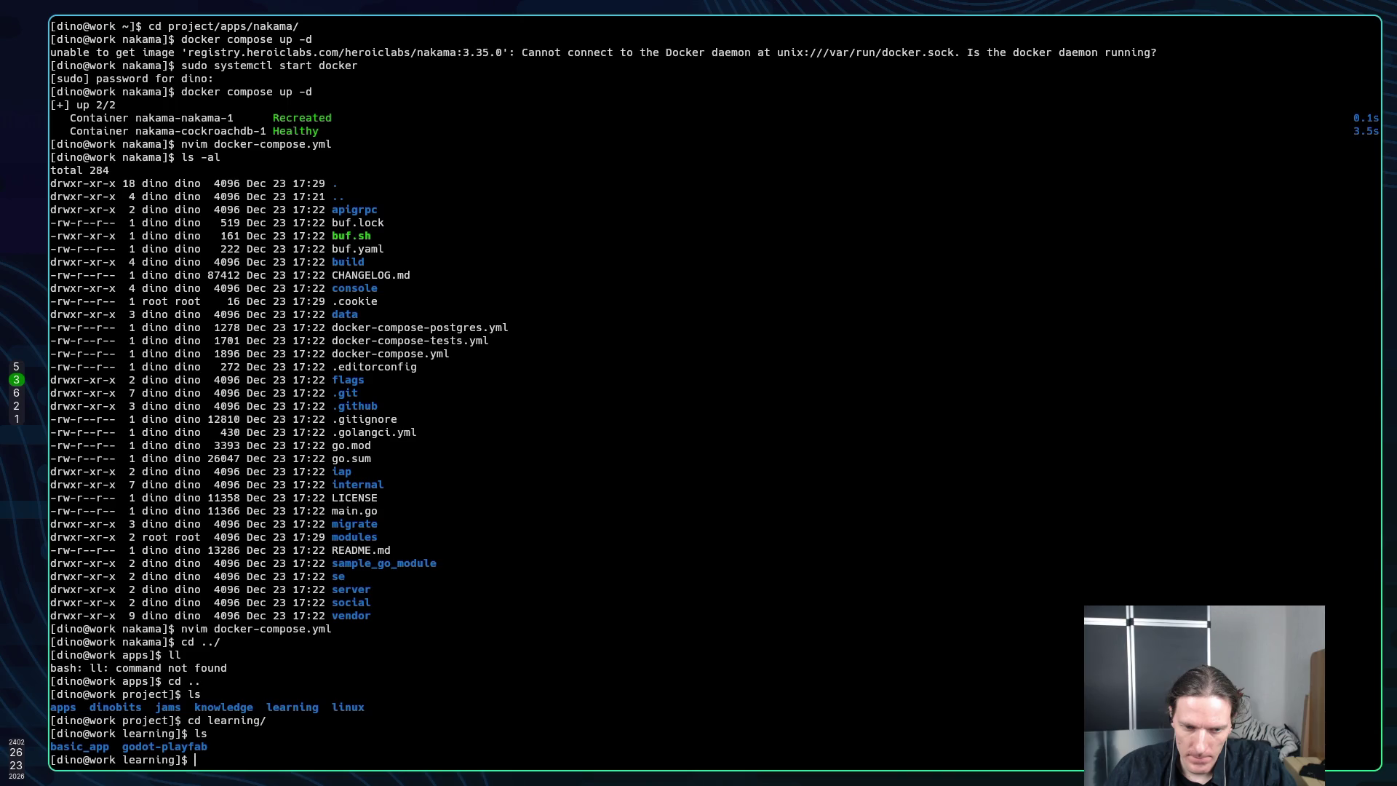
pyautogui.write('git clone ')
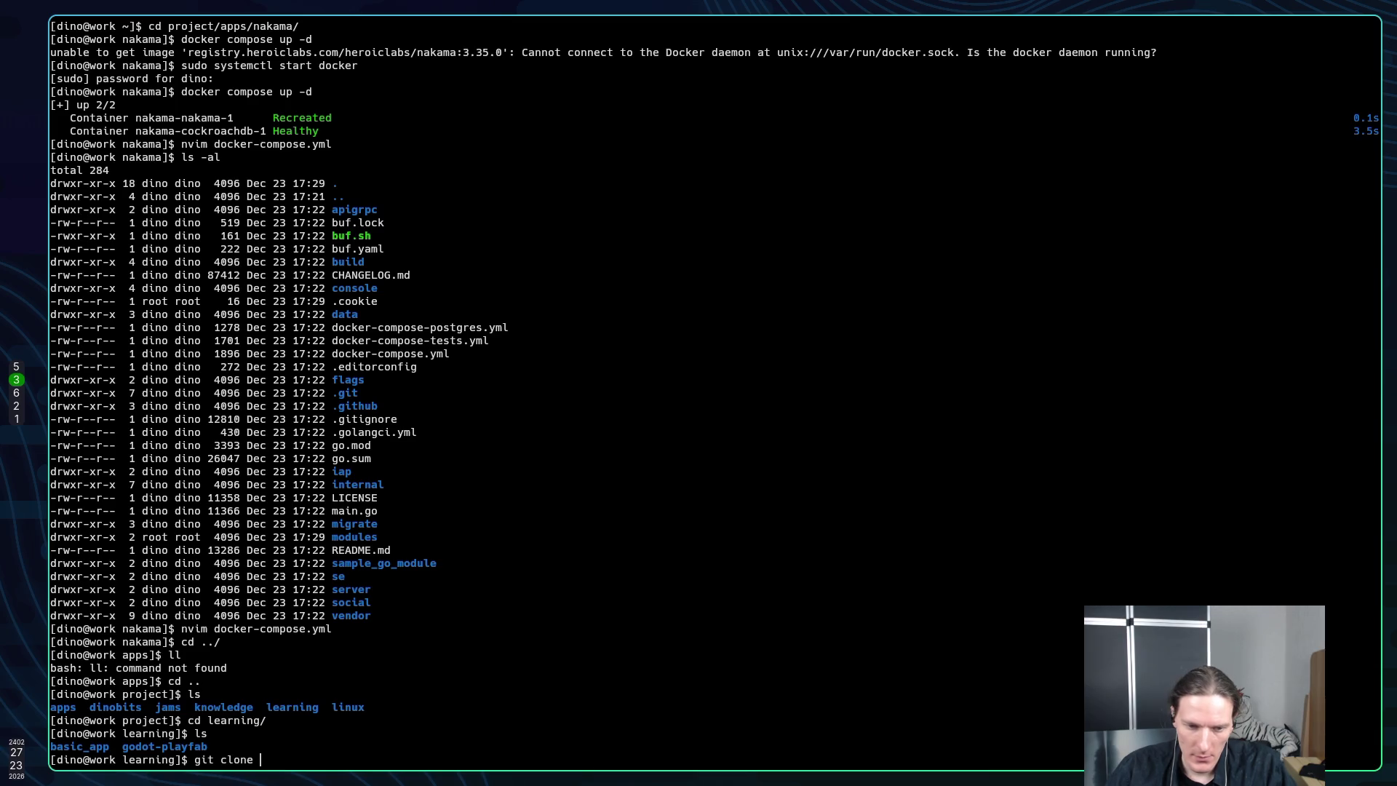
pyautogui.write('2;6u8;6u')
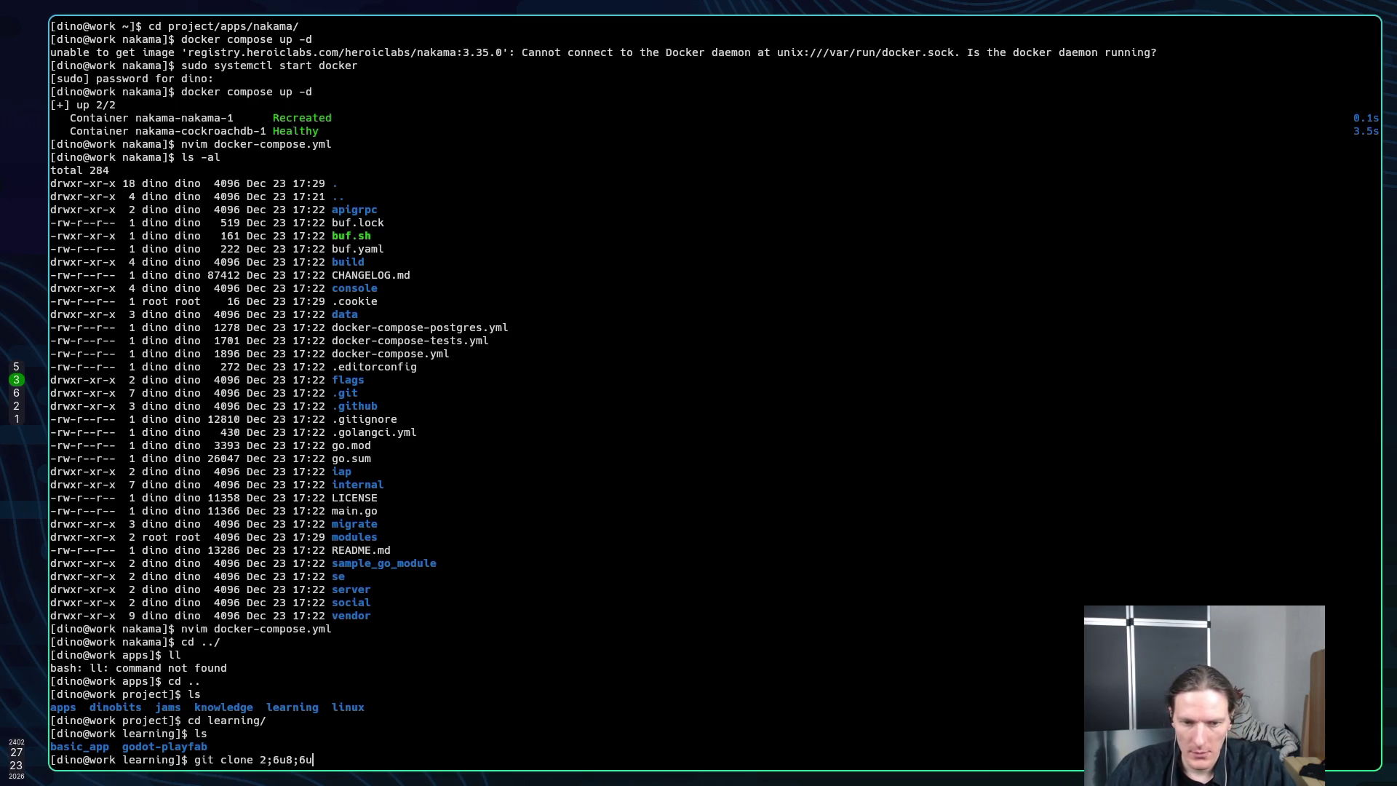
pyautogui.press('BackSpace')
pyautogui.press('BackSpace')
pyautogui.press('BackSpace')
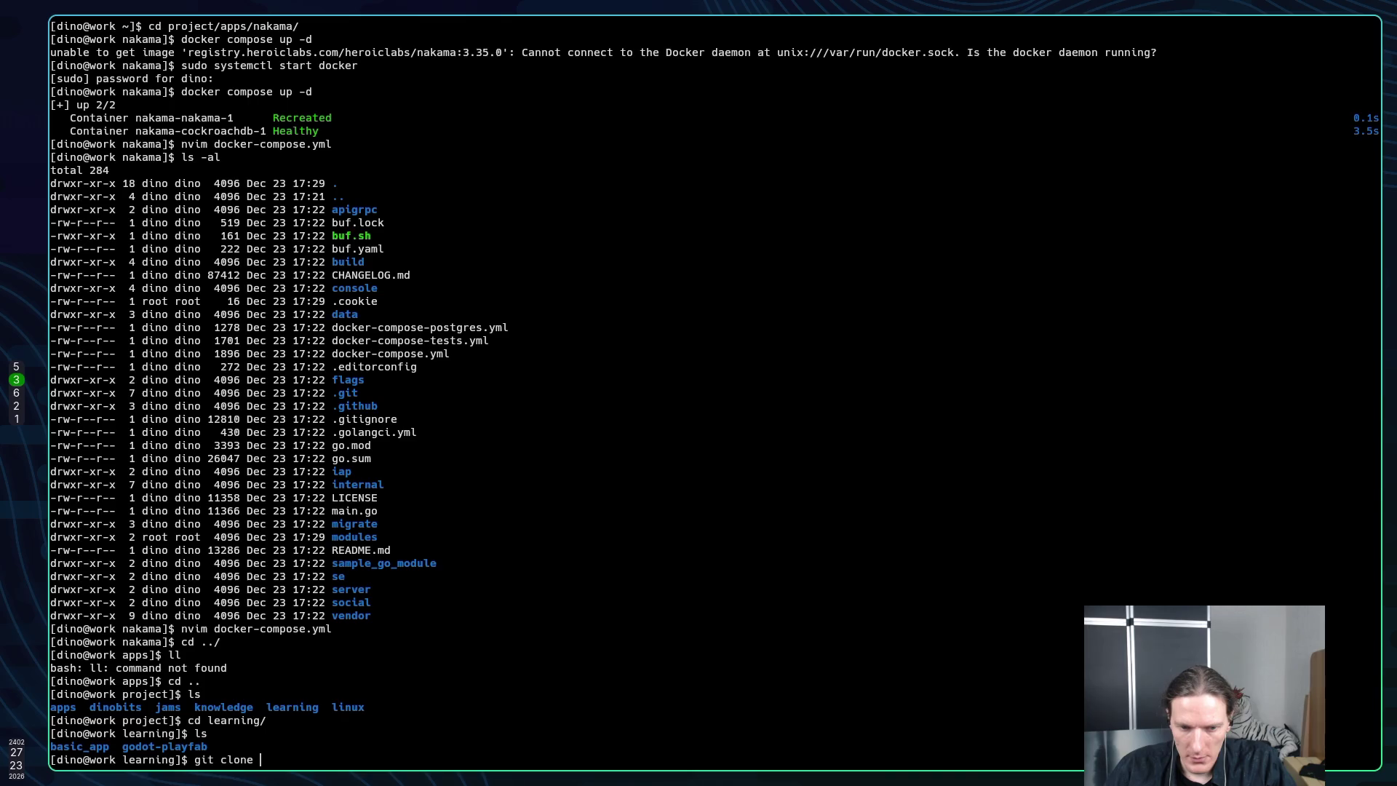
pyautogui.hotkey('ctrl', 'shift', 'v')
pyautogui.press('Return')
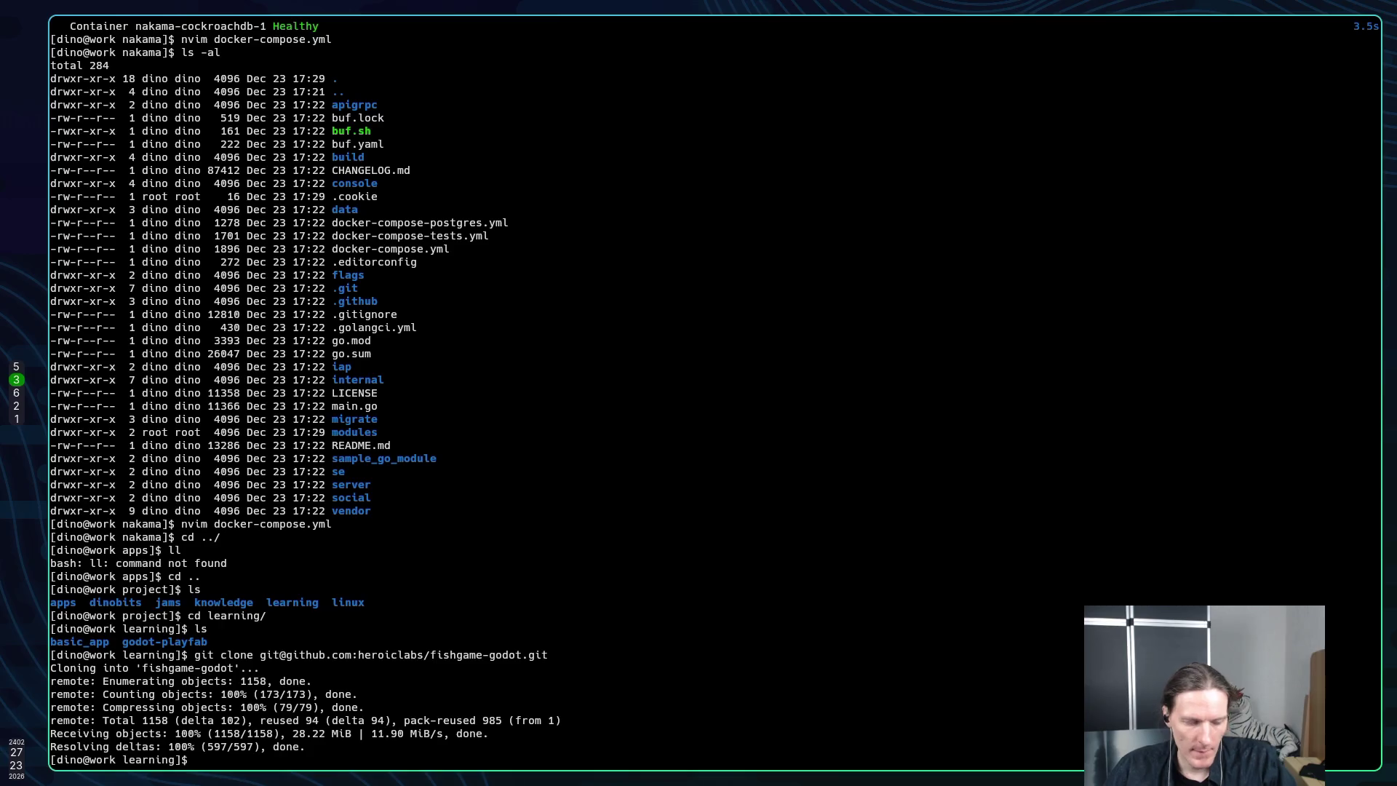
pyautogui.hotkey('alt', 'Tab')
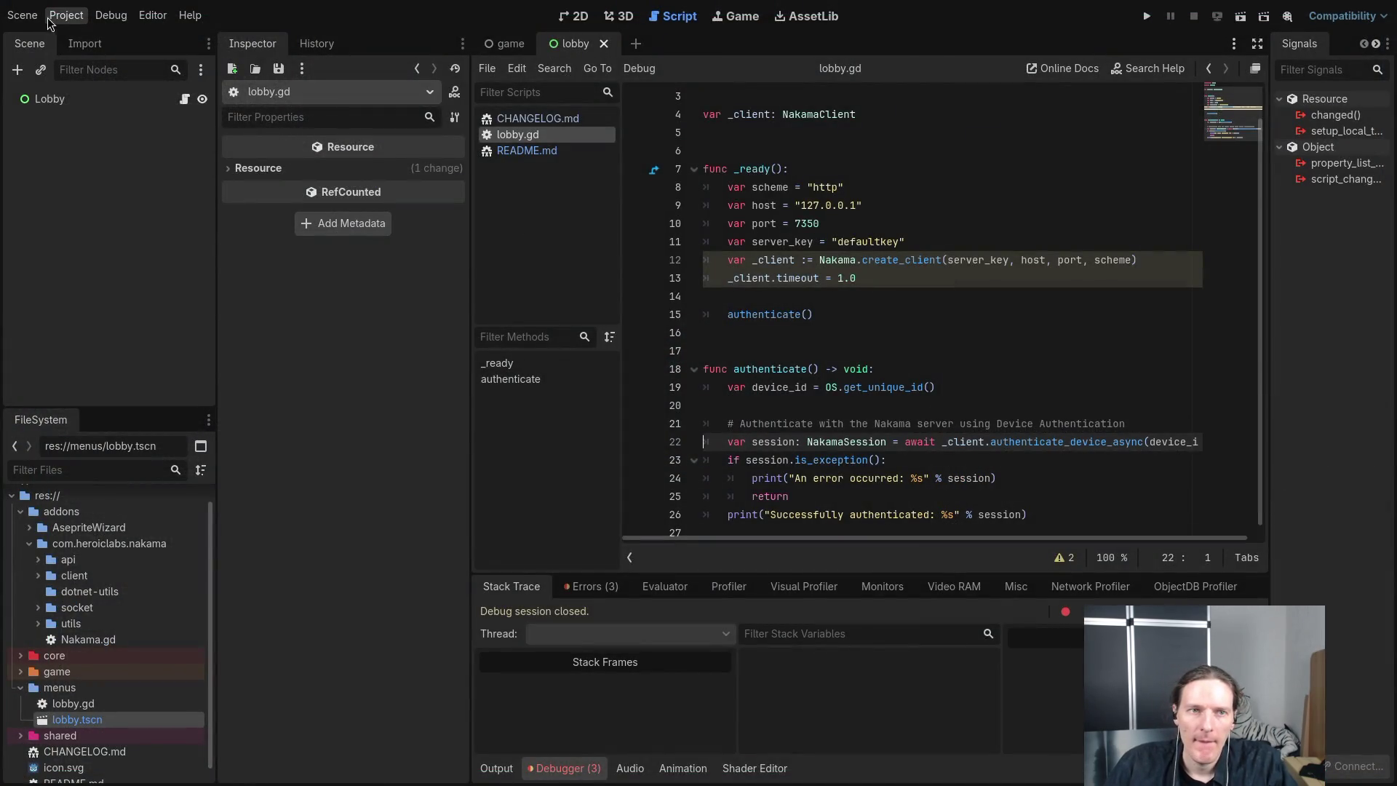
# Step: Quit to the Project Manager and import the project/learning/fishgame-godot folder
pyautogui.click(49, 20)
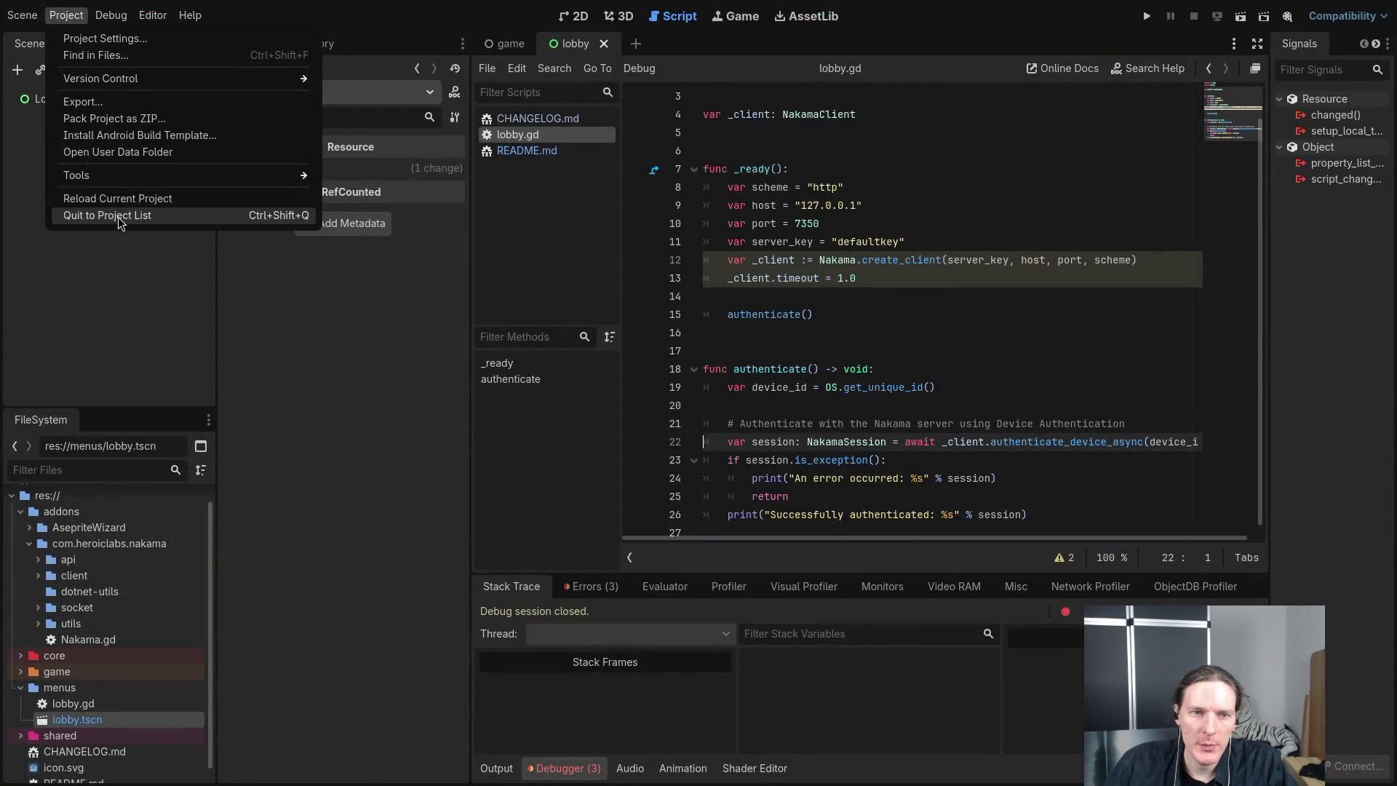
pyautogui.click(117, 215)
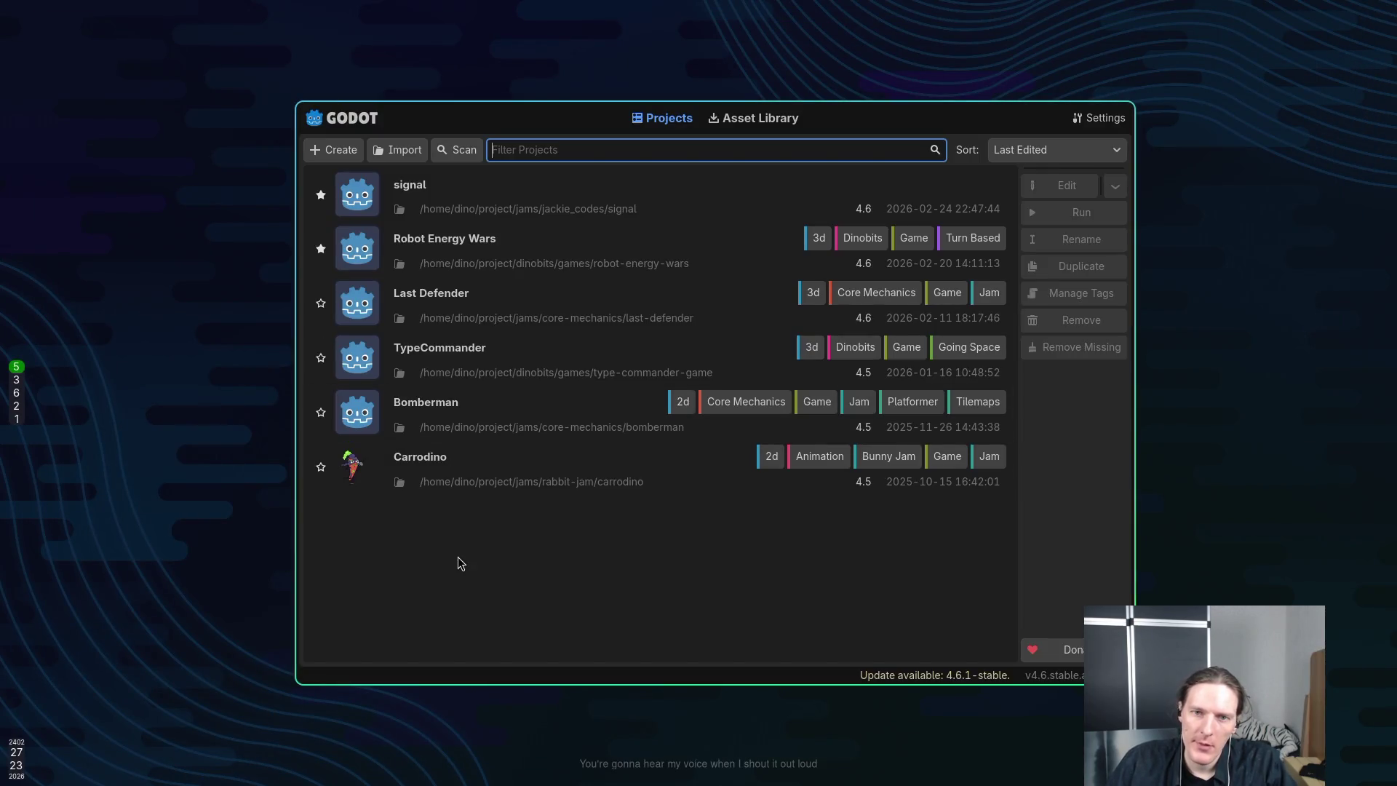
pyautogui.click(400, 151)
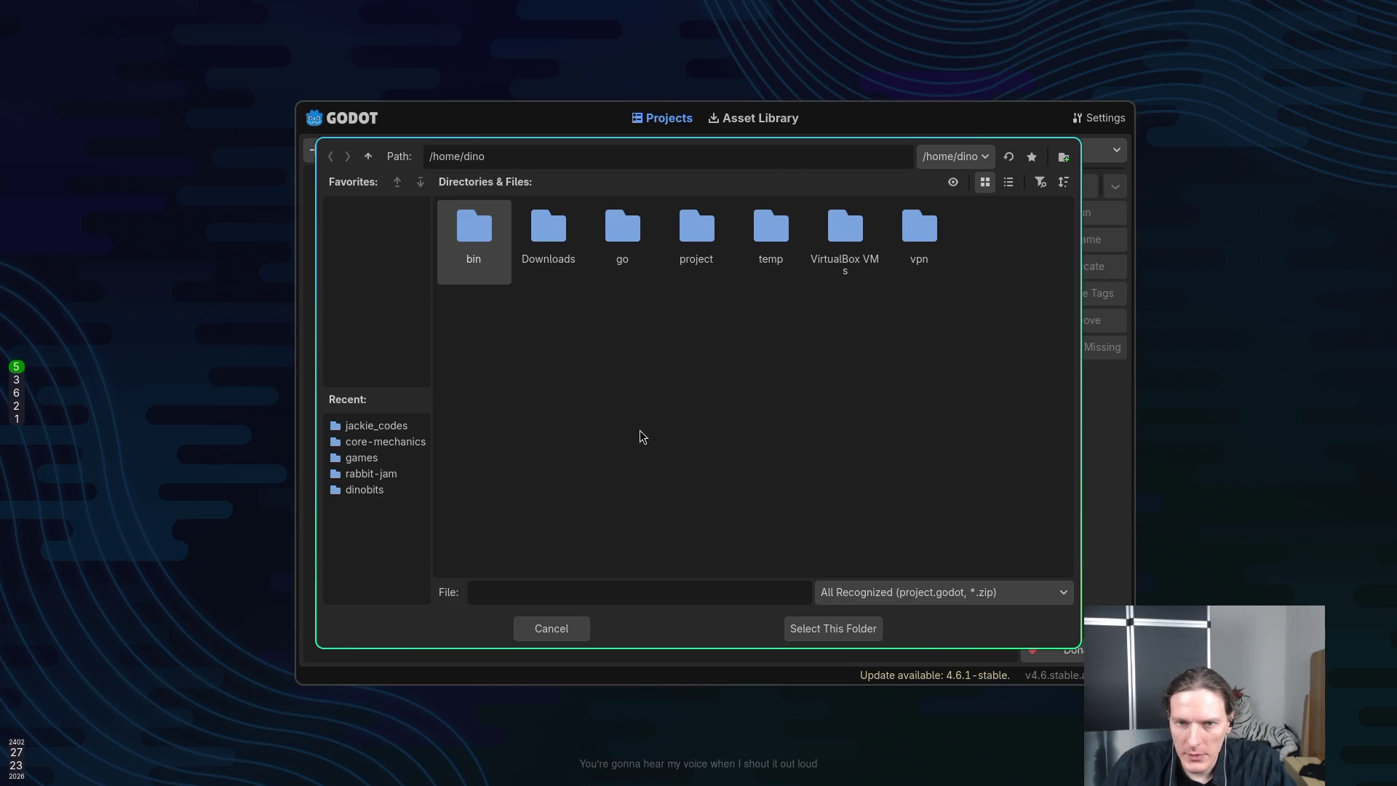
pyautogui.doubleClick(690, 244)
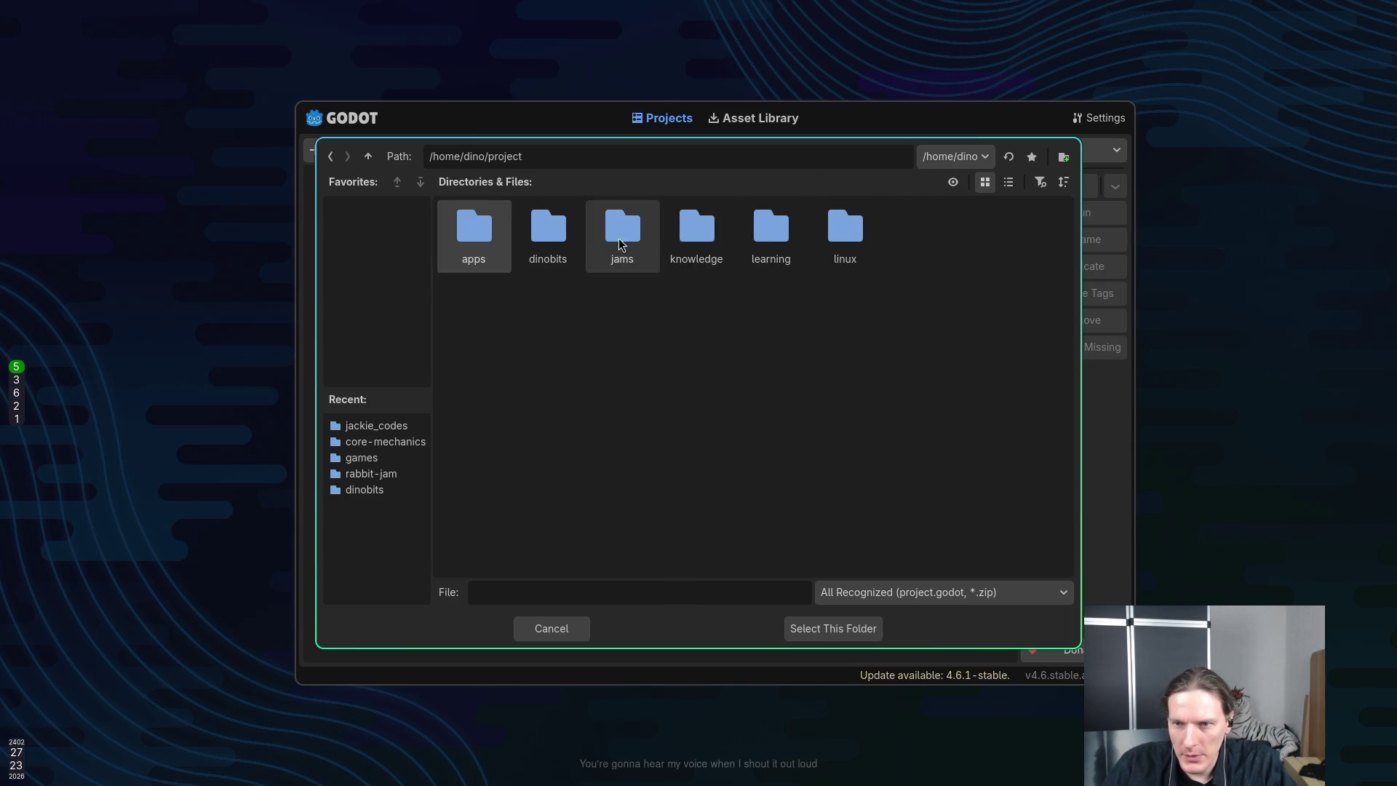
pyautogui.doubleClick(771, 233)
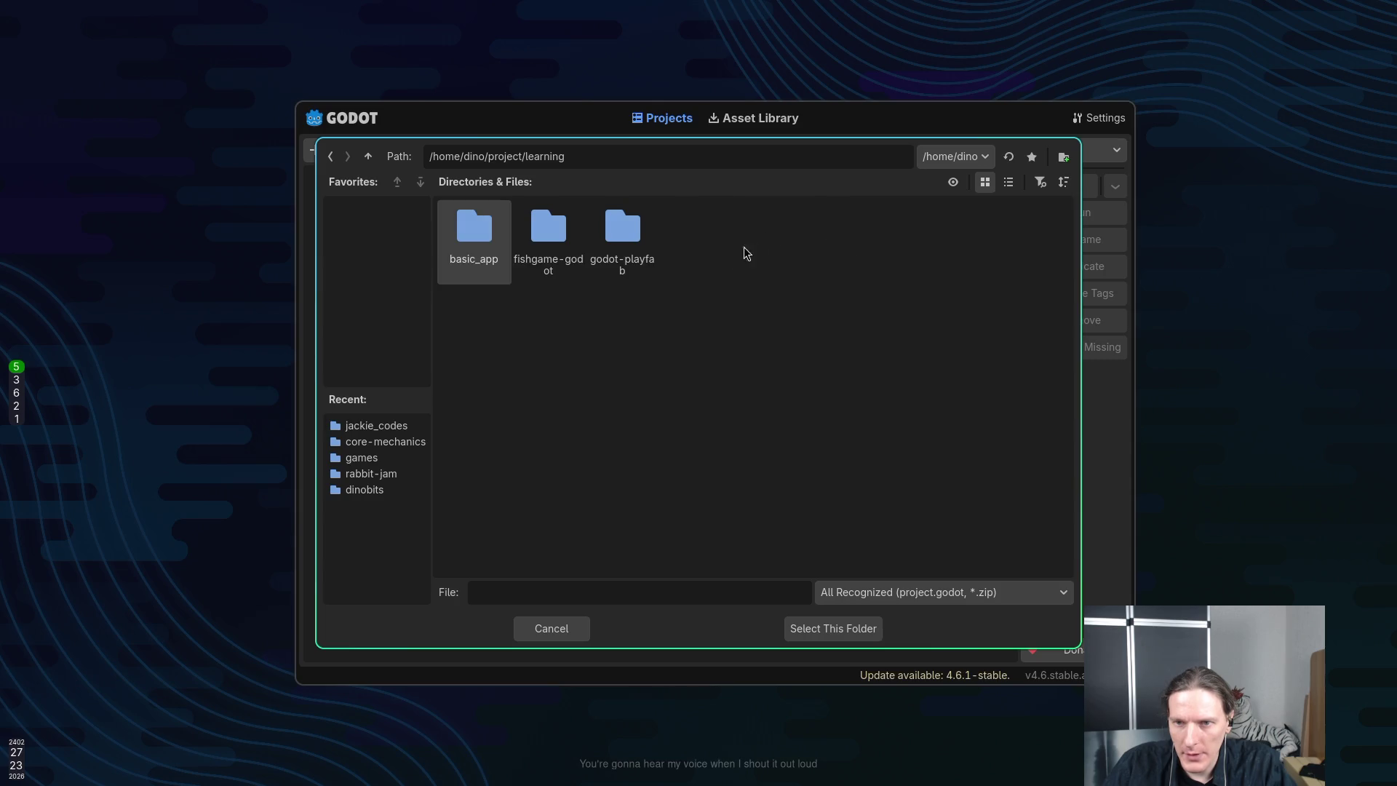
pyautogui.doubleClick(550, 230)
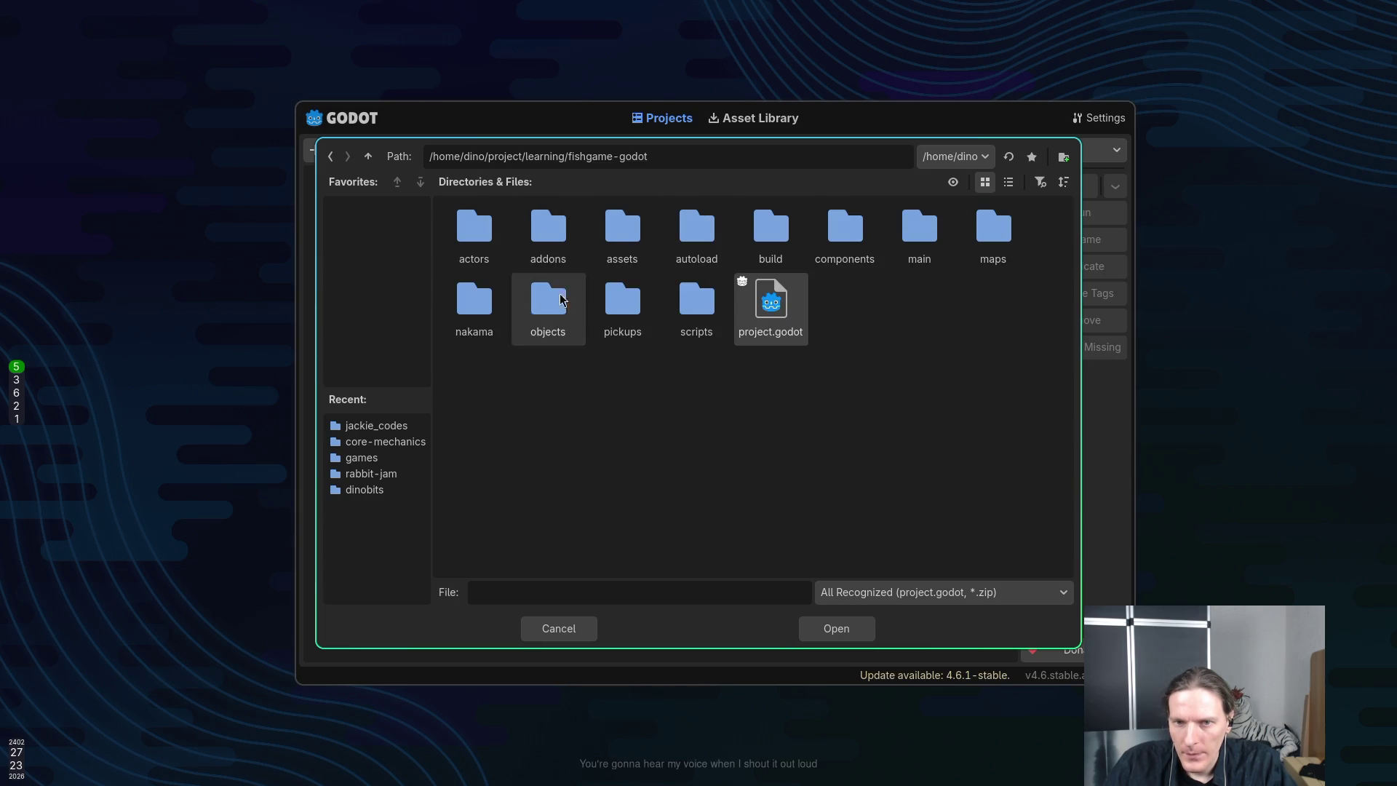
pyautogui.click(844, 628)
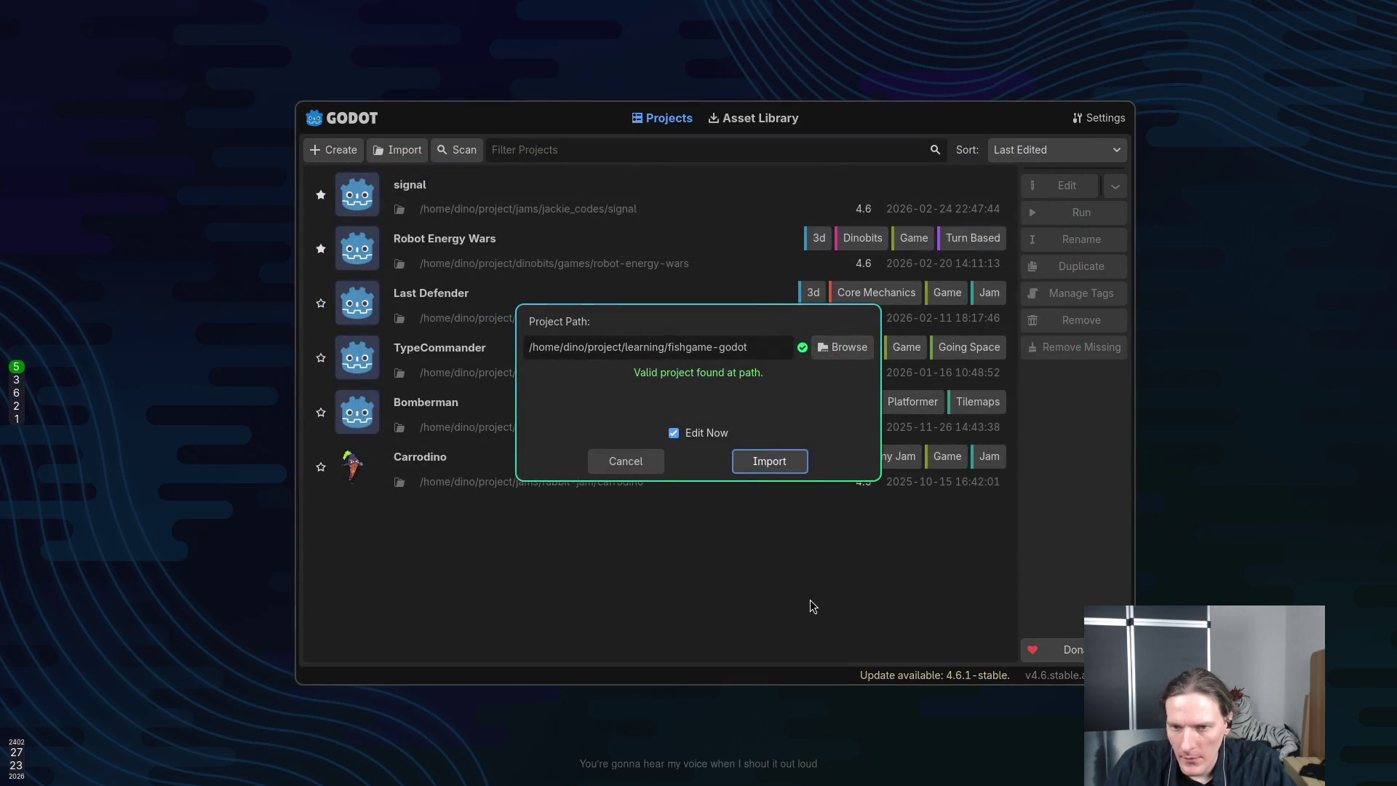
pyautogui.click(763, 462)
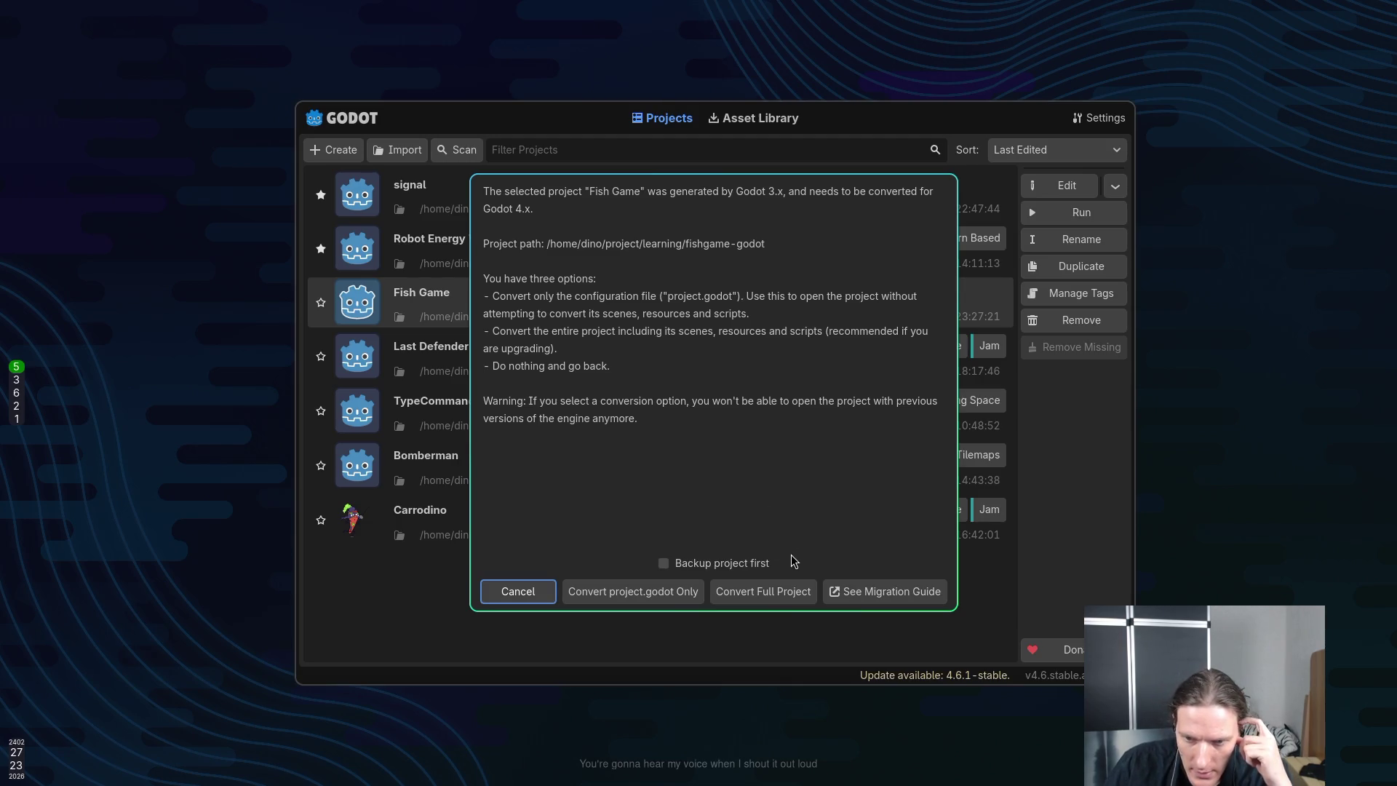
# Step: Convert the full Fish Game project to Godot 4.x, then re-import fishgame-godot for editing
pyautogui.click(776, 595)
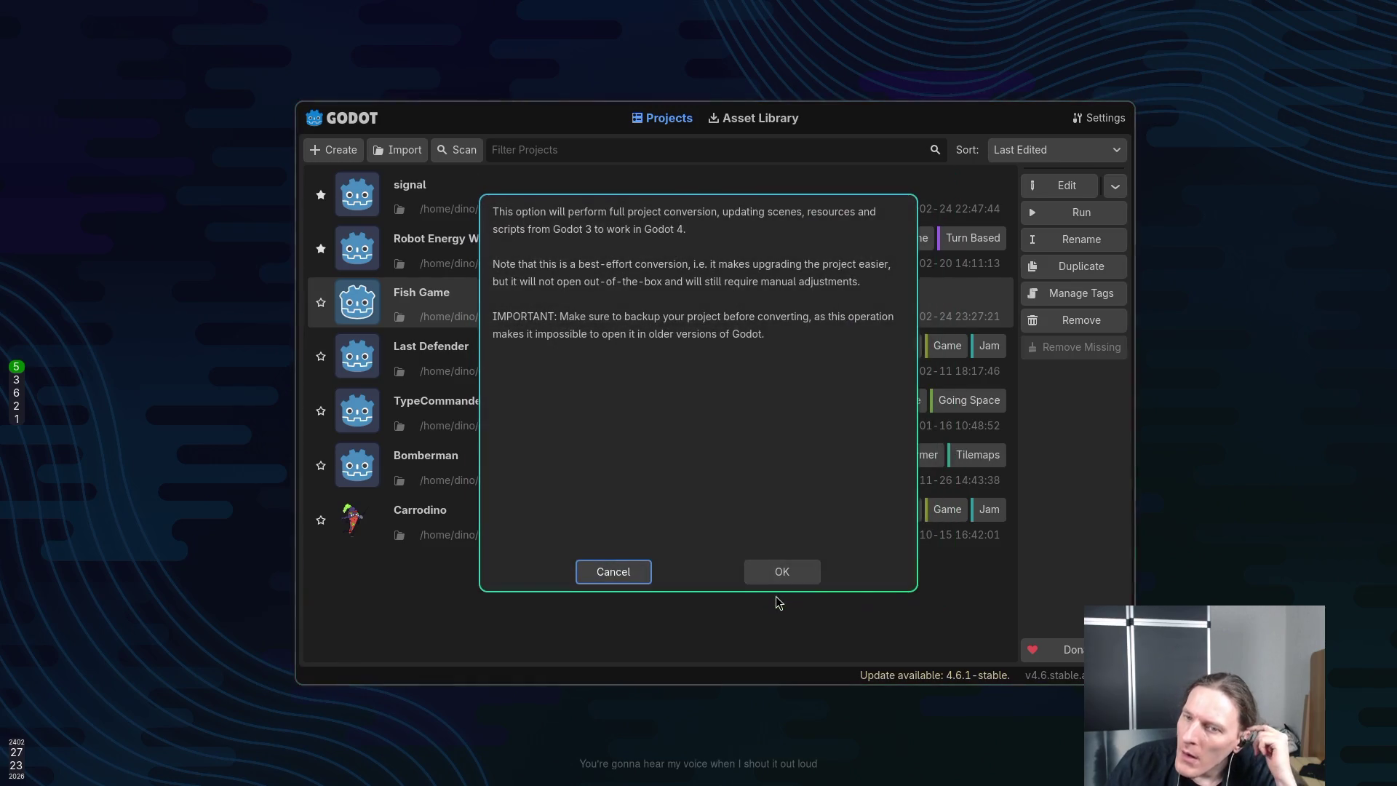
pyautogui.click(779, 570)
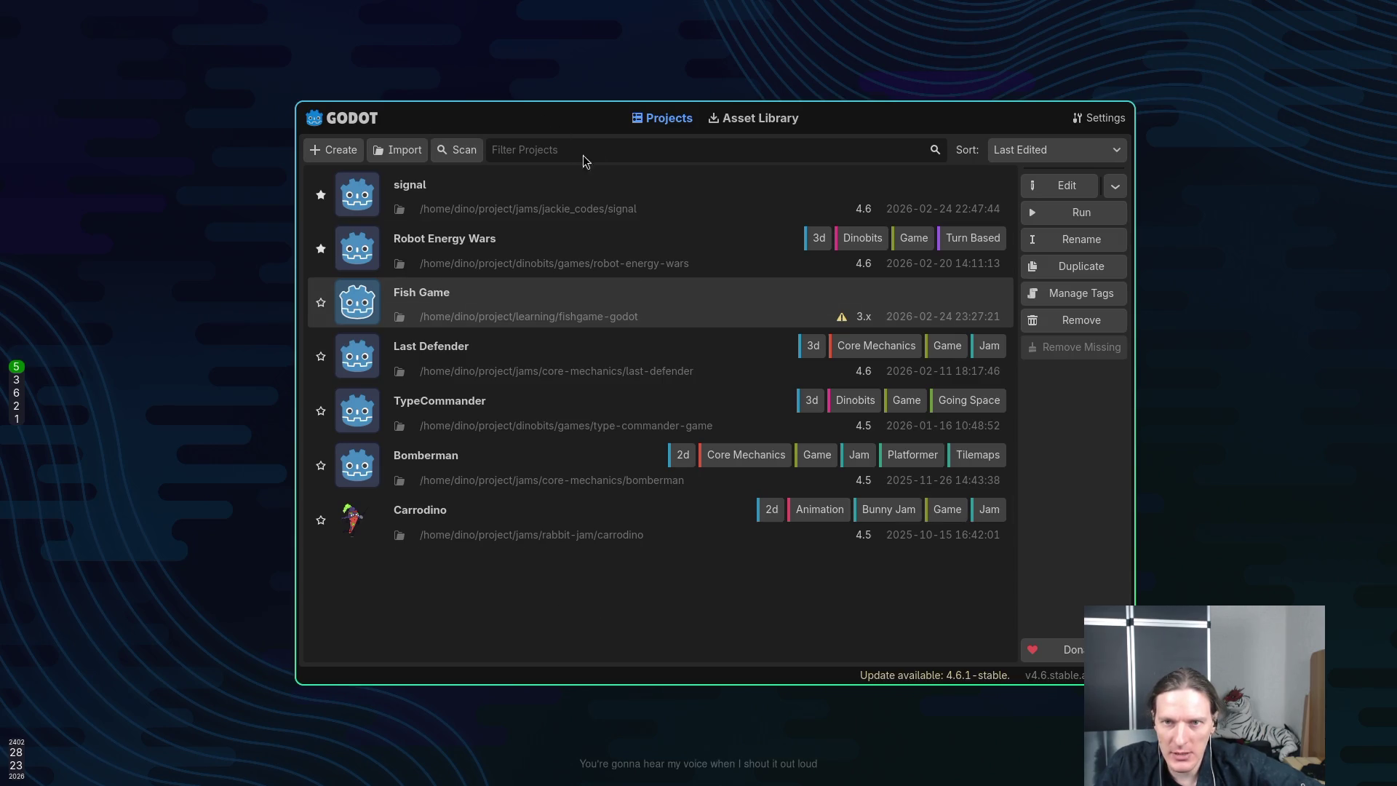
pyautogui.click(404, 150)
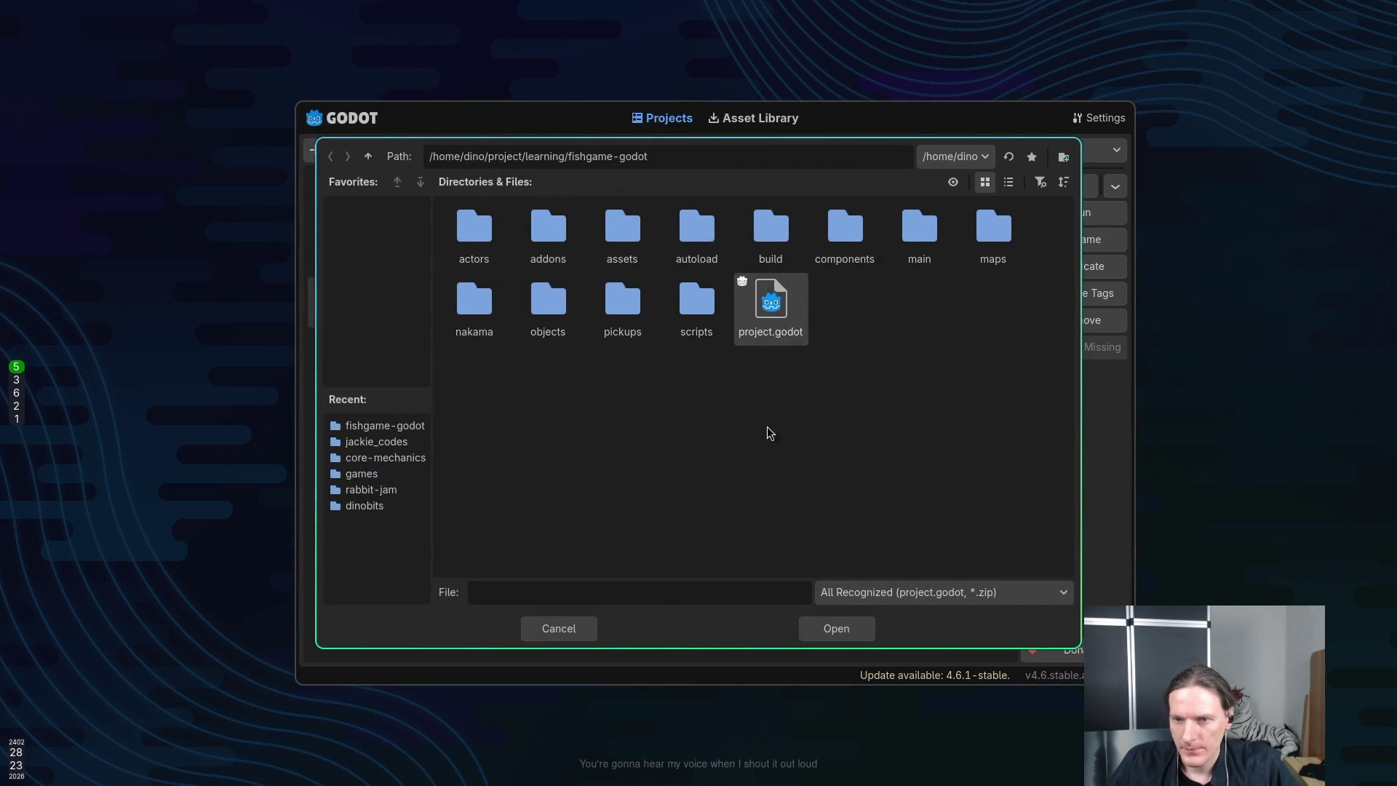
pyautogui.click(840, 630)
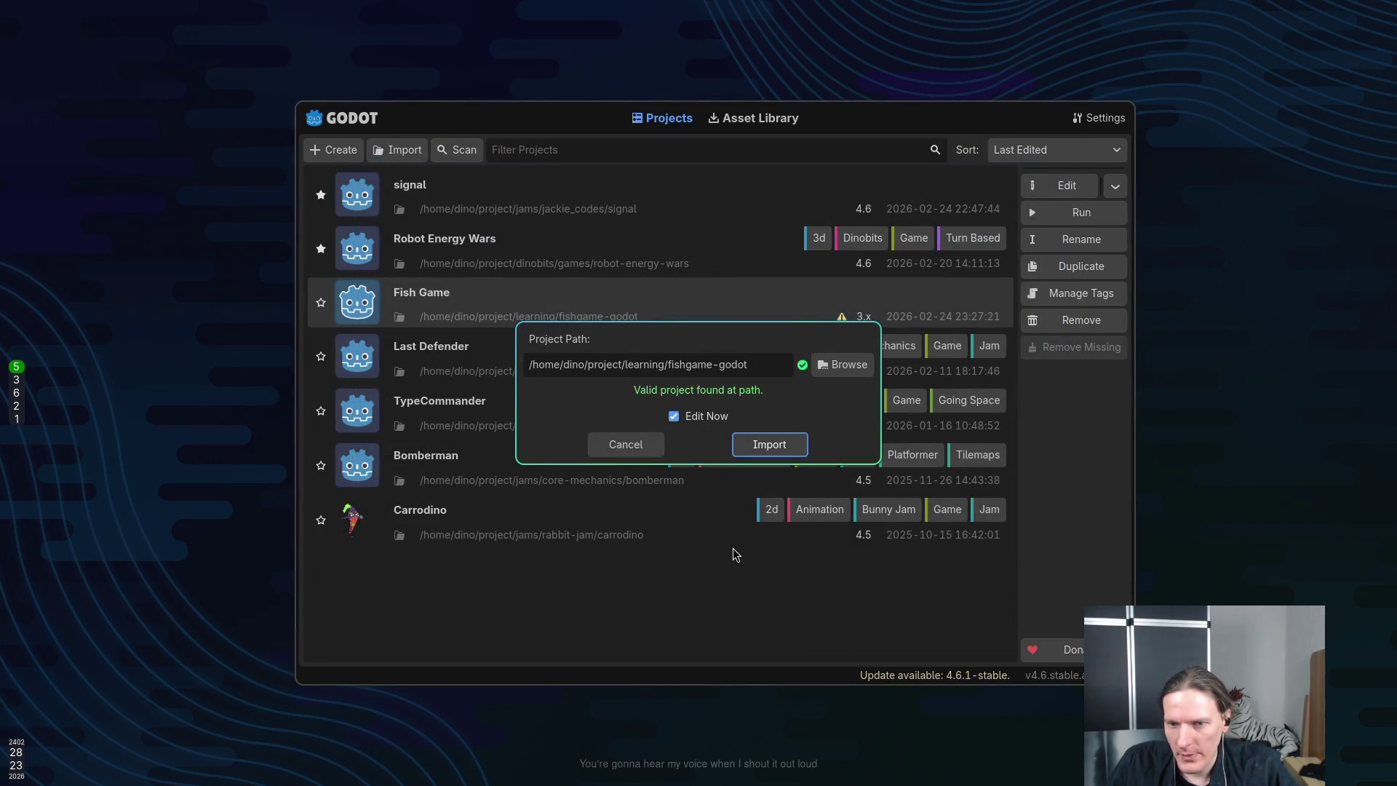
pyautogui.click(764, 451)
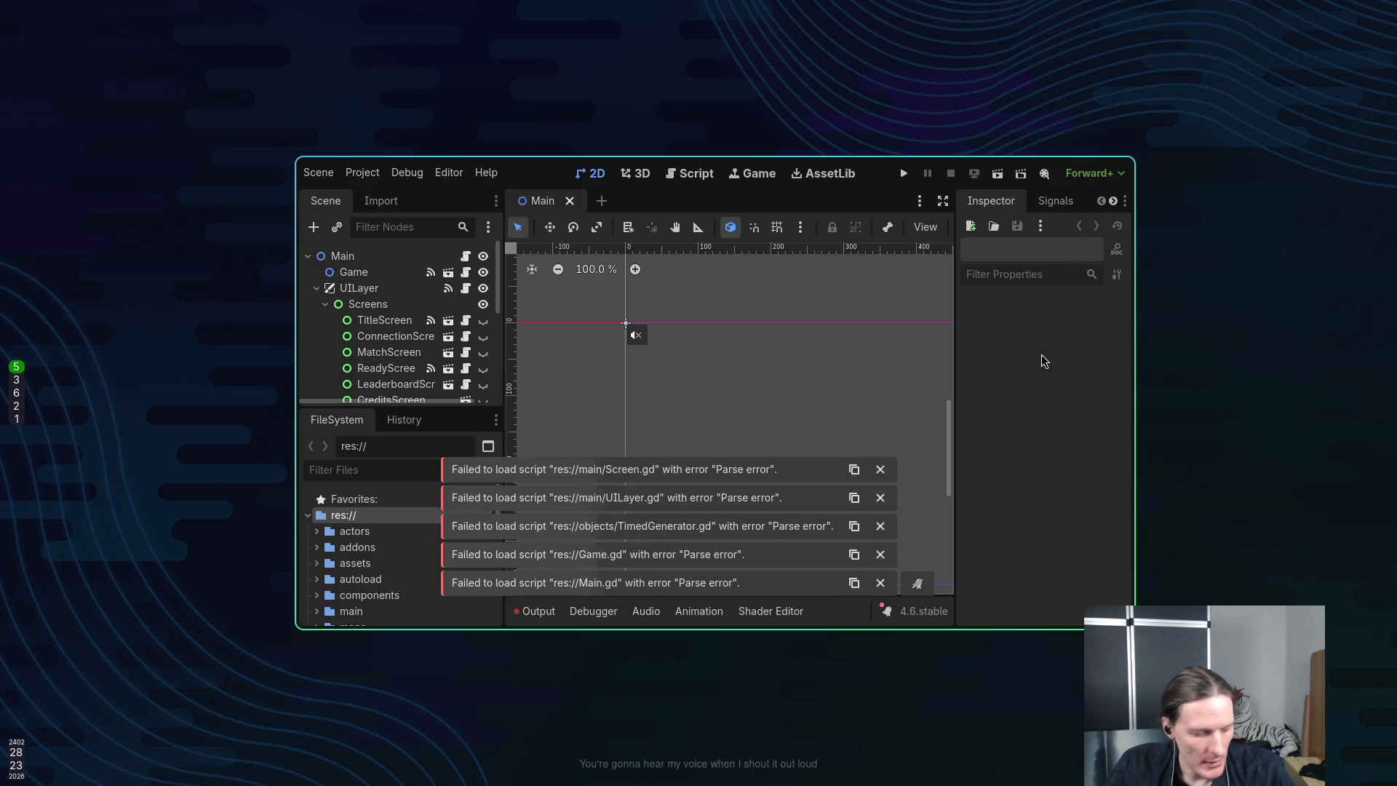
# Step: Run Fish Game fullscreen, enable Make Game Workspace Floating on Next Play, then stop with F8
pyautogui.press('super+f')
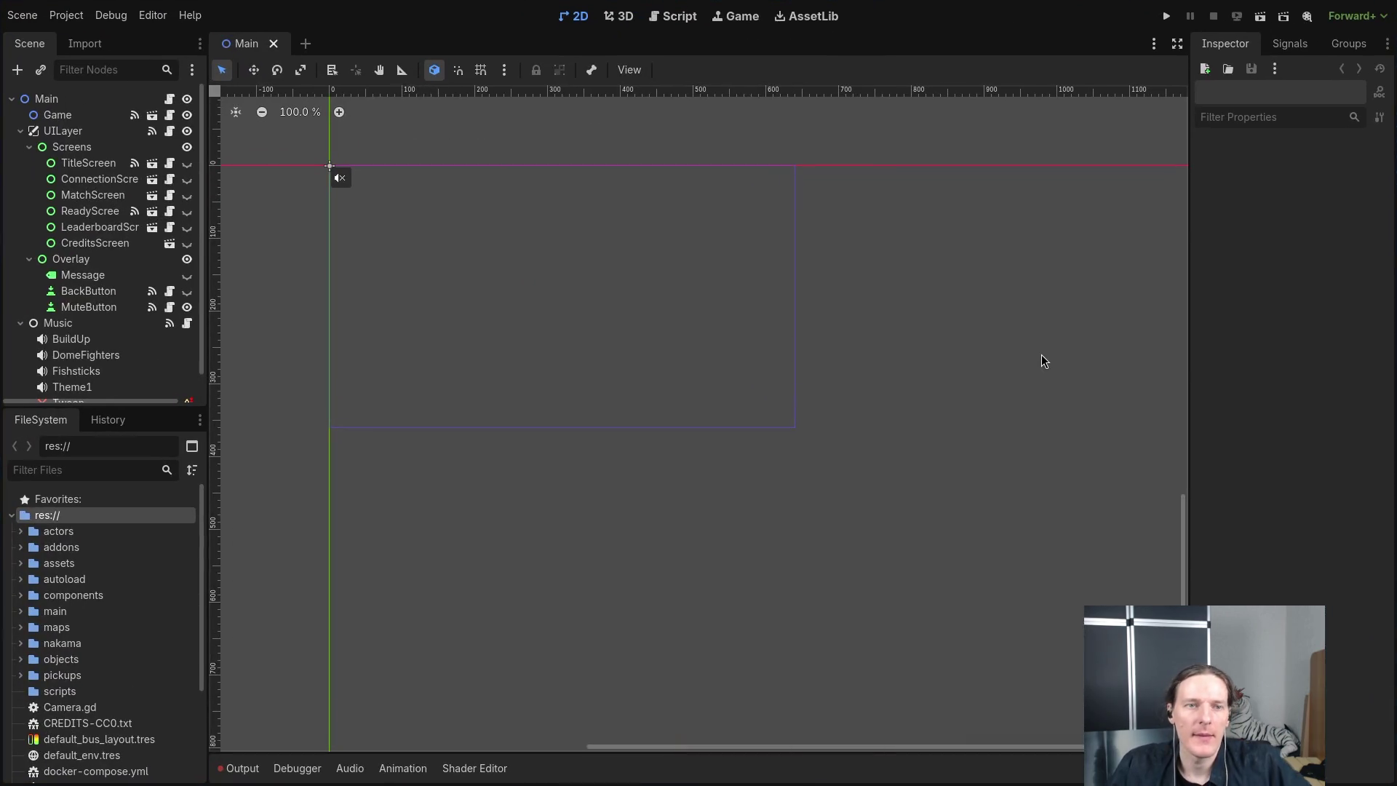
pyautogui.press('F5')
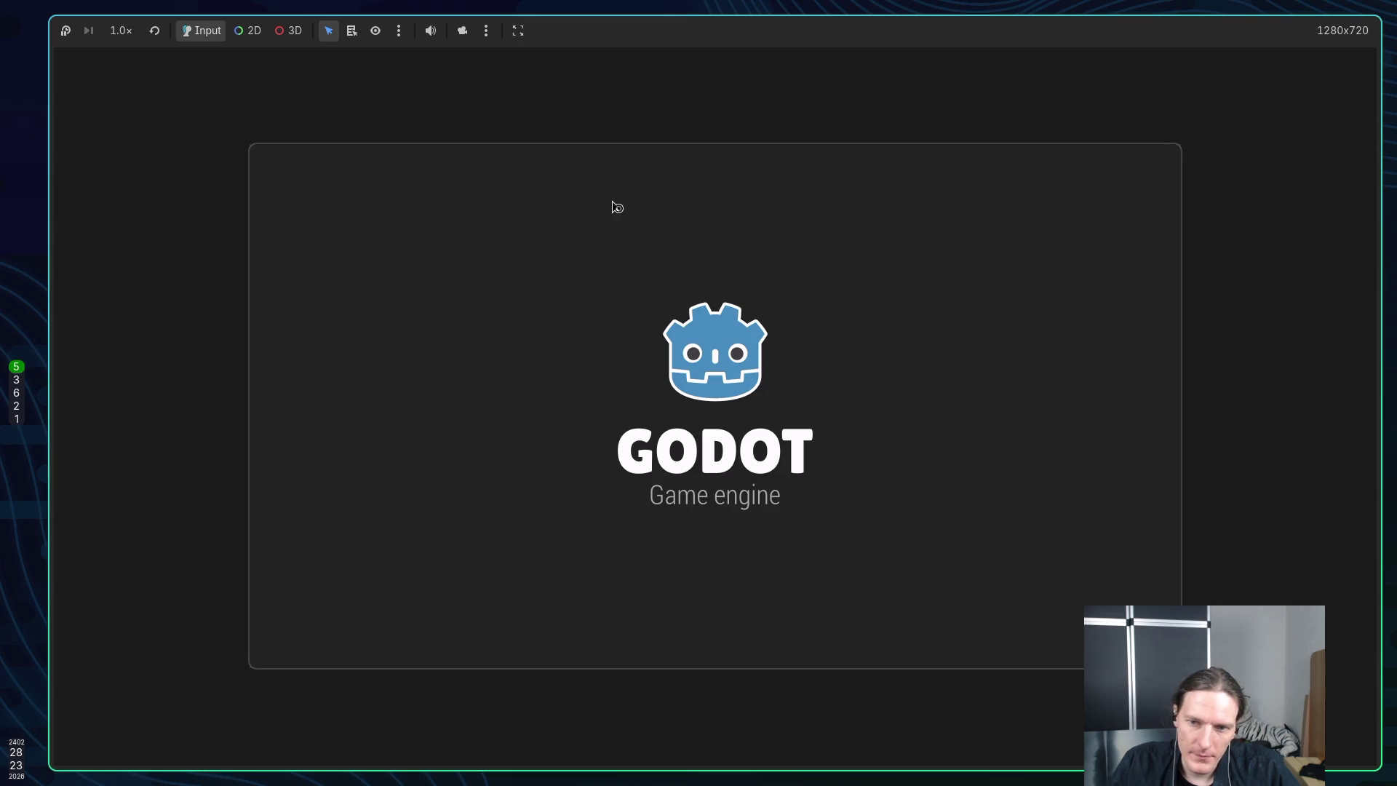
pyautogui.click(486, 30)
pyautogui.click(487, 31)
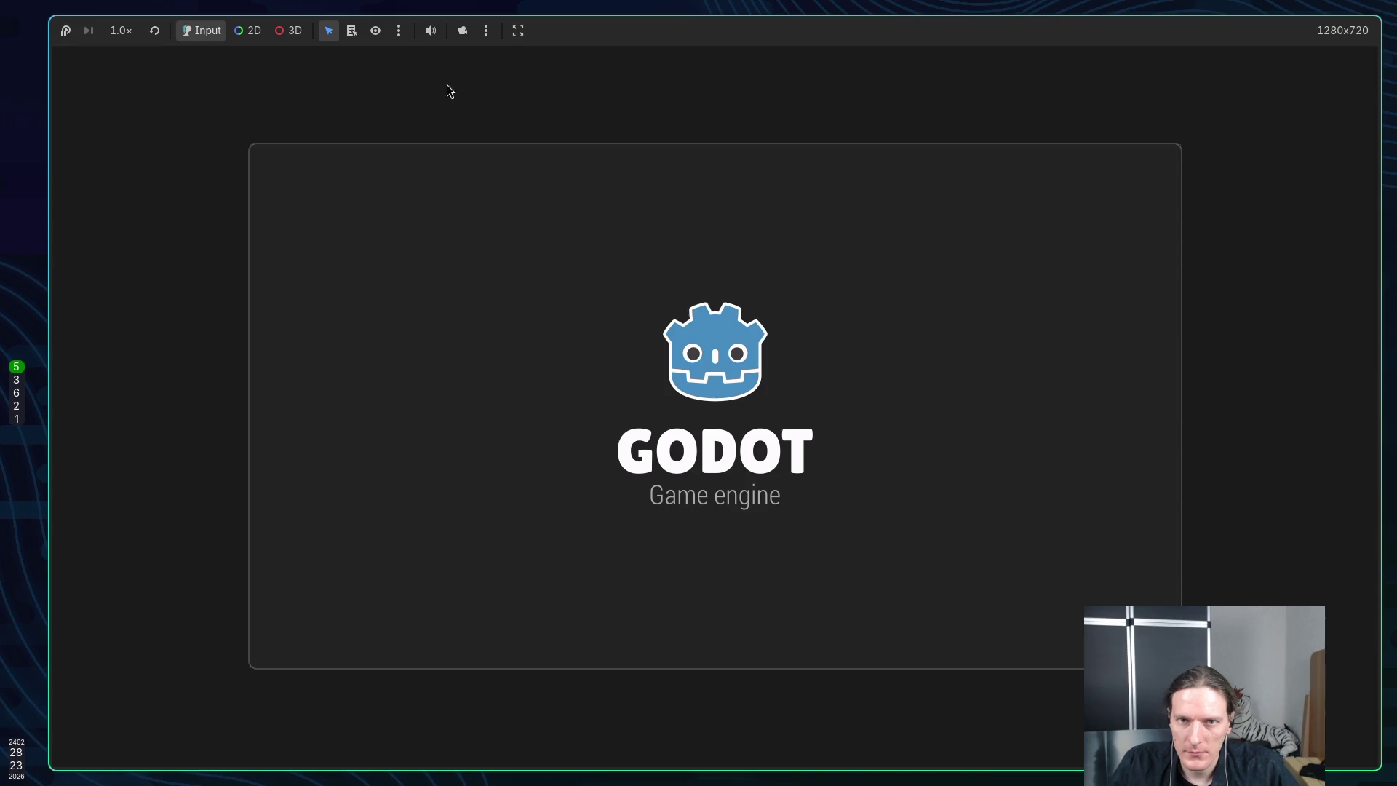
pyautogui.click(518, 30)
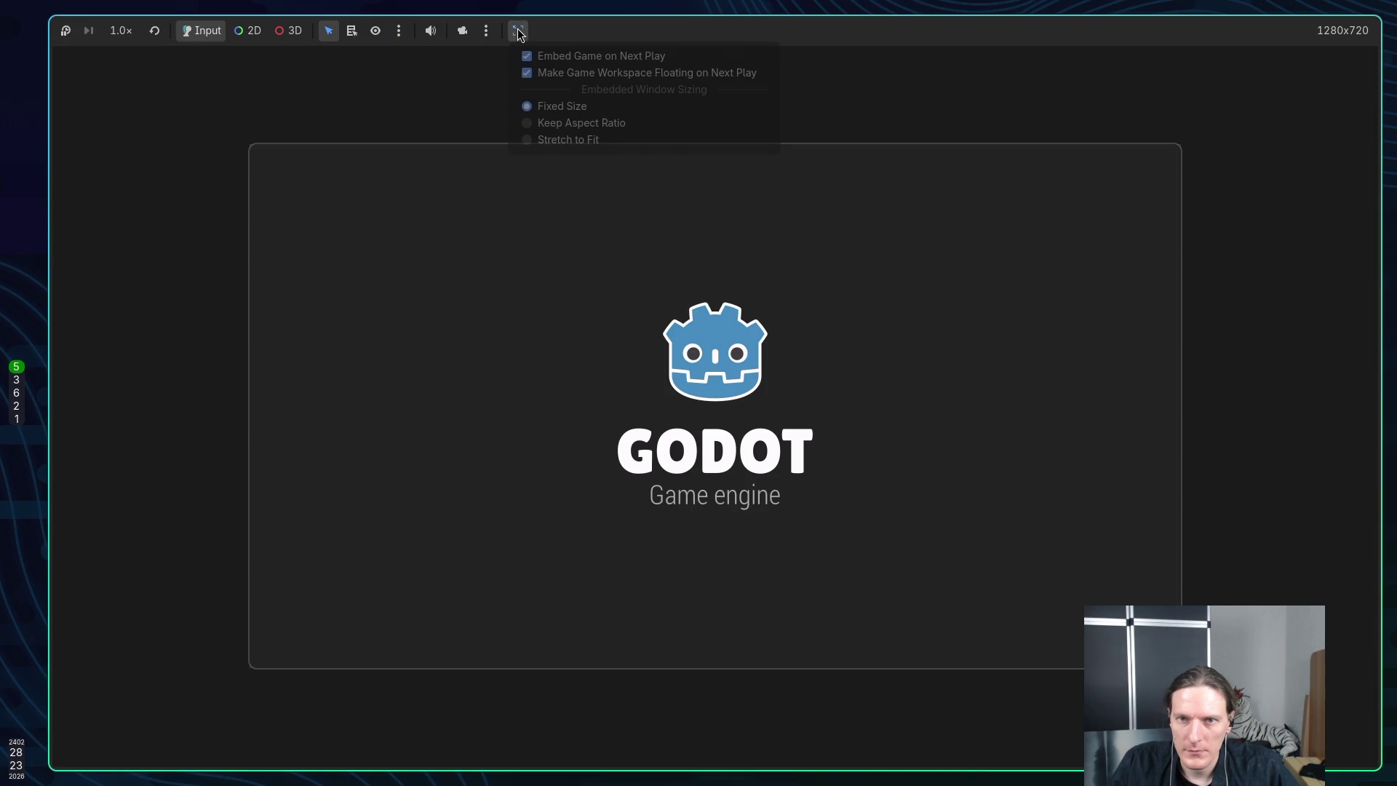
pyautogui.click(528, 76)
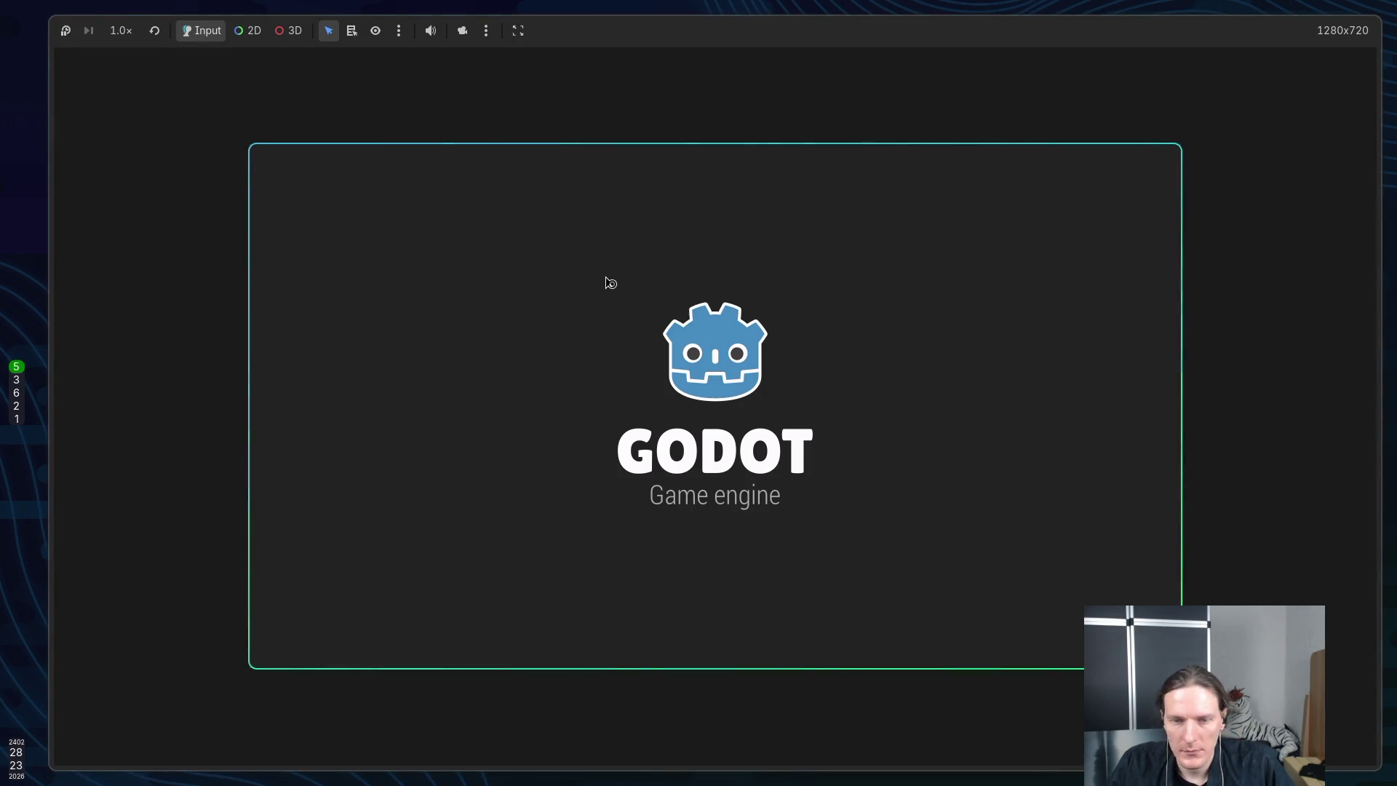
pyautogui.press('F8')
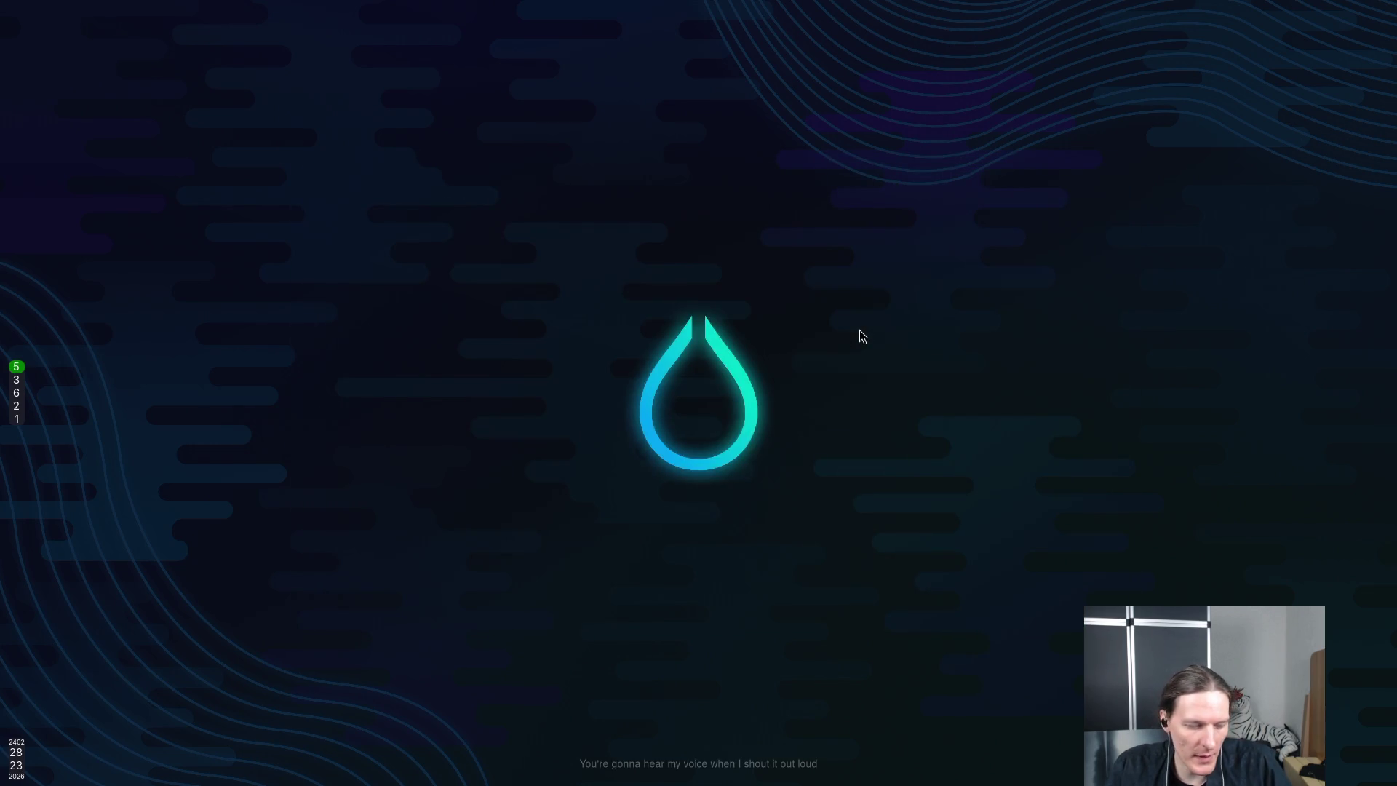
# Step: Relaunch Godot Engine from the app launcher and open the Fish Game project
pyautogui.press('super+d')
pyautogui.press('Down')
pyautogui.press('Return')
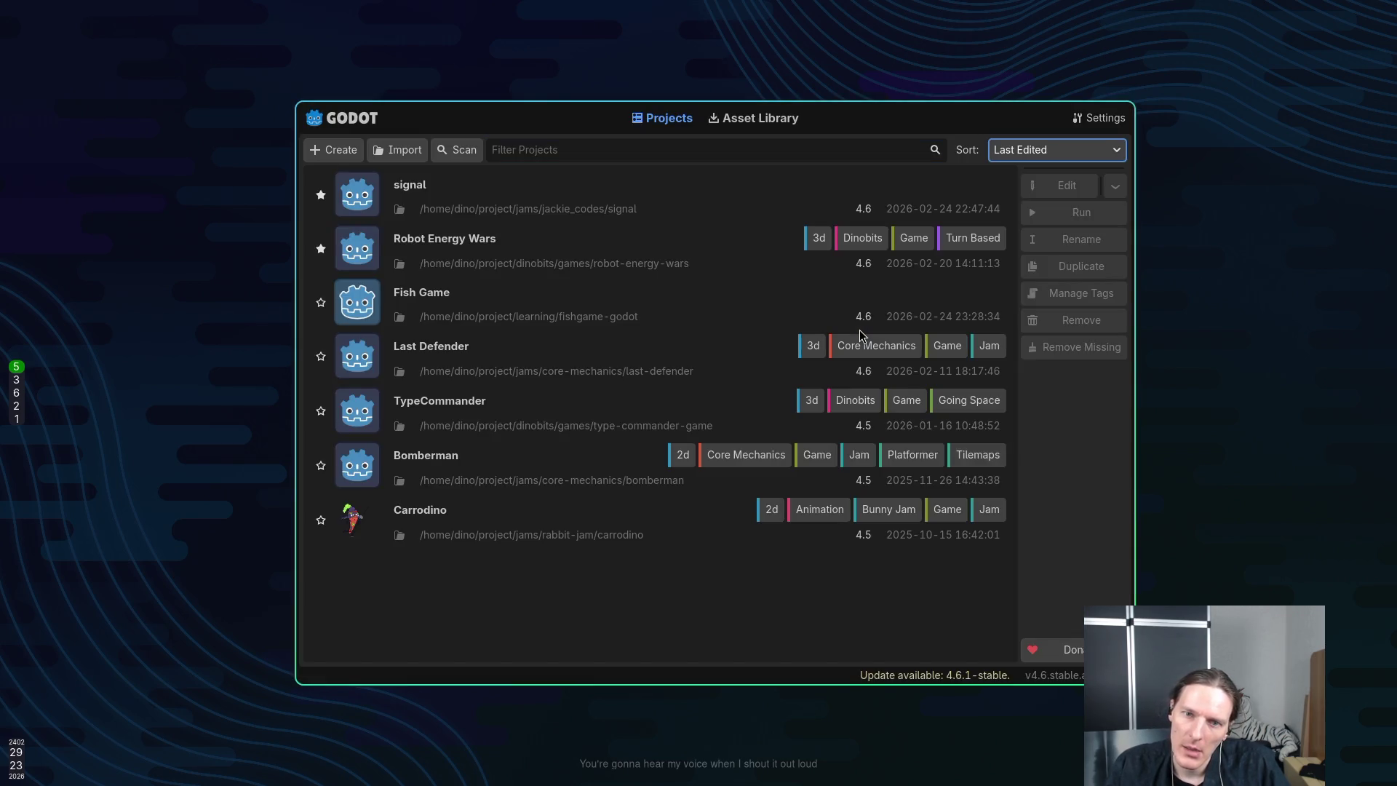
pyautogui.doubleClick(860, 335)
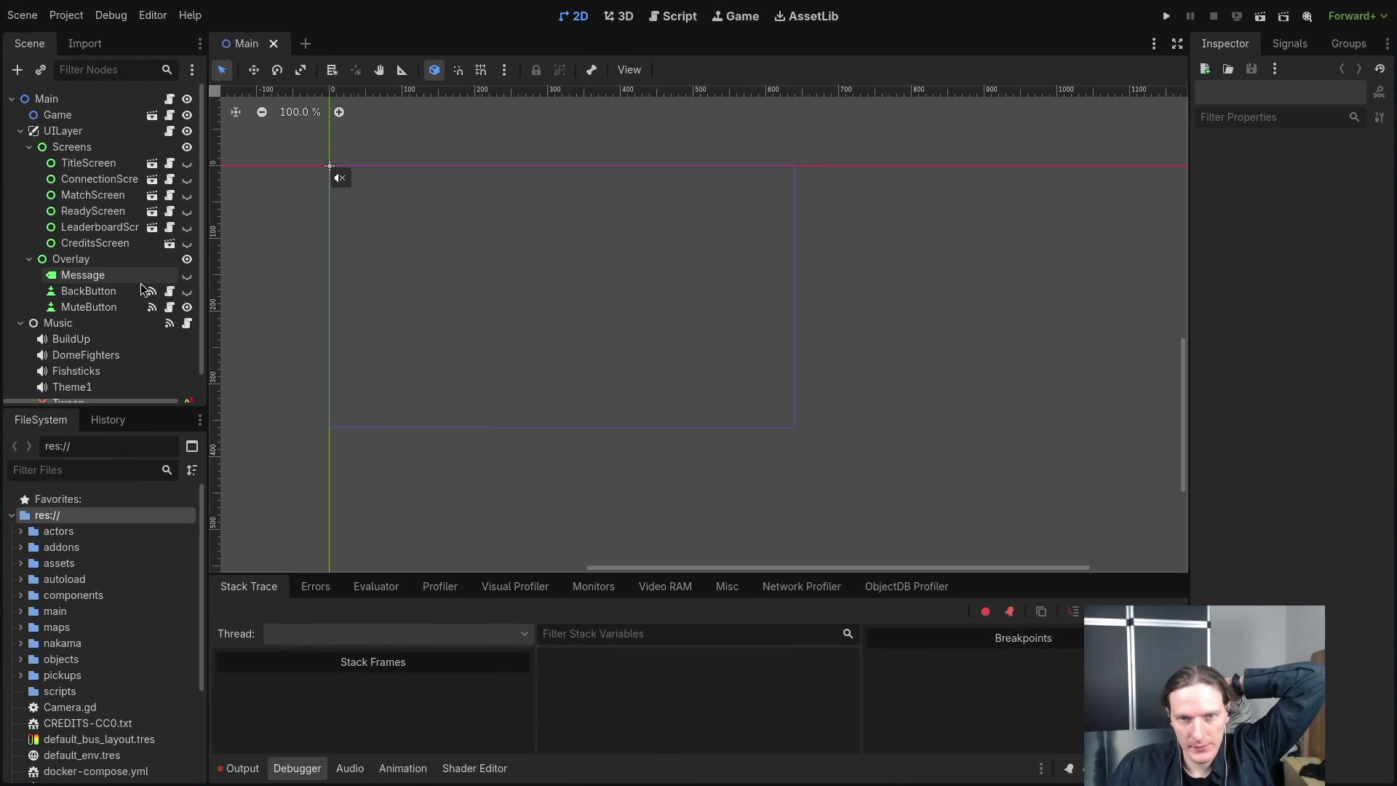
# Step: Check the Game view's embedding options, return to the 2D view, and run the project
pyautogui.click(739, 17)
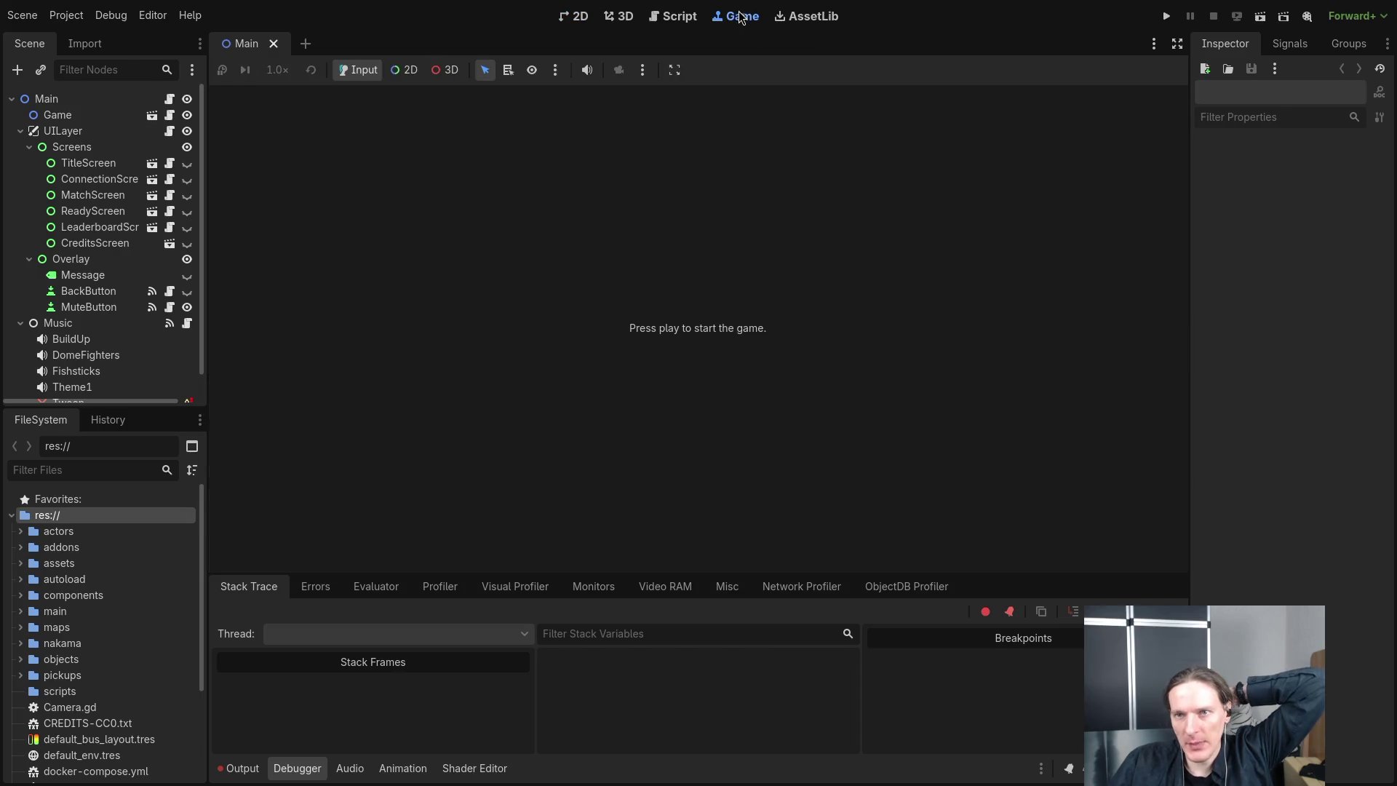
pyautogui.click(646, 70)
pyautogui.click(553, 143)
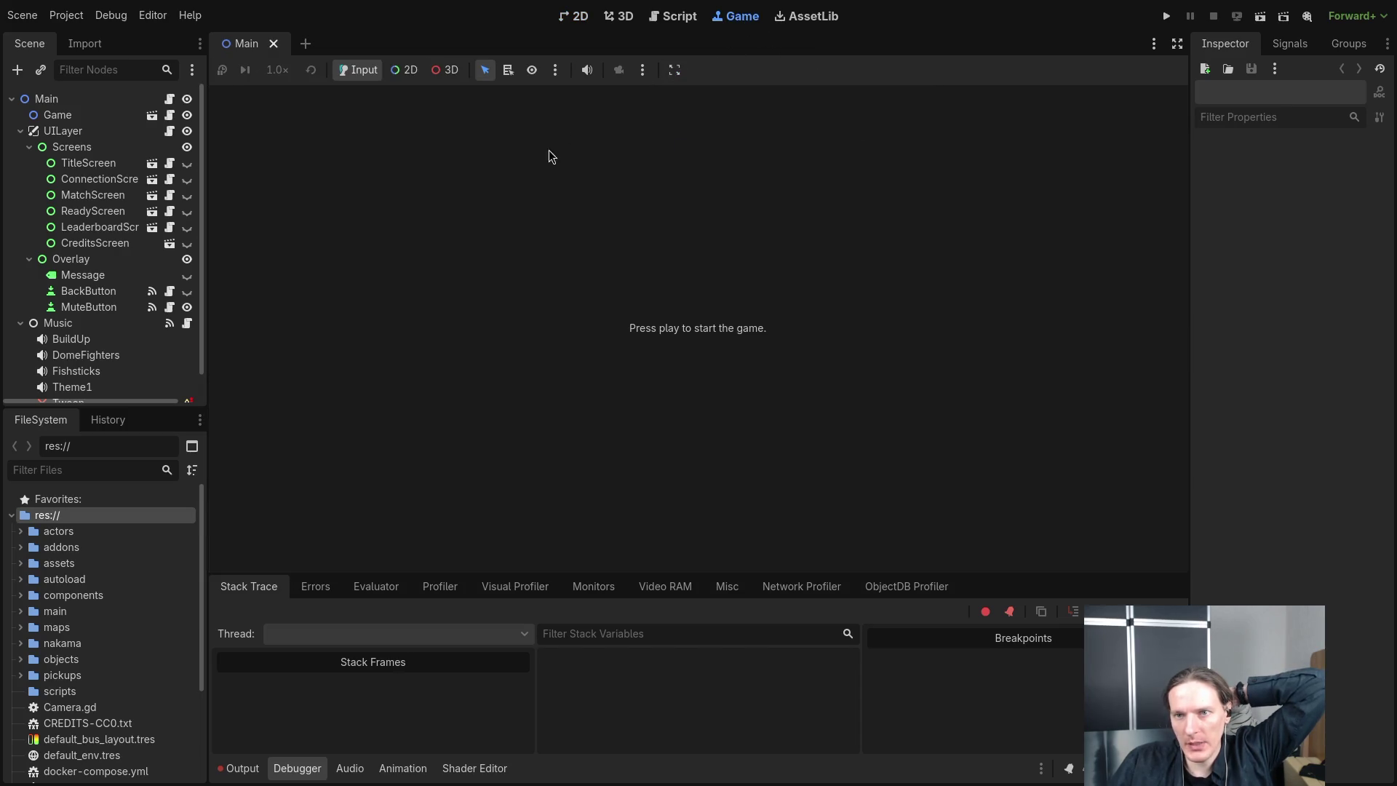
pyautogui.click(570, 16)
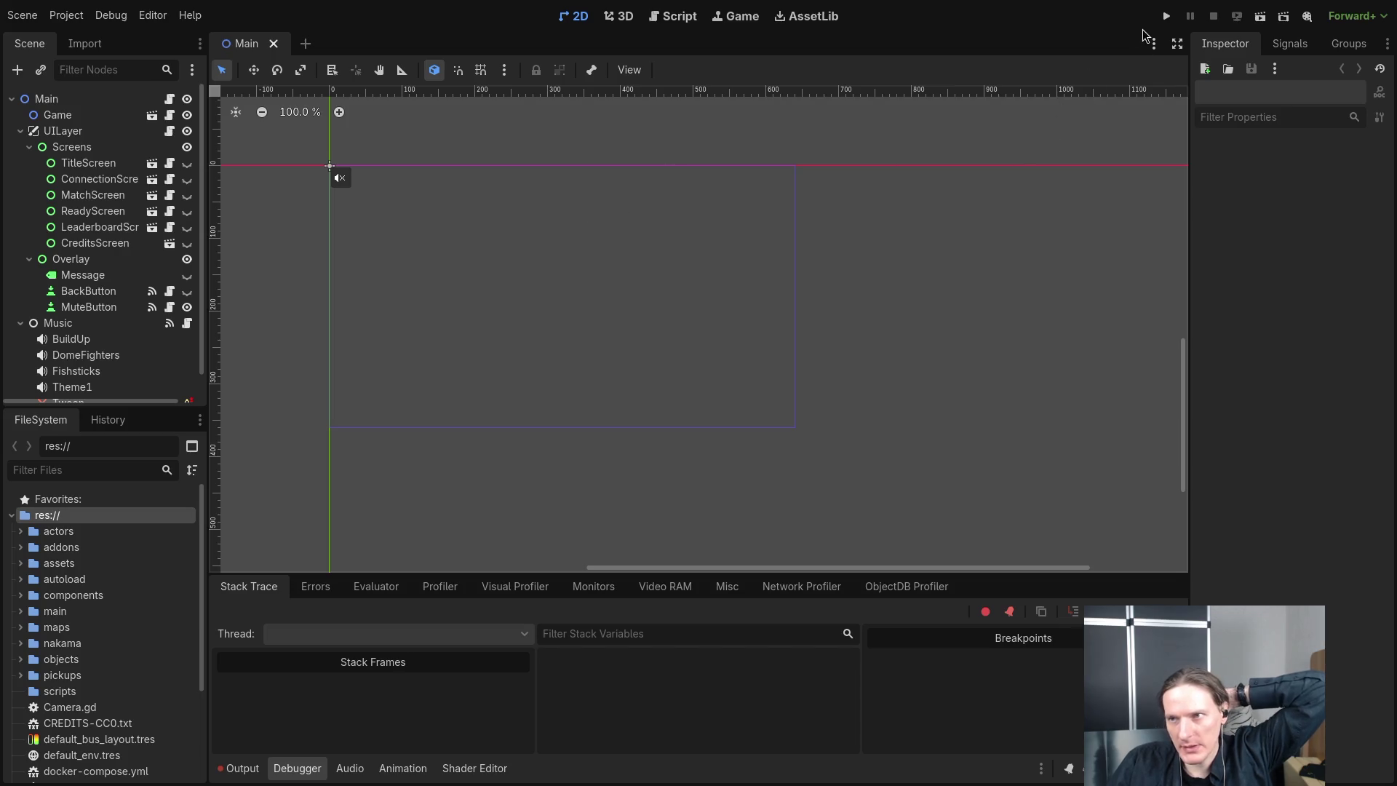
pyautogui.click(1166, 16)
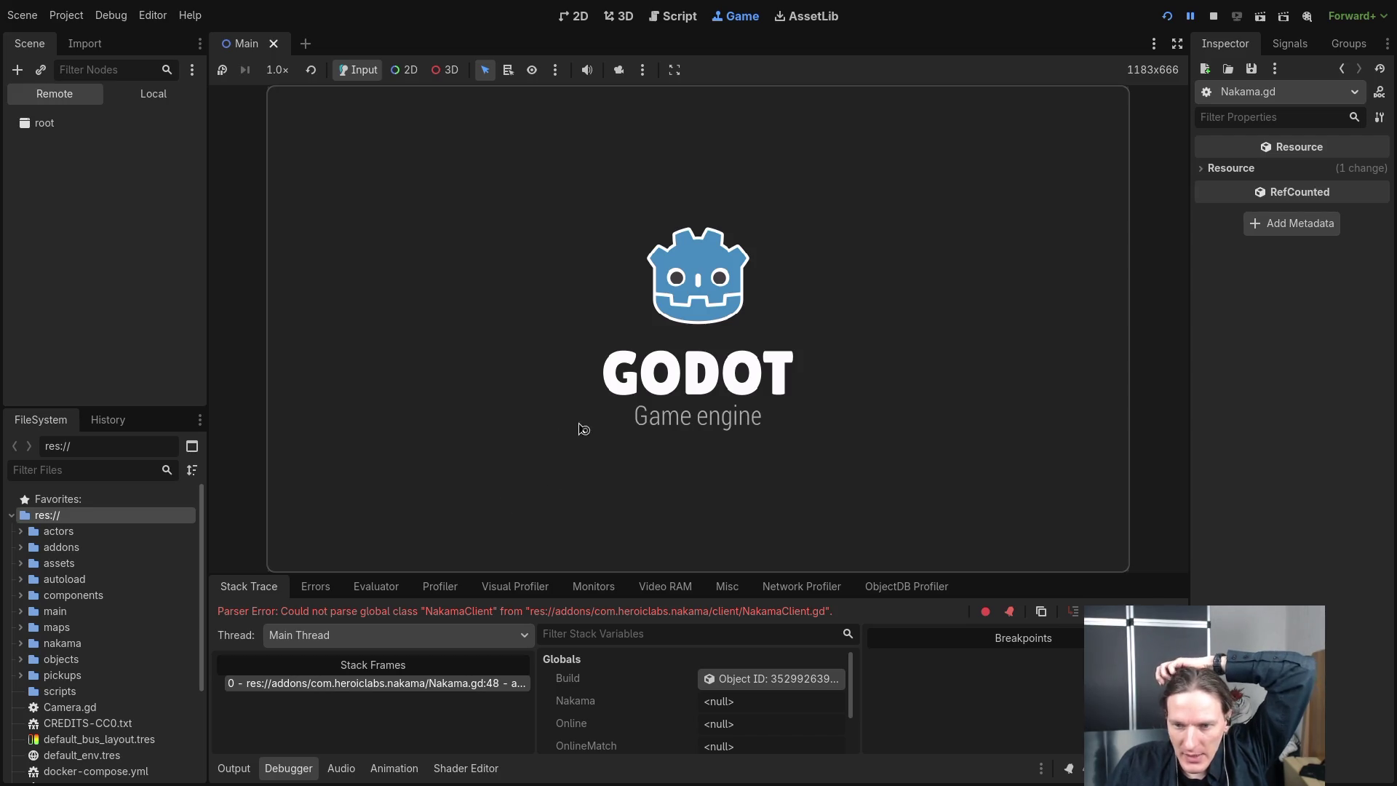
# Step: Stop the game and open addons/snopek-state-machine/plugin.cfg in the script editor
pyautogui.click(1213, 16)
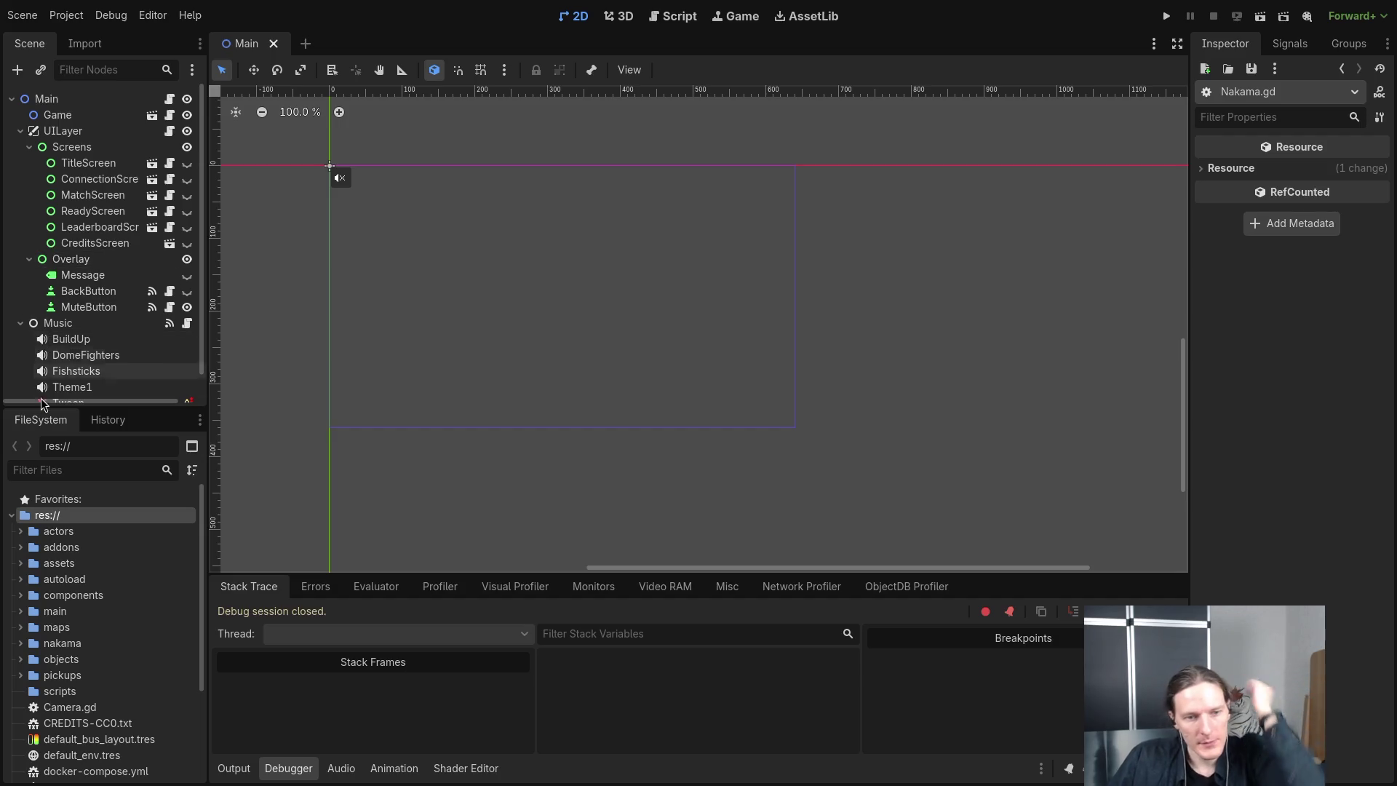
pyautogui.click(19, 551)
pyautogui.moveTo(34, 579); pyautogui.dragTo(33, 580)
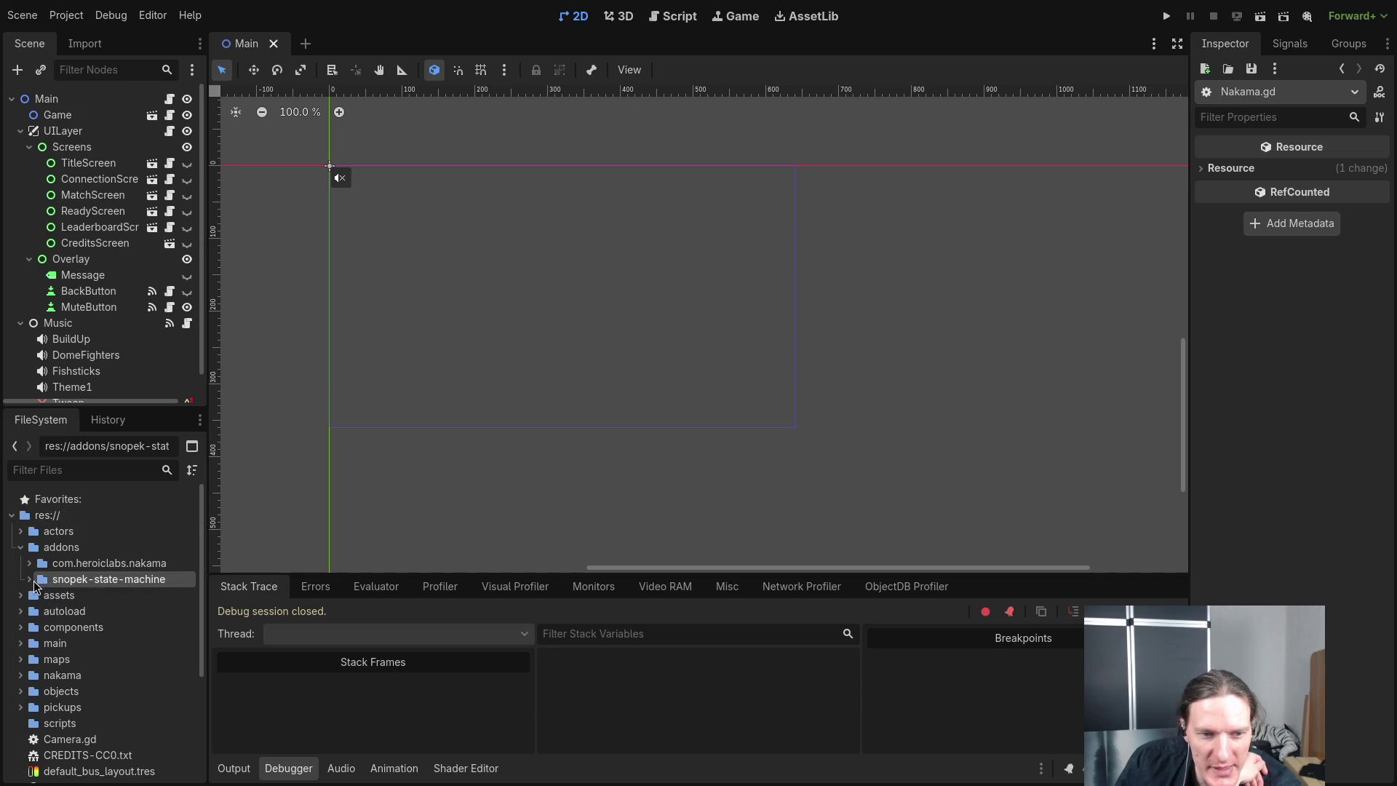
pyautogui.click(28, 579)
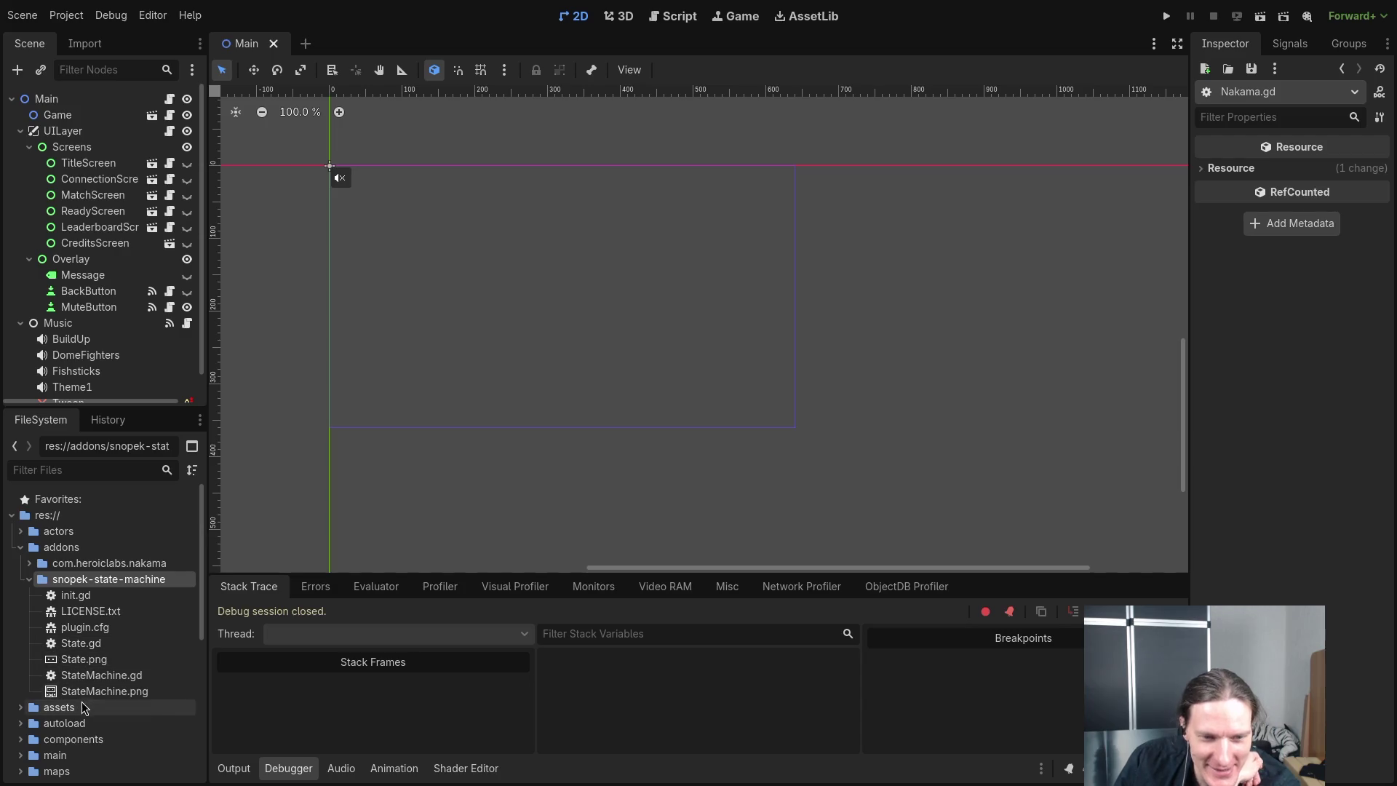
pyautogui.doubleClick(78, 627)
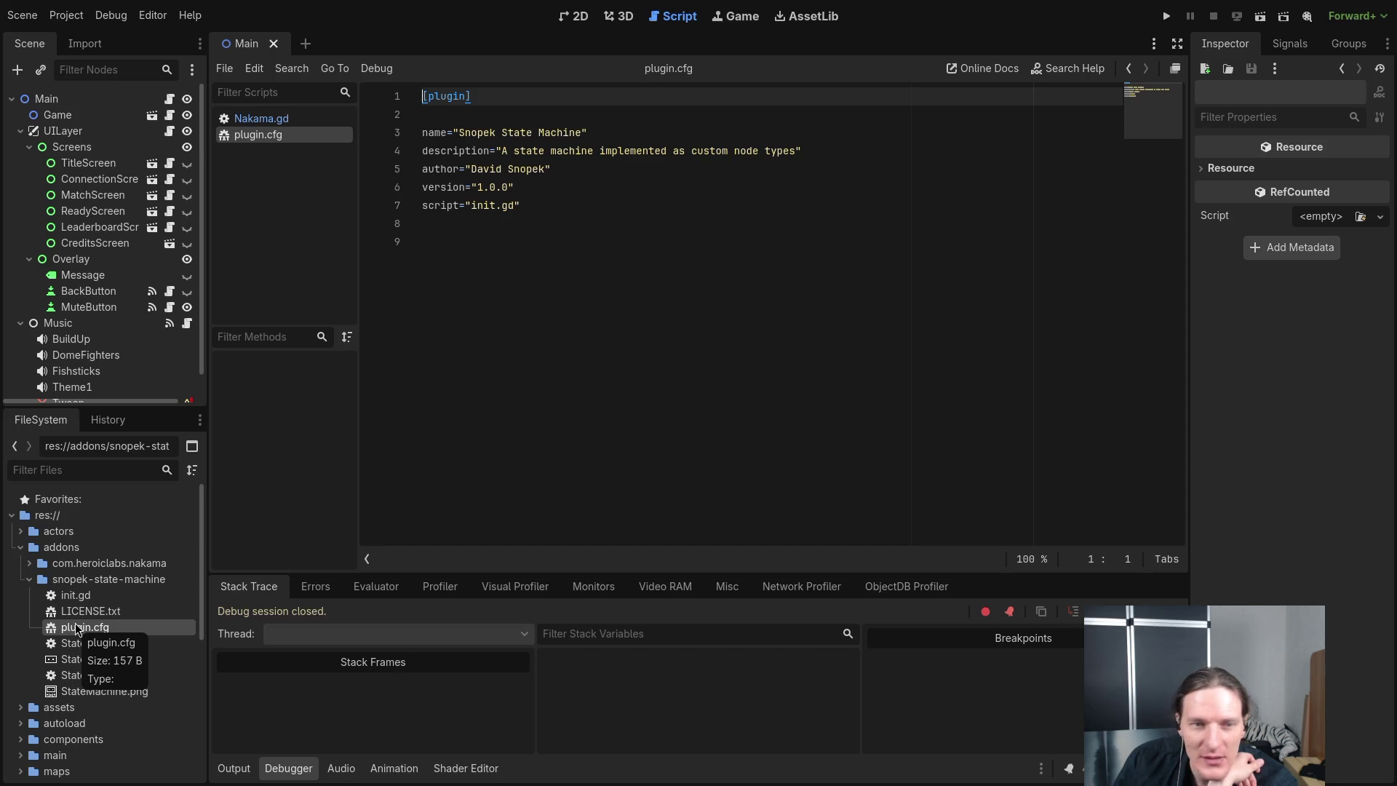
# Step: Open the addon's StateMachine.gd script
pyautogui.scroll(-1, 89, 259)
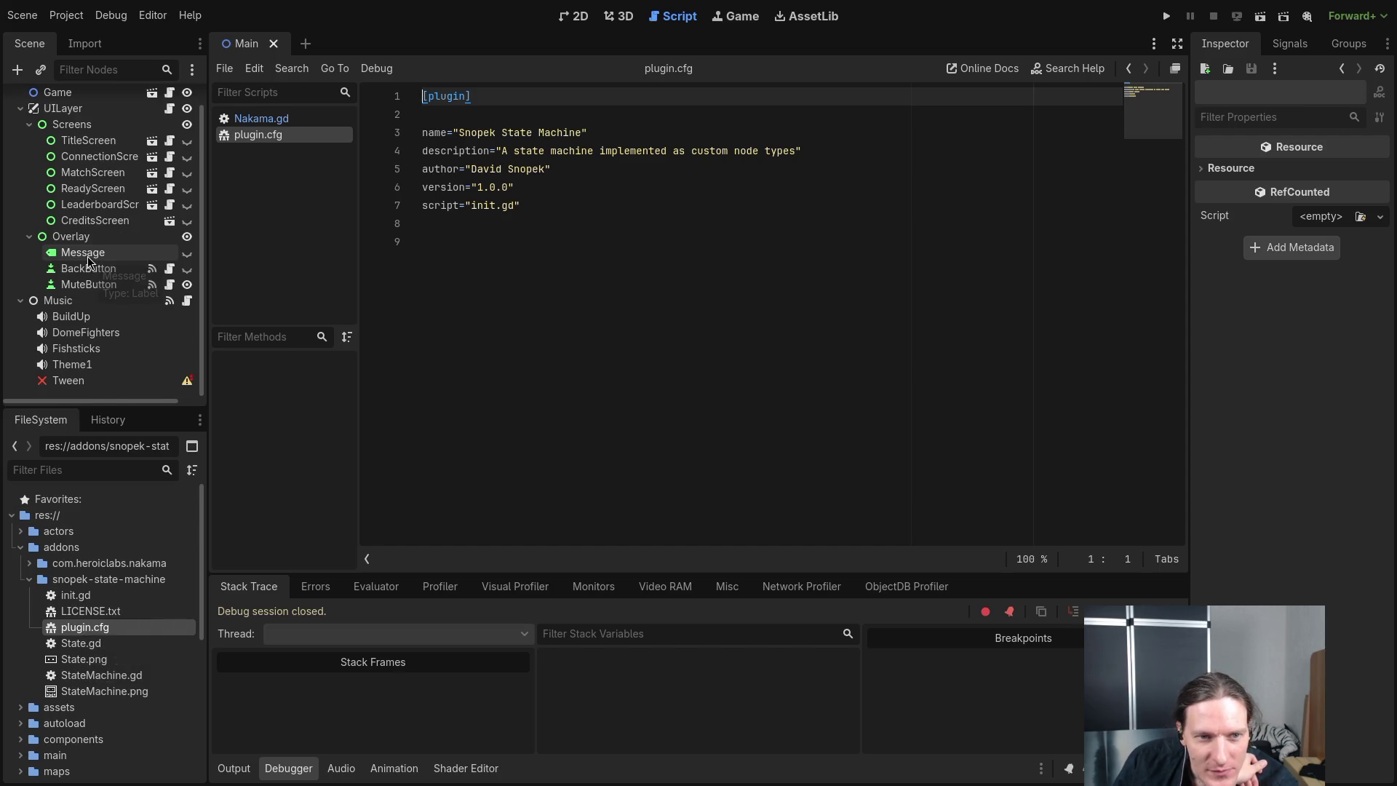
pyautogui.scroll(1, 87, 256)
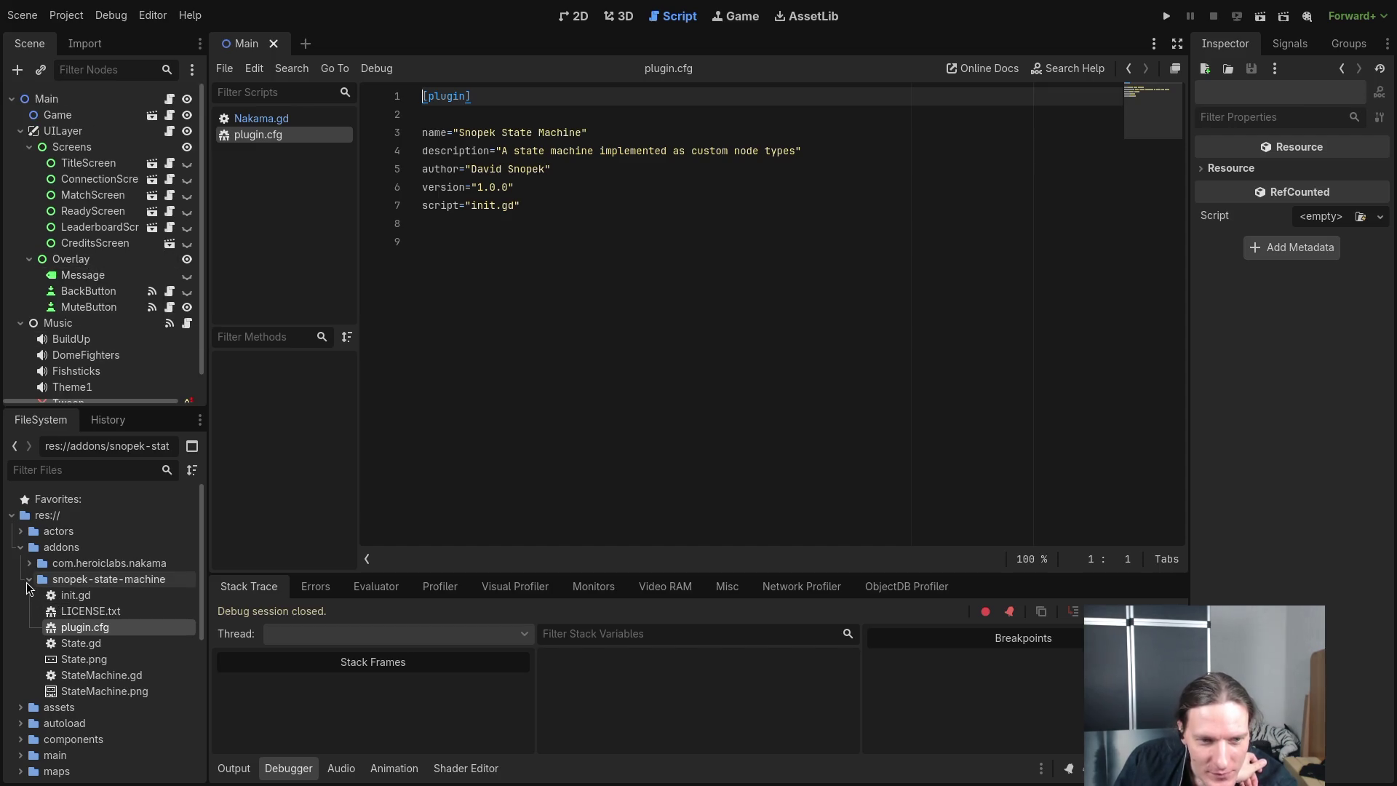
pyautogui.click(87, 676)
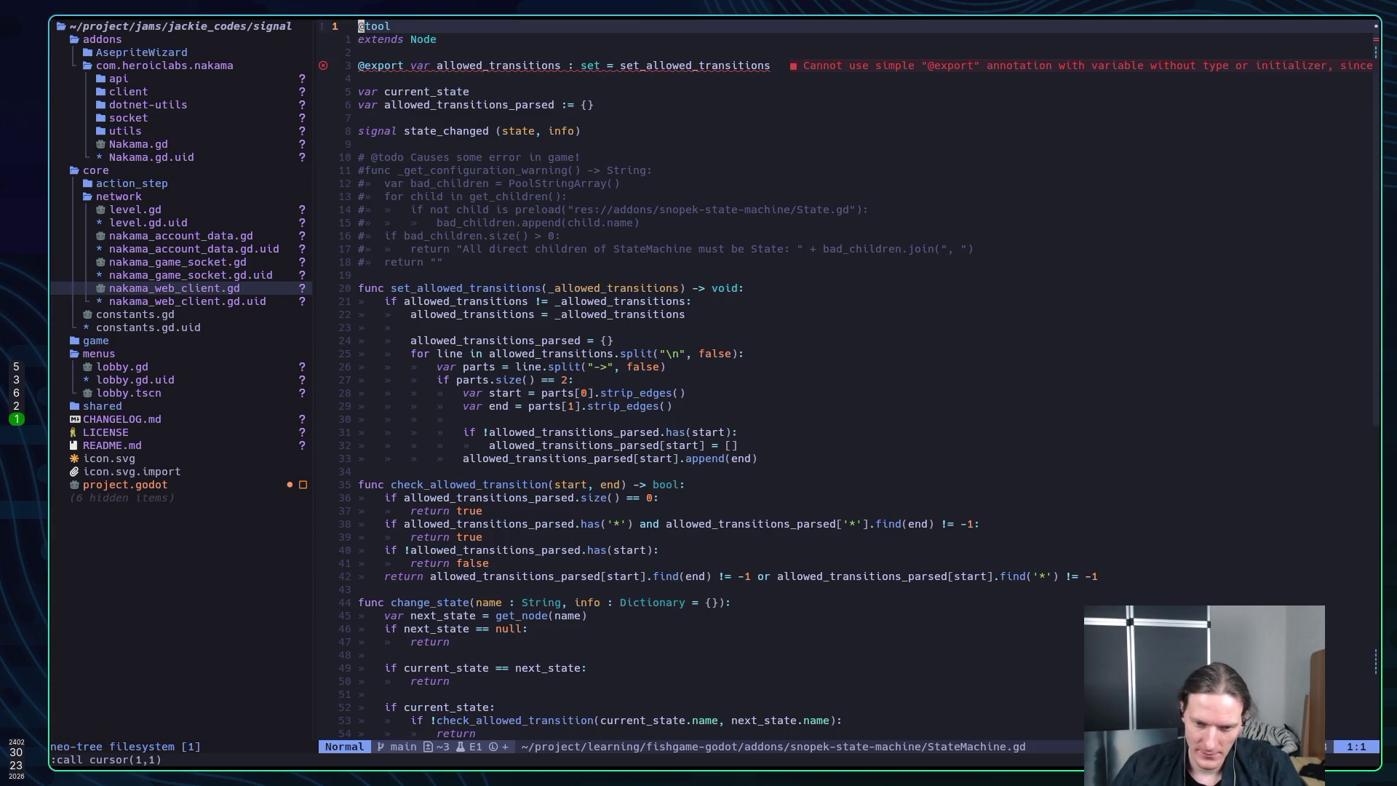
# Step: Review the set_allowed_transitions code in StateMachine.gd, then switch to Nakama.gd
pyautogui.press('j')
pyautogui.press('j')
pyautogui.press('j')
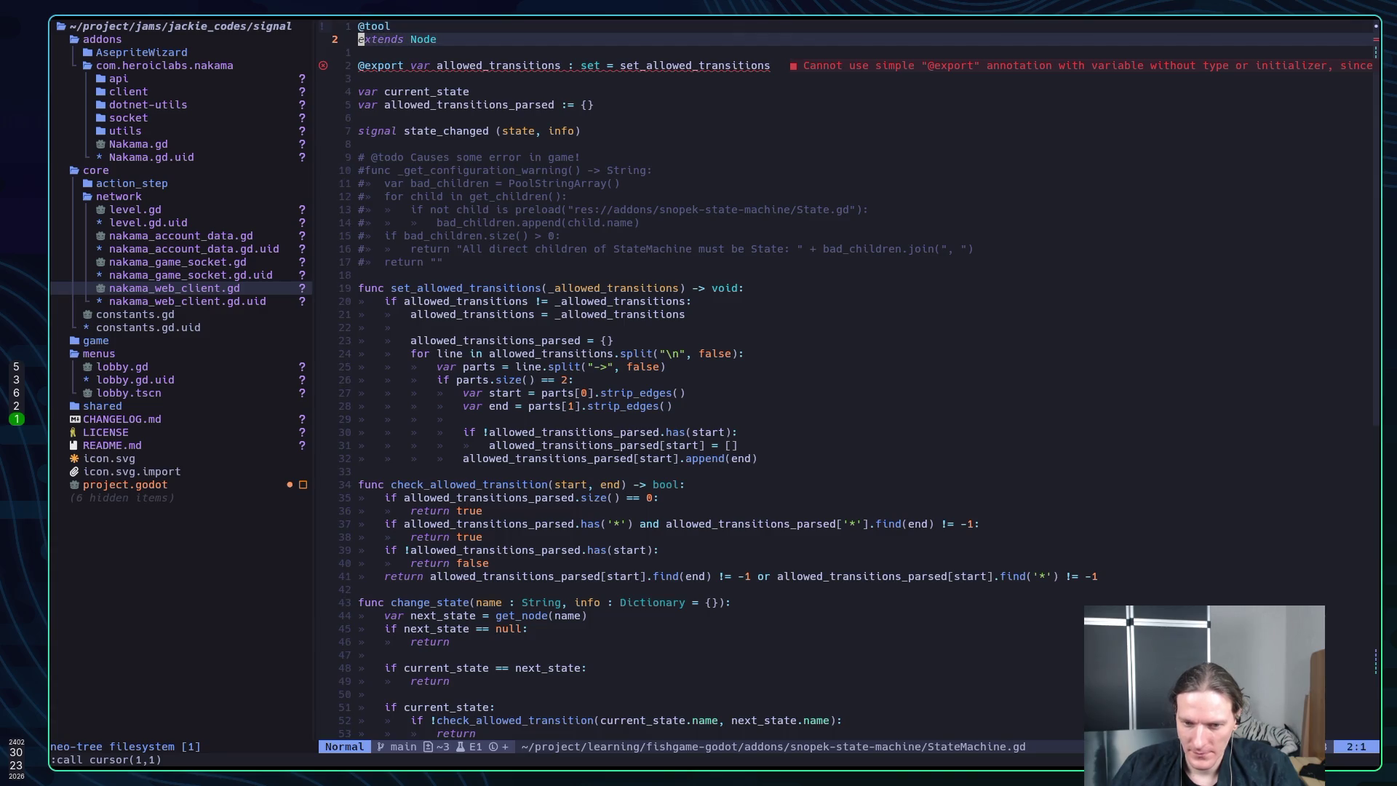
pyautogui.press('j')
pyautogui.press('j')
pyautogui.press('j')
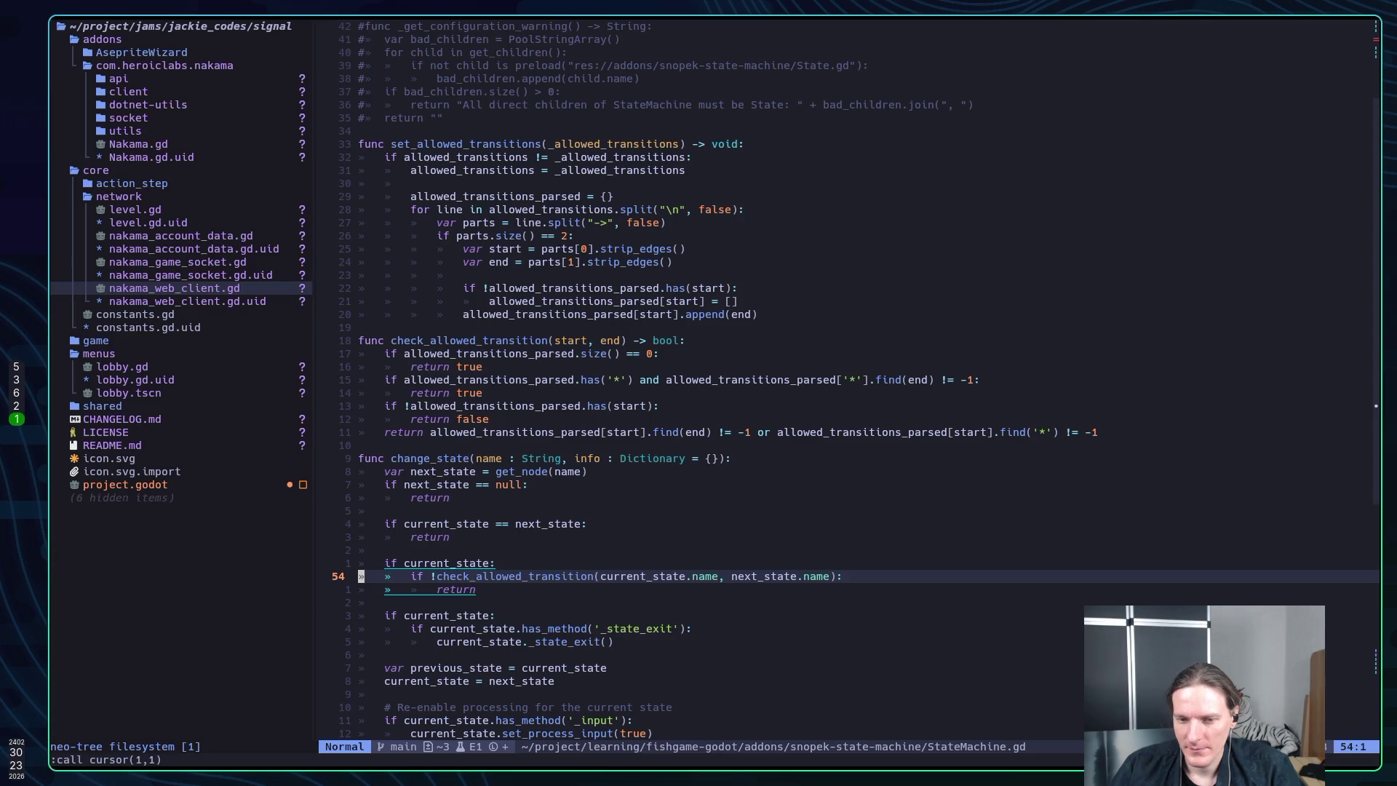
pyautogui.press('j')
pyautogui.press('j')
pyautogui.press('j')
pyautogui.press('j')
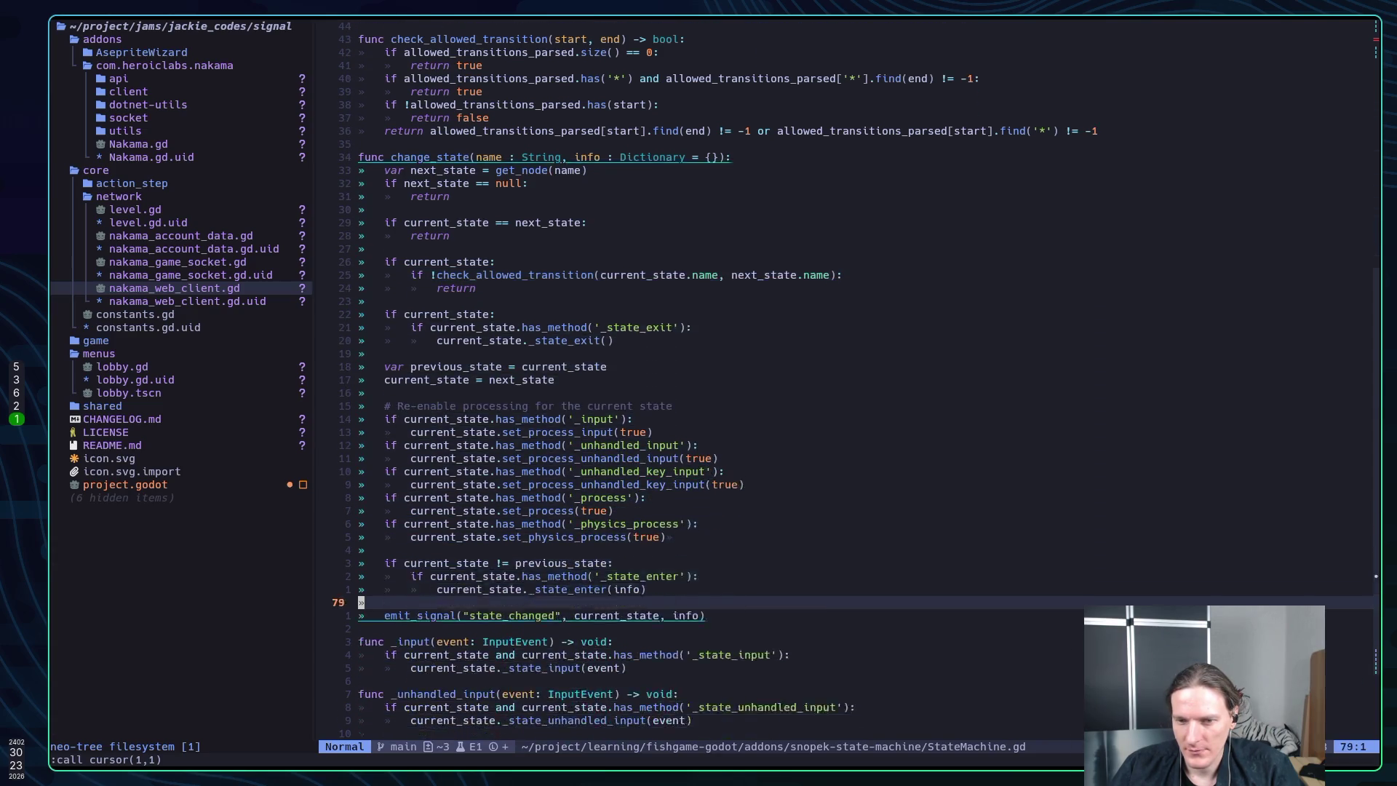
pyautogui.press('k')
pyautogui.press('k')
pyautogui.press('k')
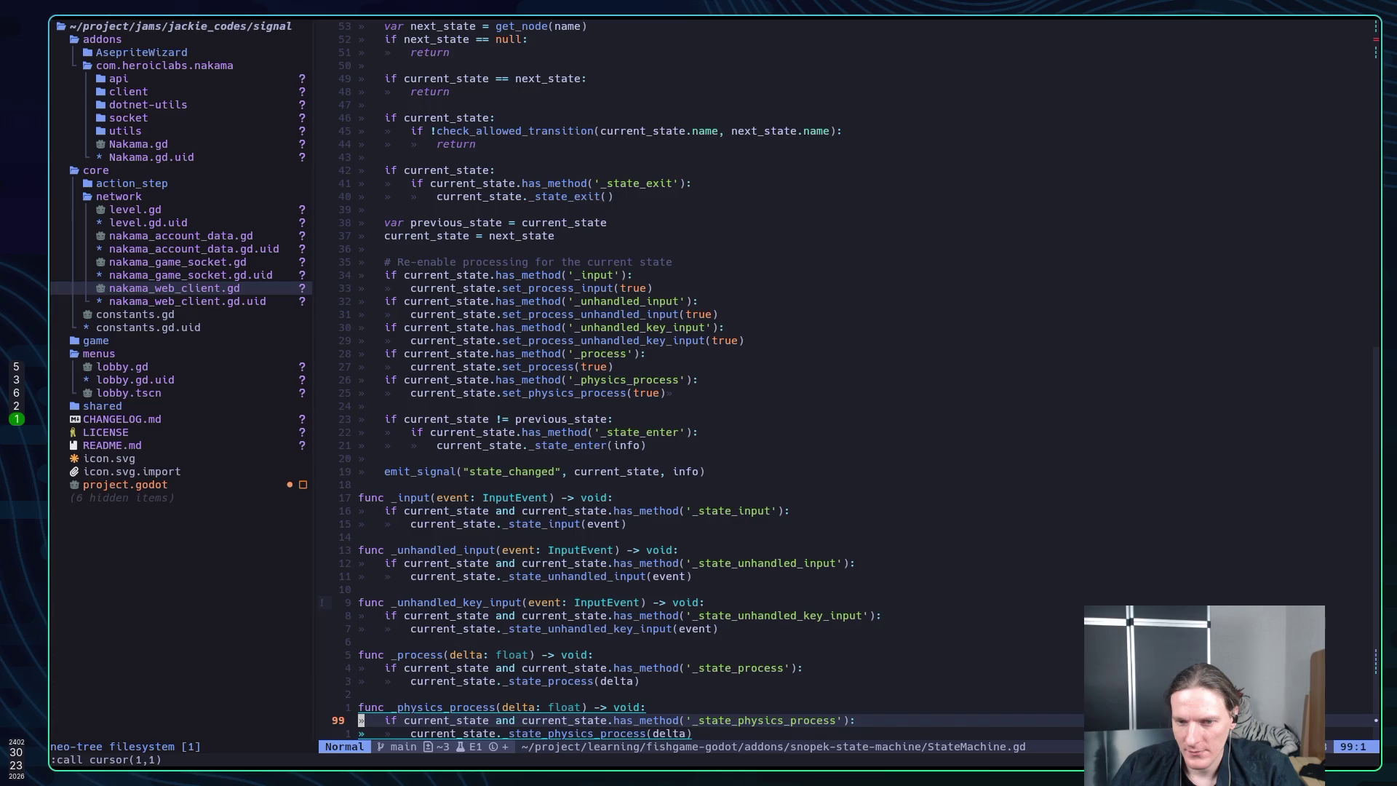
pyautogui.press('g')
pyautogui.press('g')
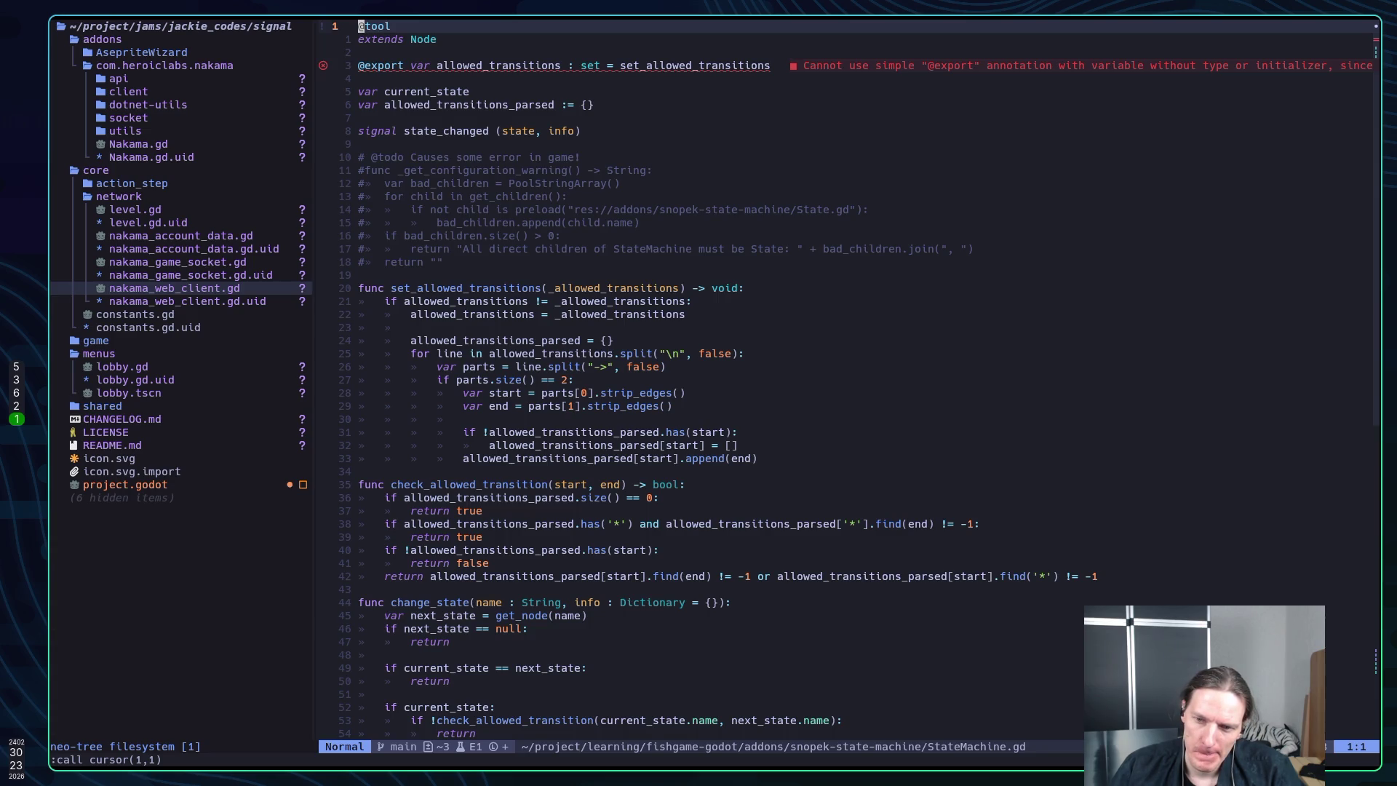
pyautogui.hotkey('shift', 'h')
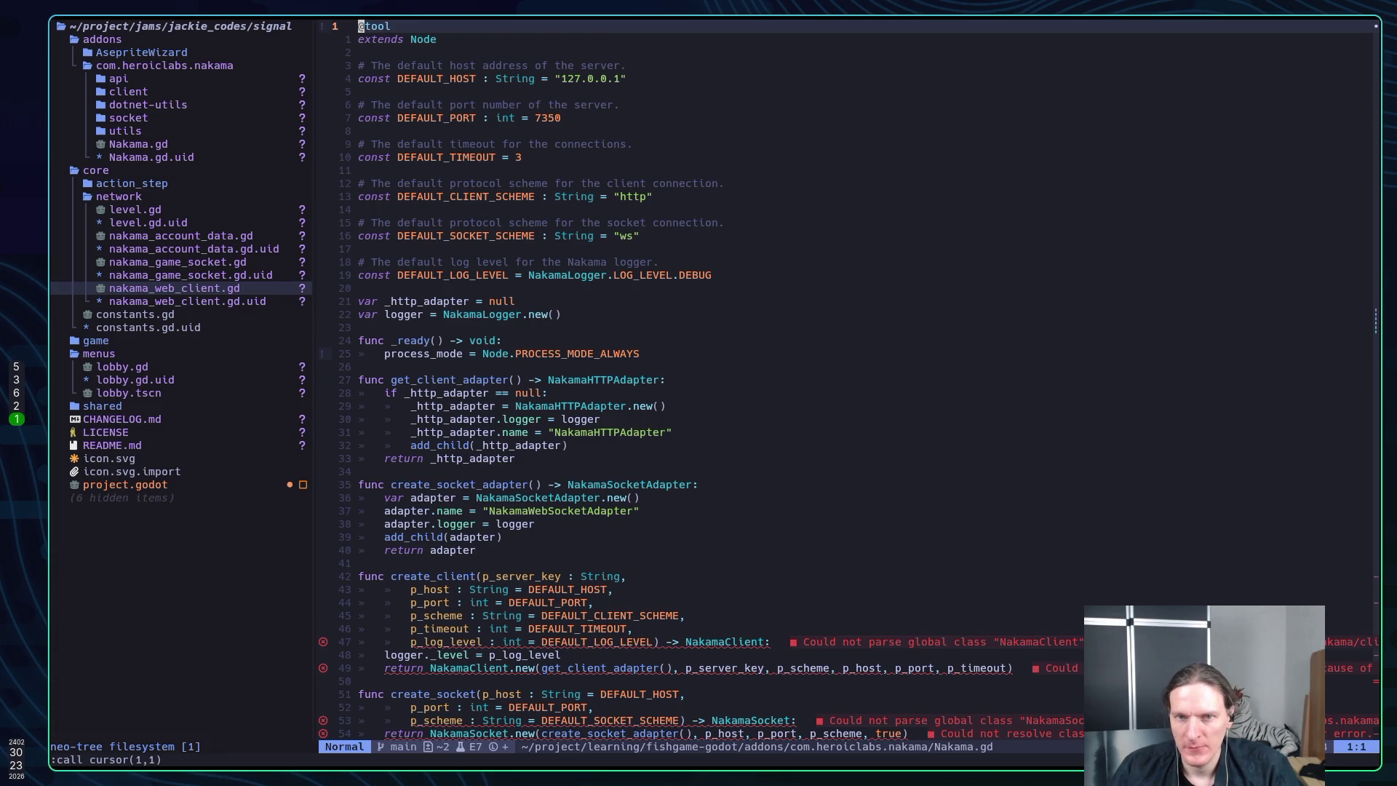
# Step: Reopen nakama_web_client.gd from the file tree, save it, and return to Godot
pyautogui.hotkey('ctrl', 'h')
pyautogui.press('k')
pyautogui.press('k')
pyautogui.press('j')
pyautogui.press('j')
pyautogui.press('Return')
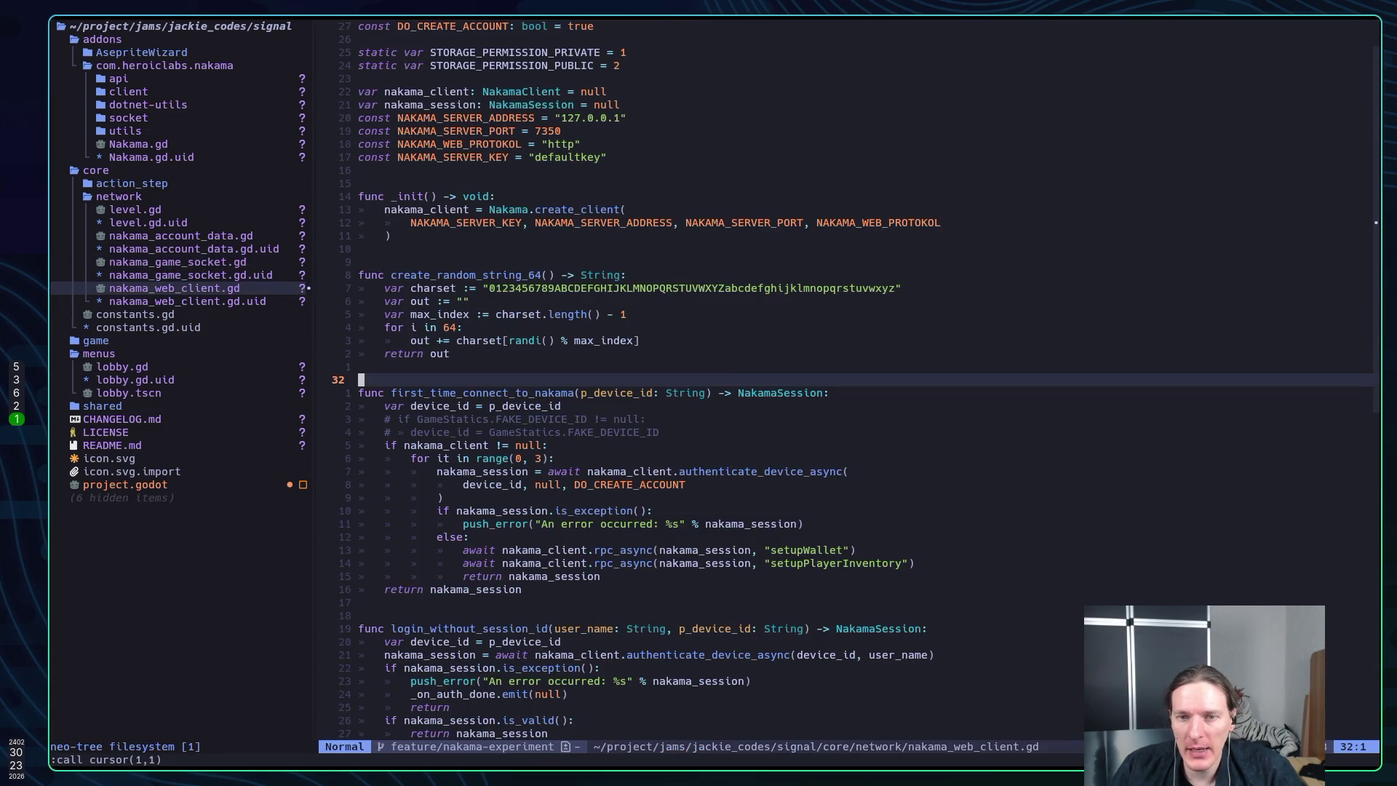
pyautogui.press(':')
pyautogui.write('w')
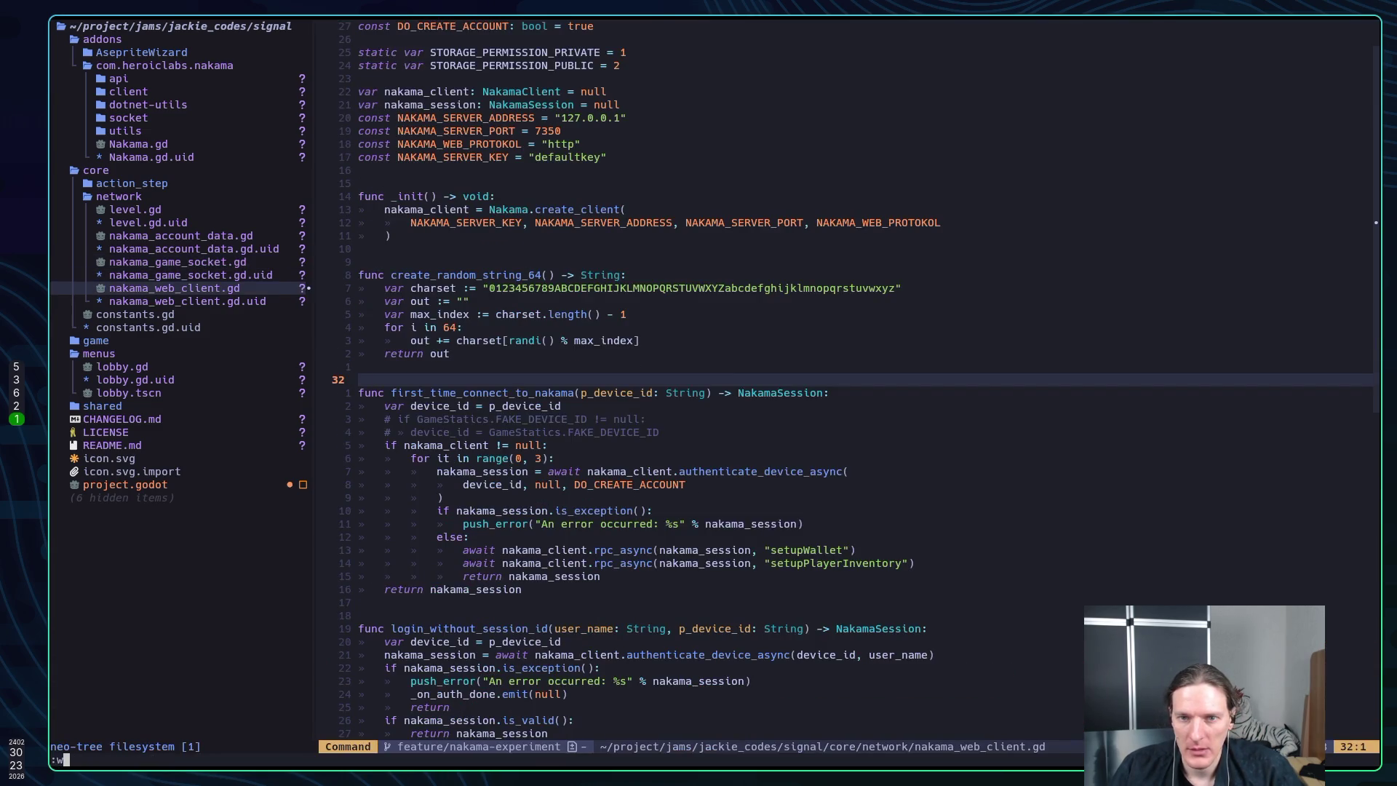
pyautogui.press('Return')
pyautogui.hotkey('alt', 'Tab')
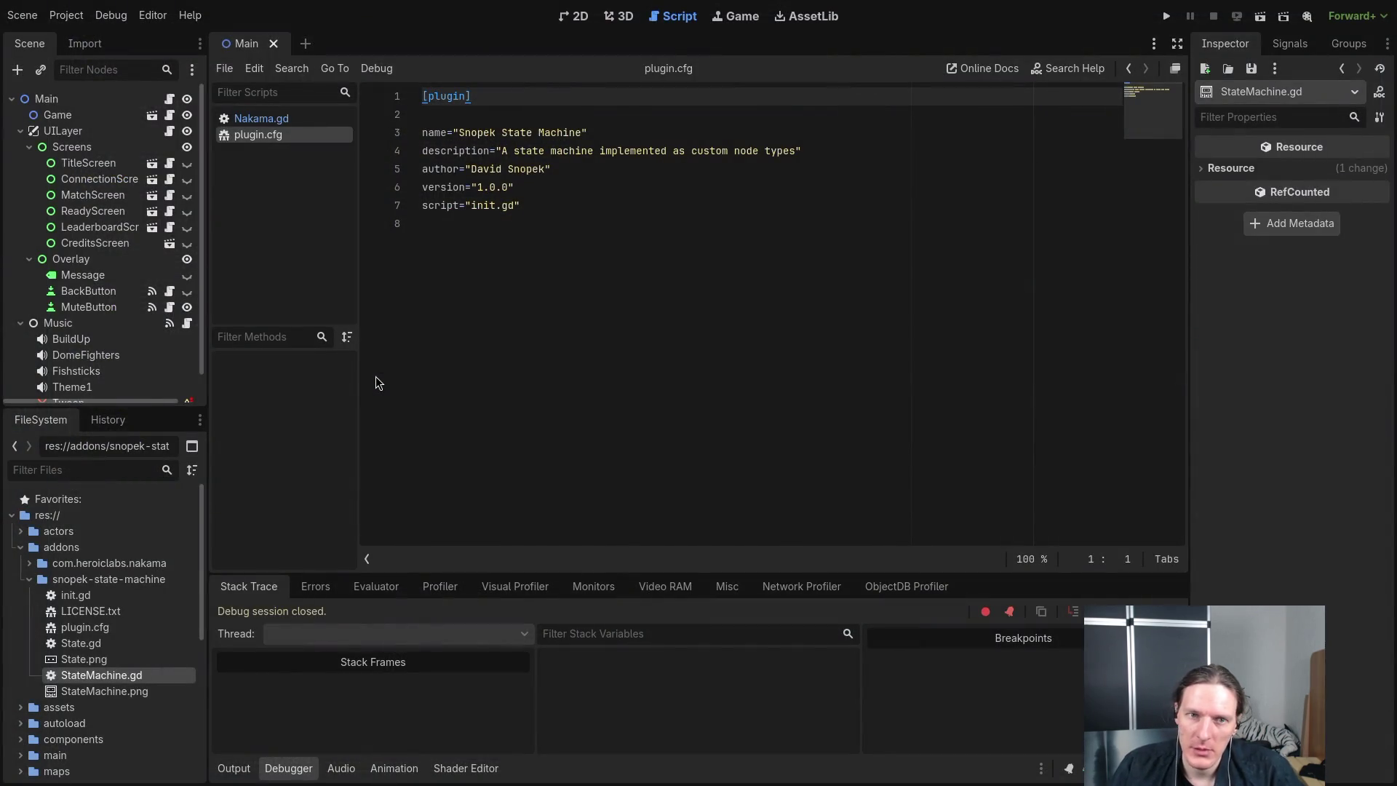
# Step: Close plugin.cfg and inspect the unresolved NakamaClient type error around line 48 of Nakama.gd
pyautogui.middleClick(261, 136)
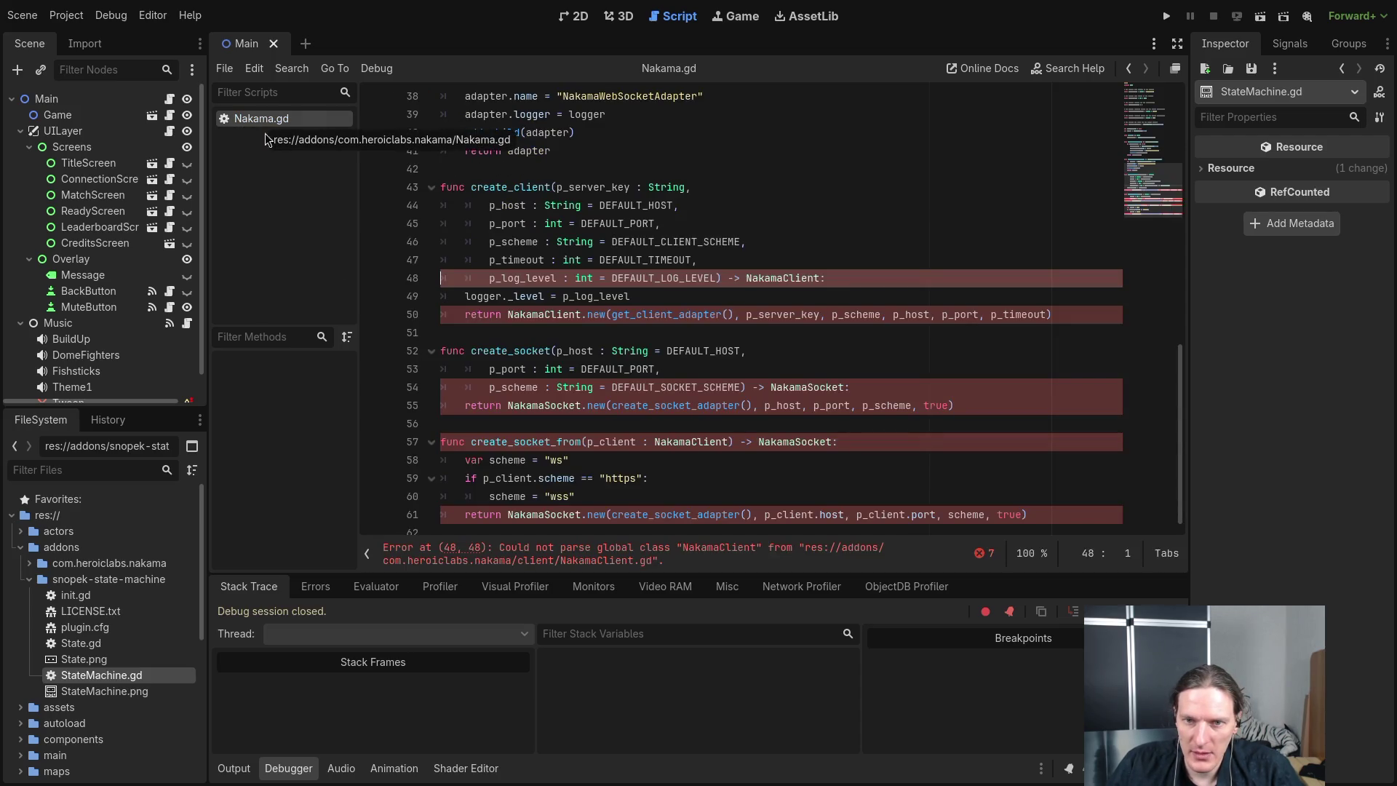
pyautogui.scroll(1, 632, 253)
pyautogui.scroll(12, 632, 252)
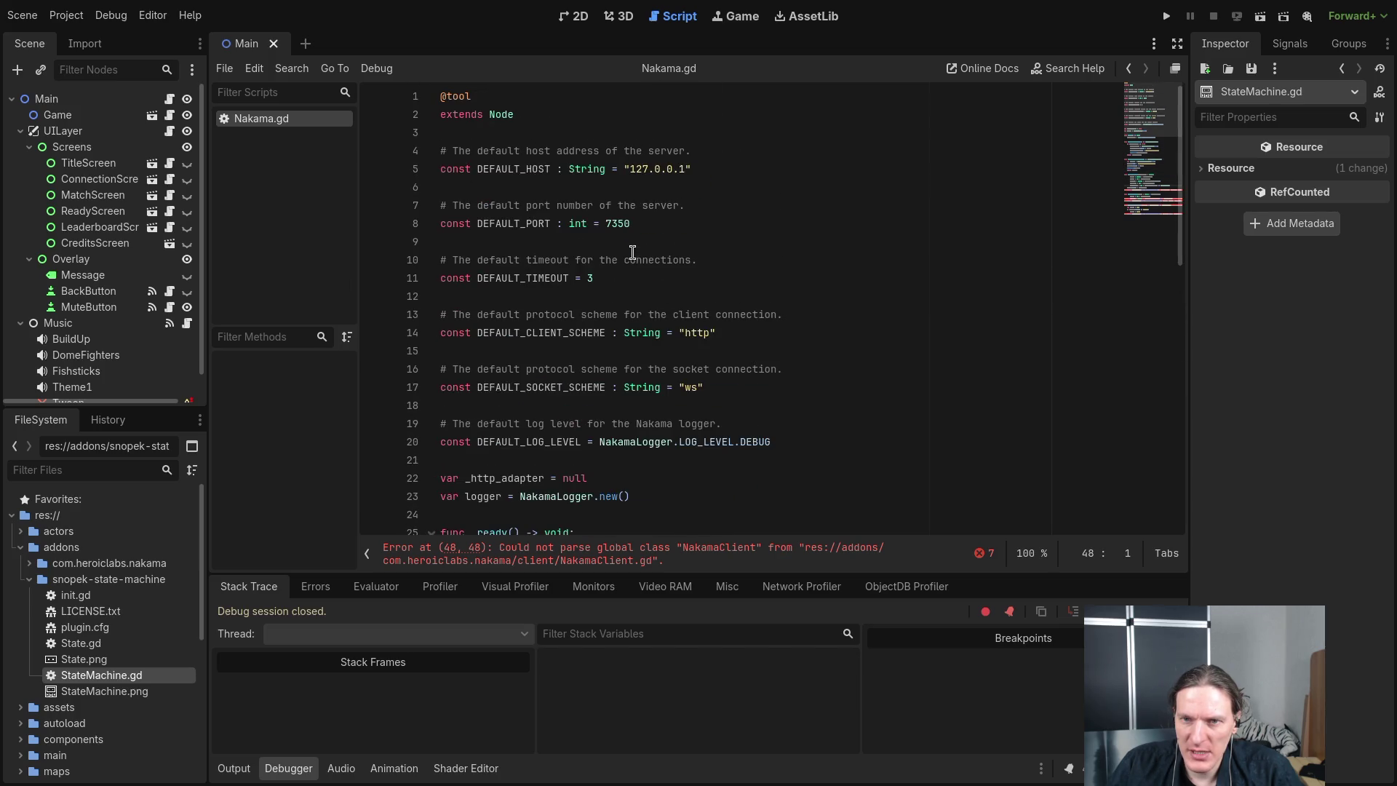
pyautogui.scroll(-10, 632, 253)
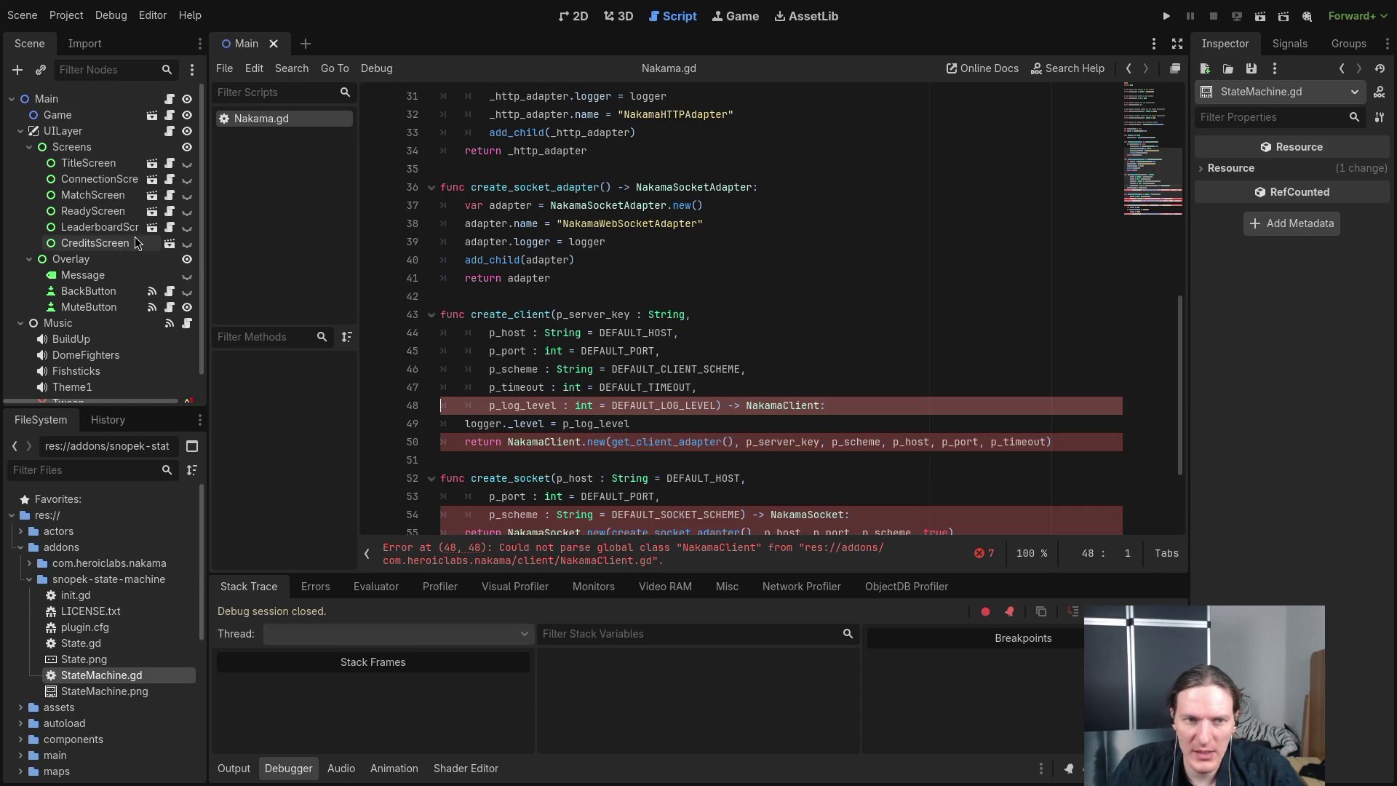
pyautogui.click(891, 458)
pyautogui.keyDown('ctrl'); pyautogui.click(775, 409); pyautogui.keyUp('ctrl')
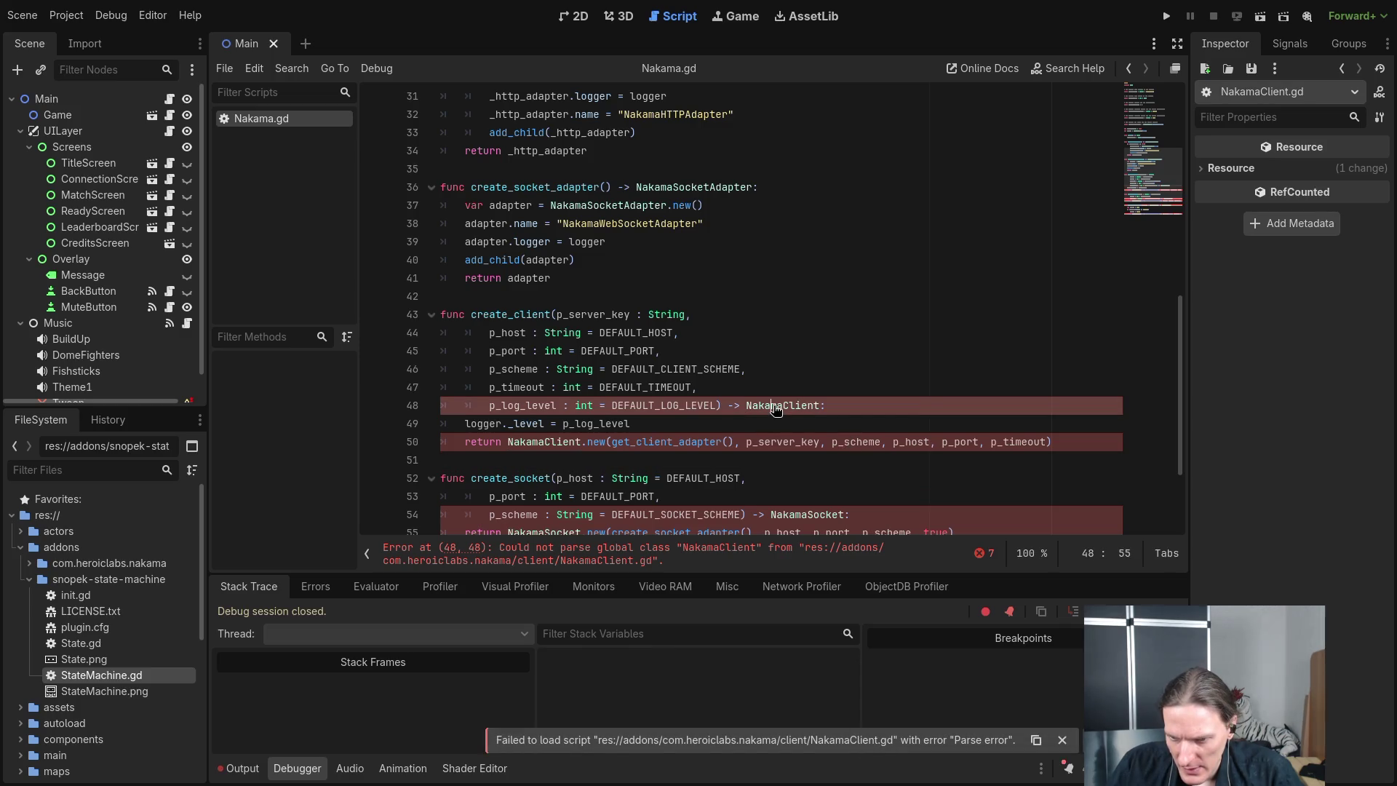
pyautogui.click(742, 365)
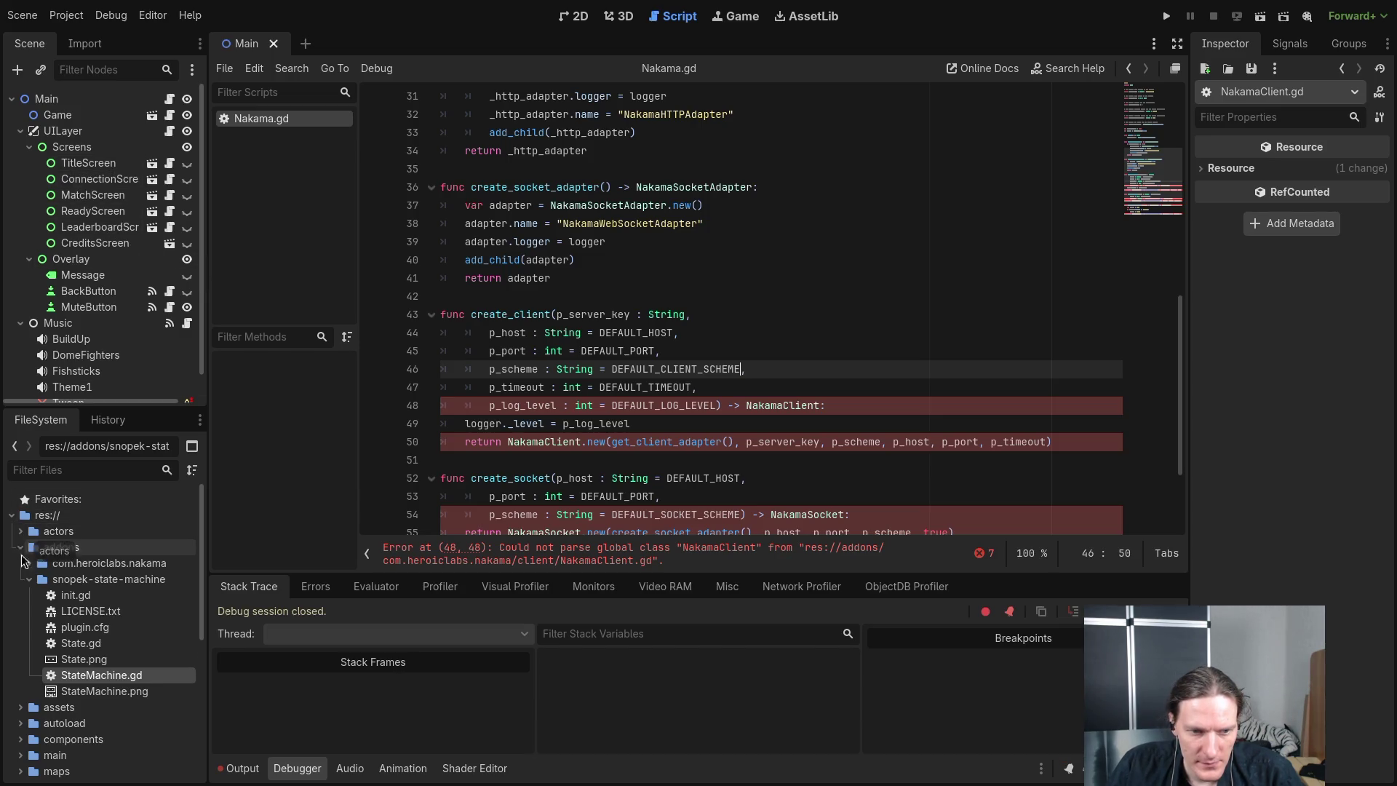
# Step: Open addons/com.heroiclabs.nakama/client/NakamaClient.gd in the external editor
pyautogui.click(29, 565)
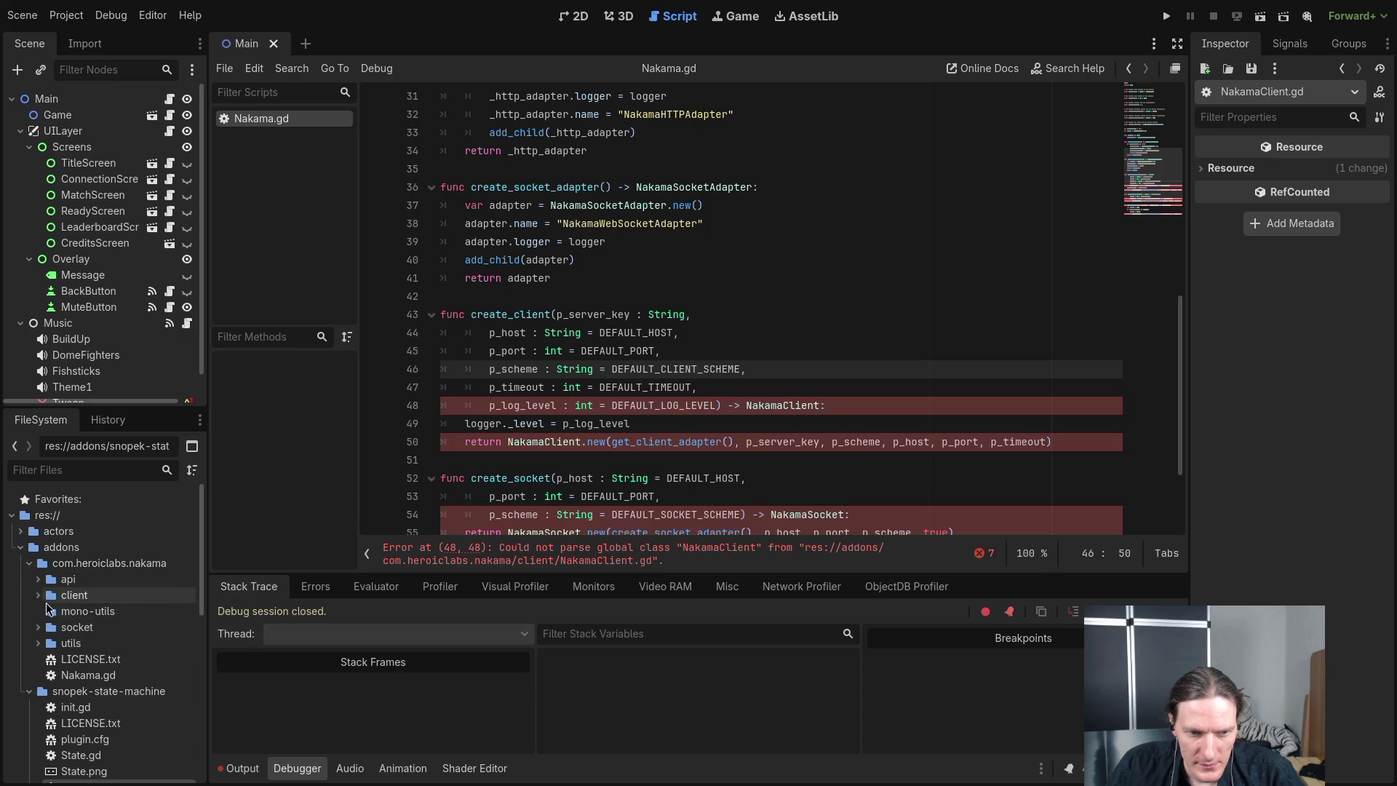
pyautogui.click(39, 596)
pyautogui.doubleClick(92, 614)
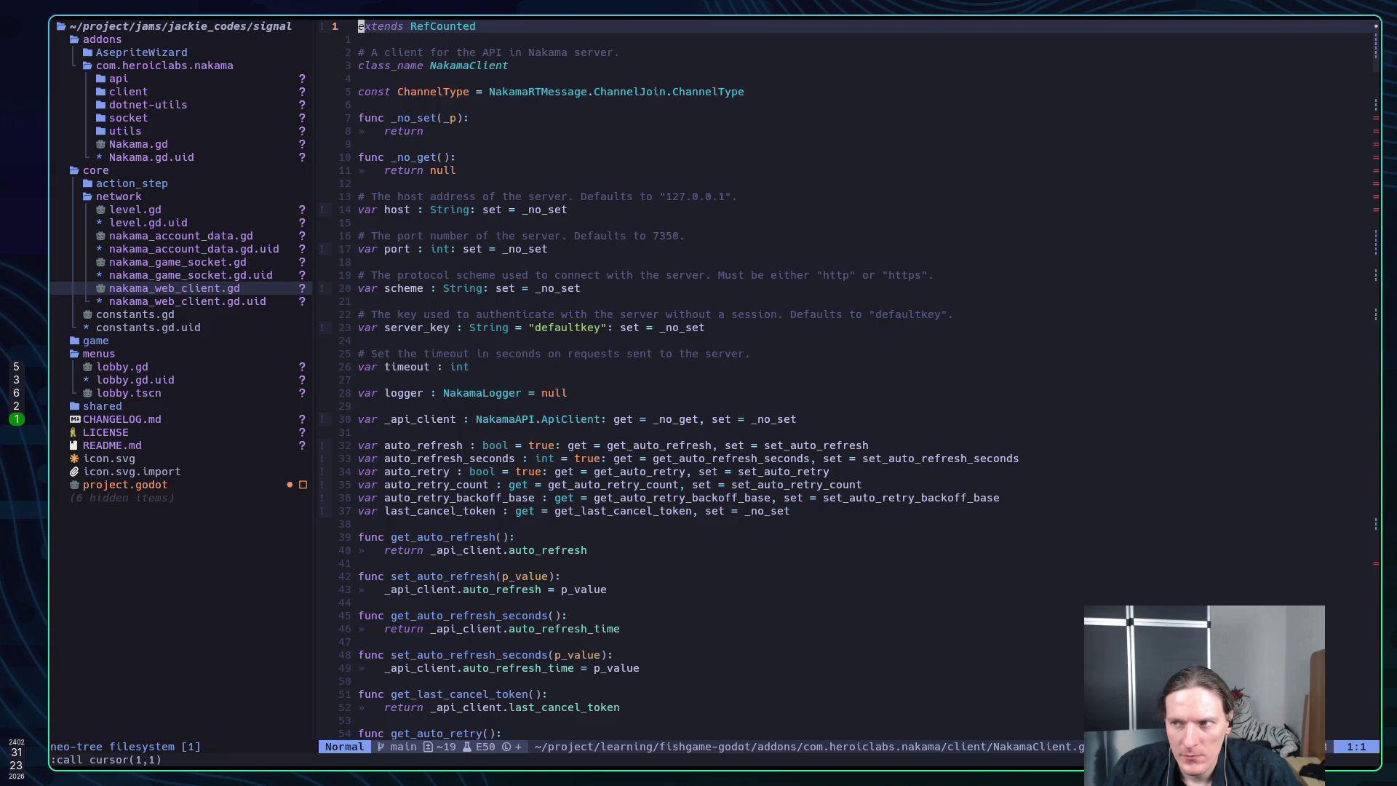
# Step: Page through NakamaClient.gd from its properties down to the email authentication function
pyautogui.press('G')
pyautogui.press('g')
pyautogui.press('g')
pyautogui.hotkey('ctrl', 'd')
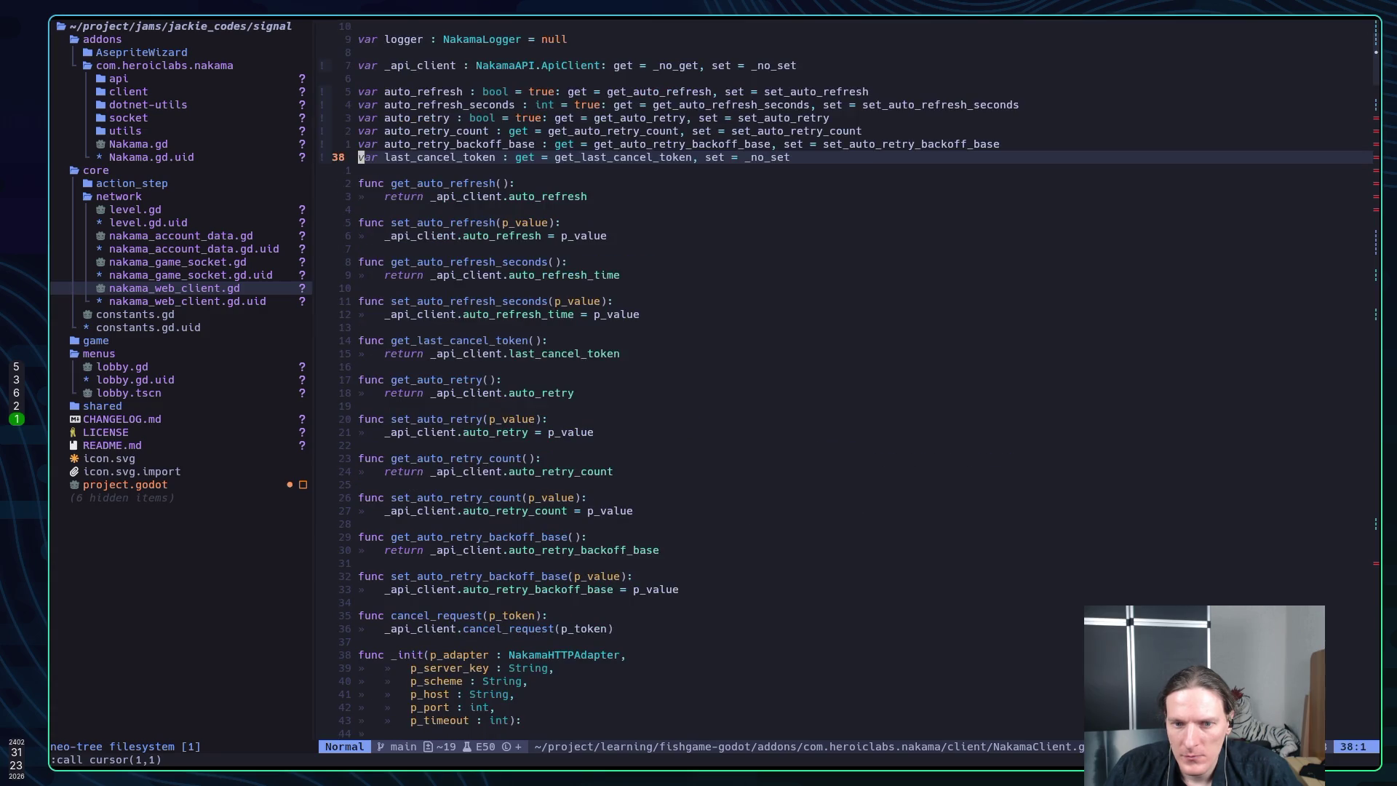
pyautogui.hotkey('ctrl', 'd')
pyautogui.hotkey('ctrl', 'd')
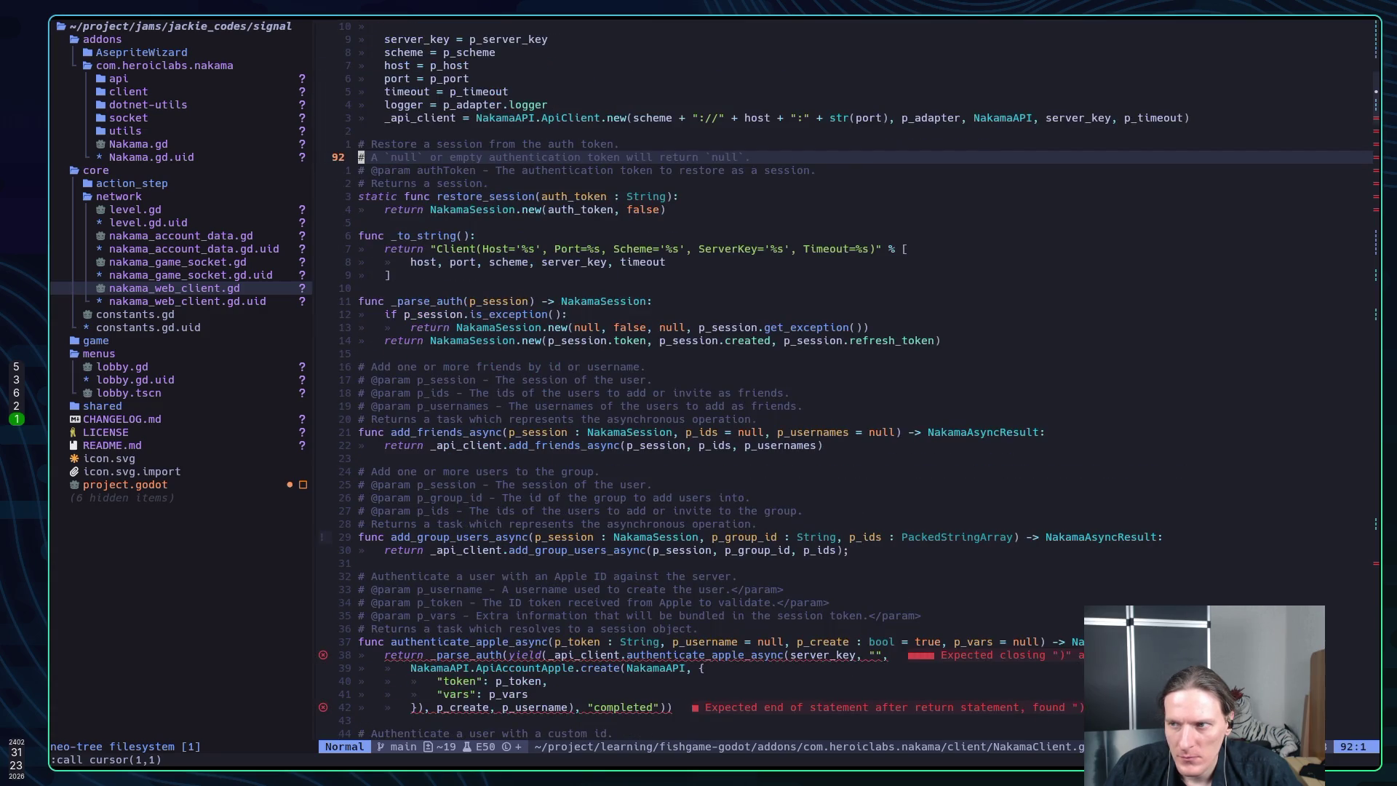
pyautogui.hotkey('ctrl', 'd')
pyautogui.hotkey('ctrl', 'd')
pyautogui.hotkey('ctrl', 'd')
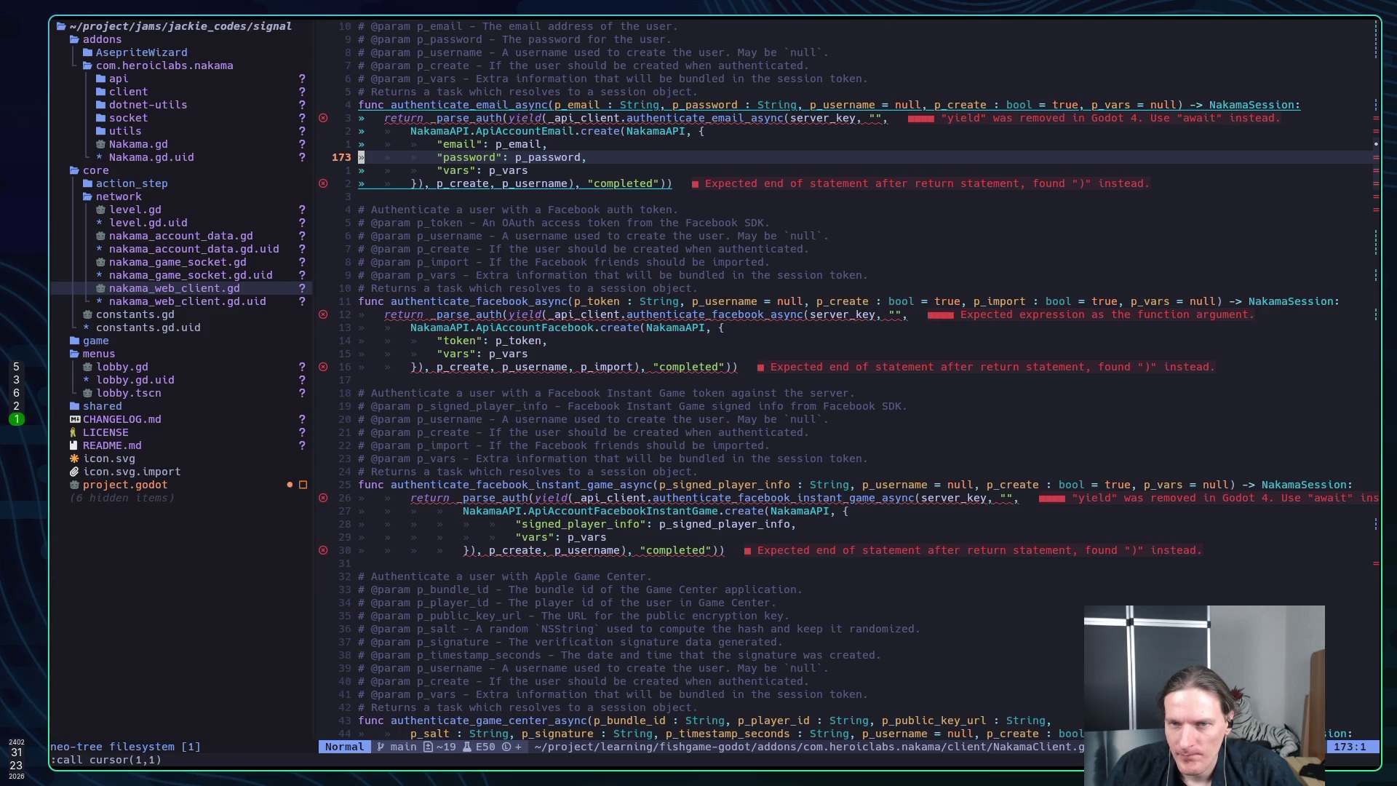
# Step: Return to the nakama_web_client.gd buffer, then move over to the browser workspace
pyautogui.hotkey('ctrl', 'o')
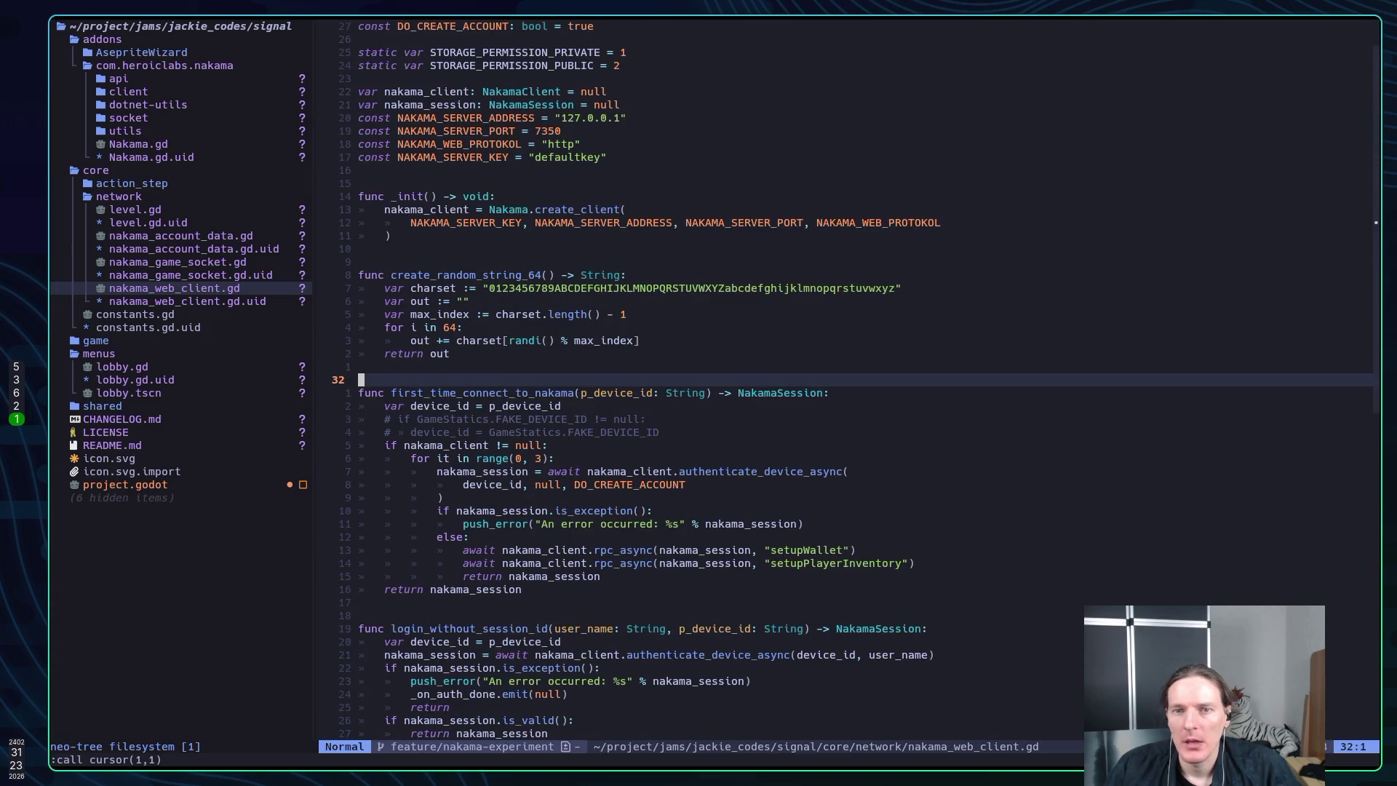
pyautogui.press('k')
pyautogui.press('j')
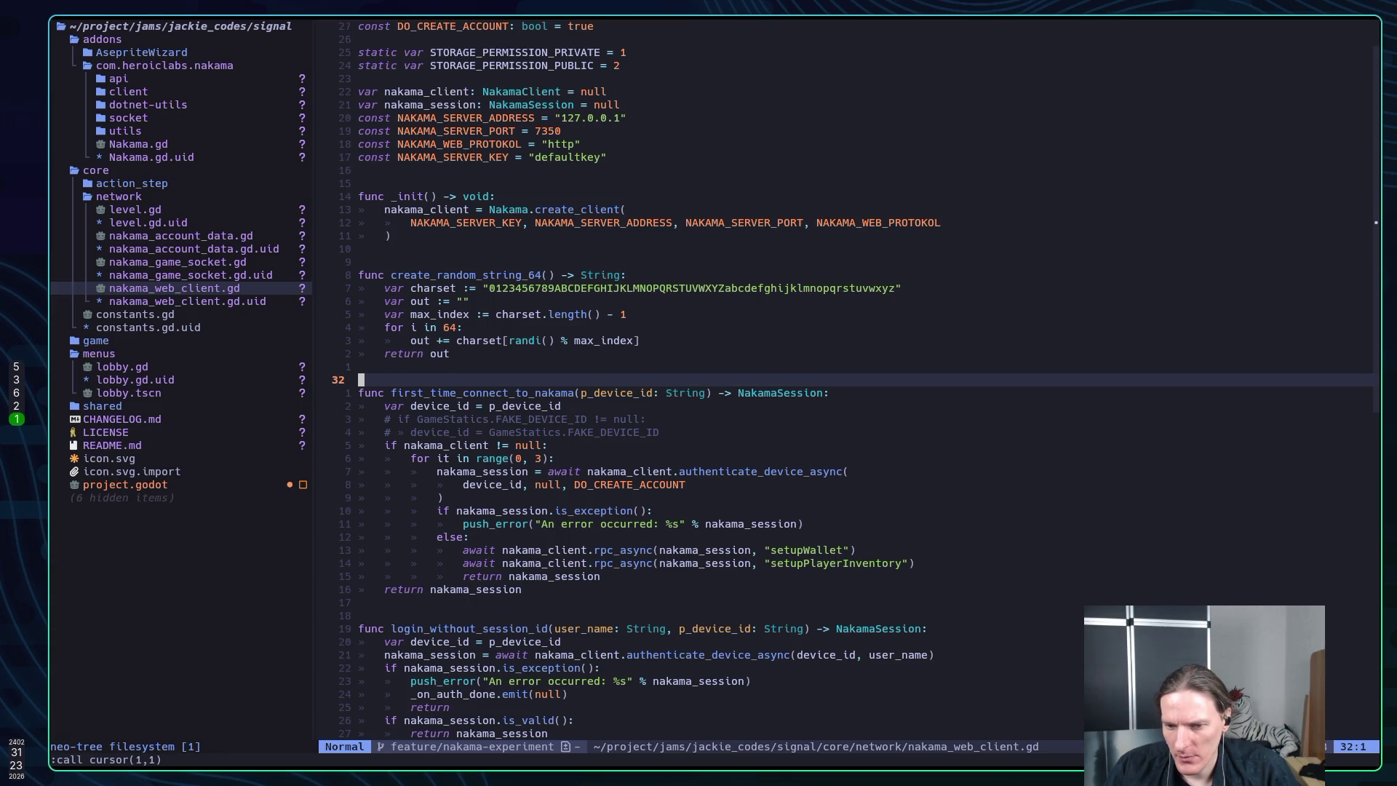
pyautogui.press('super+2')
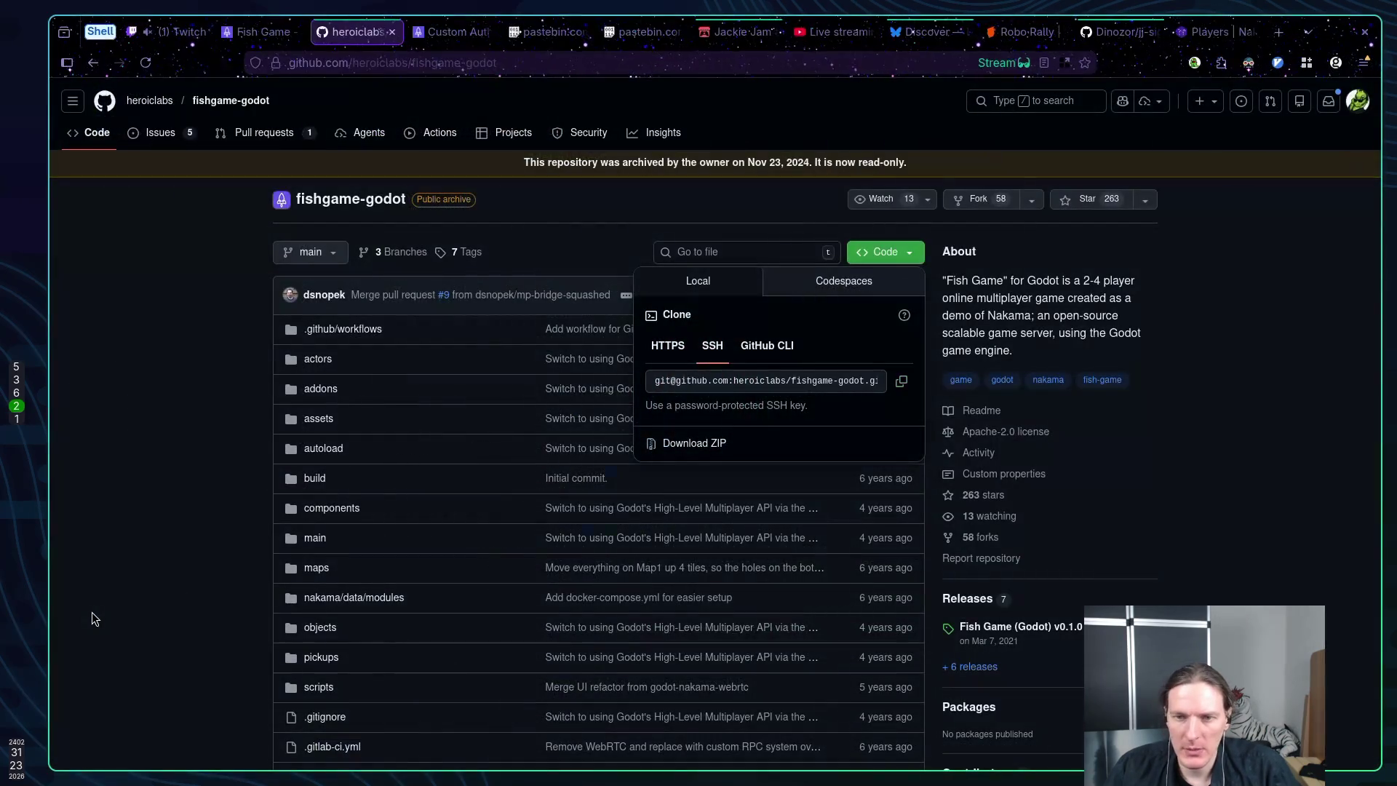
# Step: Dismiss the clone options, skim the fishgame-godot README, and close the repository tab
pyautogui.click(92, 612)
pyautogui.scroll(-15, 158, 467)
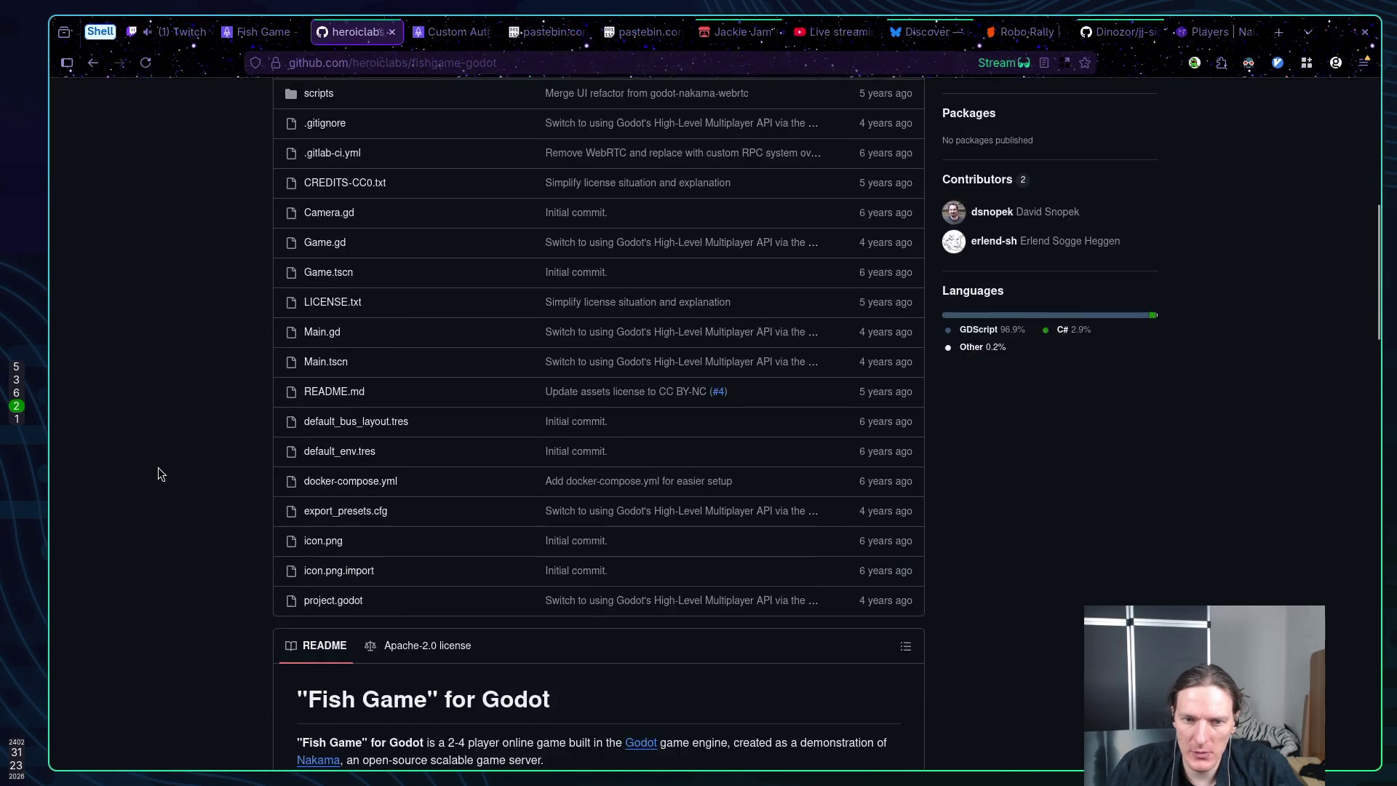
pyautogui.scroll(4, 159, 473)
pyautogui.scroll(-4, 160, 483)
pyautogui.scroll(-6, 161, 485)
pyautogui.scroll(5, 161, 485)
pyautogui.scroll(-10, 156, 491)
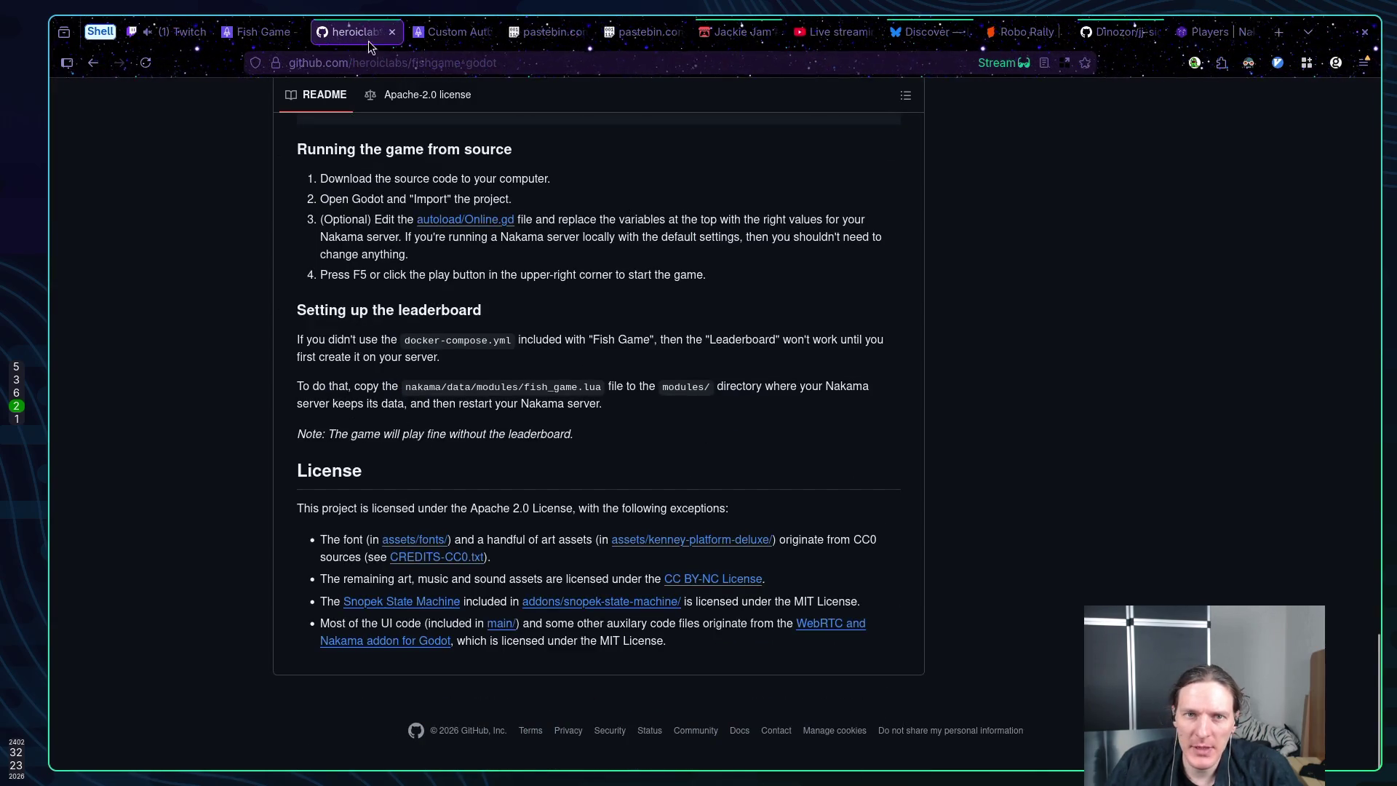
pyautogui.scroll(15, 150, 324)
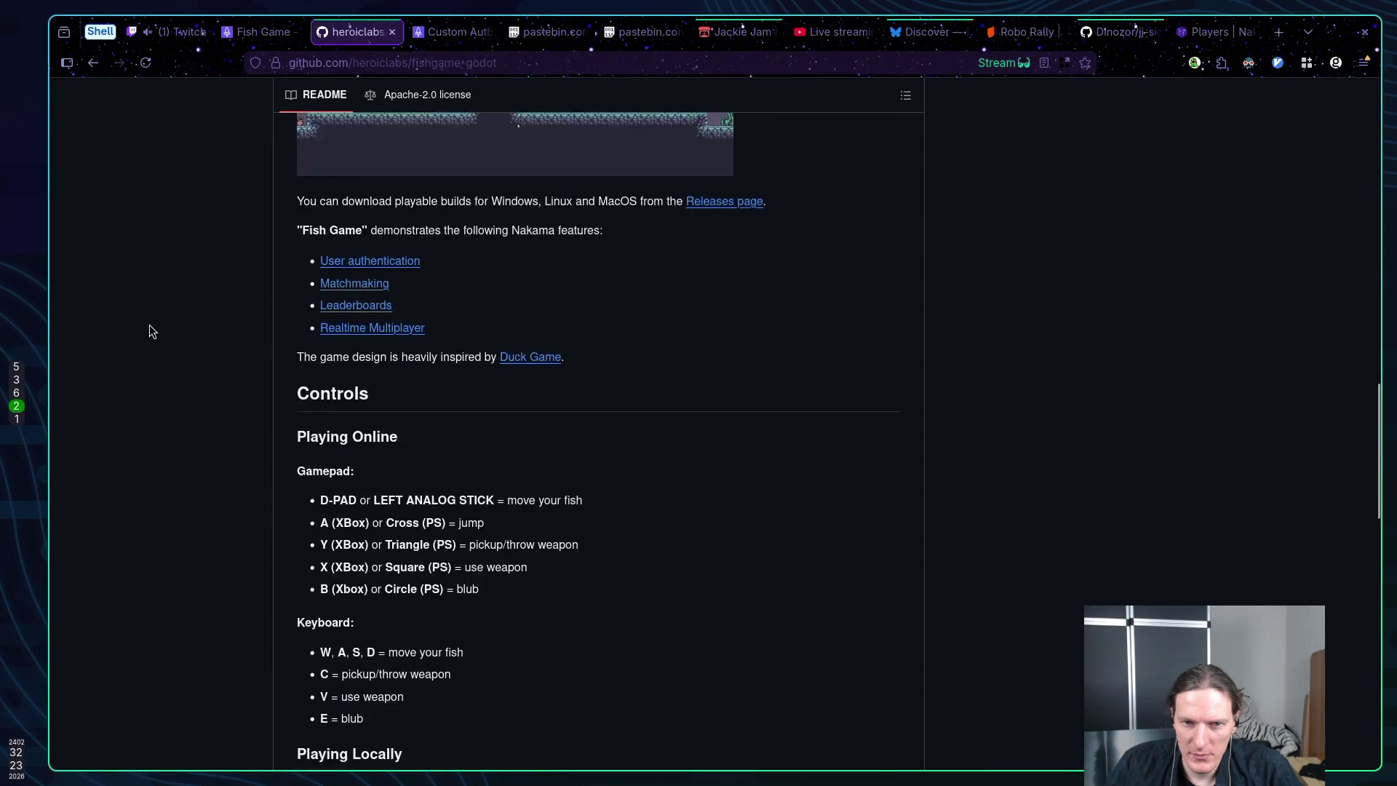
pyautogui.scroll(10, 158, 305)
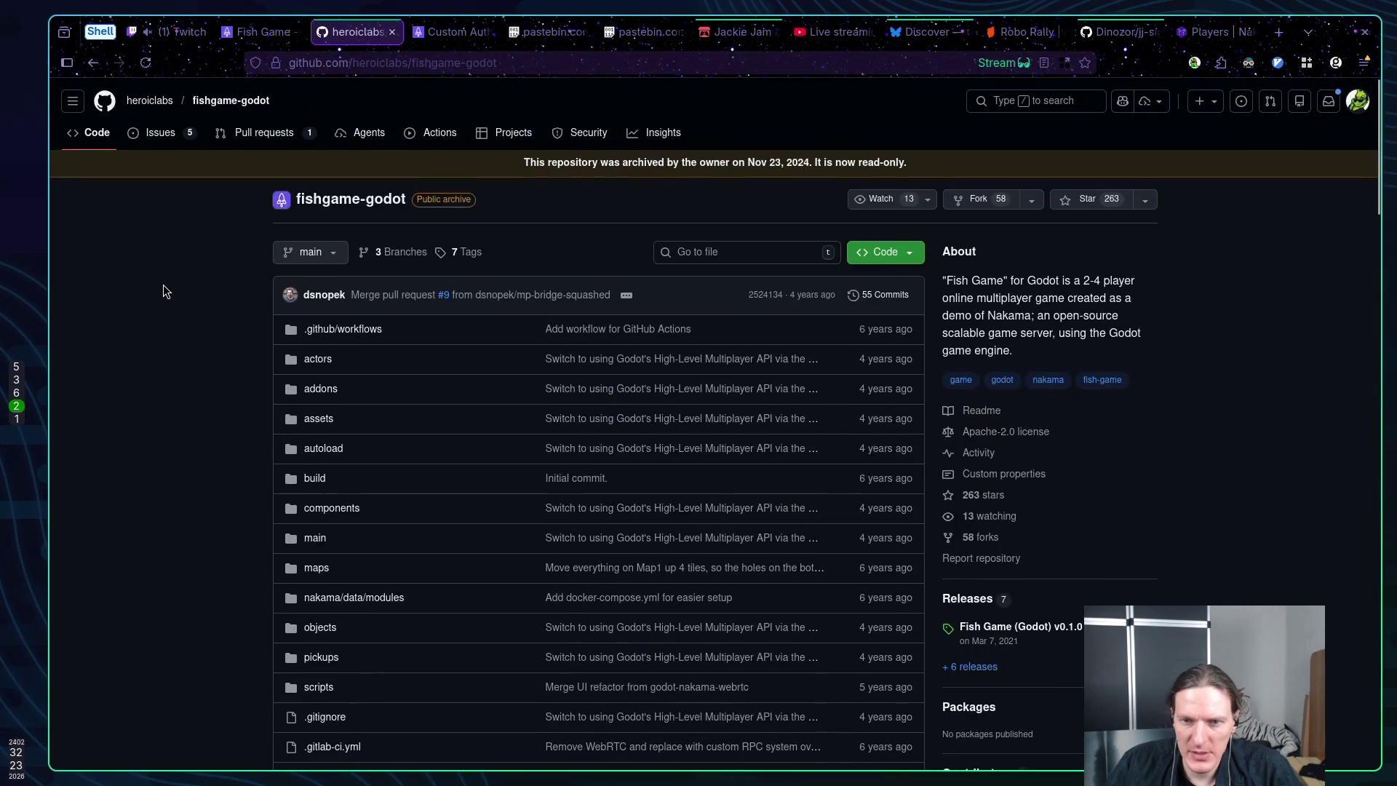
pyautogui.middleClick(357, 34)
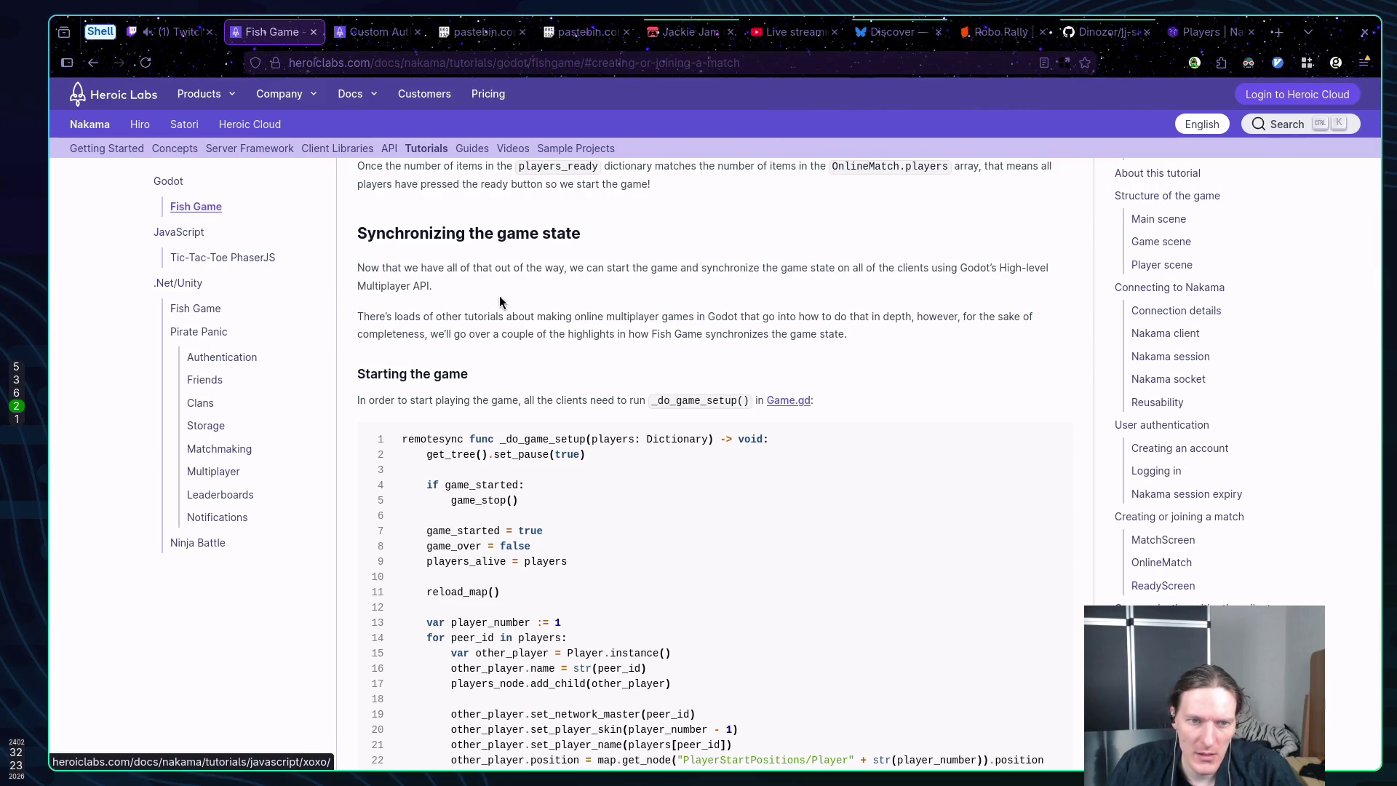
# Step: Browse the Heroic Labs Nakama Guides and Sample Projects pages
pyautogui.scroll(7, 262, 305)
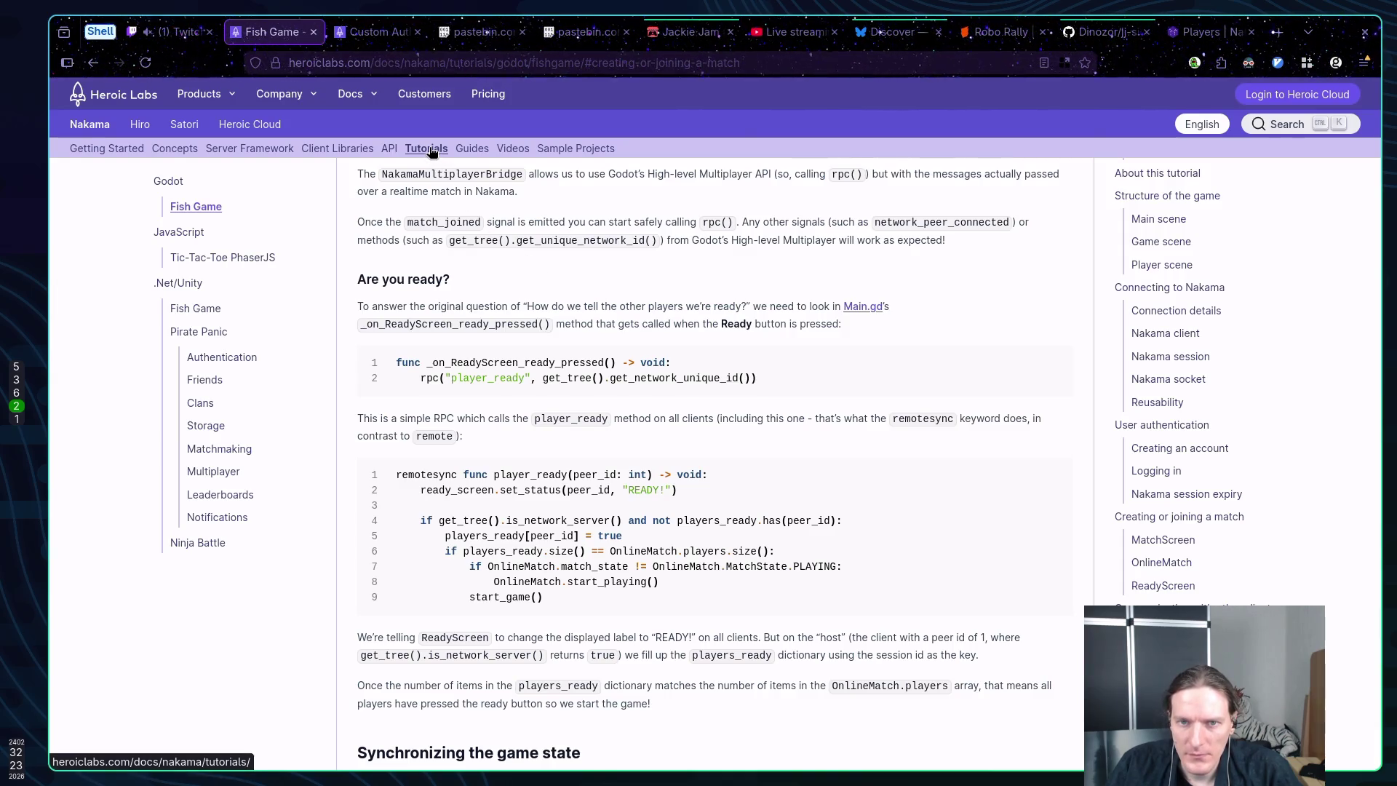
pyautogui.click(473, 148)
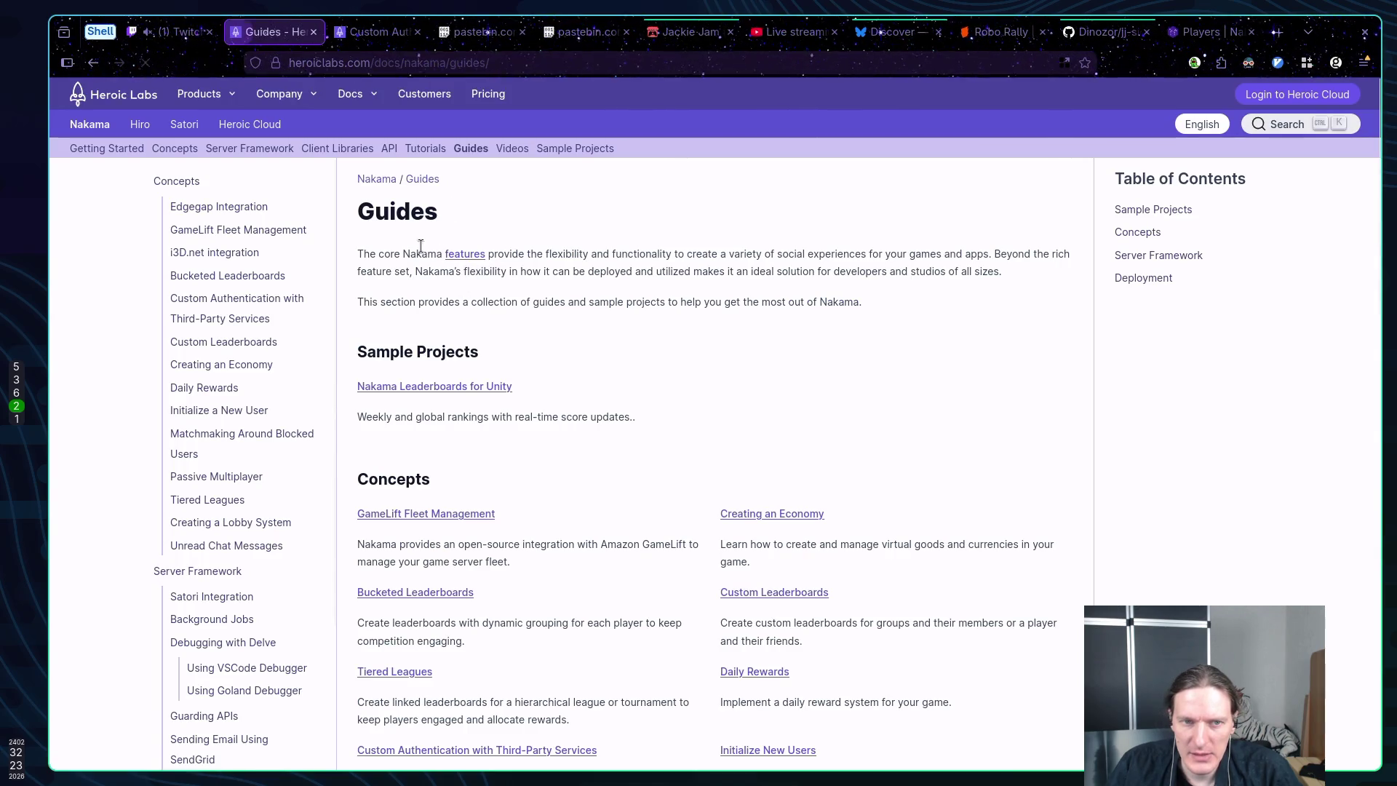
pyautogui.click(581, 147)
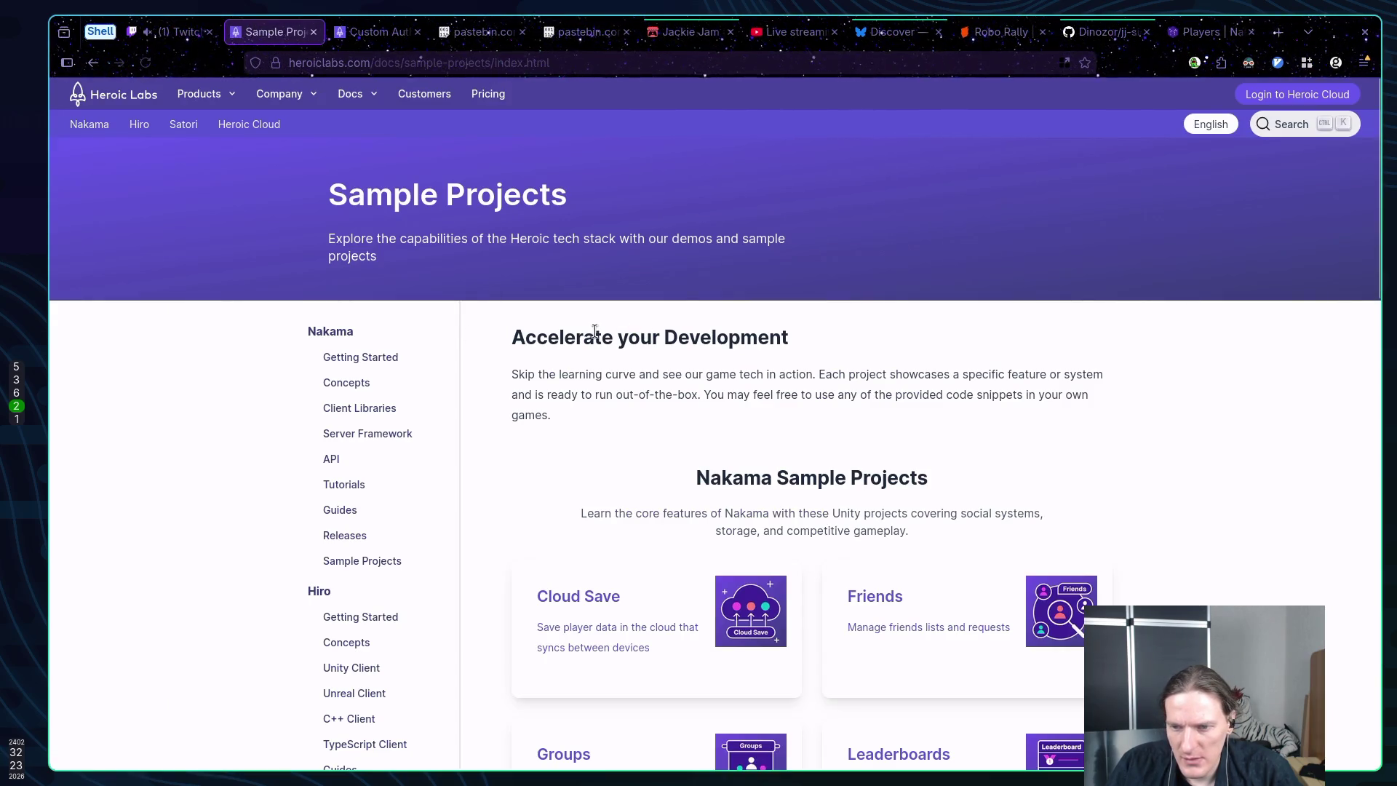
pyautogui.scroll(-5, 573, 348)
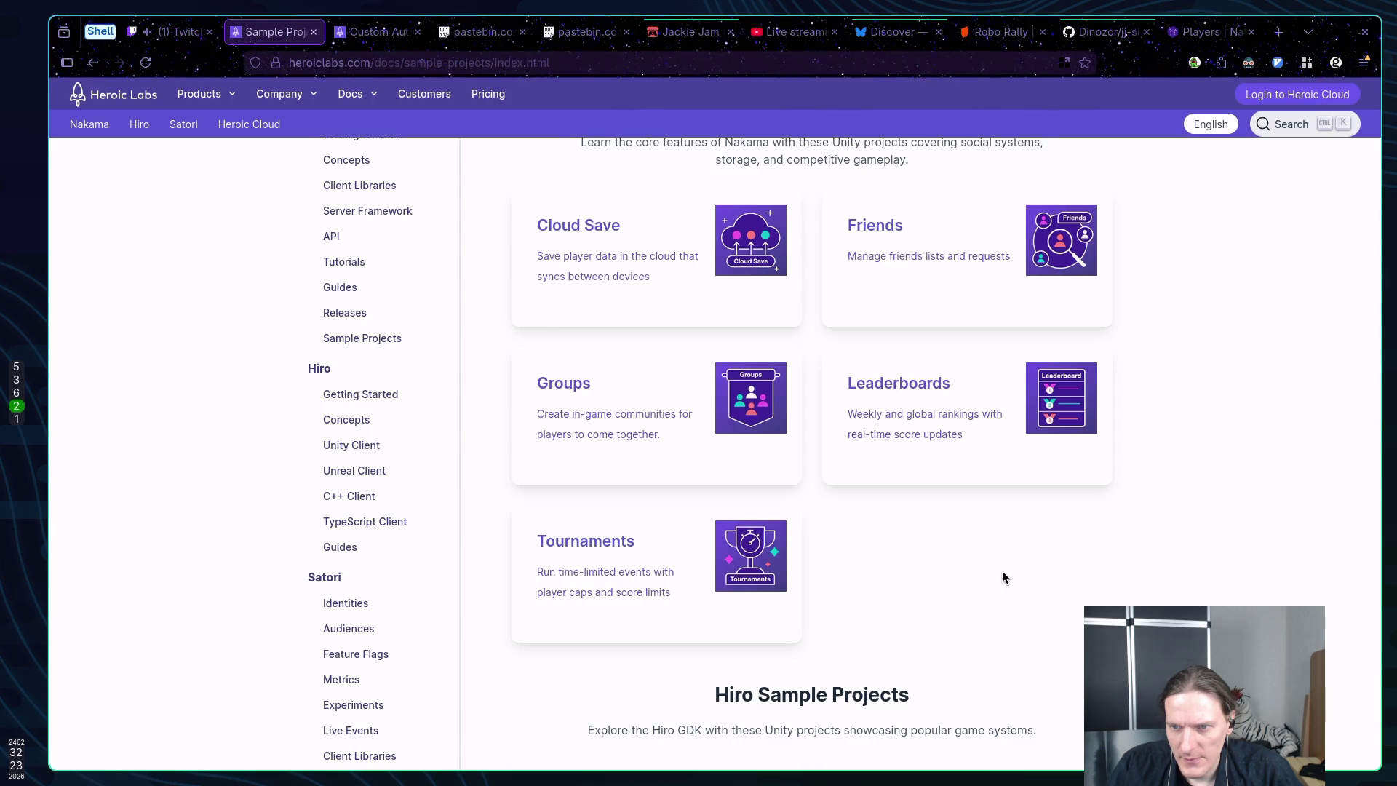
pyautogui.scroll(-5, 1002, 574)
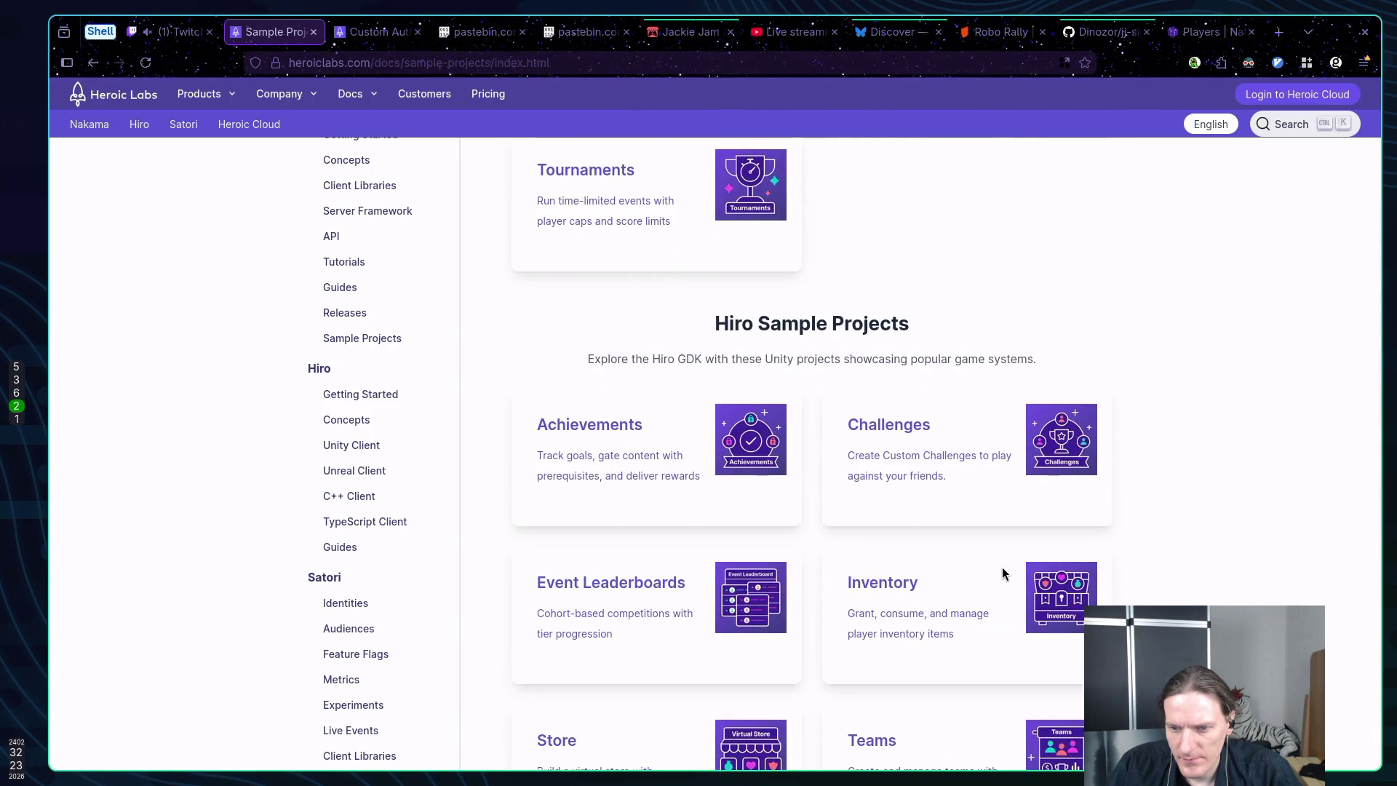
pyautogui.scroll(6, 985, 567)
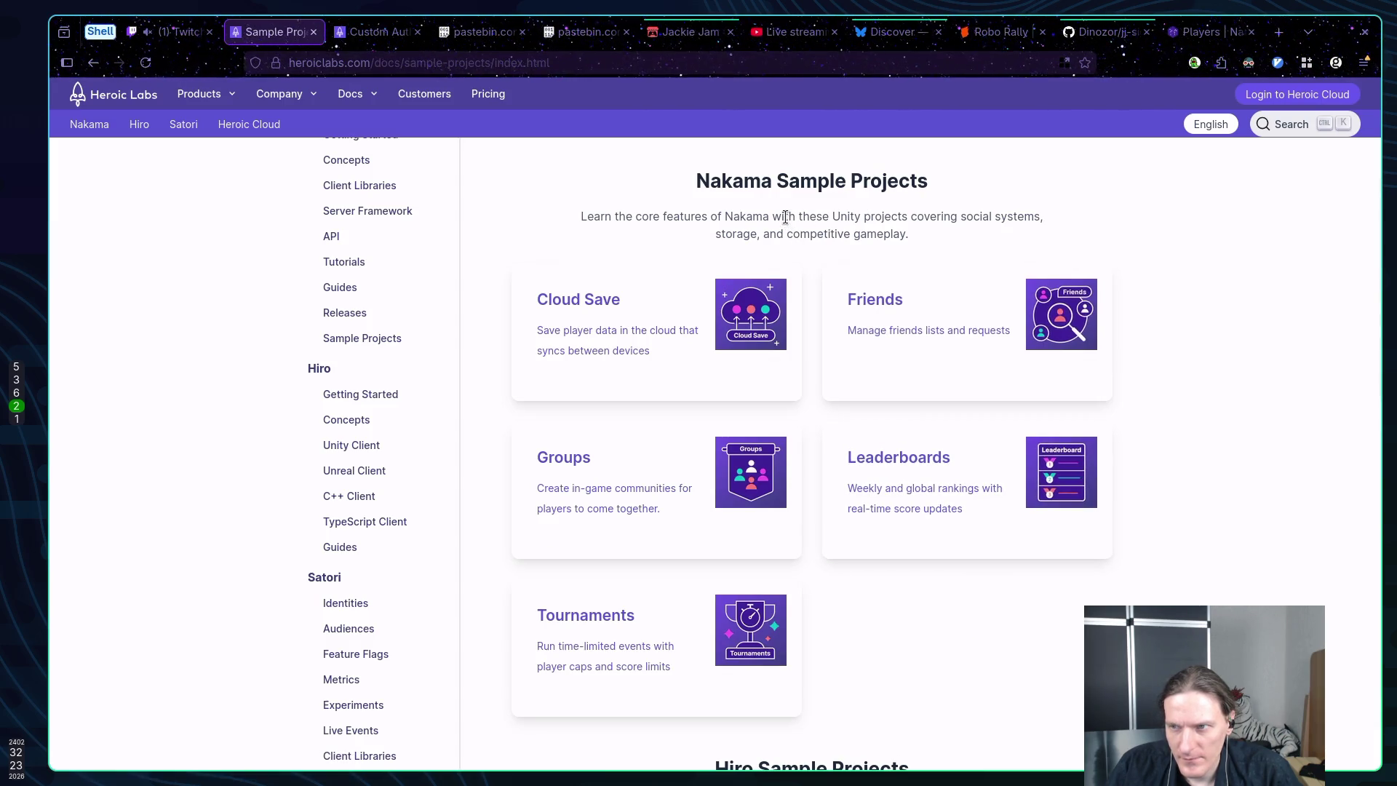
pyautogui.scroll(-1, 369, 326)
pyautogui.scroll(-3, 369, 322)
pyautogui.scroll(7, 357, 322)
# Step: Open the Nakama product page from the Products overview, close it, and show the Twitch stream manager
pyautogui.click(199, 93)
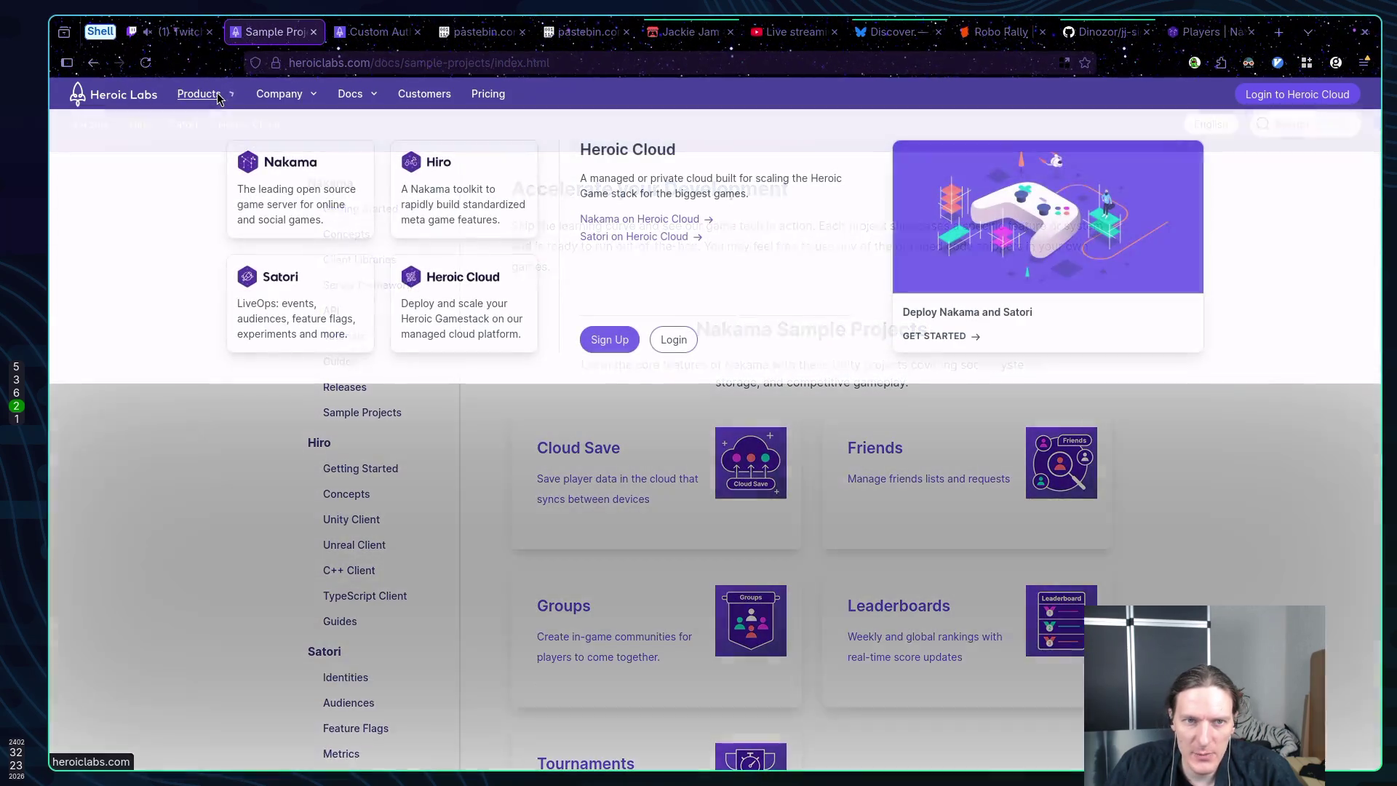
pyautogui.click(300, 174)
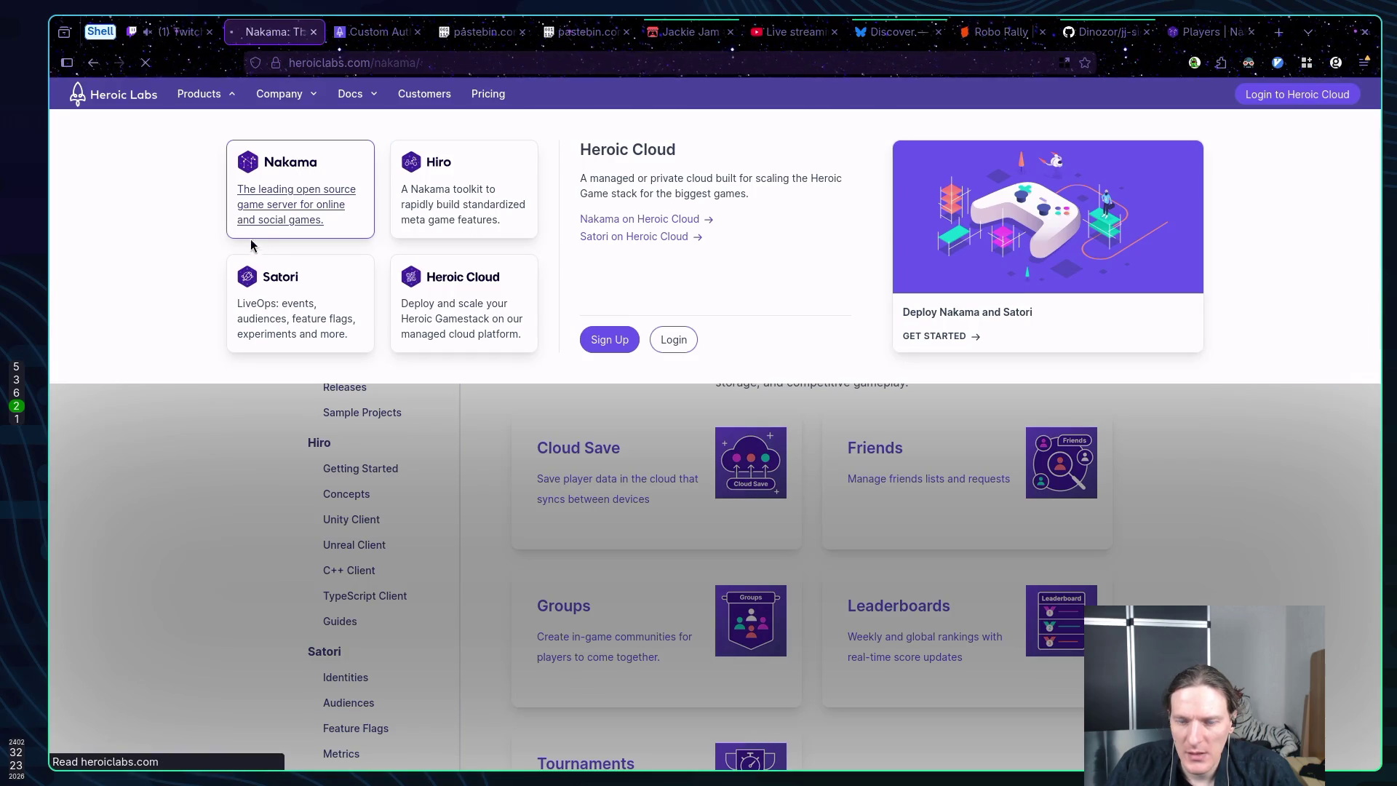
pyautogui.middleClick(270, 32)
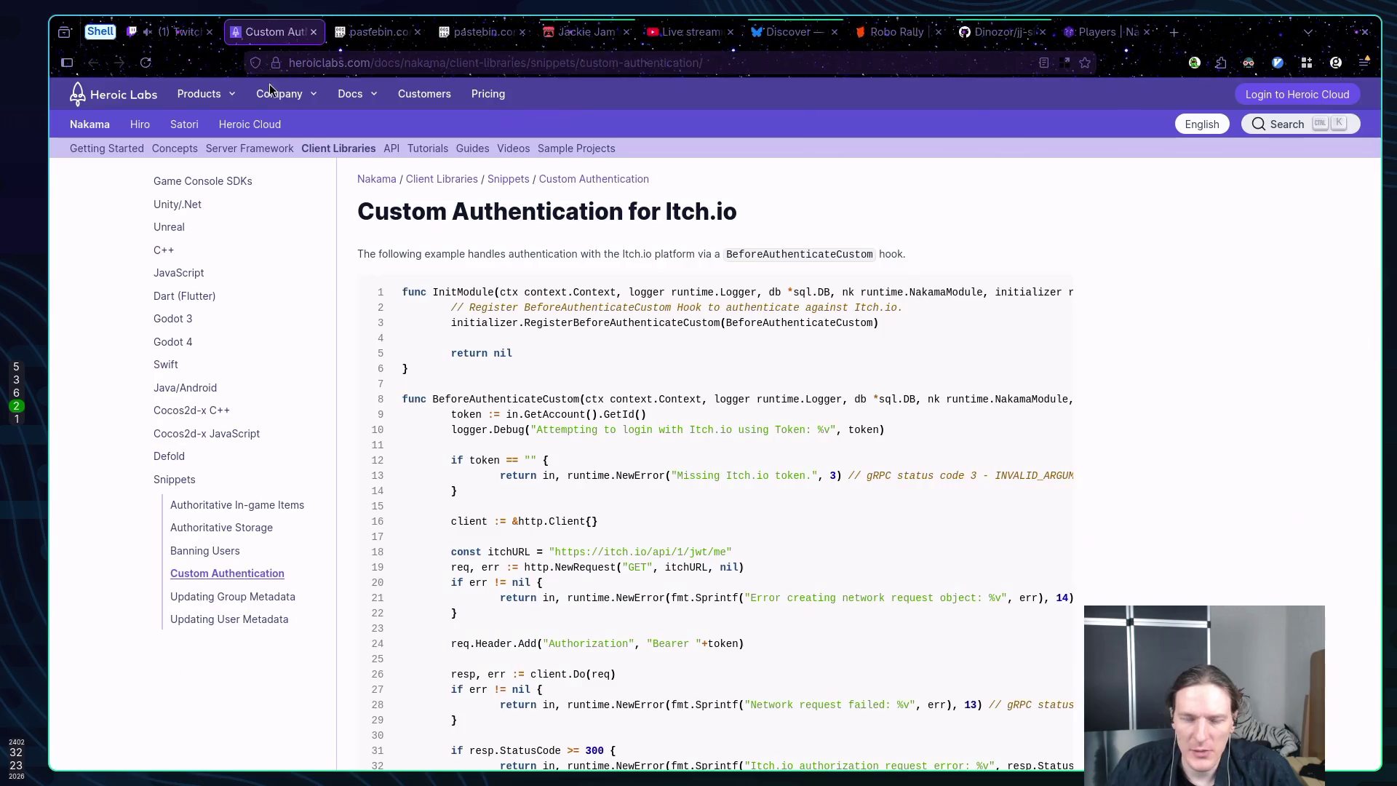
pyautogui.click(186, 33)
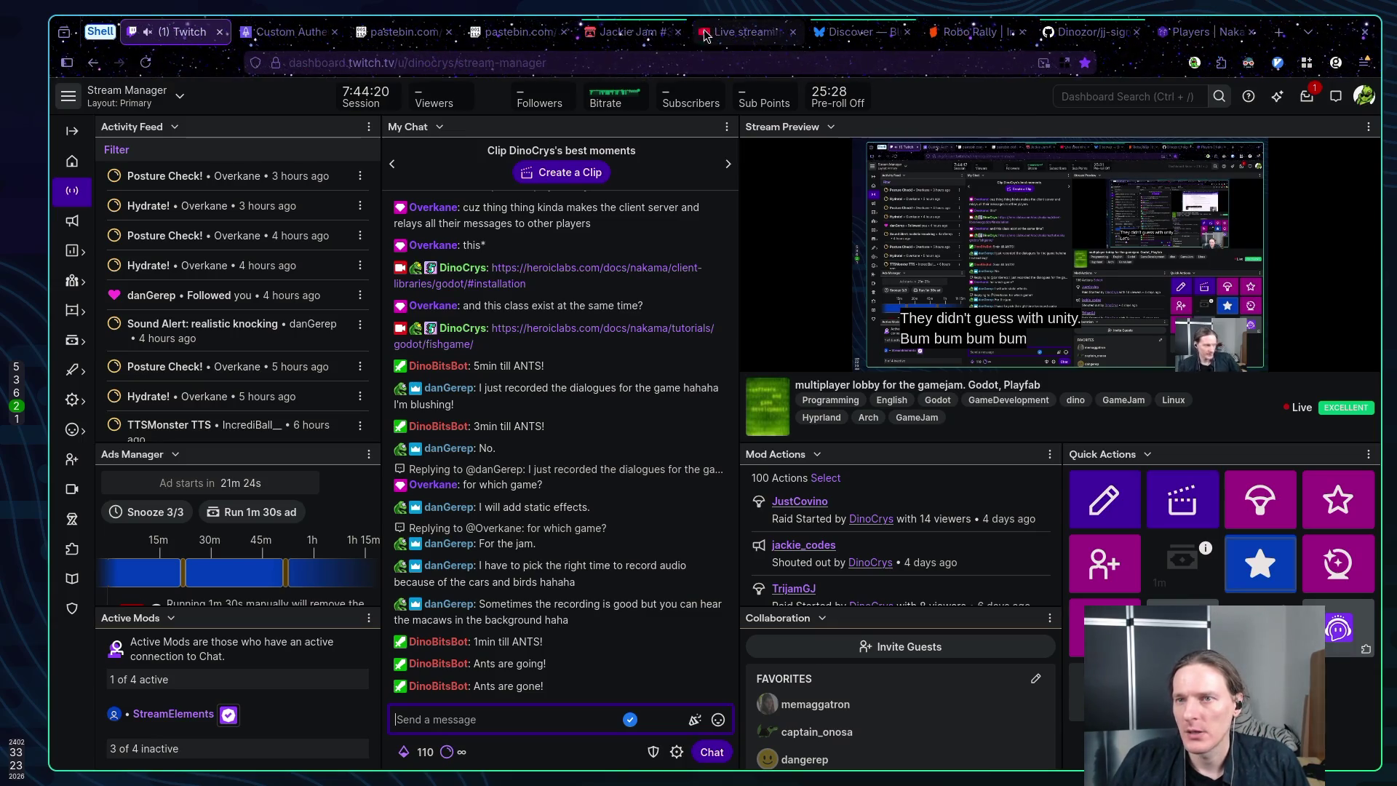
# Step: Reload the Nakama Console Players list, which still shows only the all-zero system user
pyautogui.click(857, 32)
pyautogui.click(1204, 32)
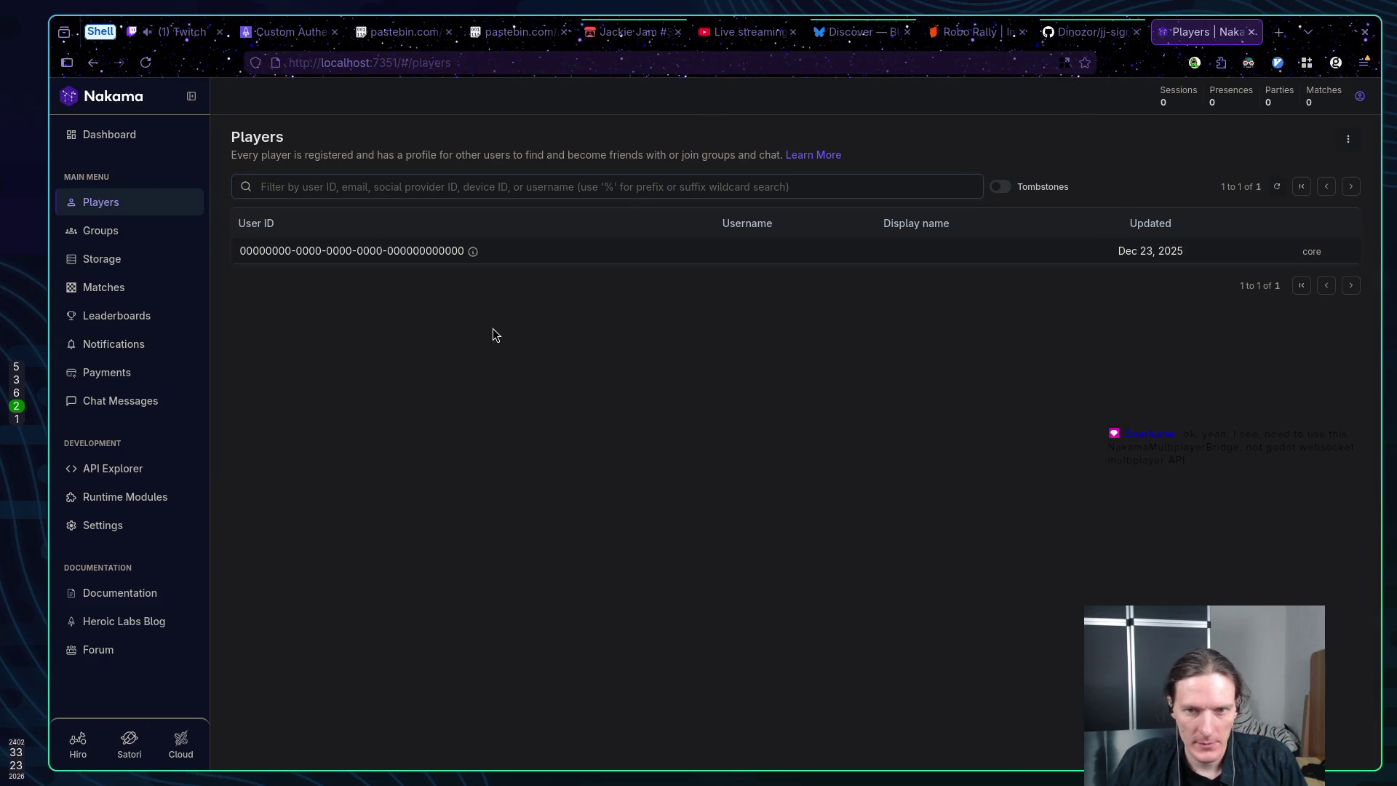
pyautogui.press('F5')
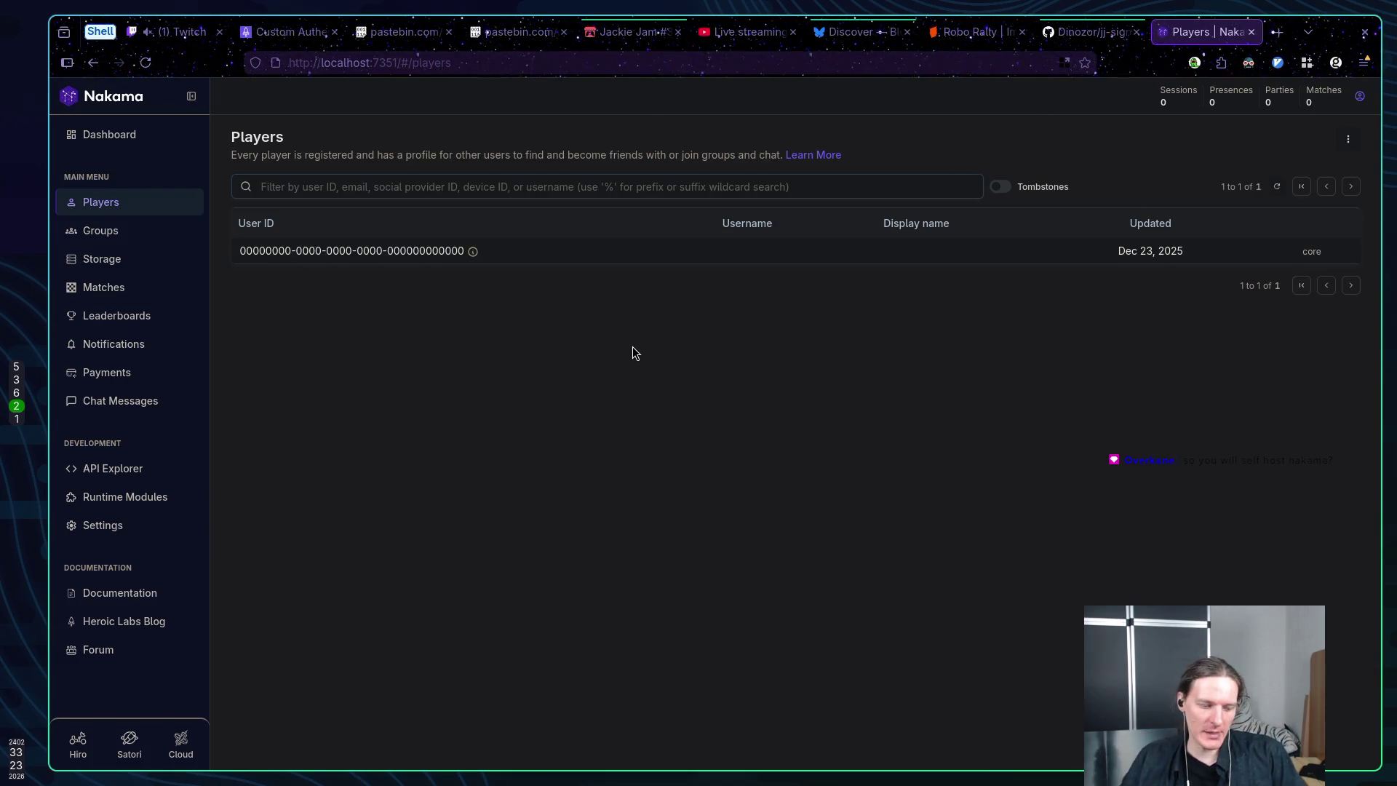
pyautogui.press('super+3')
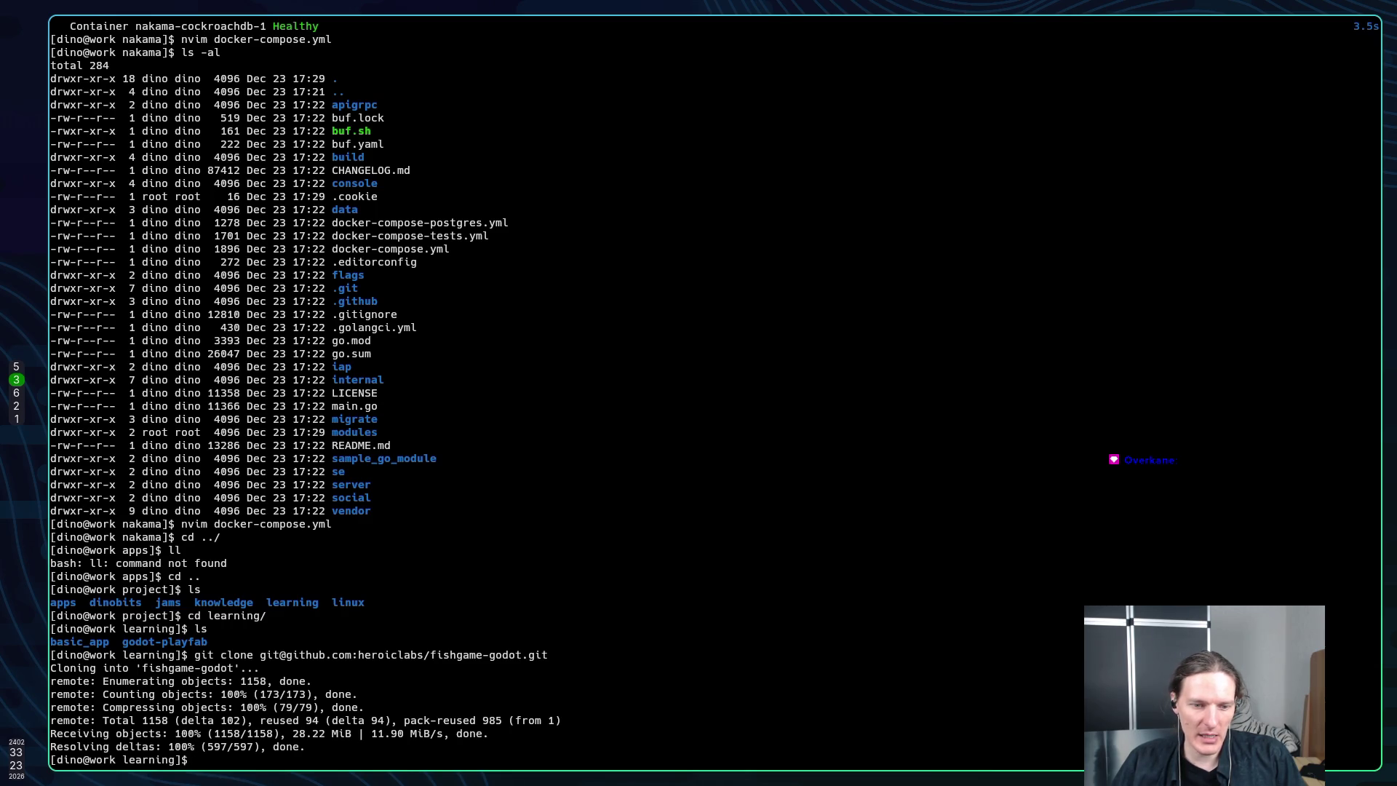
# Step: Navigate into the apps/nakama repository folder and list all its files with ls -al
pyautogui.write('cd ..')
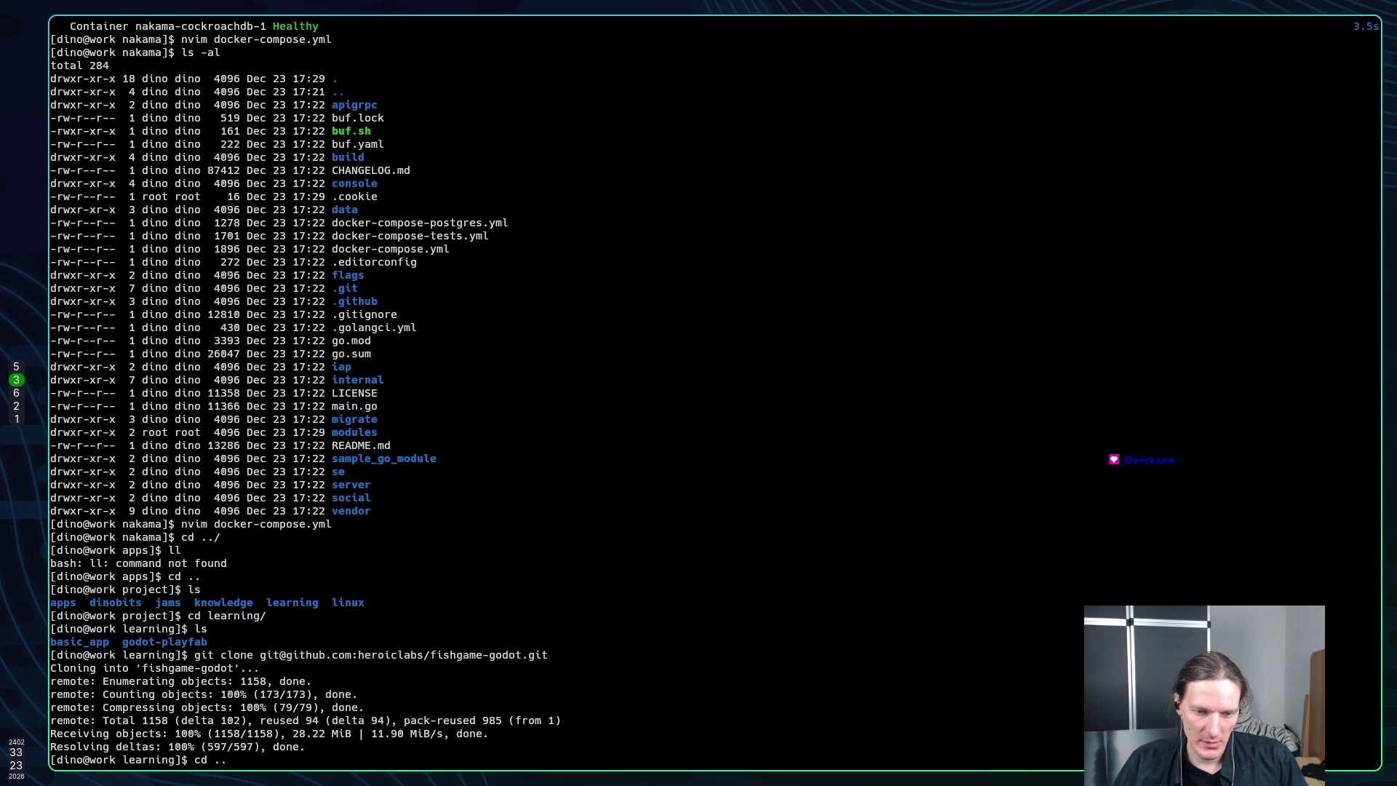
pyautogui.press('Return')
pyautogui.write('ls')
pyautogui.press('Return')
pyautogui.write('cd apps/')
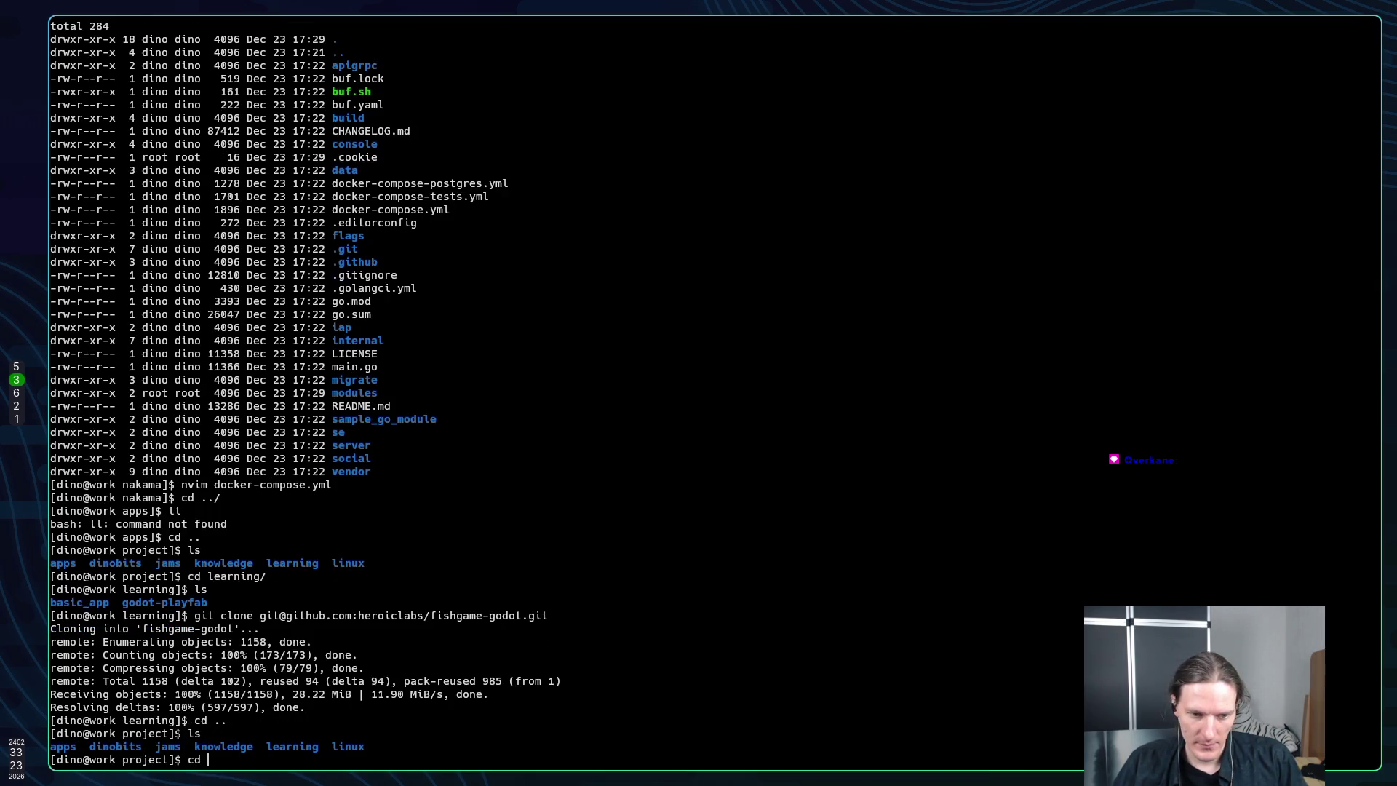
pyautogui.press('Return')
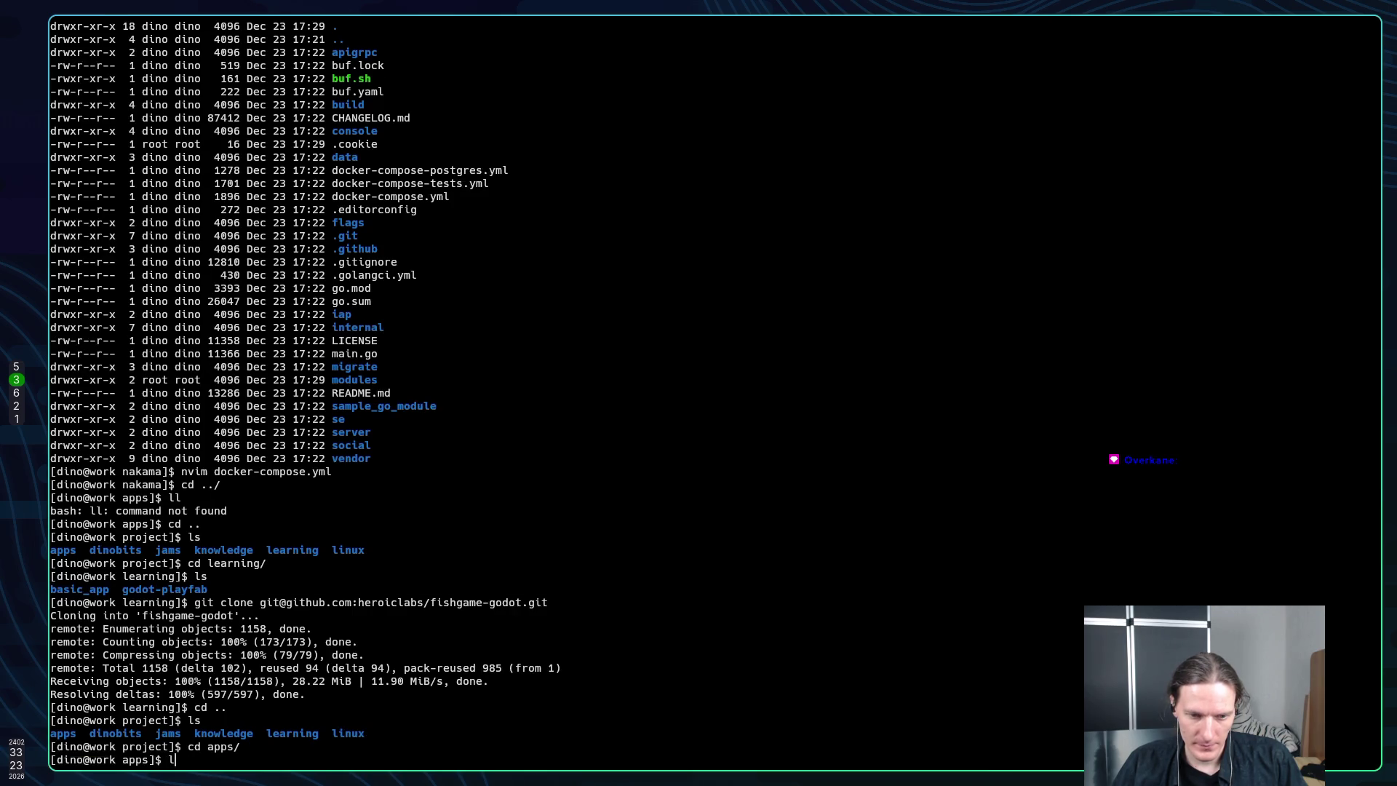
pyautogui.write('l')
pyautogui.press('Return')
pyautogui.write('cd nakama/')
pyautogui.press('Return')
pyautogui.write('ls -al')
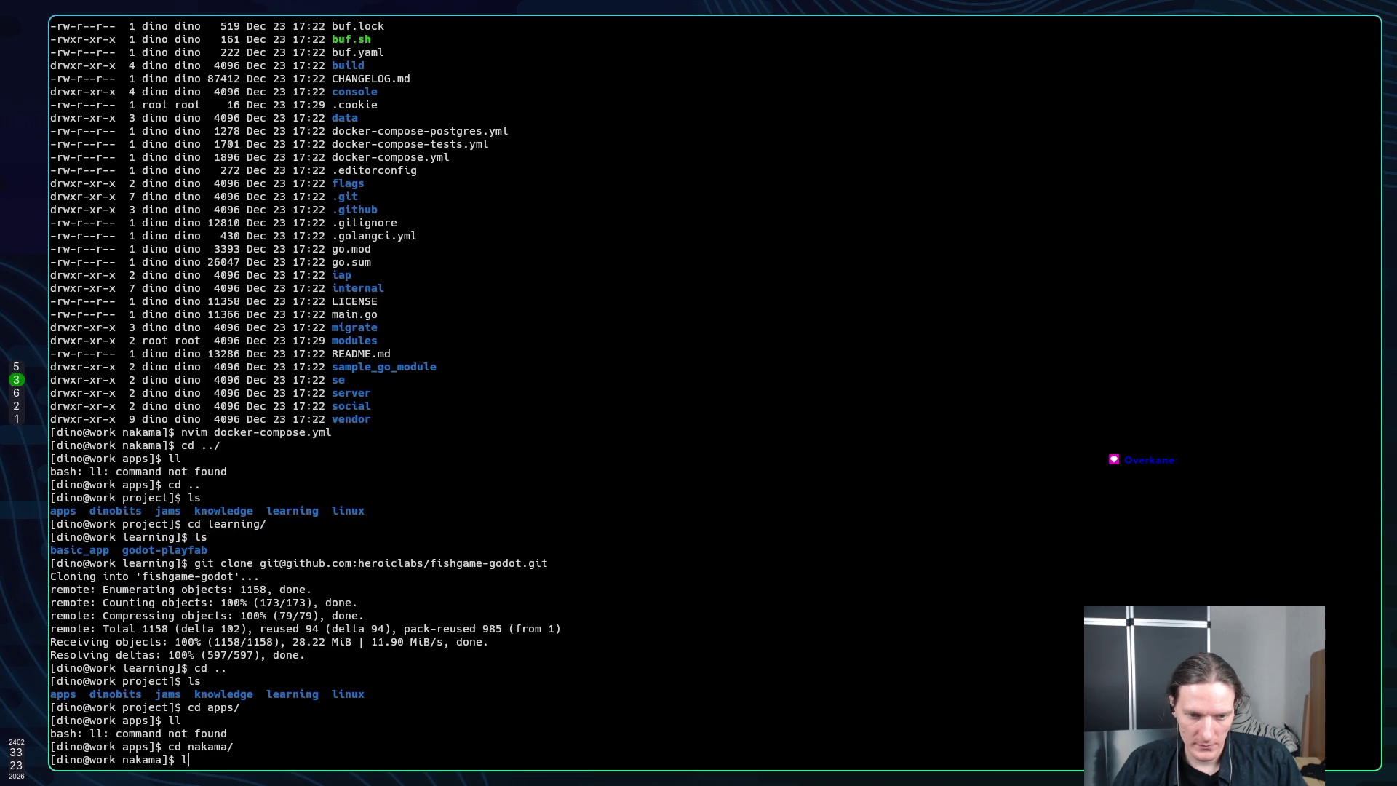
pyautogui.press('Return')
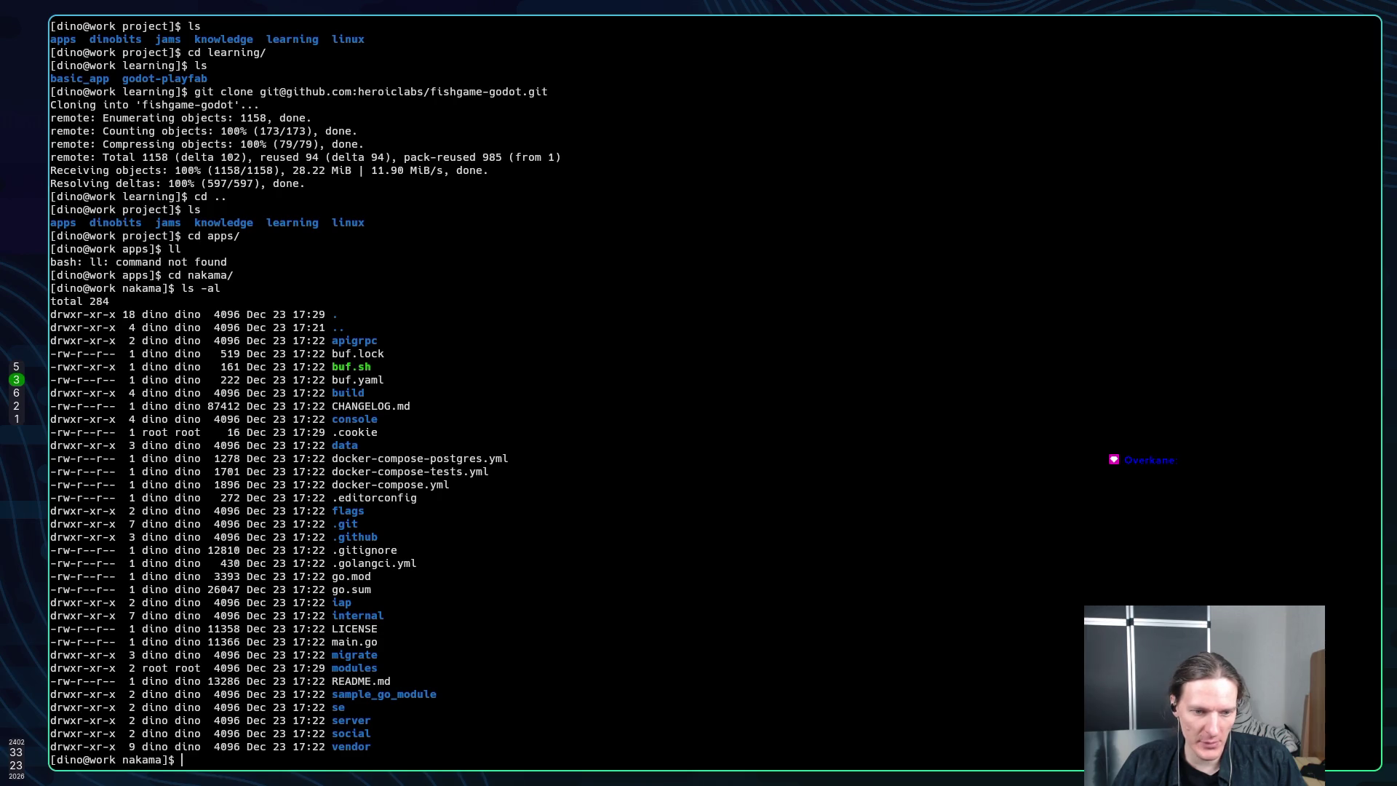
# Step: Run git status, fetch from origin, and confirm master is 10 commits behind origin/master
pyautogui.write('git status')
pyautogui.press('Return')
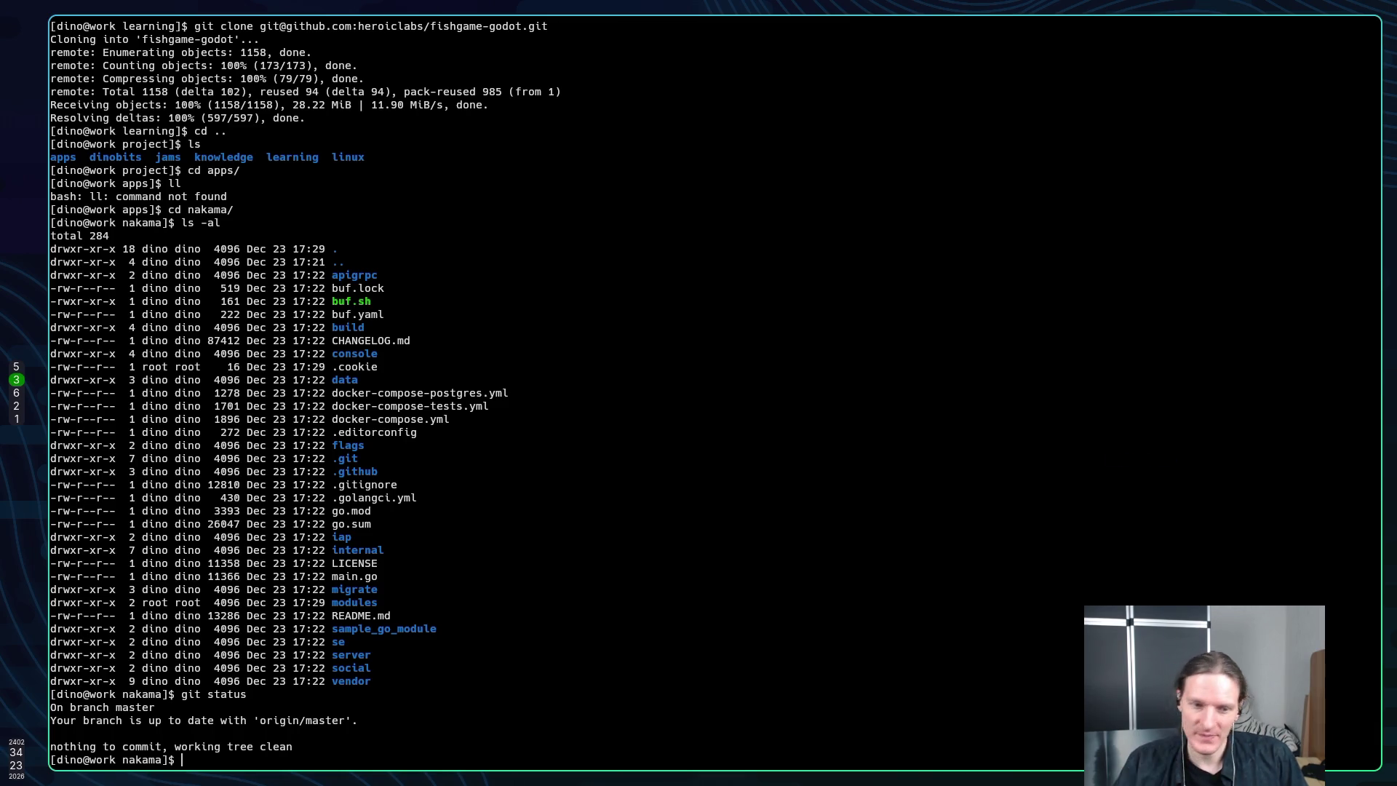
pyautogui.write('fetch')
pyautogui.press('Return')
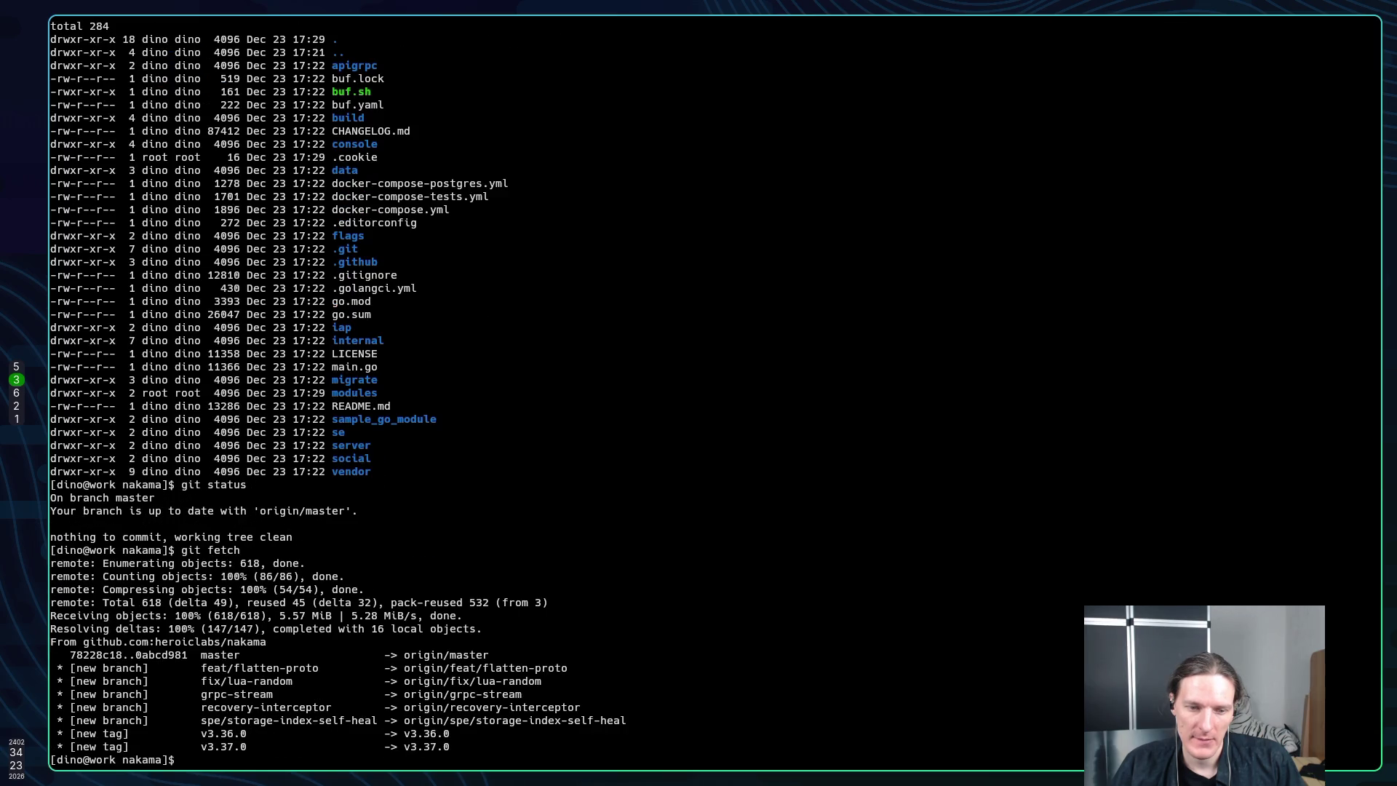
pyautogui.write('git status')
pyautogui.press('Return')
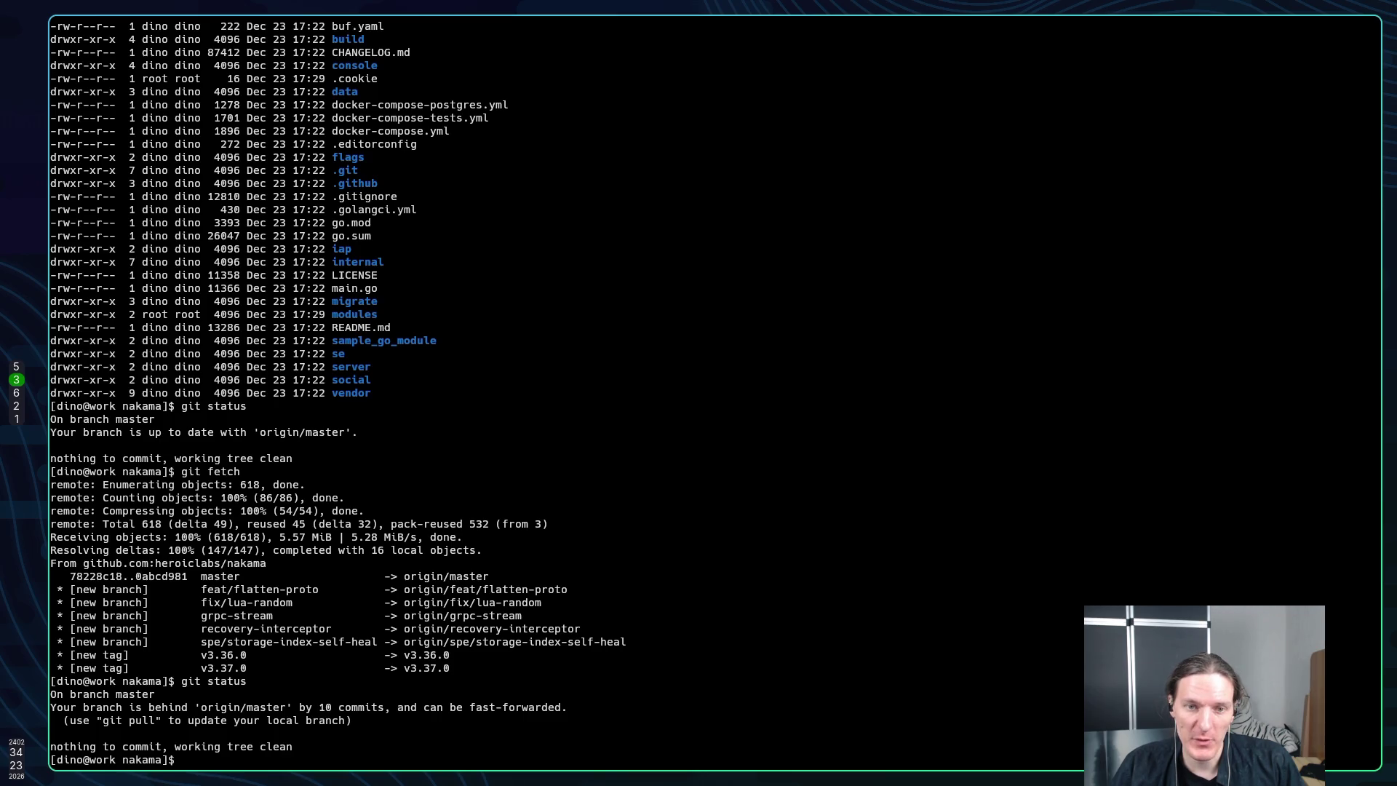
pyautogui.scroll(5, 604, 331)
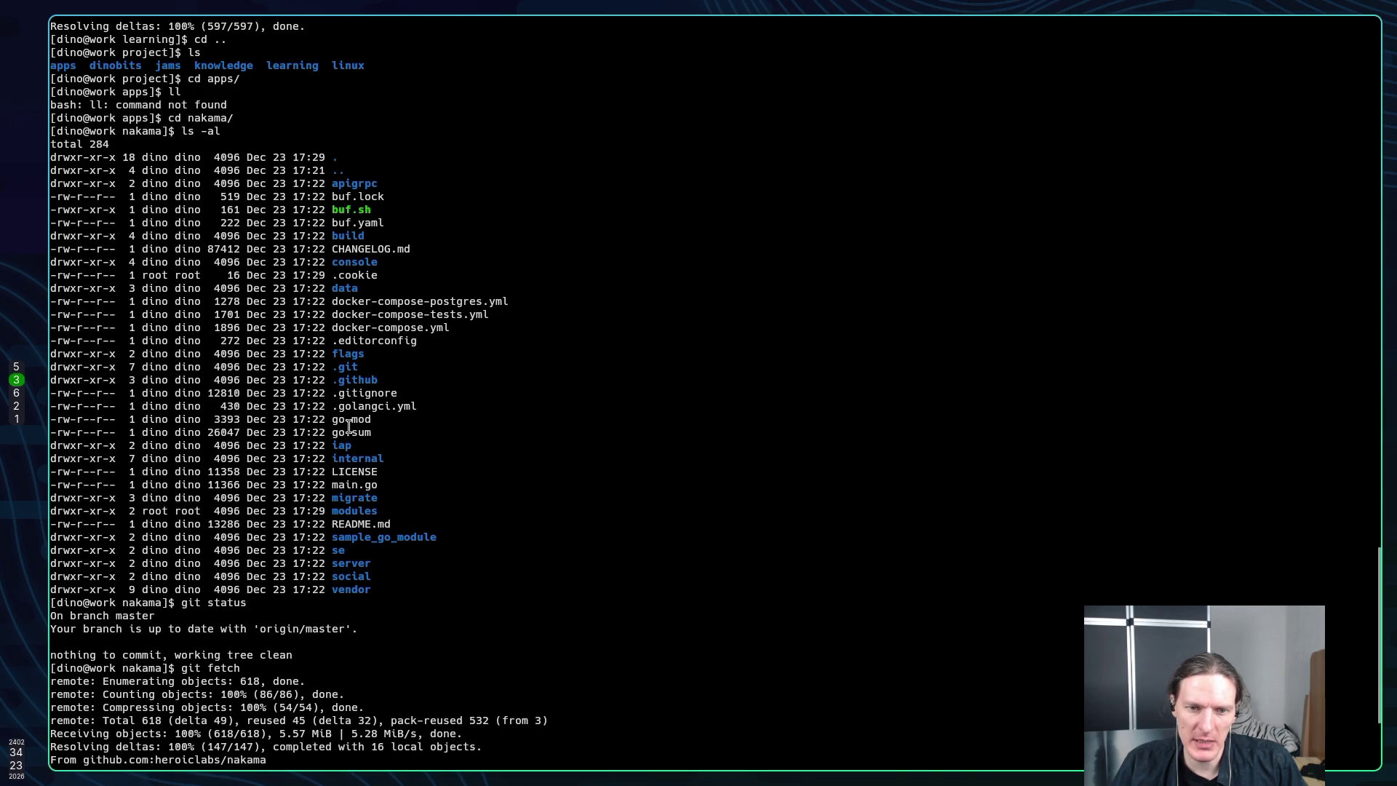
pyautogui.write('git status')
pyautogui.press('Return')
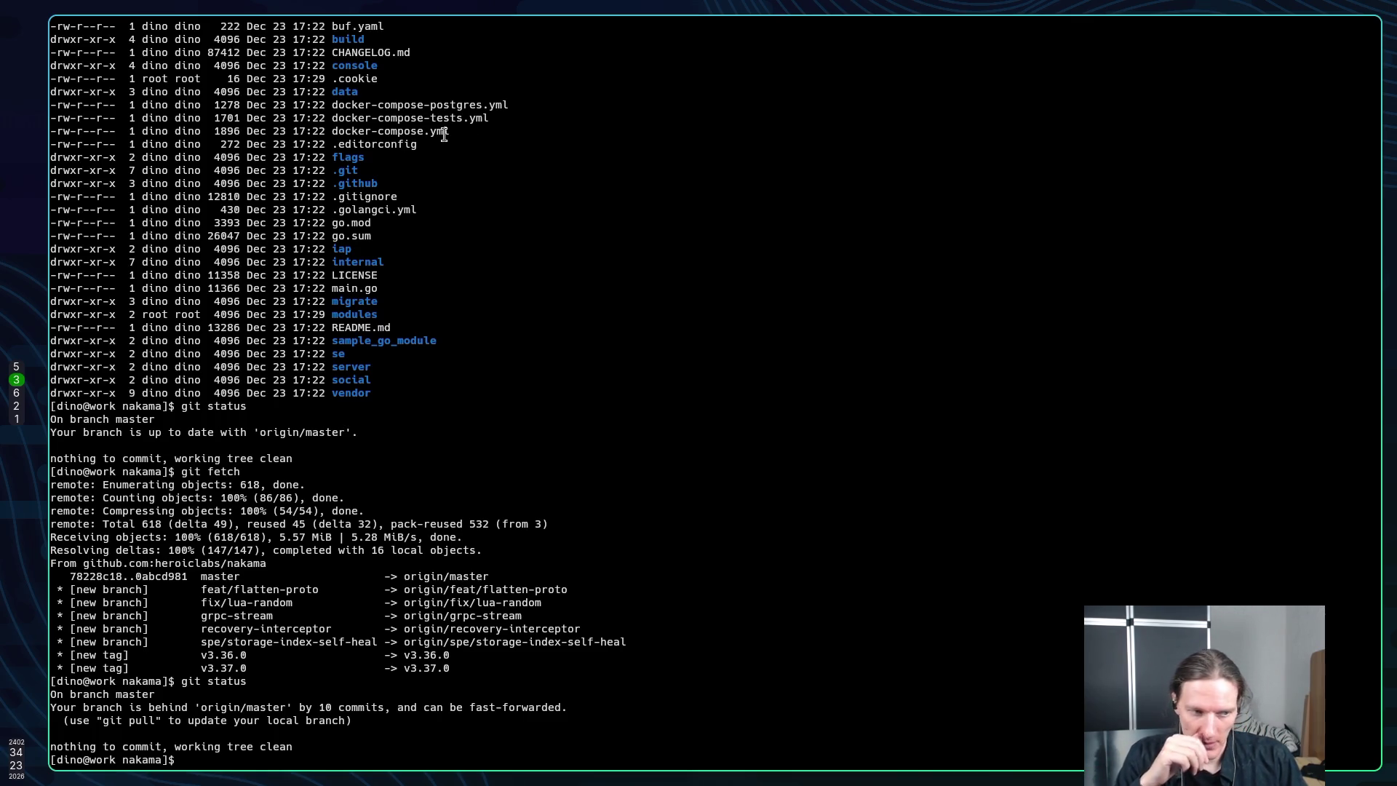
pyautogui.press('super+1')
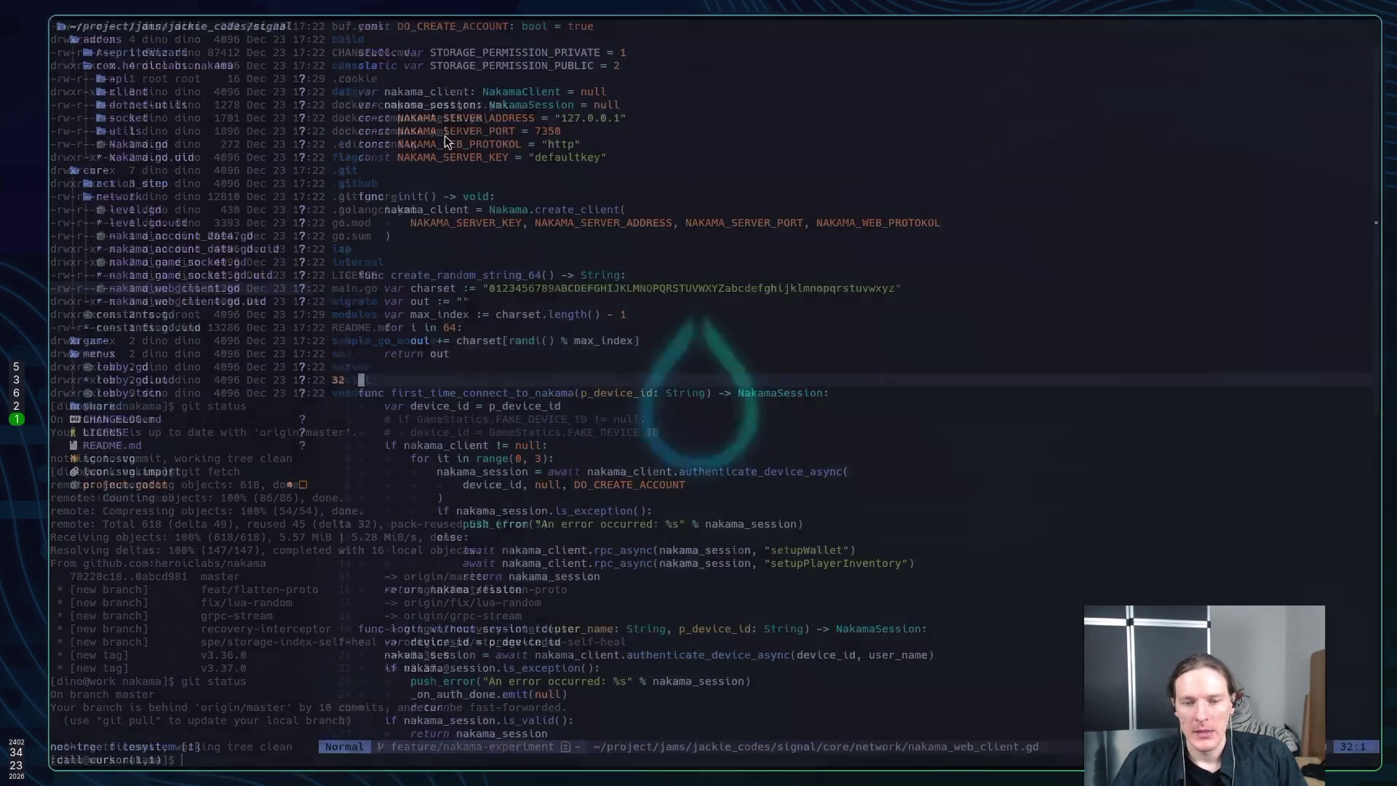
# Step: Check the server host, port and key lines in nakama_web_client.gd before returning to Godot
pyautogui.press('k')
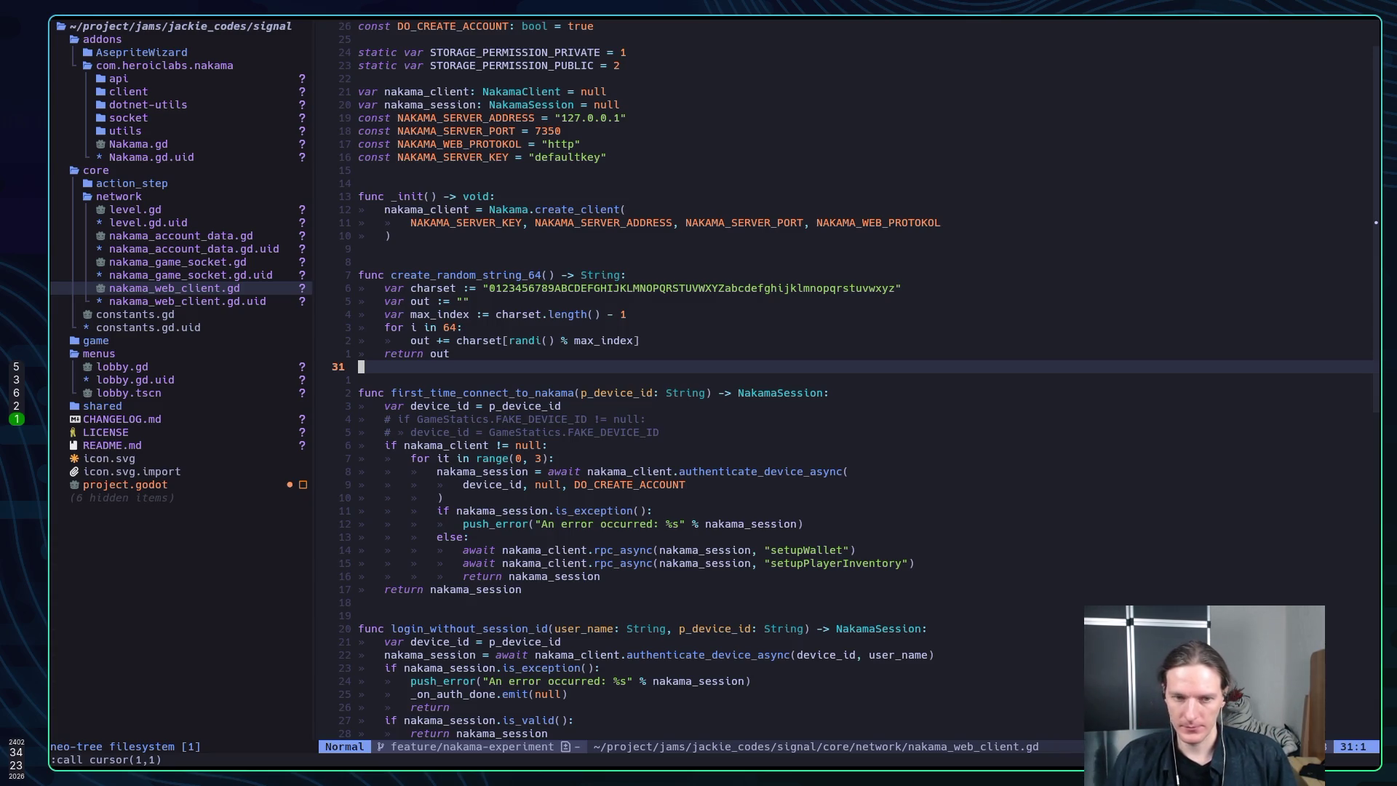
pyautogui.hotkey('alt', 'Tab')
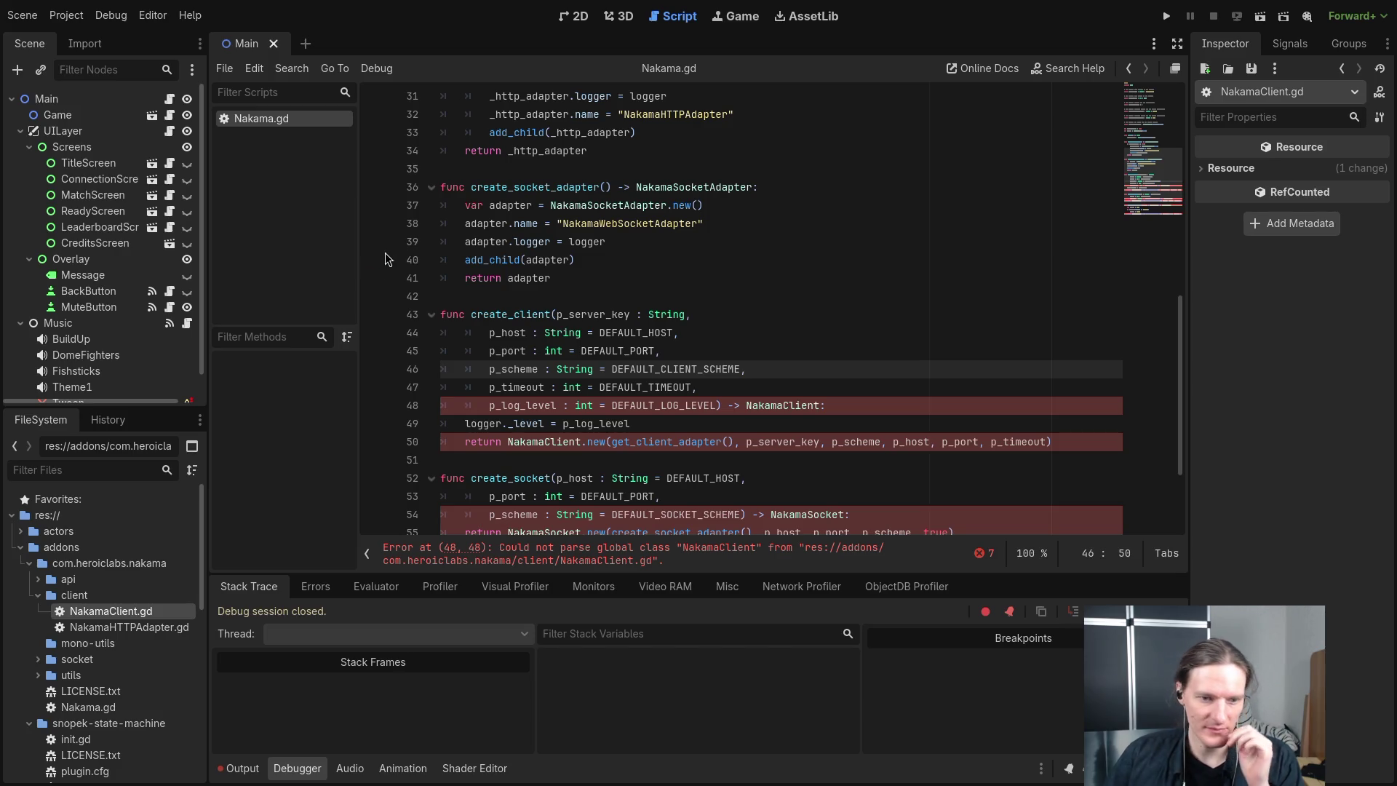
# Step: Open autoload/GameState.gd in Neovim and skim it from the end back to the top
pyautogui.click(27, 550)
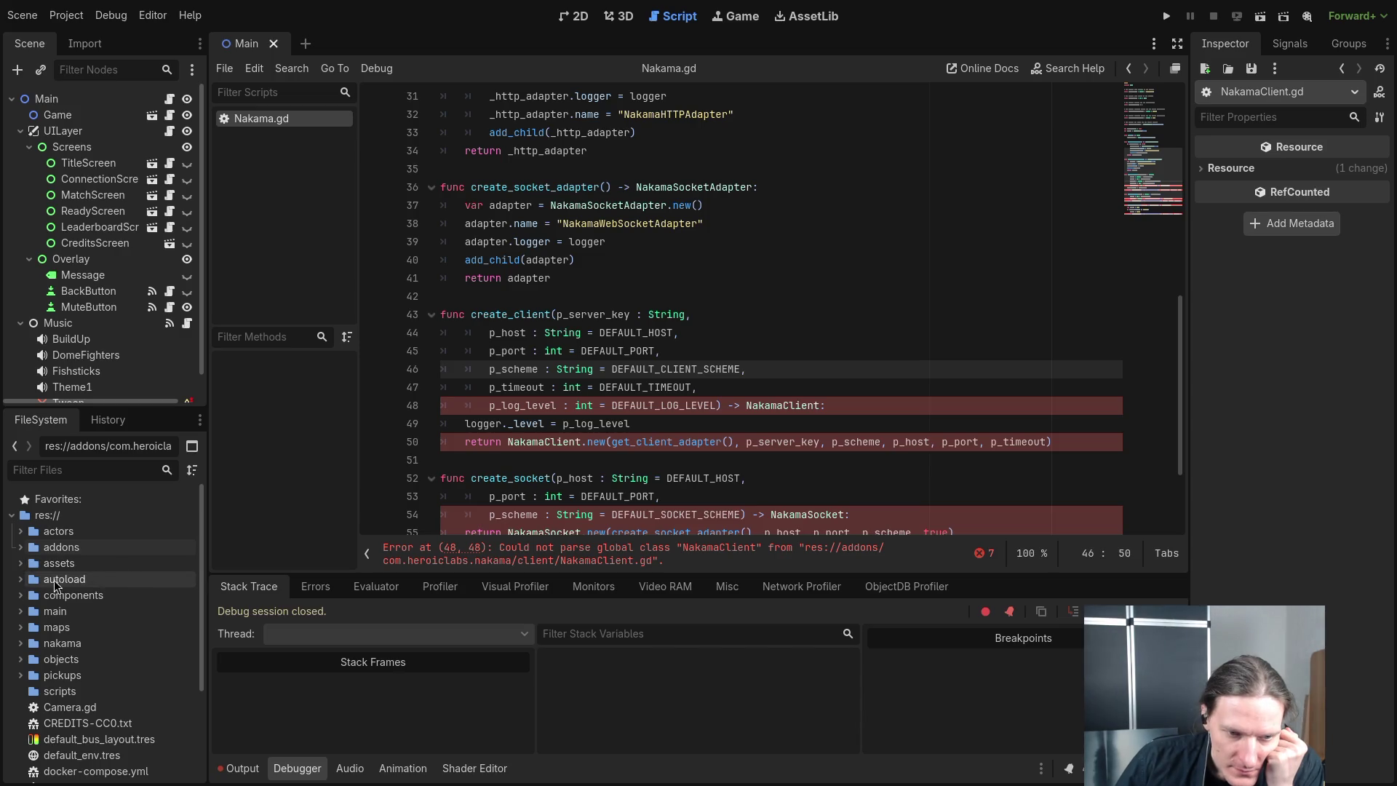
pyautogui.click(21, 579)
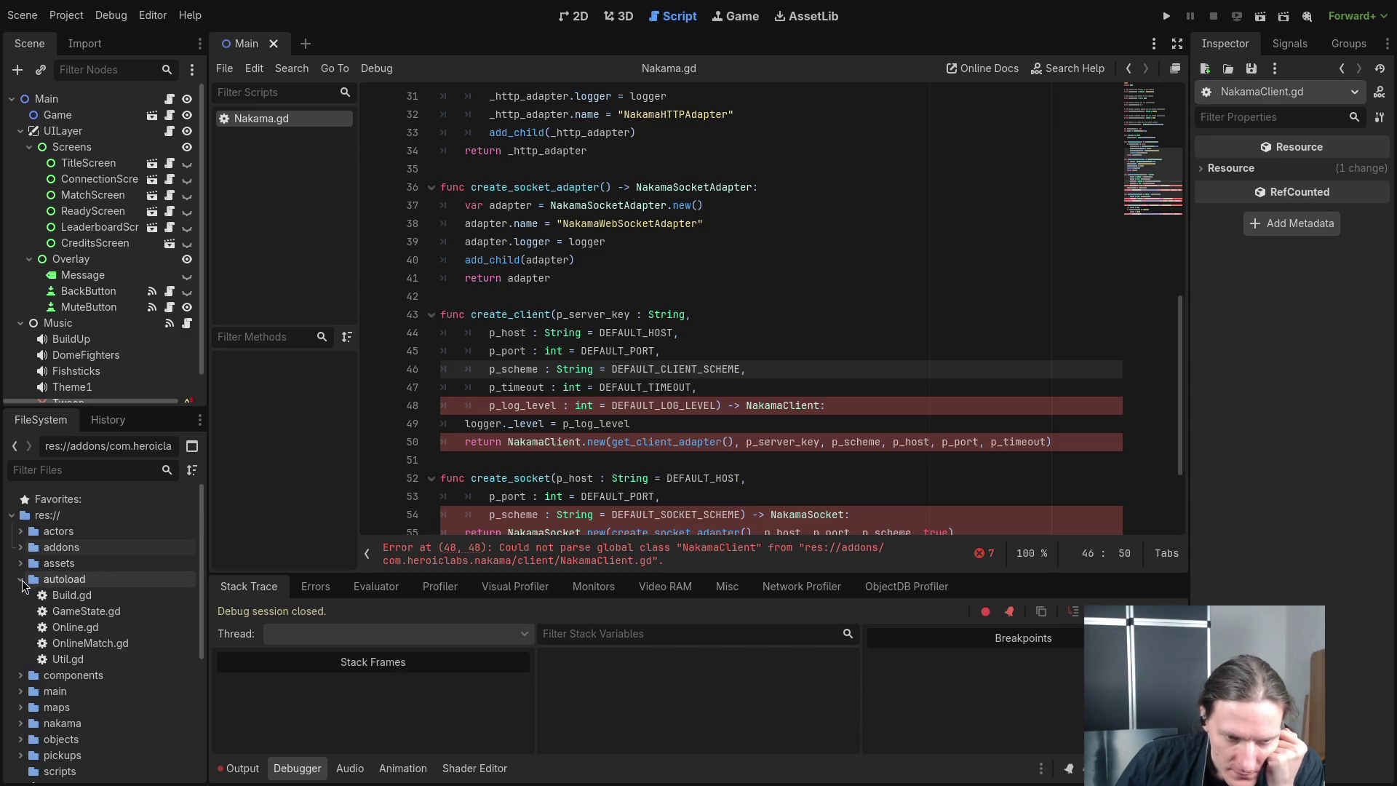
pyautogui.click(80, 609)
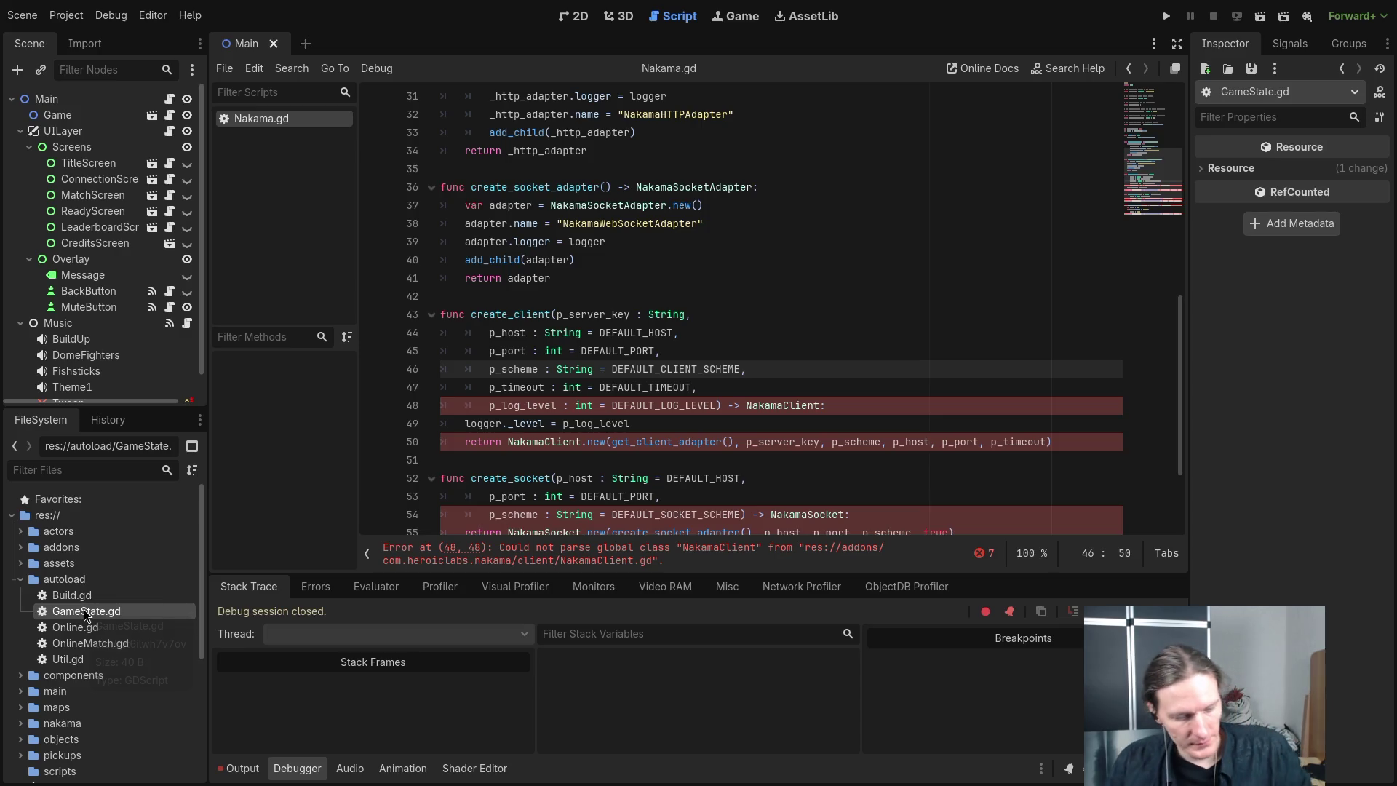
pyautogui.doubleClick(84, 611)
pyautogui.press('G')
pyautogui.press('k')
pyautogui.press('k')
pyautogui.press('k')
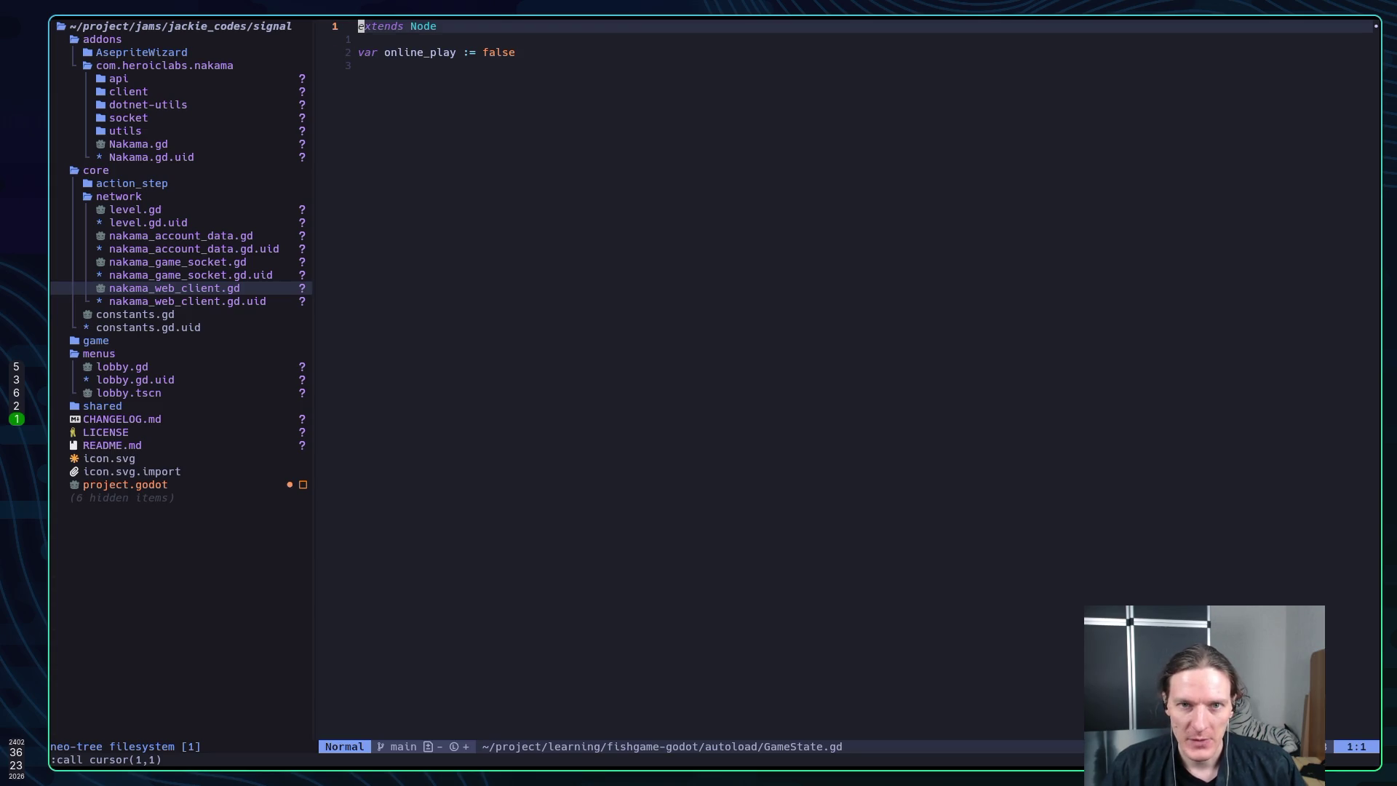
# Step: Read GameState.gd's online_play := false declaration, then return to the nakama terminal
pyautogui.press('j')
pyautogui.press('j')
pyautogui.press('j')
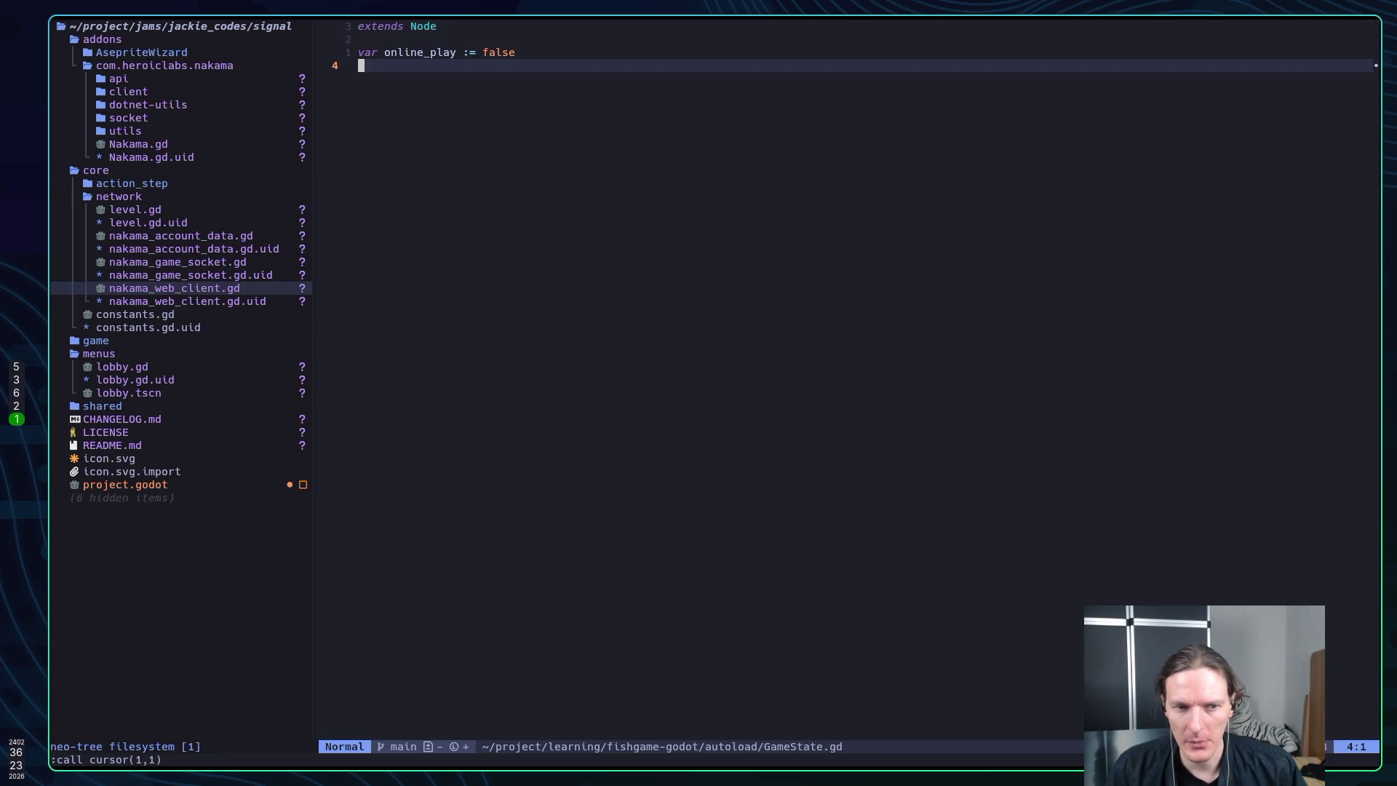
pyautogui.hotkey('alt', 'Tab')
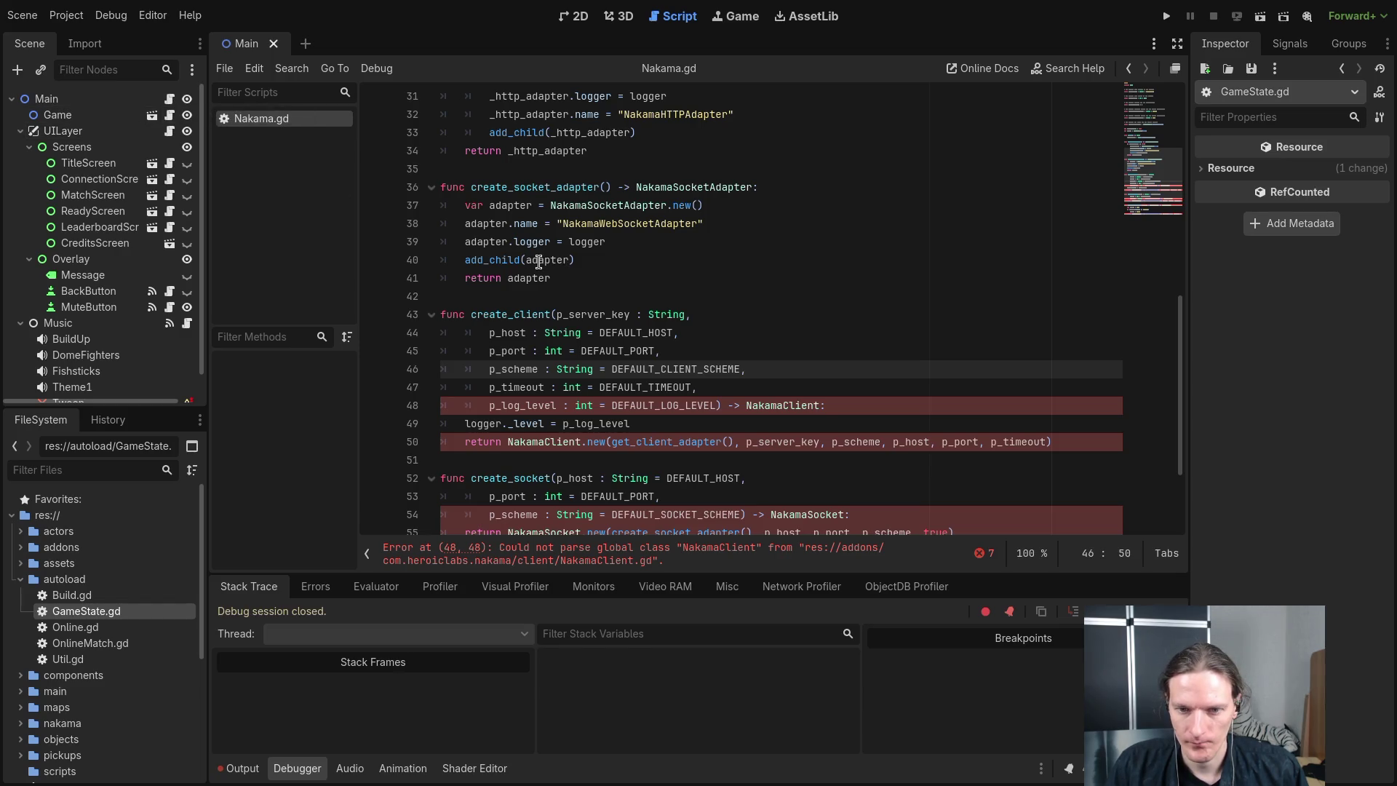
pyautogui.moveTo(538, 262)
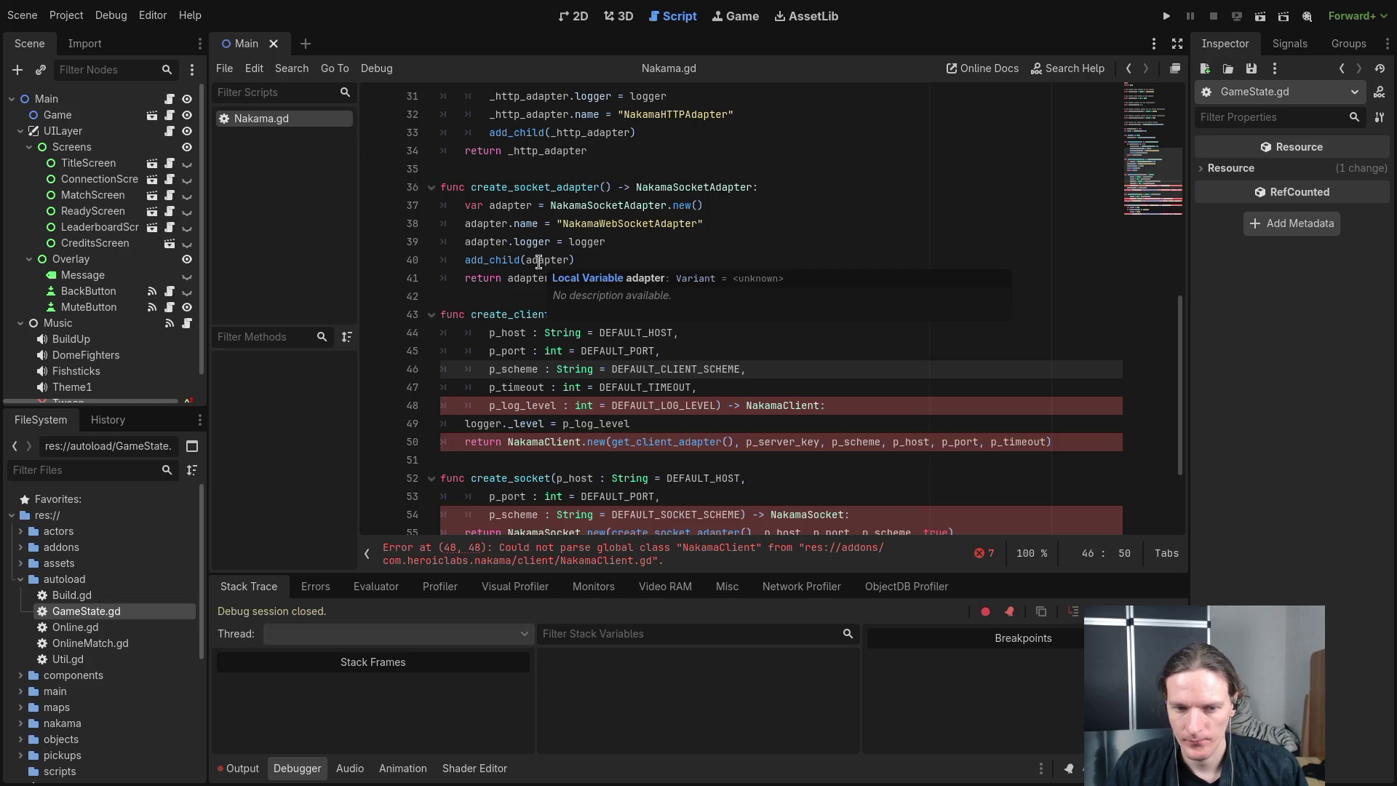
pyautogui.press('super+3')
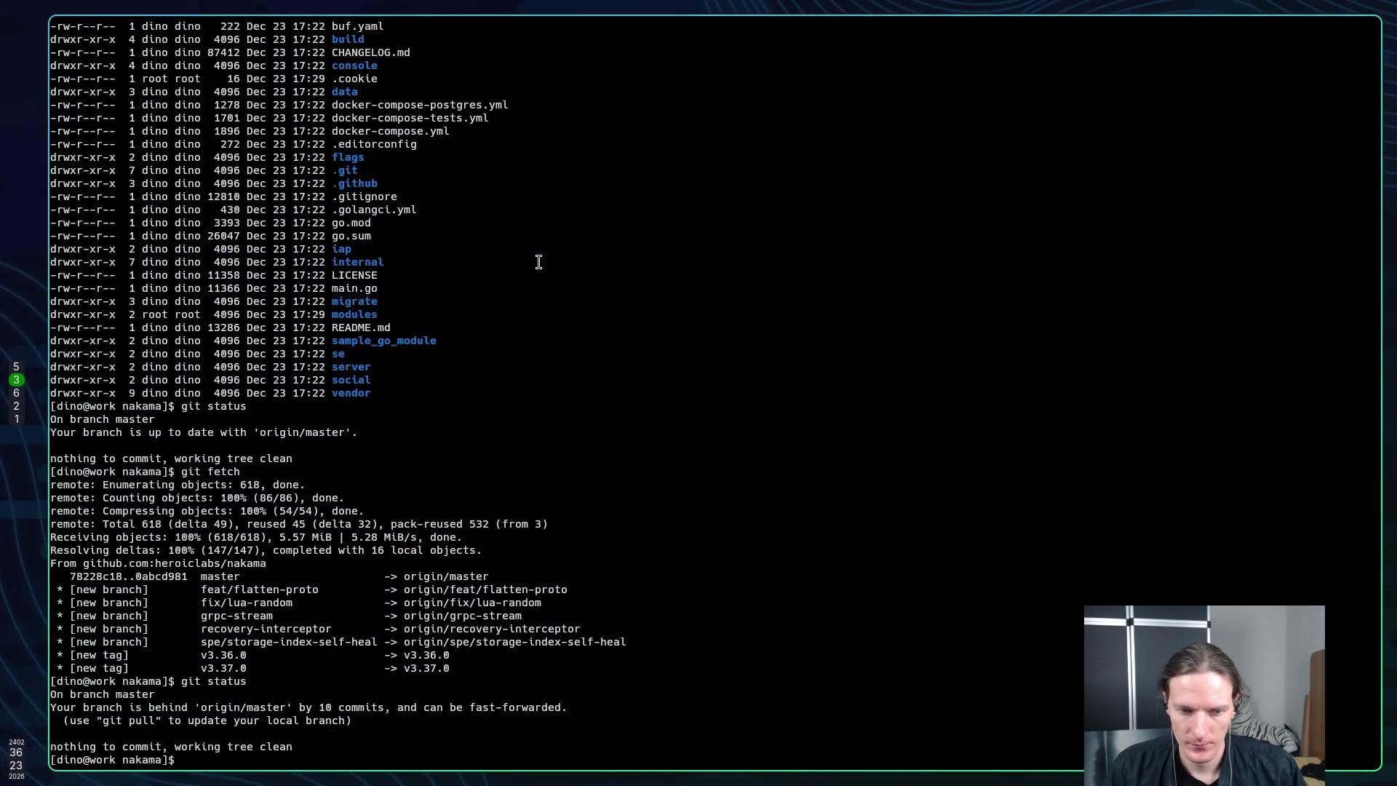
# Step: Go up out of apps/nakama and into the learning folder
pyautogui.write('cd ../')
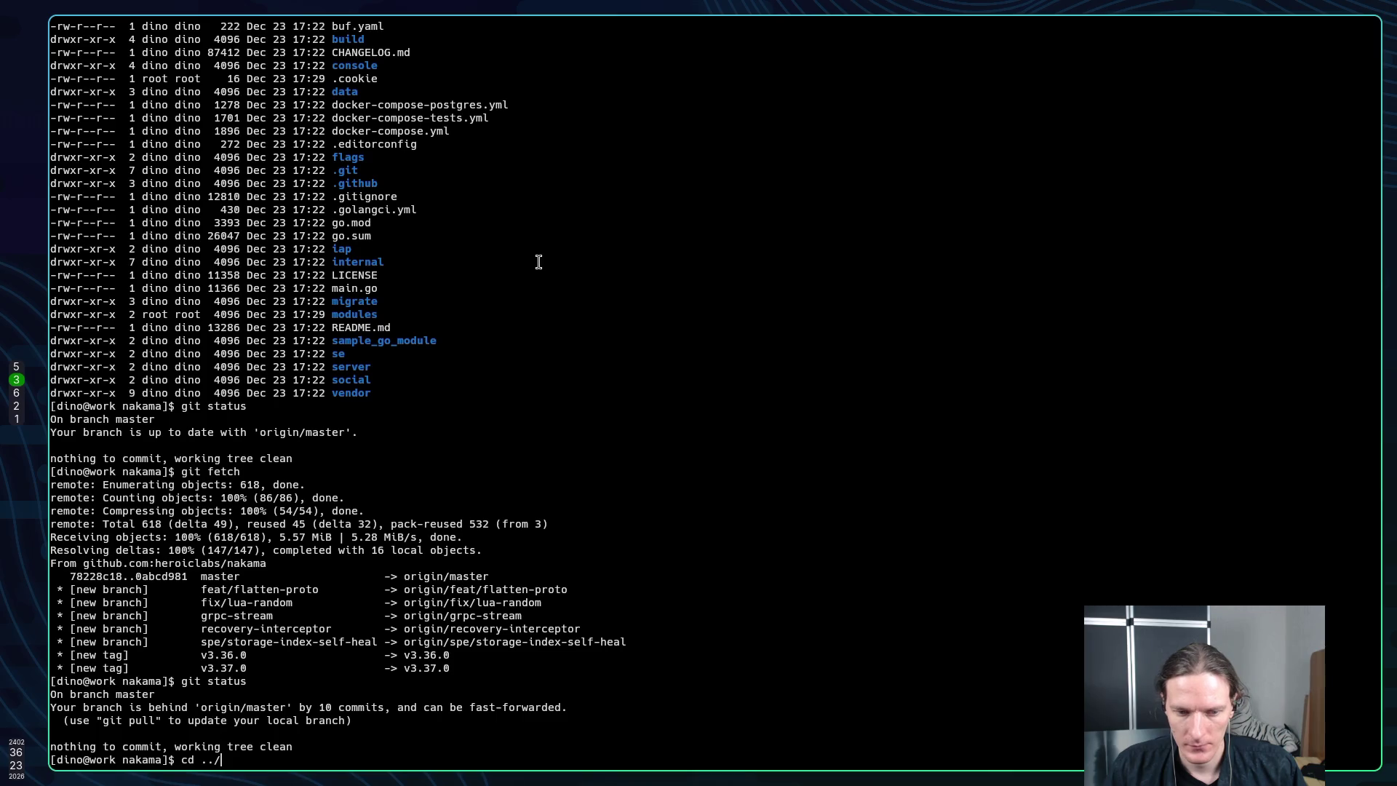
pyautogui.press('Return')
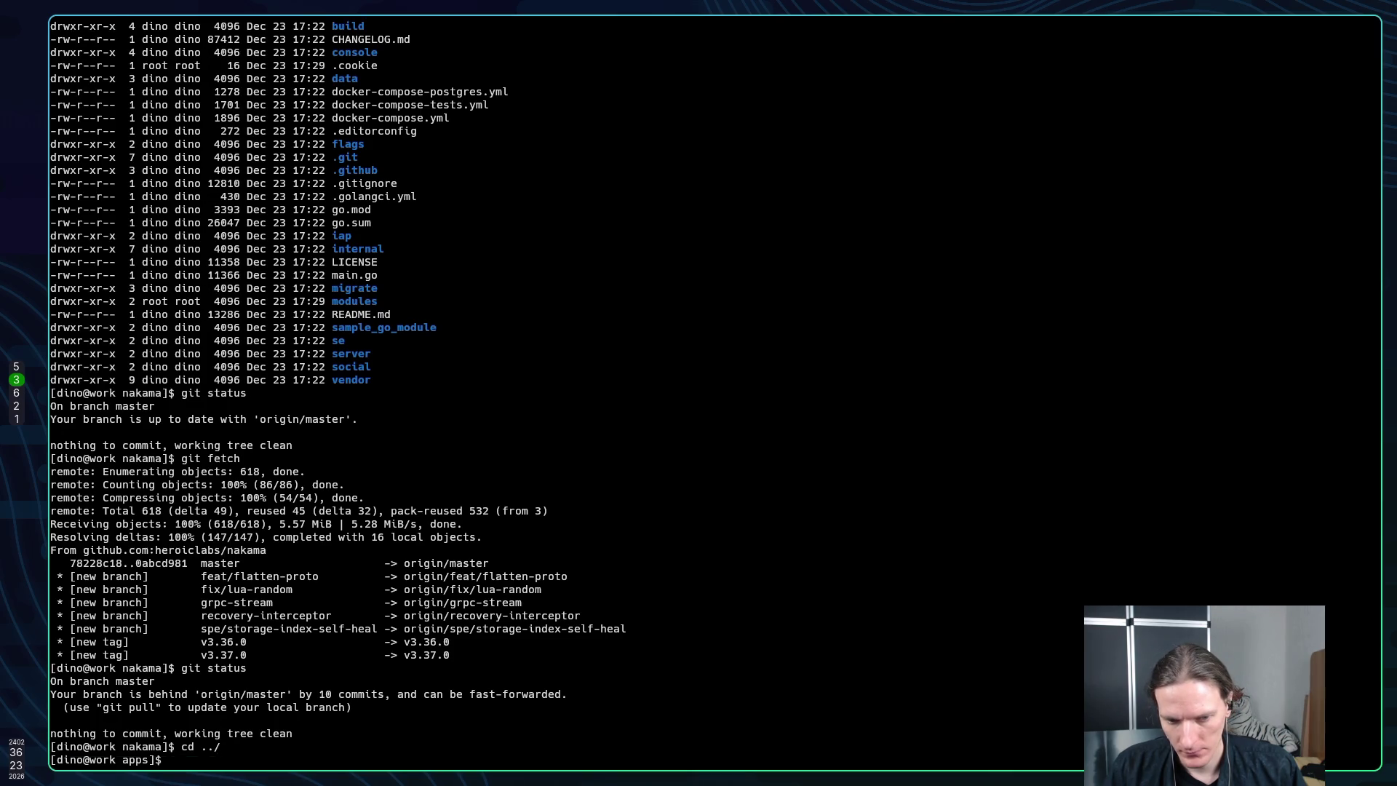
pyautogui.write('cd ..')
pyautogui.press('Return')
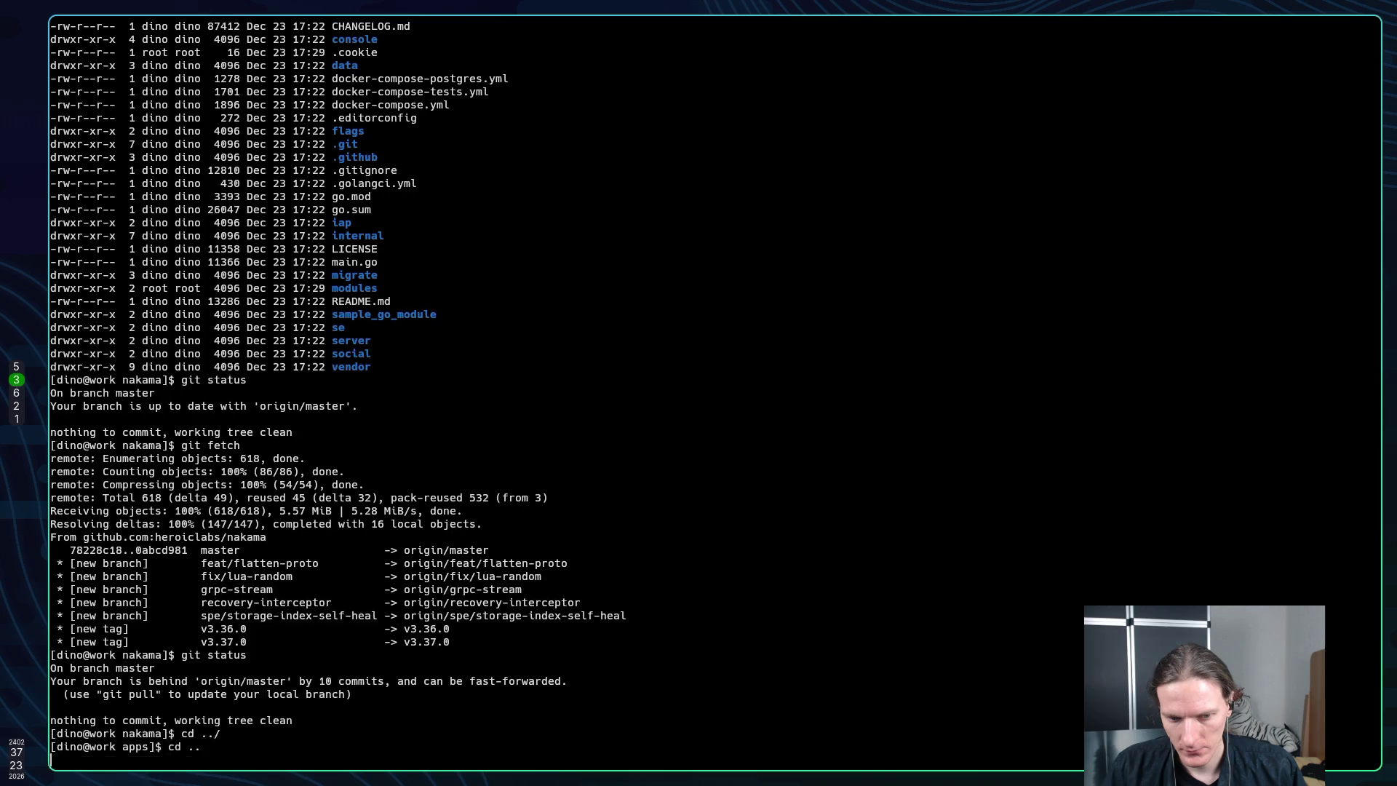
pyautogui.write('cd ')
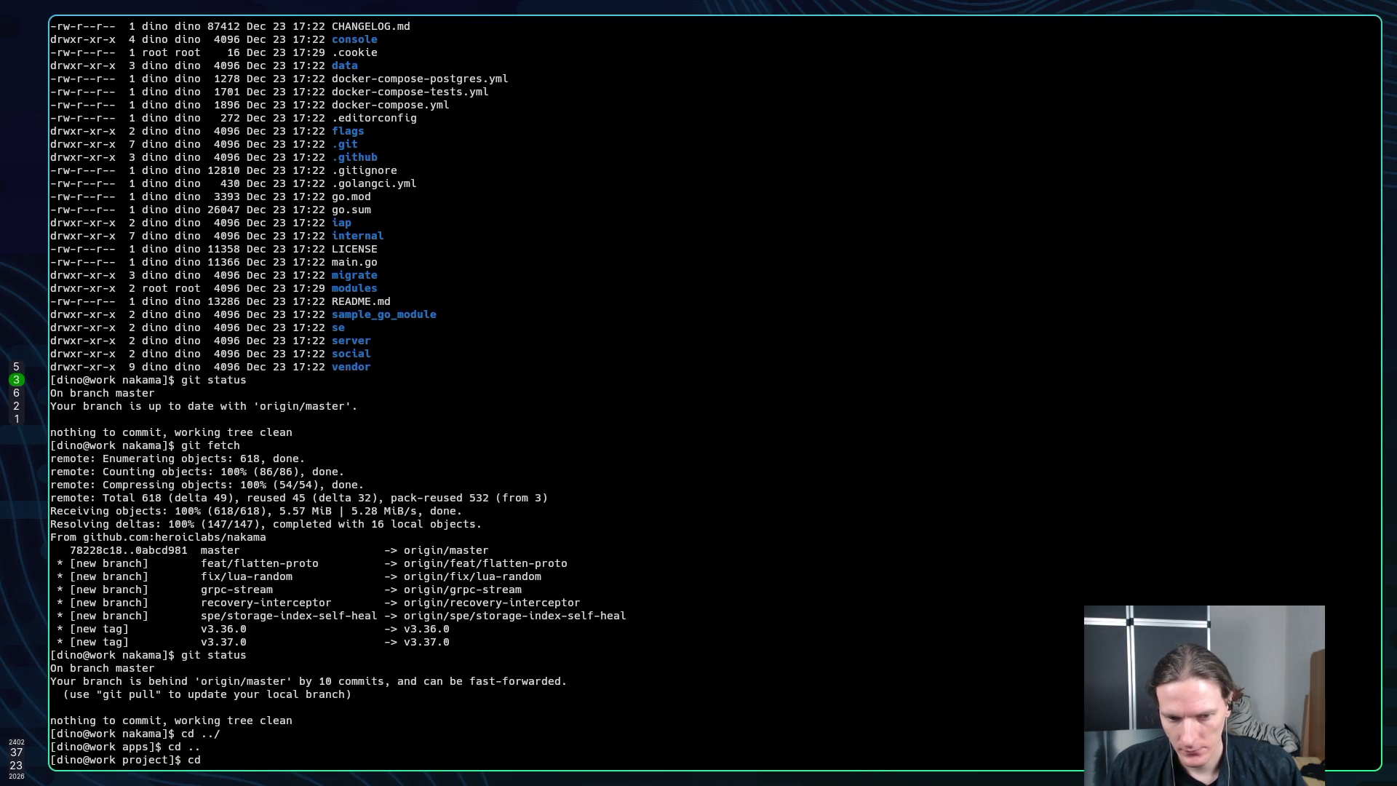
pyautogui.write('le')
pyautogui.press('Tab')
pyautogui.press('Return')
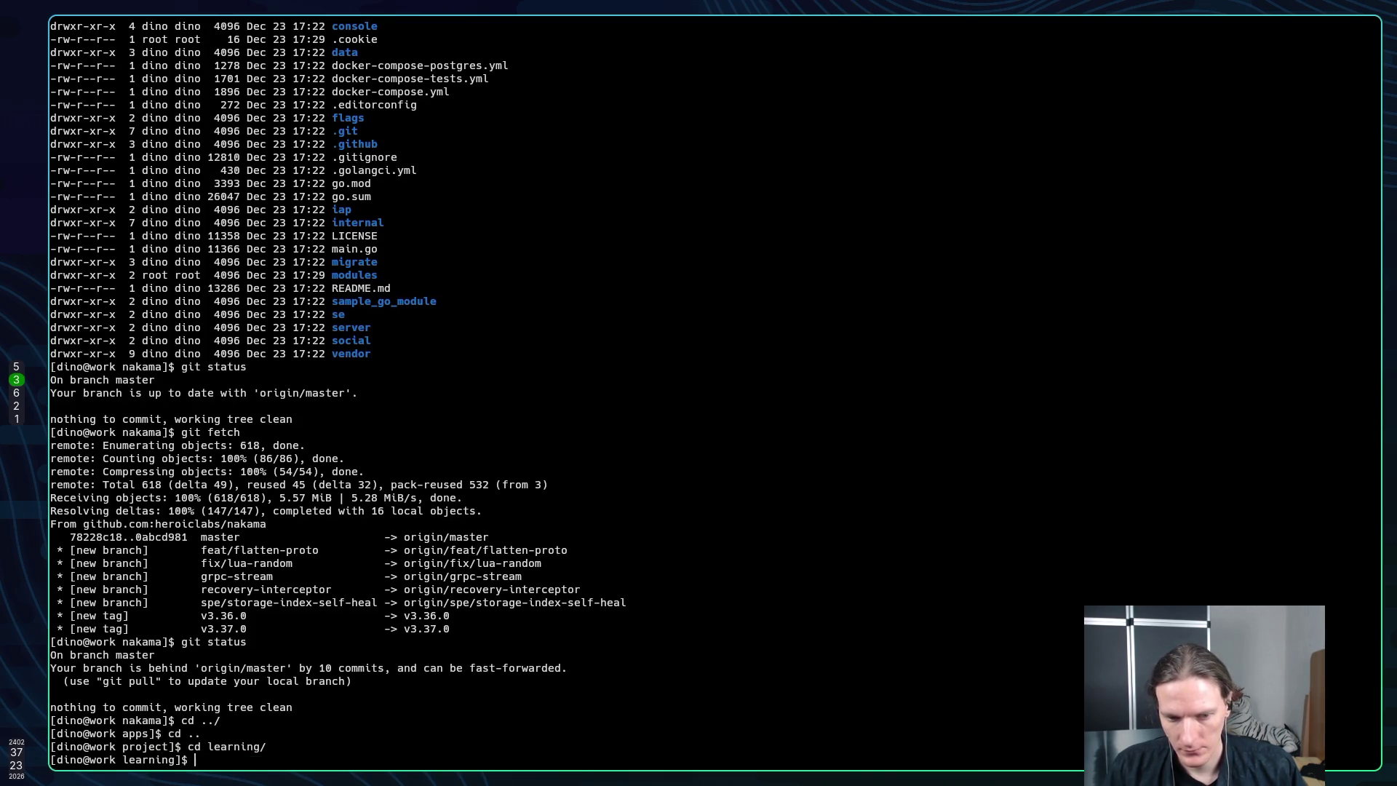
# Step: Enter the fishgame-godot folder and launch nvim . on it
pyautogui.write('cd')
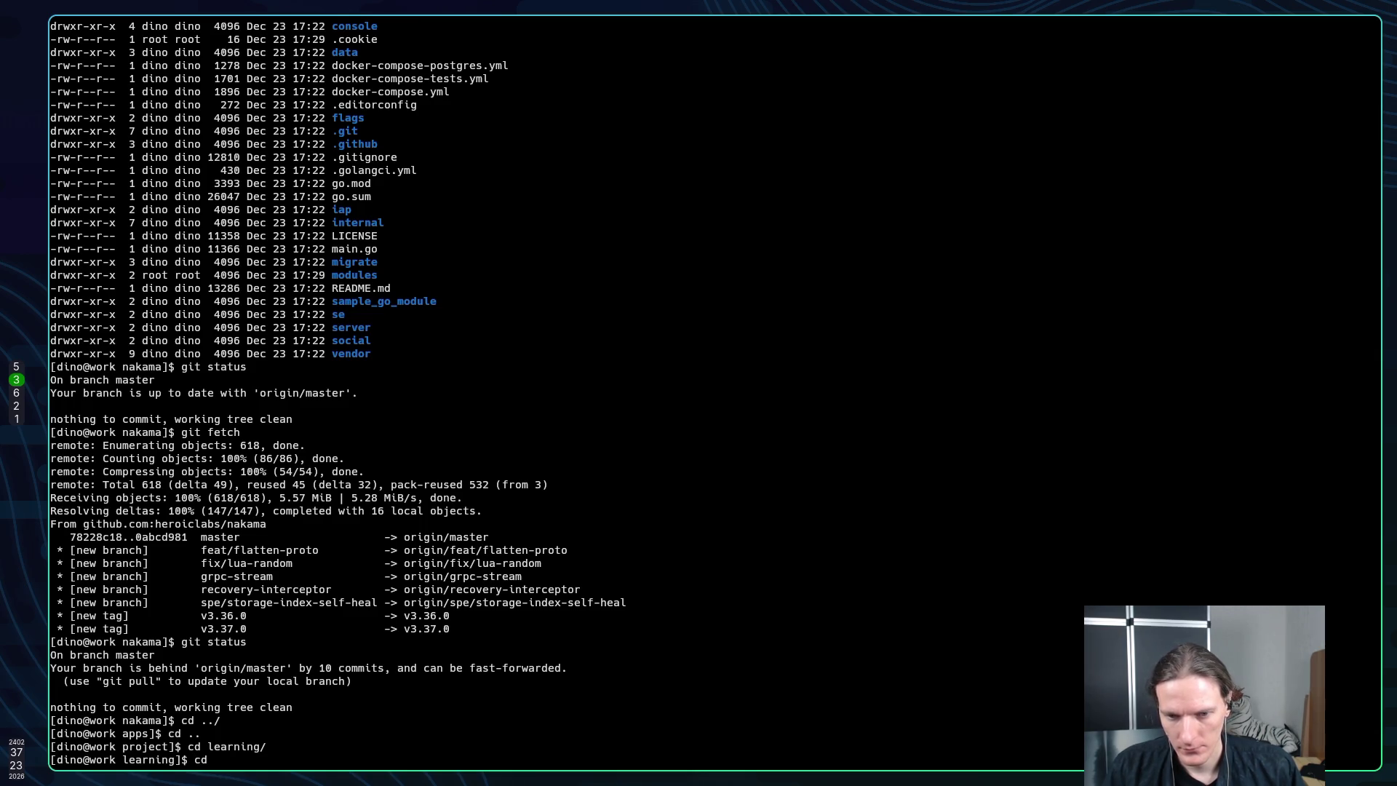
pyautogui.press('Tab')
pyautogui.press('Tab')
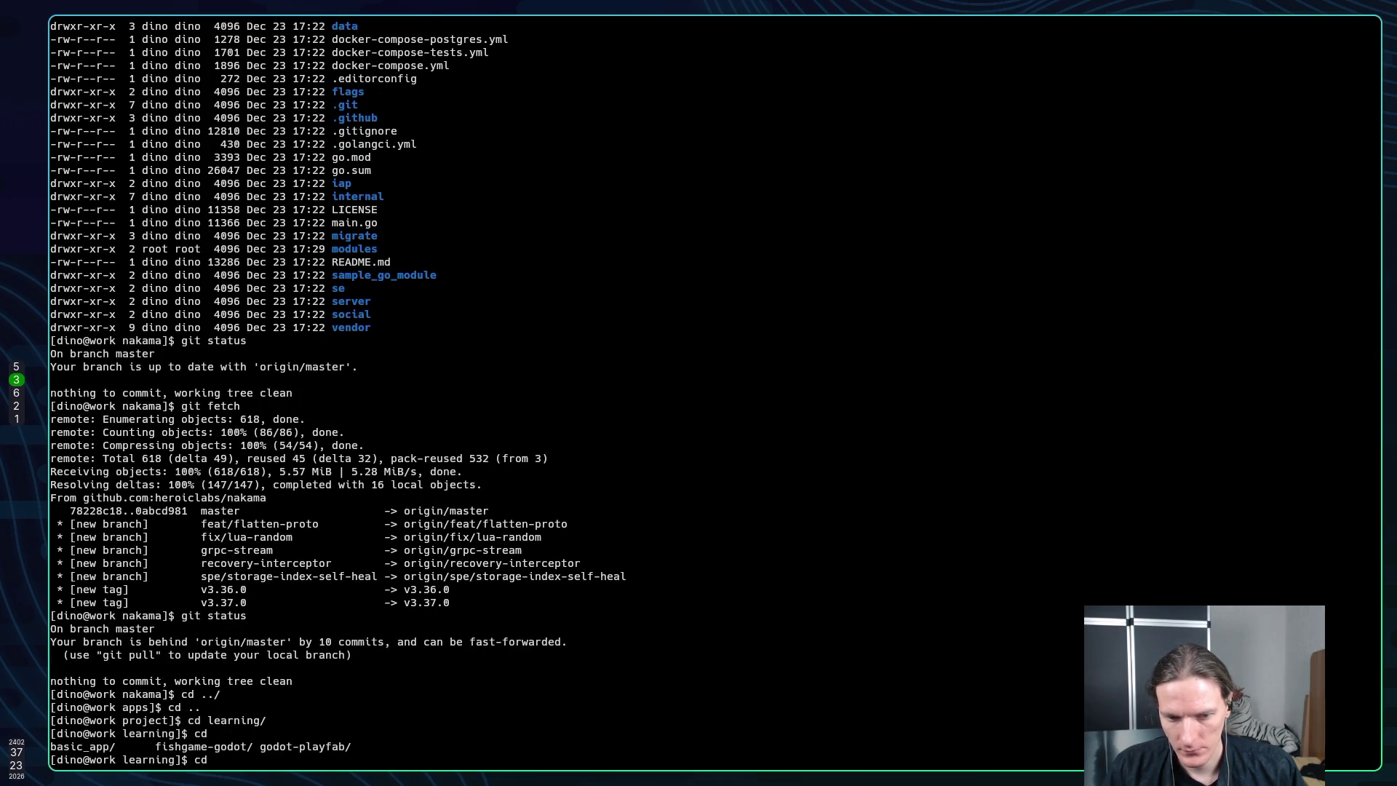
pyautogui.write('fish')
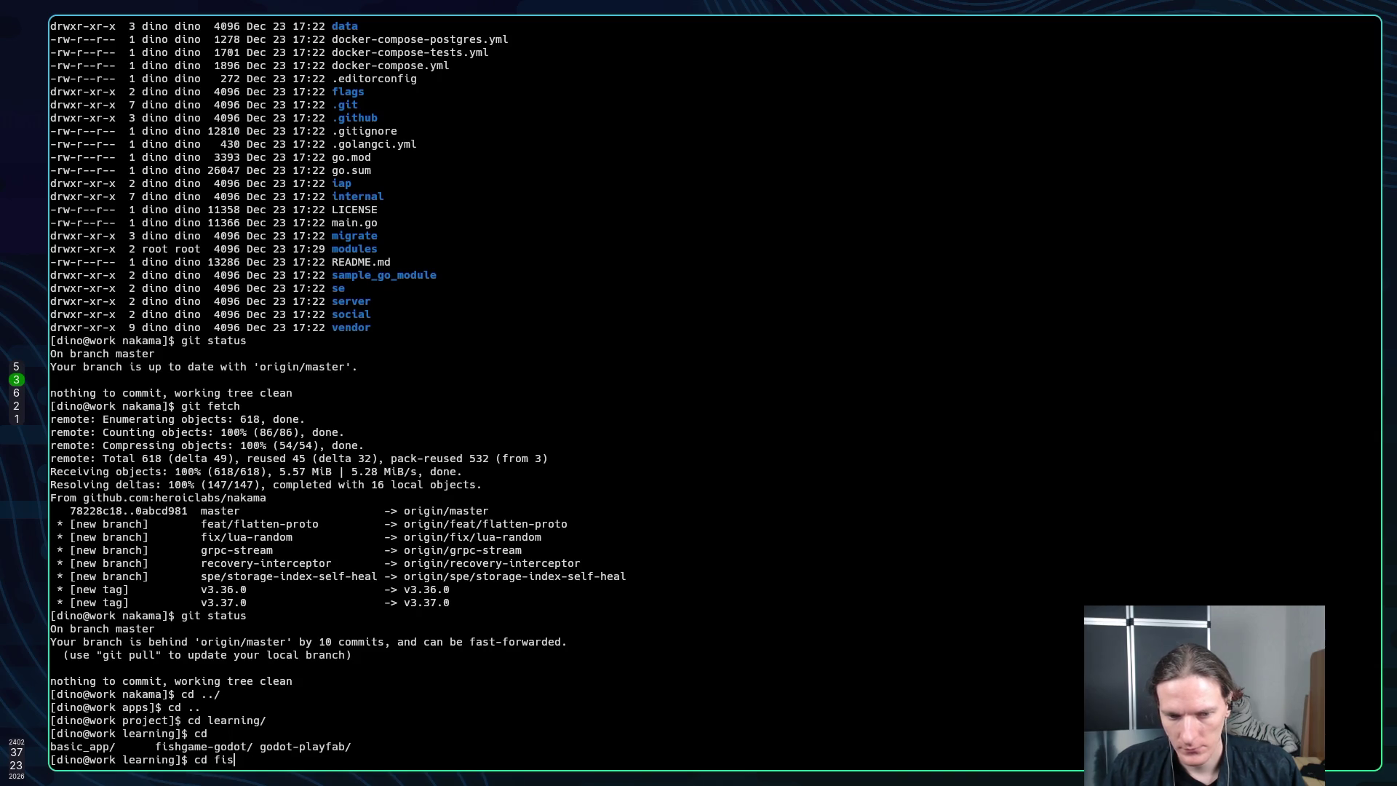
pyautogui.press('Tab')
pyautogui.press('Return')
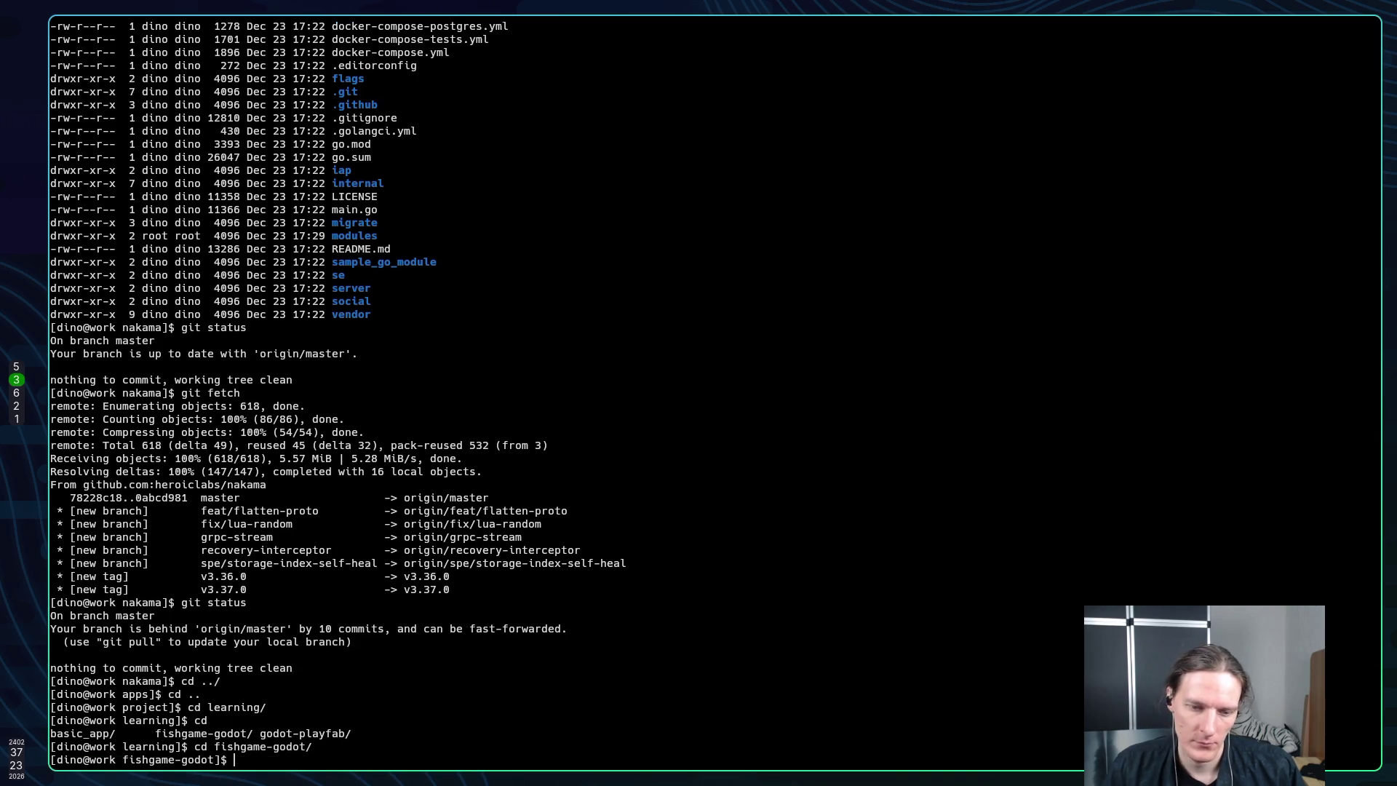
pyautogui.write('nvim .')
pyautogui.press('Return')
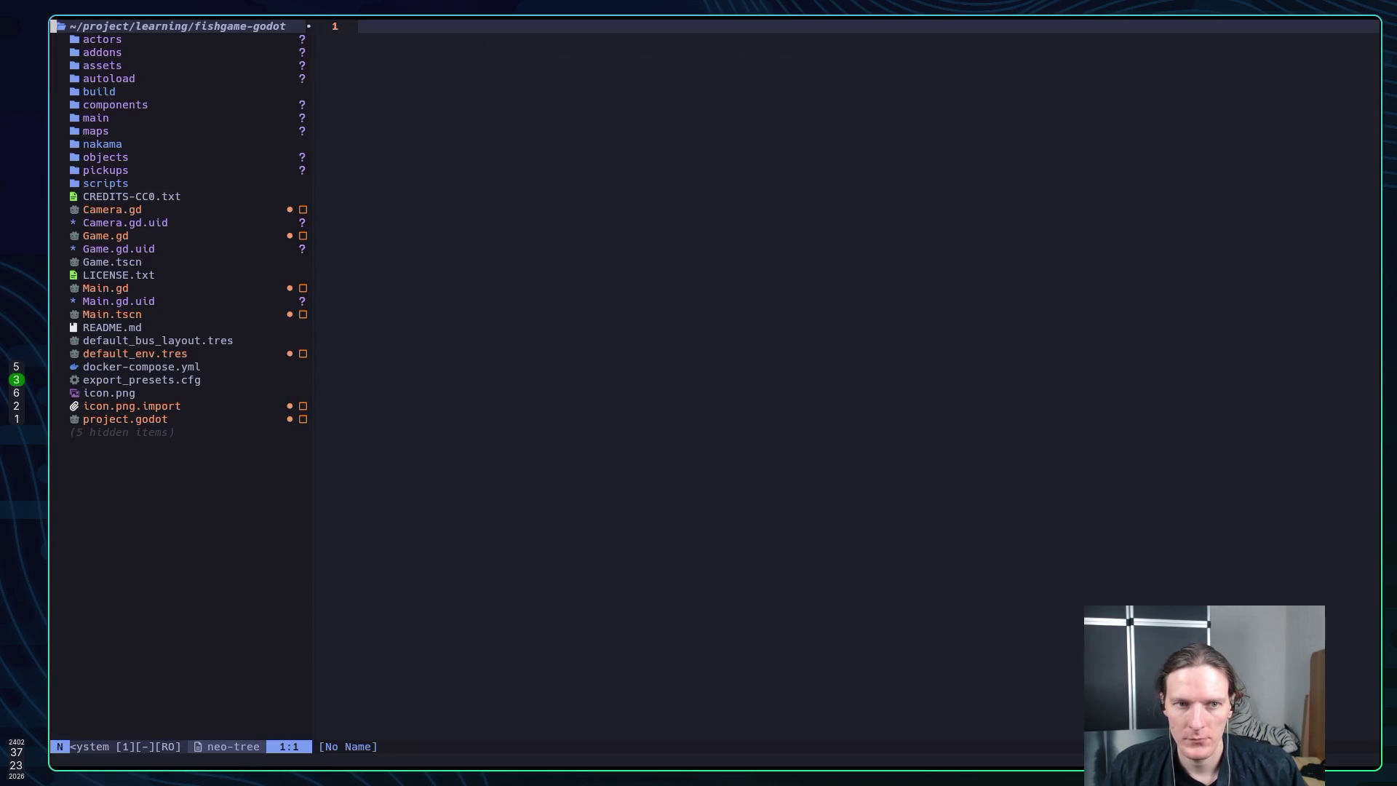
# Step: Open Game.gd and read its variable declarations and the _do_game_setup function
pyautogui.press('j')
pyautogui.press('j')
pyautogui.press('j')
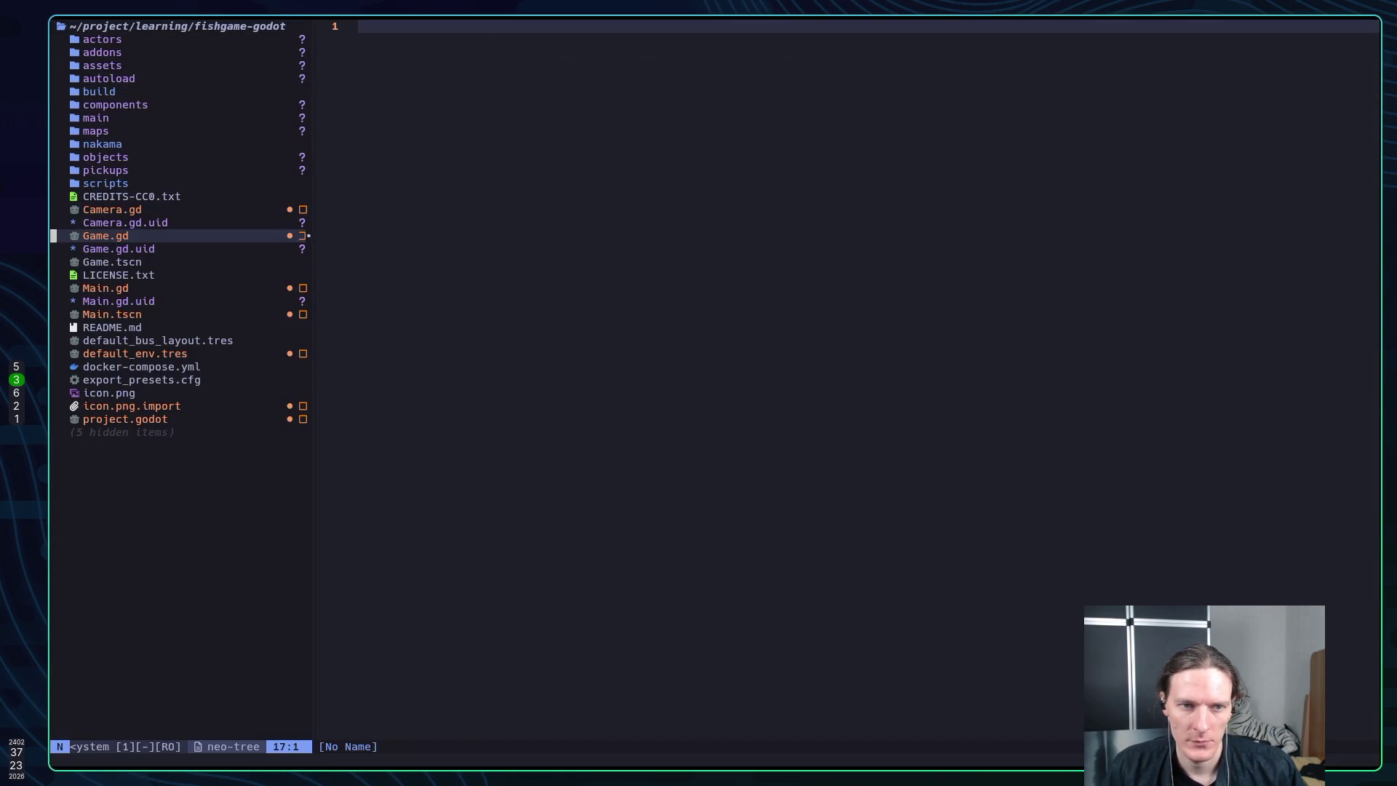
pyautogui.press('Return')
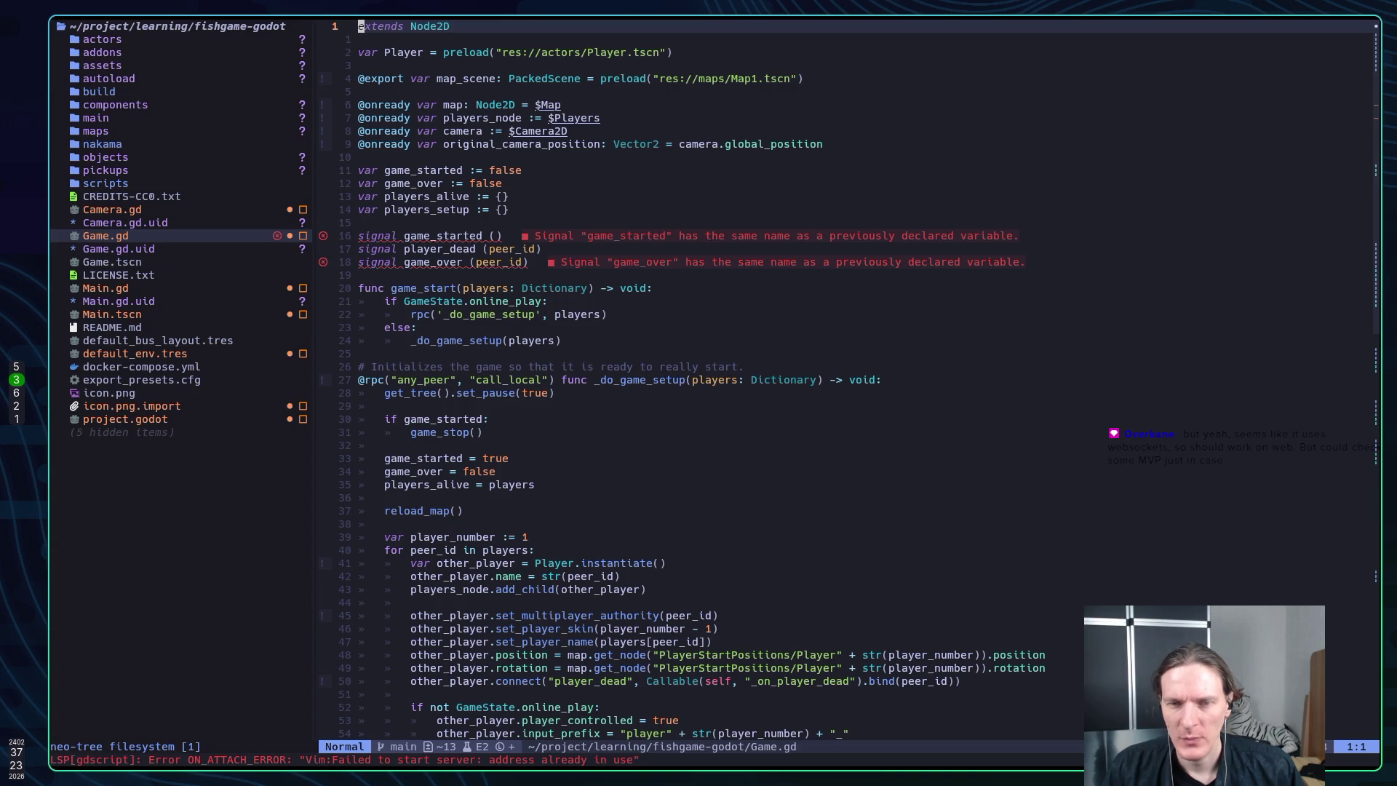
pyautogui.press('j')
pyautogui.press('j')
pyautogui.press('j')
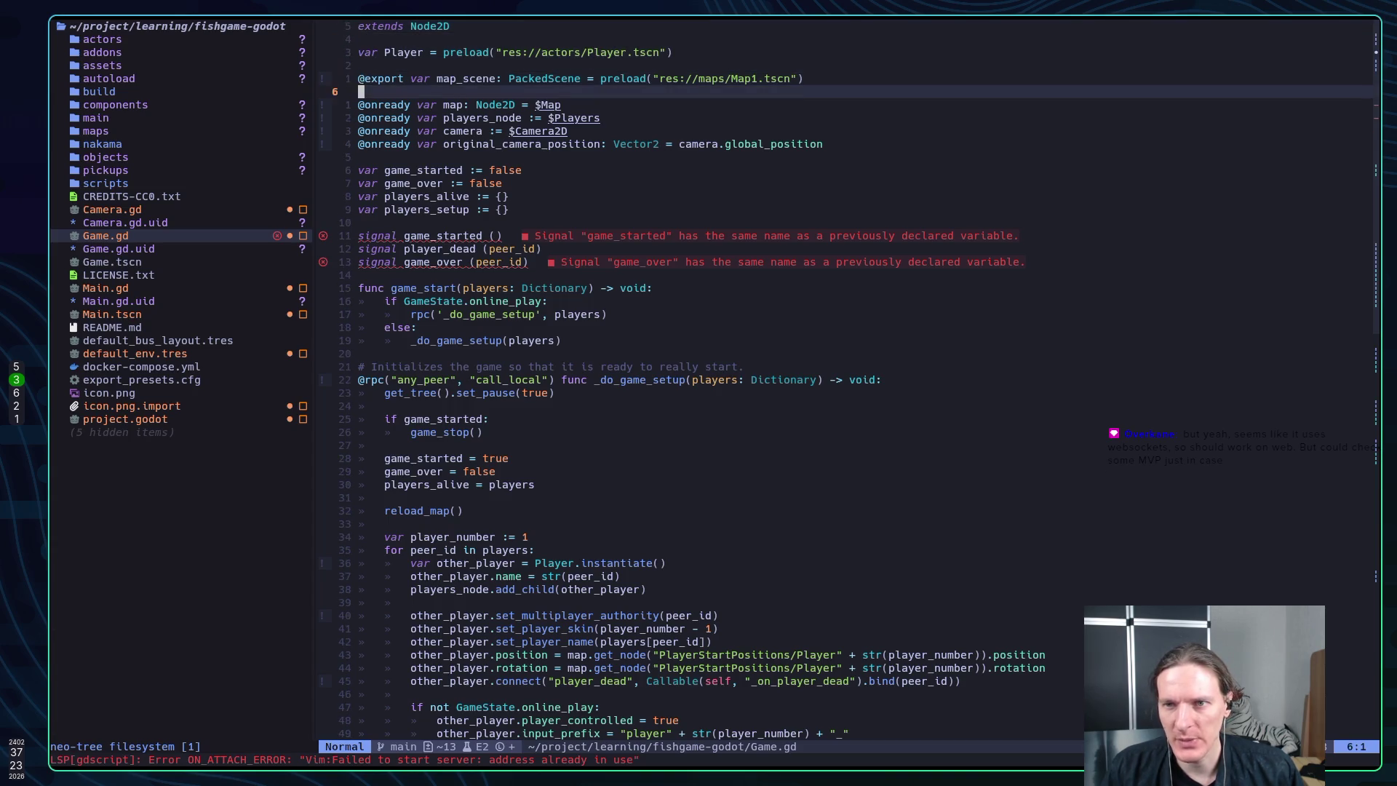
pyautogui.press('k')
pyautogui.press('k')
pyautogui.press('j')
pyautogui.press('j')
pyautogui.press('j')
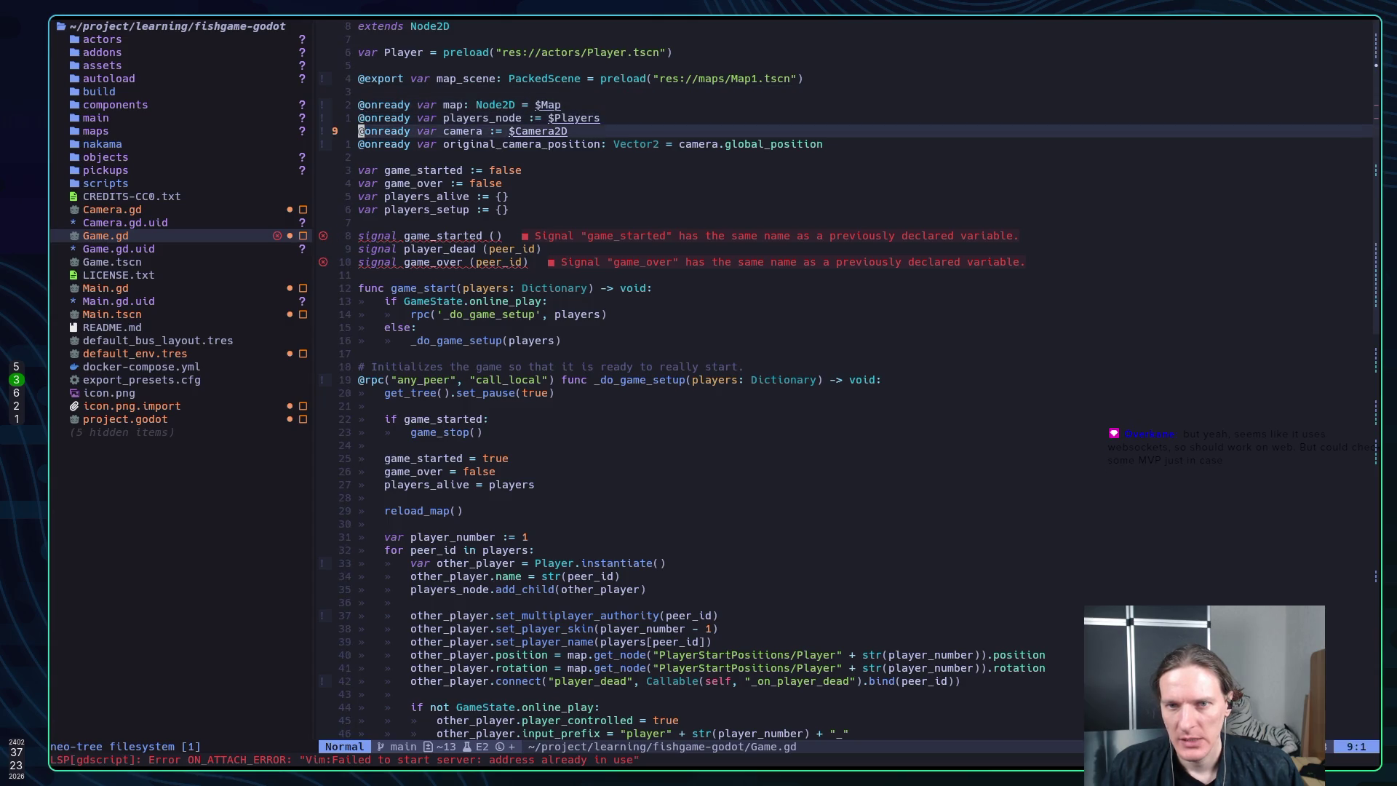
pyautogui.press('j')
pyautogui.press('j')
pyautogui.press('j')
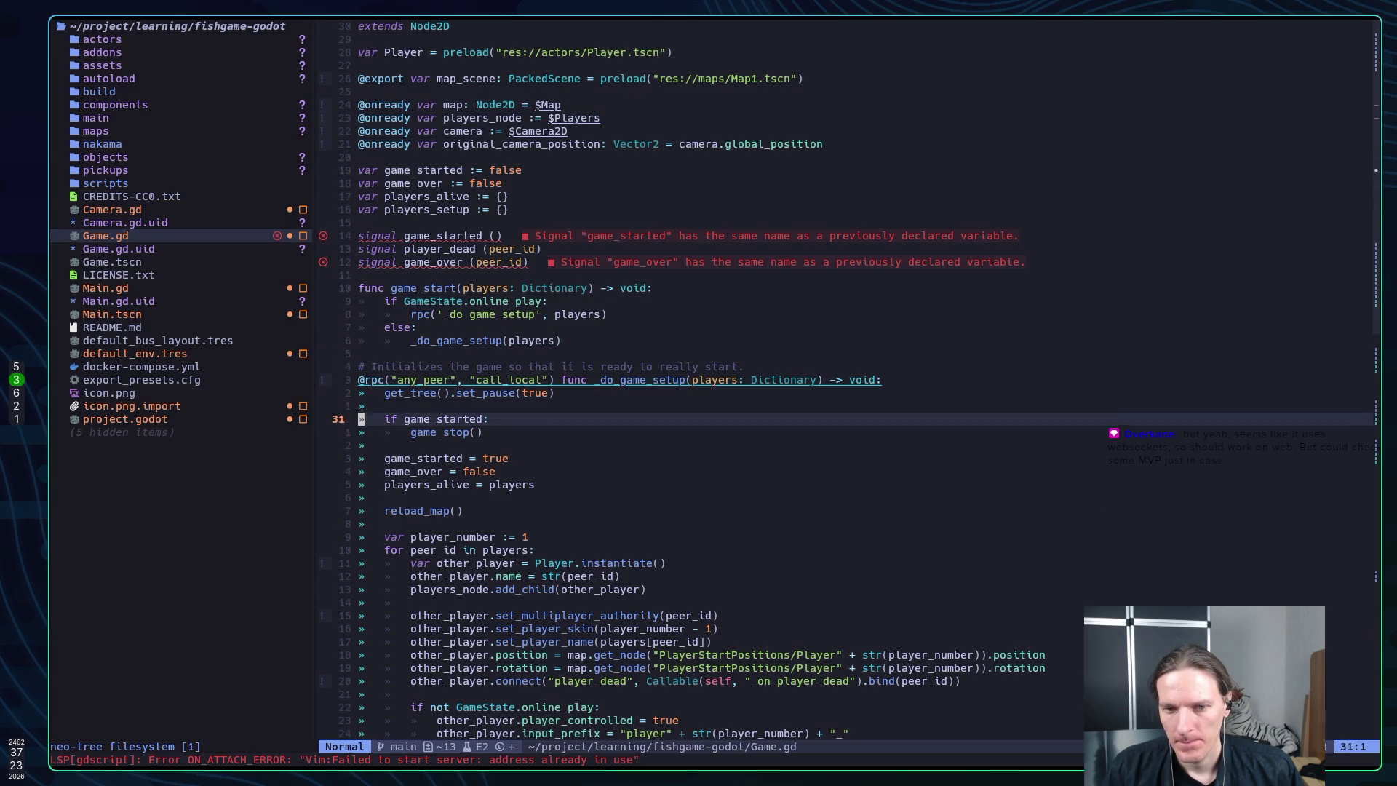
pyautogui.press('k')
pyautogui.press('k')
pyautogui.press('k')
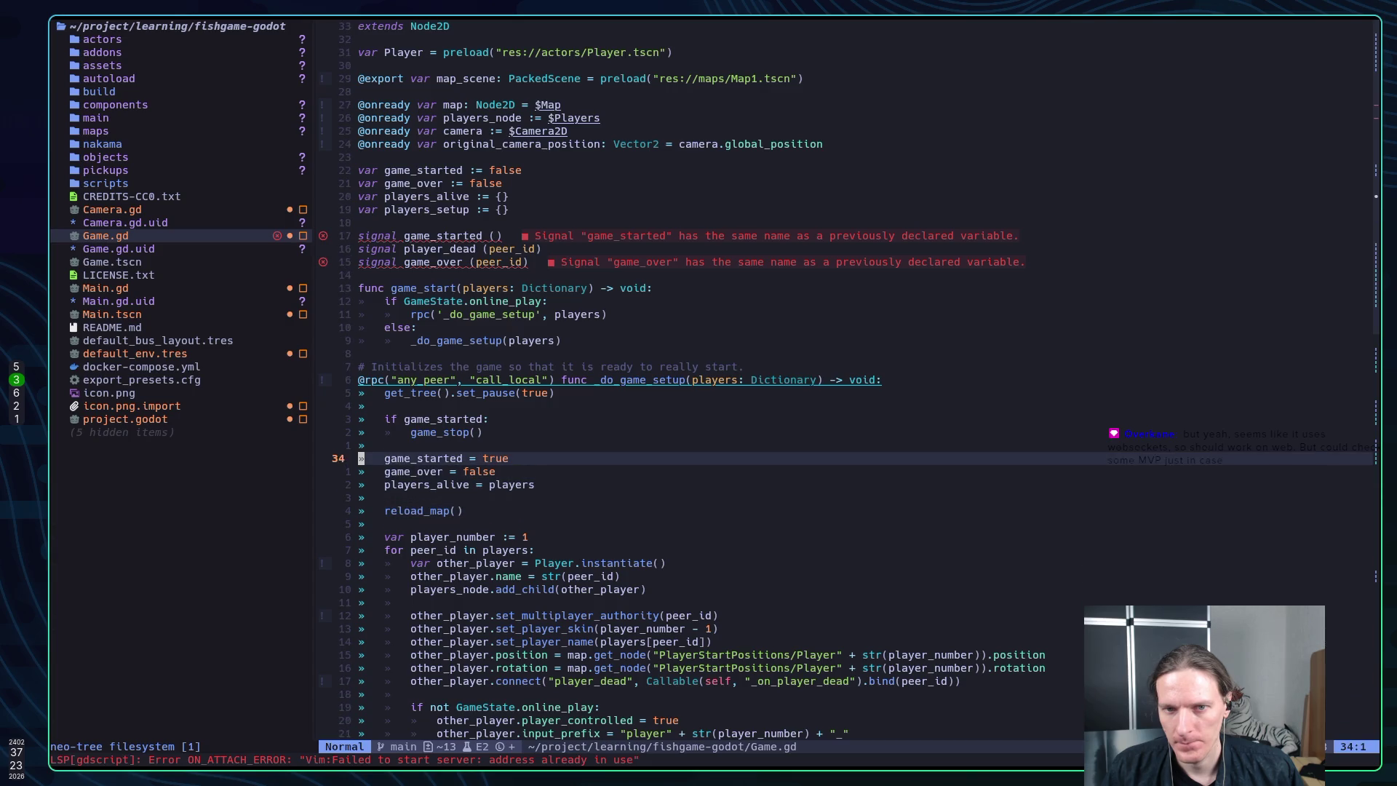
pyautogui.press('k')
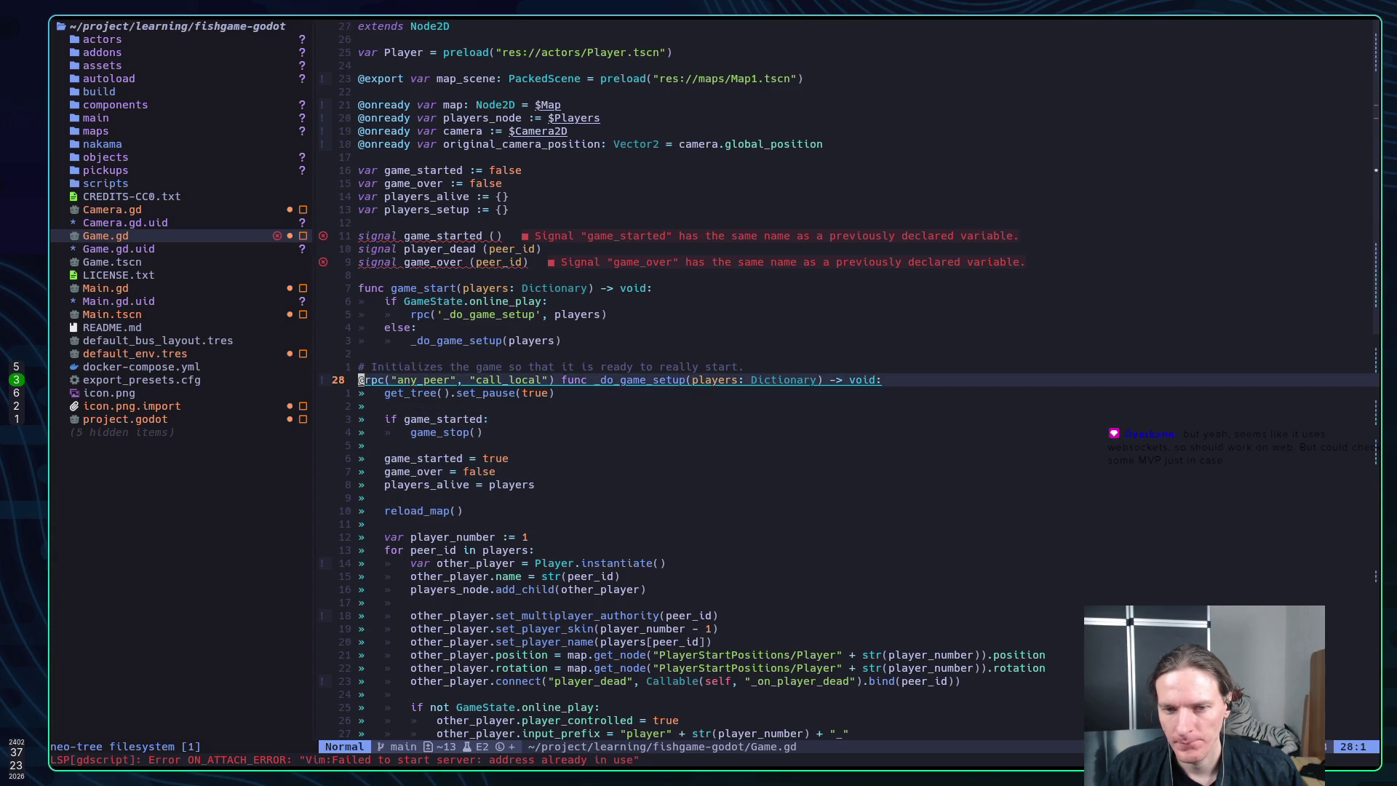
pyautogui.press('j')
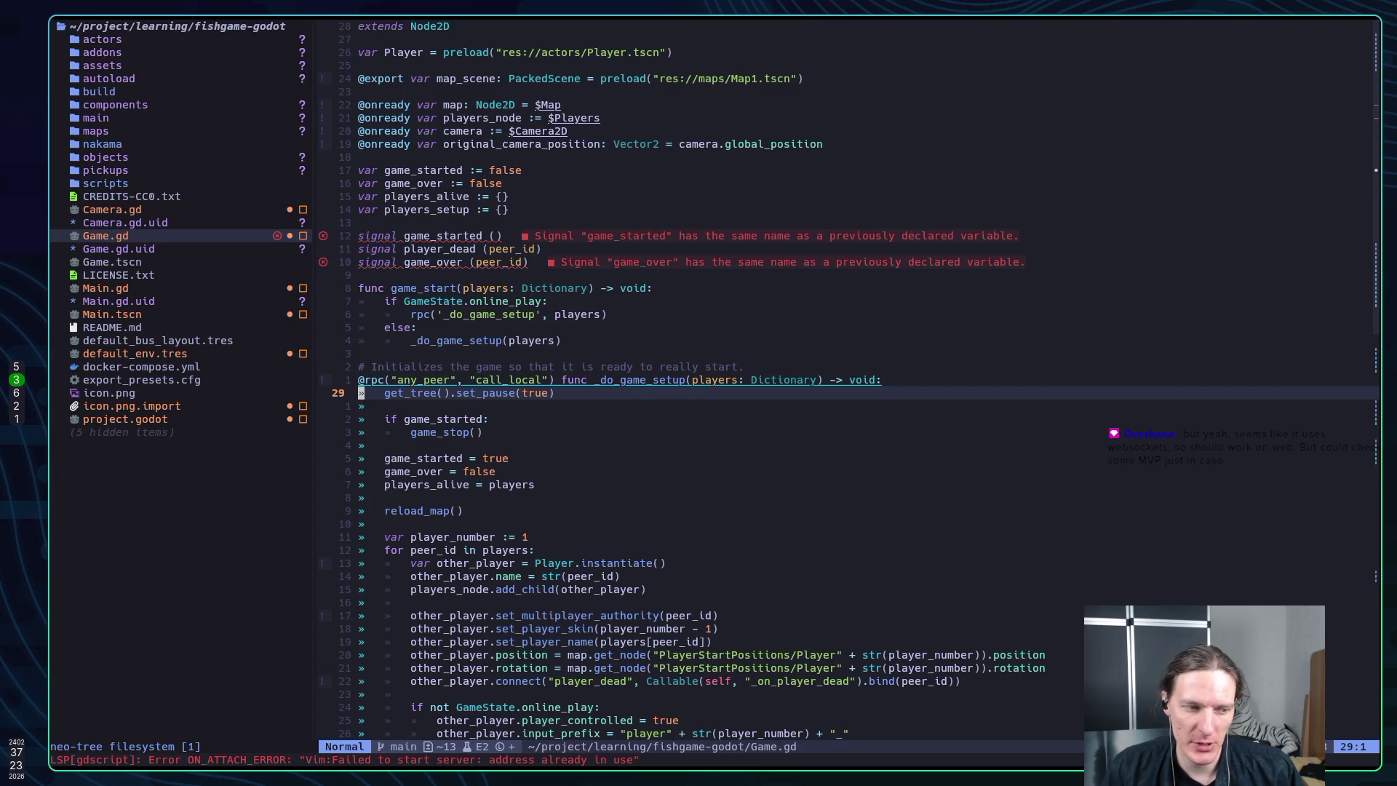
pyautogui.press('j')
pyautogui.press('j')
pyautogui.press('j')
pyautogui.press('j')
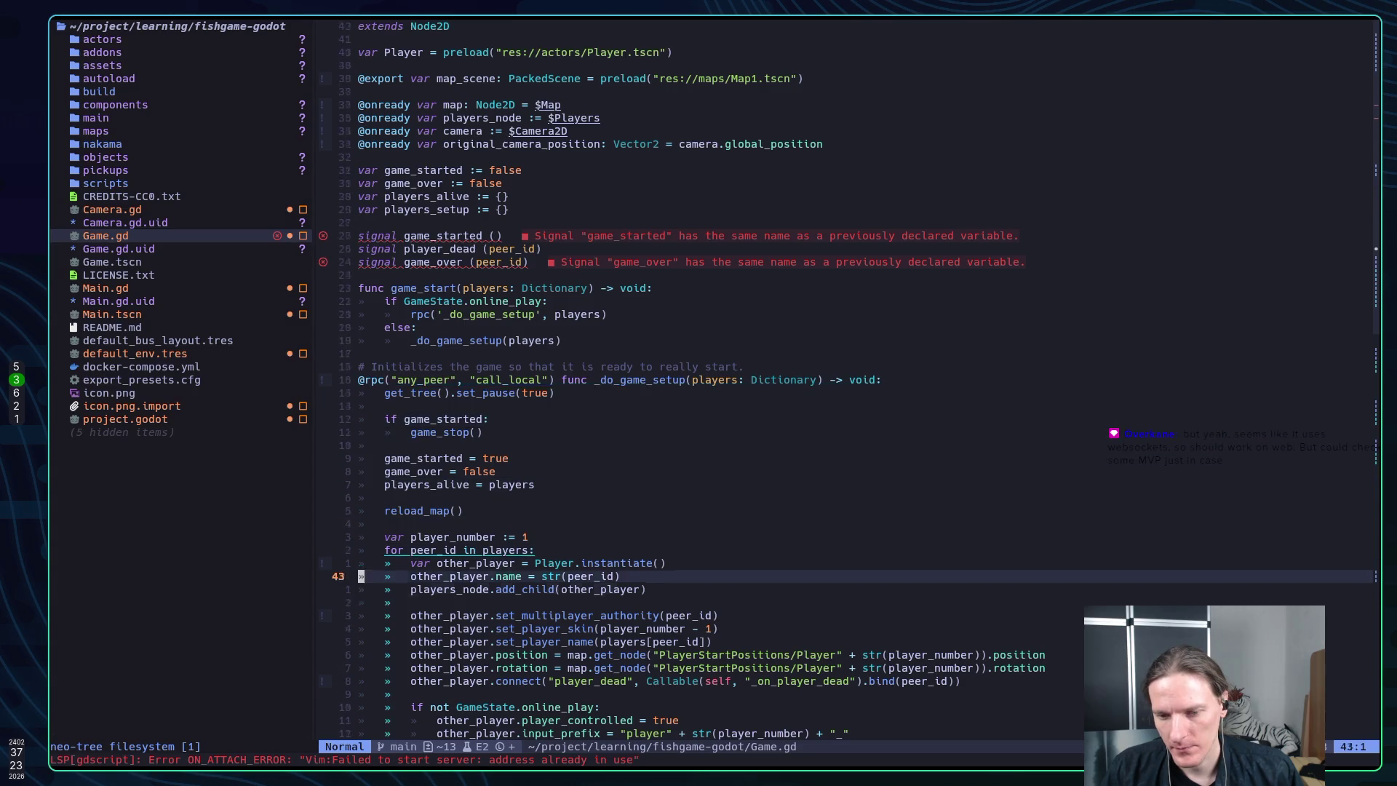
pyautogui.press('k')
pyautogui.press('k')
pyautogui.press('k')
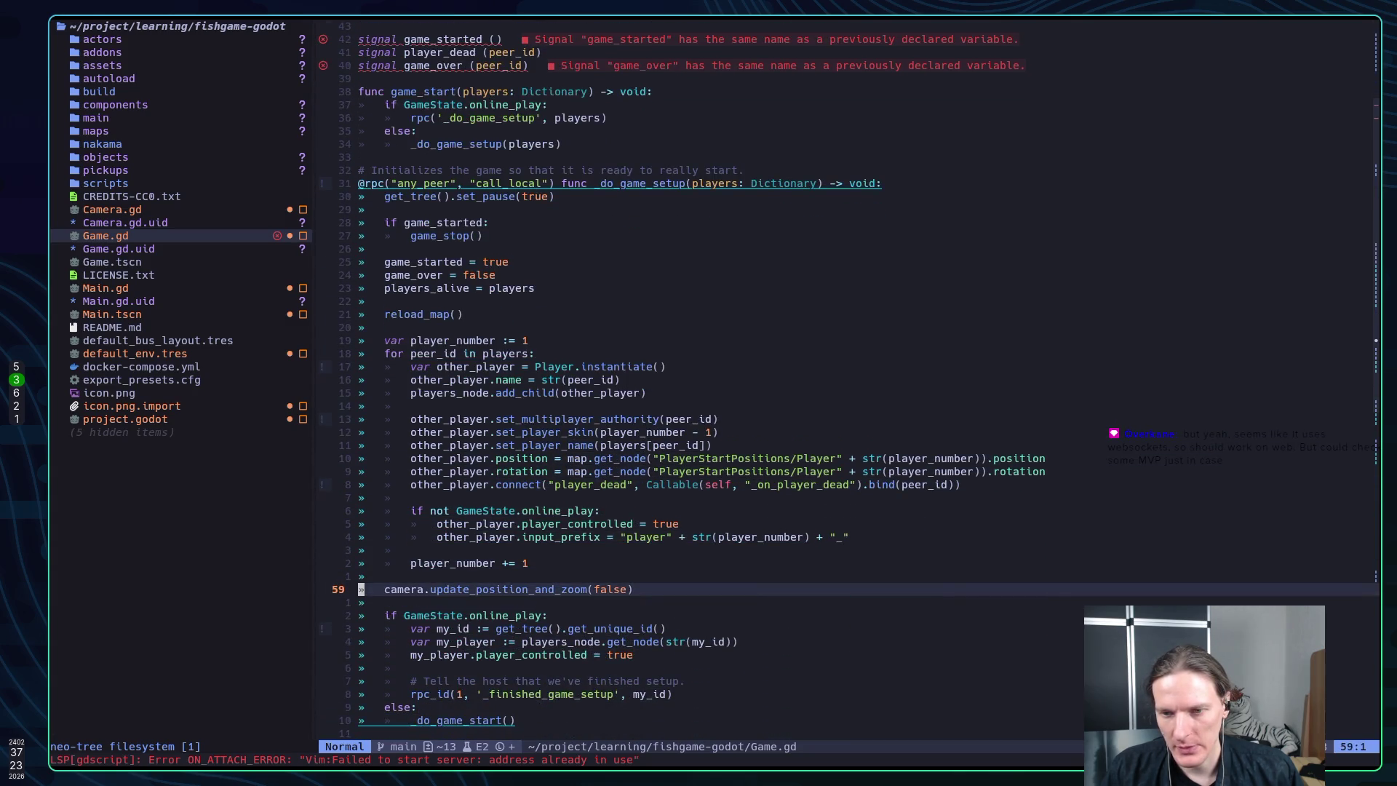
pyautogui.press('k')
pyautogui.press('k')
pyautogui.press('k')
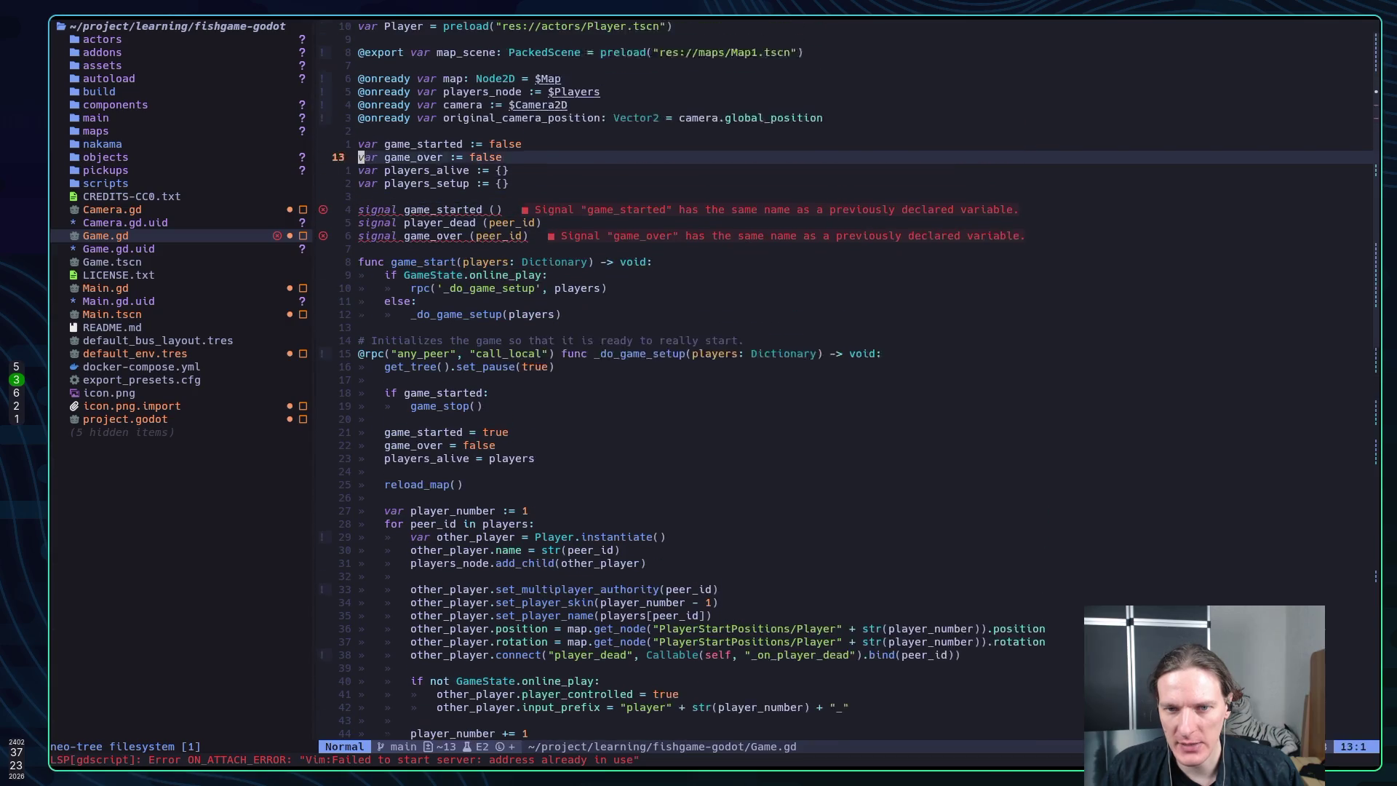
pyautogui.press('j')
pyautogui.press('j')
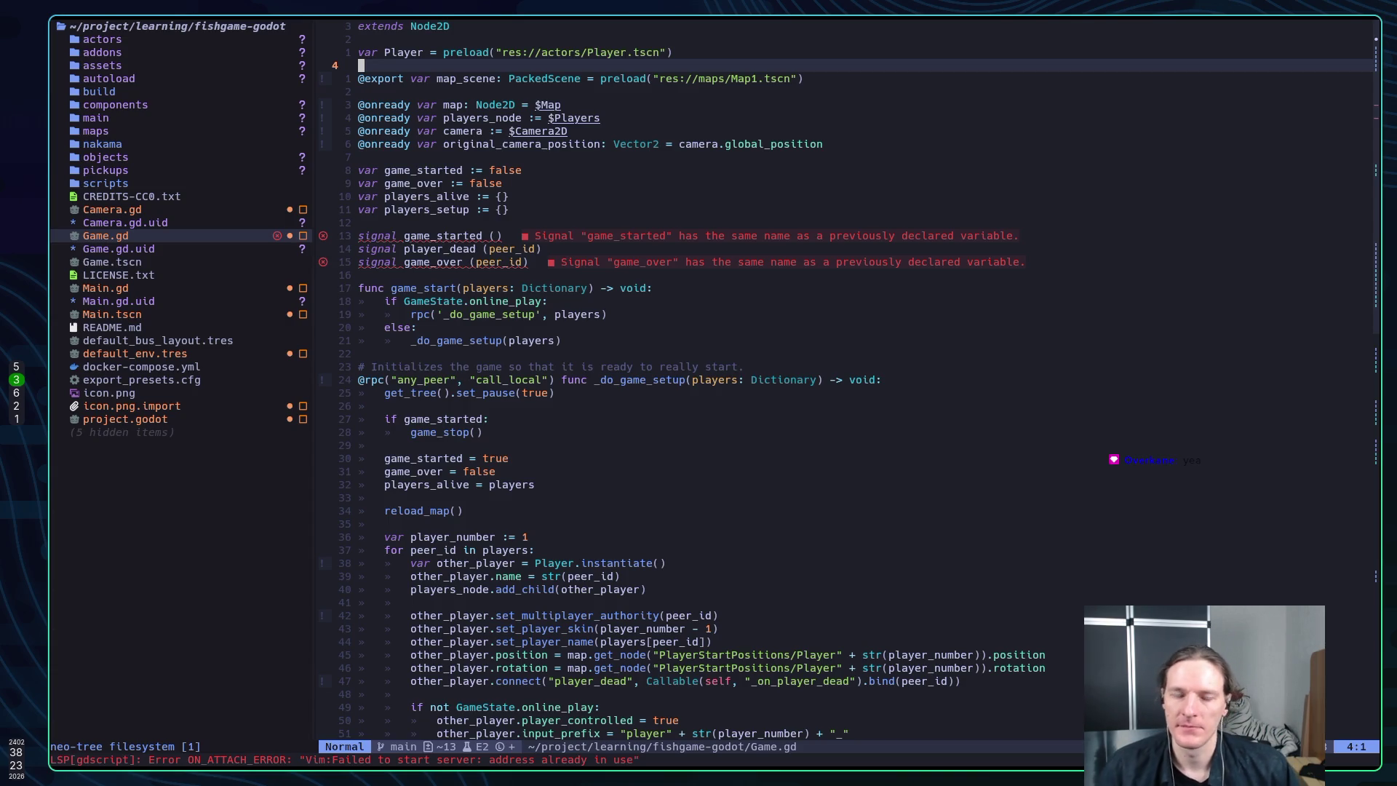
# Step: Jump to the file end and read upward through kill_player, reload_map and online play setup
pyautogui.press("'")
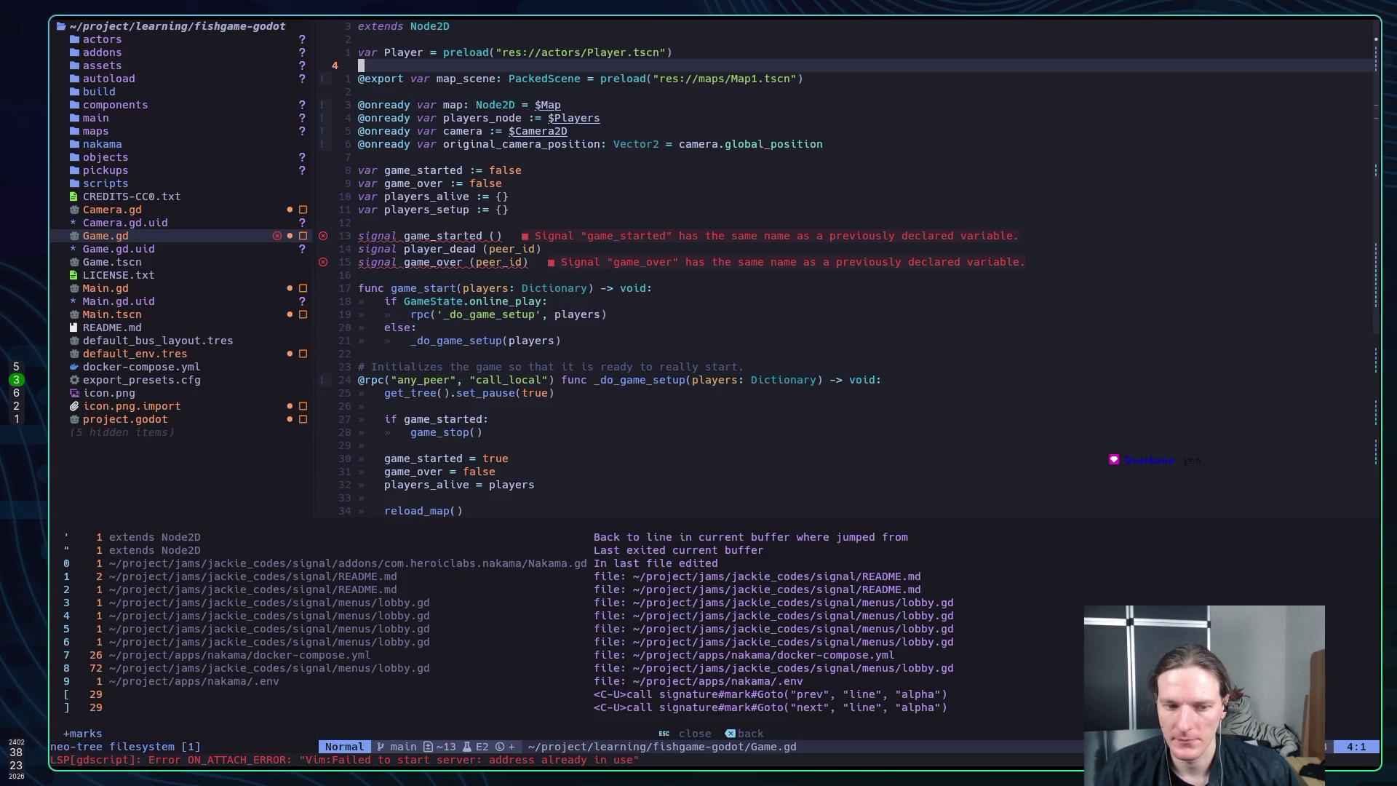
pyautogui.press('Escape')
pyautogui.hotkey('shift', 'g')
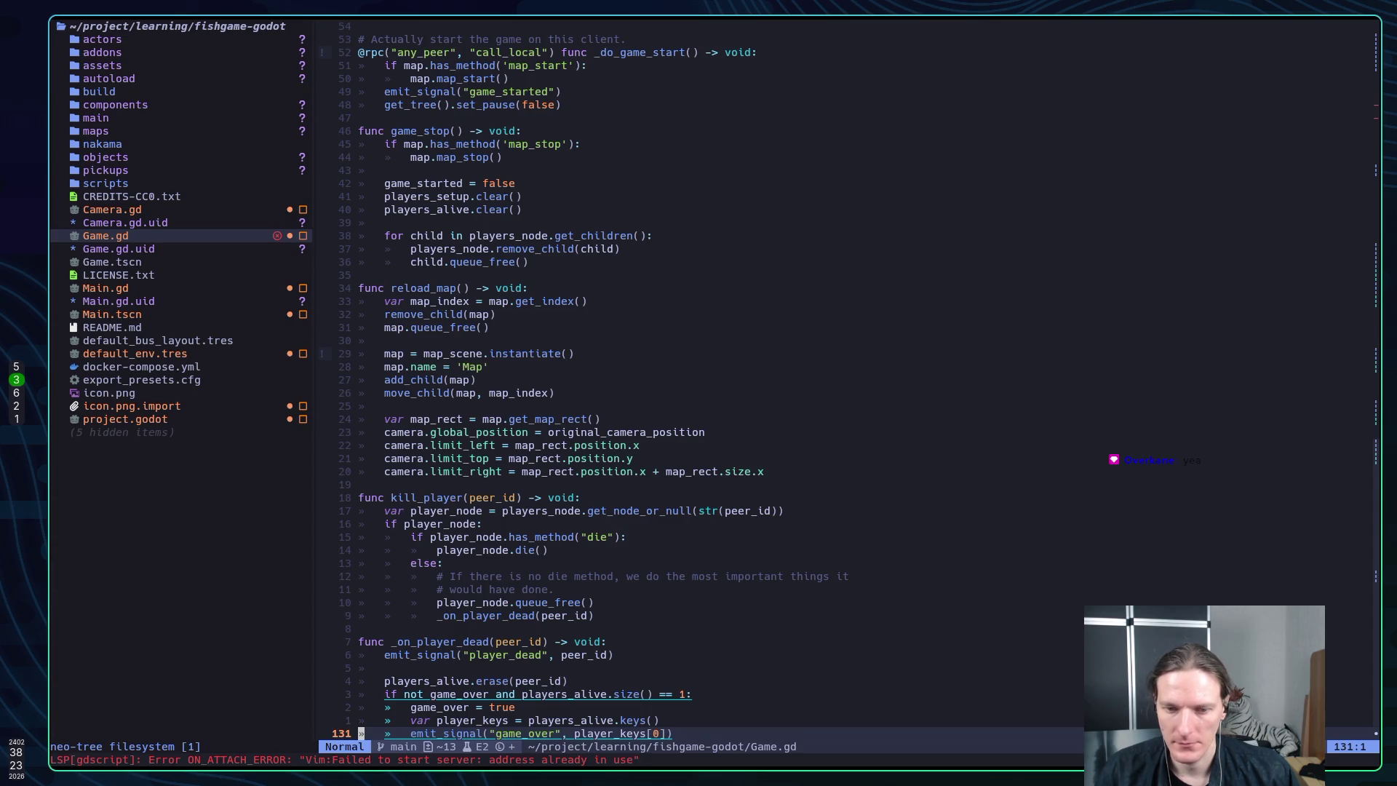
pyautogui.press('k')
pyautogui.press('k')
pyautogui.press('k')
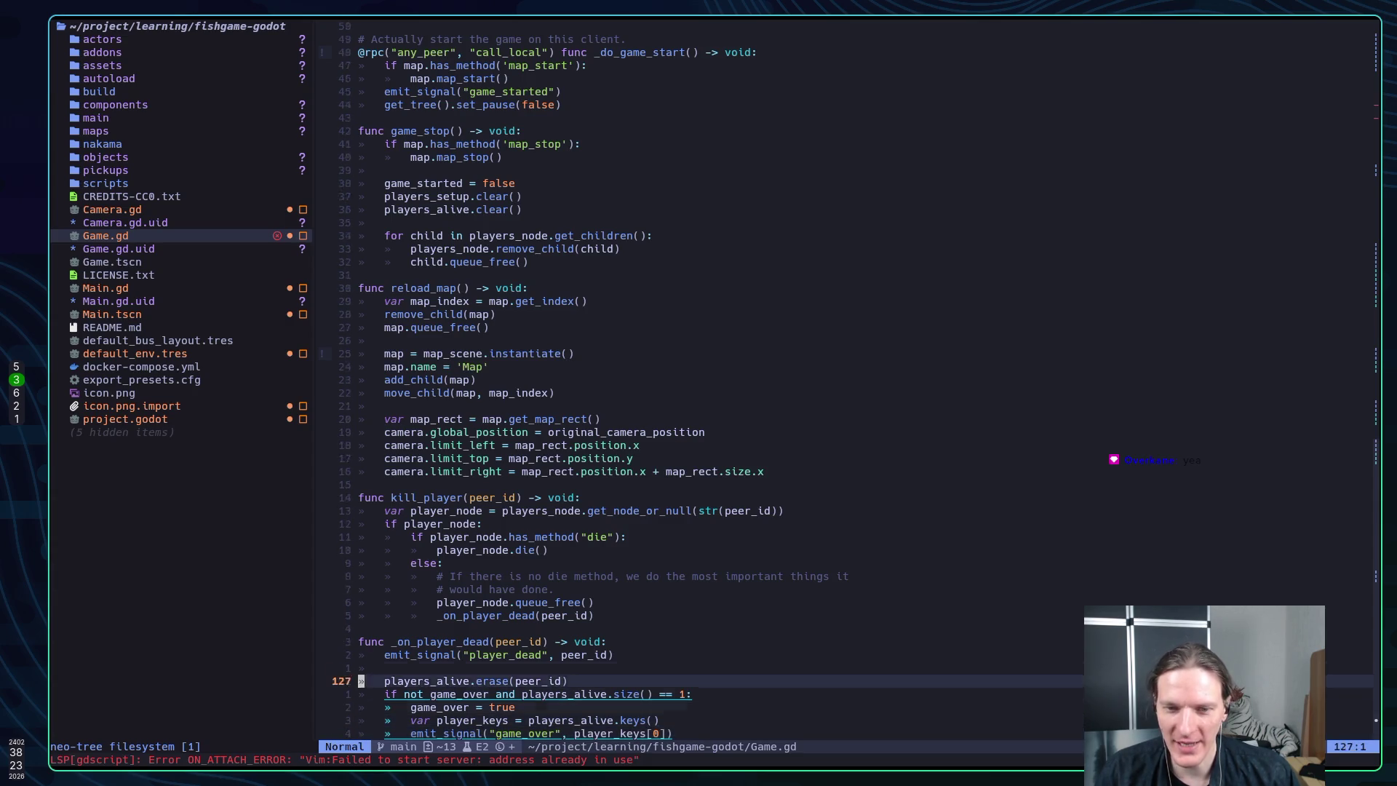
pyautogui.press('k')
pyautogui.press('k')
pyautogui.press('k')
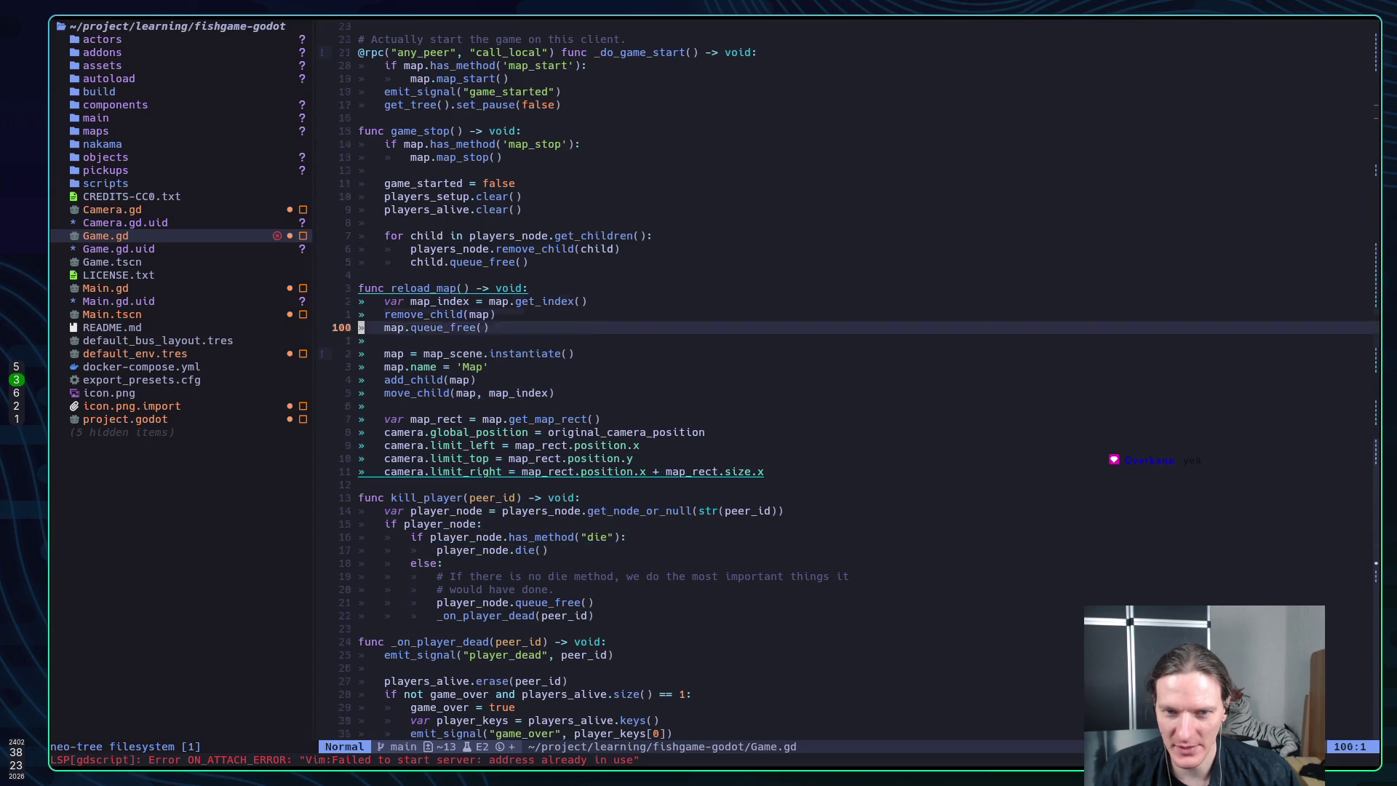
pyautogui.press('k')
pyautogui.press('k')
pyautogui.press('k')
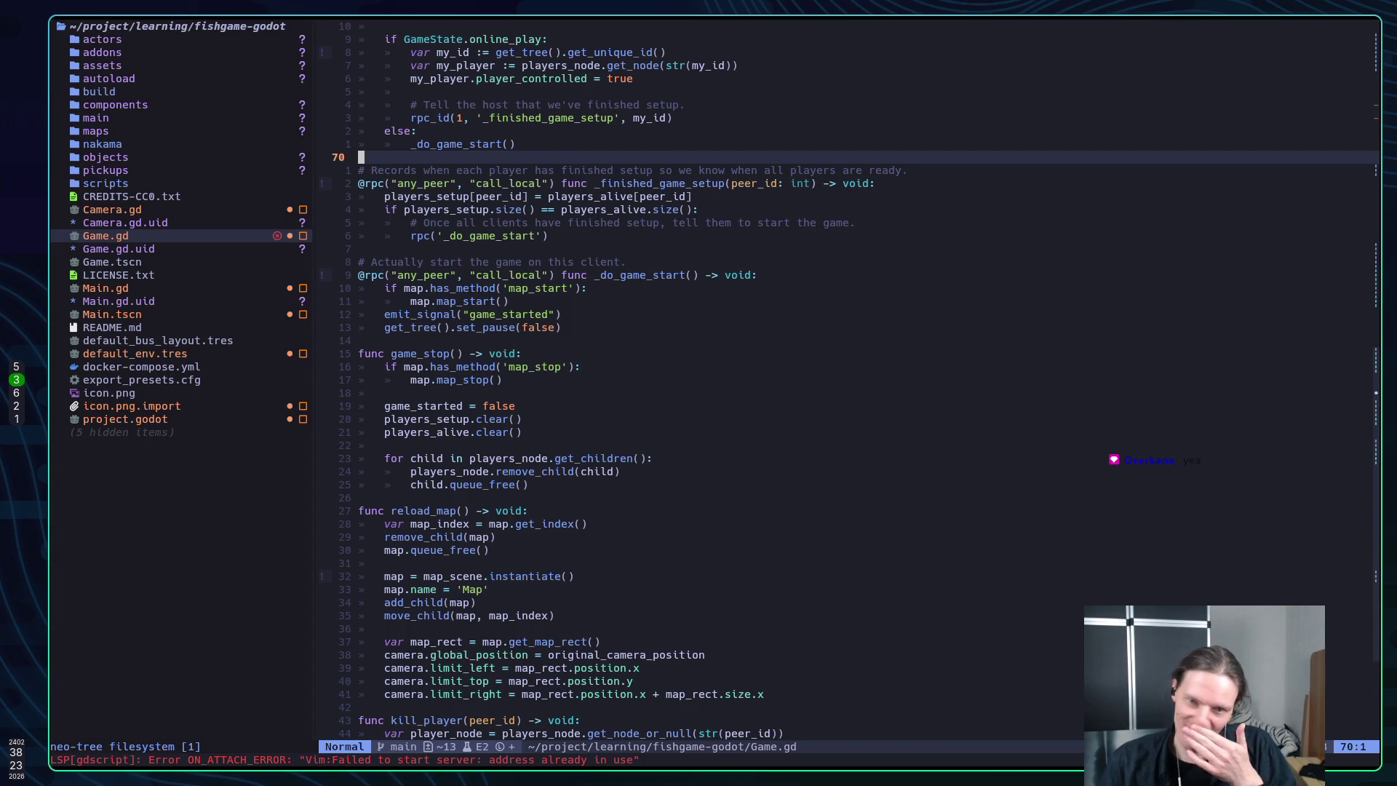
pyautogui.press('k')
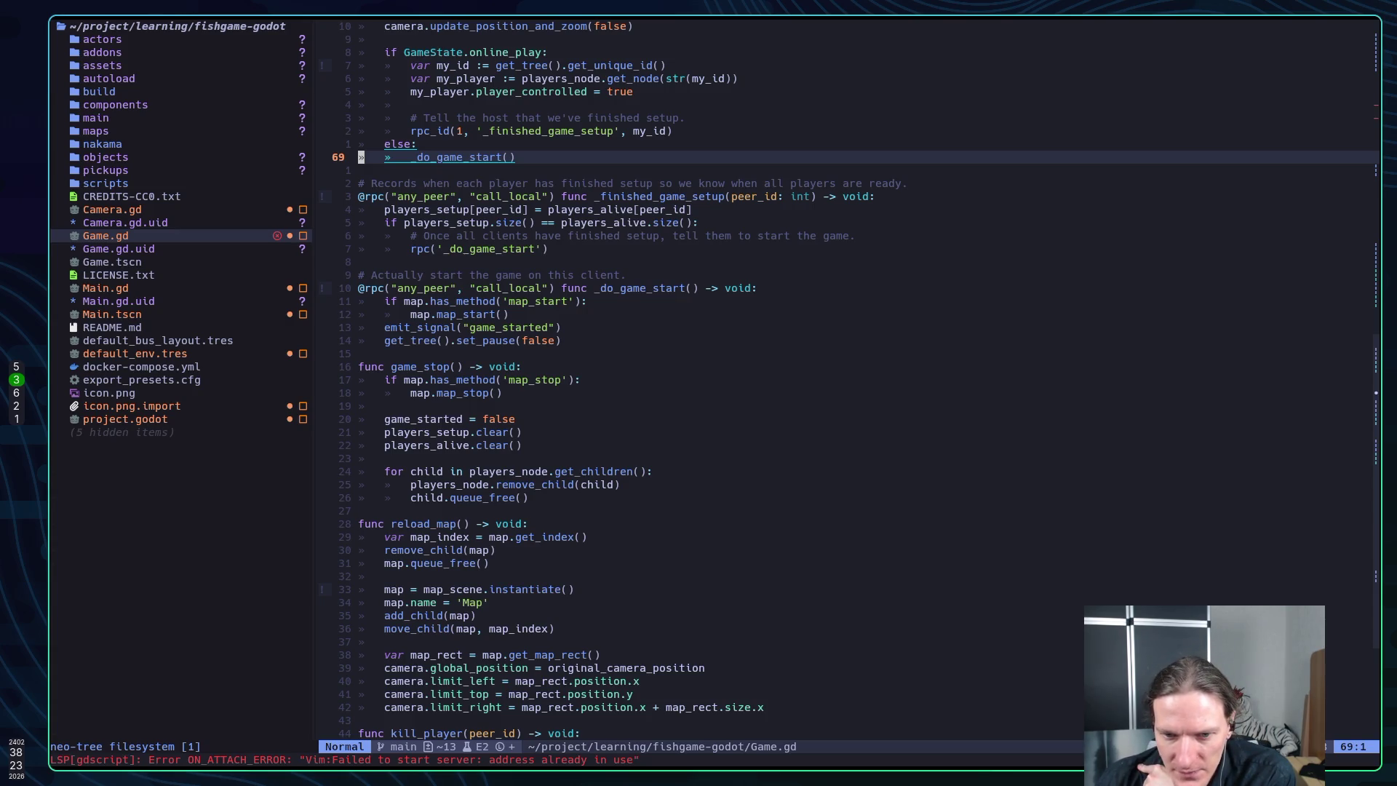
pyautogui.hotkey('ctrl', 'u')
pyautogui.press('k')
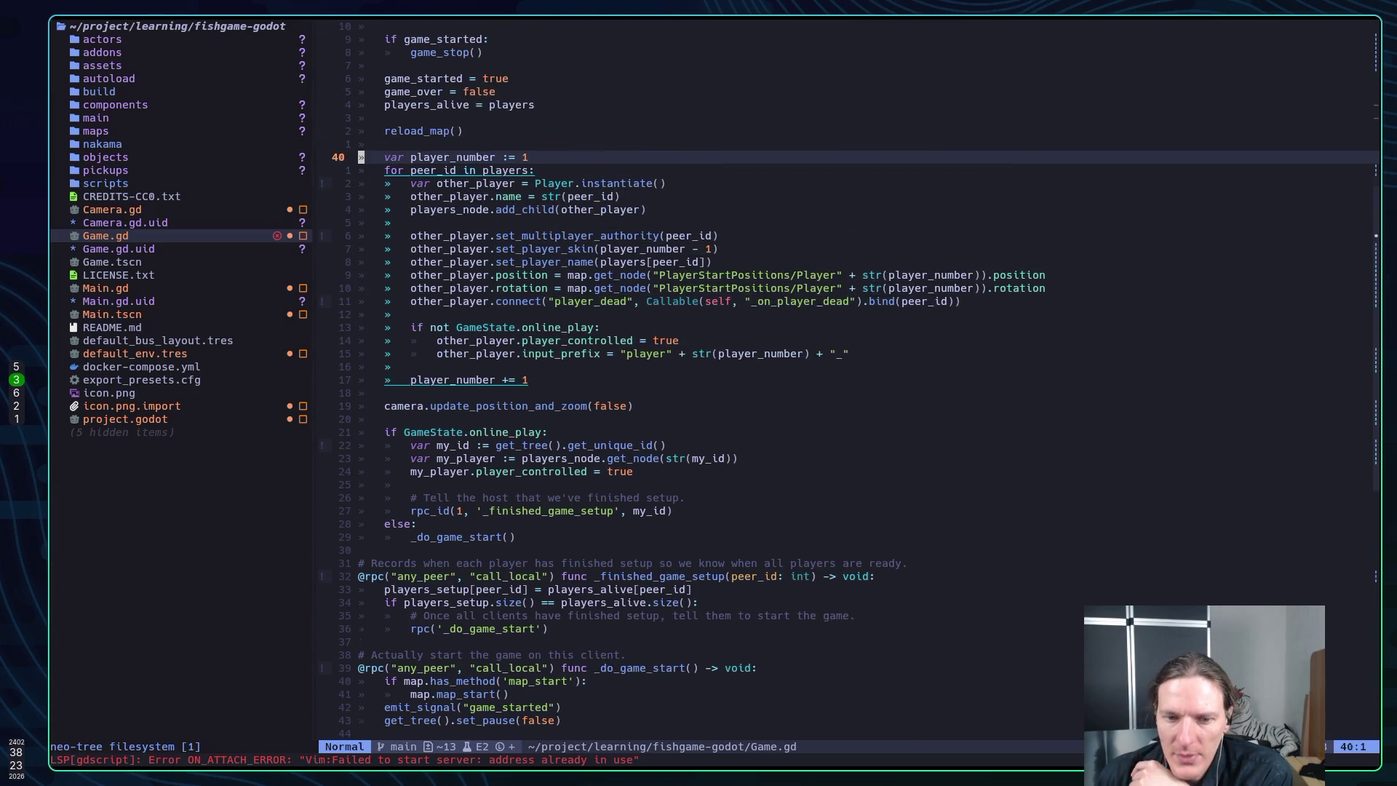
pyautogui.press('k')
pyautogui.press('k')
pyautogui.press('k')
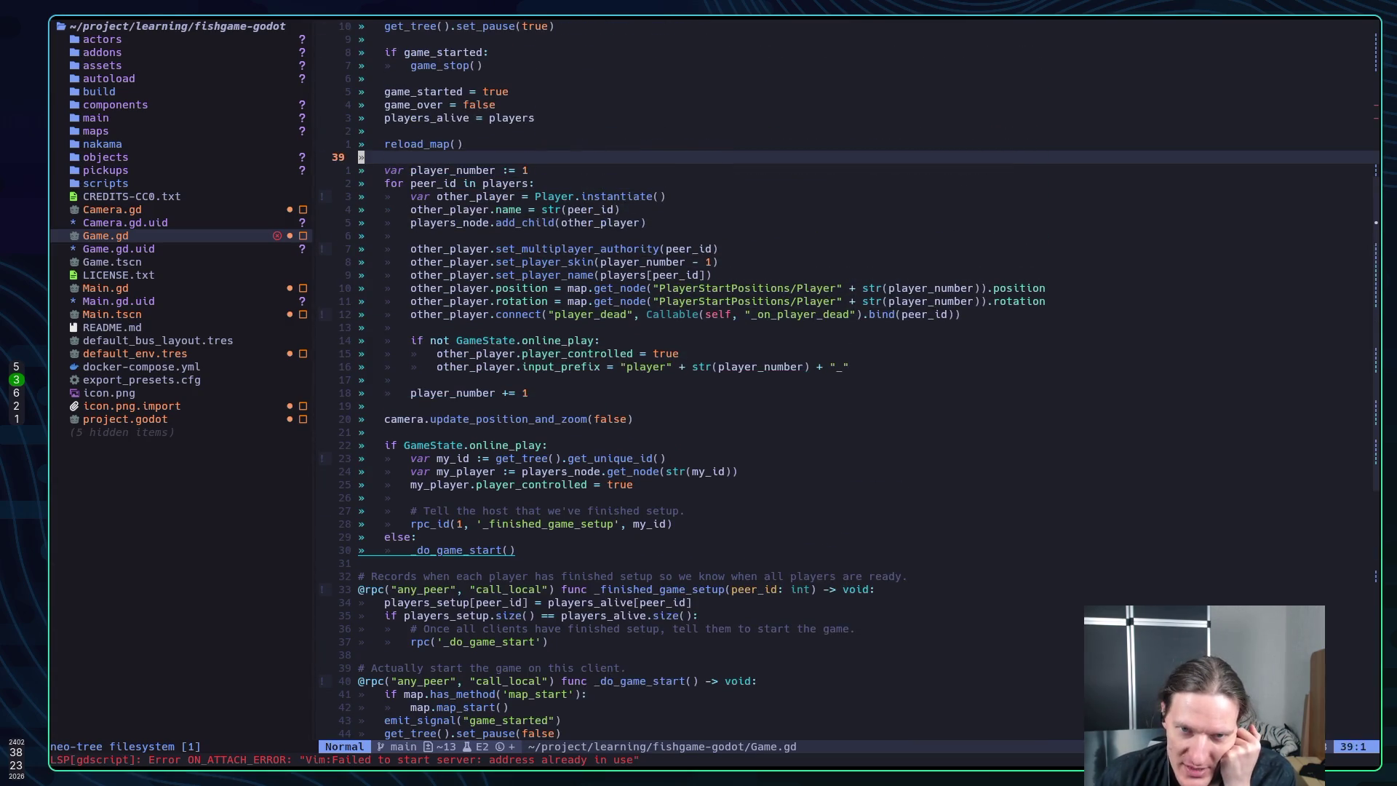
pyautogui.press('k')
pyautogui.press('k')
pyautogui.press('k')
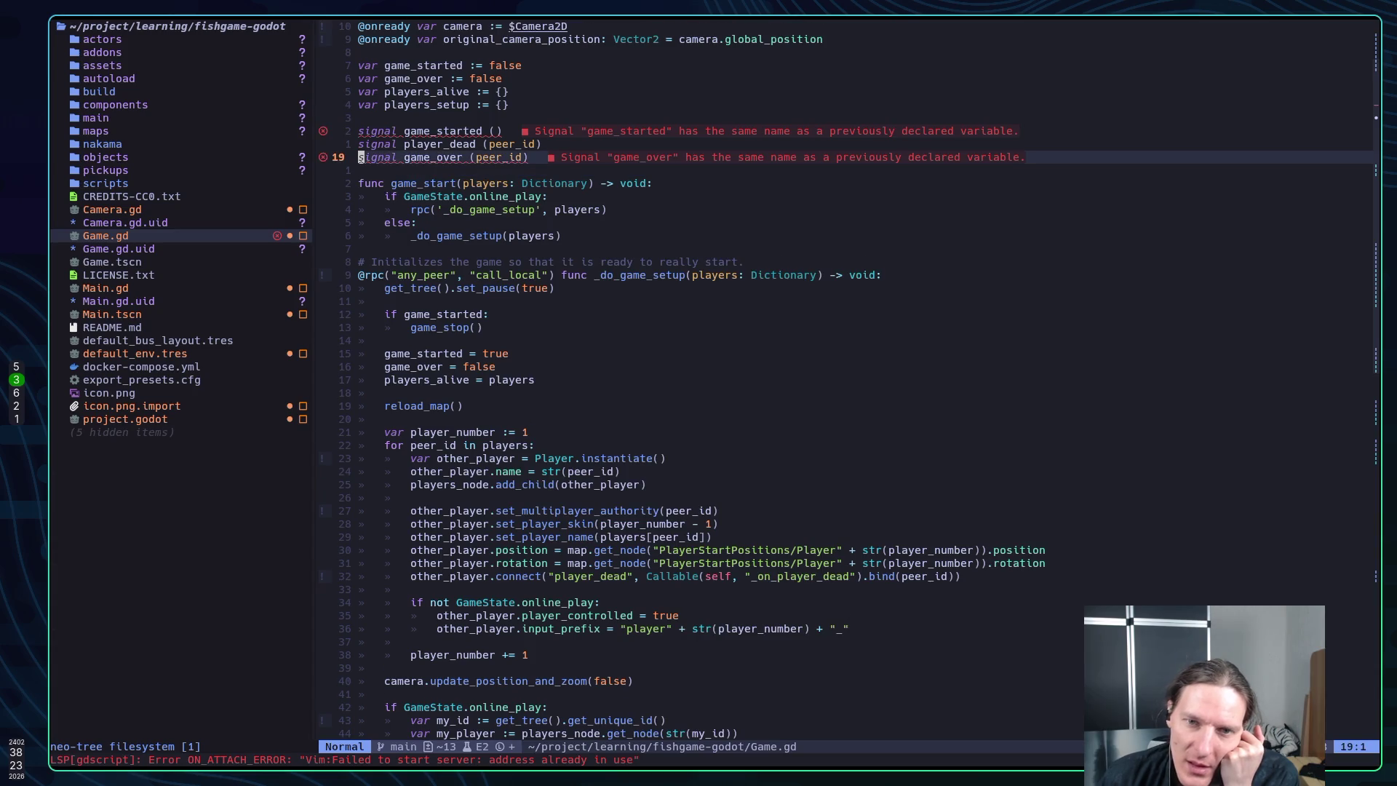
pyautogui.press('j')
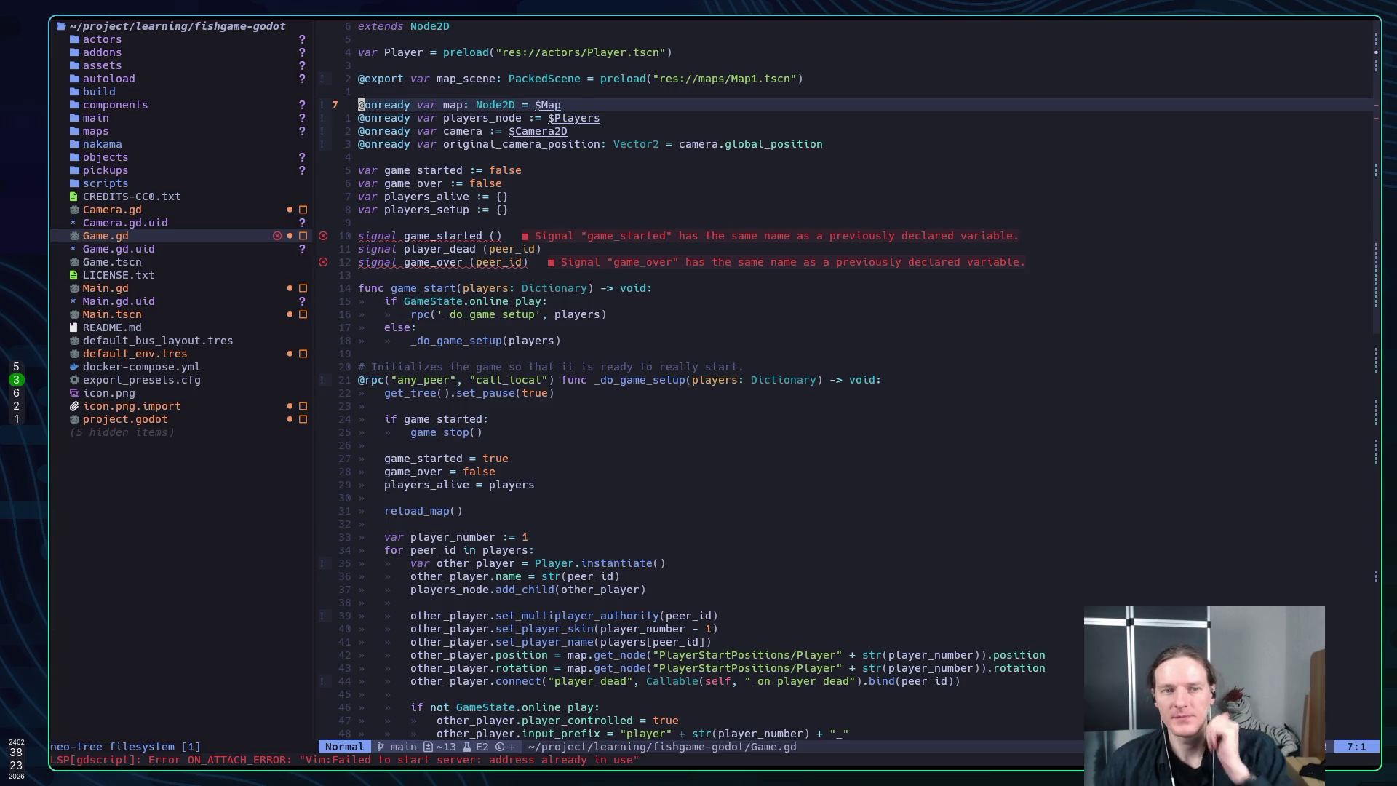
# Step: Open Main.gd from the project file list
pyautogui.hotkey('ctrl', 'h')
pyautogui.press('j')
pyautogui.press('j')
pyautogui.press('j')
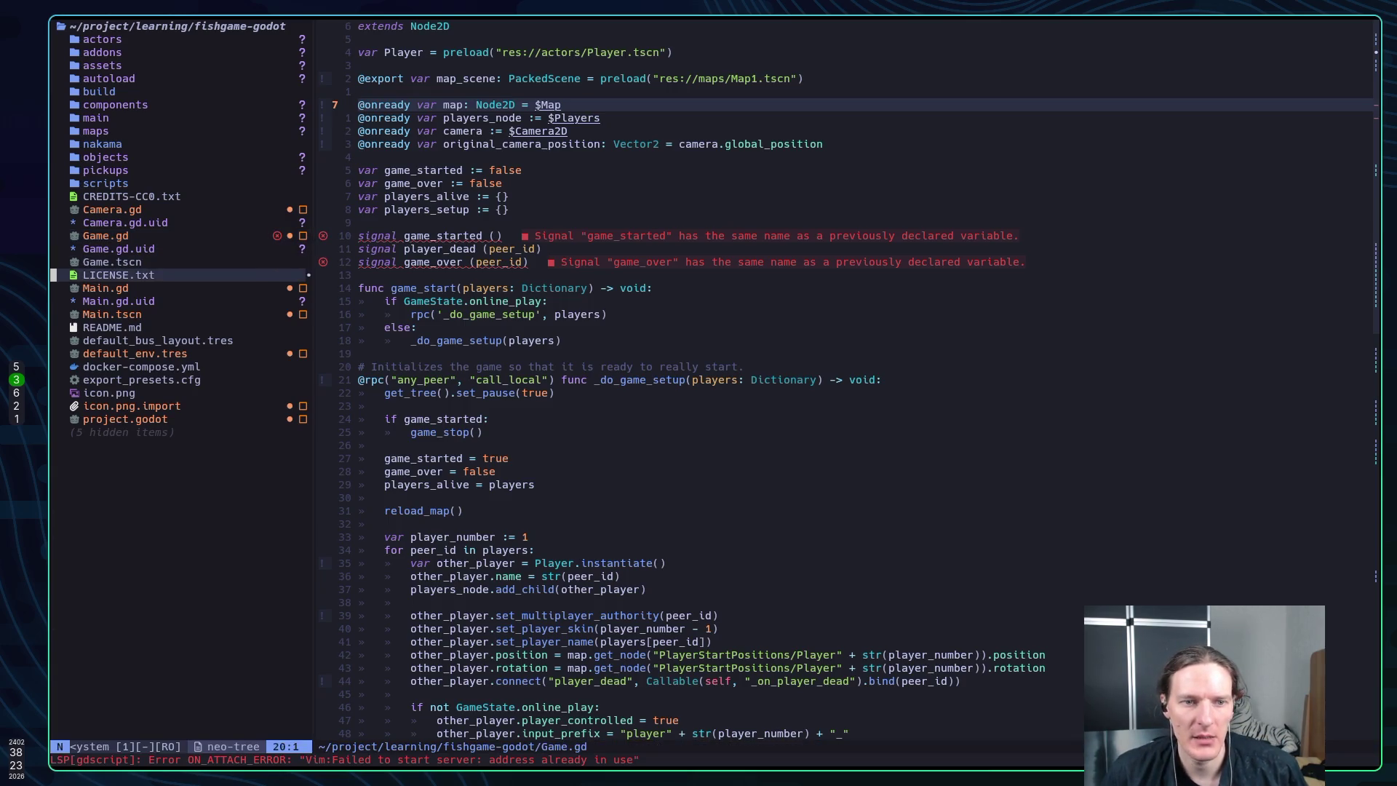
pyautogui.press('j')
pyautogui.press('Return')
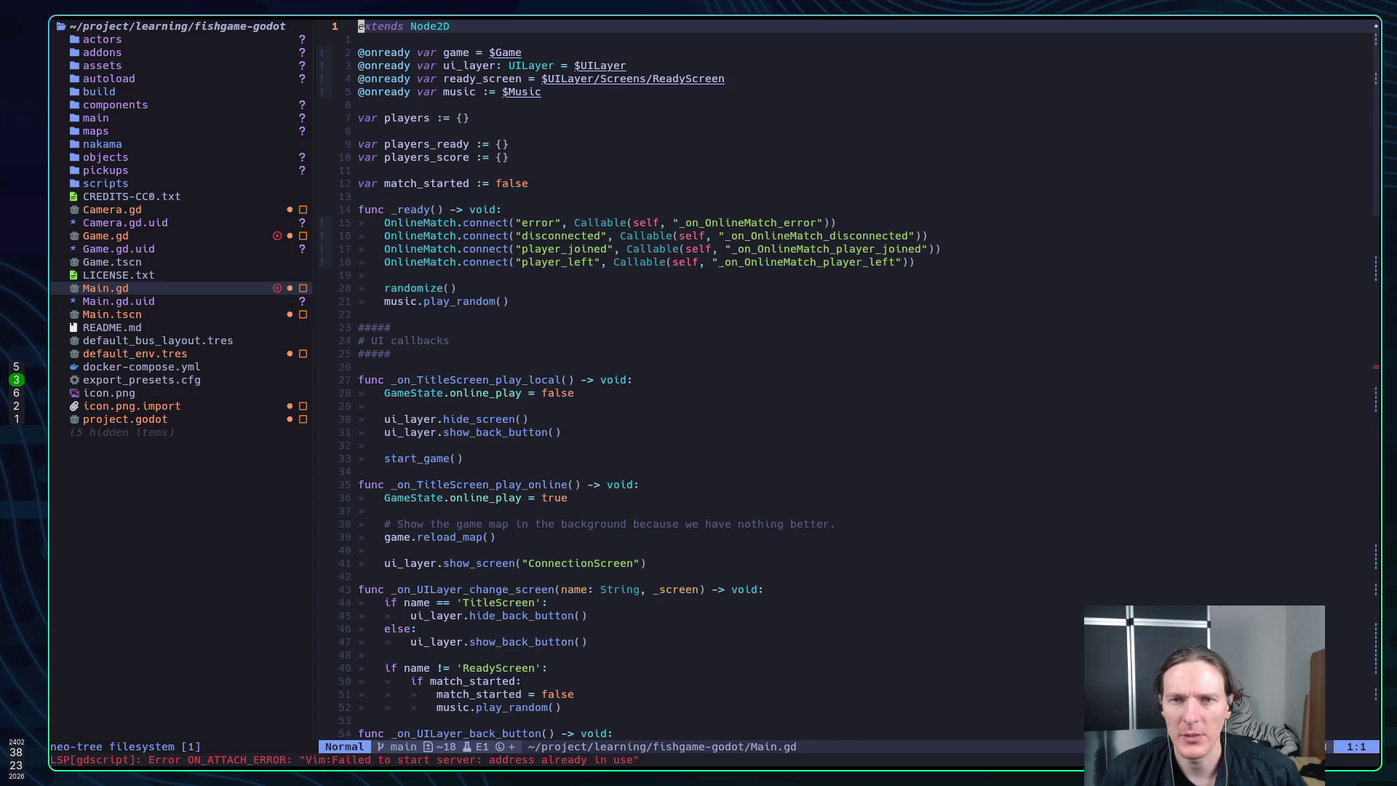
# Step: Jump from OnlineMatch in Main.gd's _ready function to its definition in OnlineMatch.gd
pyautogui.press('j')
pyautogui.press('j')
pyautogui.press('j')
pyautogui.press('j')
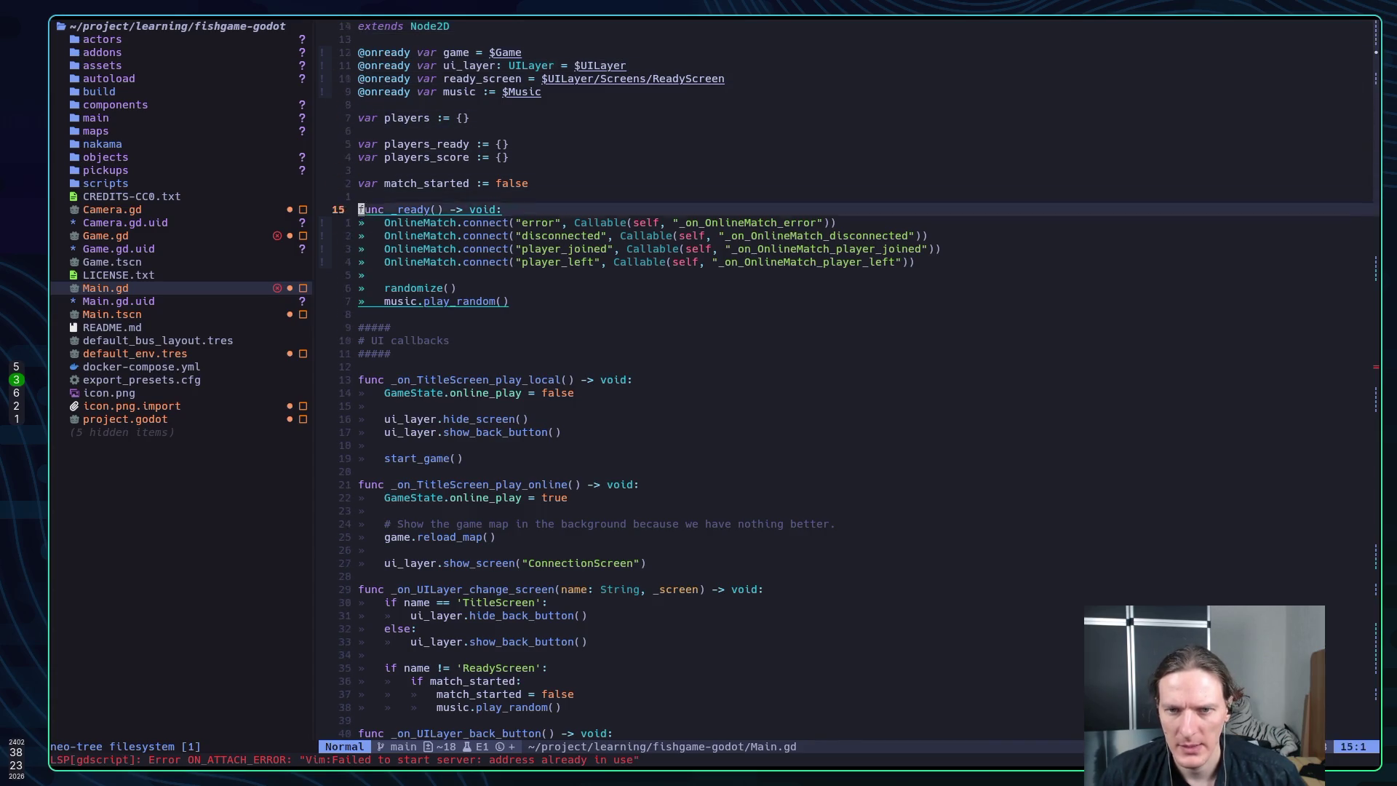
pyautogui.press('k')
pyautogui.press('k')
pyautogui.press('w')
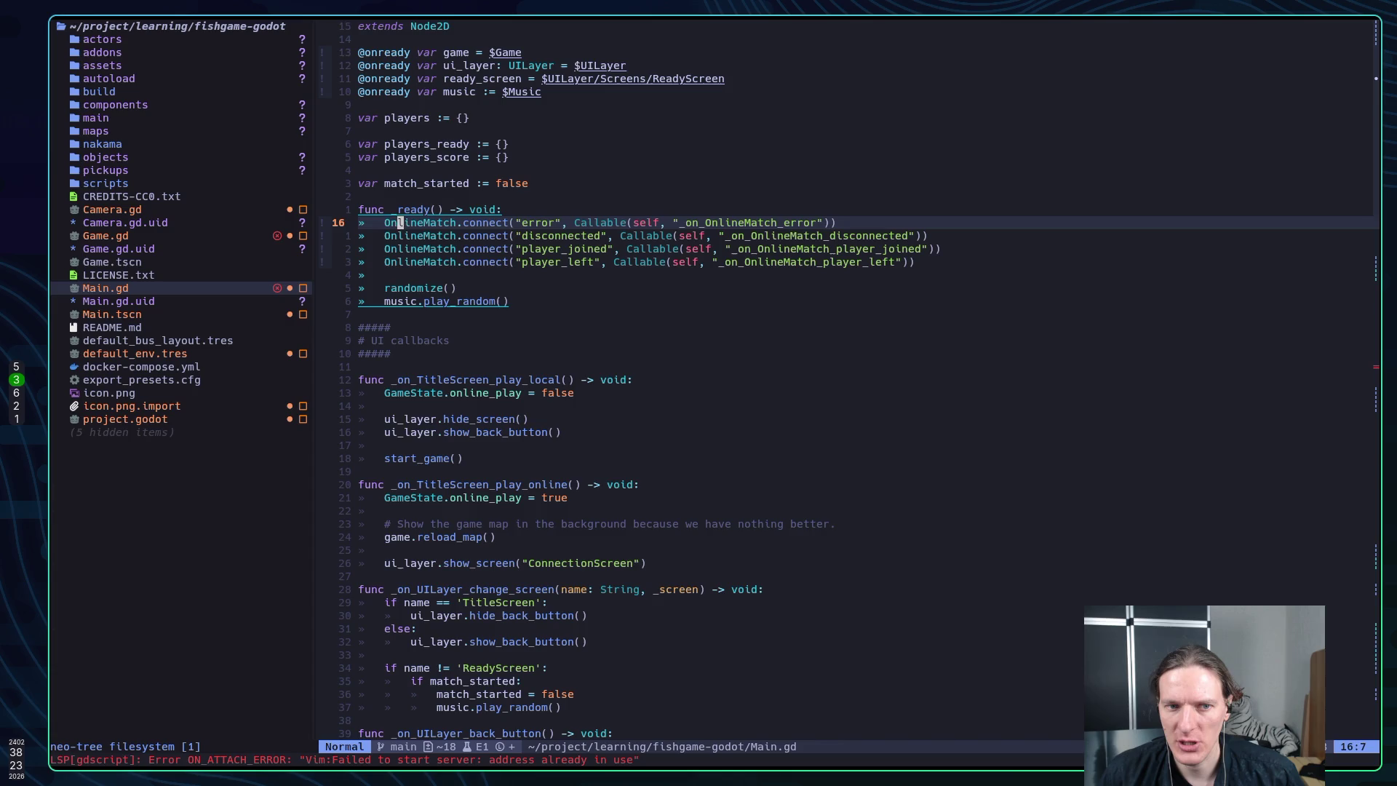
pyautogui.press('g')
pyautogui.press('r')
pyautogui.press('d')
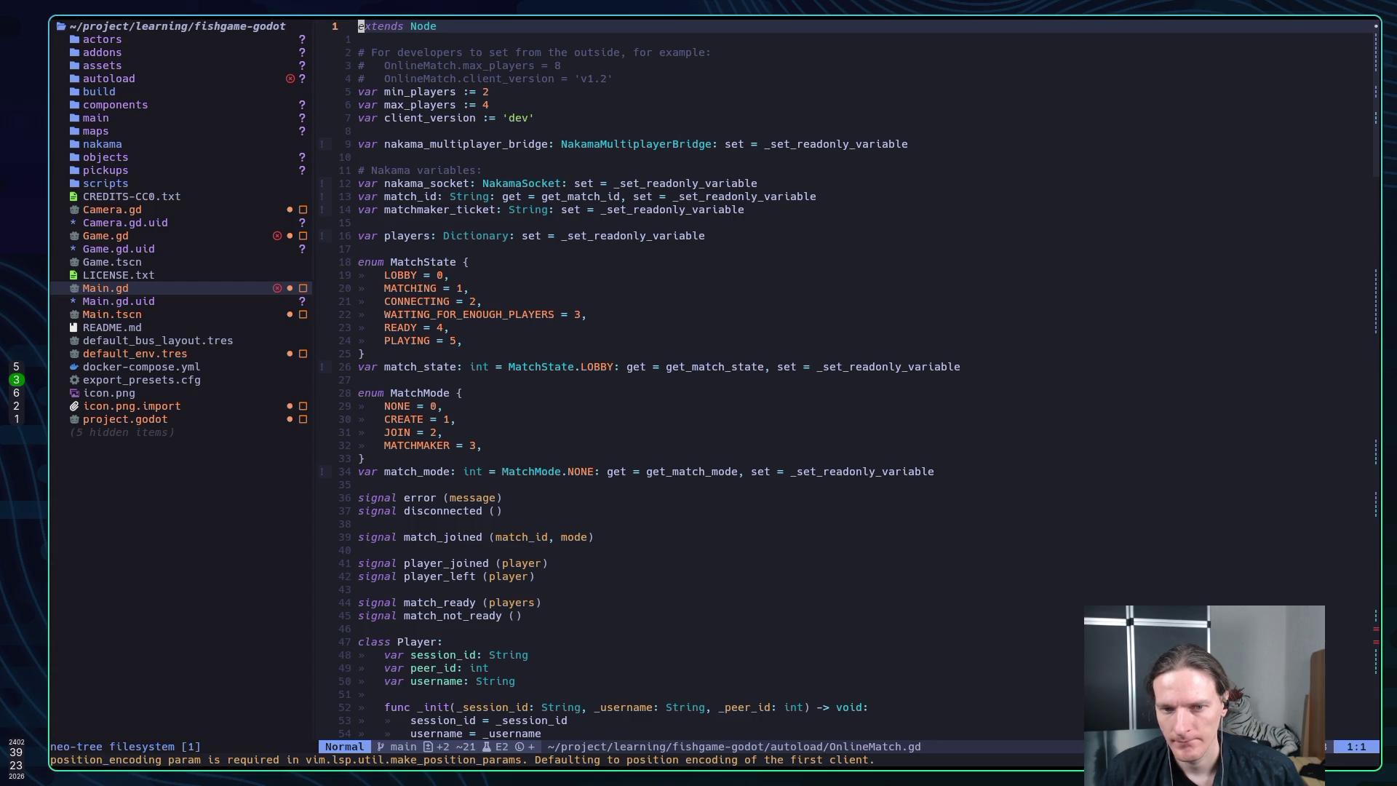
# Step: Read through OnlineMatch.gd's variables, enums, Player class and socket setup function
pyautogui.press('j')
pyautogui.press('j')
pyautogui.press('j')
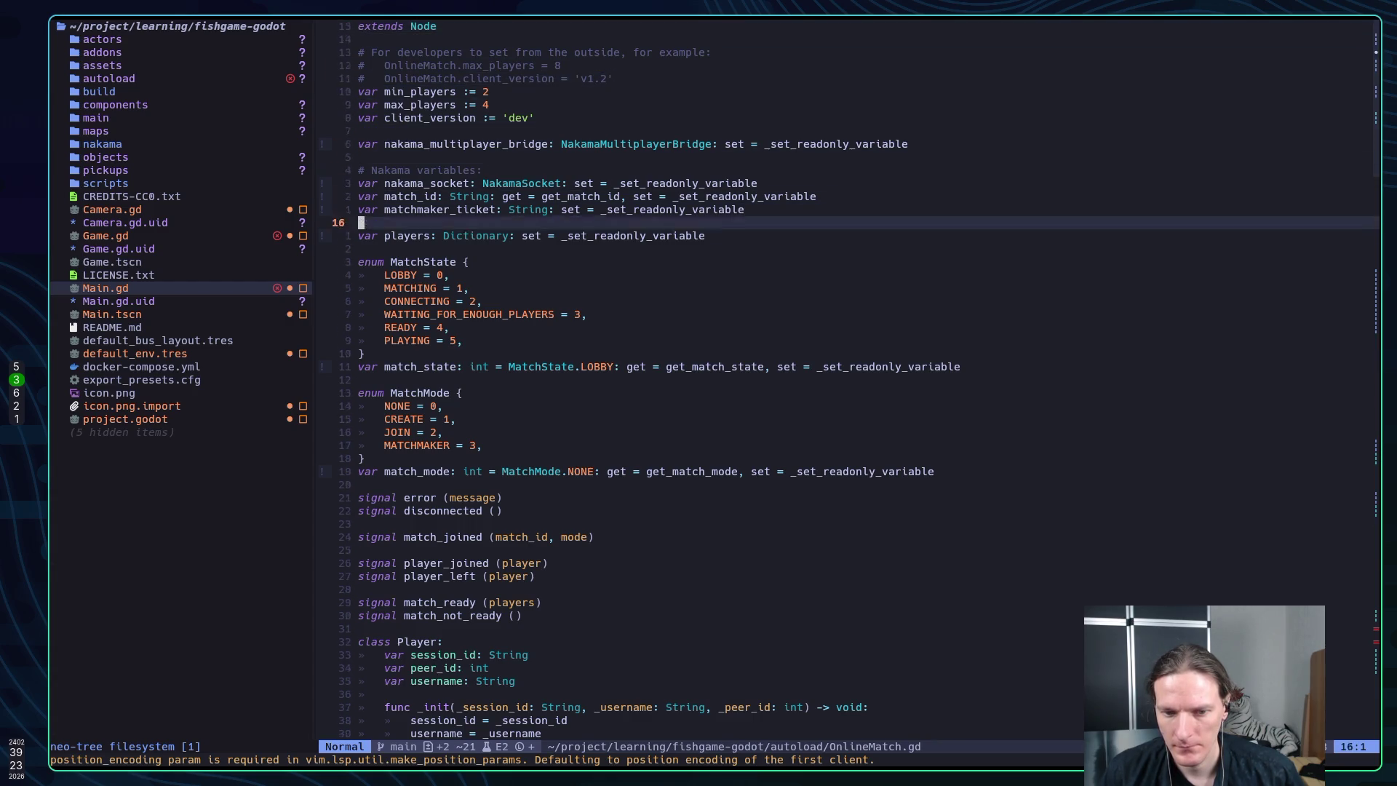
pyautogui.press('j')
pyautogui.press('j')
pyautogui.press('j')
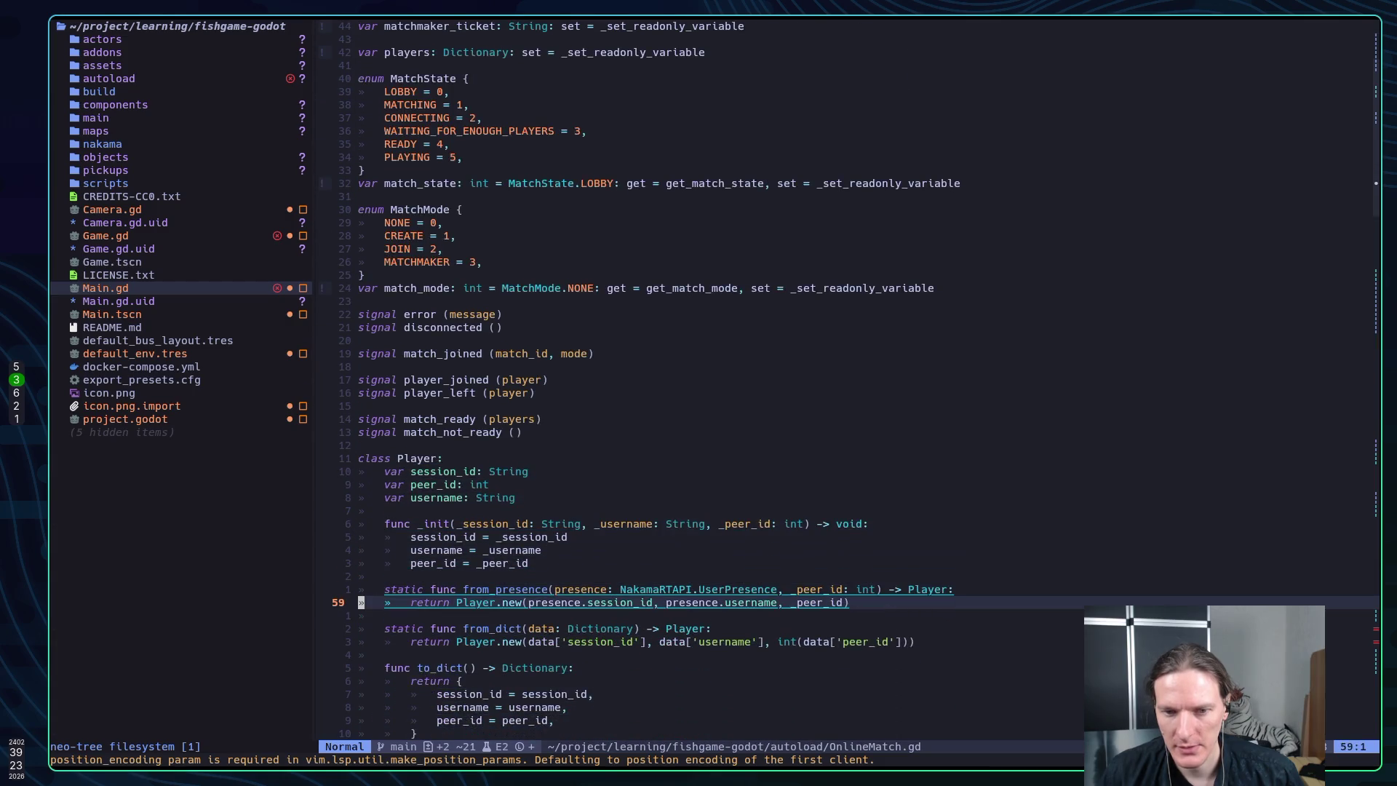
pyautogui.press('j')
pyautogui.press('j')
pyautogui.press('j')
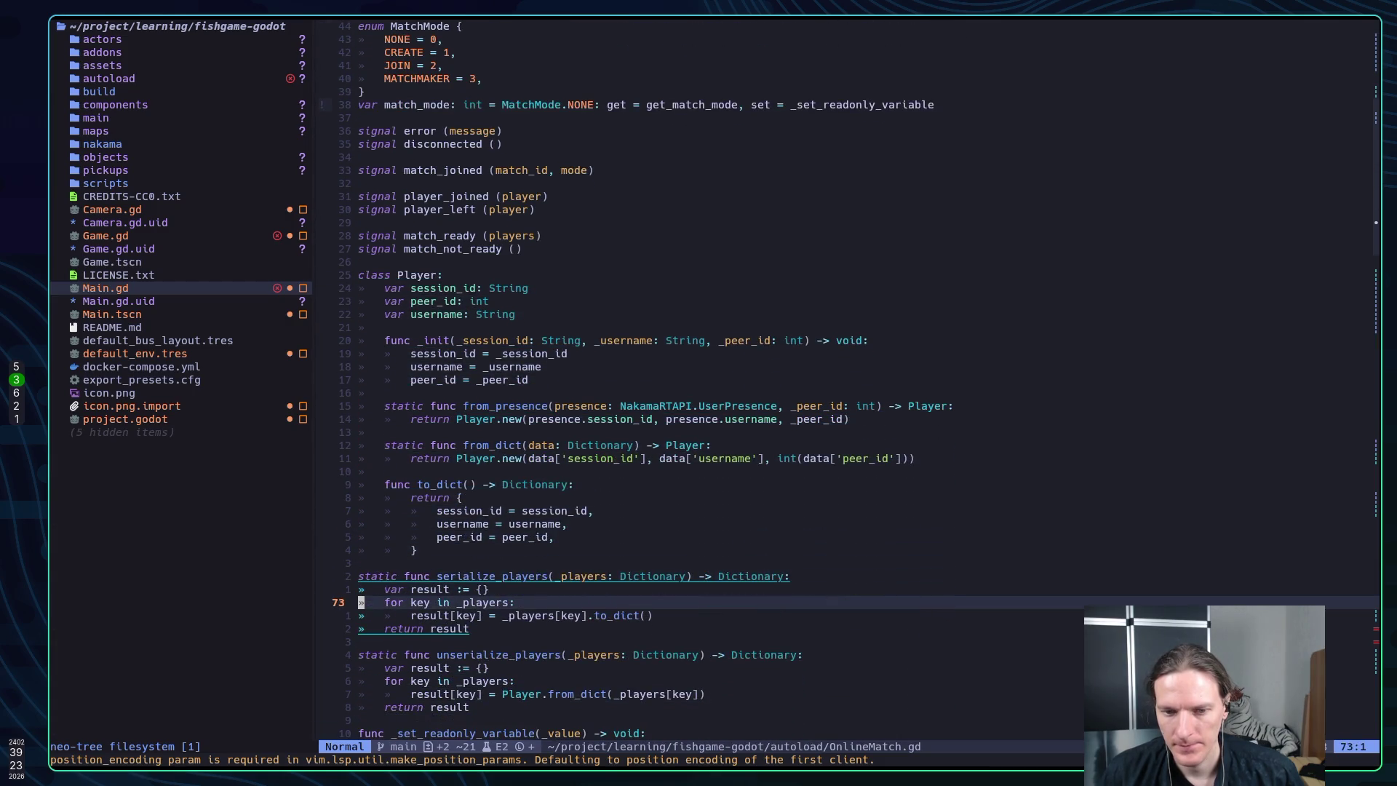
pyautogui.press('k')
pyautogui.press('k')
pyautogui.press('k')
pyautogui.press('j')
pyautogui.press('j')
pyautogui.press('j')
pyautogui.press('j')
pyautogui.press('j')
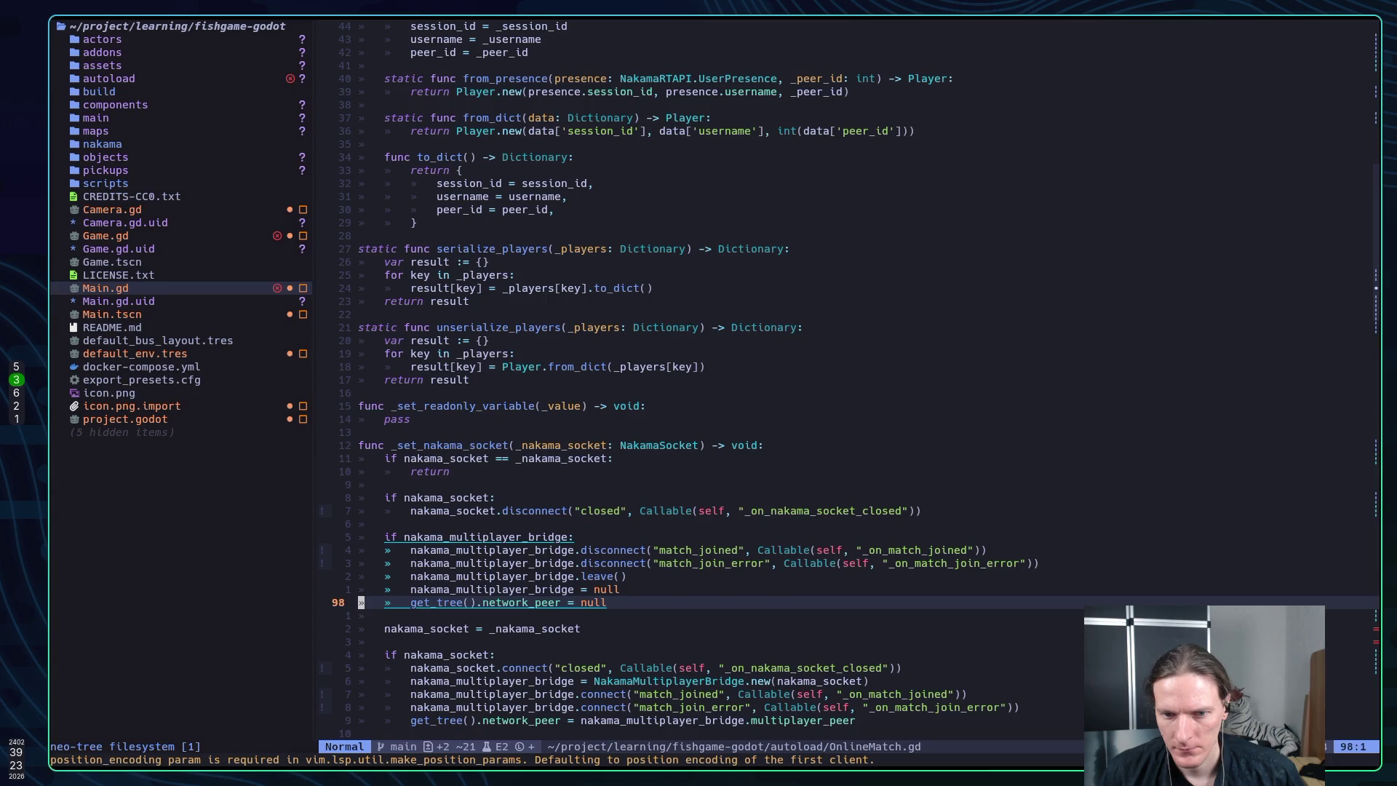
pyautogui.press('j')
pyautogui.press('j')
pyautogui.press('j')
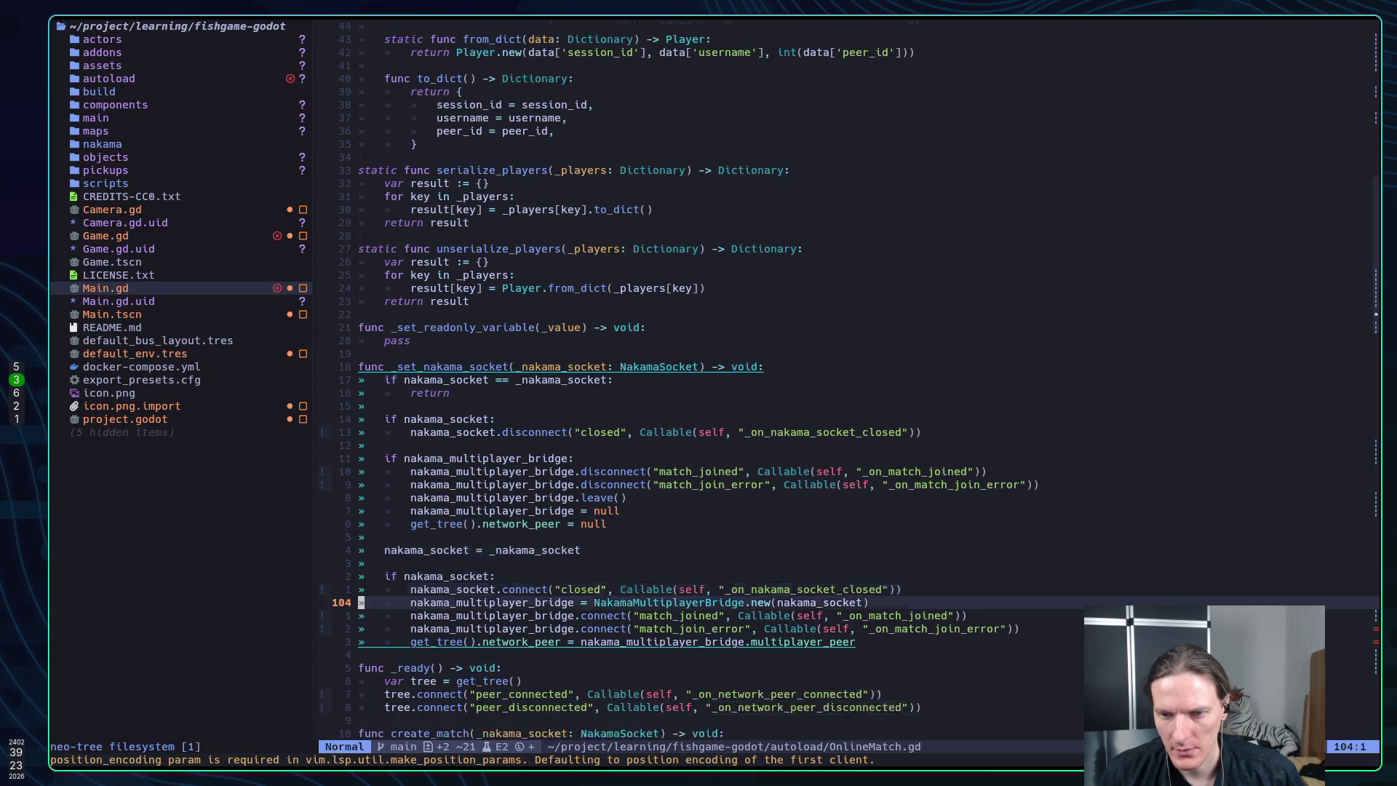
pyautogui.press('k')
pyautogui.press('k')
pyautogui.press('k')
pyautogui.press('w')
pyautogui.press('w')
# Step: Inspect nakama_multiplayer_bridge's info and declaration, then follow its _set_readonly_variable setter
pyautogui.press('l')
pyautogui.press('l')
pyautogui.press('l')
pyautogui.press('K')
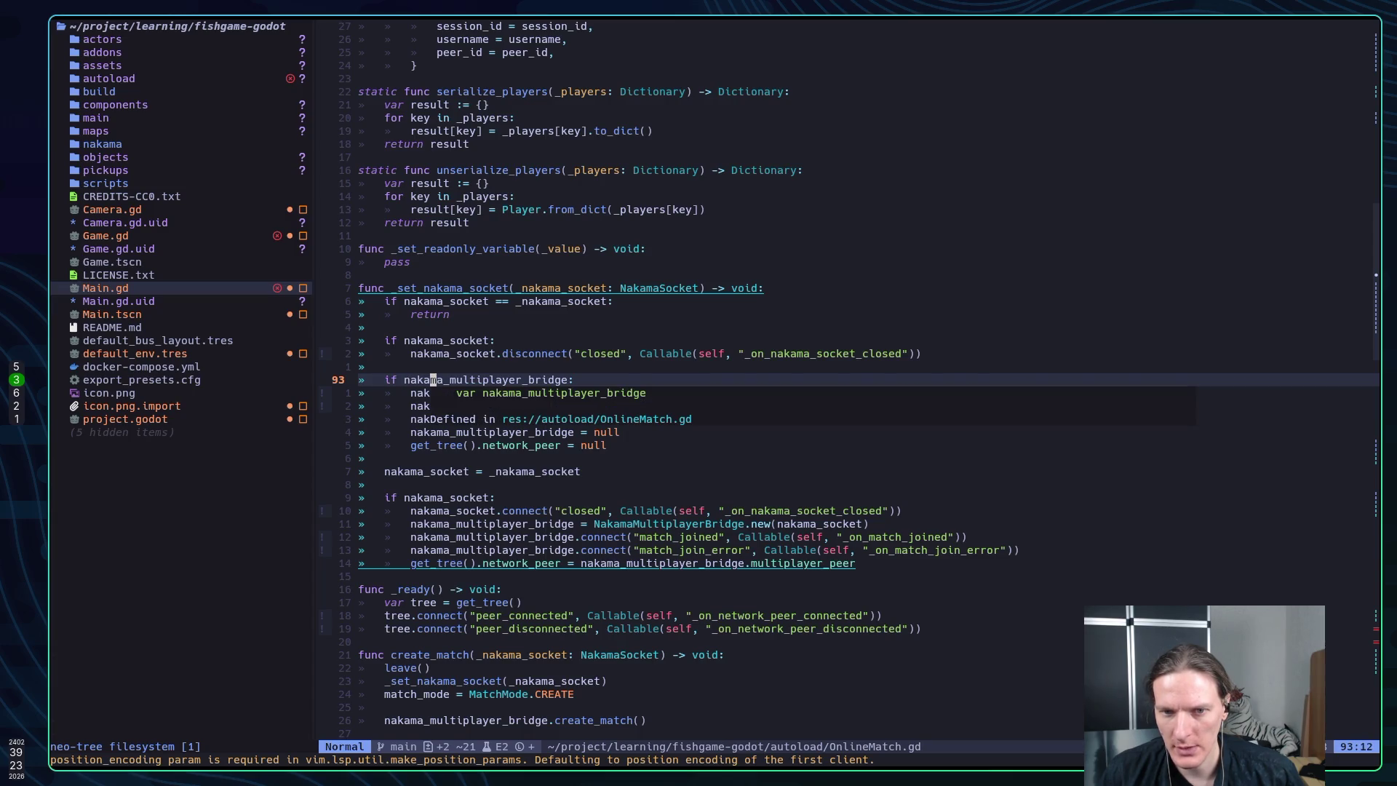
pyautogui.press('Escape')
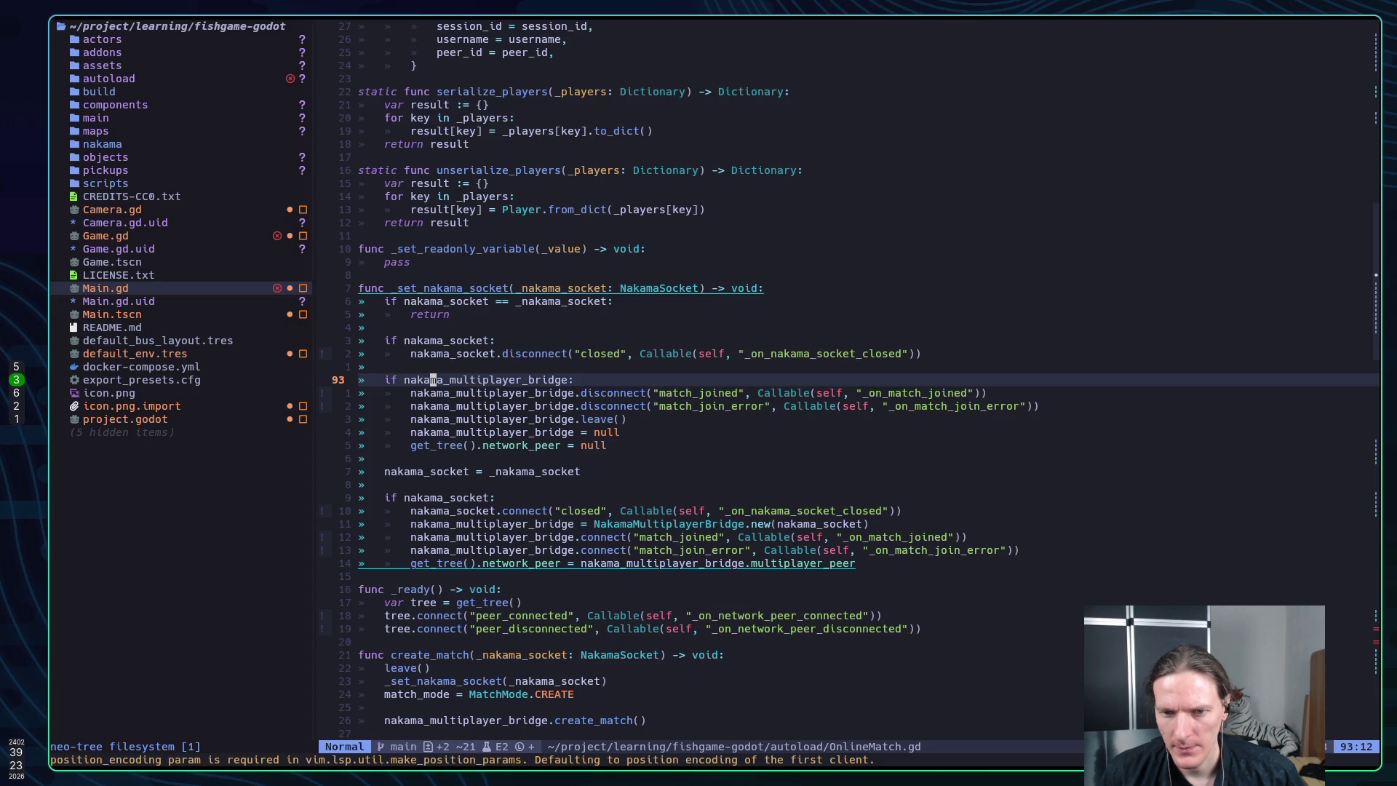
pyautogui.press('g')
pyautogui.press('d')
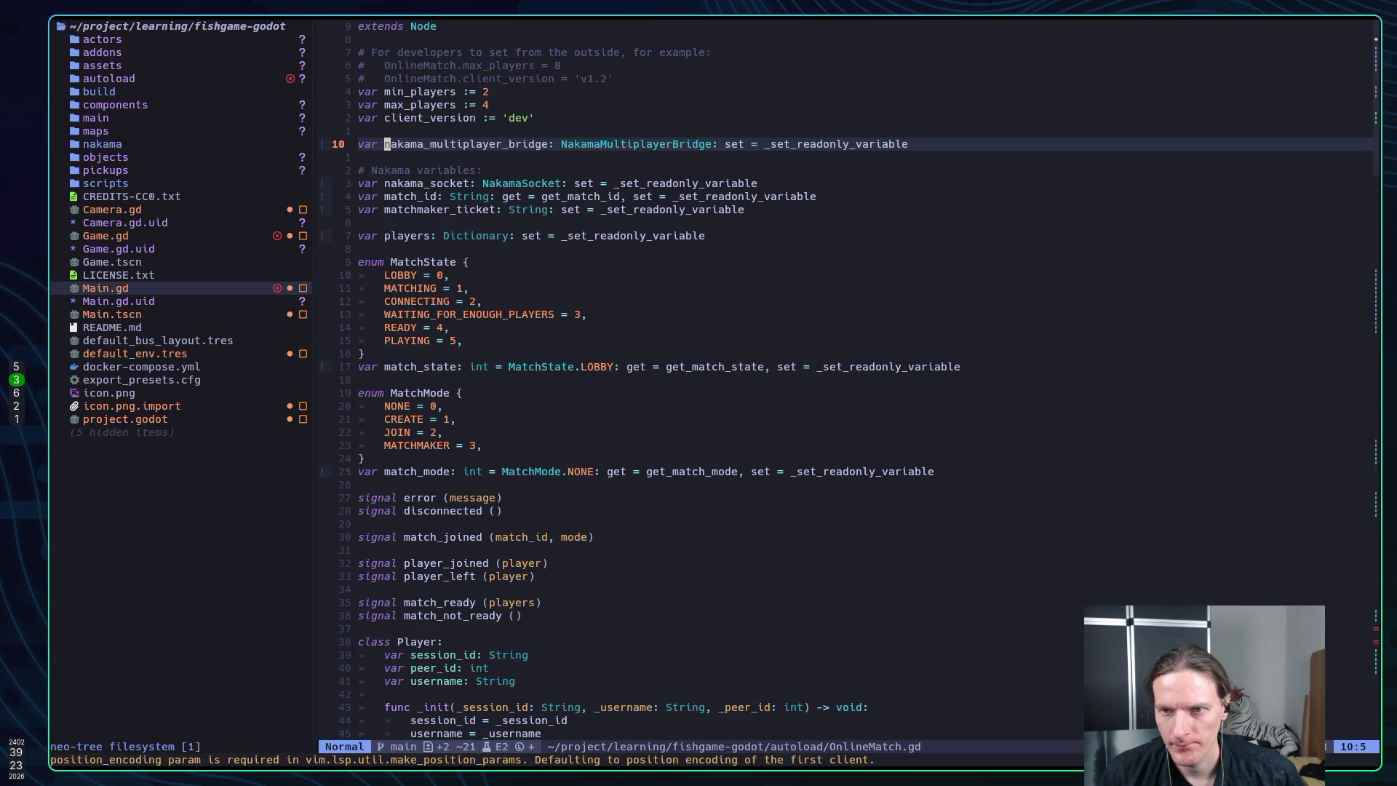
pyautogui.press('l')
pyautogui.press('l')
pyautogui.press('l')
pyautogui.press('w')
pyautogui.press('w')
pyautogui.press('w')
pyautogui.press('g')
pyautogui.press('d')
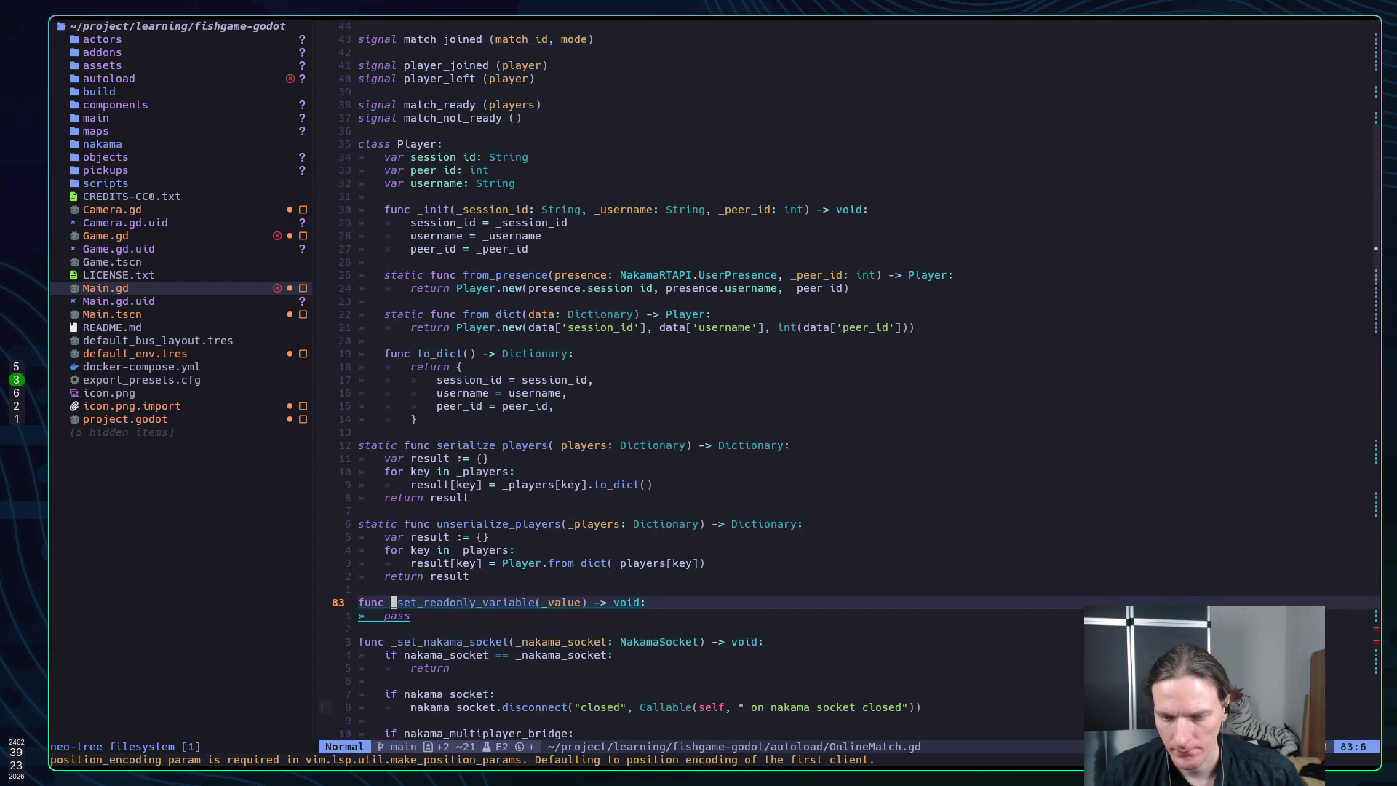
pyautogui.hotkey('ctrl', 'o')
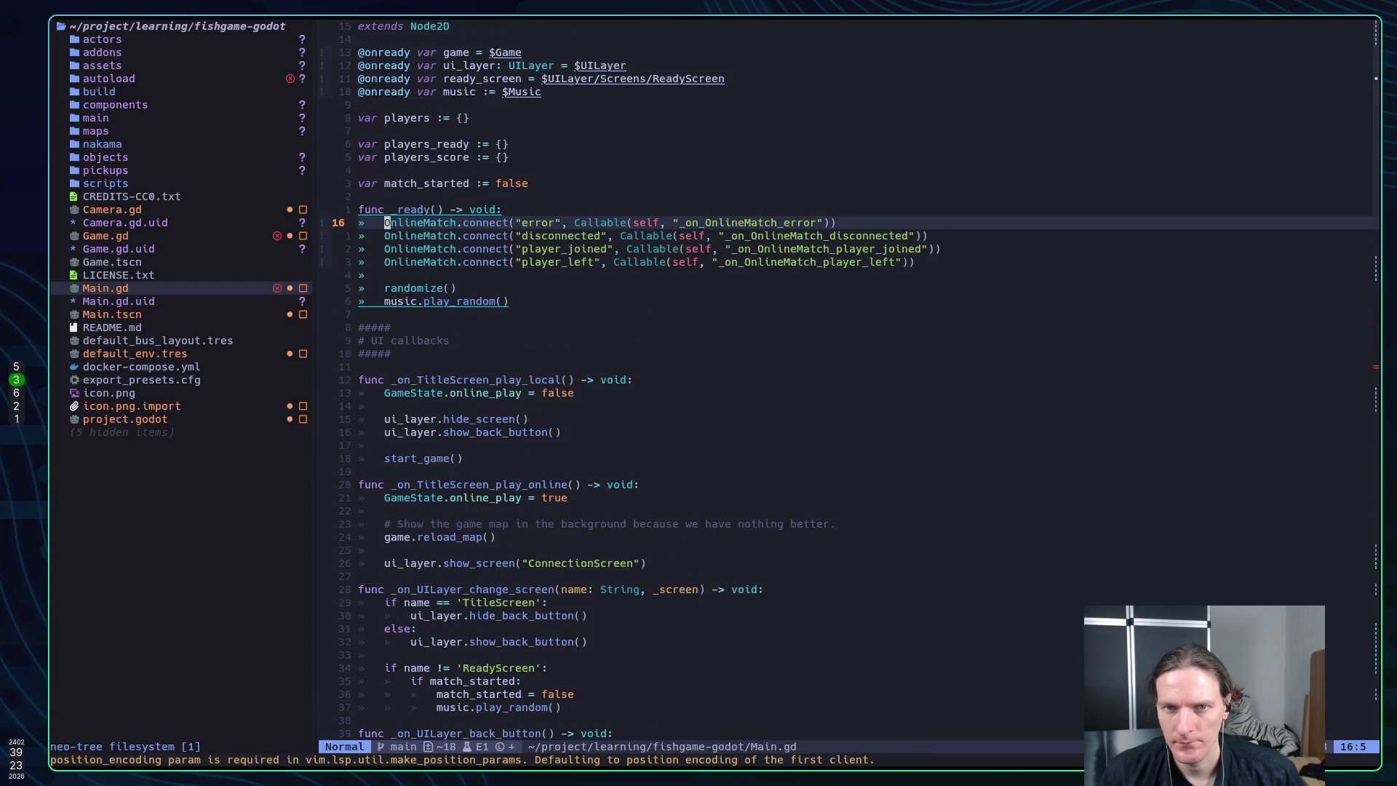
pyautogui.hotkey('ctrl', 'i')
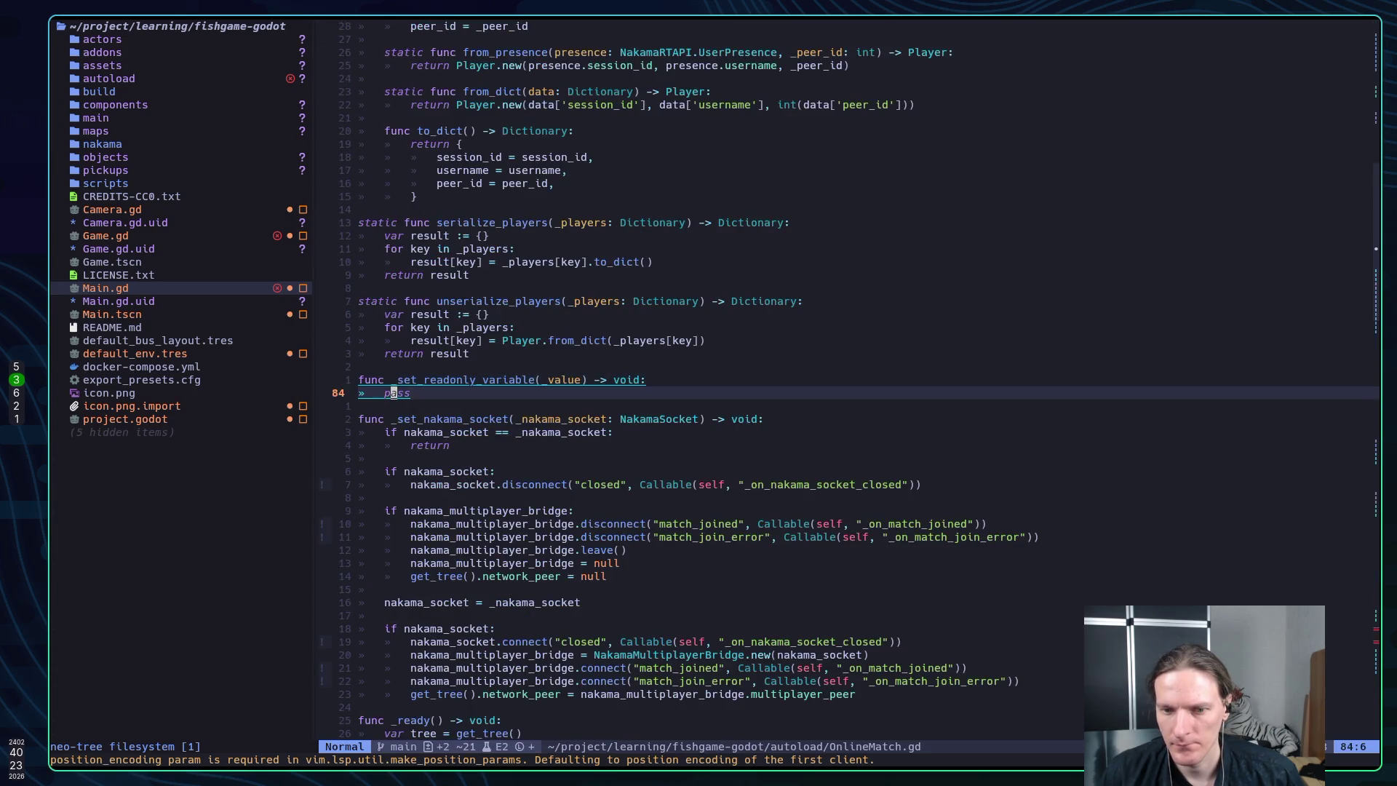
# Step: Review the bridge clearing and socket connection block, then switch to the signal project's workspace
pyautogui.press('j')
pyautogui.press('j')
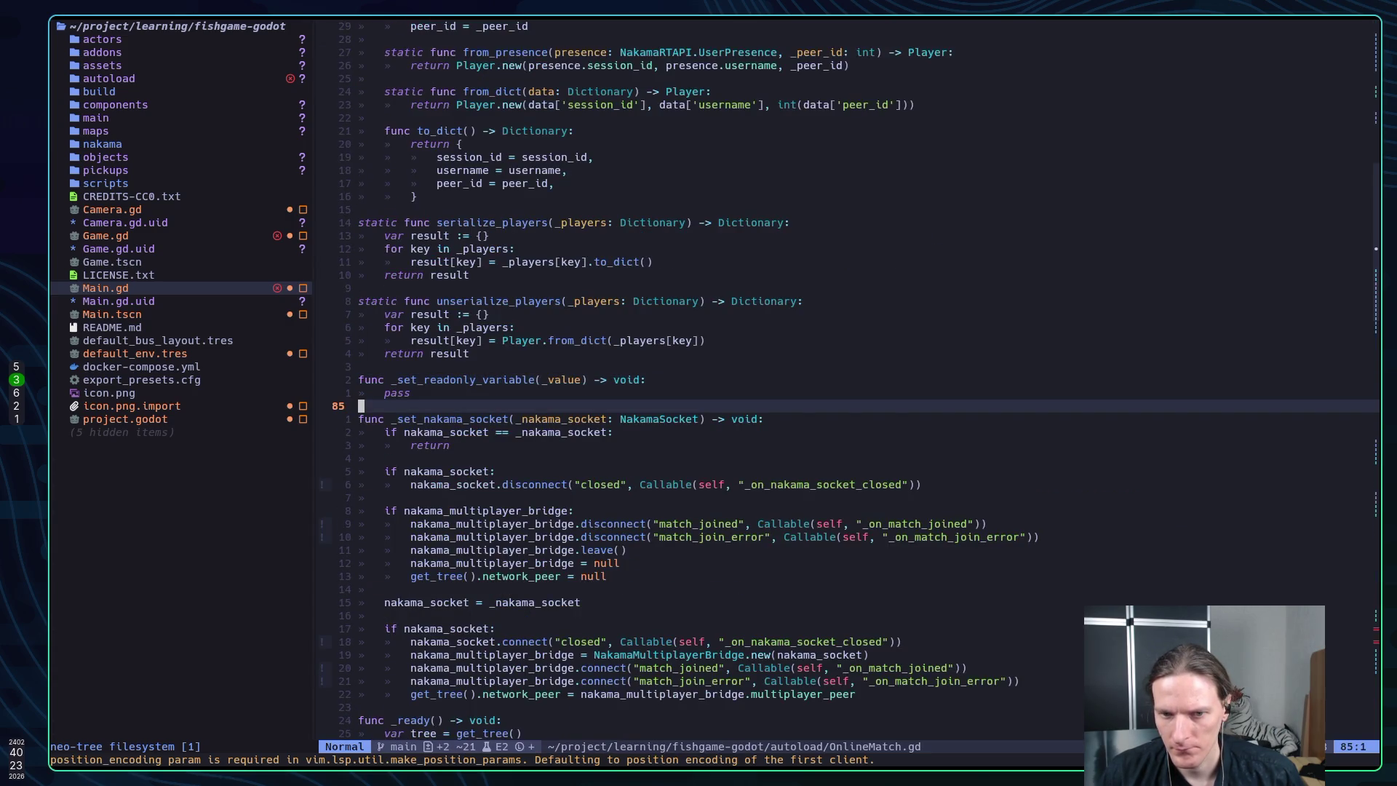
pyautogui.press('j')
pyautogui.press('j')
pyautogui.press('j')
pyautogui.press('k')
pyautogui.press('k')
pyautogui.press('k')
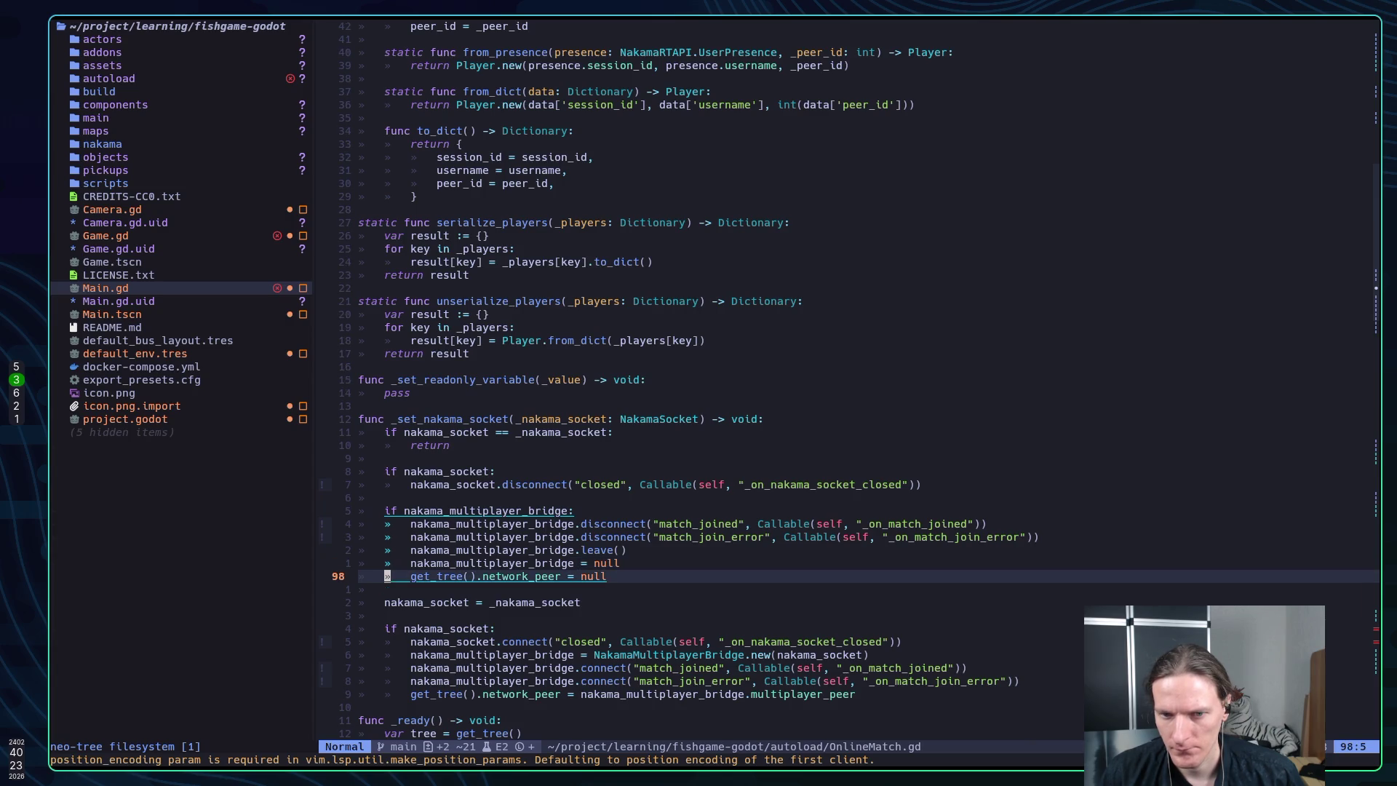
pyautogui.press('k')
pyautogui.press('k')
pyautogui.press('k')
pyautogui.press('j')
pyautogui.press('j')
pyautogui.press('j')
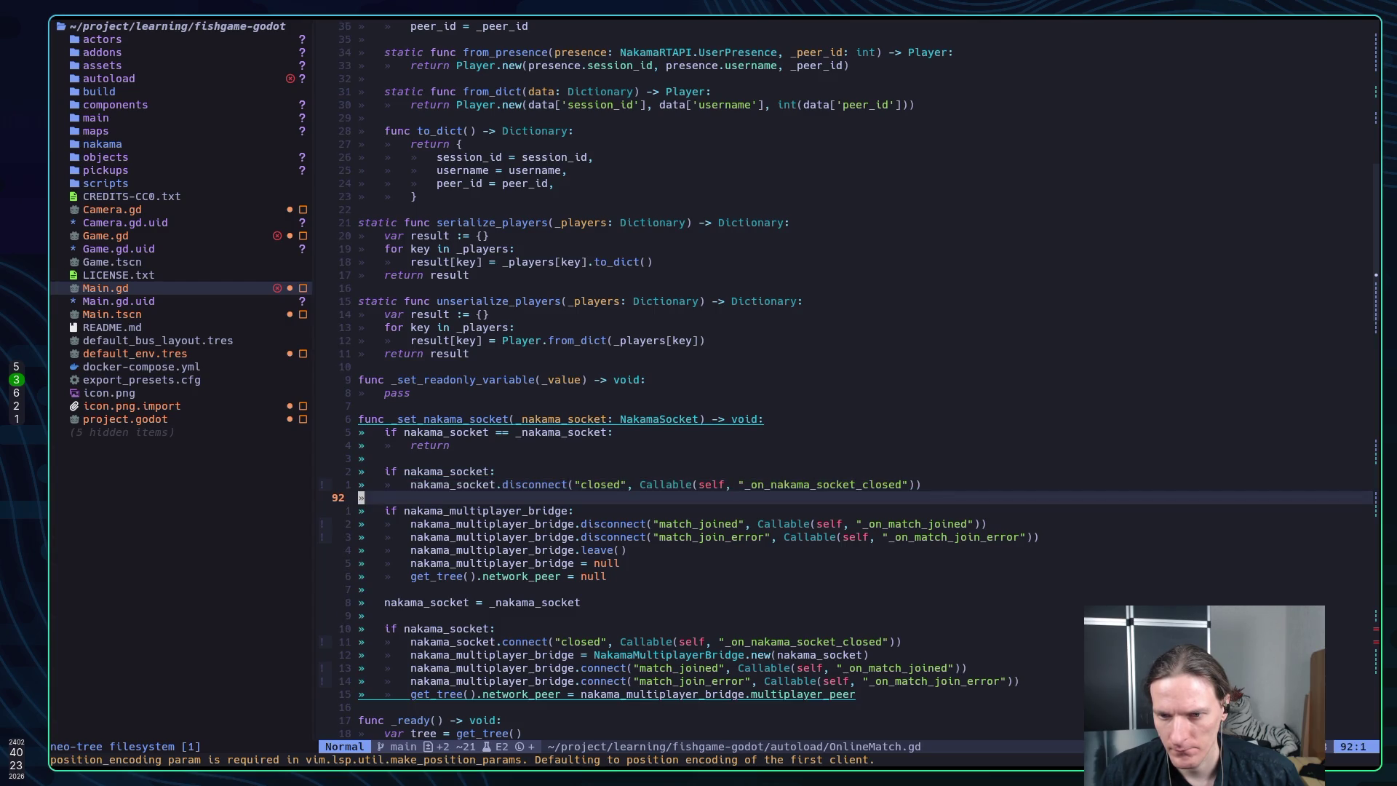
pyautogui.press('j')
pyautogui.press('j')
pyautogui.press('j')
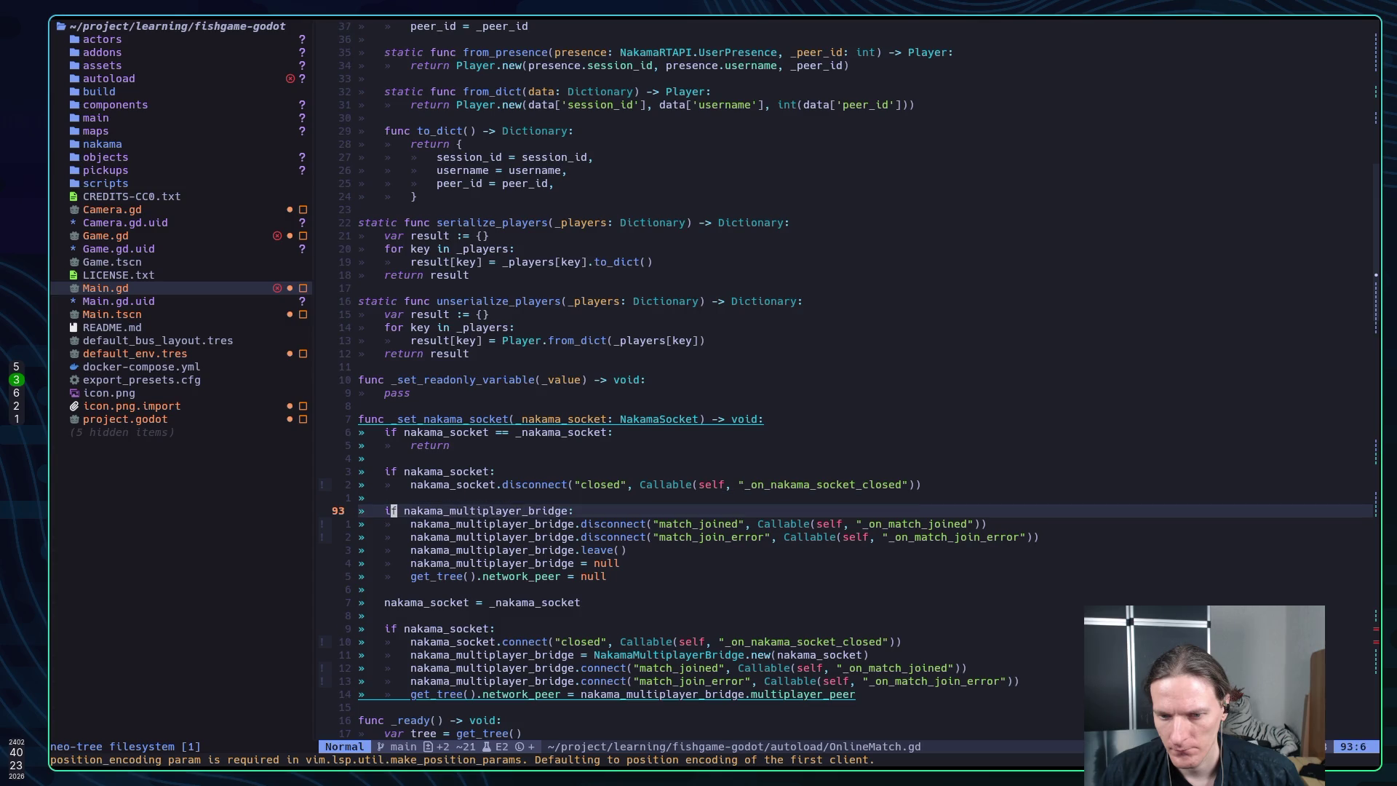
pyautogui.press('k')
pyautogui.press('k')
pyautogui.press('k')
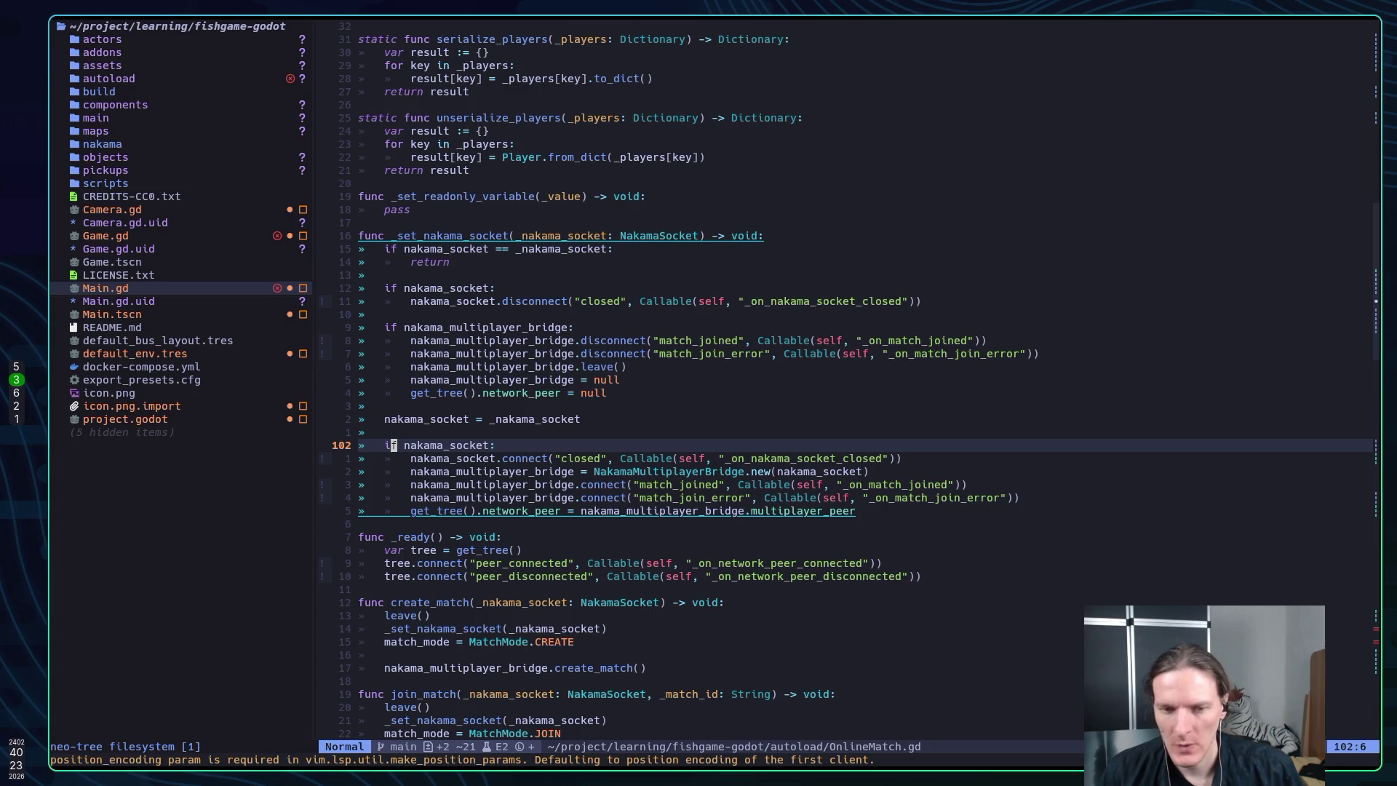
pyautogui.press('super+1')
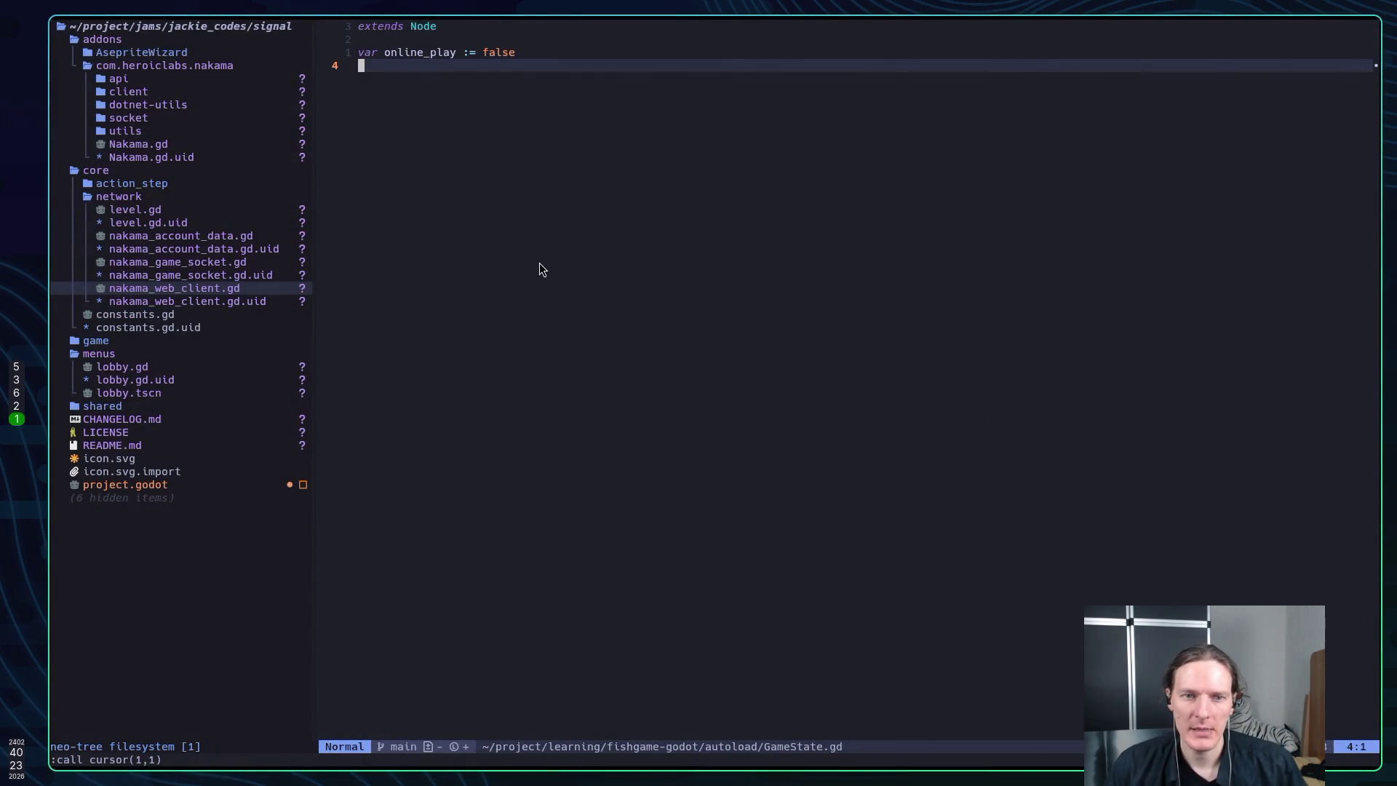
# Step: Open nakama_web_client.gd and save it with :w
pyautogui.hotkey('ctrl', 'o')
pyautogui.press('k')
pyautogui.press('k')
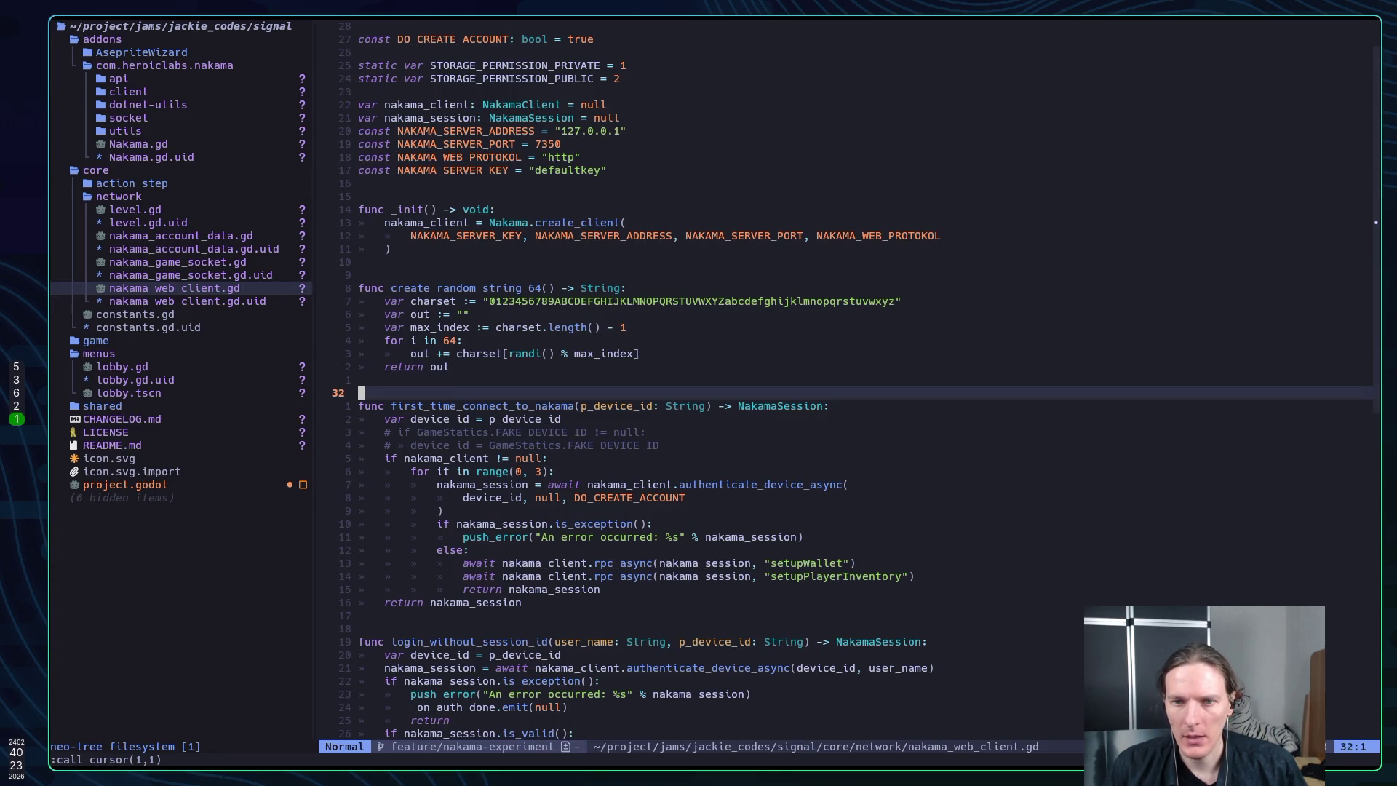
pyautogui.write(':w')
pyautogui.press('Return')
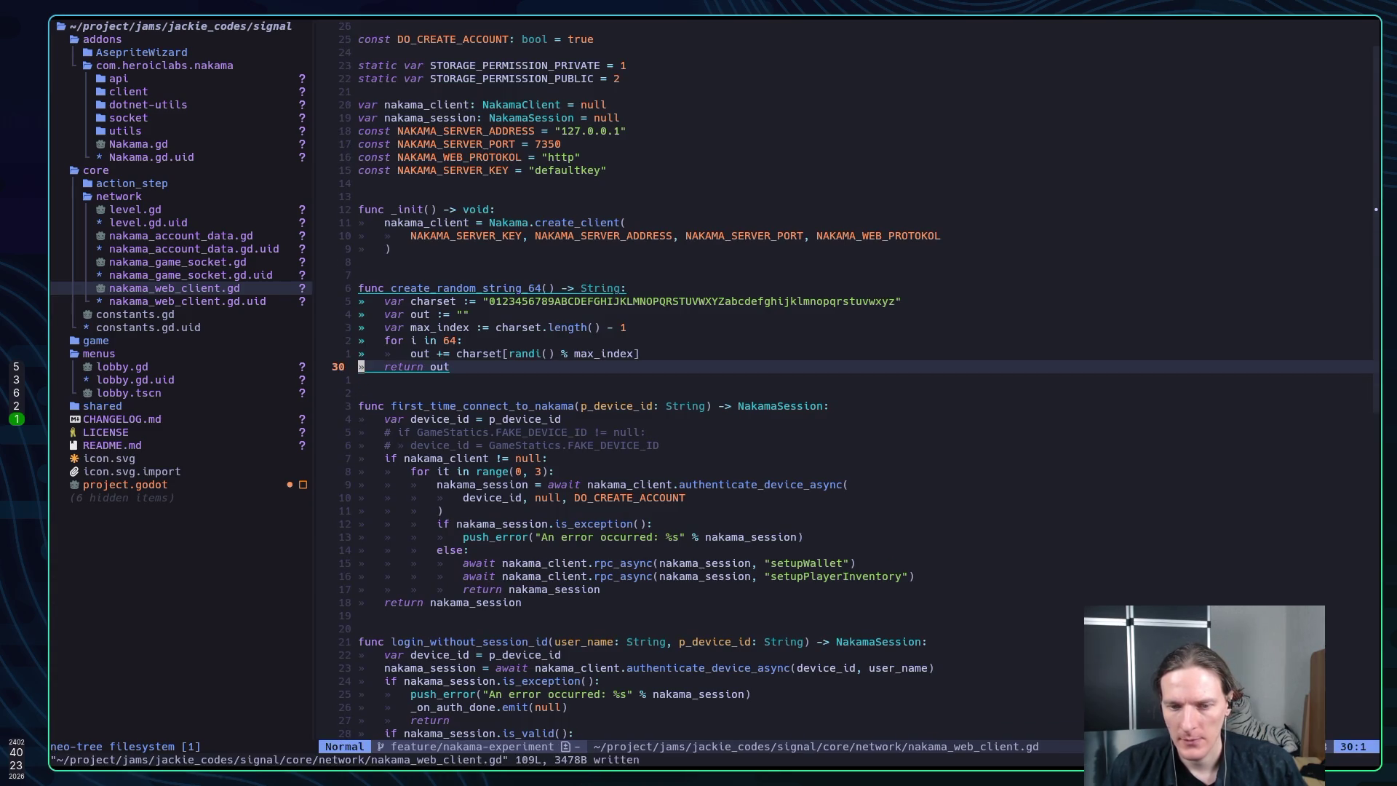
# Step: In Godot, quit to the Project List and open the signal project
pyautogui.press('super+3')
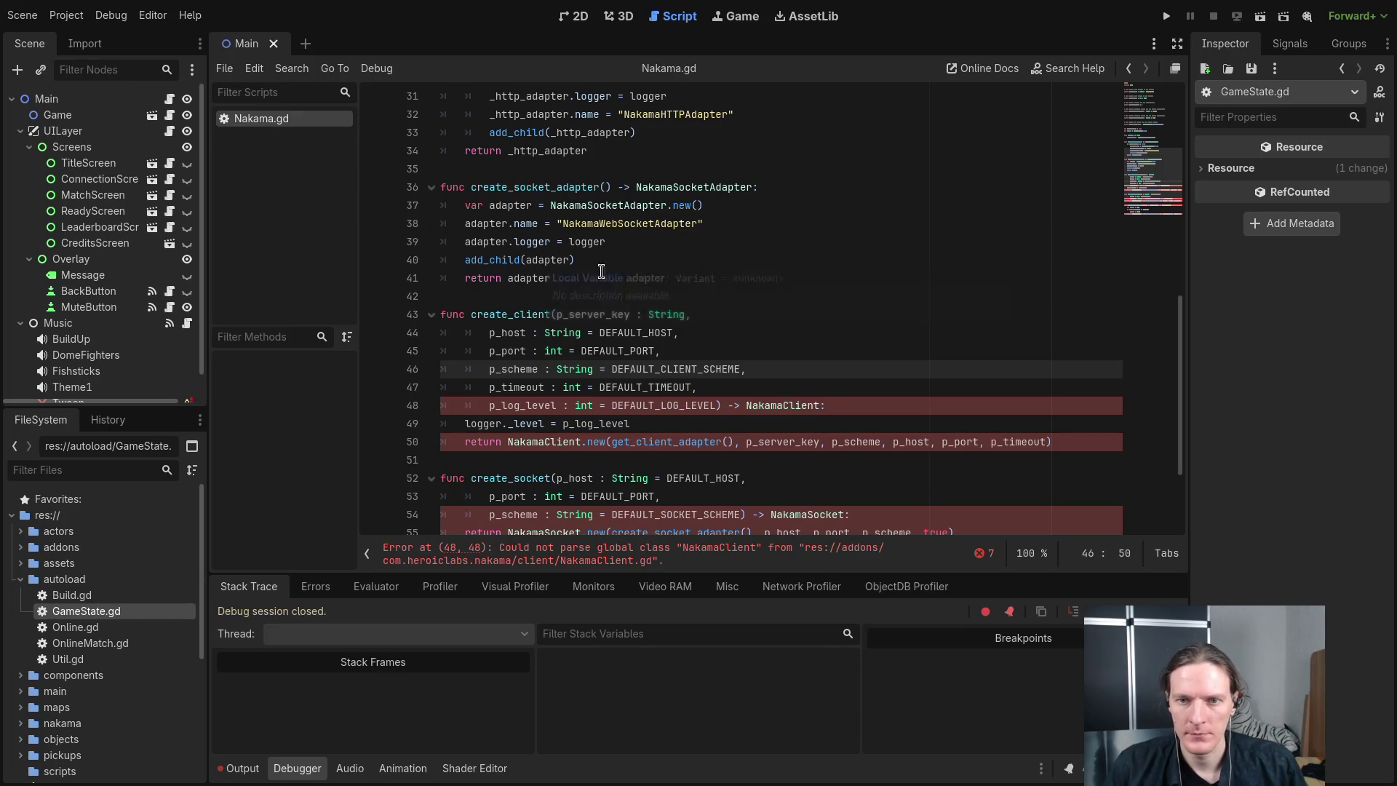
pyautogui.click(66, 14)
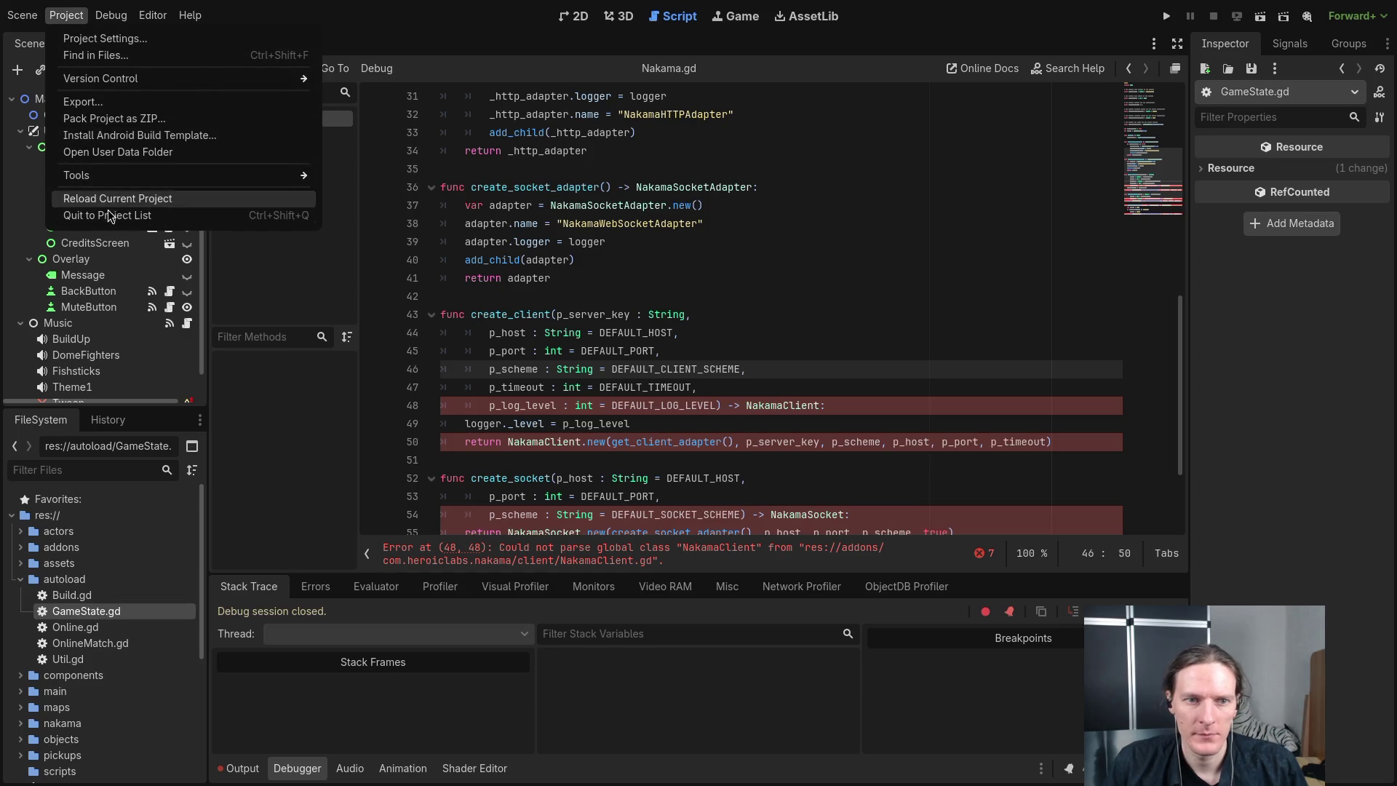
pyautogui.click(108, 213)
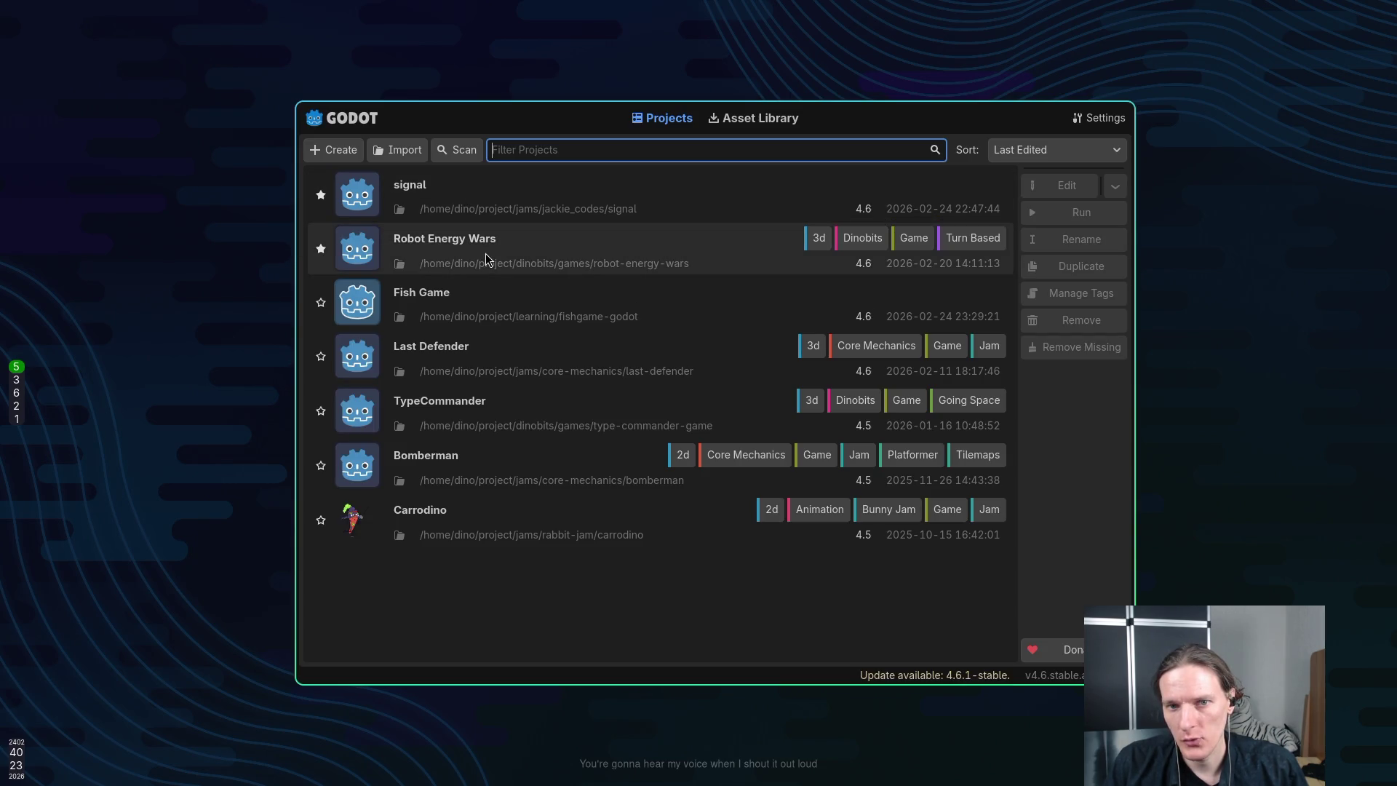
pyautogui.doubleClick(488, 199)
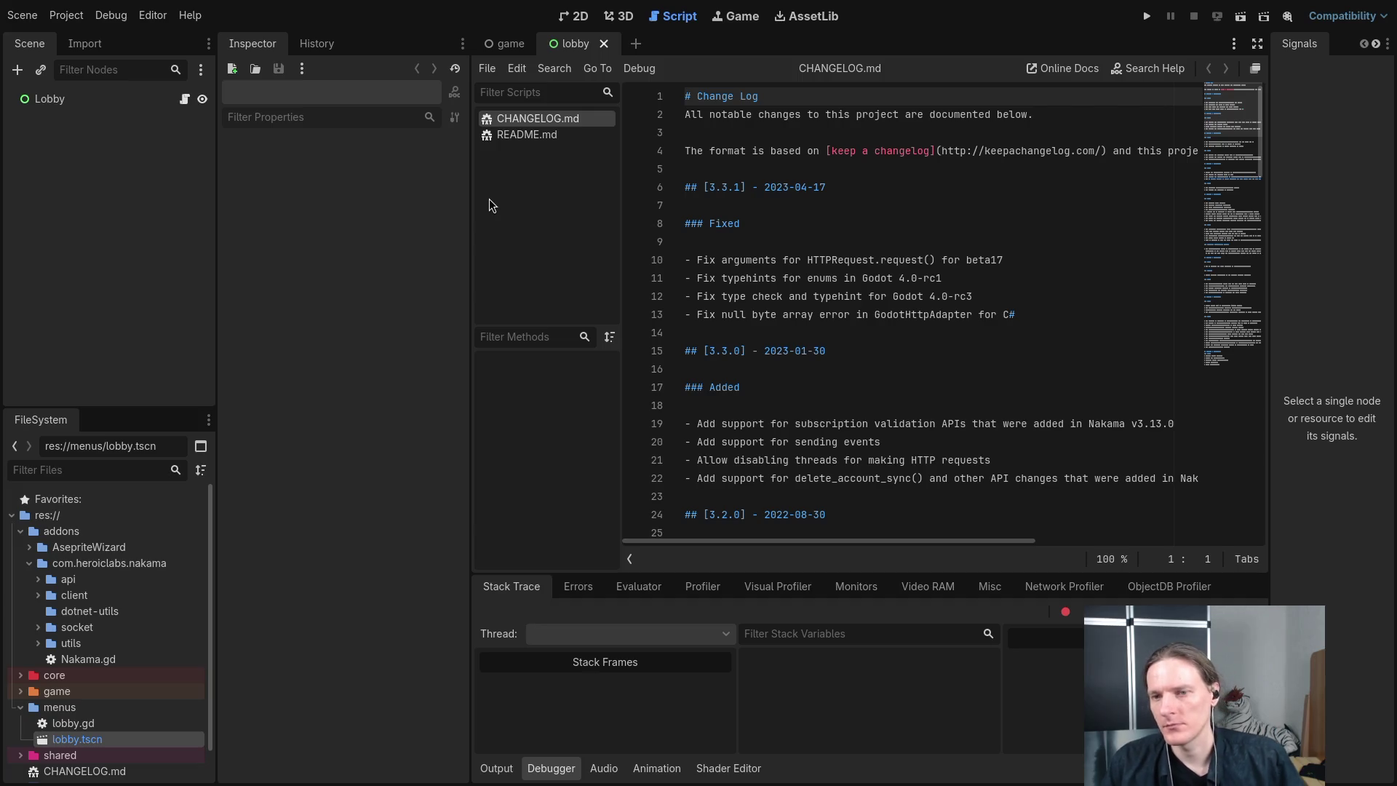
pyautogui.scroll(-5, 856, 279)
pyautogui.scroll(-1, 857, 279)
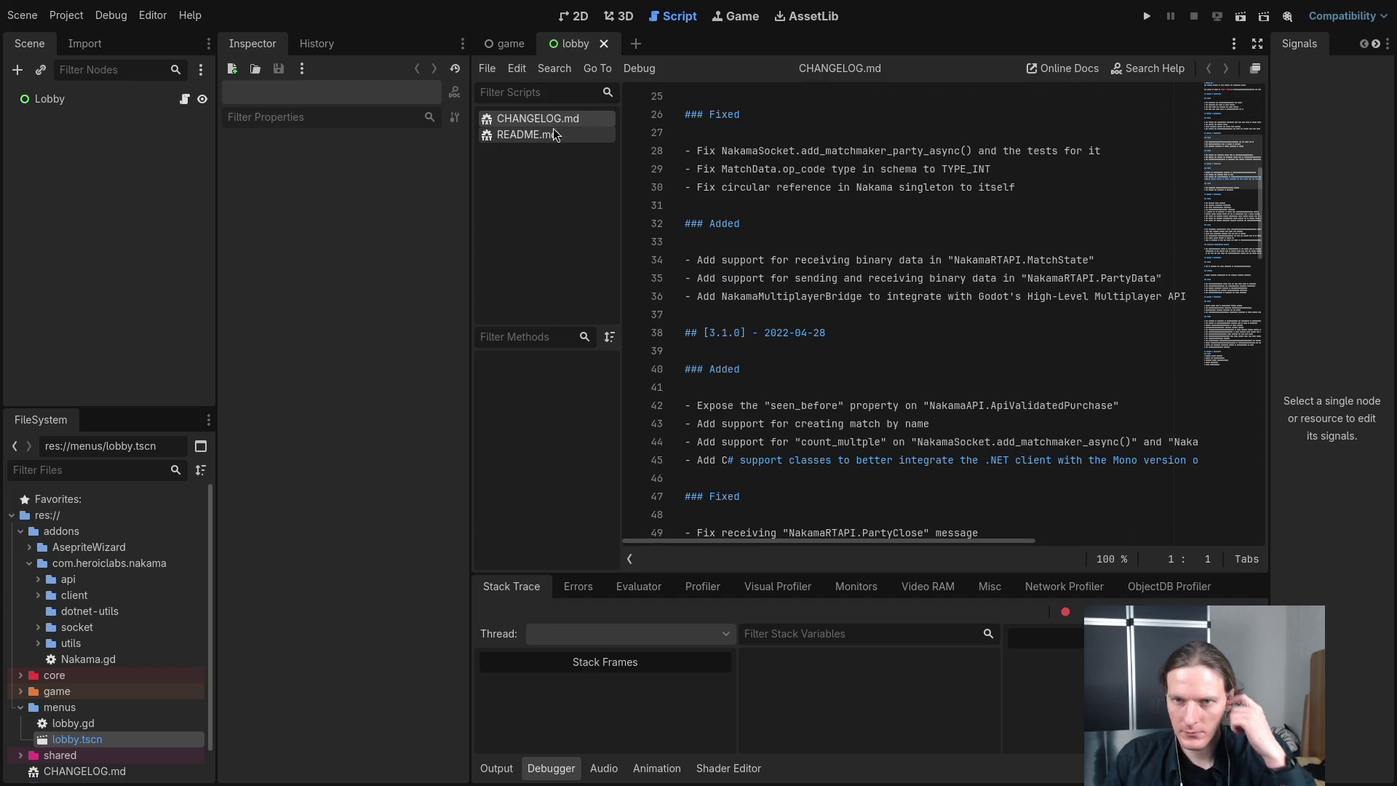
pyautogui.hotkey('ctrl', 'w')
pyautogui.scroll(-6, 774, 209)
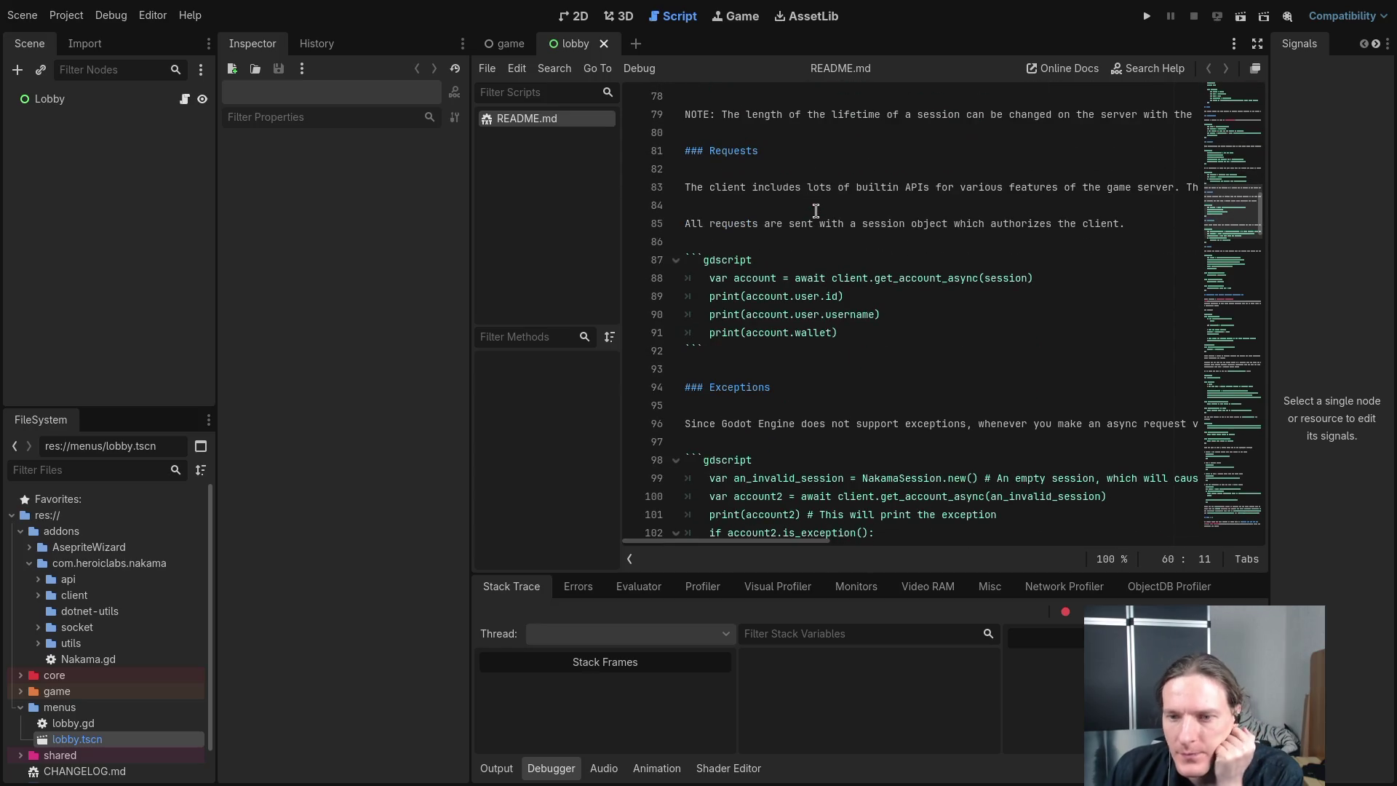
pyautogui.scroll(3, 811, 218)
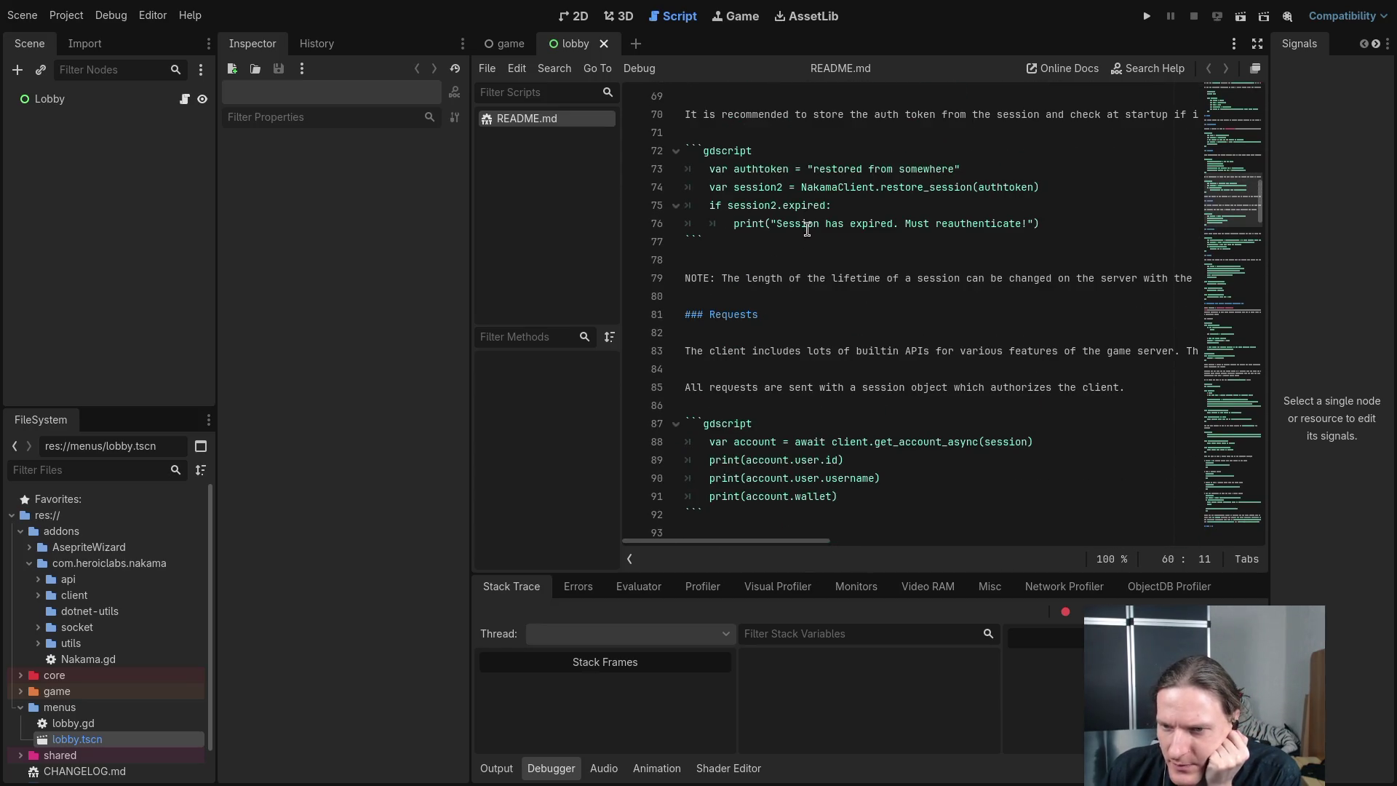
pyautogui.hotkey('alt', 'z')
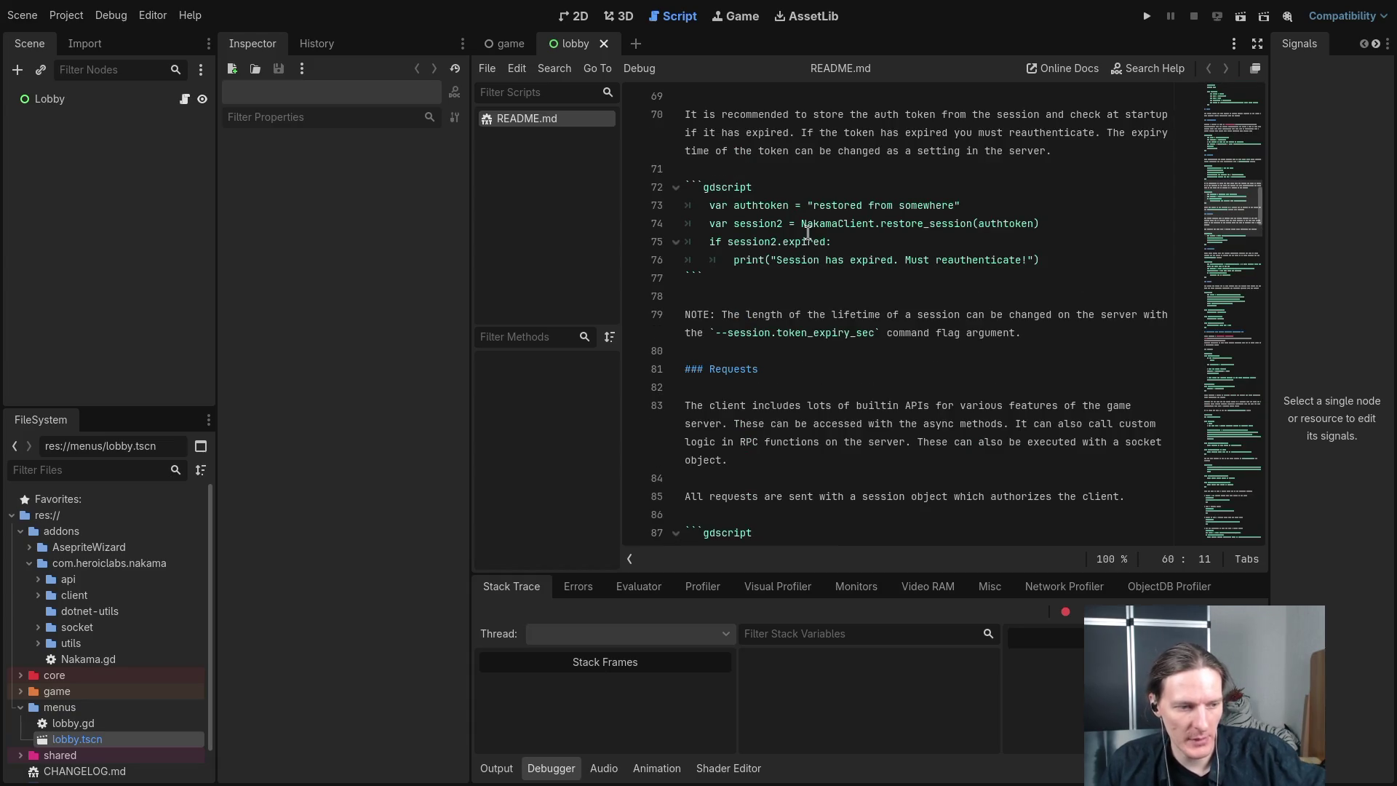
pyautogui.scroll(7, 808, 232)
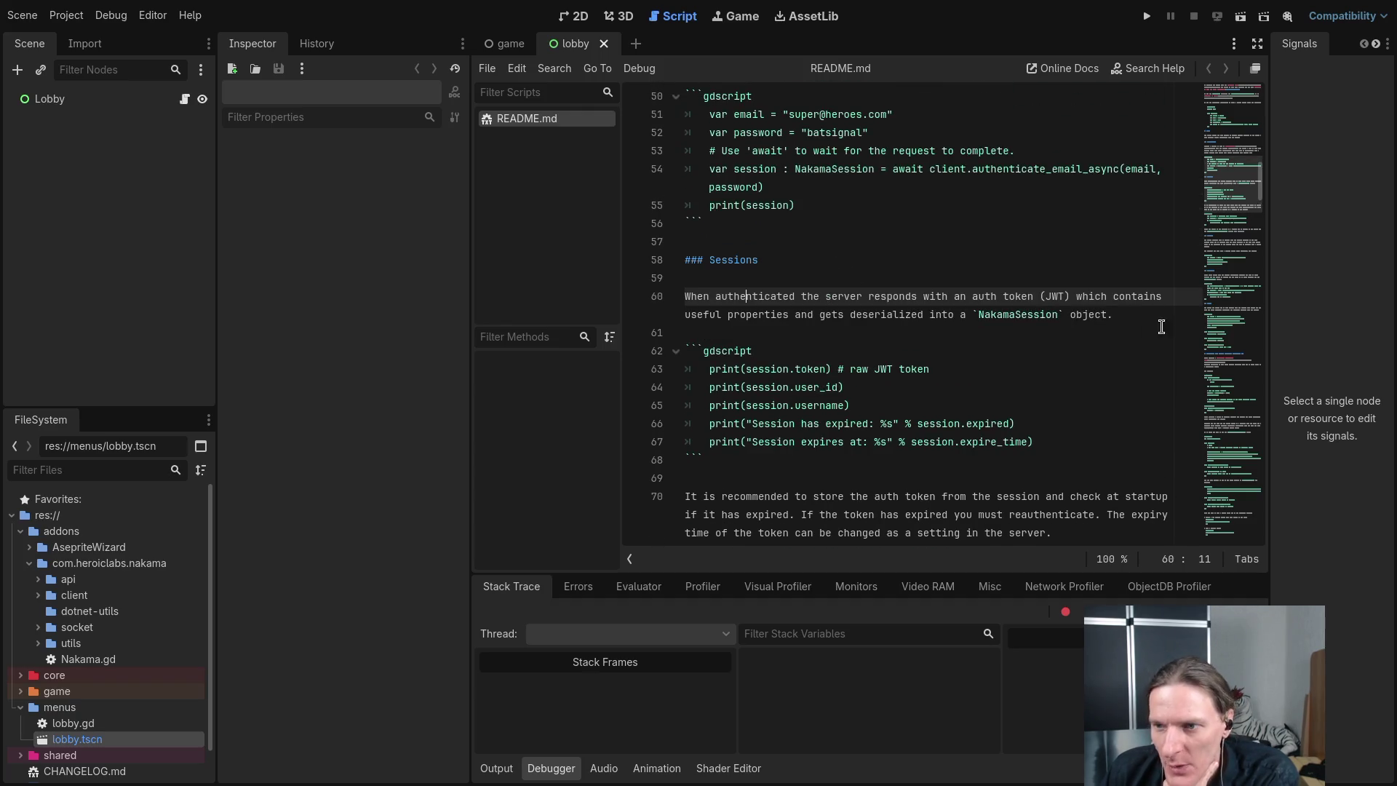
pyautogui.click(1086, 315)
pyautogui.moveTo(1047, 297); pyautogui.dragTo(1104, 298)
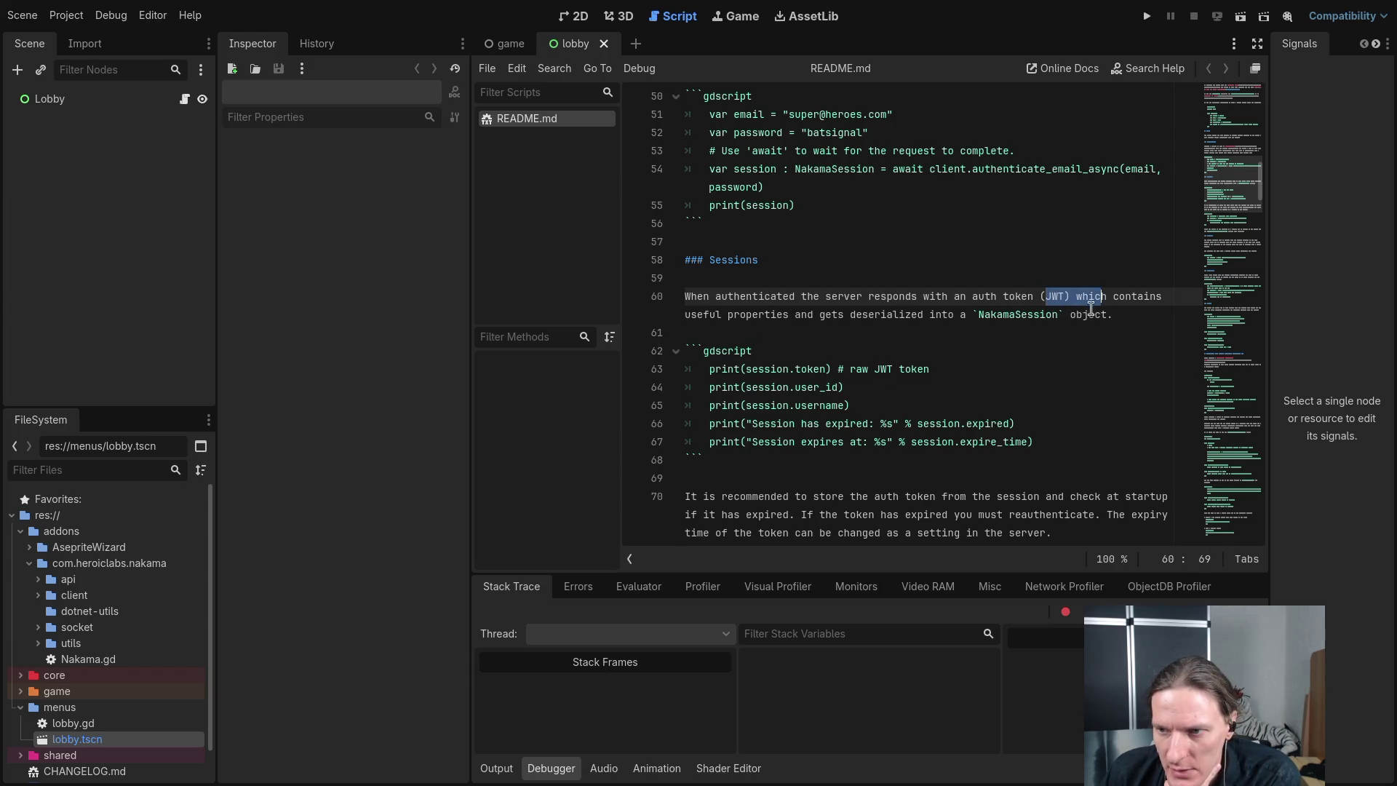
pyautogui.click(1059, 297)
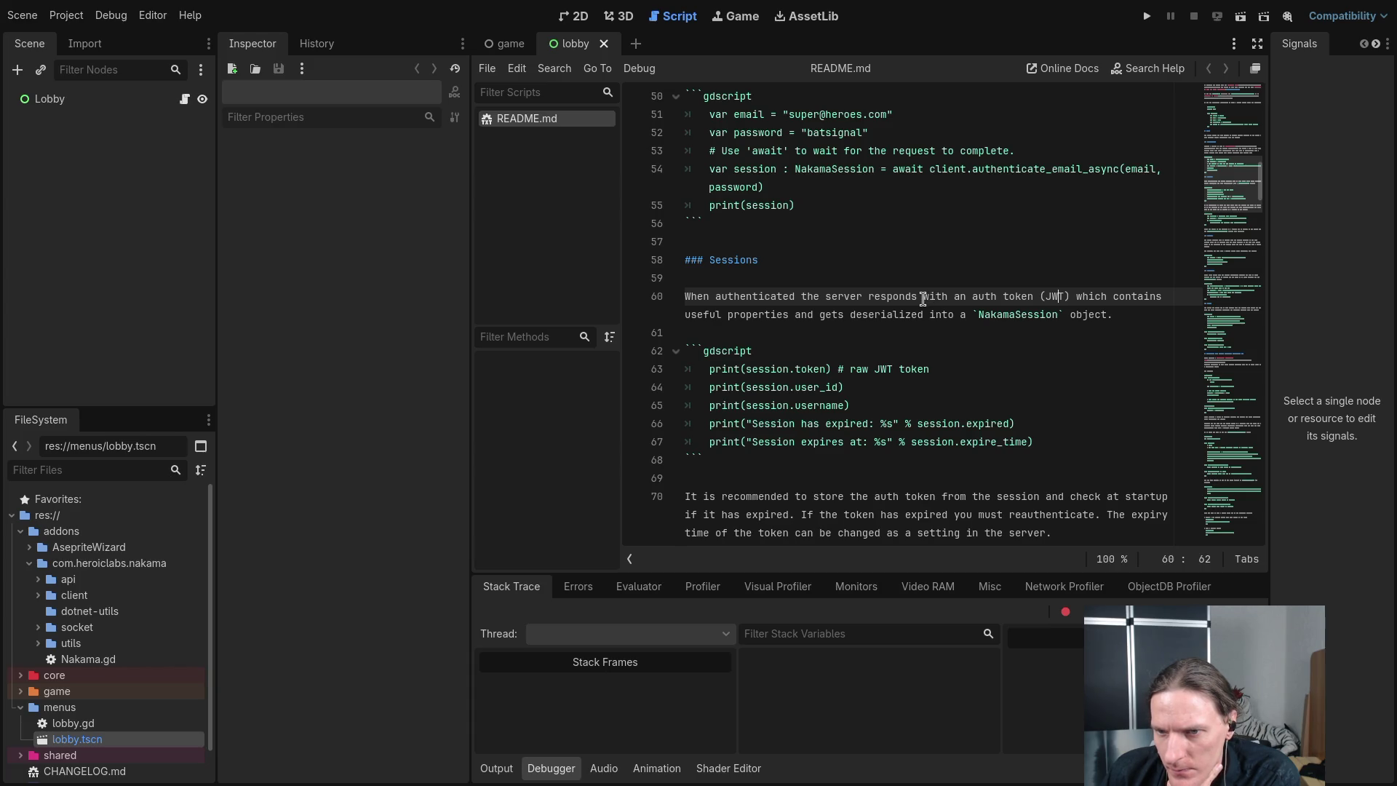
pyautogui.scroll(-3, 923, 299)
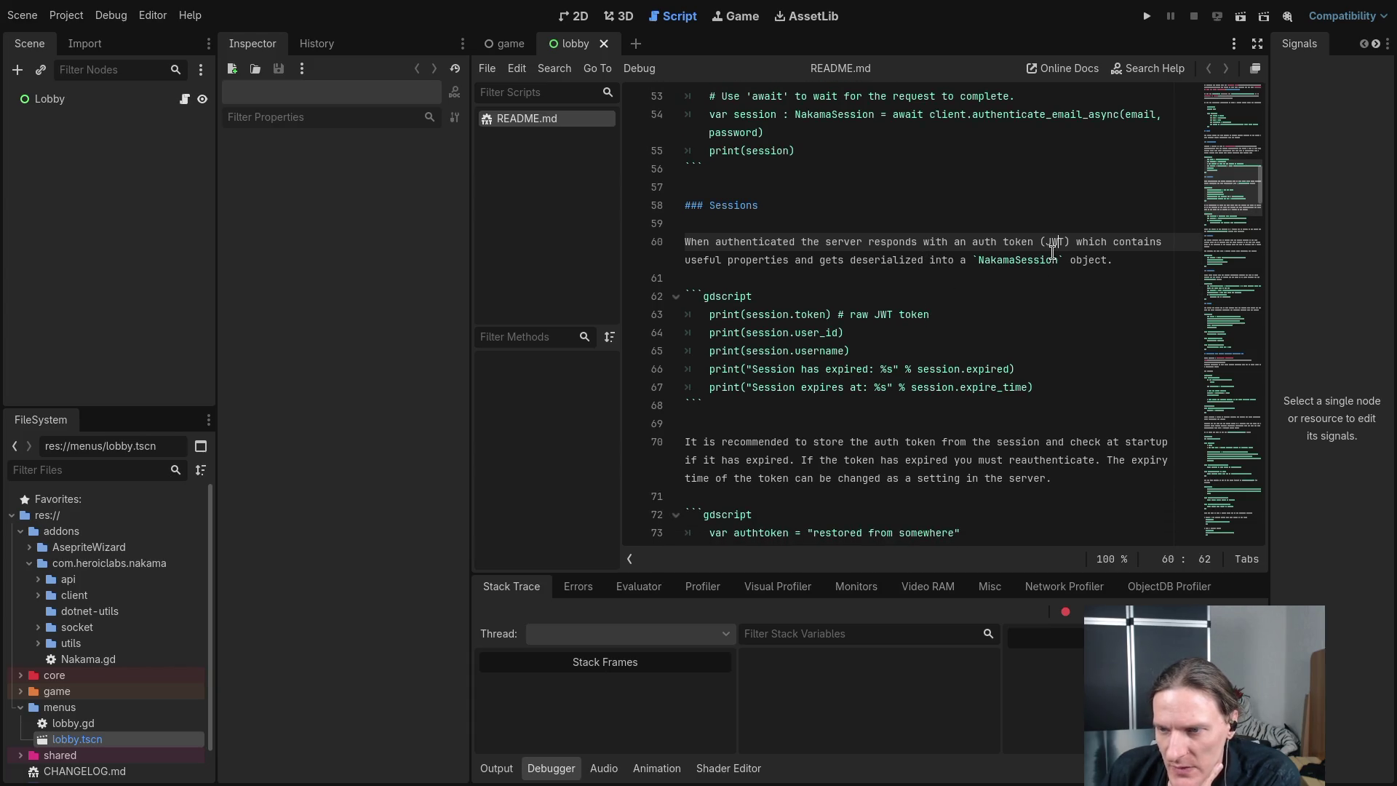
pyautogui.scroll(-2, 958, 277)
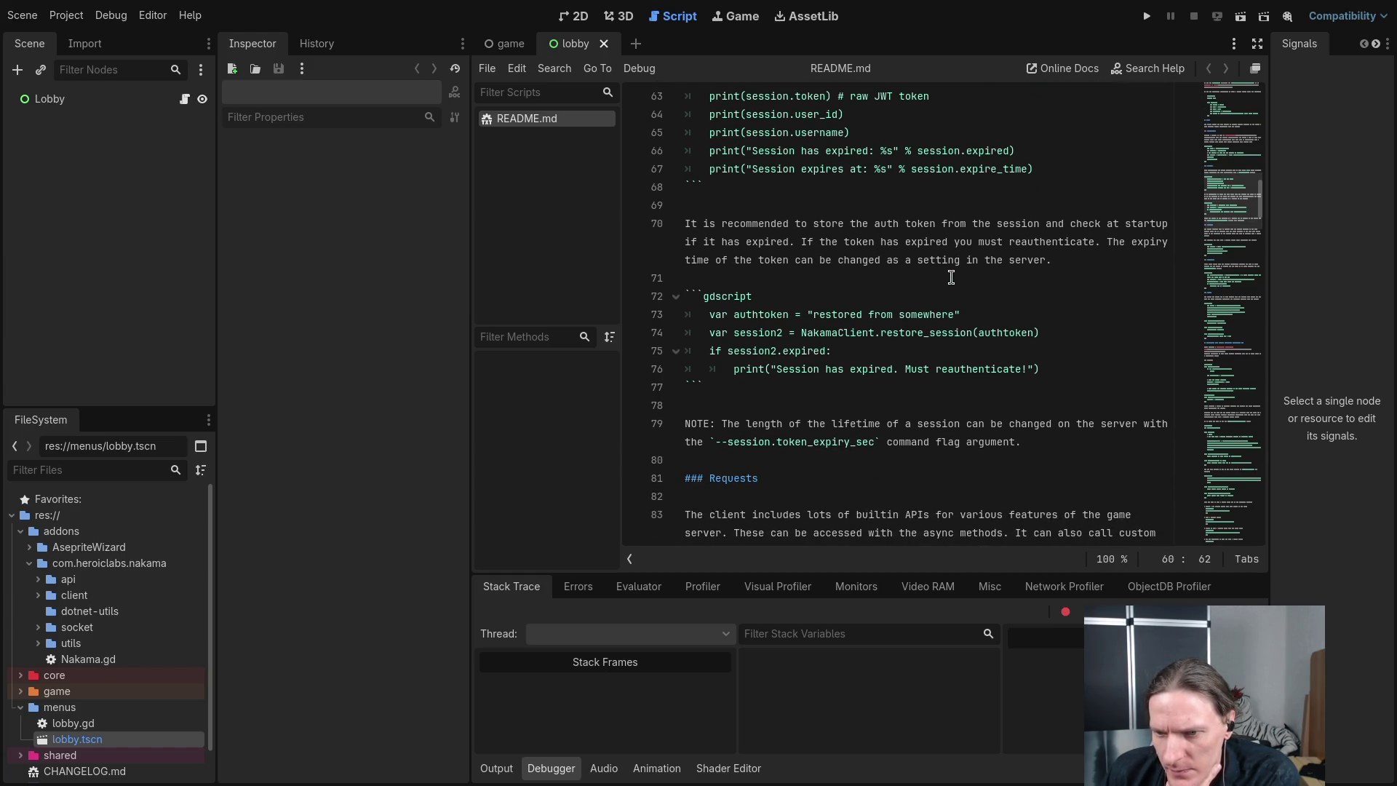
pyautogui.scroll(-4, 951, 277)
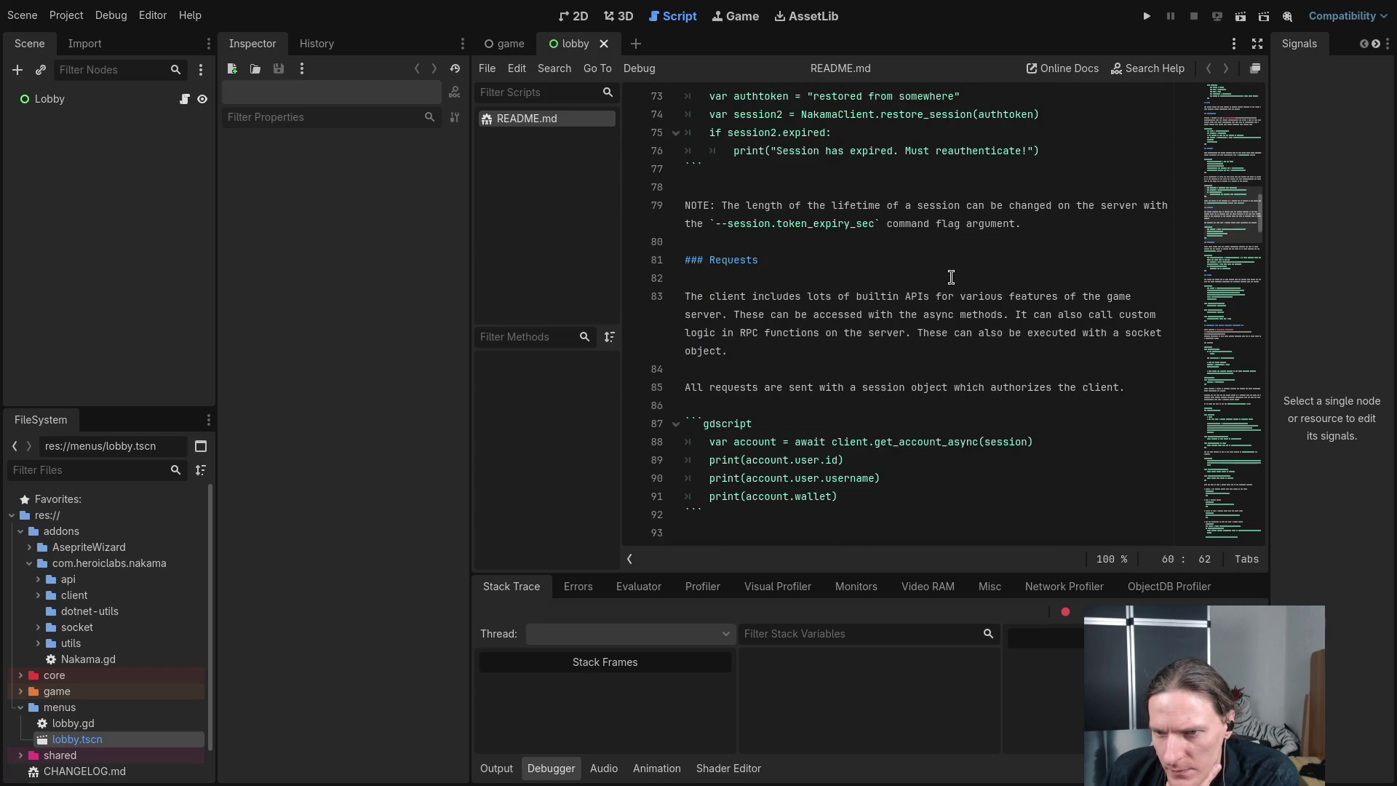
pyautogui.scroll(-7, 951, 277)
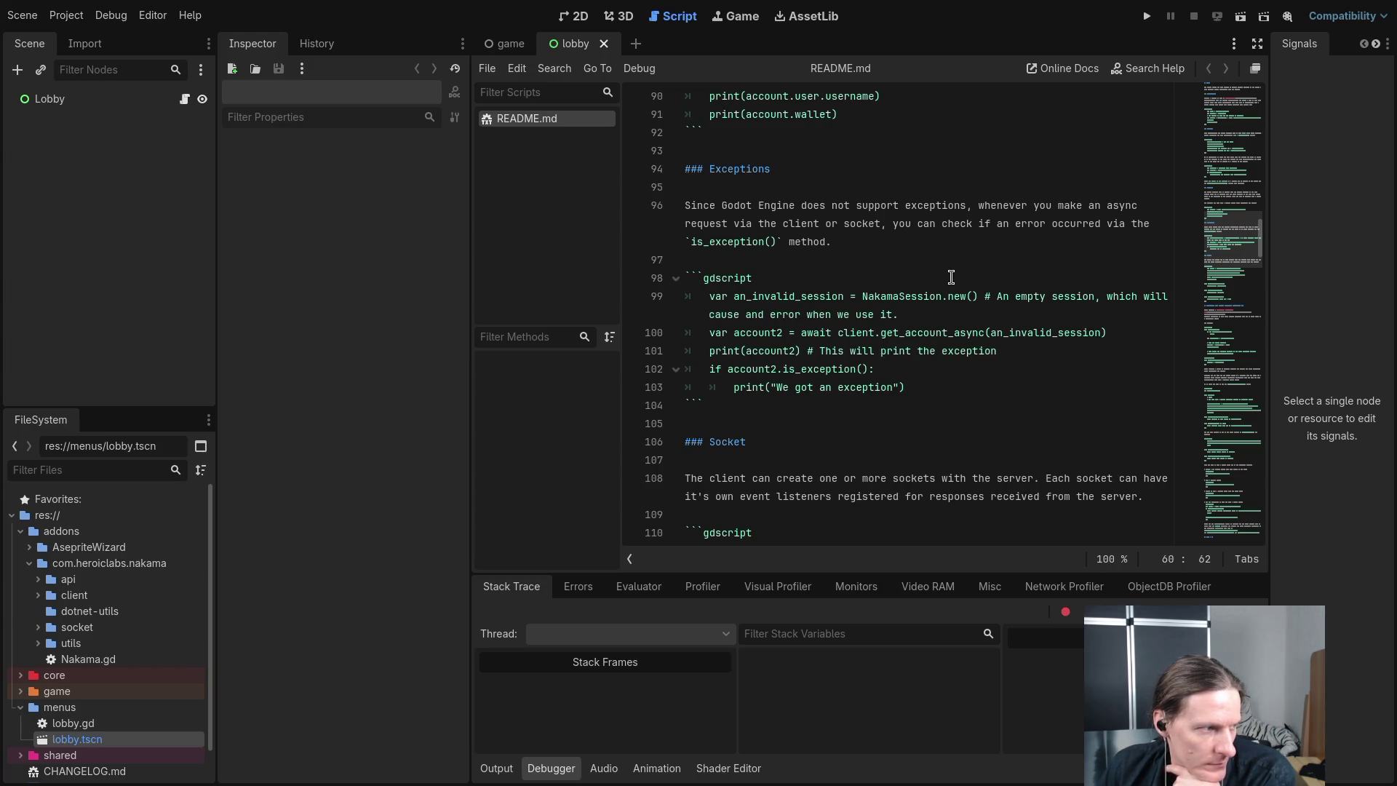
pyautogui.scroll(-4, 951, 280)
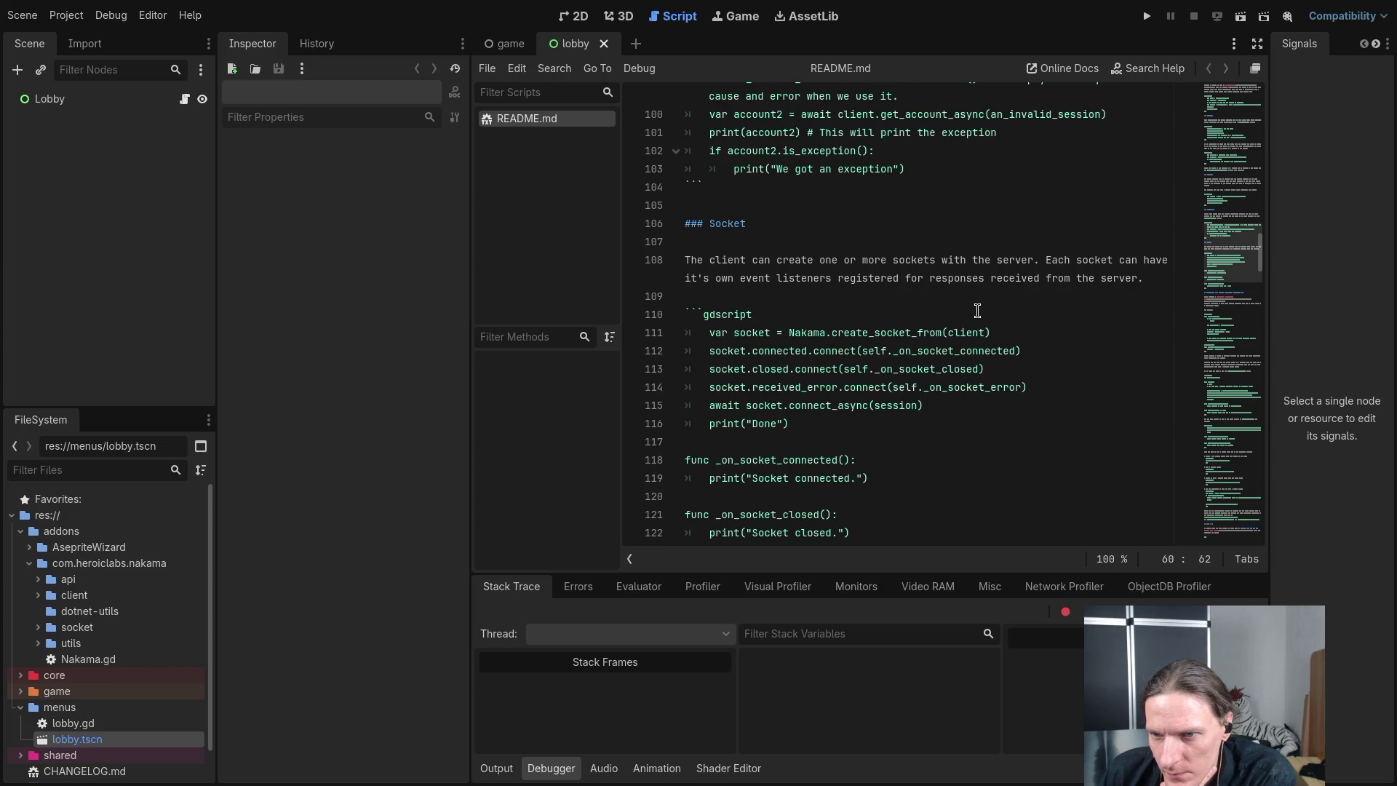
pyautogui.scroll(18, 977, 311)
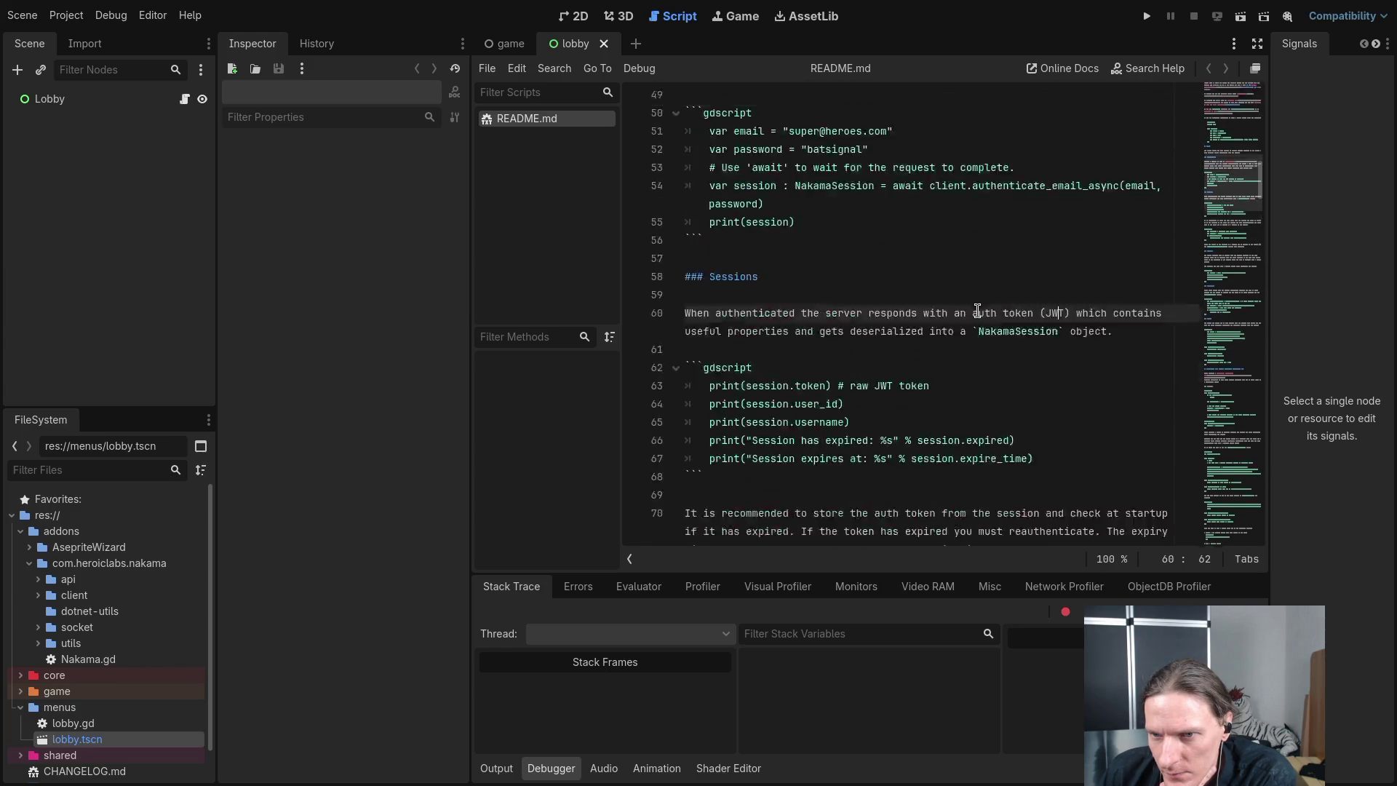
pyautogui.scroll(3, 977, 311)
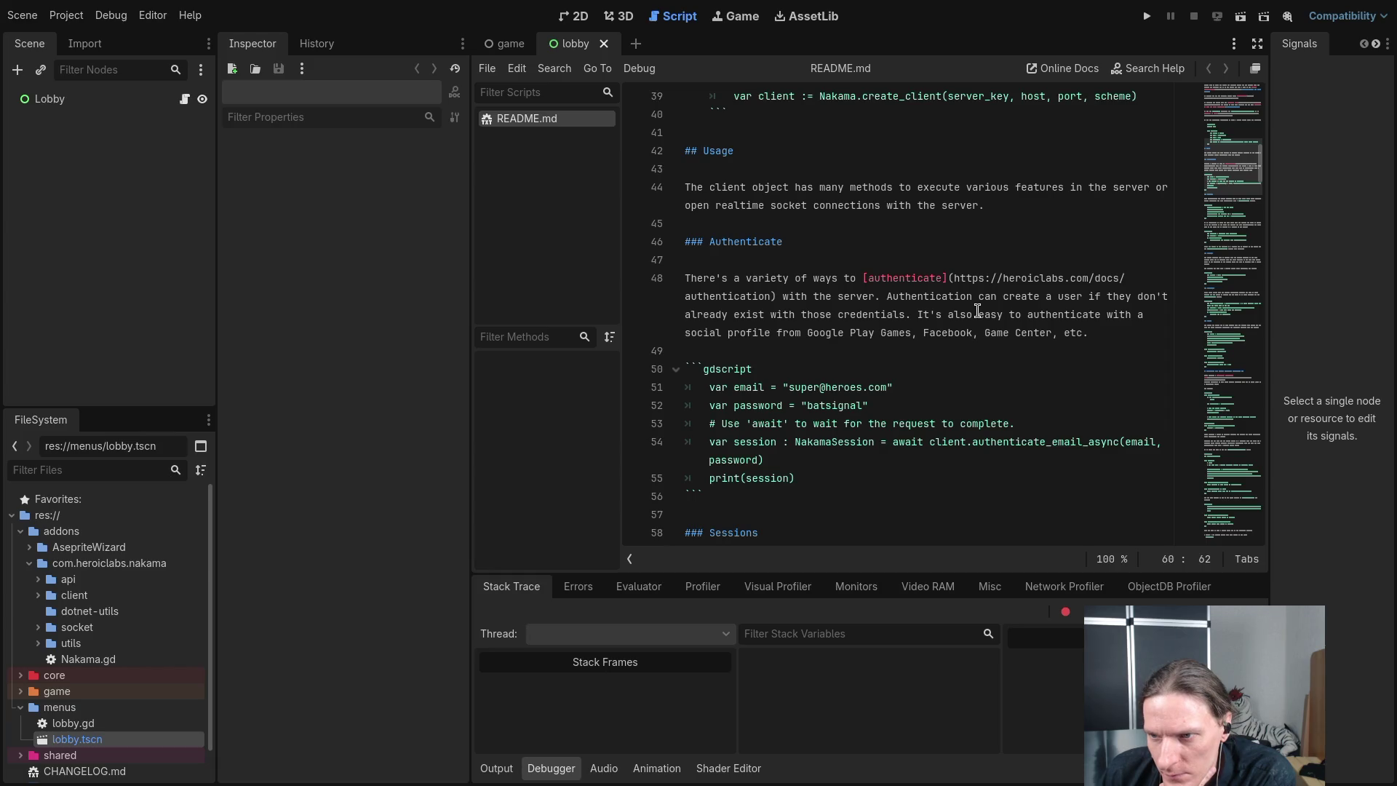
pyautogui.scroll(-1, 975, 312)
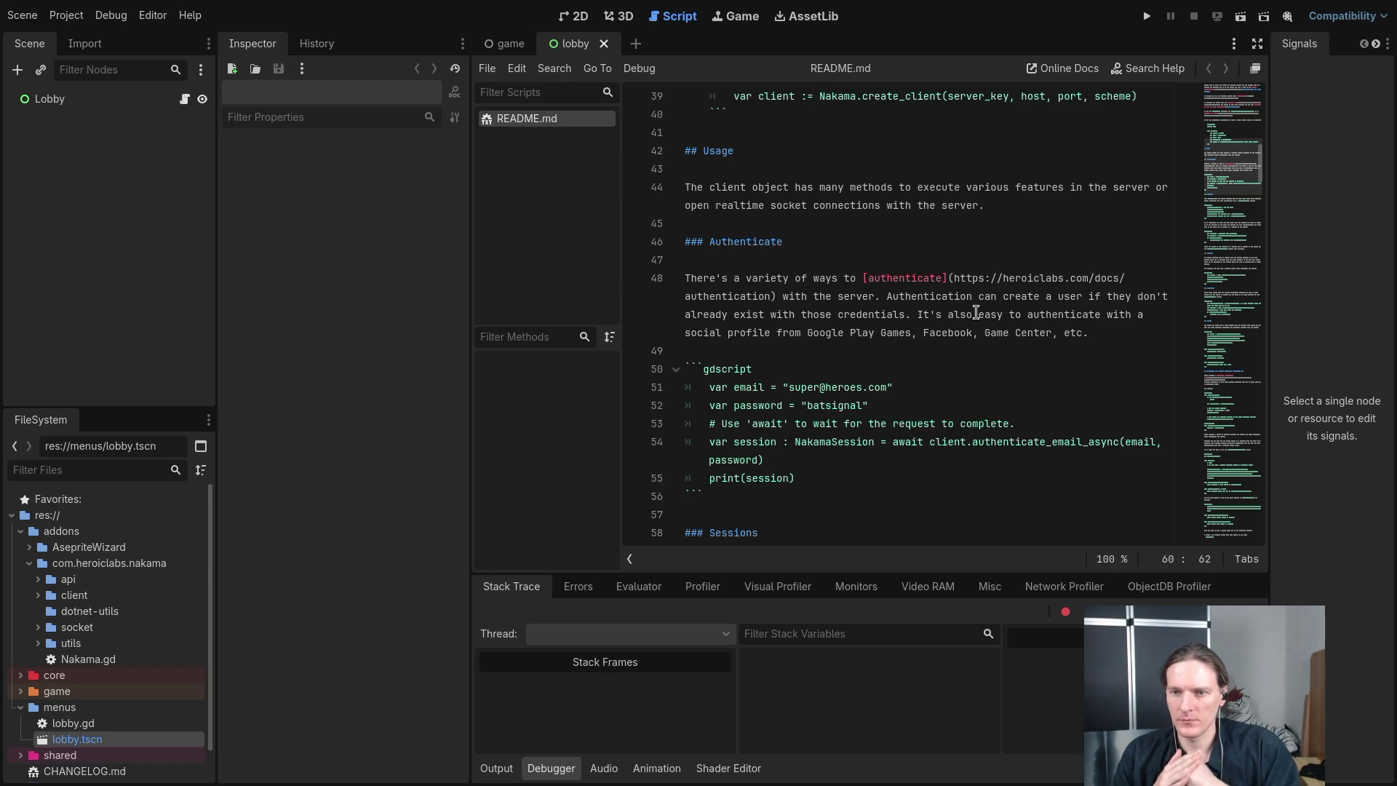
pyautogui.scroll(2, 975, 312)
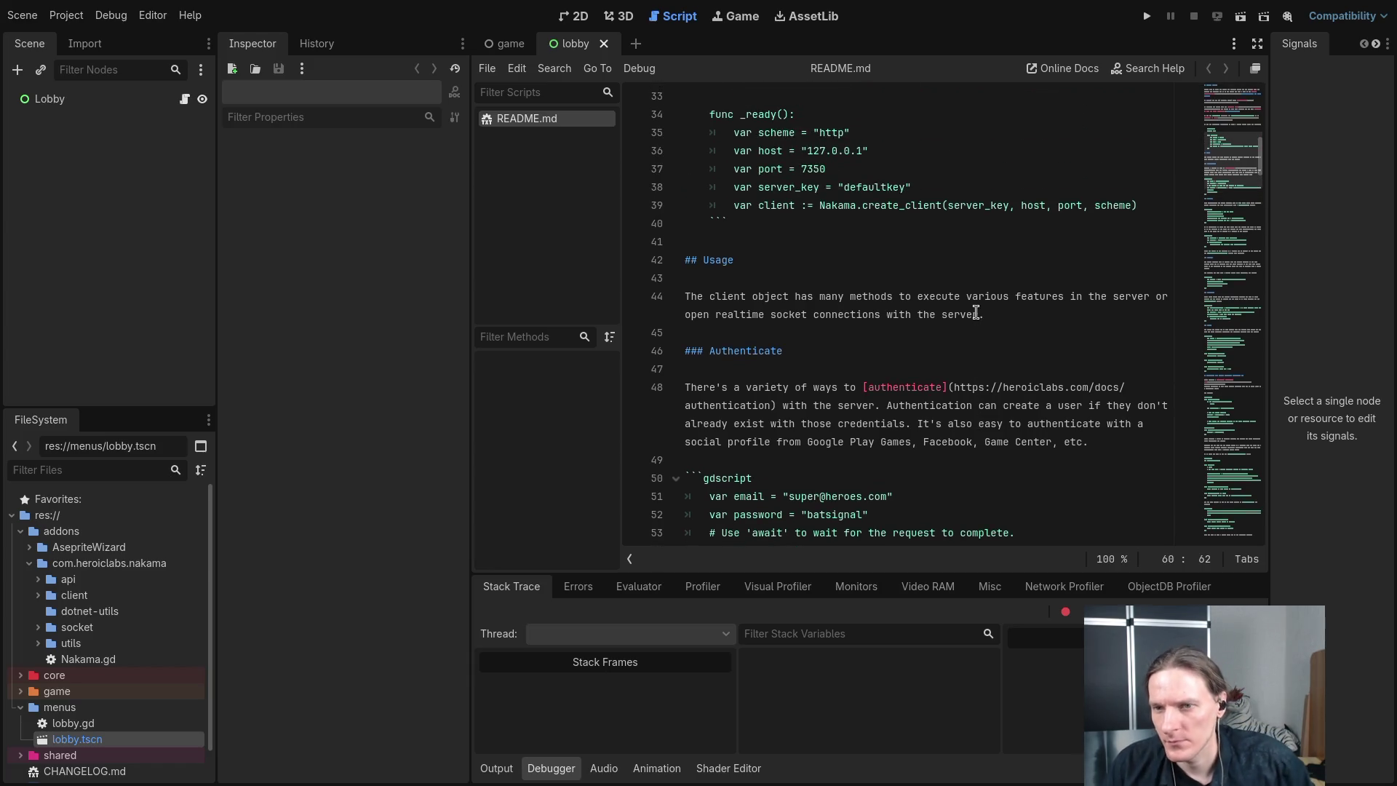
pyautogui.scroll(3, 976, 312)
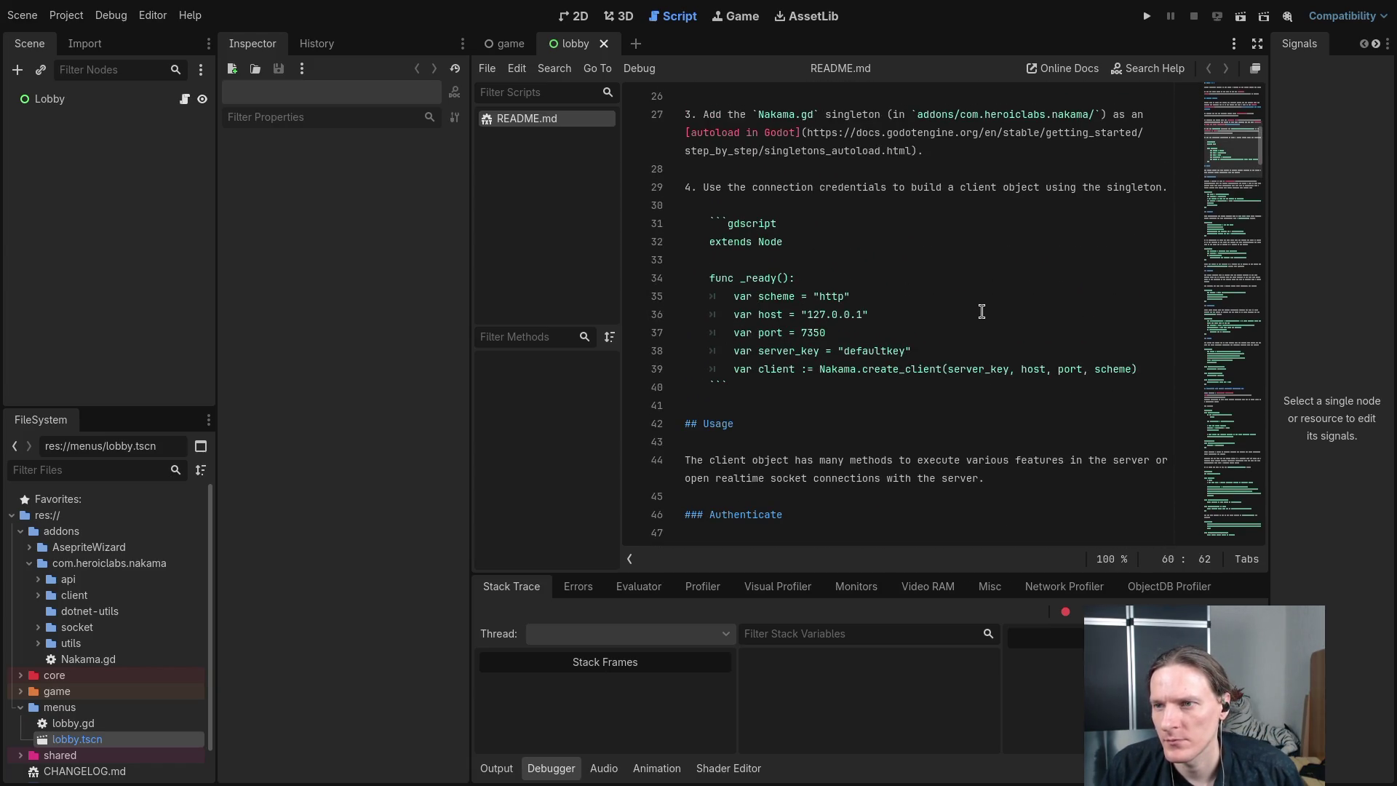
pyautogui.hotkey('alt', 'Tab')
# Step: Browse the project file tree, return to lobby.gd and save it
pyautogui.press('j')
pyautogui.press('j')
pyautogui.hotkey('ctrl', 'h')
pyautogui.press('k')
pyautogui.press('k')
pyautogui.press('k')
pyautogui.press('k')
pyautogui.press('j')
pyautogui.press('j')
pyautogui.press('j')
pyautogui.hotkey('ctrl', 'l')
pyautogui.press('j')
pyautogui.press('j')
pyautogui.press('Return')
# Step: Start a trial 'Nakama' line below the create_client line, then erase the partial text
pyautogui.press('j')
pyautogui.press('j')
pyautogui.press('j')
pyautogui.press('w')
pyautogui.press('w')
pyautogui.press('h')
pyautogui.press('h')
pyautogui.press('h')
pyautogui.write('out = 1.0')
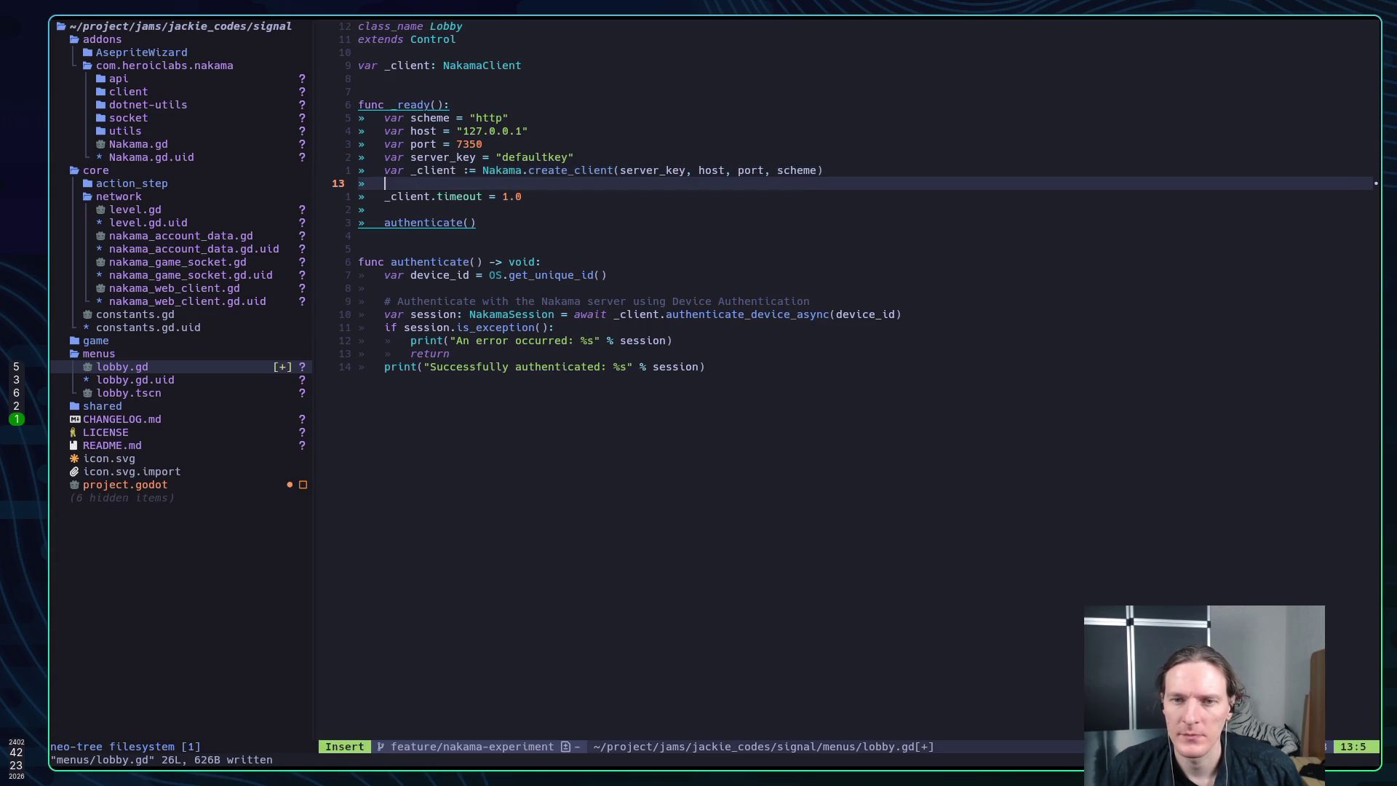
pyautogui.write('Nakama.')
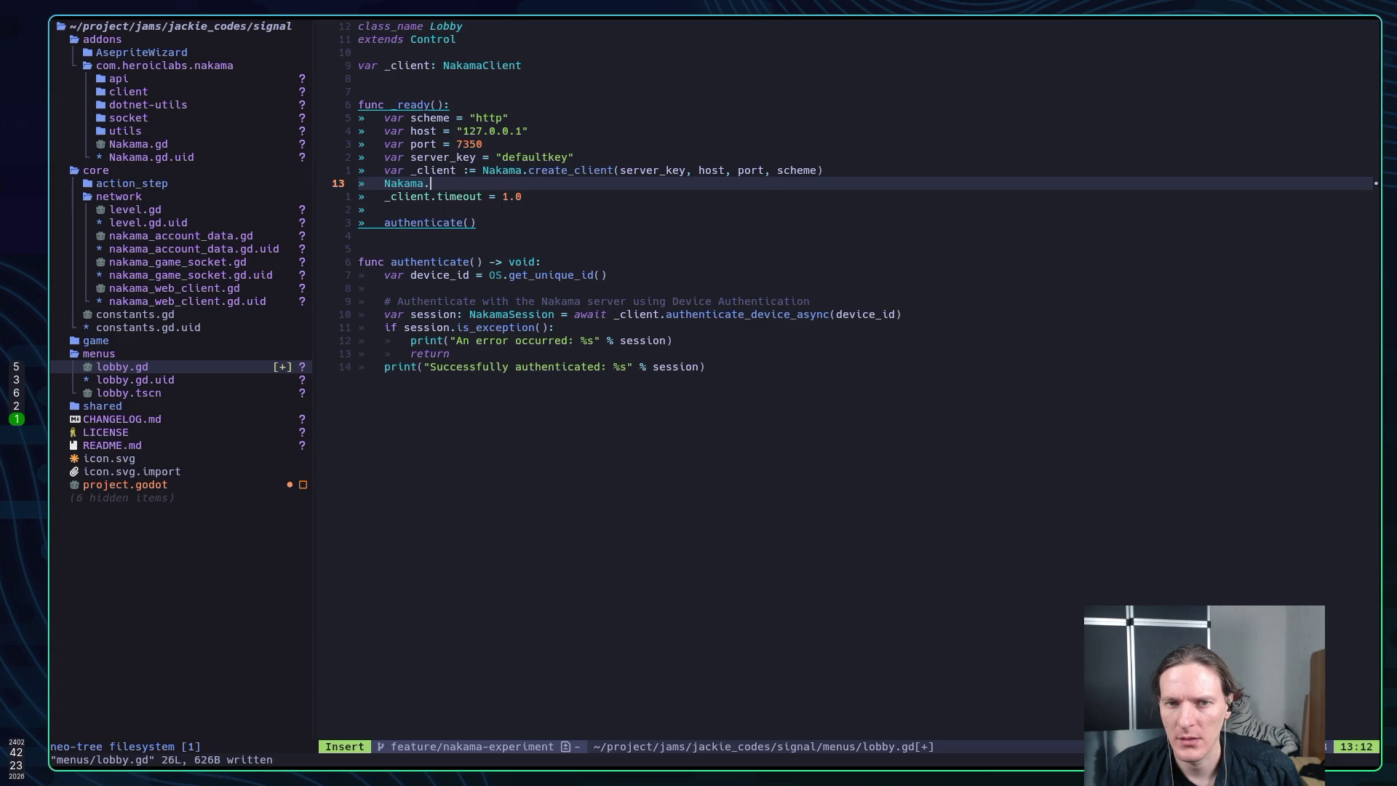
pyautogui.press('BackSpace')
pyautogui.press('BackSpace')
pyautogui.press('BackSpace')
pyautogui.press('Escape')
# Step: Save with :w, quit Neovim with :q, and relaunch it with nvim
pyautogui.press(':')
pyautogui.write('w')
pyautogui.press('Return')
pyautogui.press(':')
pyautogui.write('q')
pyautogui.press('Return')
pyautogui.write('nvim')
pyautogui.press('Return')
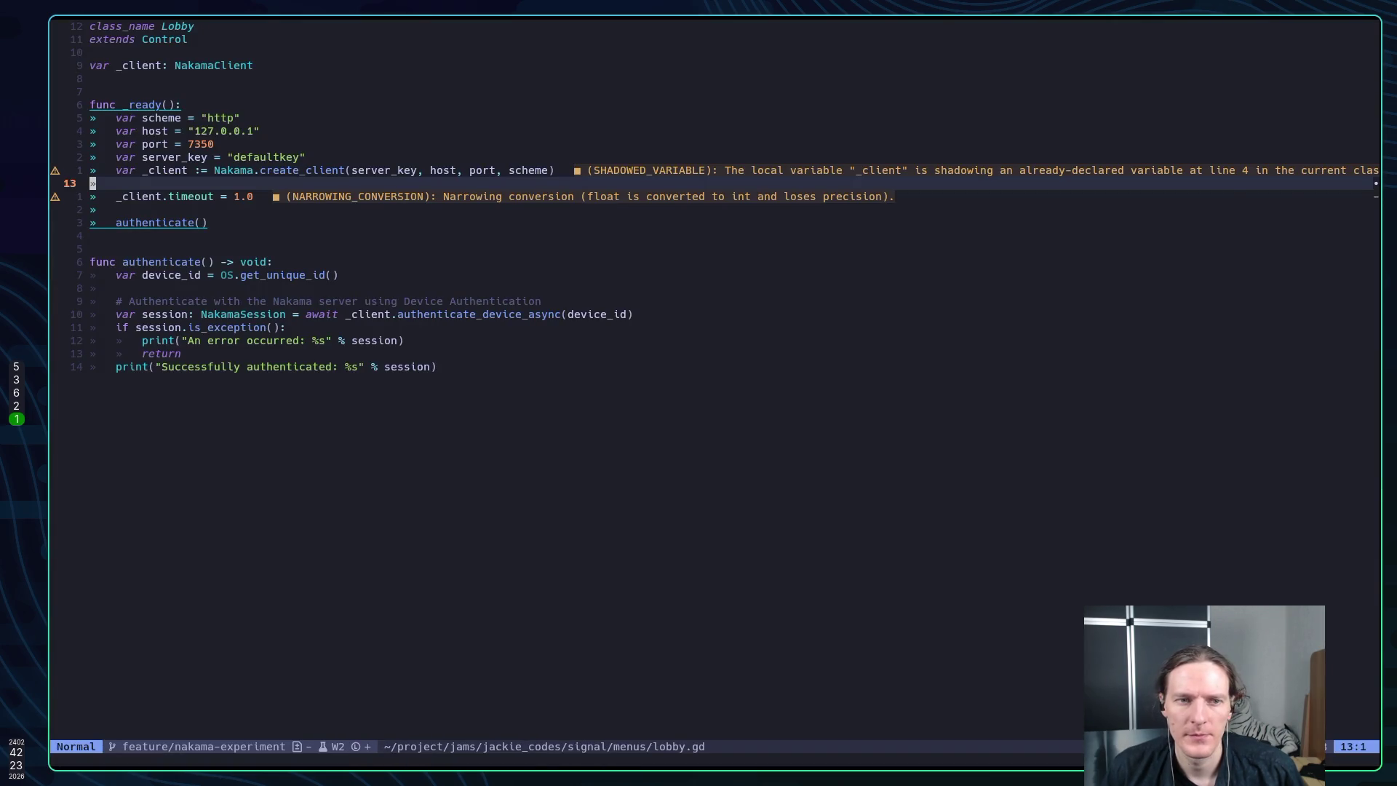
# Step: Type 'Nakama.' on line 13 and cycle through the singleton's completion list
pyautogui.write('ina')
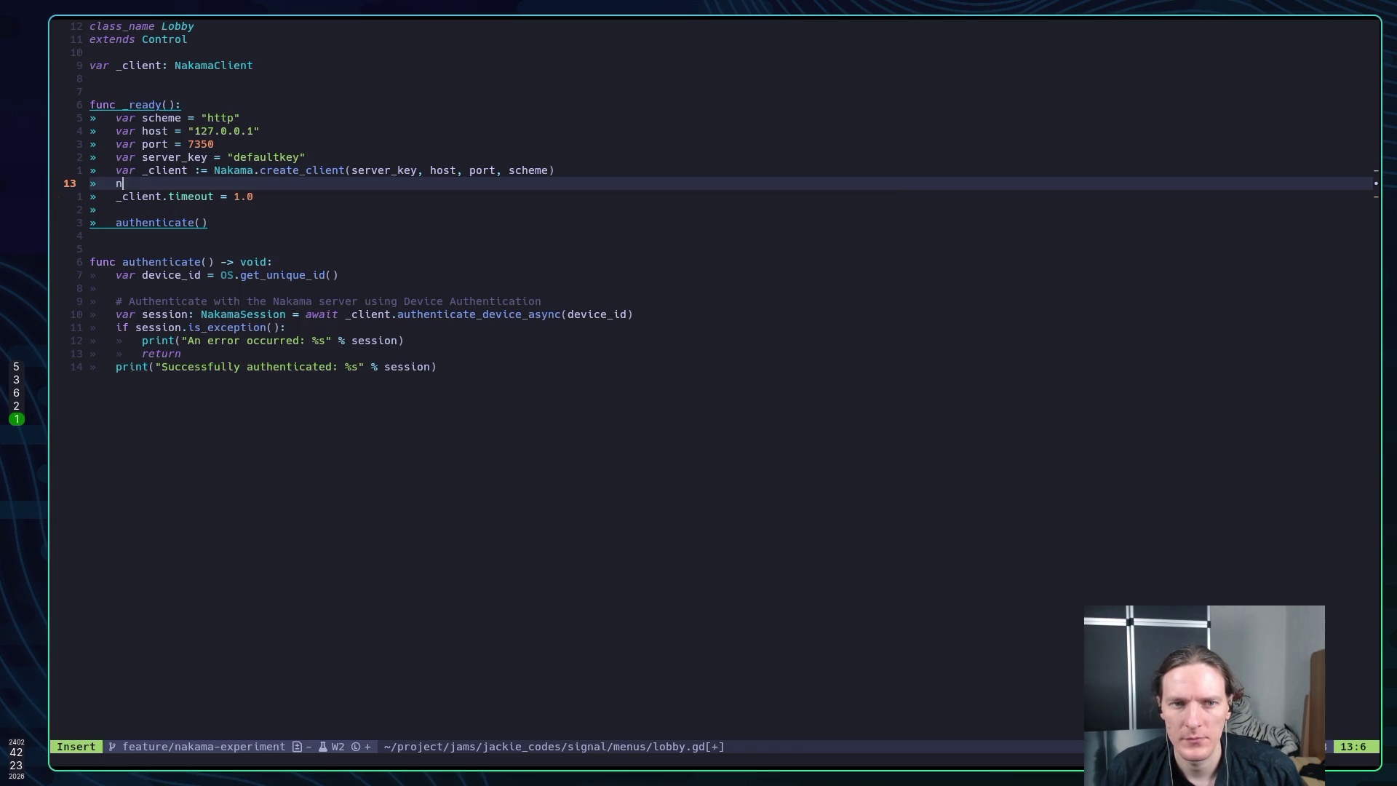
pyautogui.press('BackSpace')
pyautogui.press('BackSpace')
pyautogui.write('Nama')
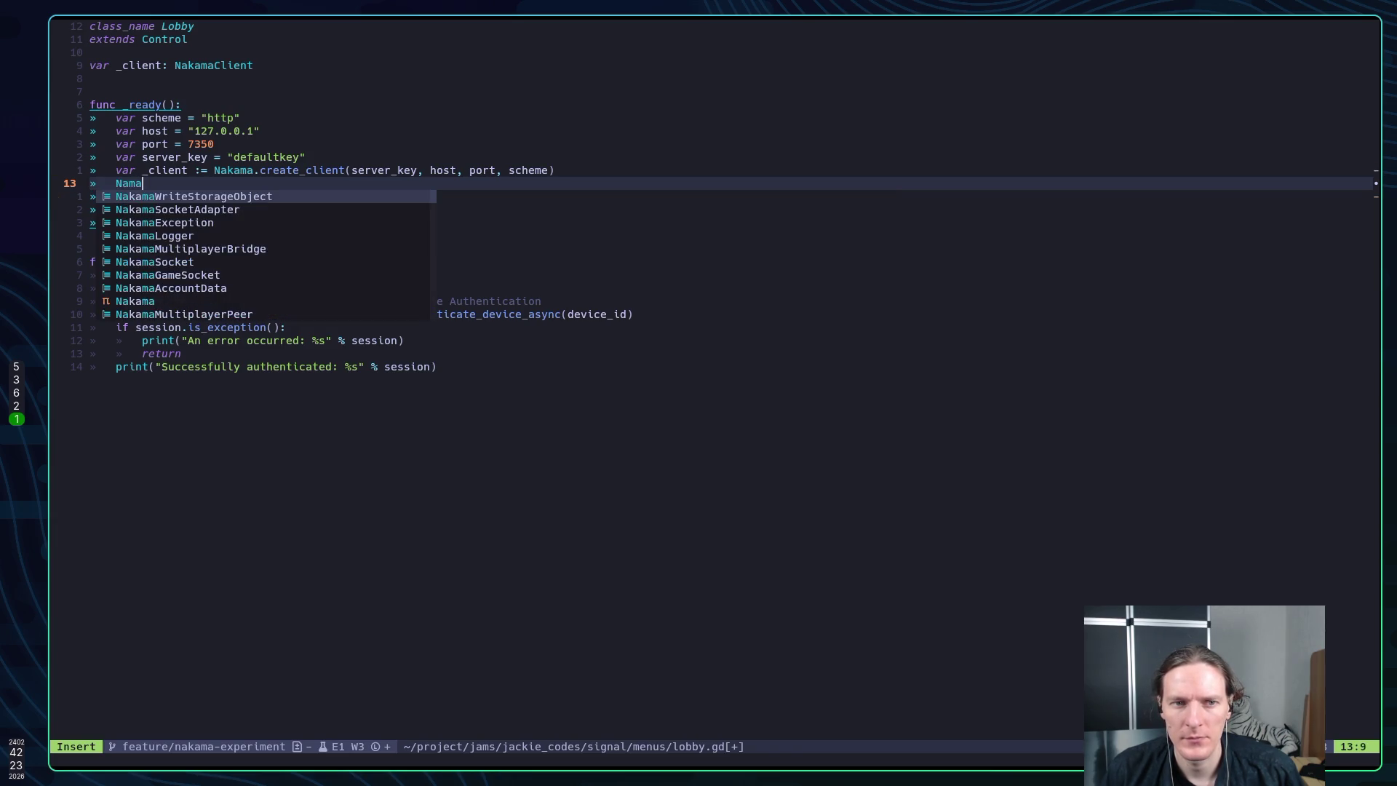
pyautogui.press('BackSpace')
pyautogui.press('BackSpace')
pyautogui.write('kama.')
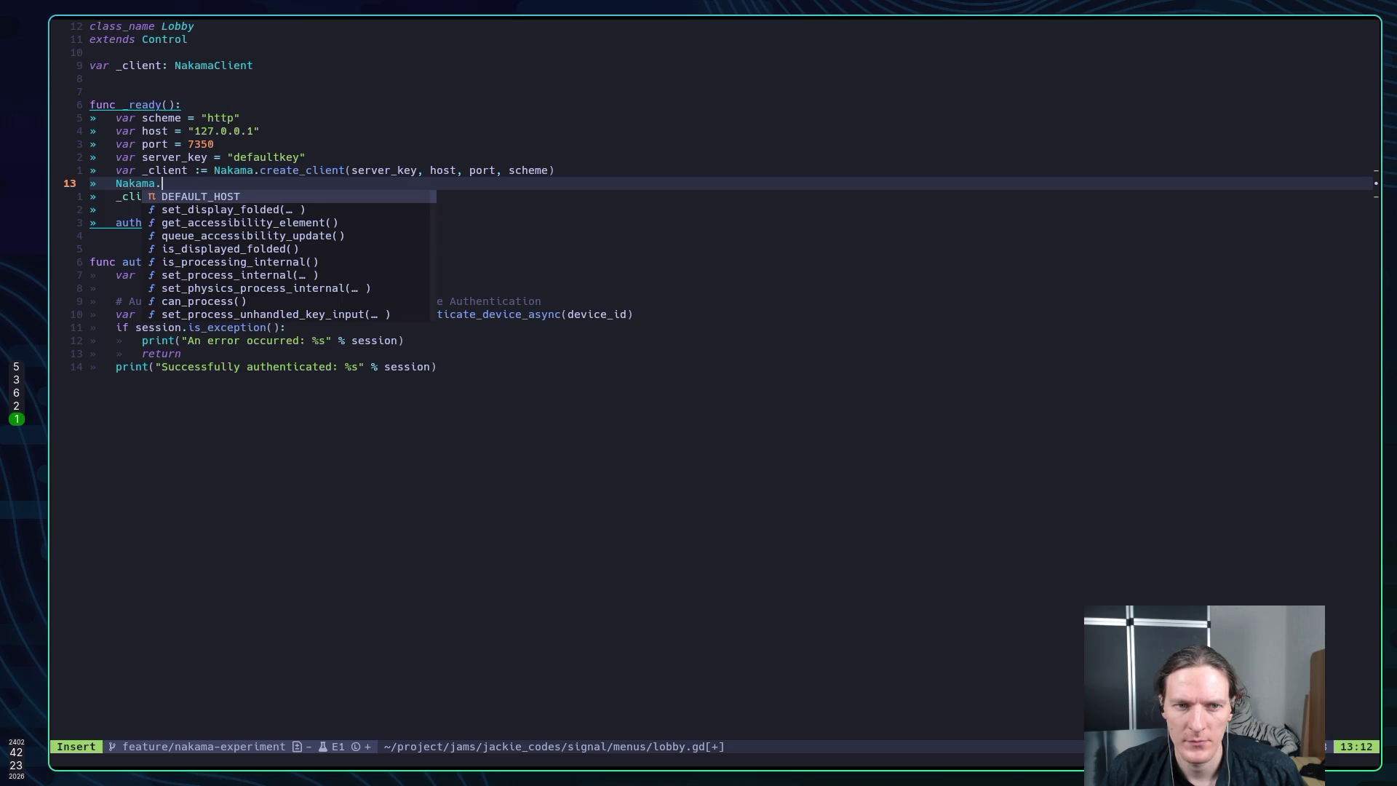
pyautogui.press('Escape')
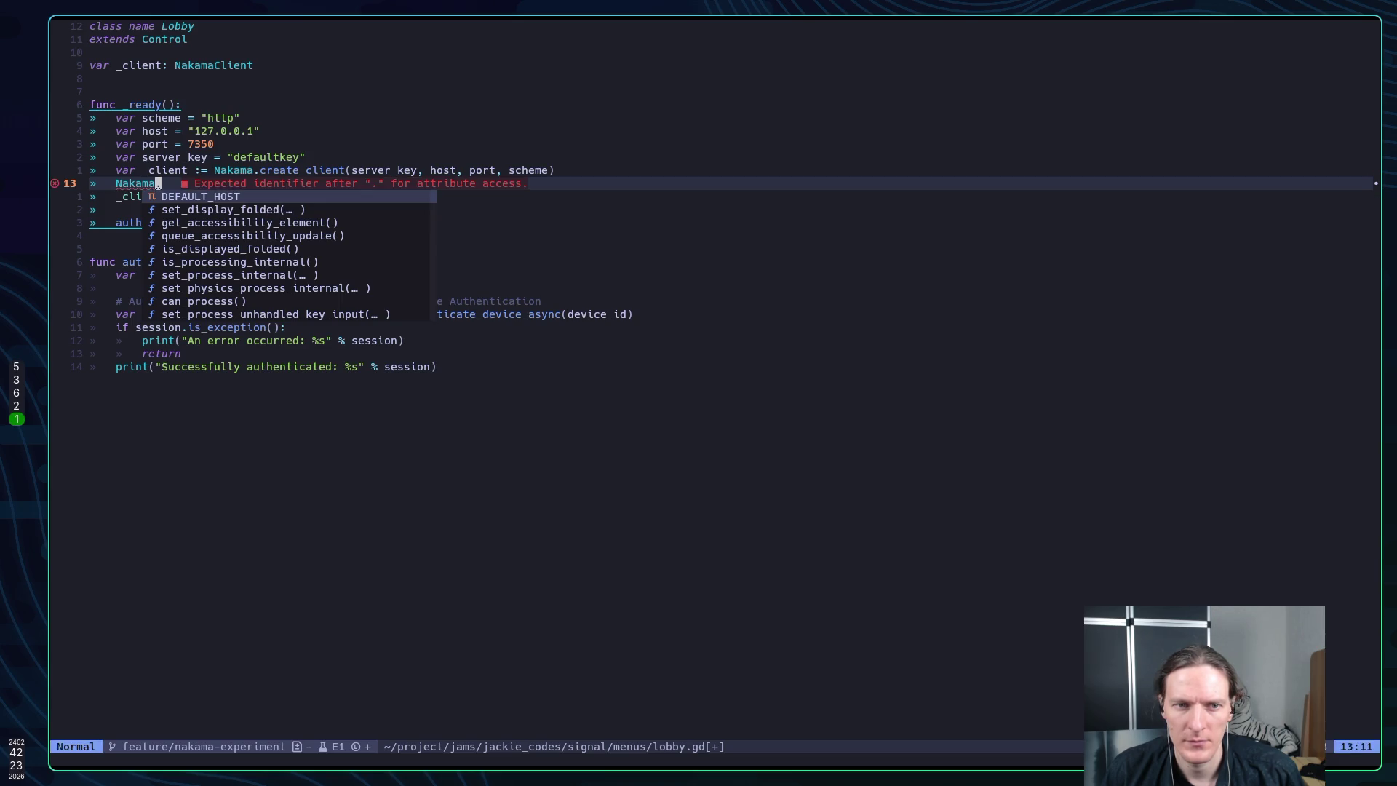
pyautogui.press('a')
pyautogui.hotkey('ctrl', 'p')
pyautogui.hotkey('ctrl', 'p')
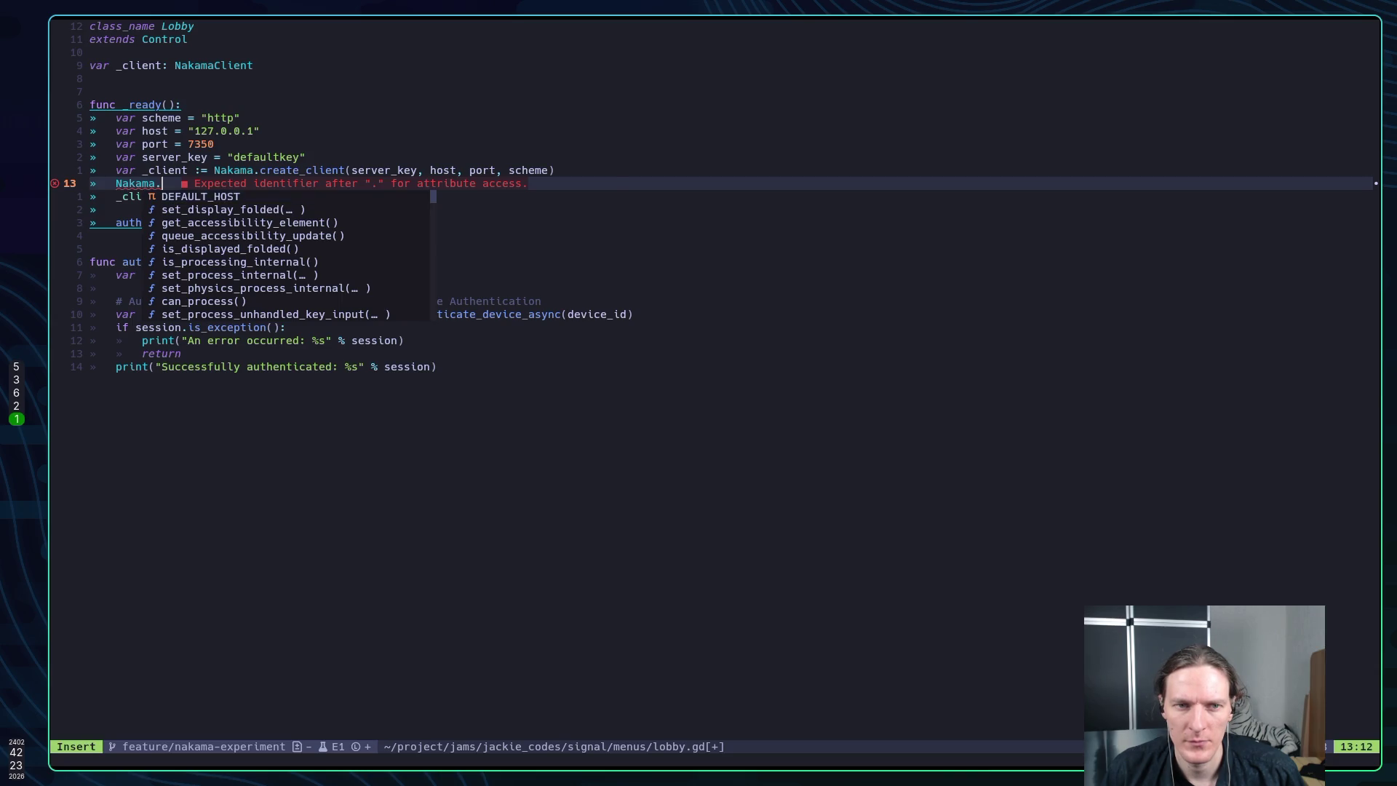
pyautogui.hotkey('ctrl', 'p')
pyautogui.hotkey('ctrl', 'p')
pyautogui.hotkey('ctrl', 'p')
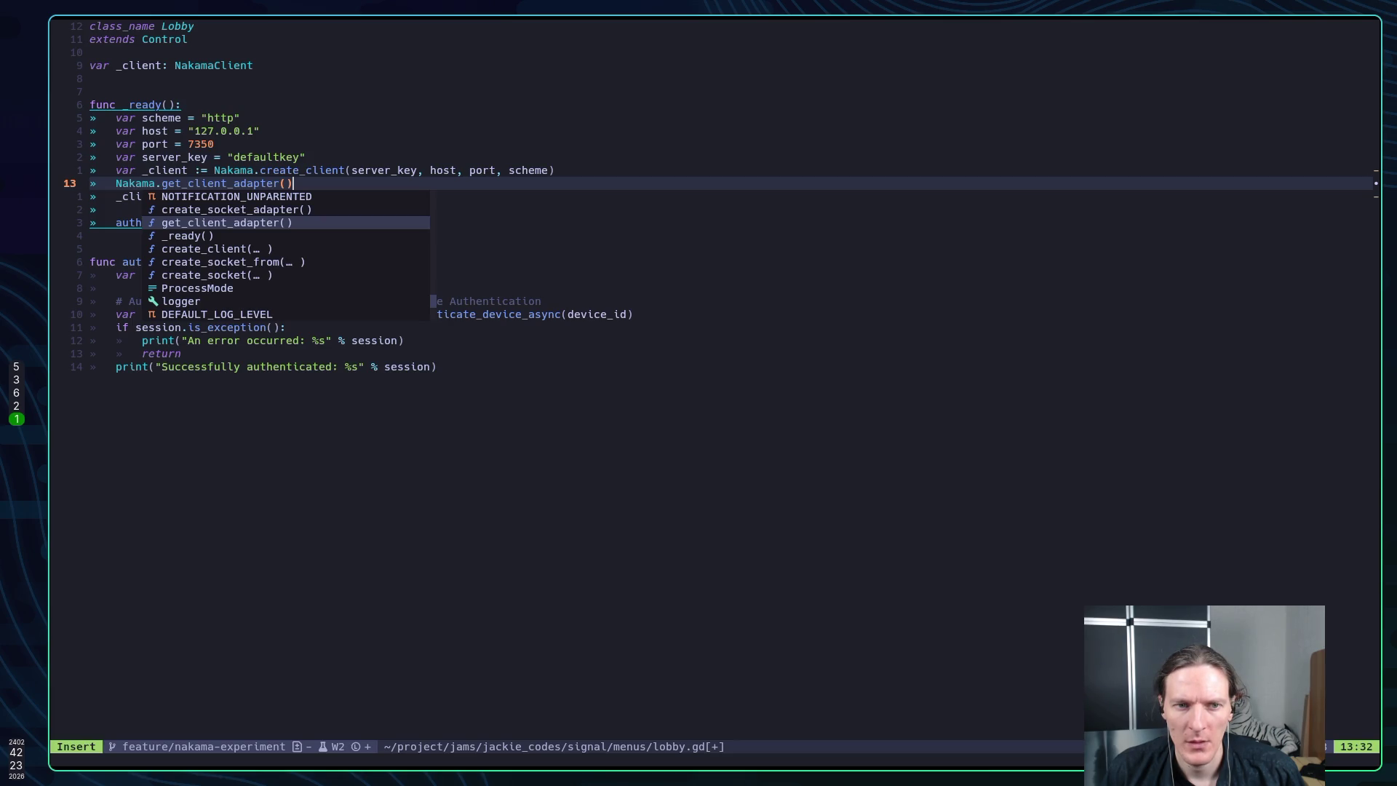
pyautogui.hotkey('ctrl', 'p')
pyautogui.hotkey('ctrl', 'p')
pyautogui.hotkey('ctrl', 'p')
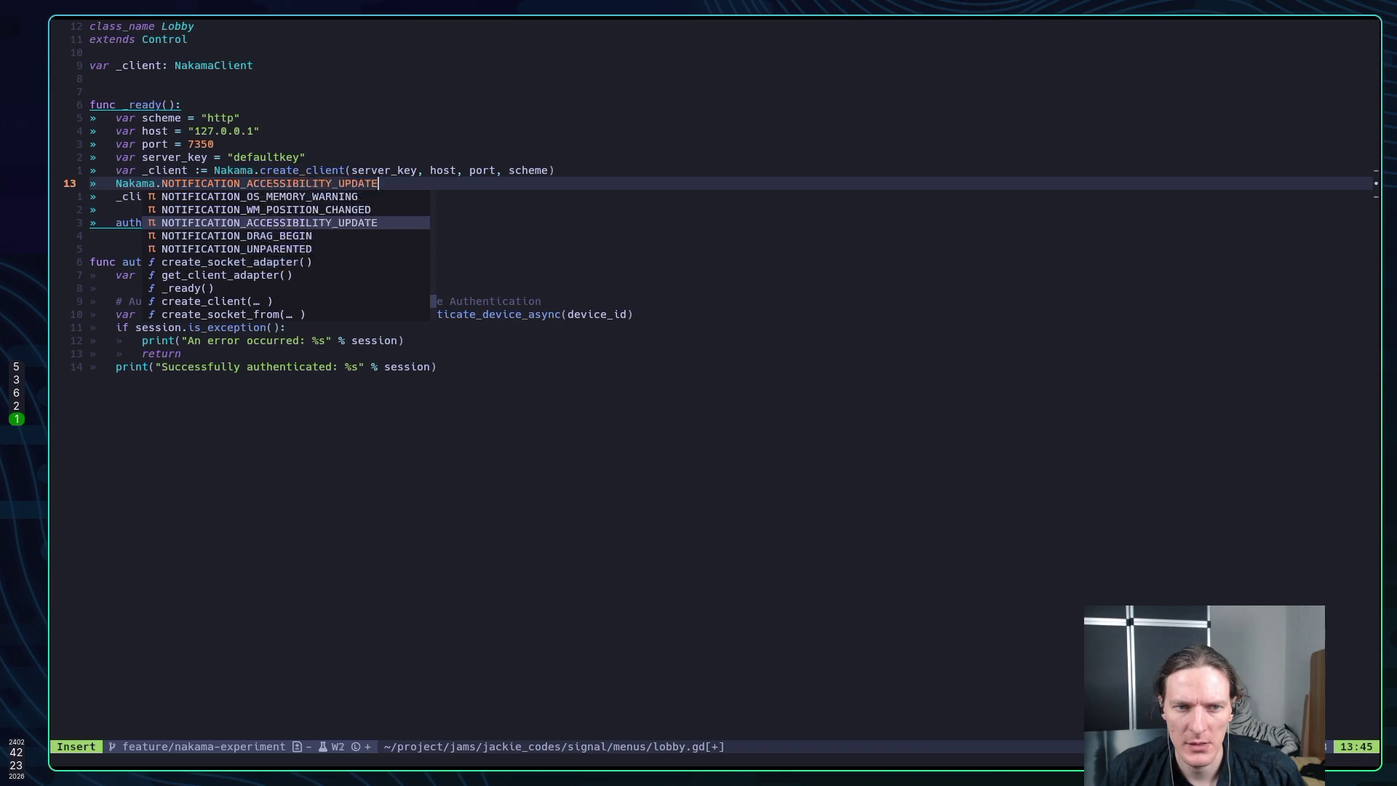
pyautogui.hotkey('ctrl', 'p')
pyautogui.hotkey('ctrl', 'p')
pyautogui.hotkey('ctrl', 'p')
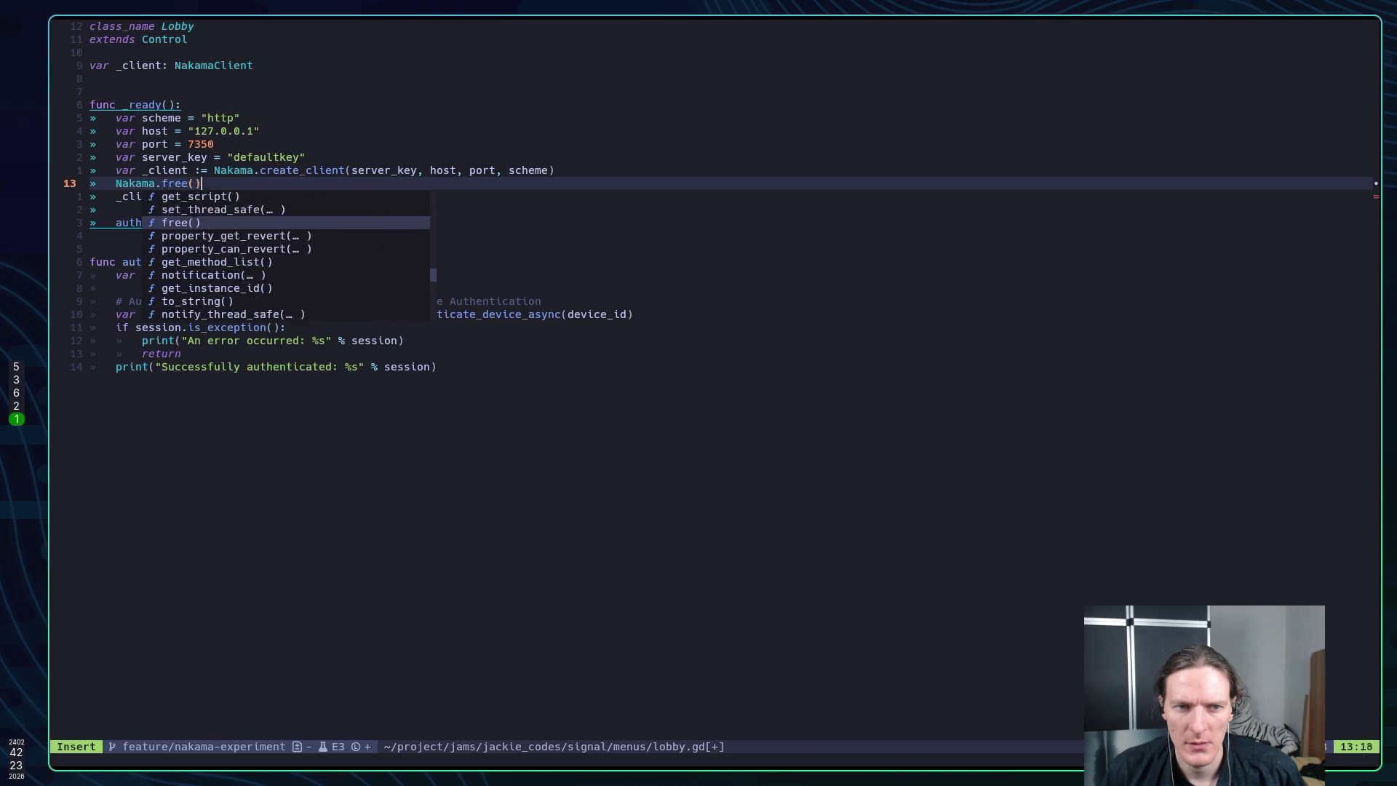
pyautogui.hotkey('ctrl', 'p')
pyautogui.hotkey('ctrl', 'p')
pyautogui.hotkey('ctrl', 'p')
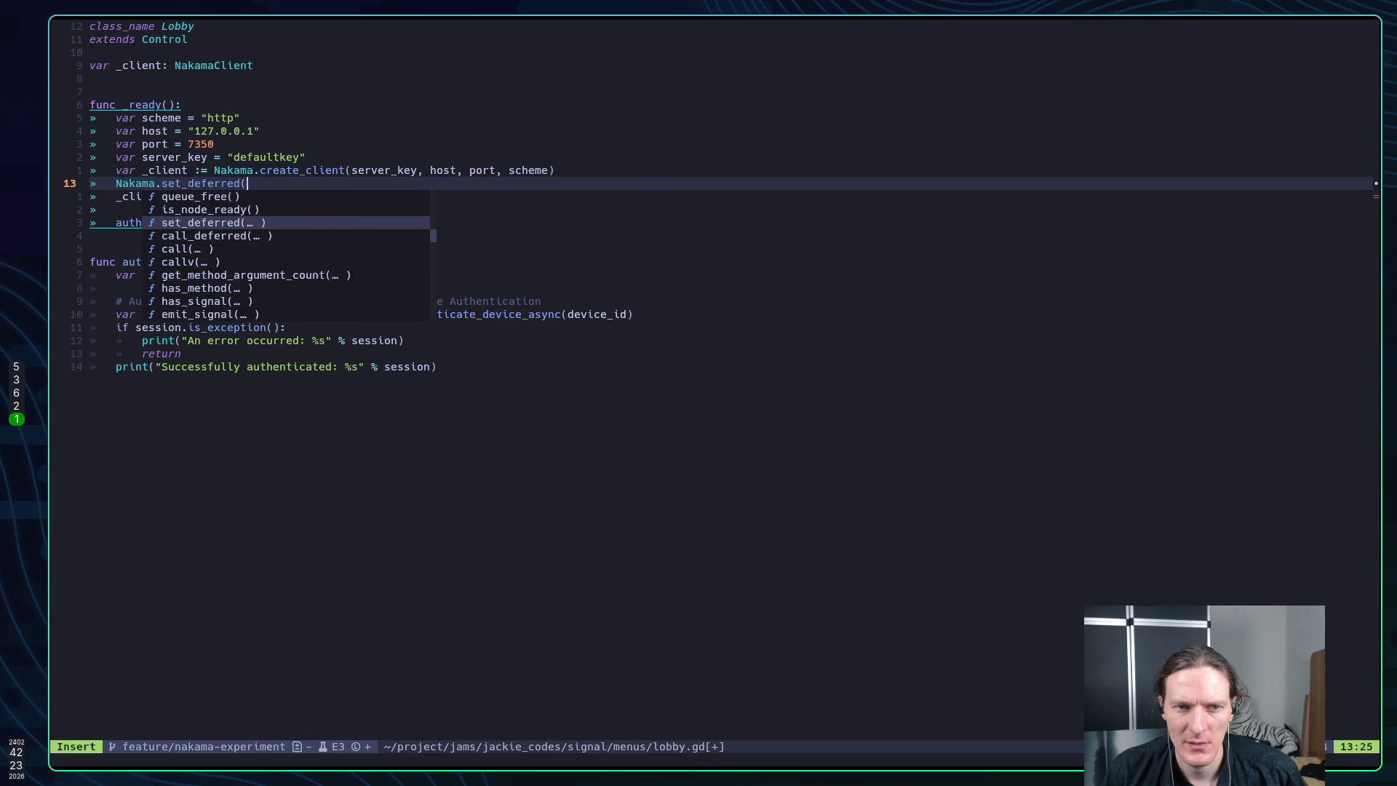
pyautogui.hotkey('ctrl', 'p')
pyautogui.hotkey('ctrl', 'p')
pyautogui.hotkey('ctrl', 'p')
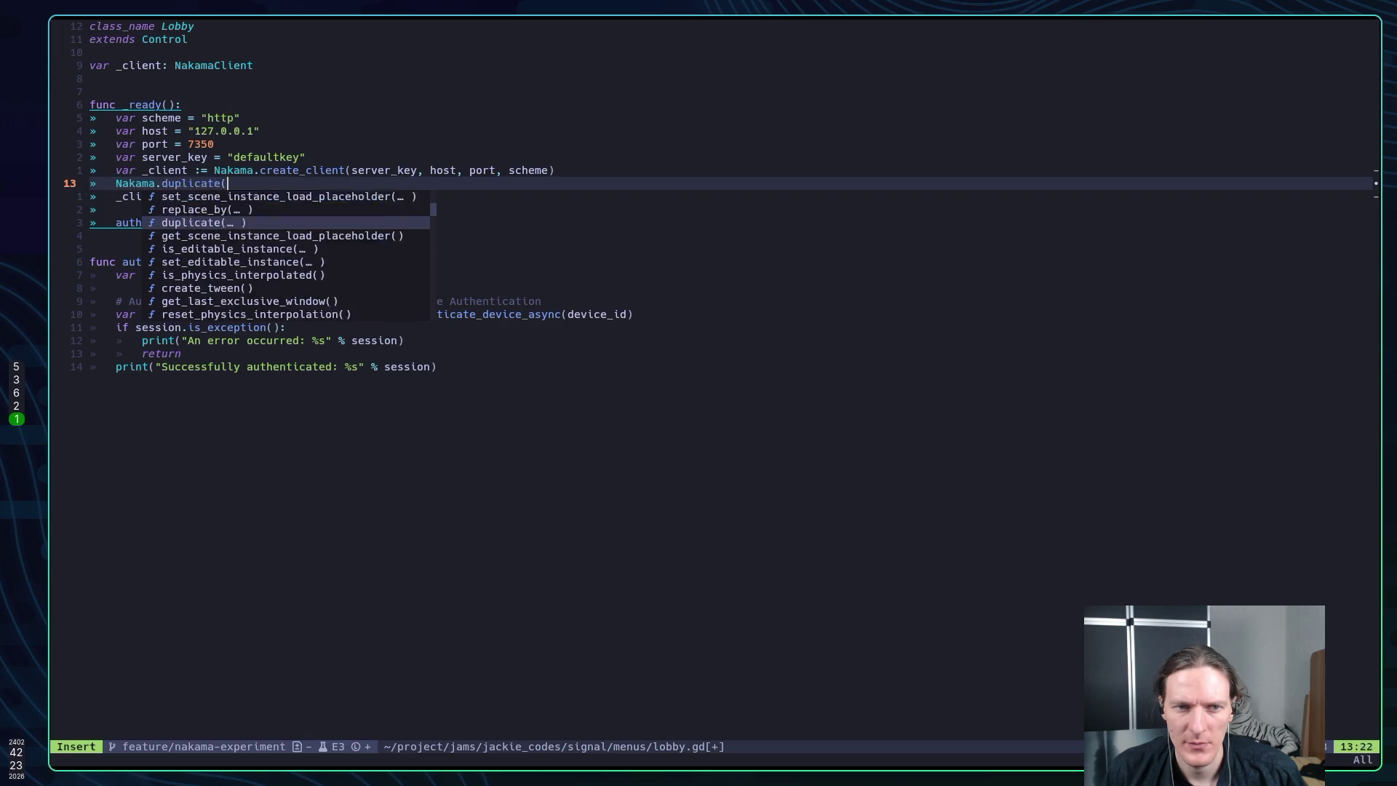
pyautogui.hotkey('ctrl', 'p')
pyautogui.hotkey('ctrl', 'p')
pyautogui.hotkey('ctrl', 'p')
pyautogui.hotkey('ctrl', 'p')
pyautogui.hotkey('ctrl', 'p')
pyautogui.hotkey('ctrl', 'p')
pyautogui.hotkey('ctrl', 'p')
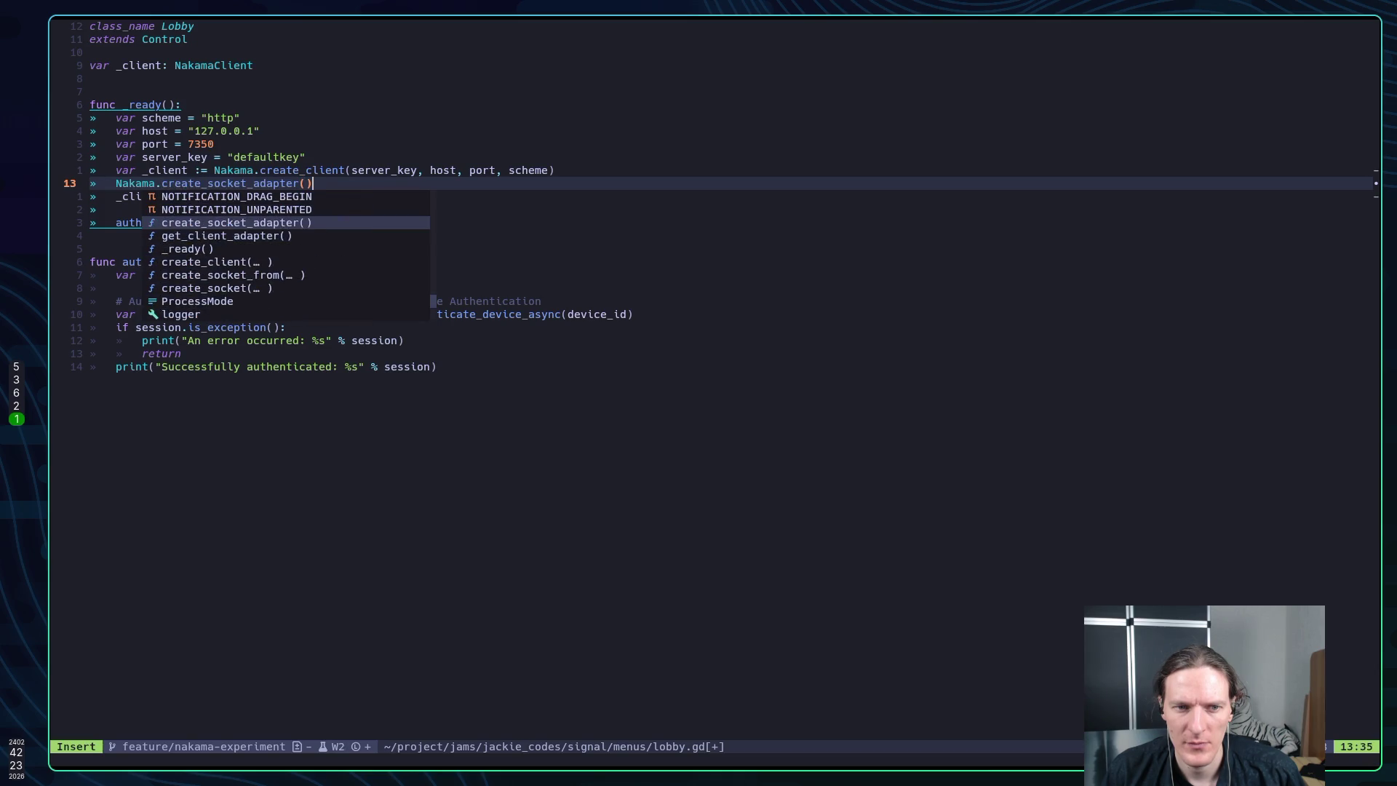
pyautogui.hotkey('ctrl', 'n')
pyautogui.hotkey('ctrl', 'n')
pyautogui.hotkey('ctrl', 'n')
pyautogui.hotkey('ctrl', 'n')
pyautogui.hotkey('ctrl', 'n')
pyautogui.hotkey('ctrl', 'n')
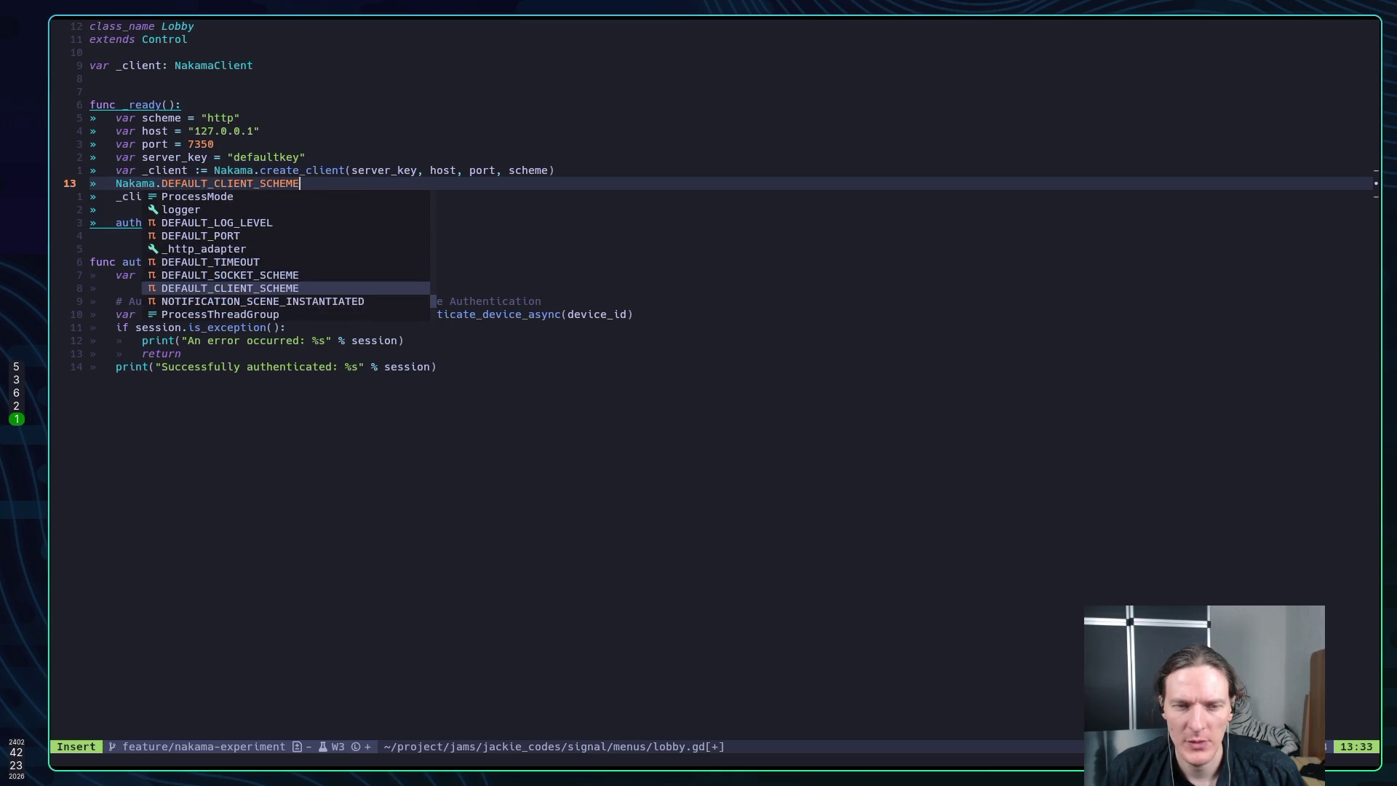
pyautogui.press('Escape')
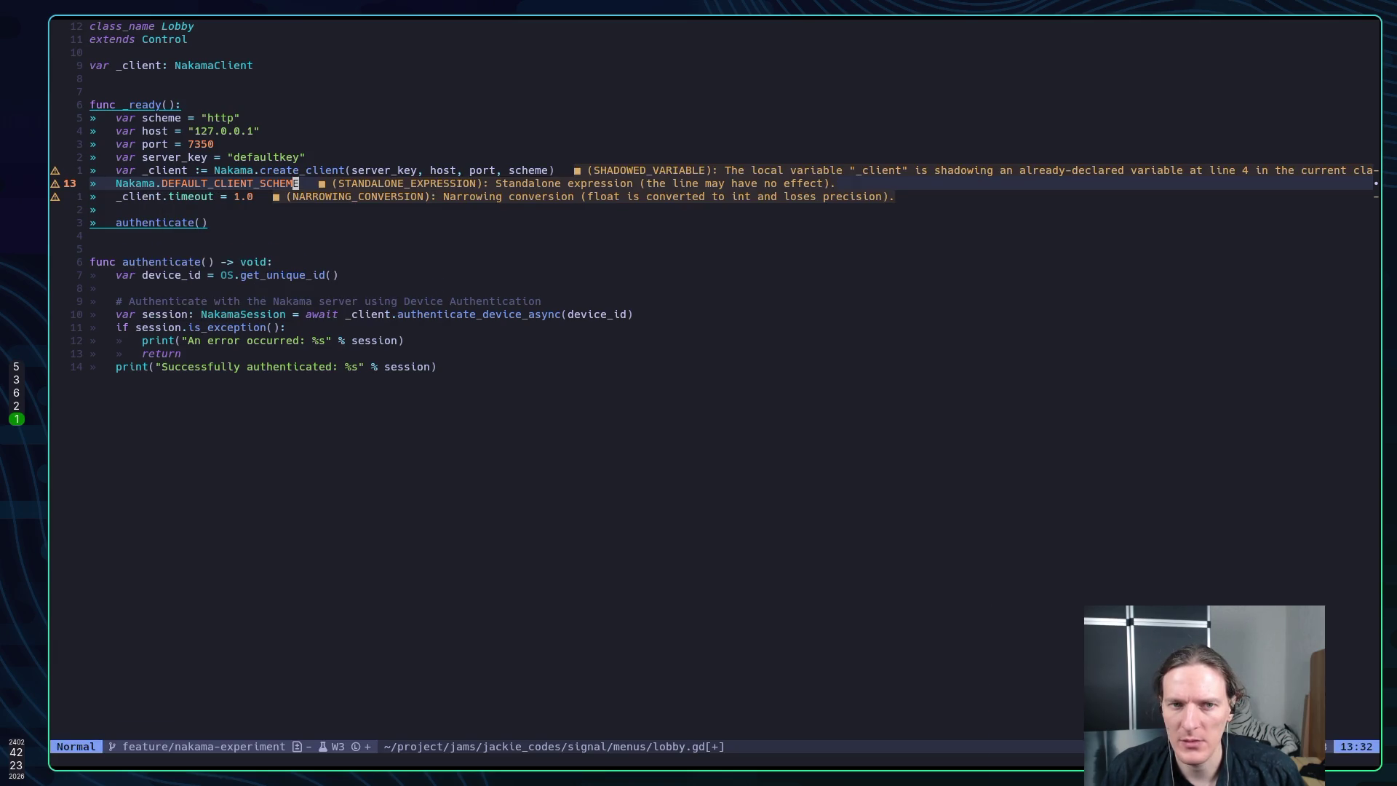
# Step: Delete the trial line, save lobby.gd, and jump to create_client's definition
pyautogui.press('d')
pyautogui.press('d')
pyautogui.write(':w')
pyautogui.press('Return')
pyautogui.press('k')
pyautogui.press('l')
pyautogui.press('l')
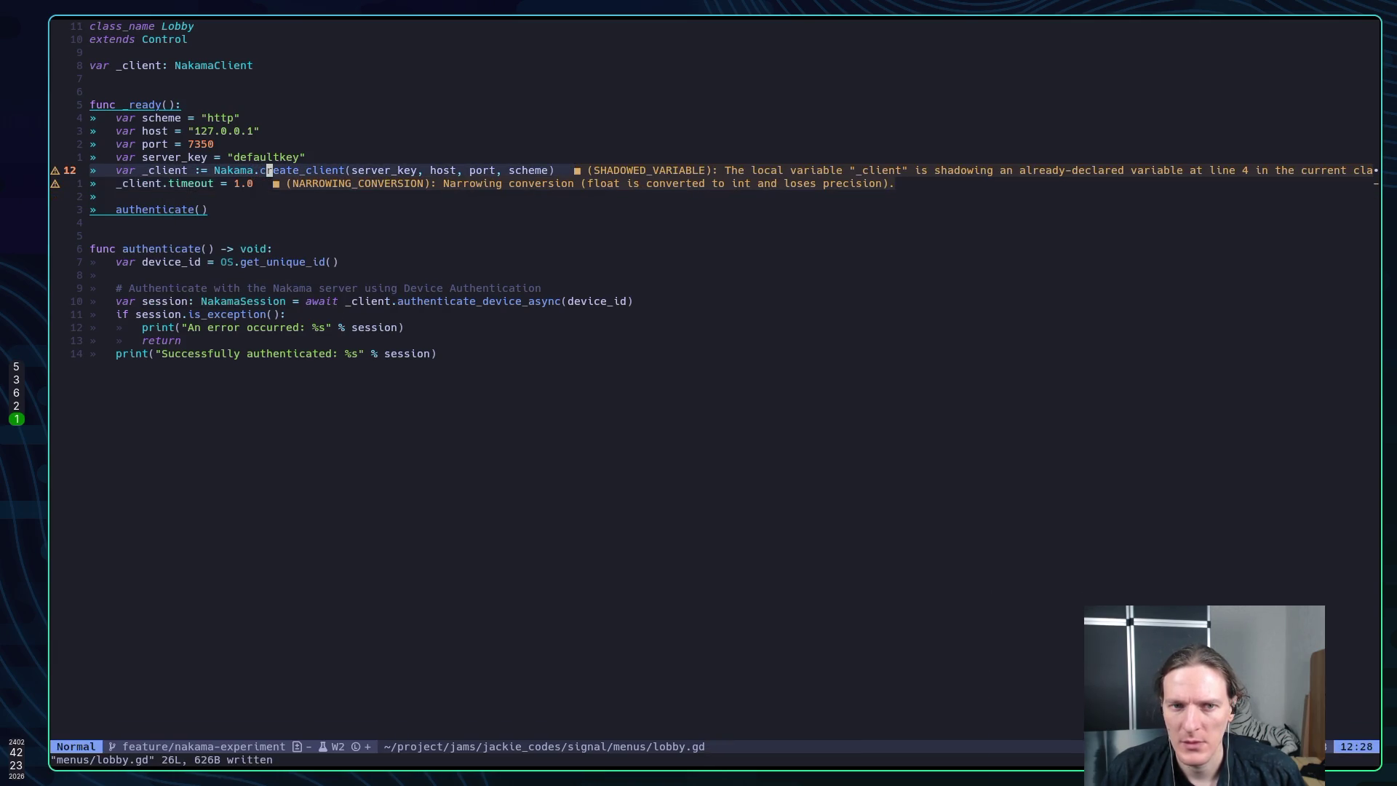
pyautogui.press('g')
pyautogui.press('d')
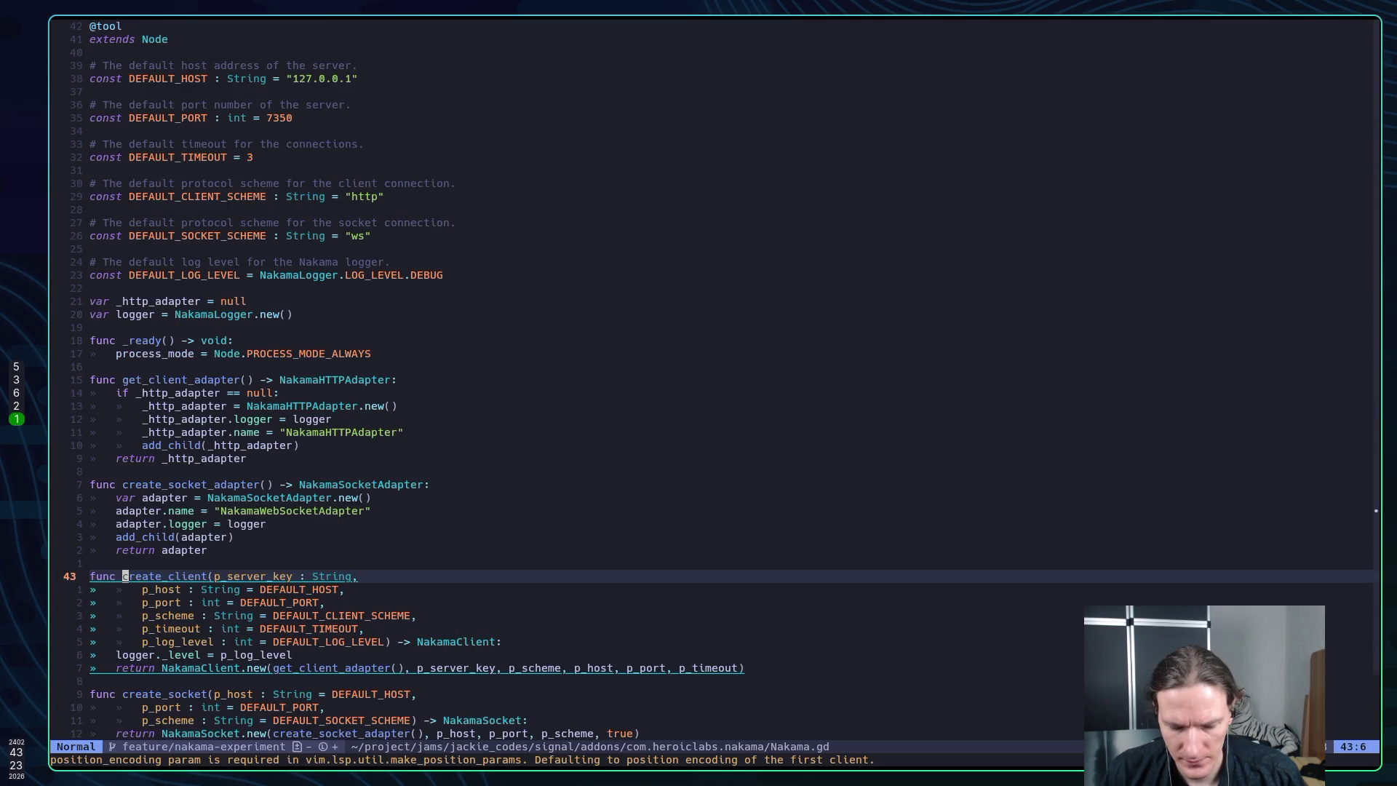
# Step: Read create_client's NakamaClient return, go back to lobby.gd, and save it
pyautogui.press('j')
pyautogui.press('j')
pyautogui.press('j')
pyautogui.press('l')
pyautogui.press('l')
pyautogui.press('l')
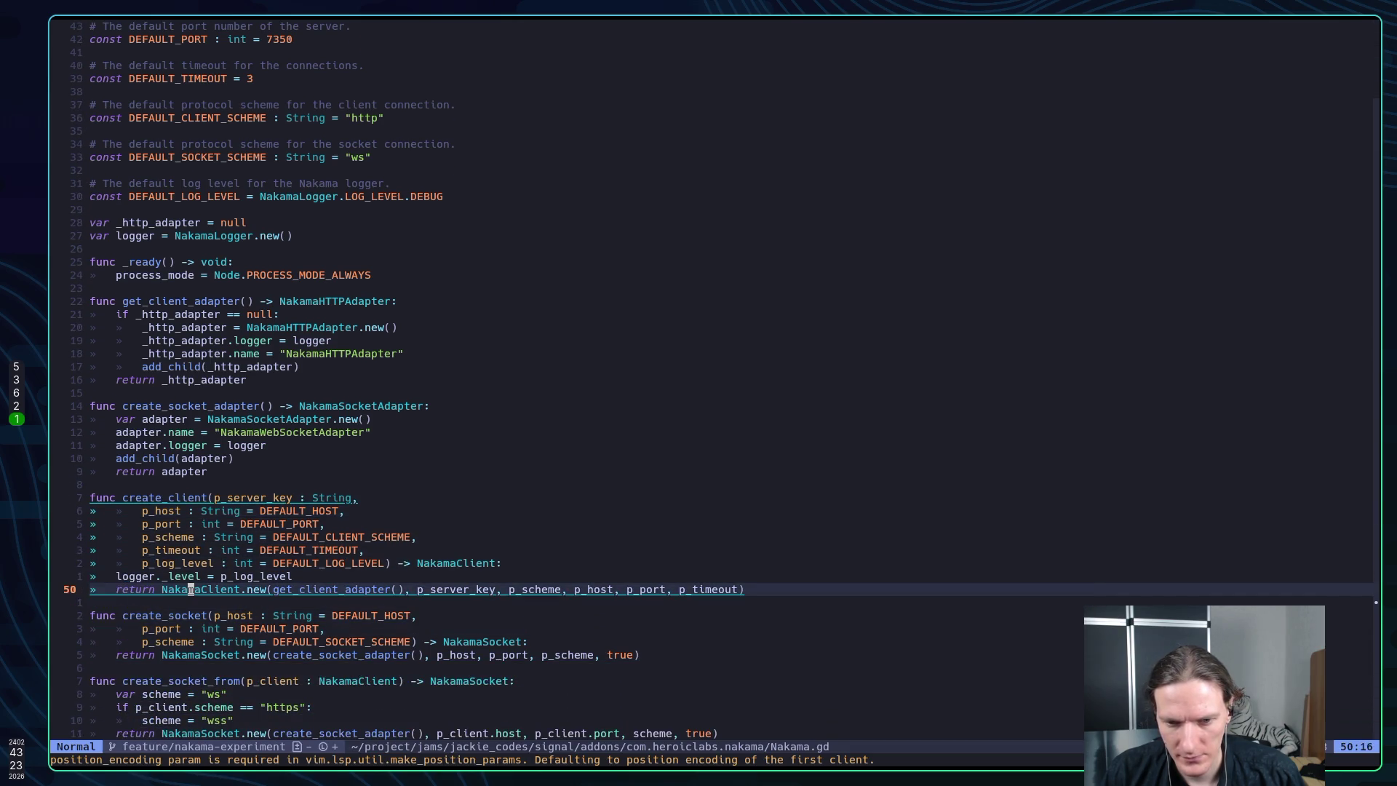
pyautogui.hotkey('ctrl', 'o')
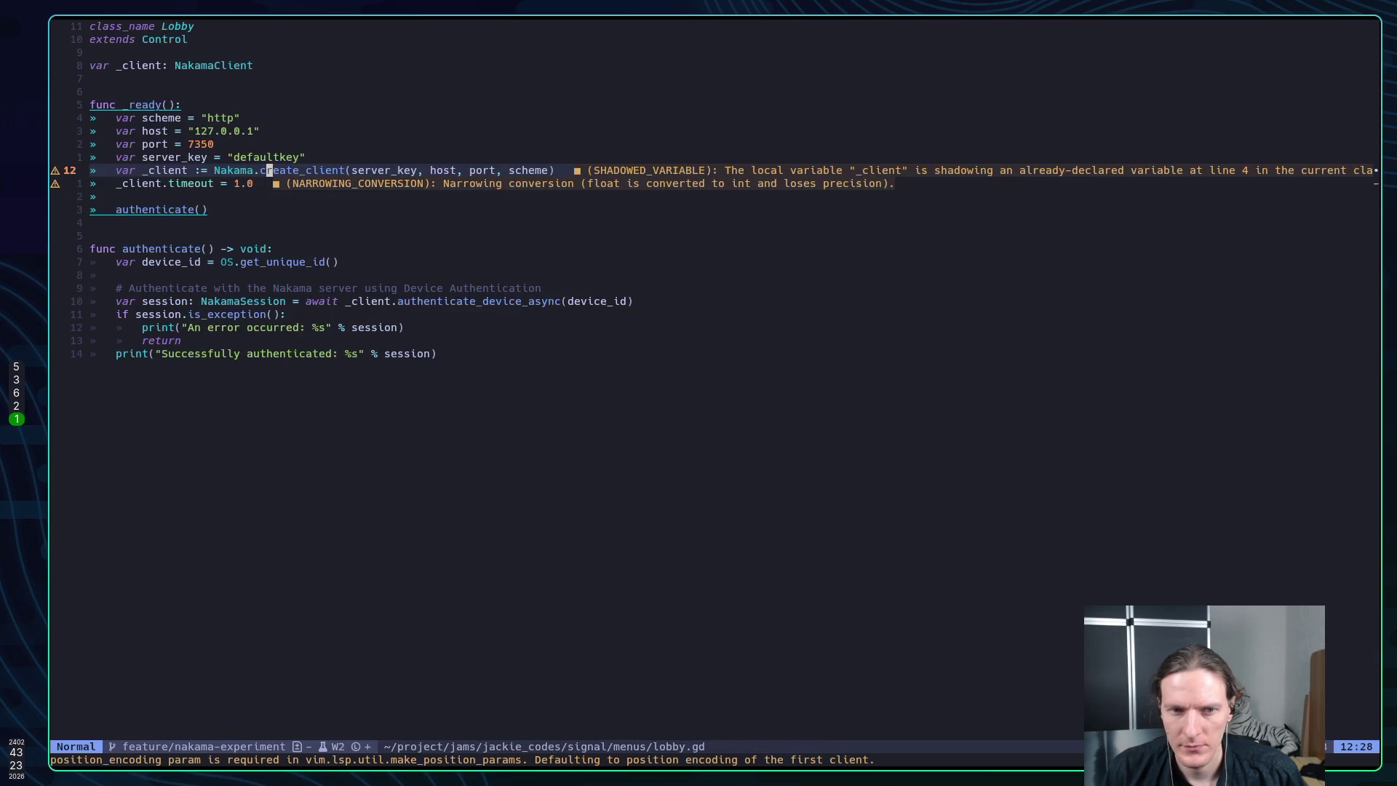
pyautogui.press('j')
pyautogui.press('j')
pyautogui.write(':w')
pyautogui.press('Return')
# Step: Look up authenticate_device_async's definition, return to lobby.gd, and switch to Godot
pyautogui.press('j')
pyautogui.press('j')
pyautogui.press('j')
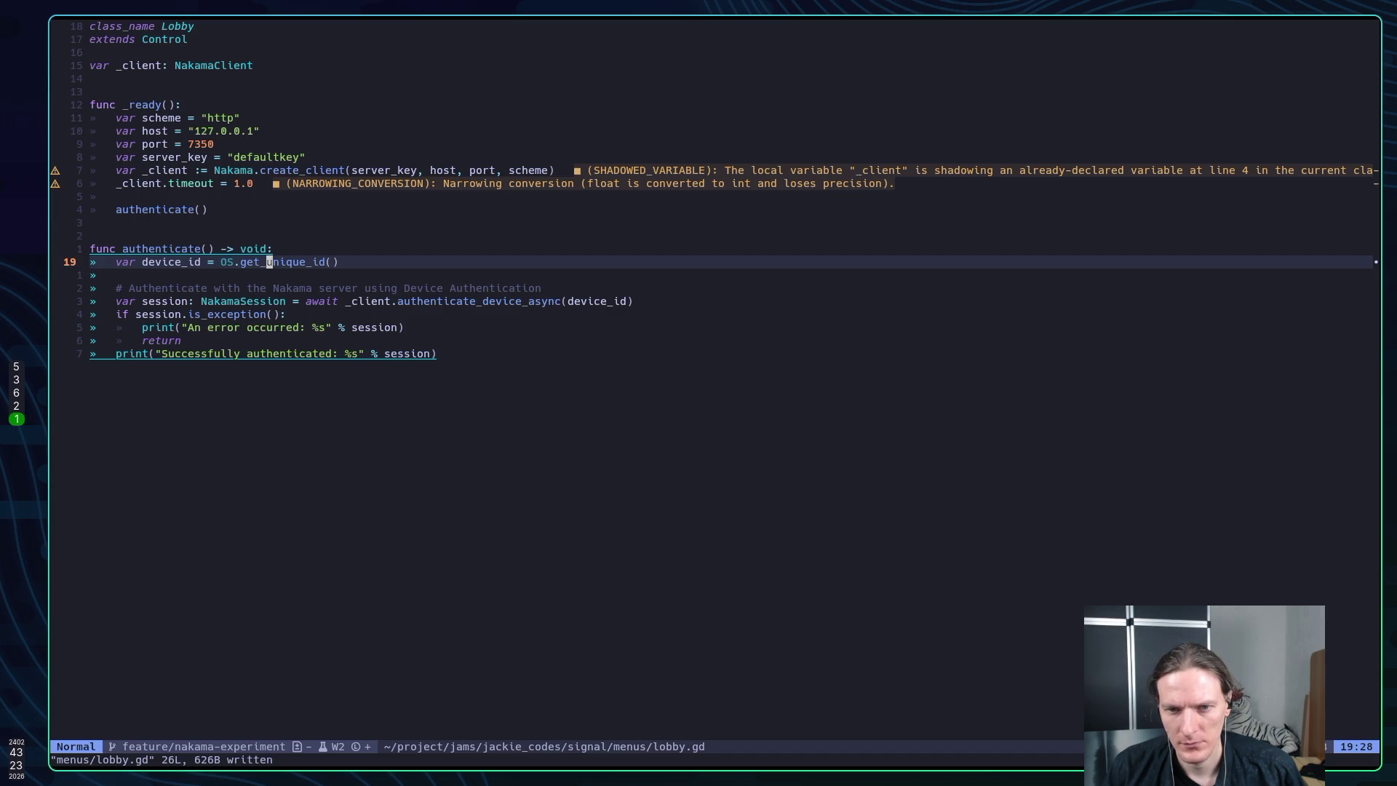
pyautogui.press('j')
pyautogui.press('j')
pyautogui.press('j')
pyautogui.press('l')
pyautogui.press('t')
pyautogui.press('i')
pyautogui.press('w')
pyautogui.press('w')
pyautogui.press('w')
pyautogui.press('g')
pyautogui.press('d')
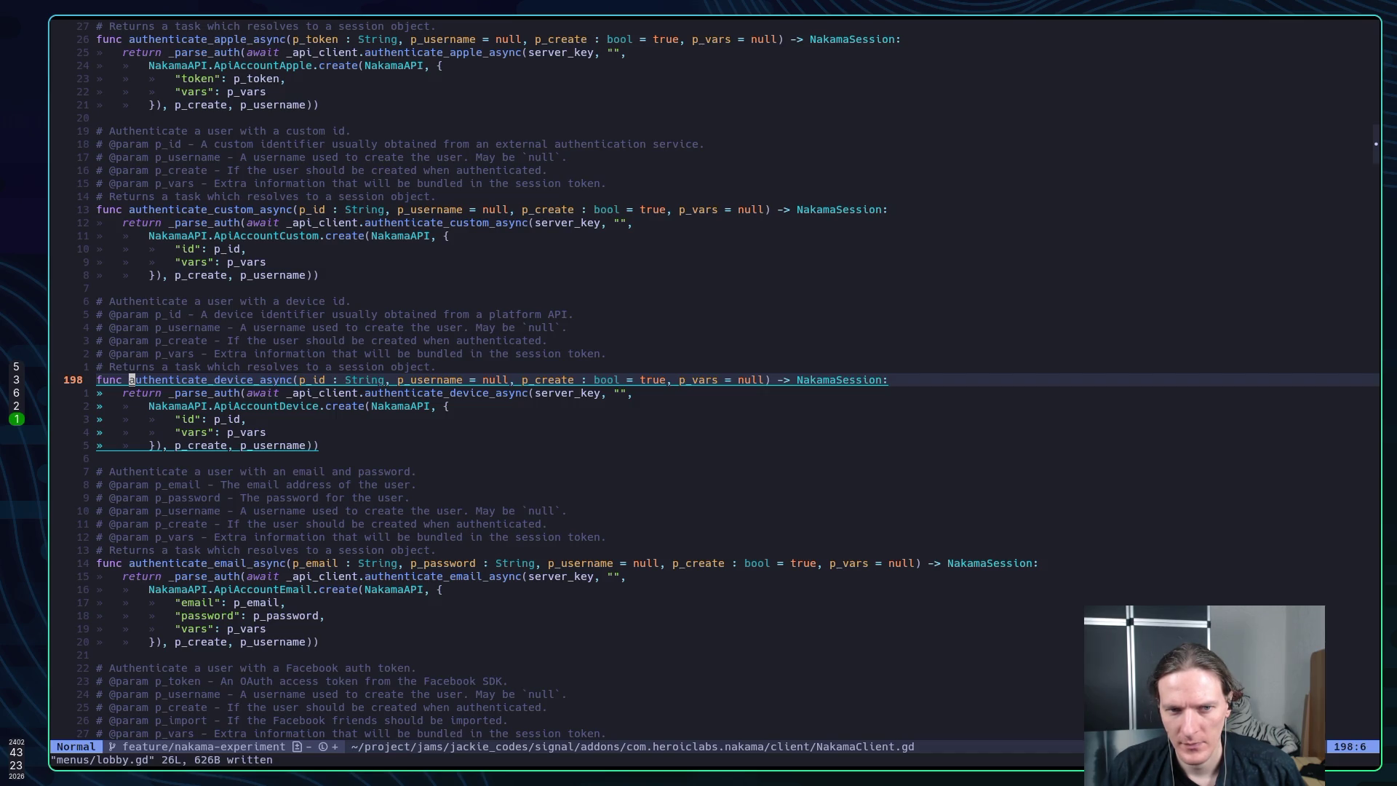
pyautogui.hotkey('ctrl', 'o')
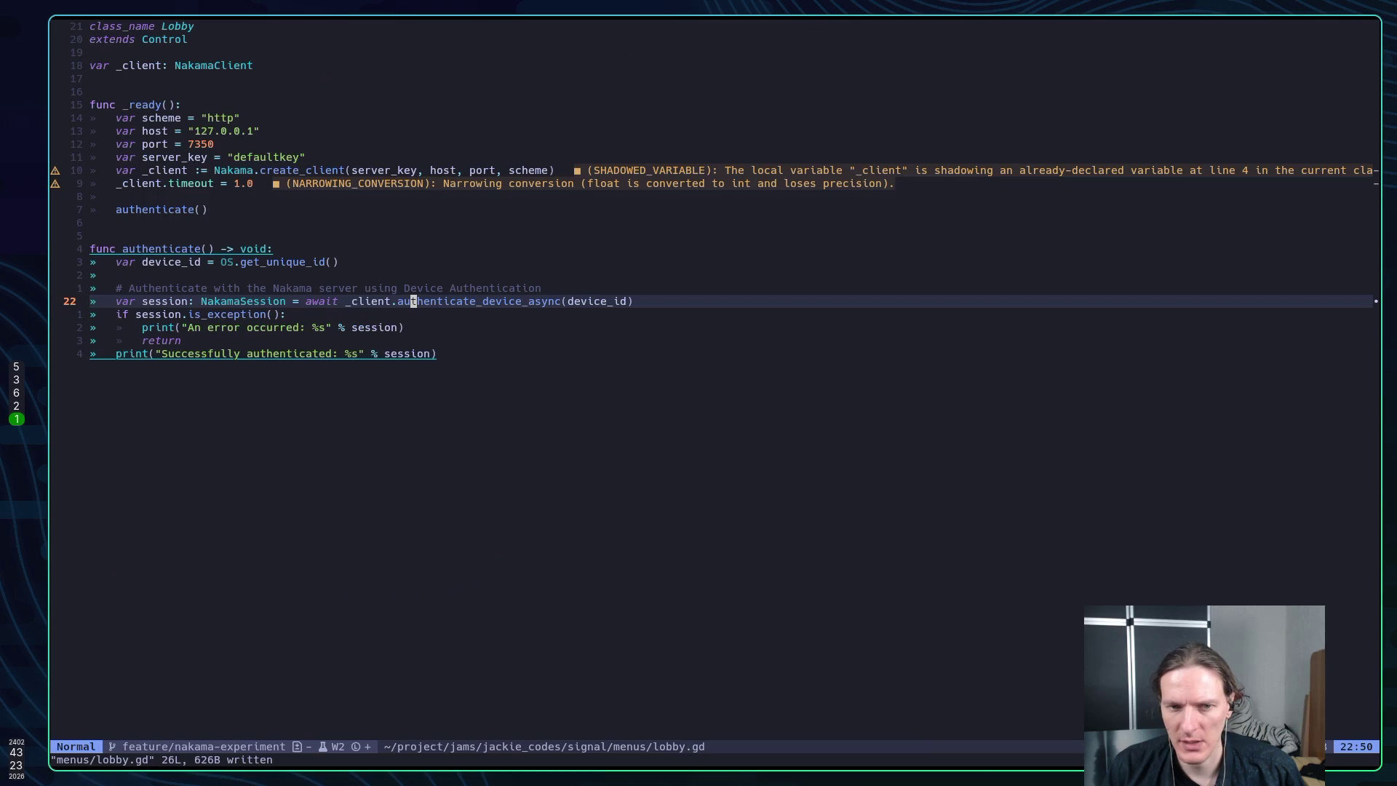
pyautogui.hotkey('alt', 'Tab')
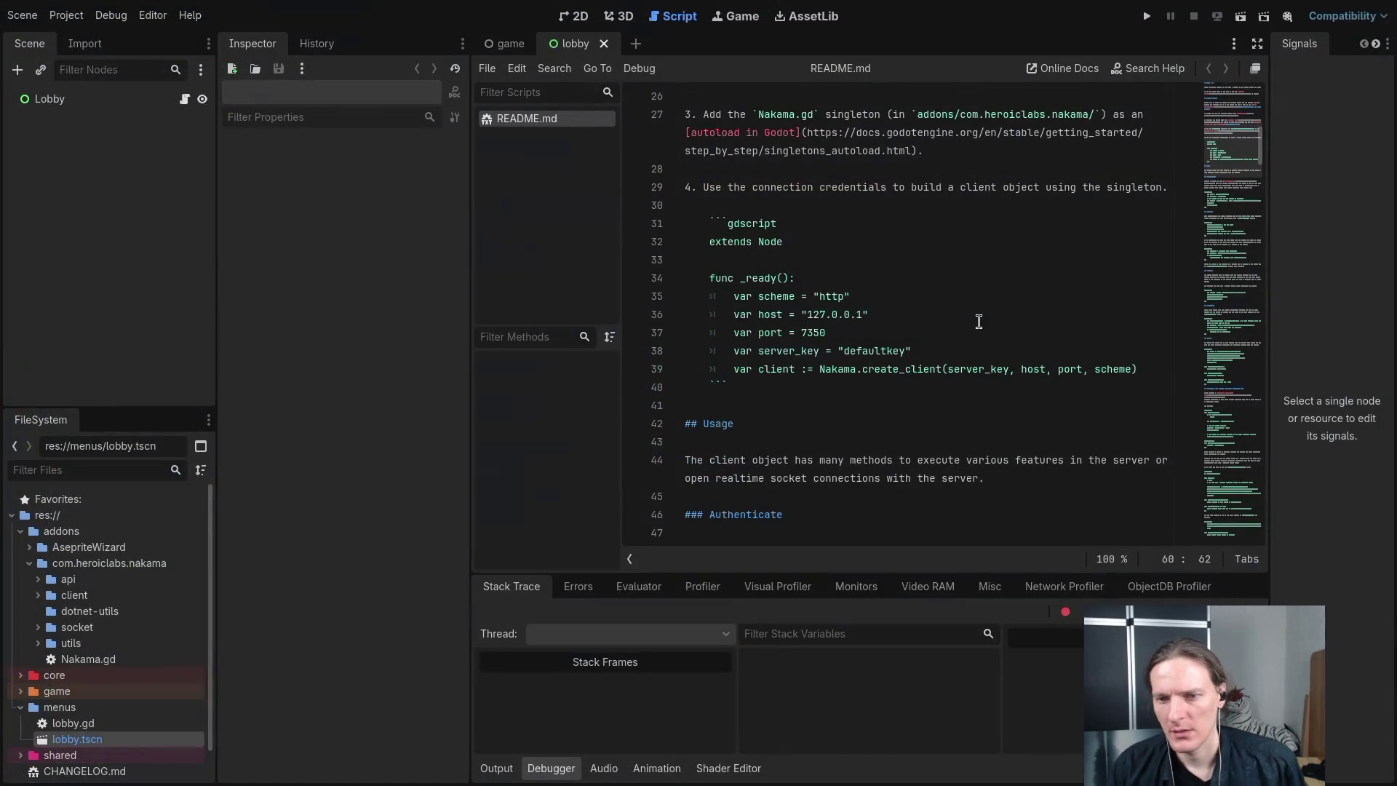
# Step: Run the lobby scene to test authentication, then stop it after the error
pyautogui.click(558, 48)
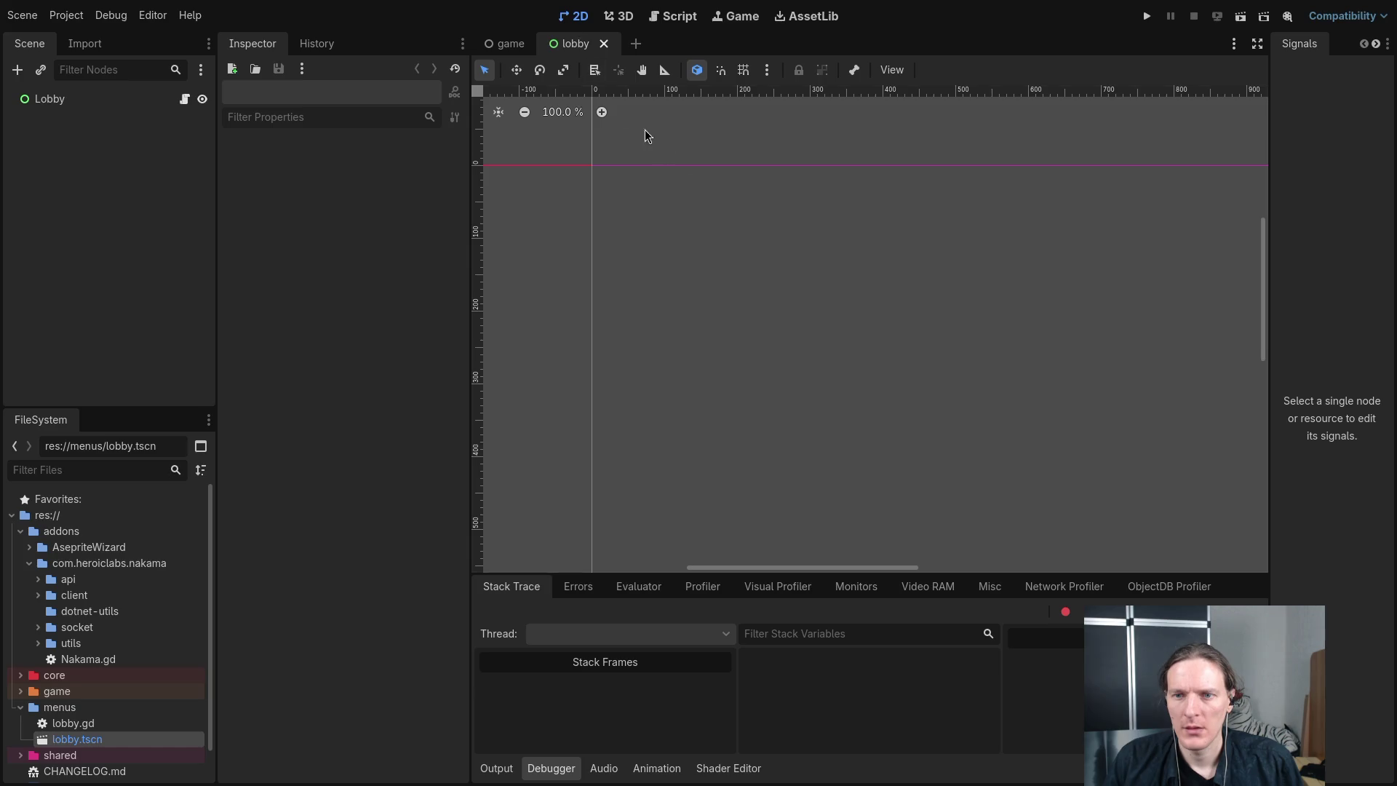
pyautogui.press('F5')
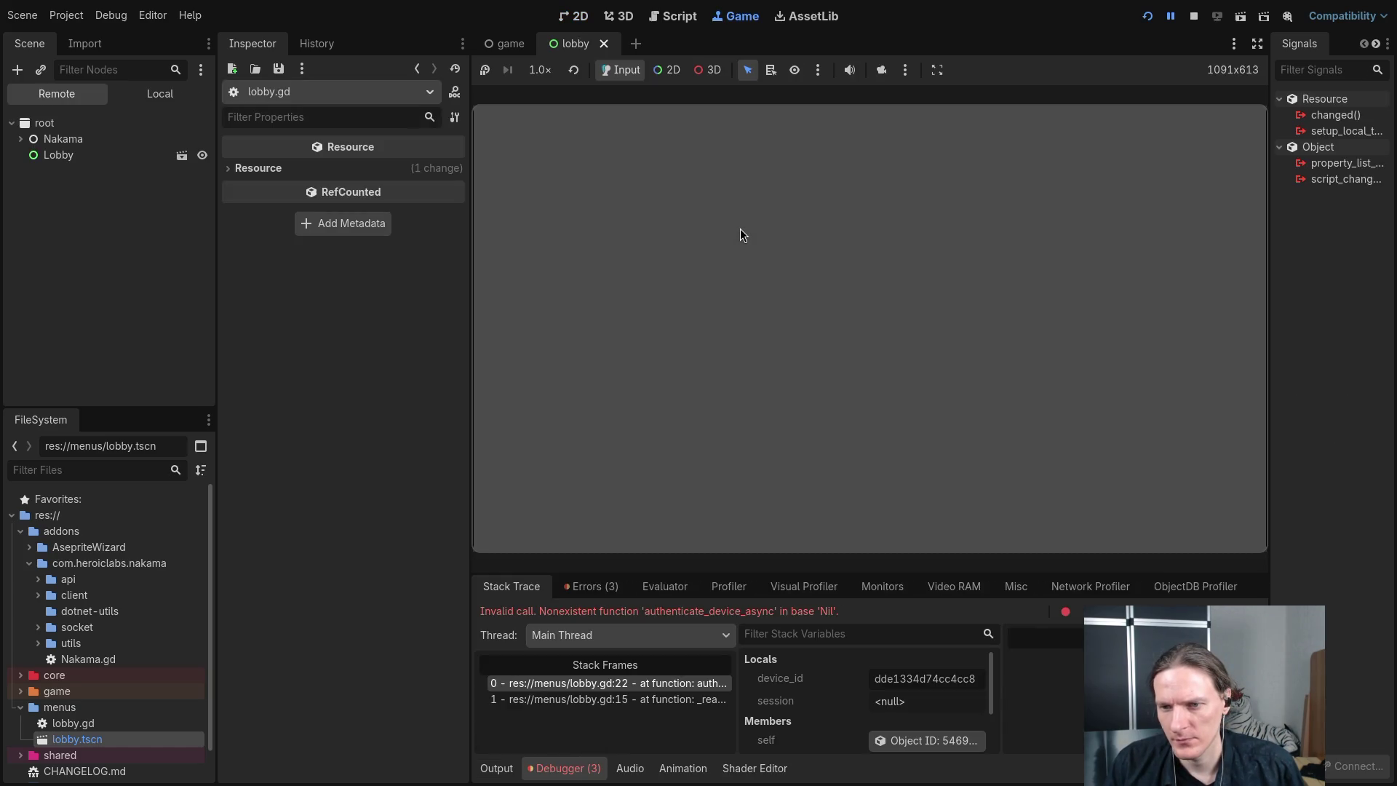
pyautogui.click(1194, 18)
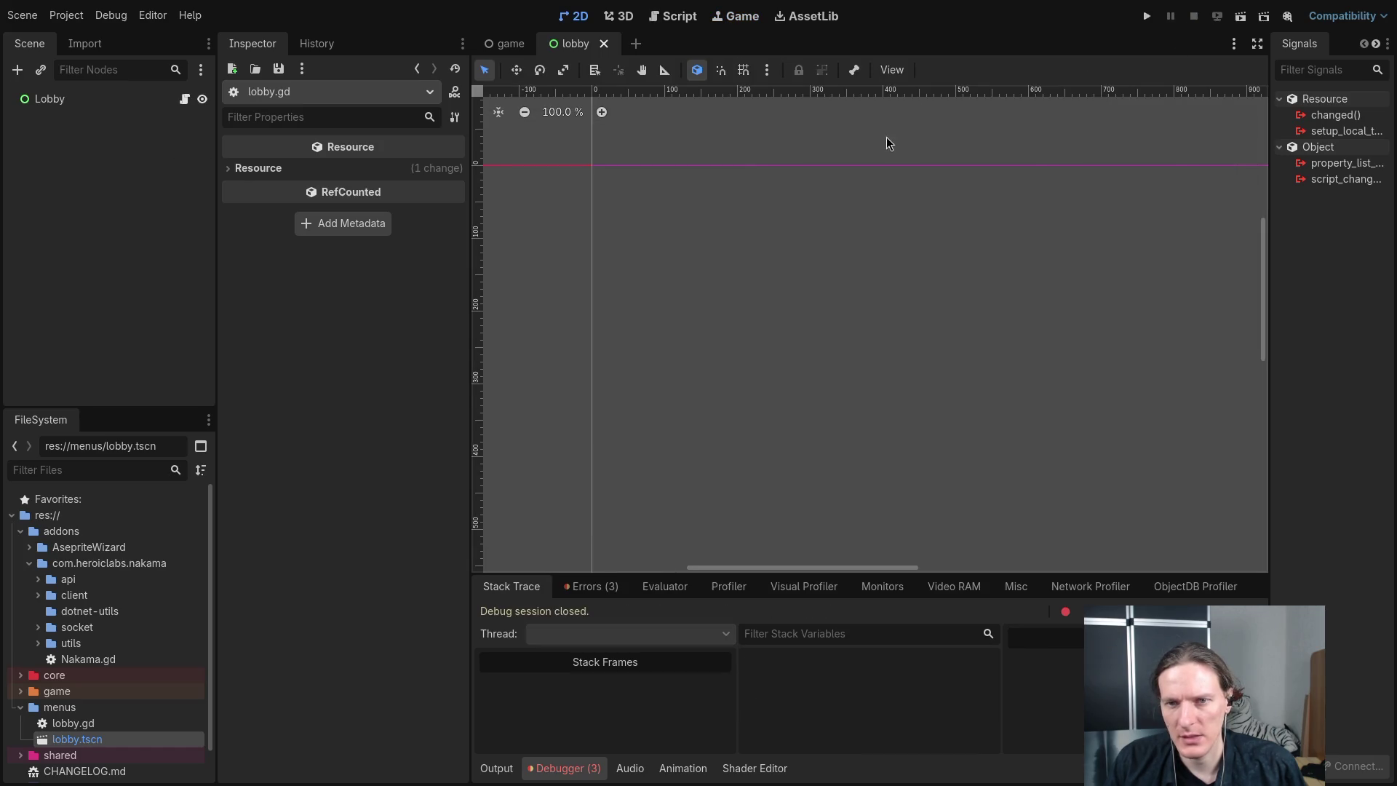
# Step: Close the game scene tab and show the lobby.gd script
pyautogui.click(512, 45)
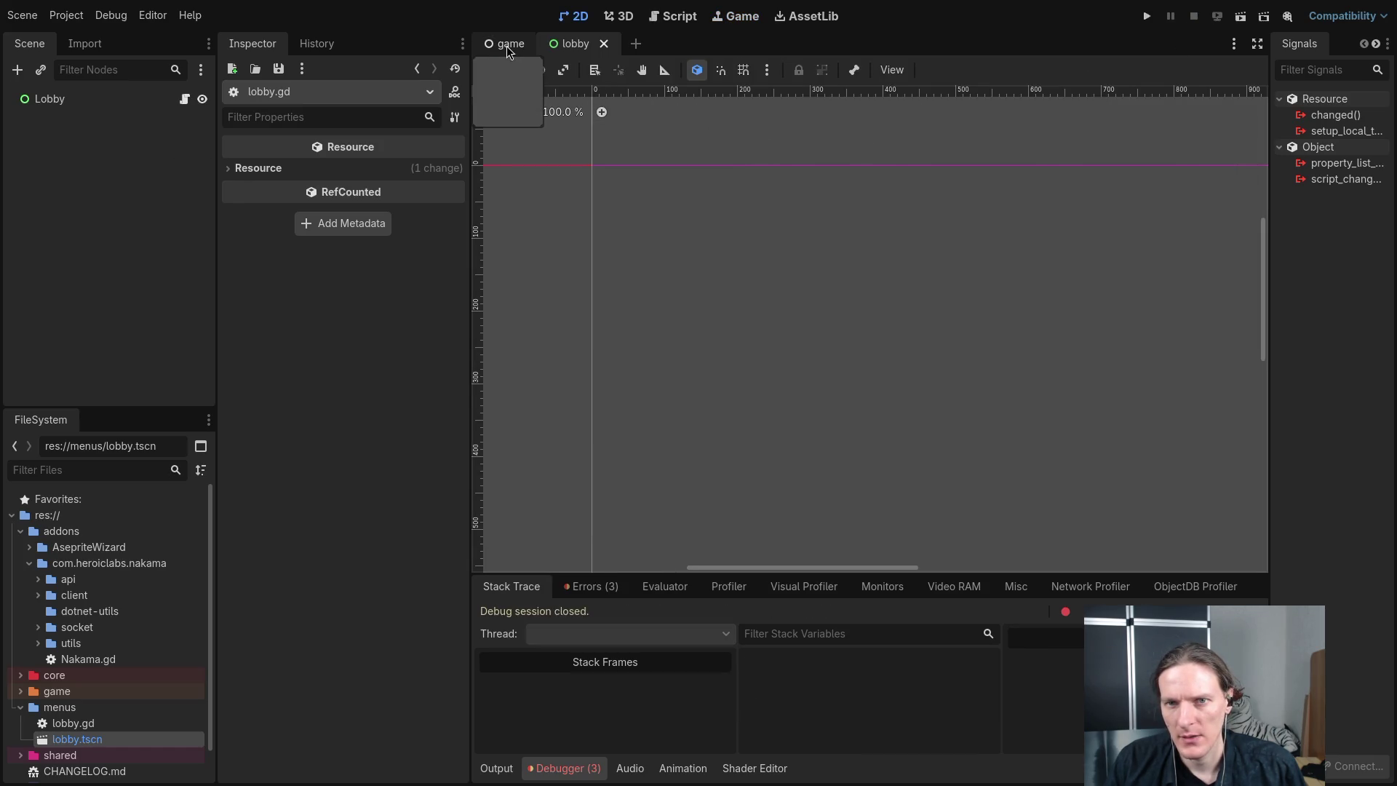
pyautogui.click(539, 43)
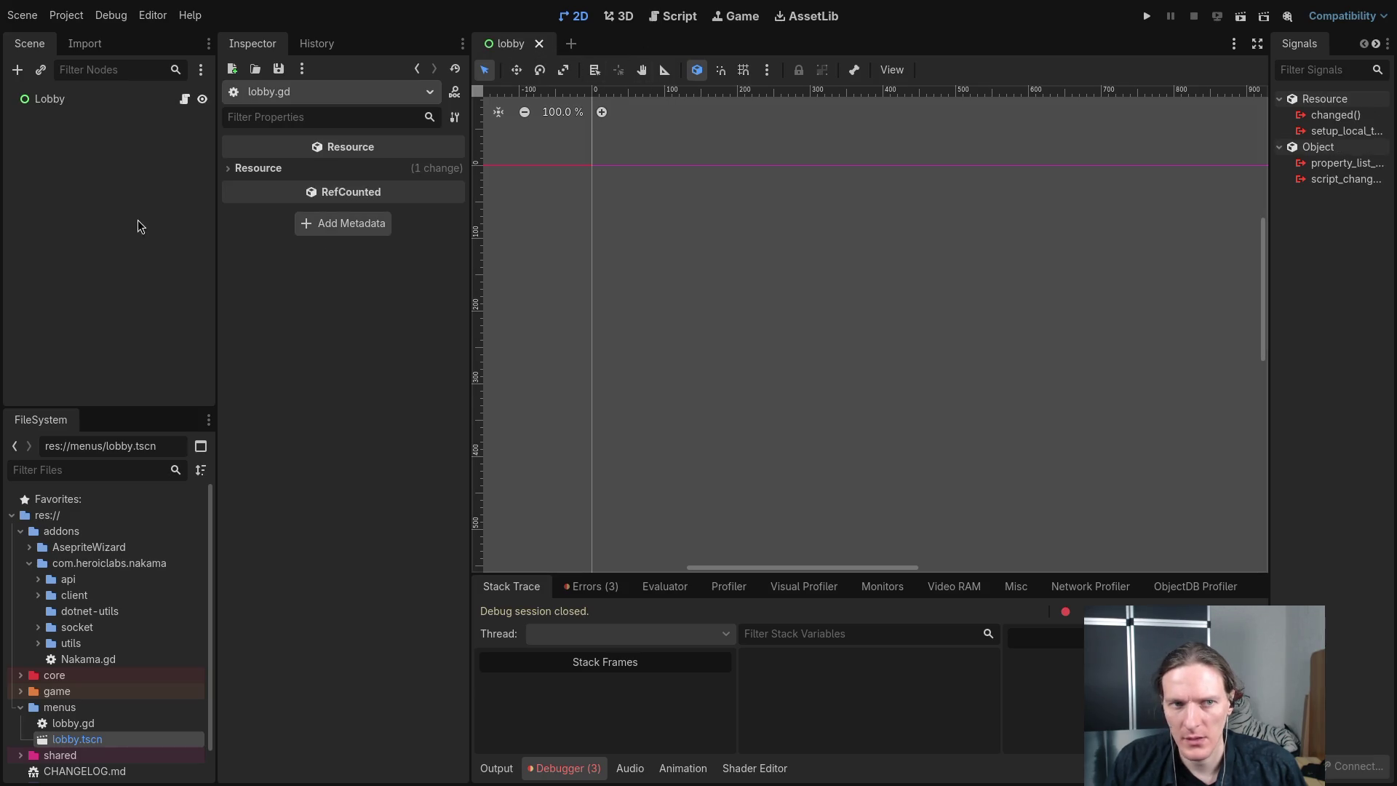
pyautogui.click(683, 18)
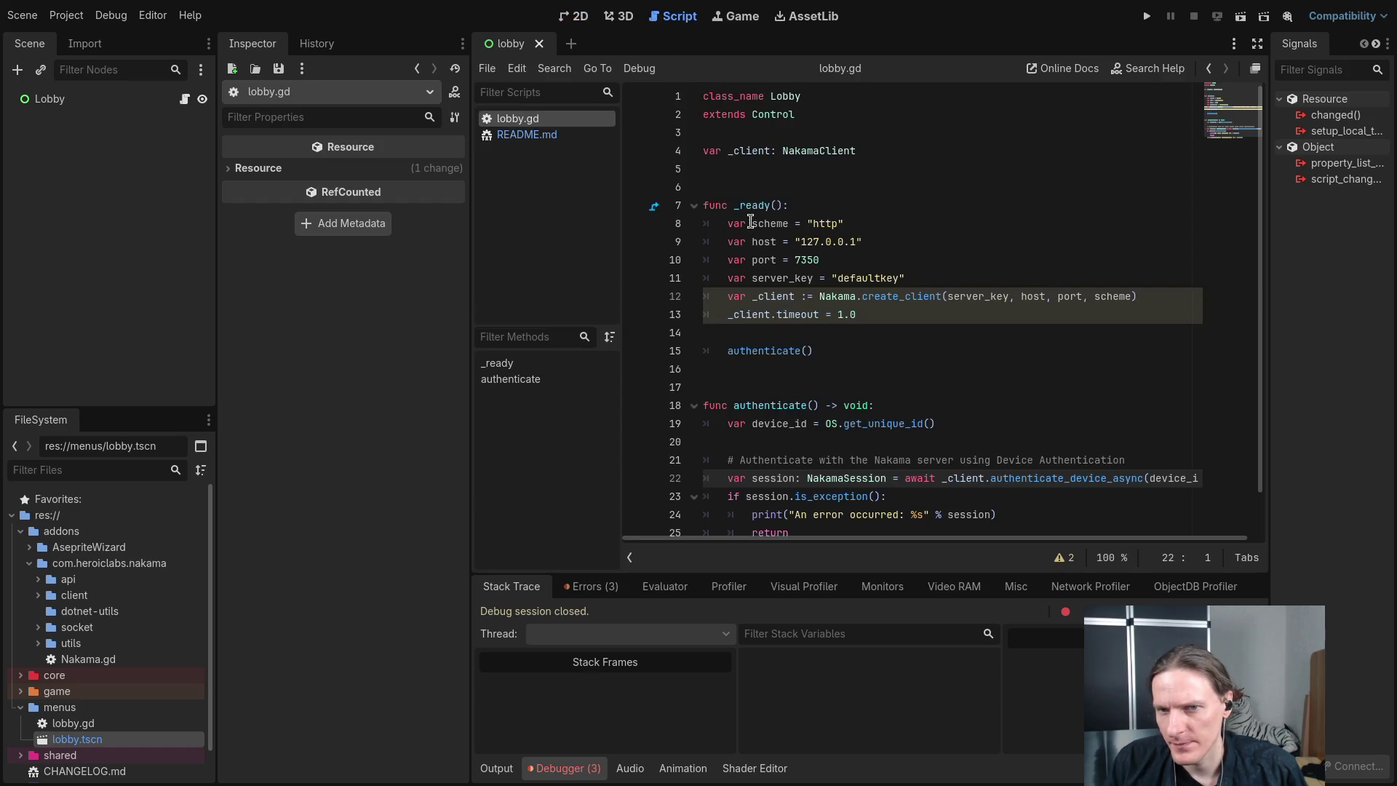
# Step: Copy the email authentication example (README.md lines 51–55) from the ### Authenticate section
pyautogui.hotkey('ctrl', 'w')
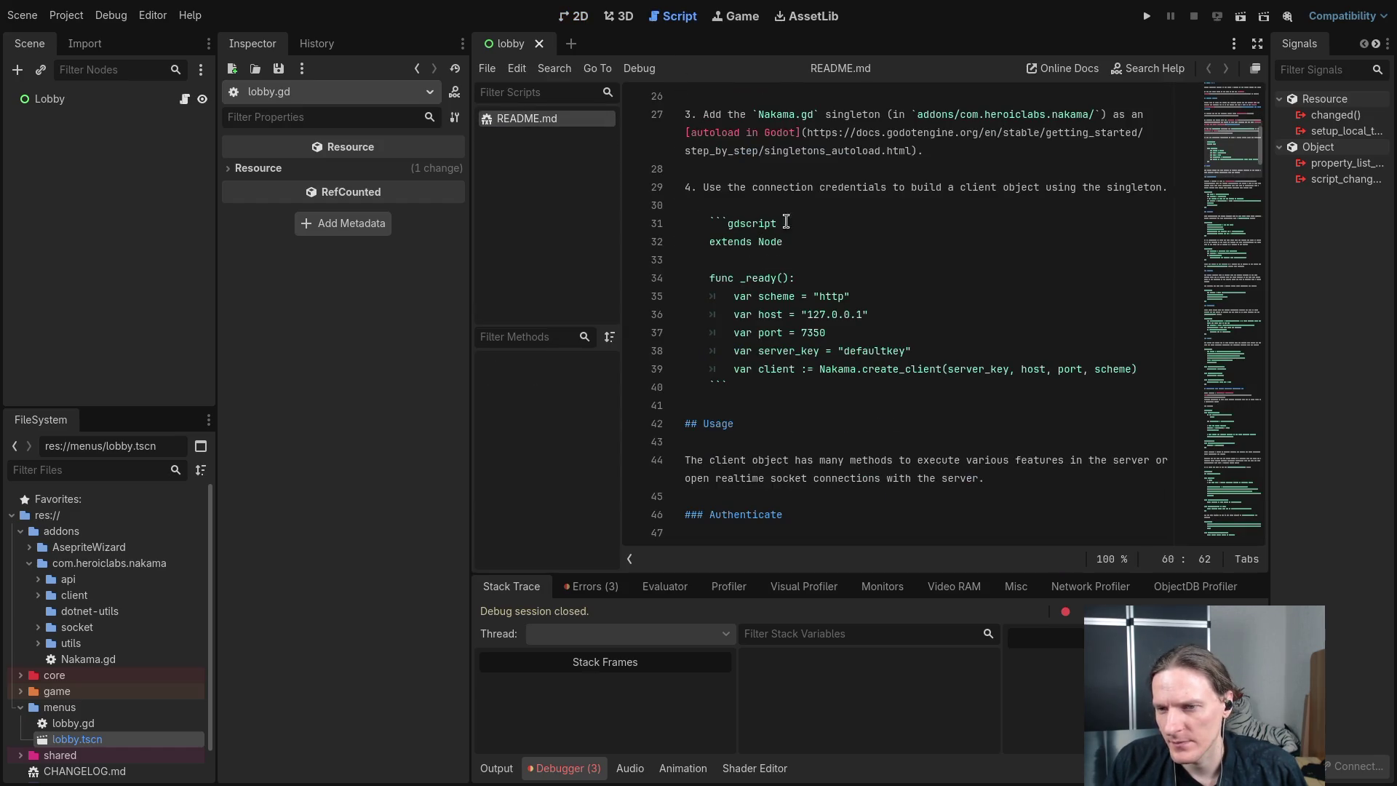
pyautogui.scroll(-1, 859, 208)
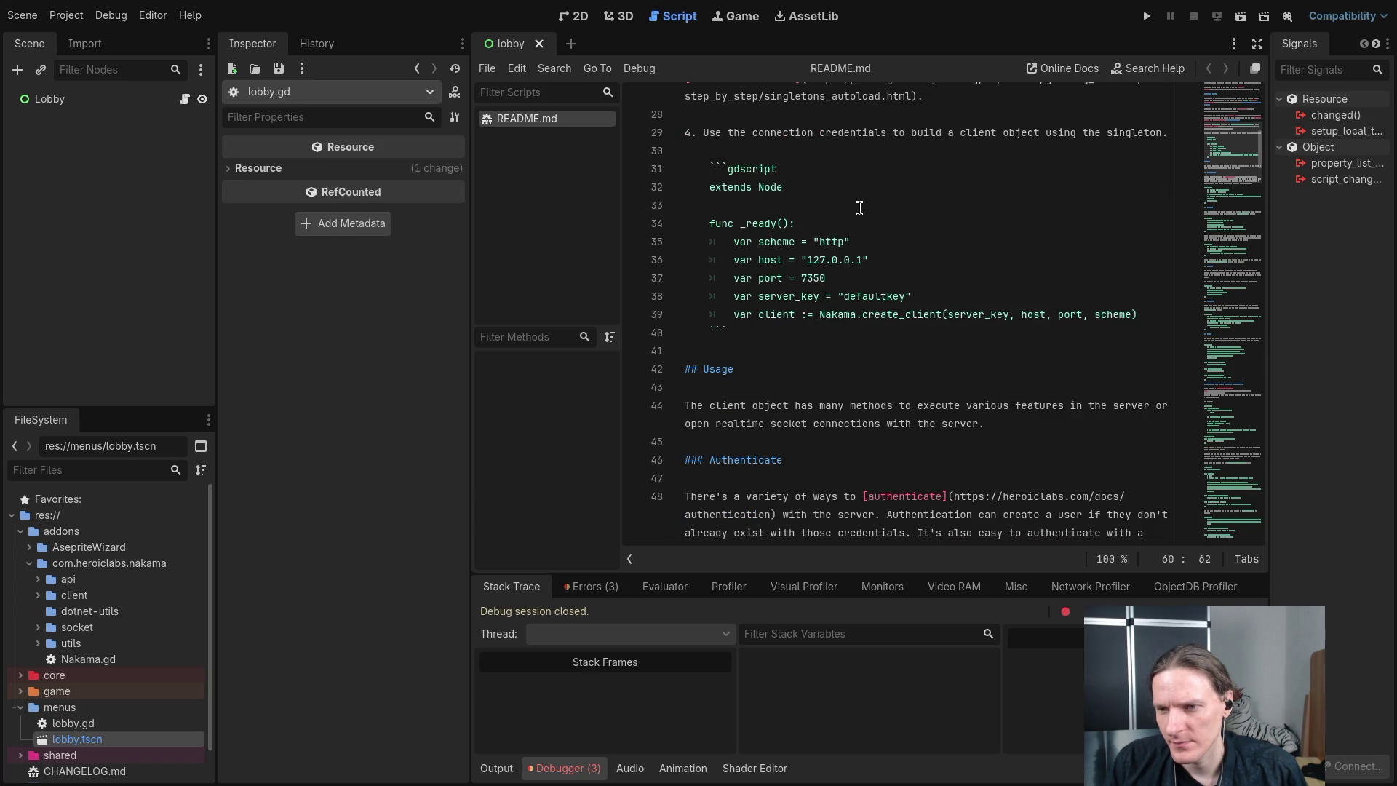
pyautogui.scroll(-1, 859, 208)
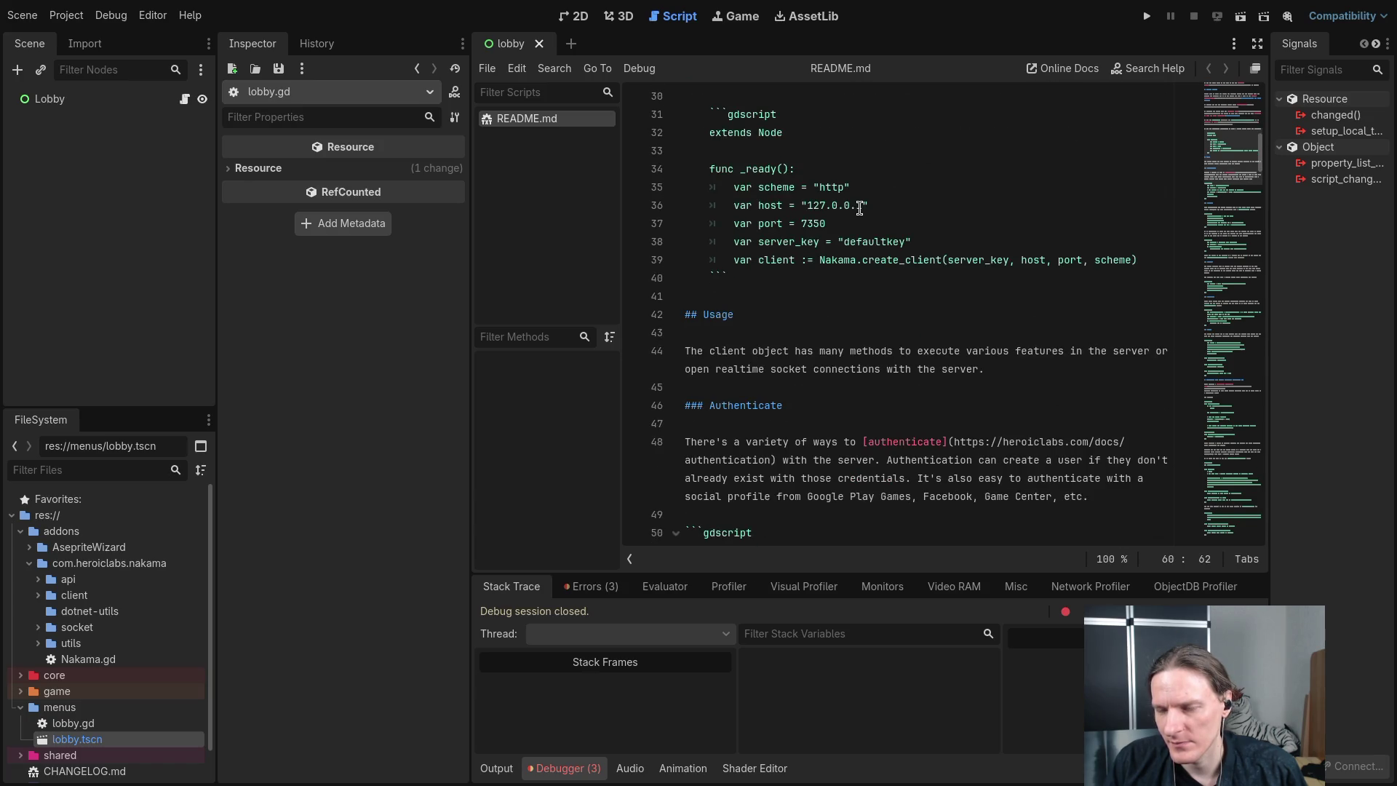
pyautogui.scroll(-1, 859, 208)
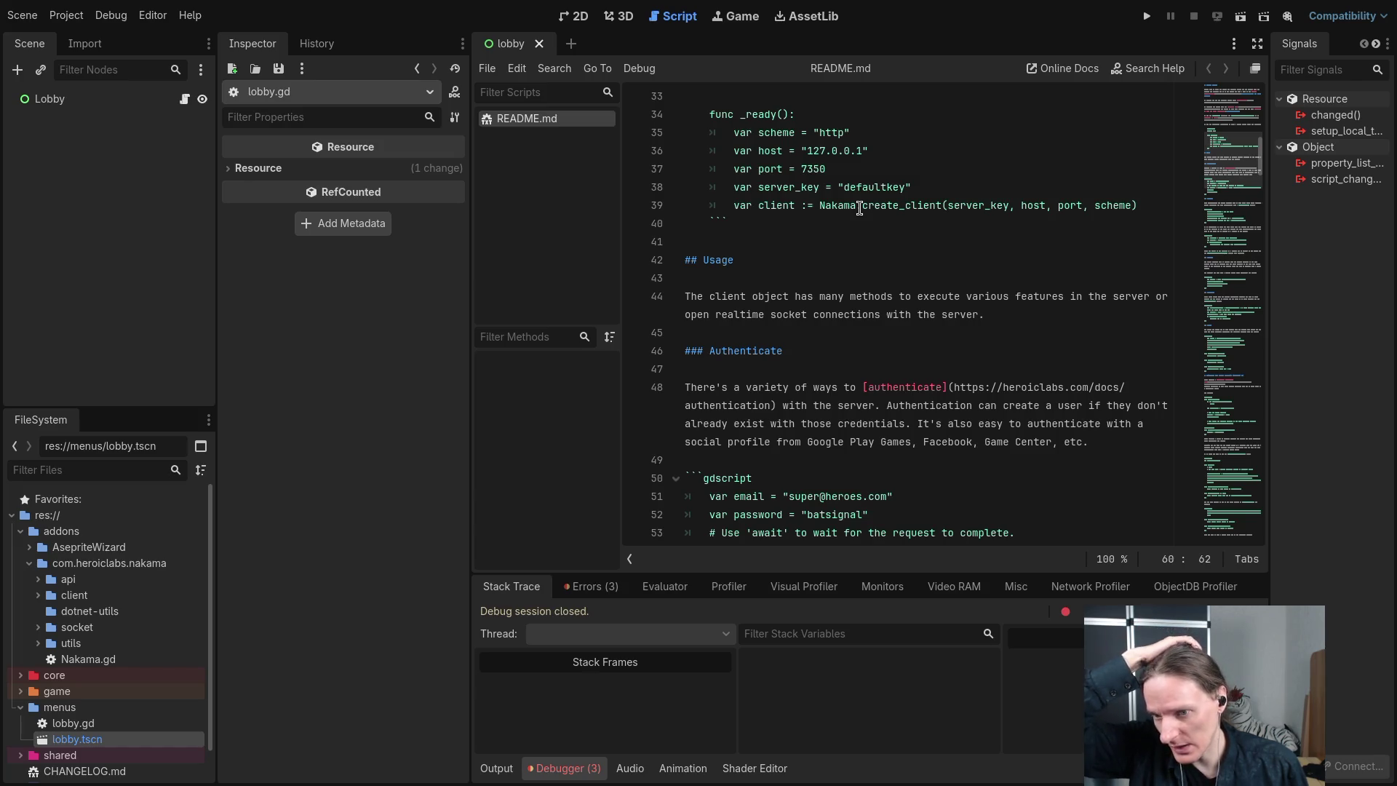
pyautogui.scroll(-3, 860, 208)
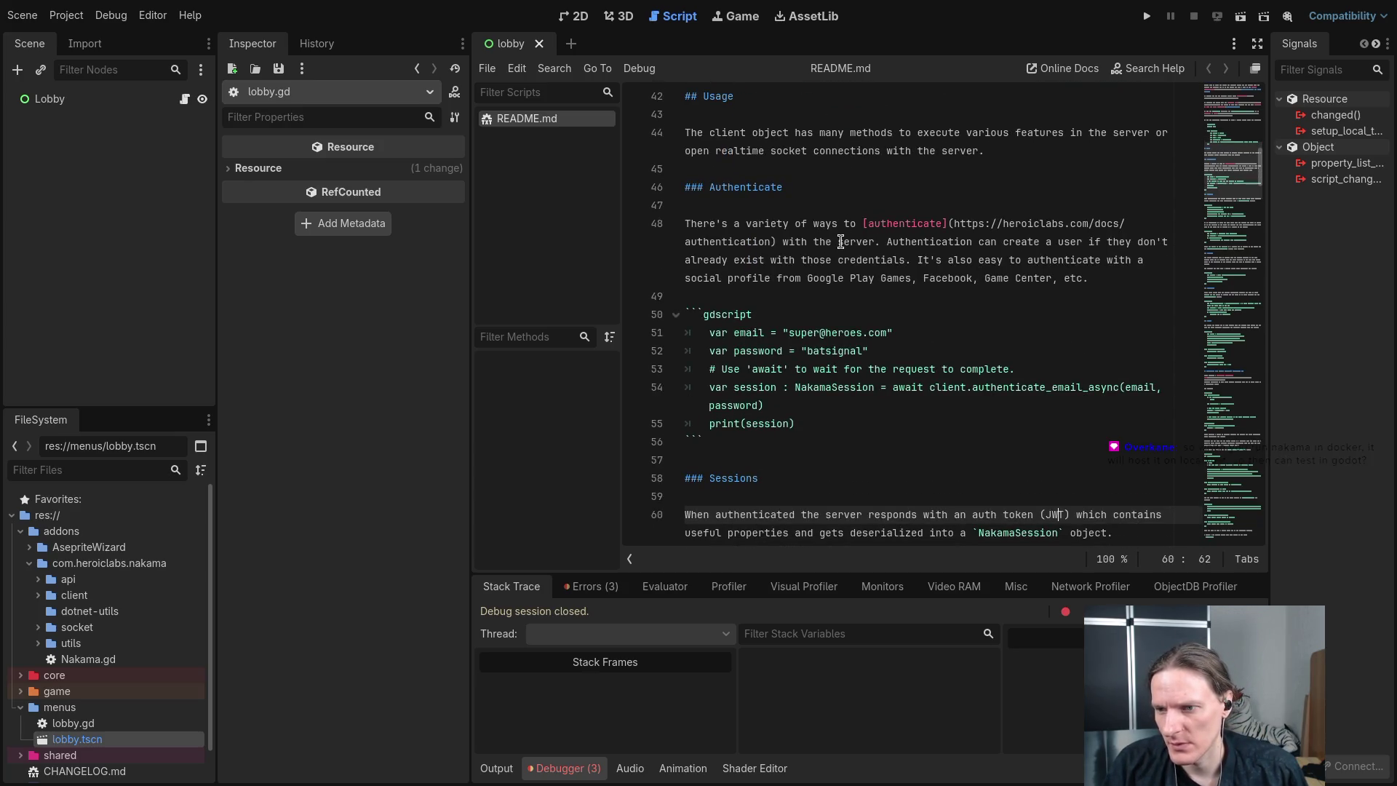
pyautogui.moveTo(797, 424); pyautogui.dragTo(709, 332)
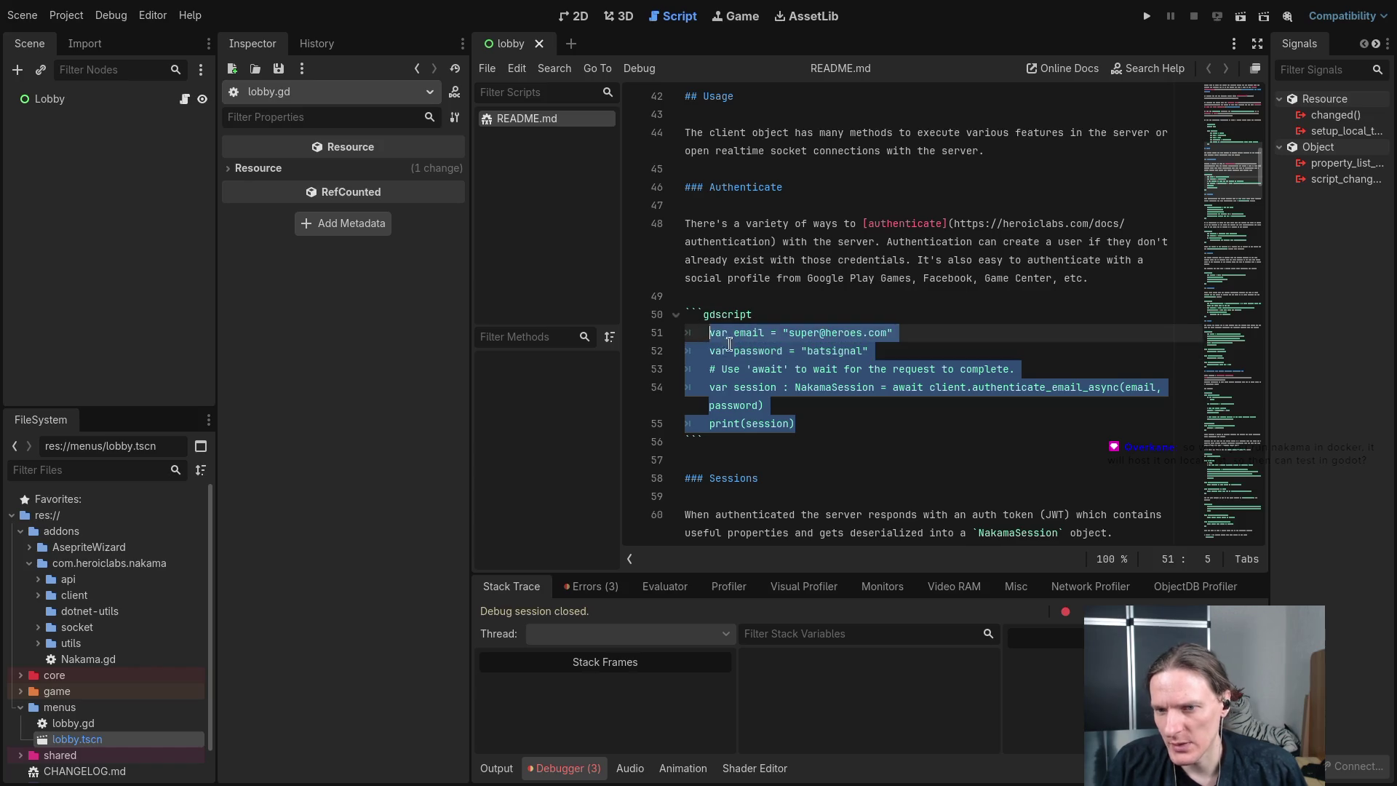
pyautogui.press('super+1')
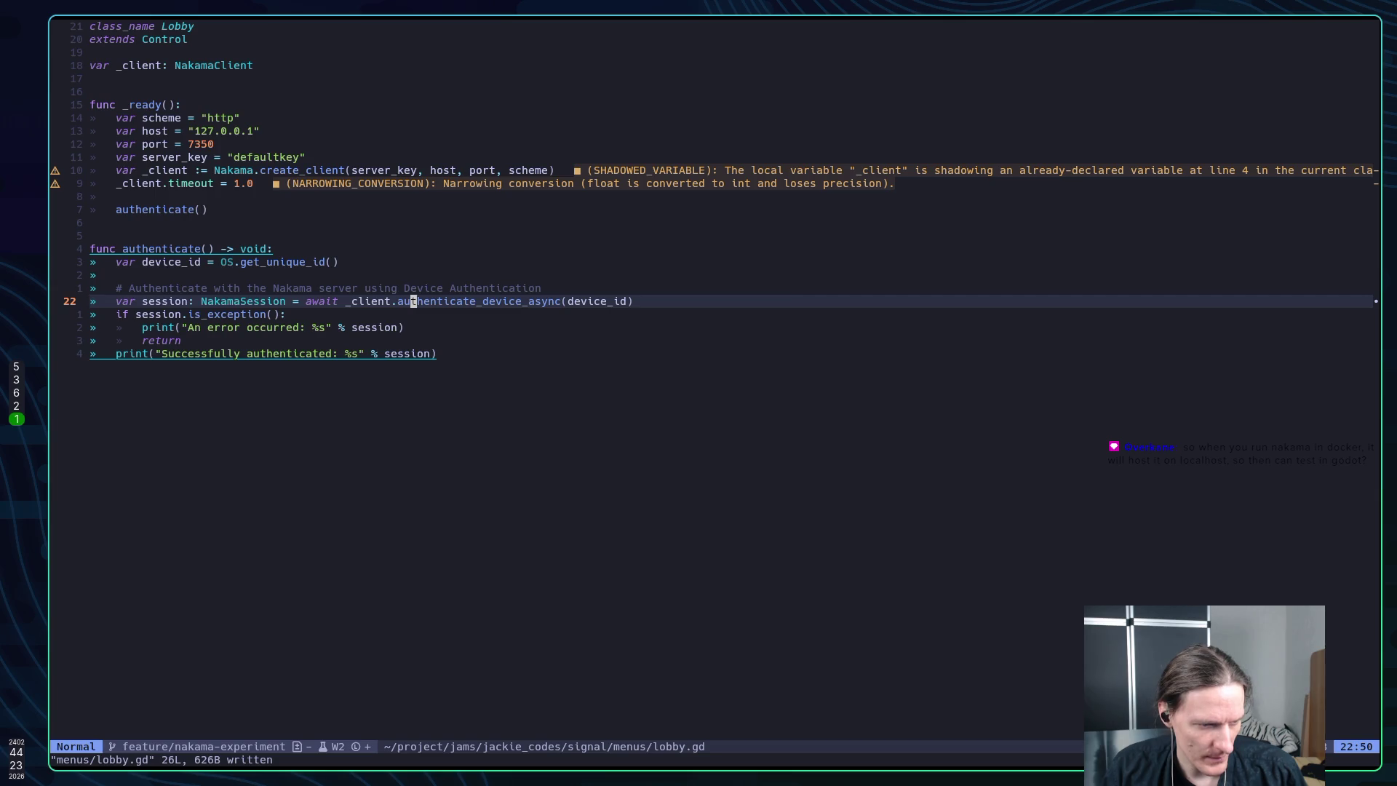
# Step: Park the cursor on the blank line above authenticate() in lobby.gd, then show the Nakama Players page
pyautogui.press('j')
pyautogui.press('j')
pyautogui.press('j')
pyautogui.press('k')
pyautogui.press('k')
pyautogui.press('k')
pyautogui.press('k')
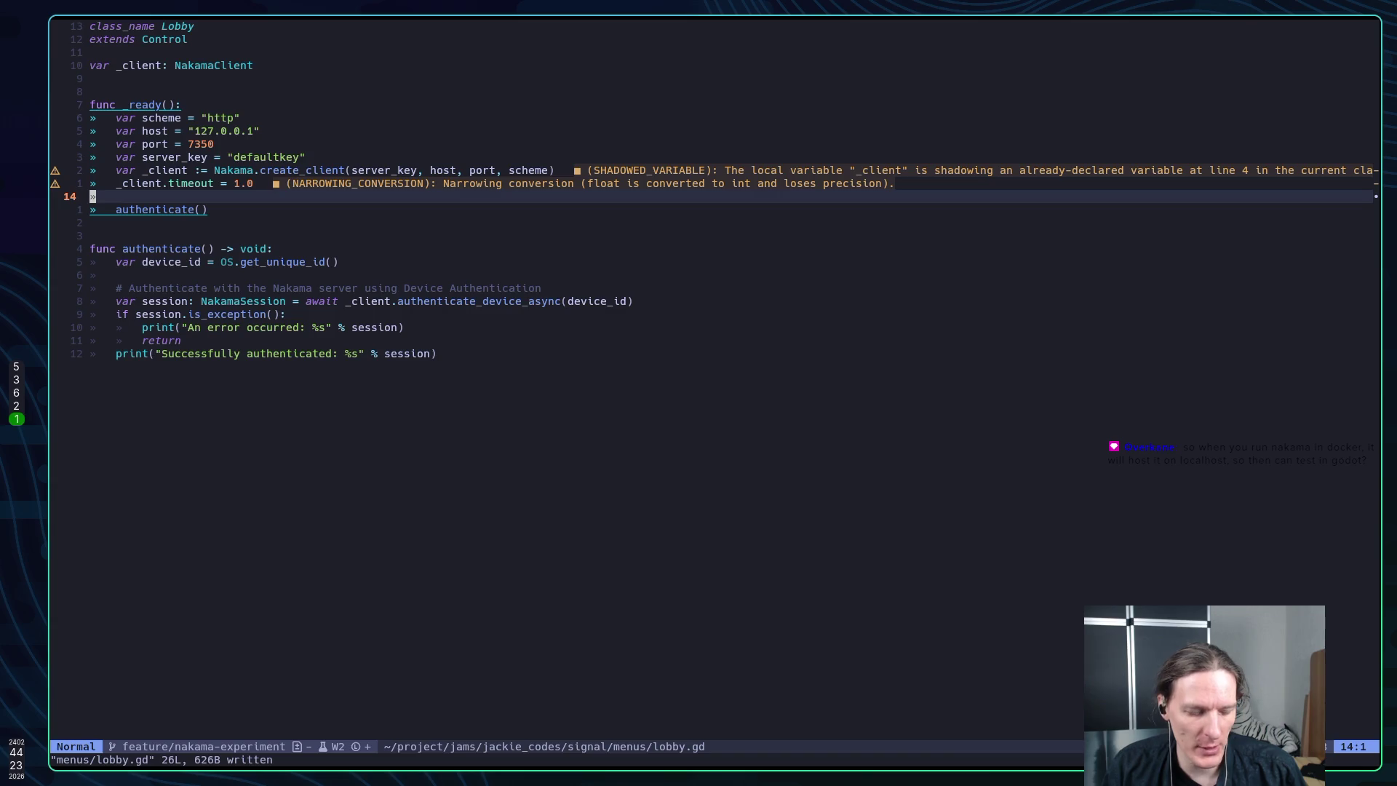
pyautogui.press('super+3')
pyautogui.press('super+2')
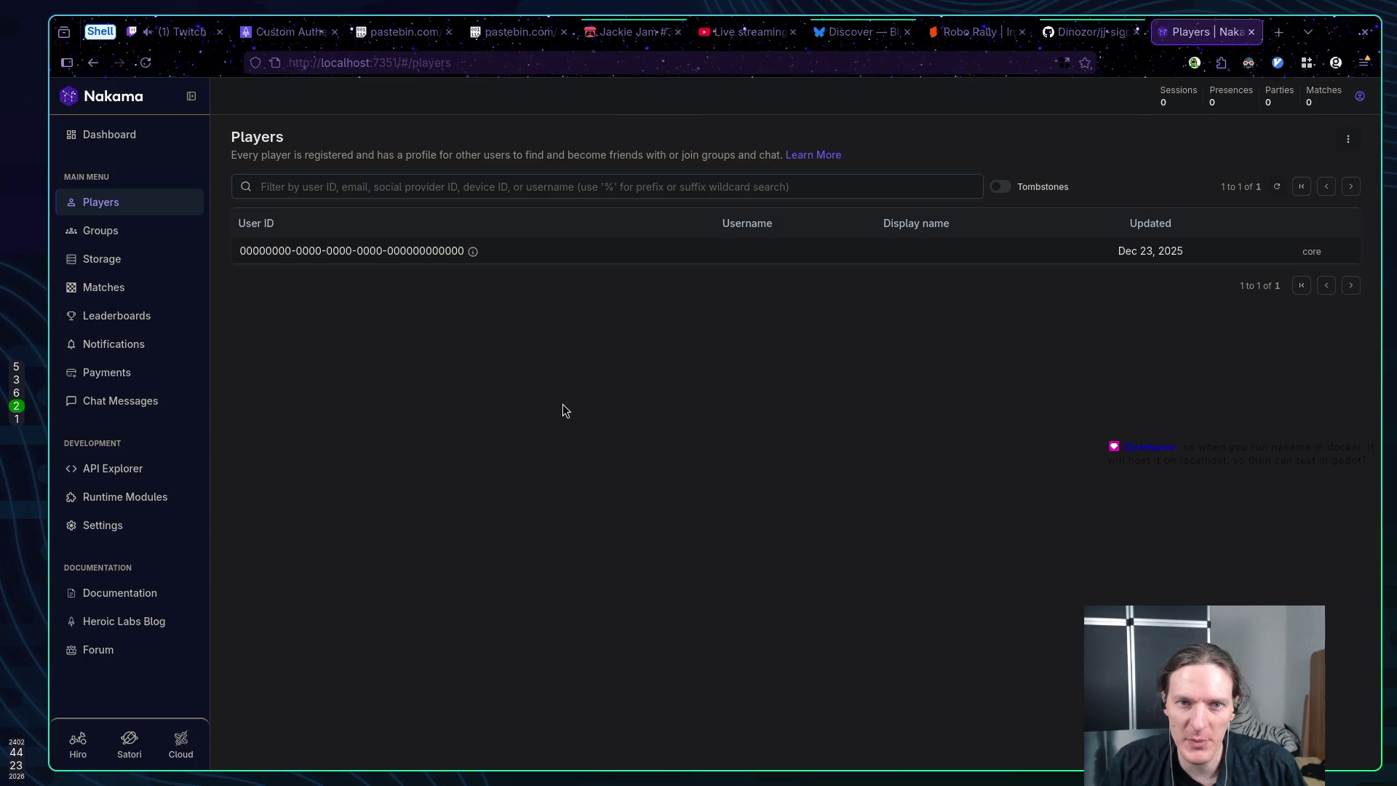
# Step: Select the localhost:7351 console address and dismiss the address suggestions
pyautogui.moveTo(330, 62); pyautogui.dragTo(430, 63)
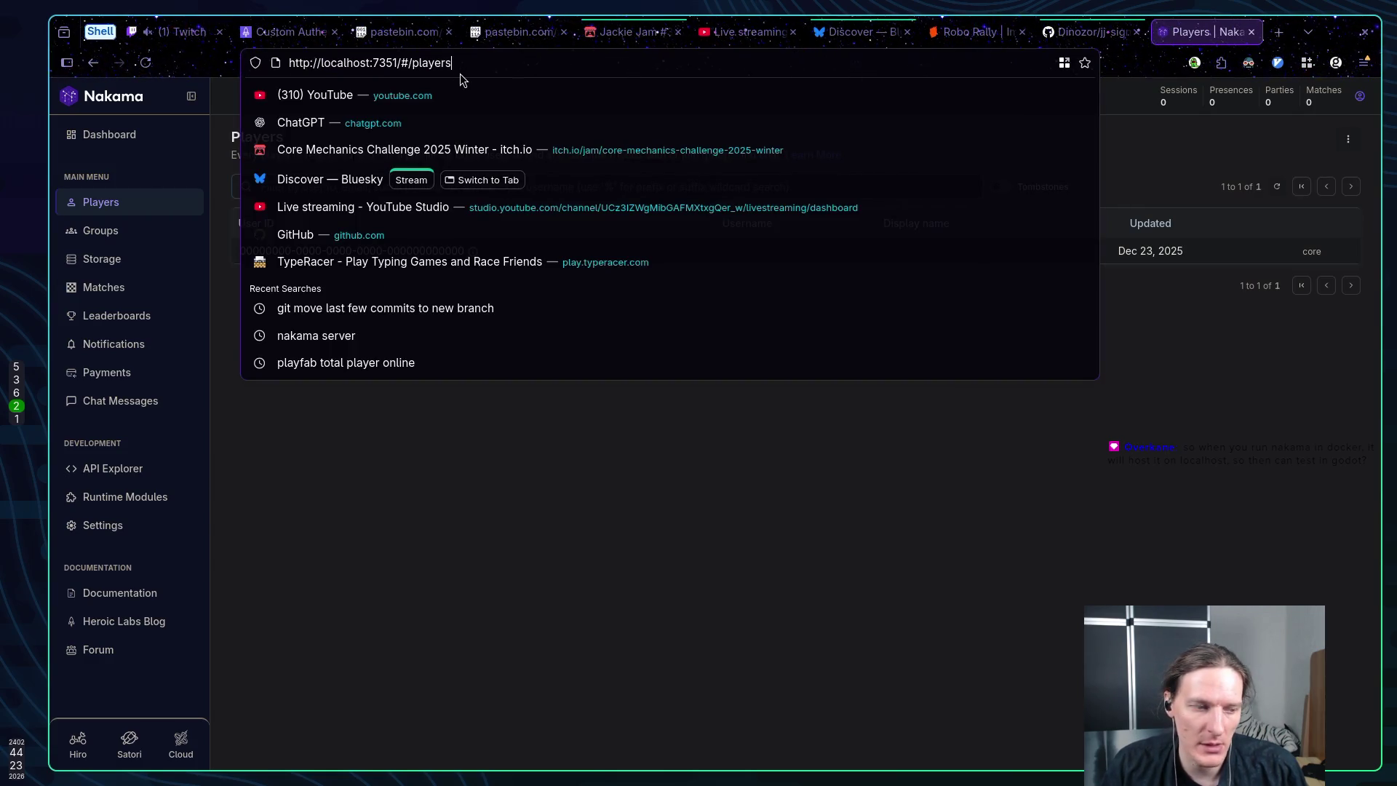
pyautogui.click(461, 533)
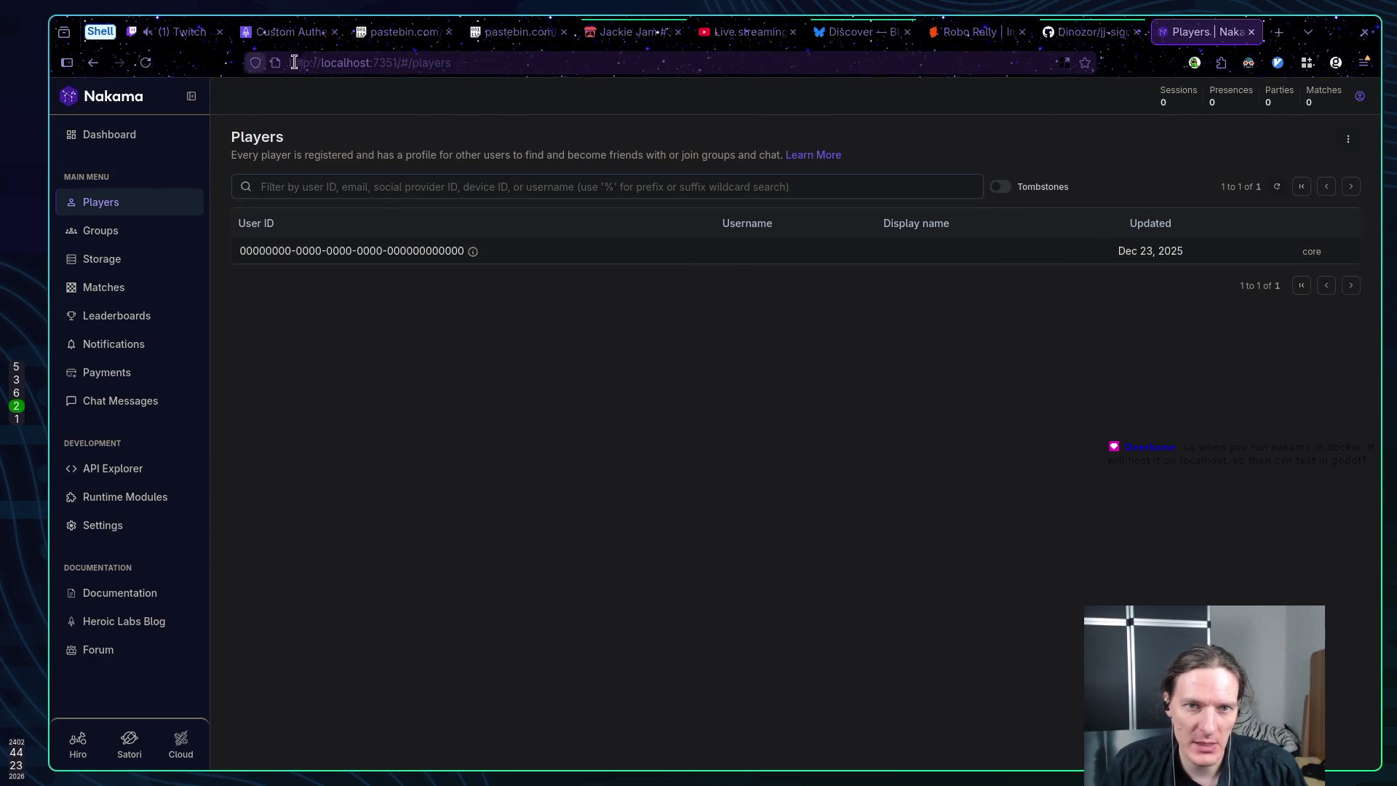
pyautogui.moveTo(299, 63); pyautogui.dragTo(421, 62)
pyautogui.click(477, 534)
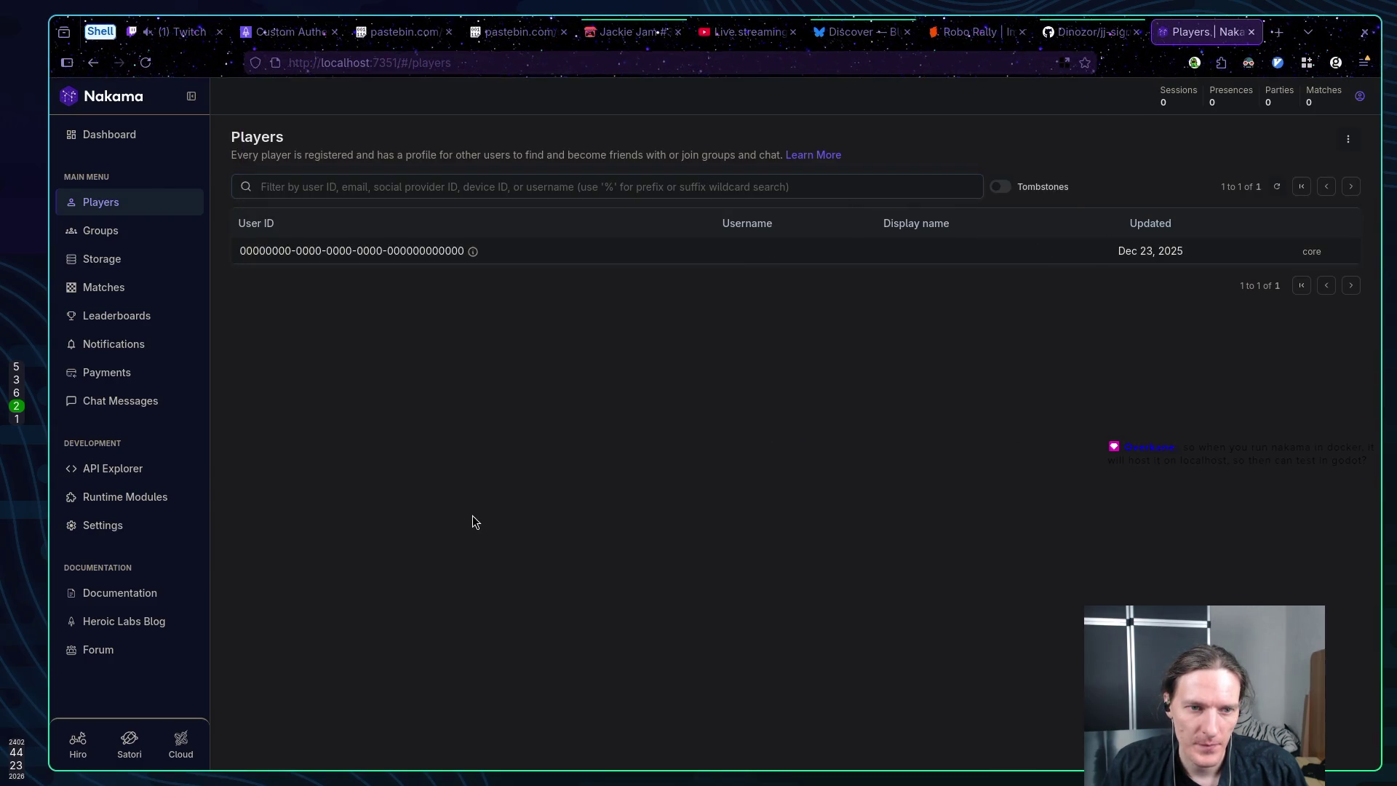
# Step: Check the Groups and Matches pages, returning to the Players list after each
pyautogui.click(101, 232)
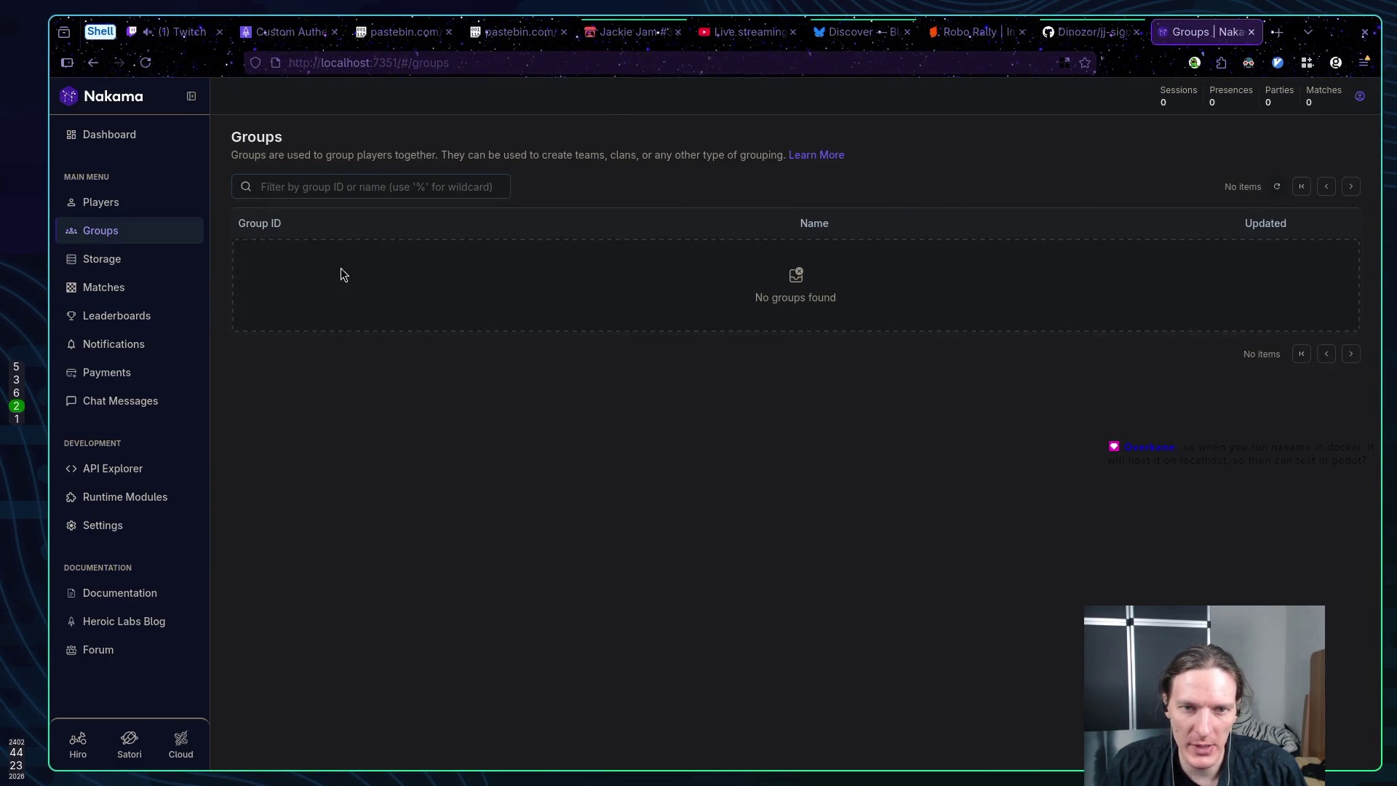
pyautogui.click(102, 202)
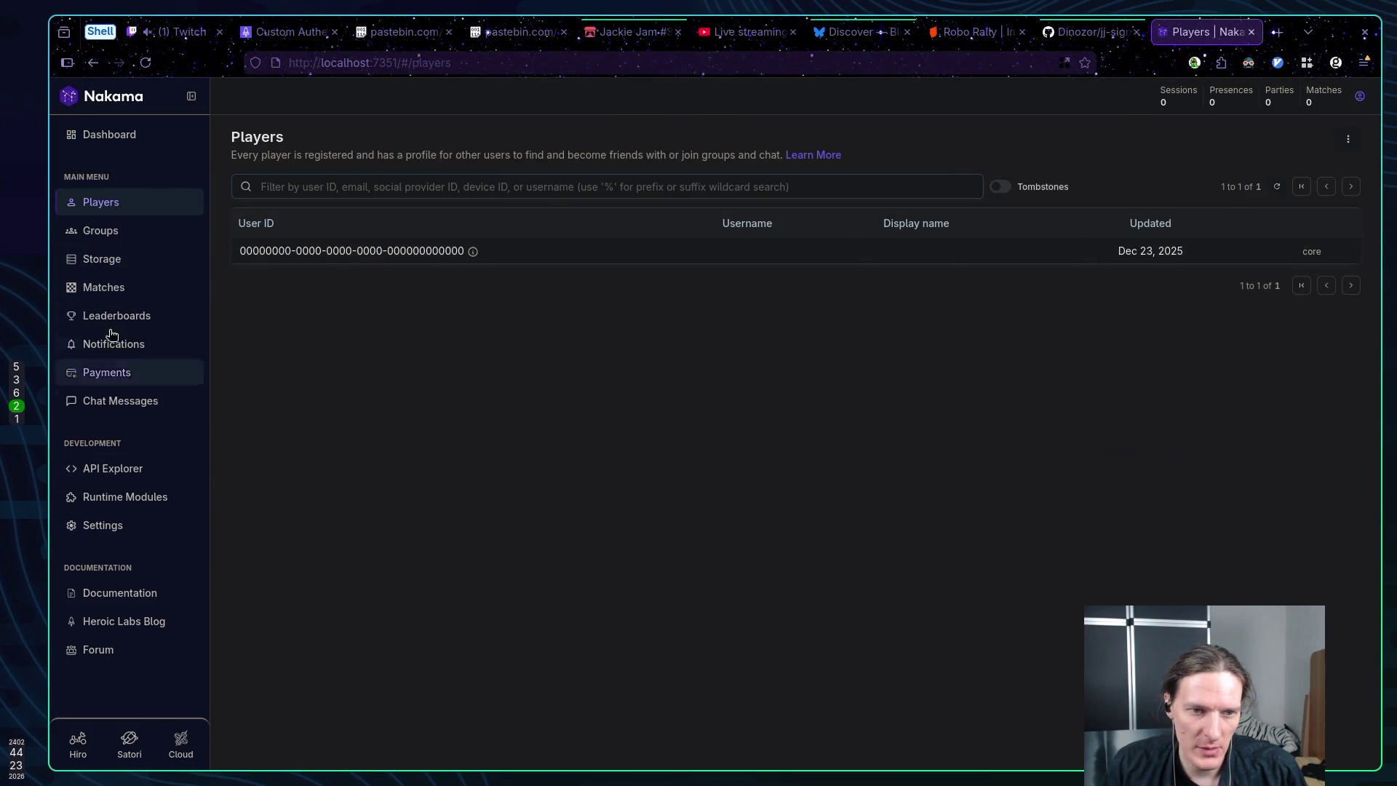
pyautogui.click(108, 294)
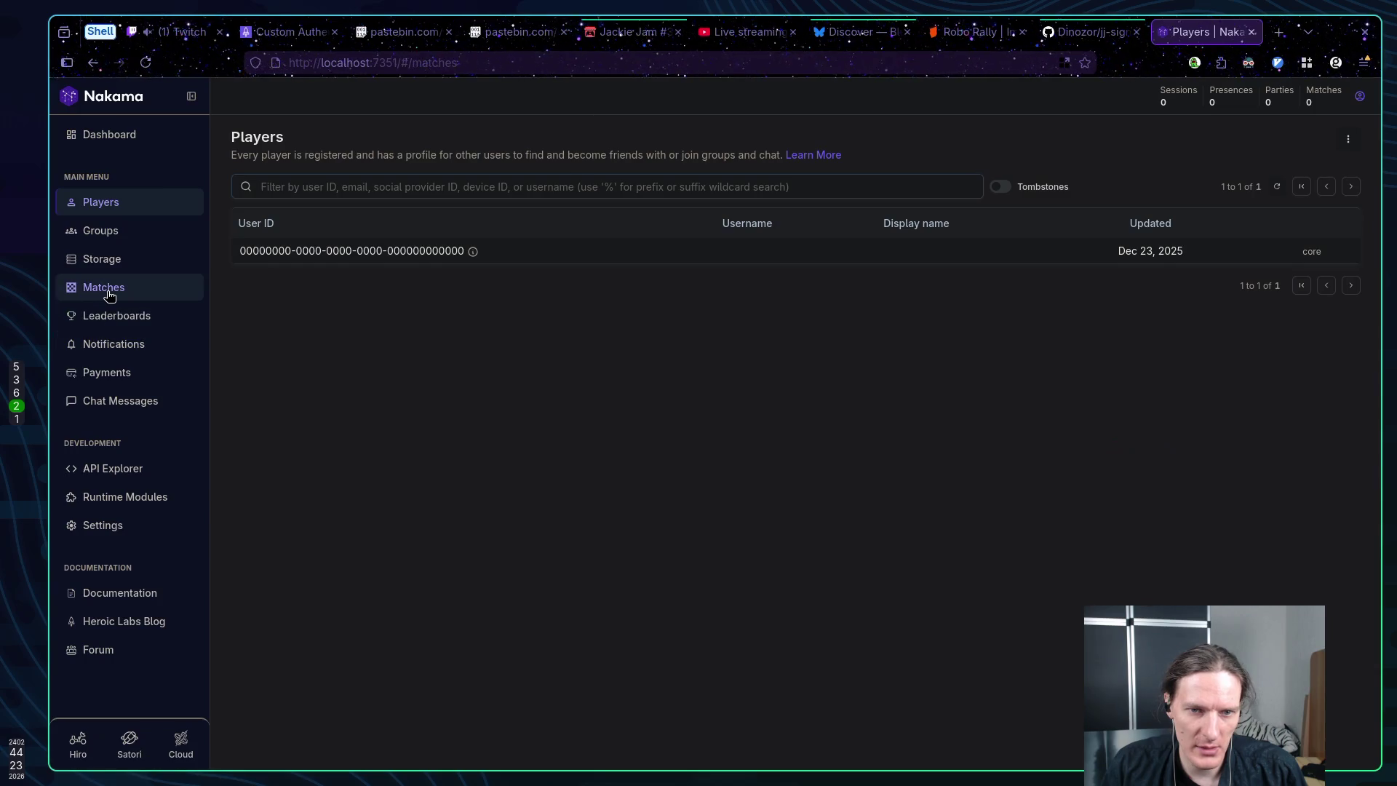
pyautogui.click(102, 201)
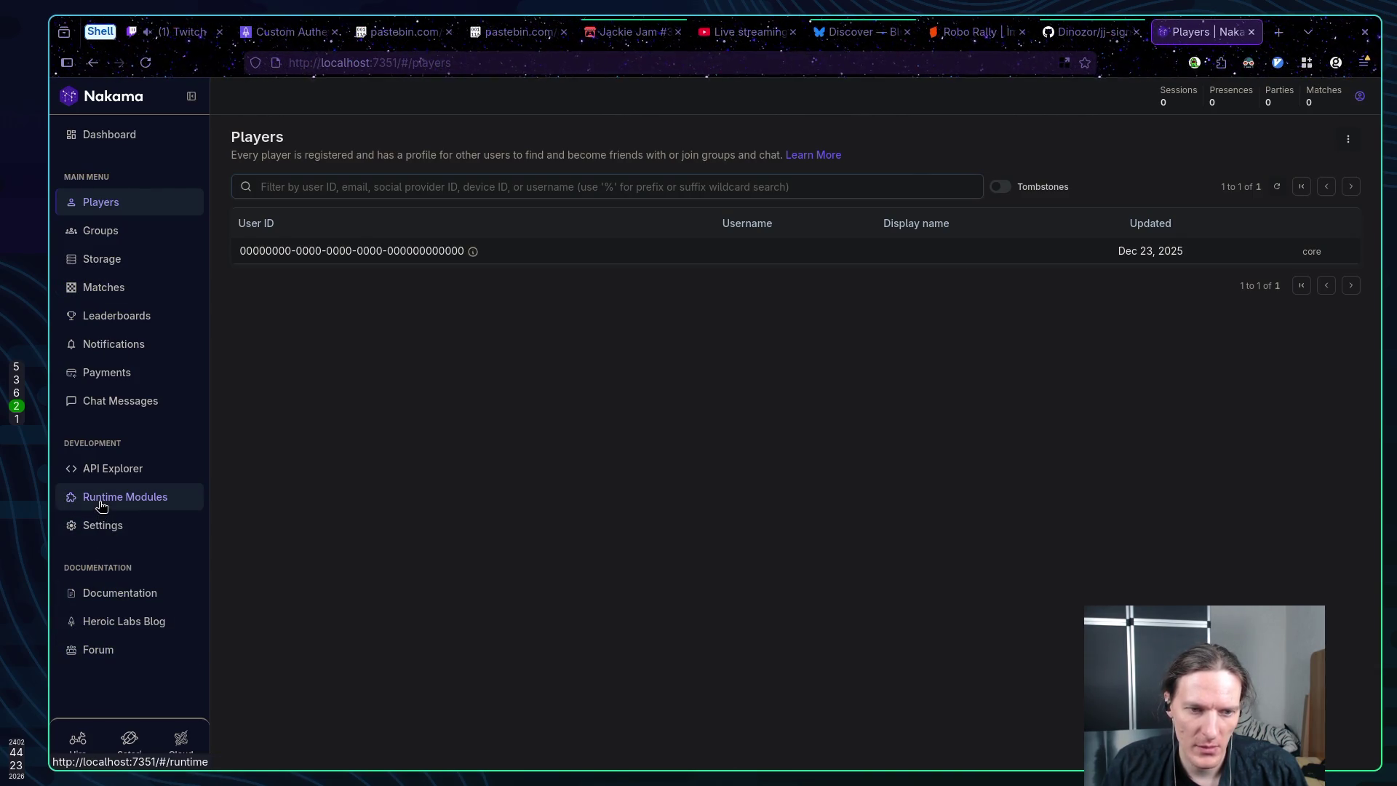
# Step: Review Runtime Modules, Storage, Groups and Players, ending on the Dashboard showing 0 sessions
pyautogui.click(101, 504)
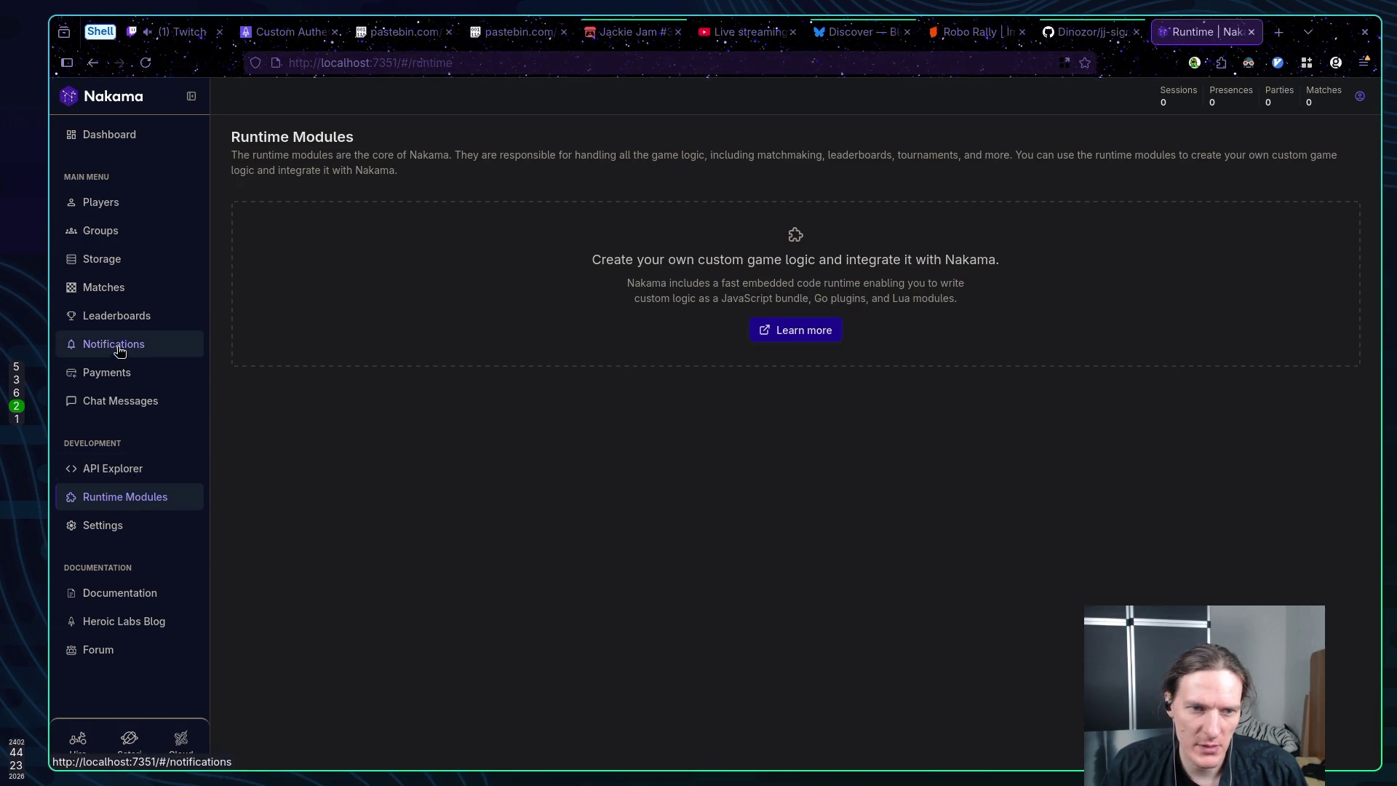
pyautogui.click(105, 274)
pyautogui.click(100, 234)
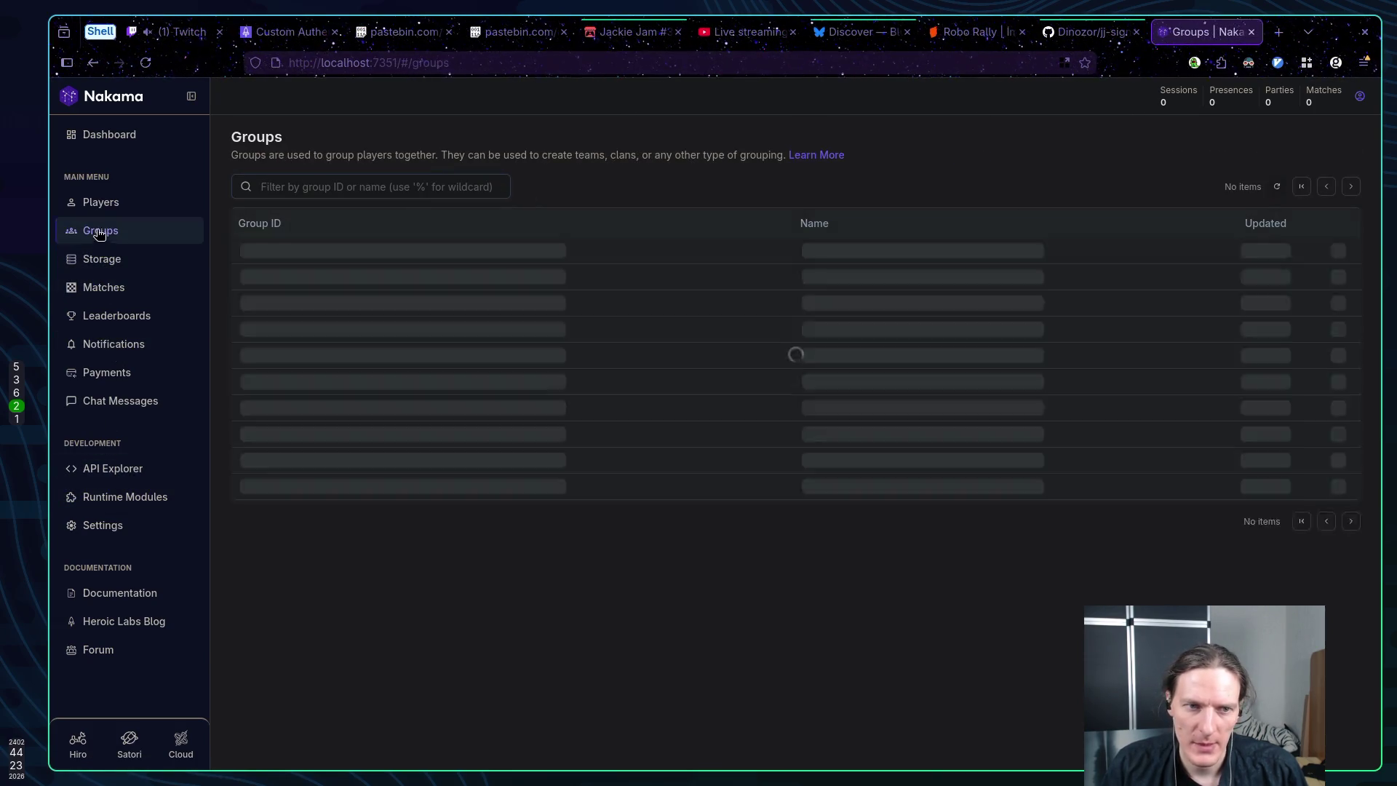
pyautogui.click(100, 205)
pyautogui.click(105, 136)
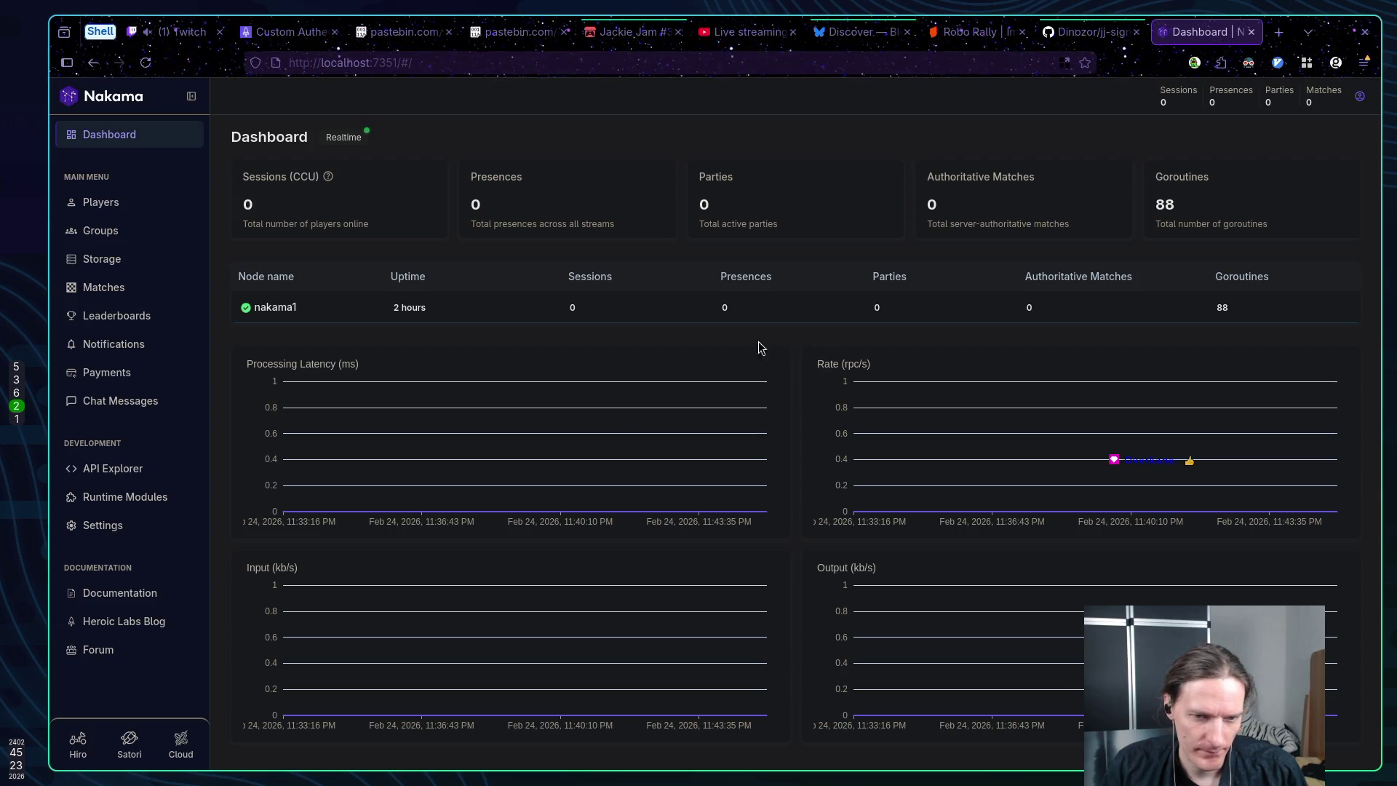
# Step: Paste the email authentication example into _ready in lobby.gd and indent it
pyautogui.press('super+1')
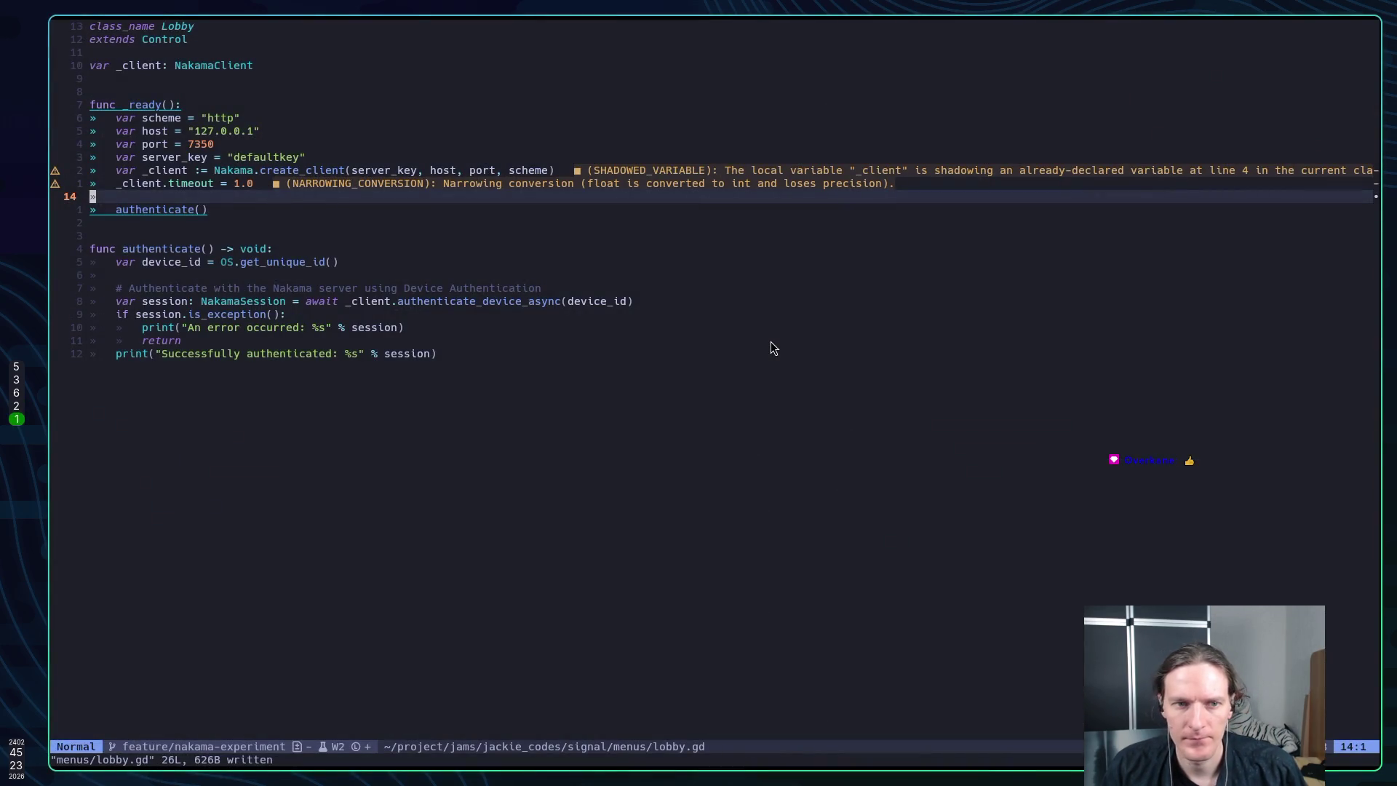
pyautogui.press('p')
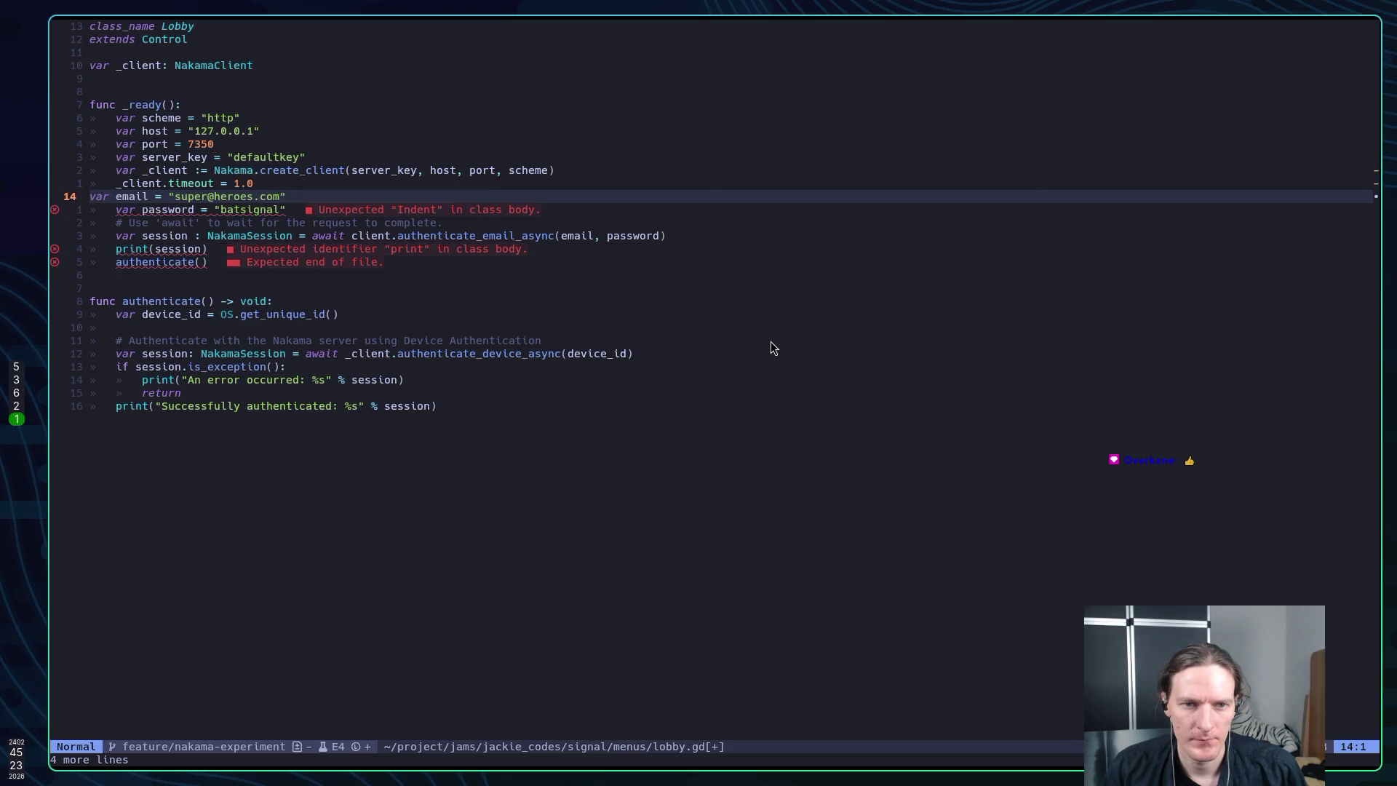
pyautogui.hotkey('shift', 'o')
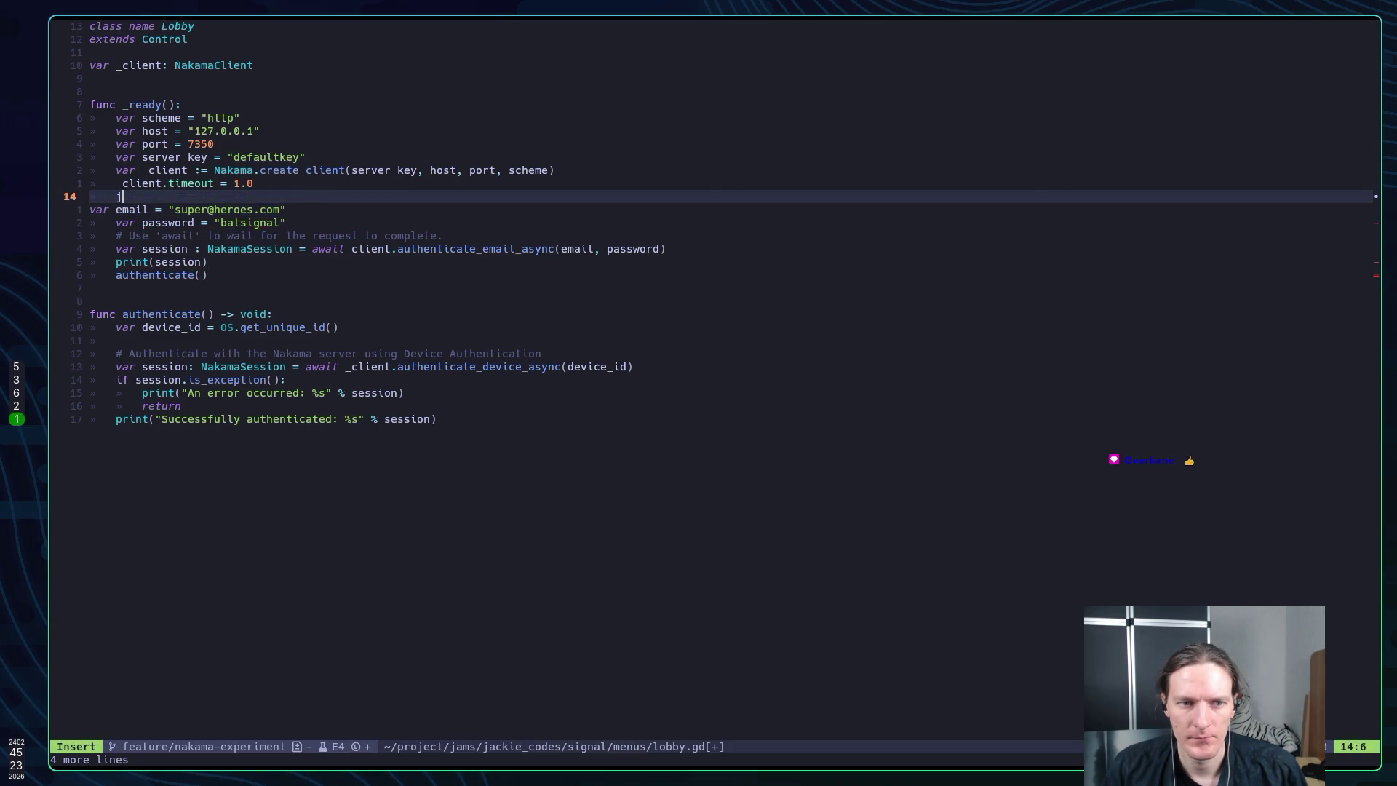
pyautogui.press('Escape')
pyautogui.press('j')
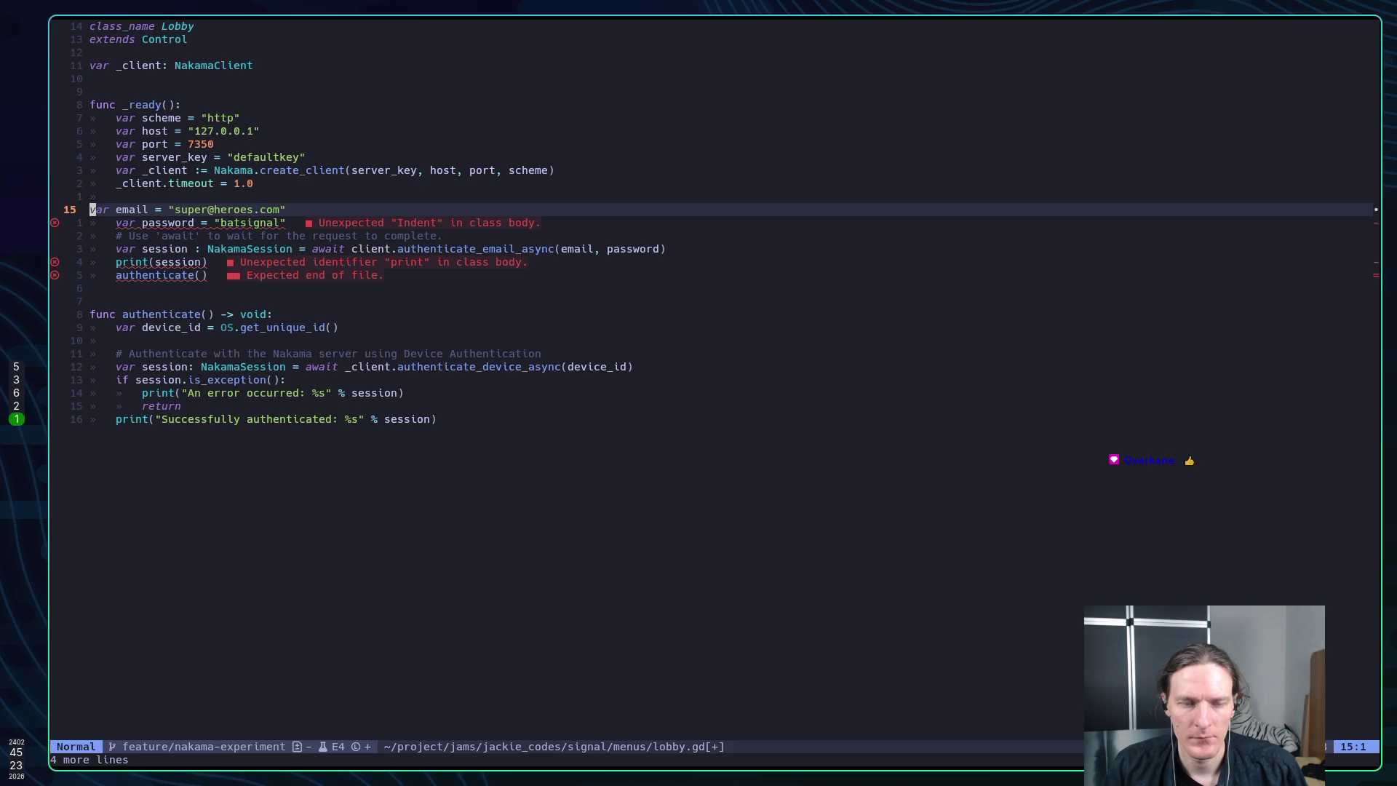
pyautogui.press('>')
pyautogui.press('>')
pyautogui.press('j')
pyautogui.press('j')
pyautogui.press('j')
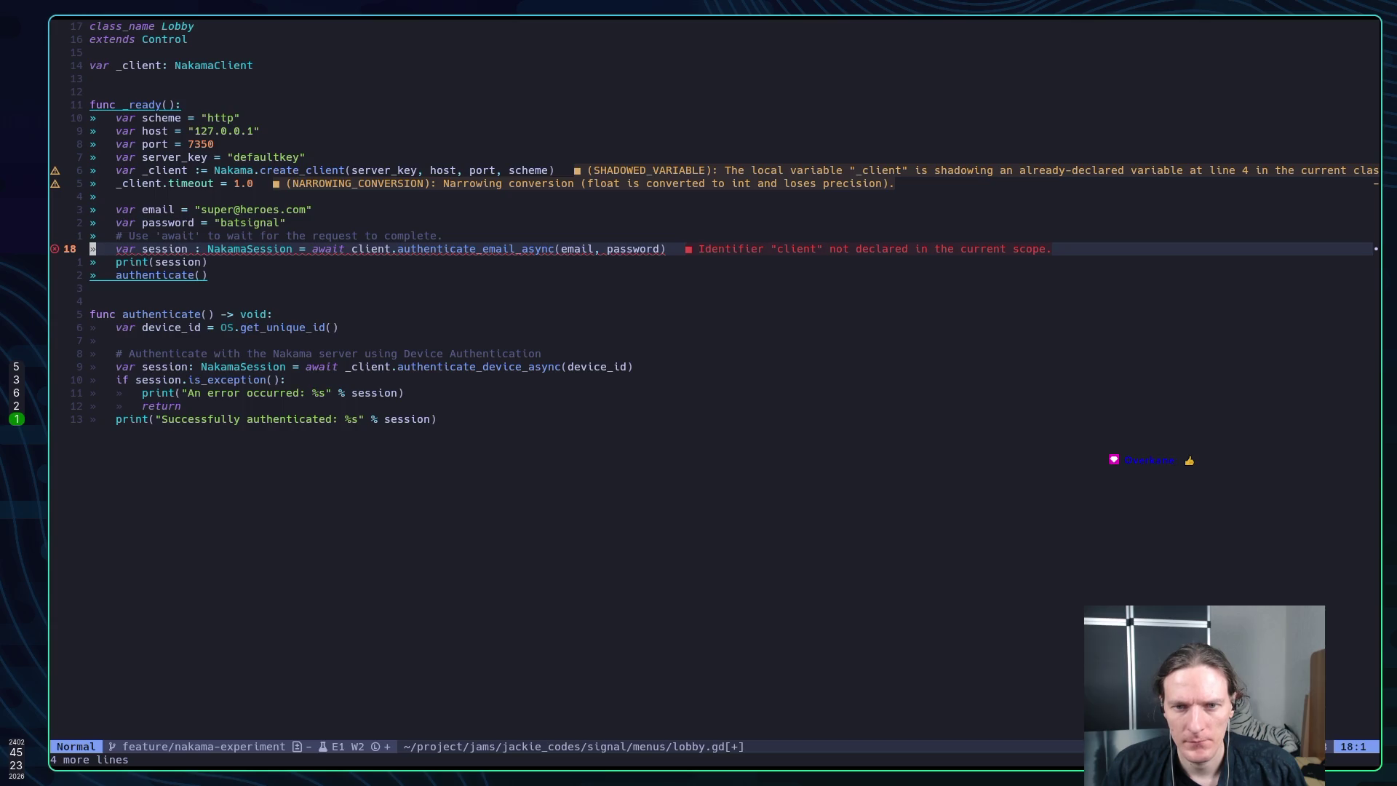
# Step: Change the client reference to _client and remove 'var' from the client creation line
pyautogui.press('j')
pyautogui.press('k')
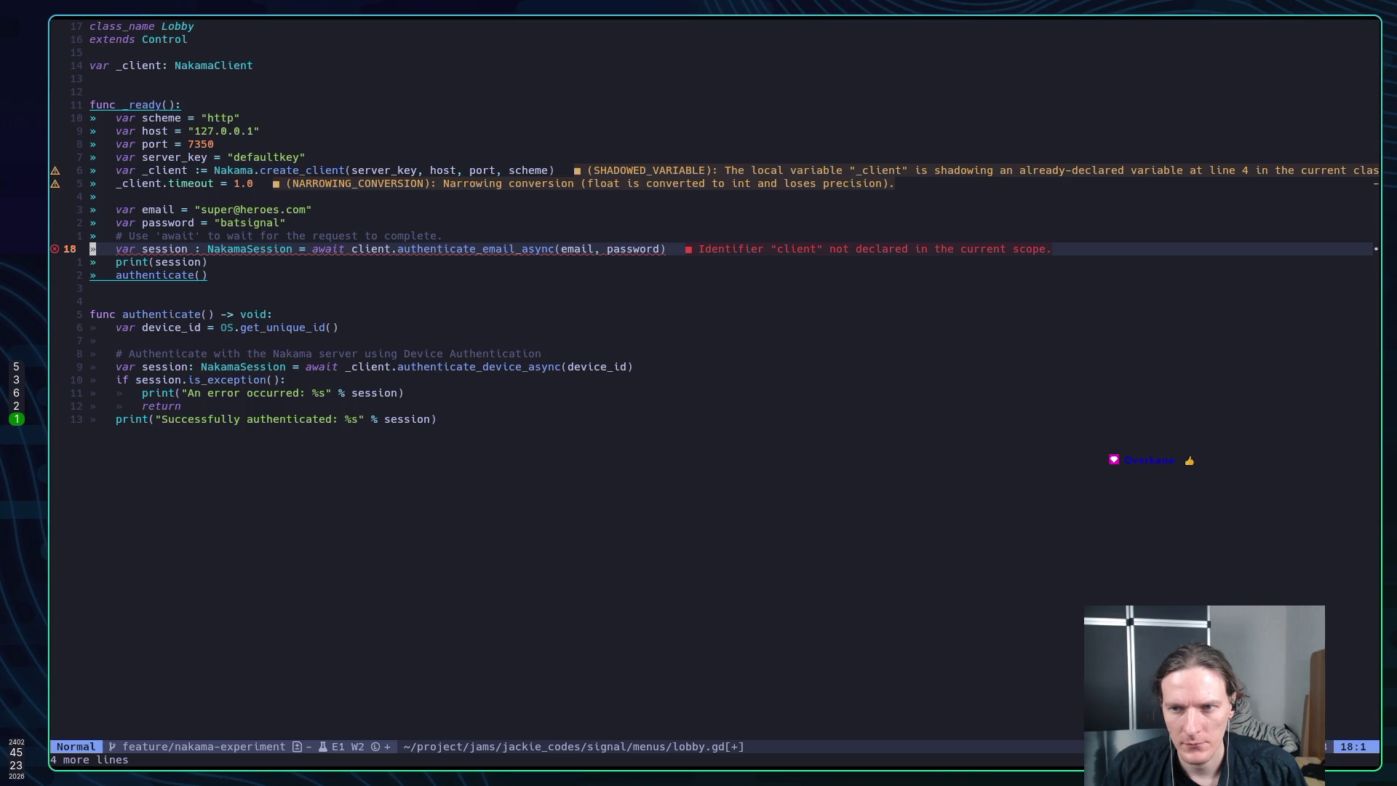
pyautogui.press('w')
pyautogui.press('w')
pyautogui.press('w')
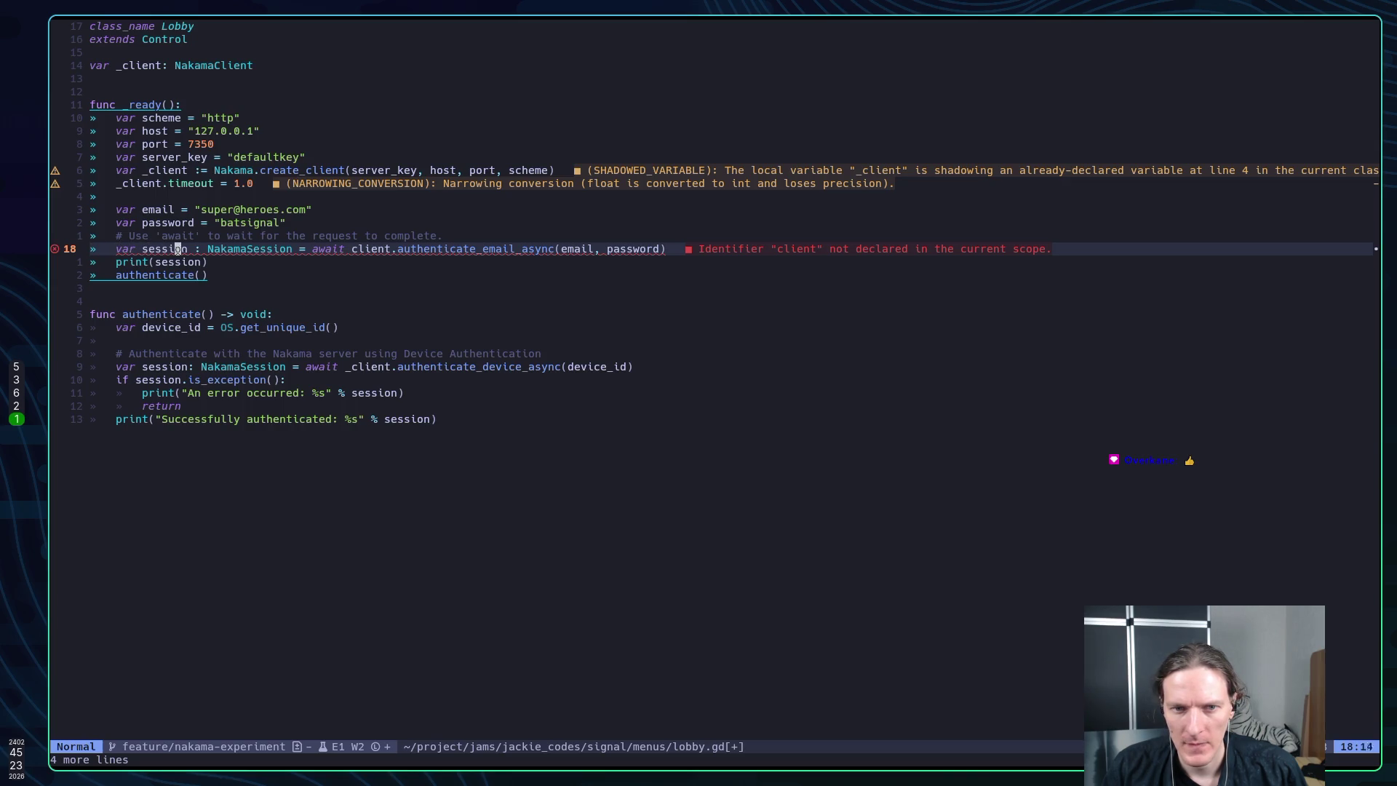
pyautogui.write('i_')
pyautogui.press('Escape')
pyautogui.press('k')
pyautogui.press('k')
pyautogui.press('k')
pyautogui.press('k')
pyautogui.press('k')
pyautogui.press('k')
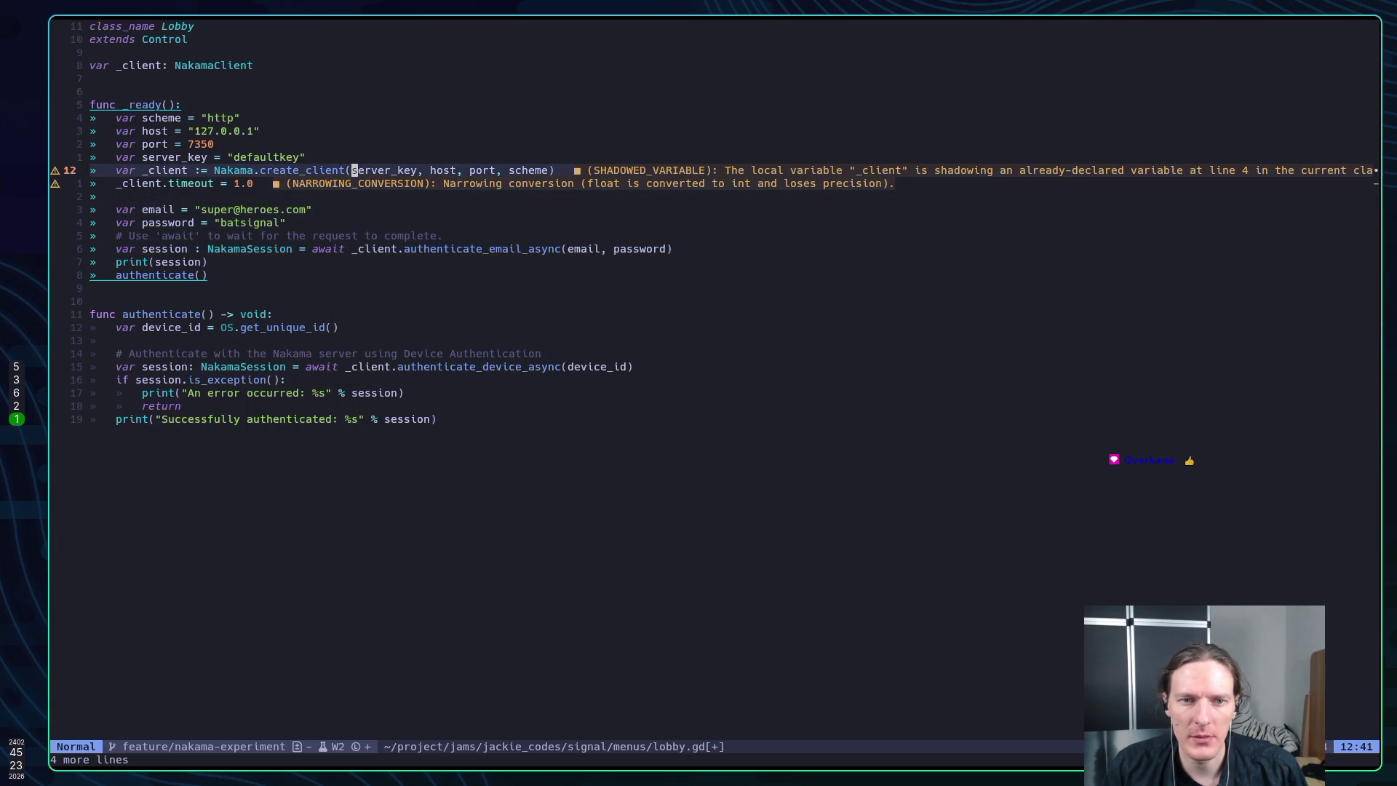
pyautogui.press('k')
pyautogui.press('j')
pyautogui.press('b')
pyautogui.press('b')
pyautogui.press('b')
pyautogui.press('x')
pyautogui.press('x')
pyautogui.press('x')
pyautogui.press('x')
pyautogui.press('j')
pyautogui.press('j')
pyautogui.press('j')
# Step: Comment out the email login lines with gc and save lobby.gd
pyautogui.press('V')
pyautogui.press('j')
pyautogui.press('j')
pyautogui.press('j')
pyautogui.write('gc:w')
pyautogui.press('Return')
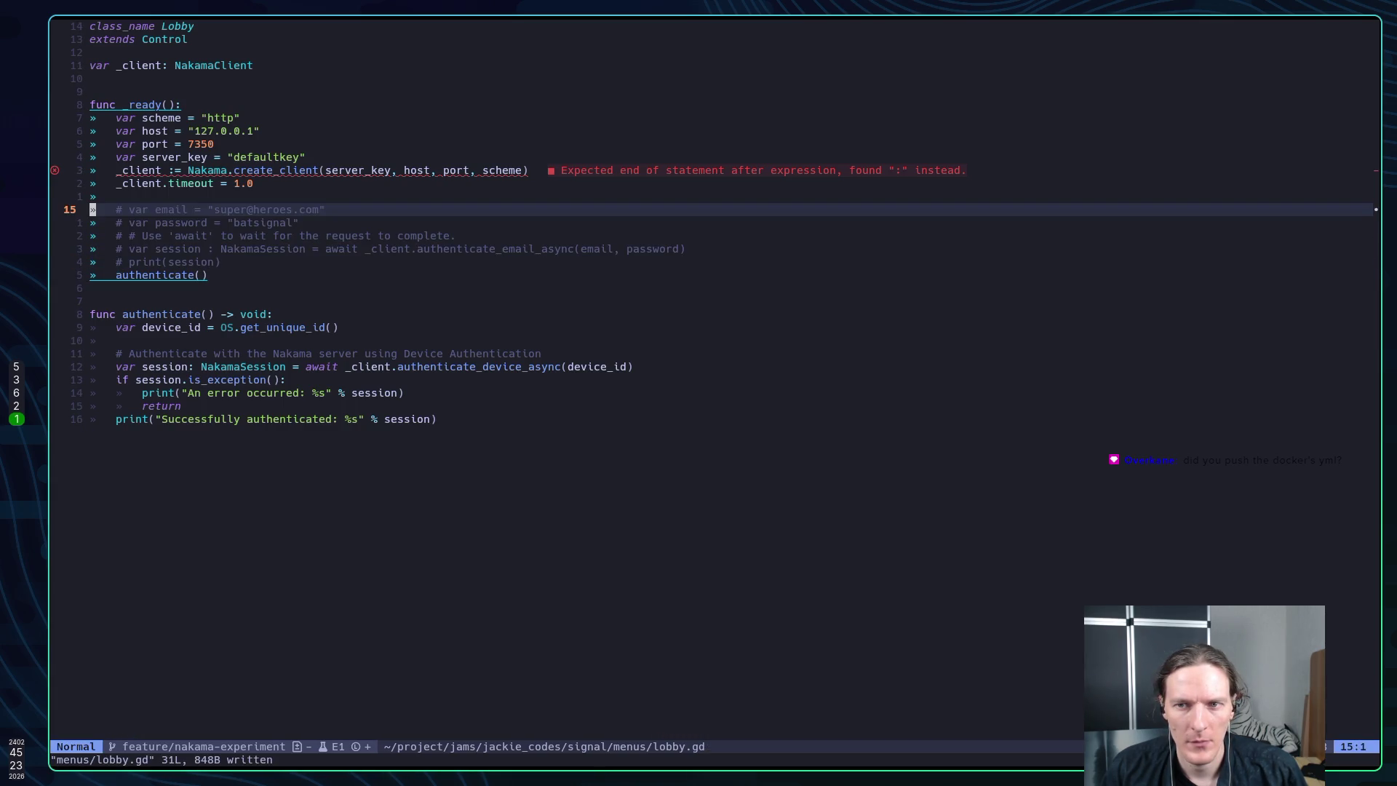
# Step: Delete the colon so the line reads '_client = Nakama.create_client(...)'
pyautogui.press('k')
pyautogui.press('k')
pyautogui.press('k')
pyautogui.press('w')
pyautogui.press('f')
pyautogui.press(':')
pyautogui.press('x')
# Step: Cycle through the Godot, Nakama dashboard and editor windows, ending on an empty workspace
pyautogui.hotkey('alt', 'Tab')
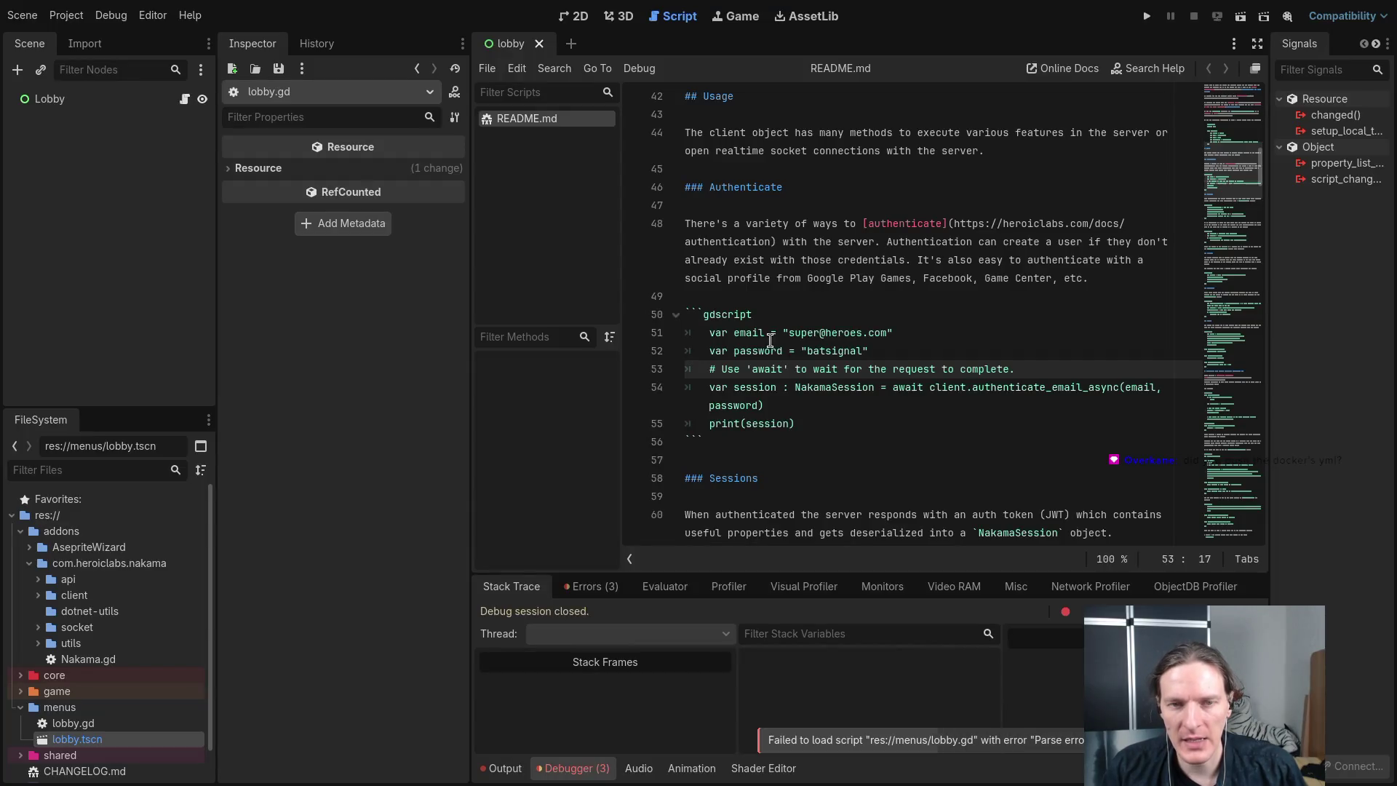
pyautogui.hotkey('alt', 'Tab')
pyautogui.hotkey('alt', 'Tab')
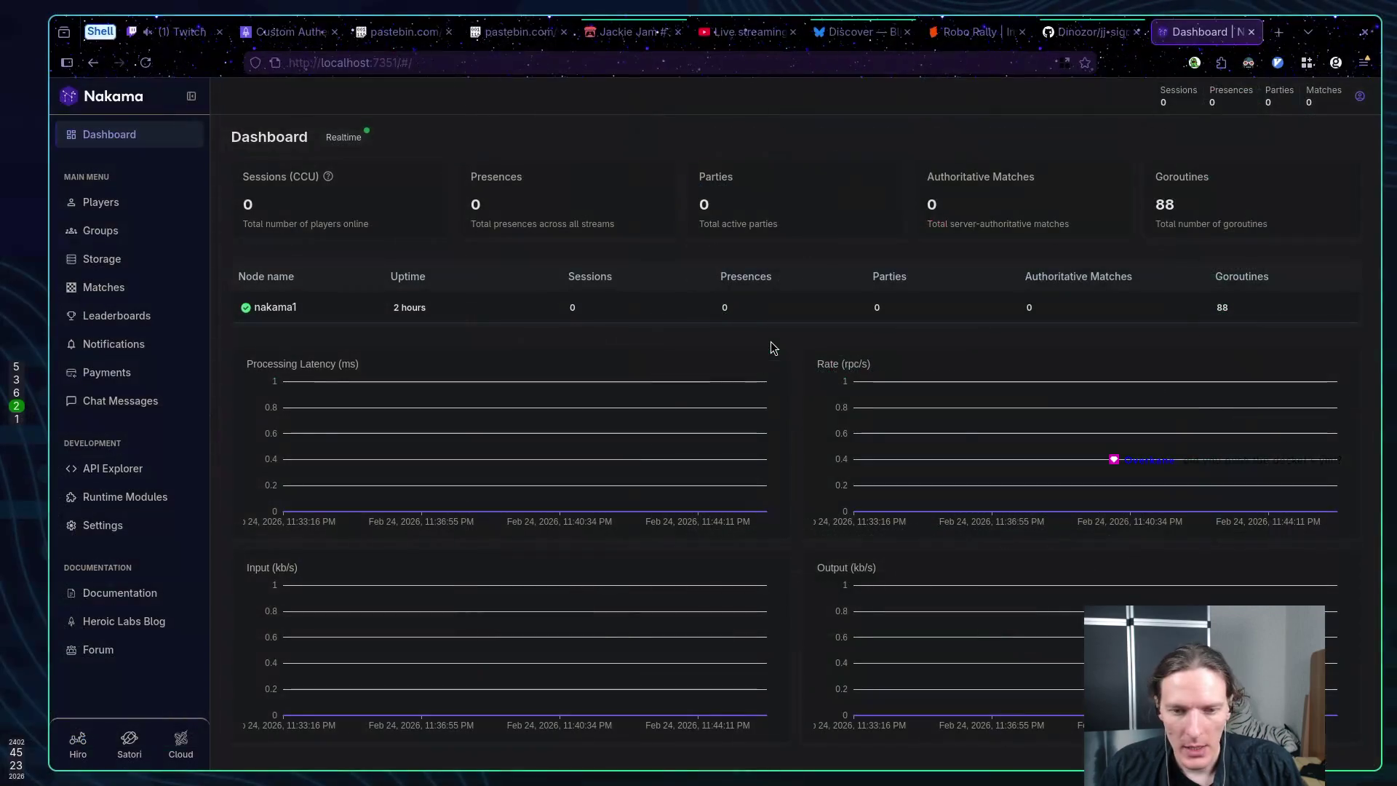
pyautogui.hotkey('alt', 'Tab')
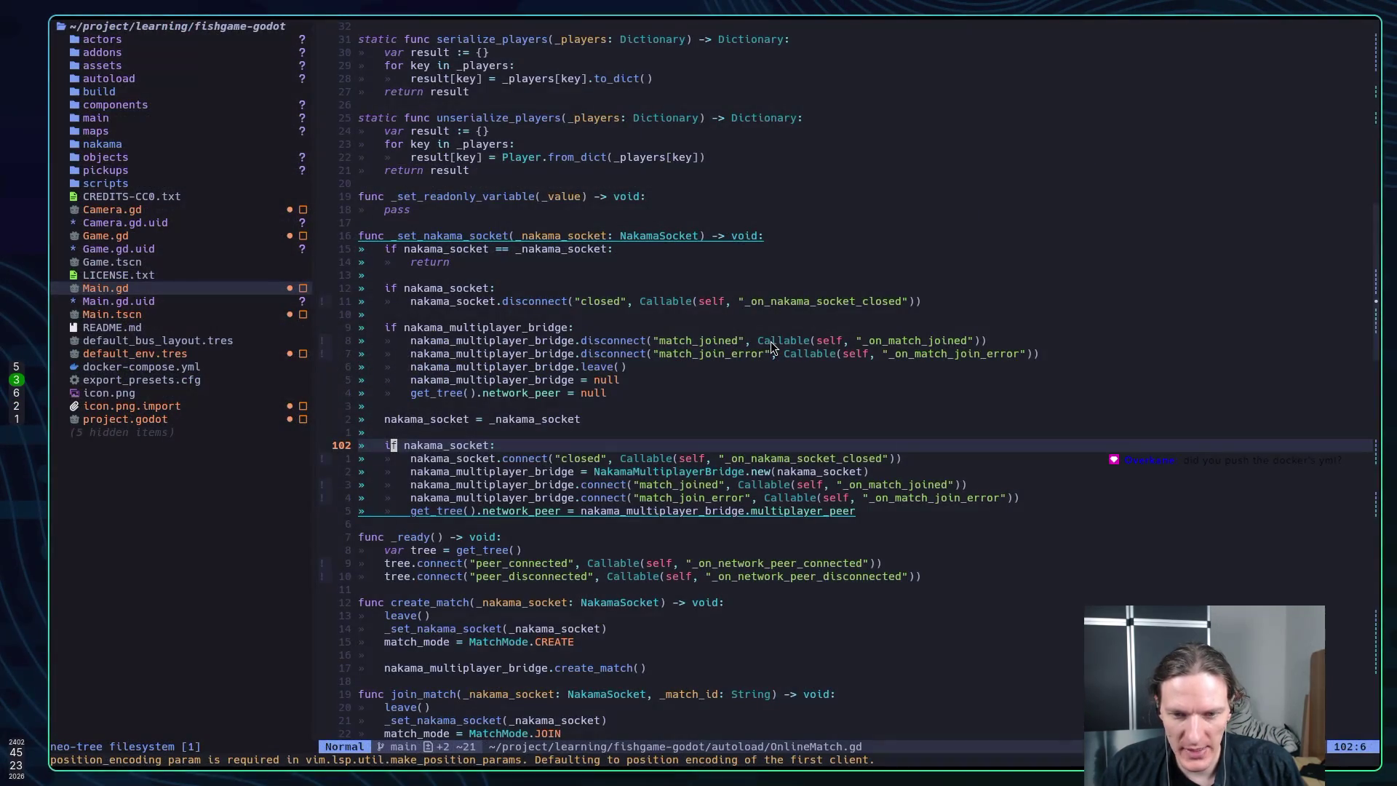
pyautogui.hotkey('alt', 'Tab')
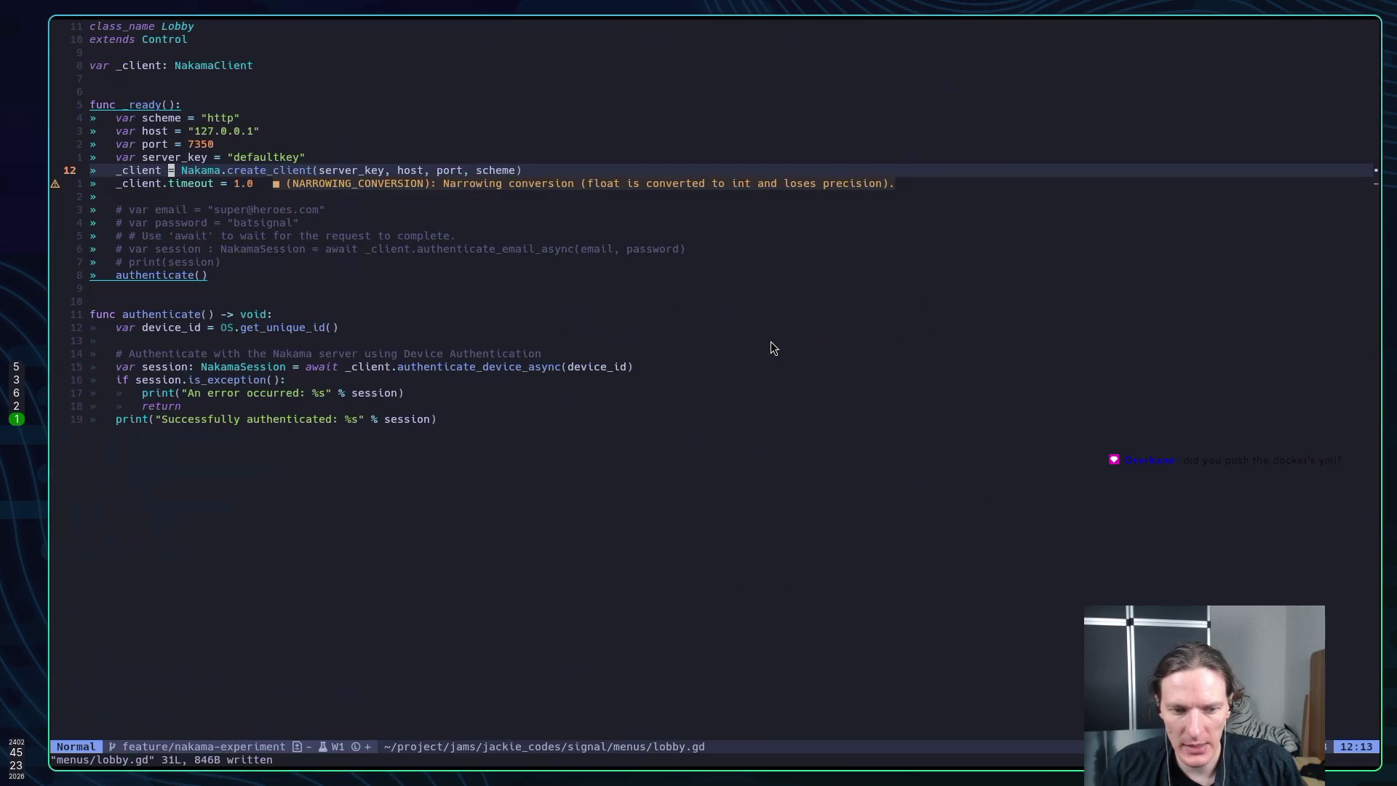
pyautogui.press('super+4')
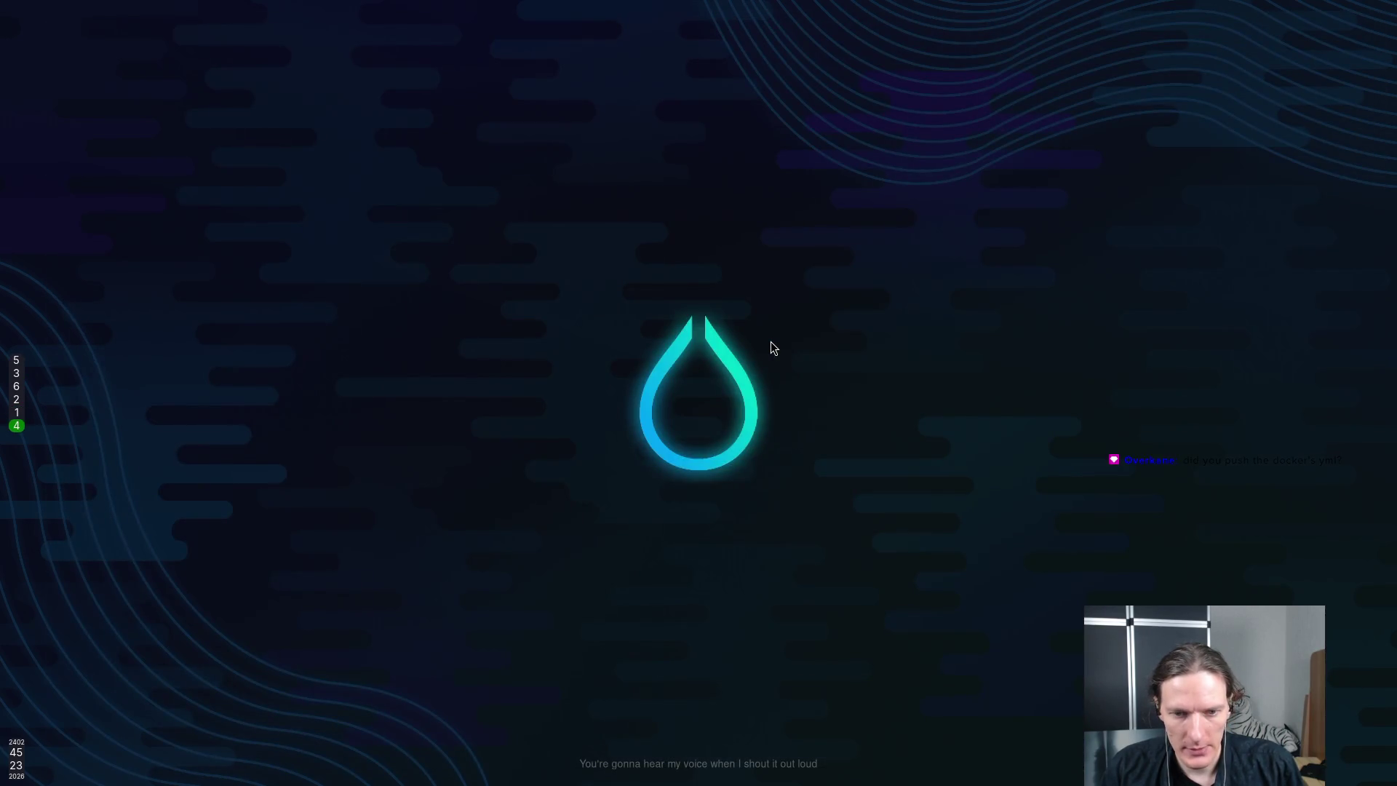
# Step: In a new terminal, go to ~/project/learning and list its contents with ls -al
pyautogui.press('super+Return')
pyautogui.write('cd pro')
pyautogui.press('Tab')
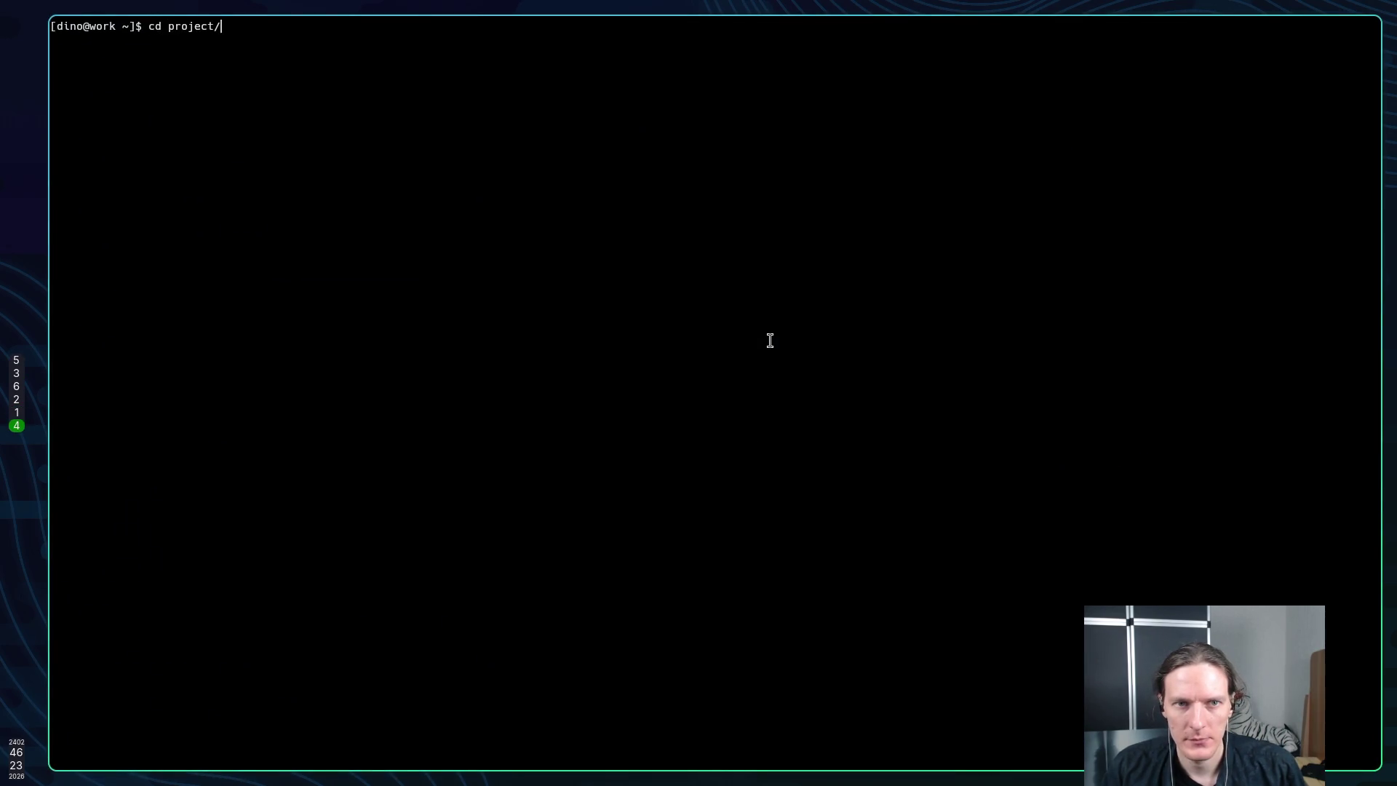
pyautogui.write('lea')
pyautogui.press('Tab')
pyautogui.press('Return')
pyautogui.write('ls -al')
pyautogui.press('Return')
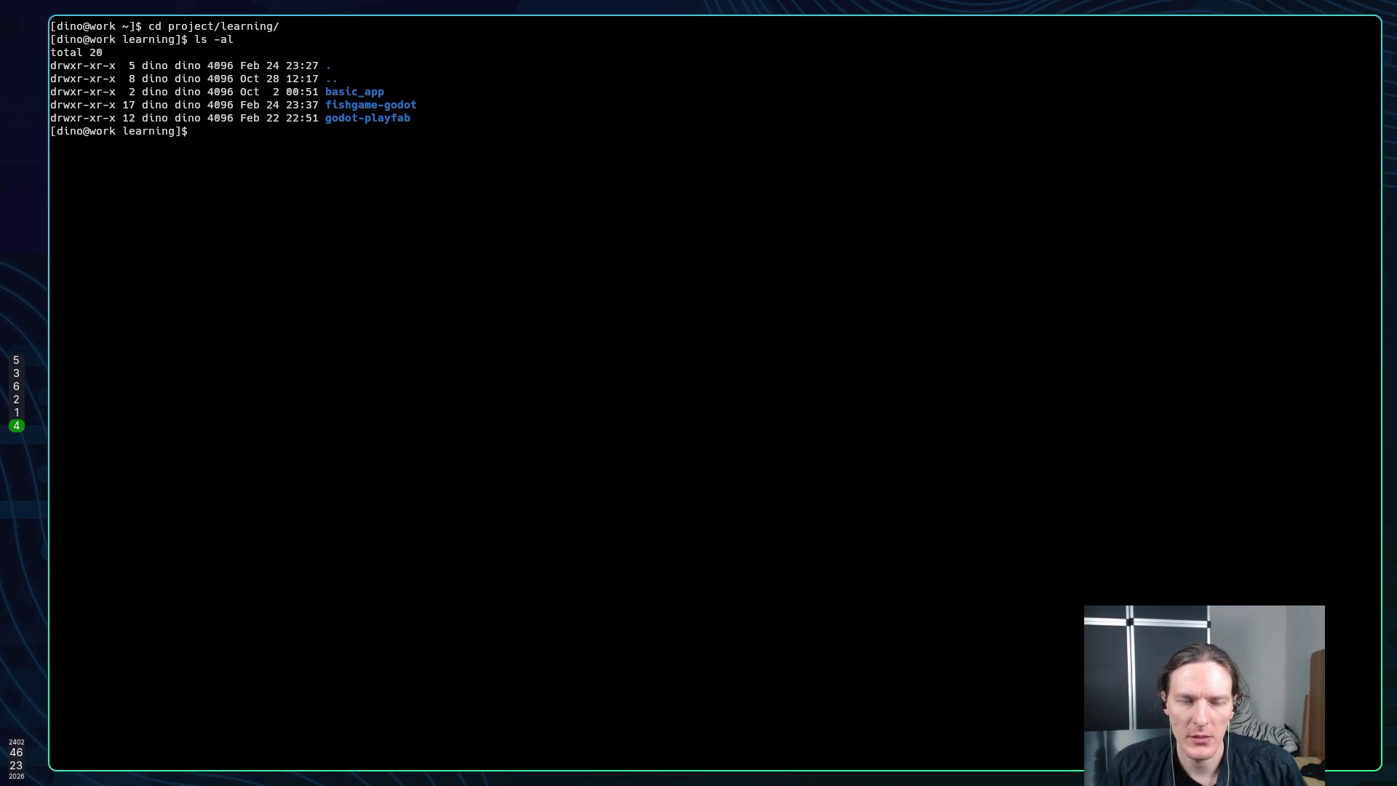
# Step: Move to ../apps, list it with ls -al, and enter the nakama folder
pyautogui.write('cd ../apps/')
pyautogui.press('Return')
pyautogui.write('ls -al')
pyautogui.press('Return')
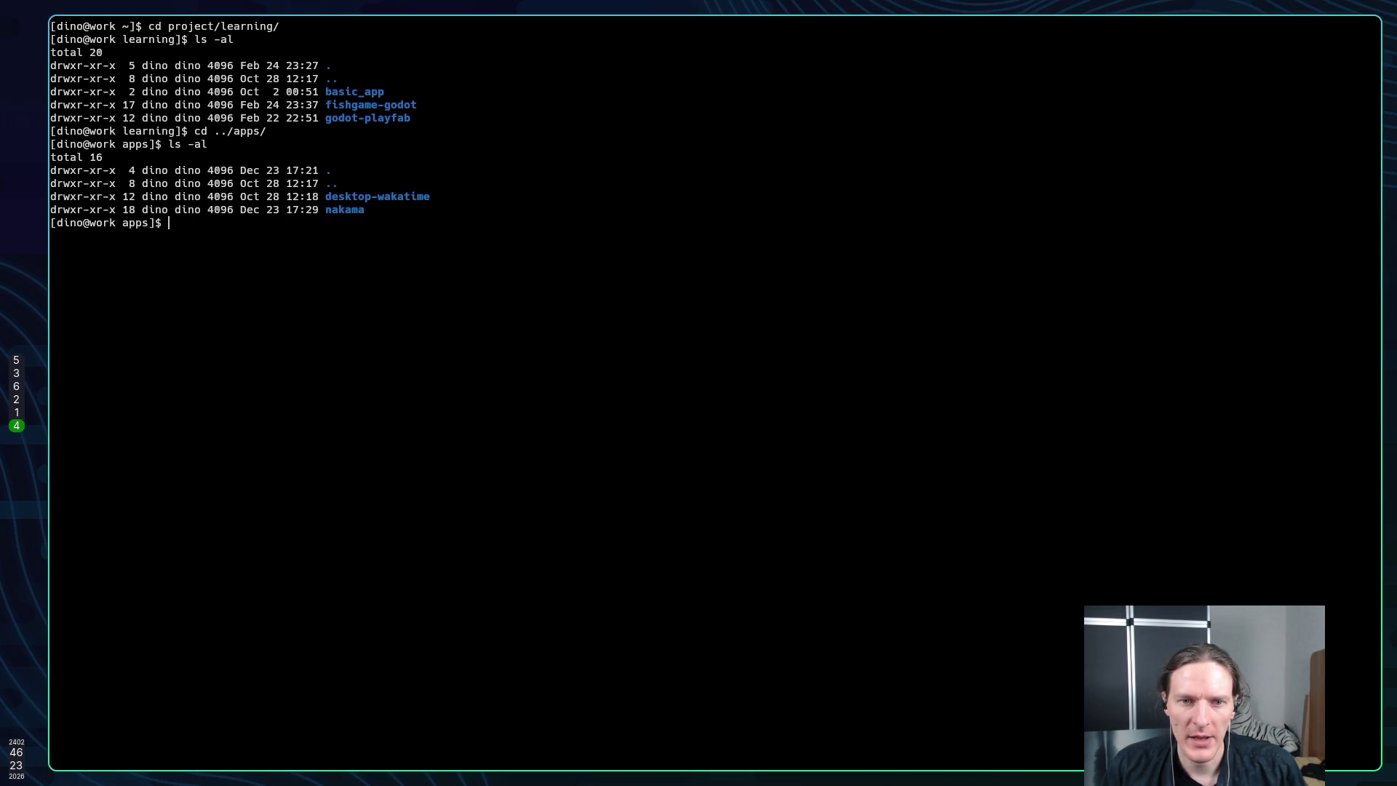
pyautogui.write('cd nak')
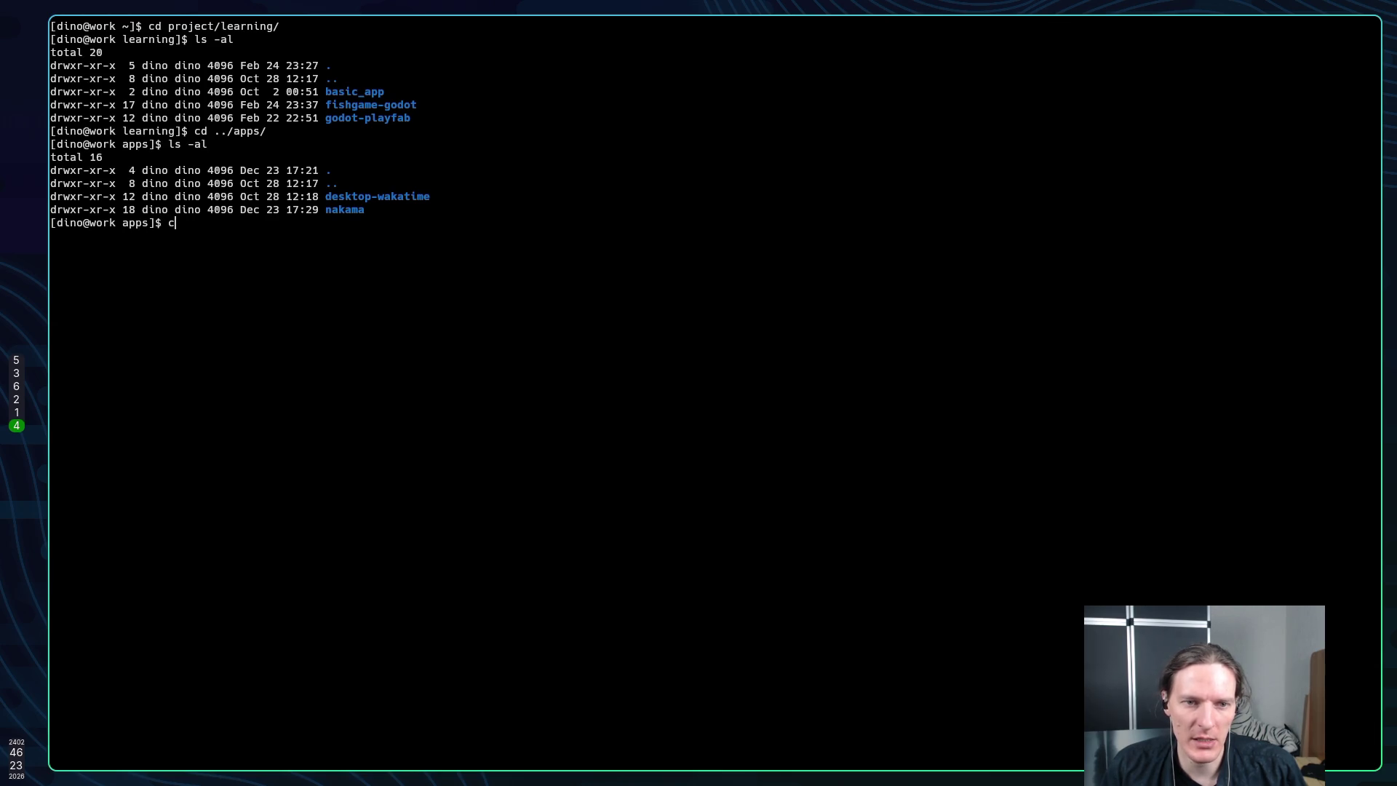
pyautogui.press('Tab')
pyautogui.press('Return')
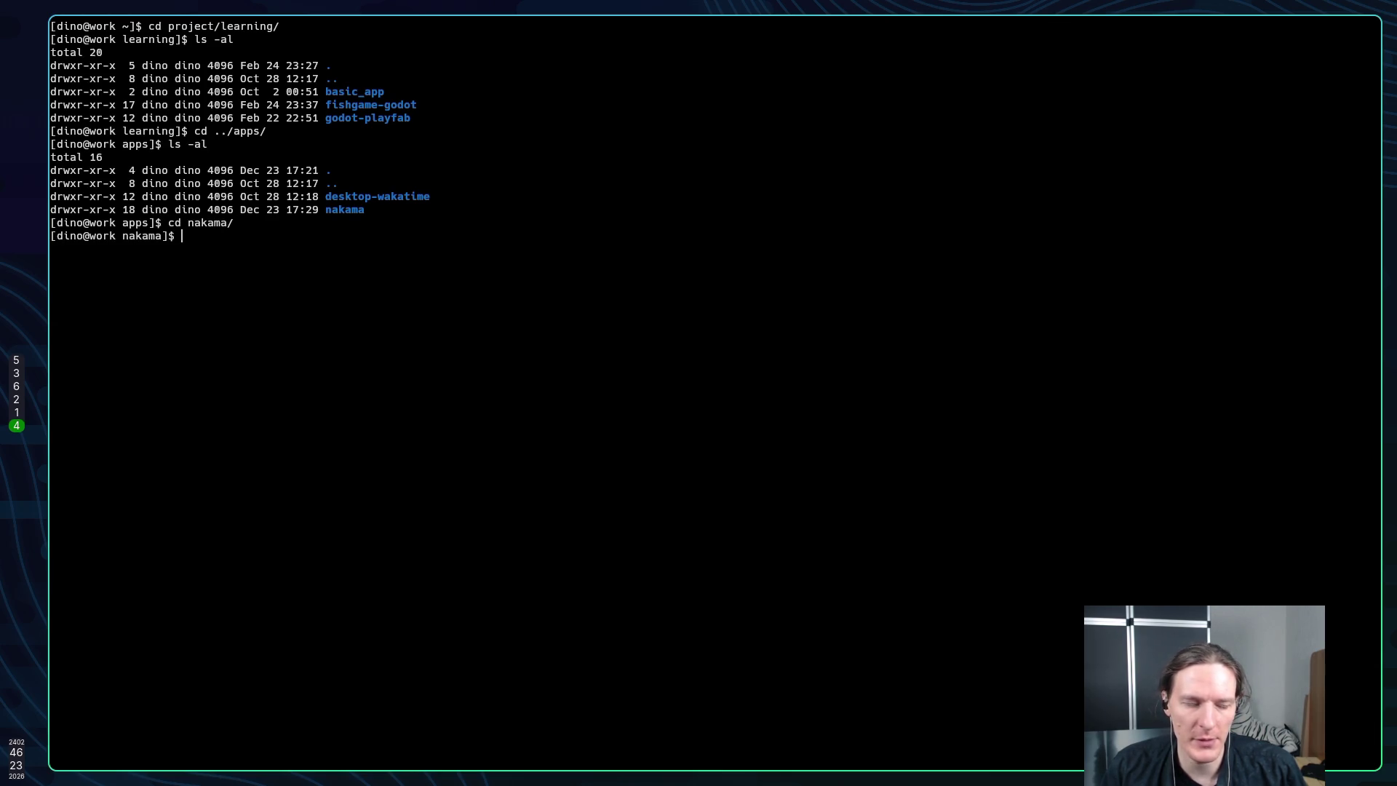
# Step: Inspect the cockroachdb, nakama and prometheus services in lazydocker, quit, and return to lobby.gd
pyautogui.write('git statu')
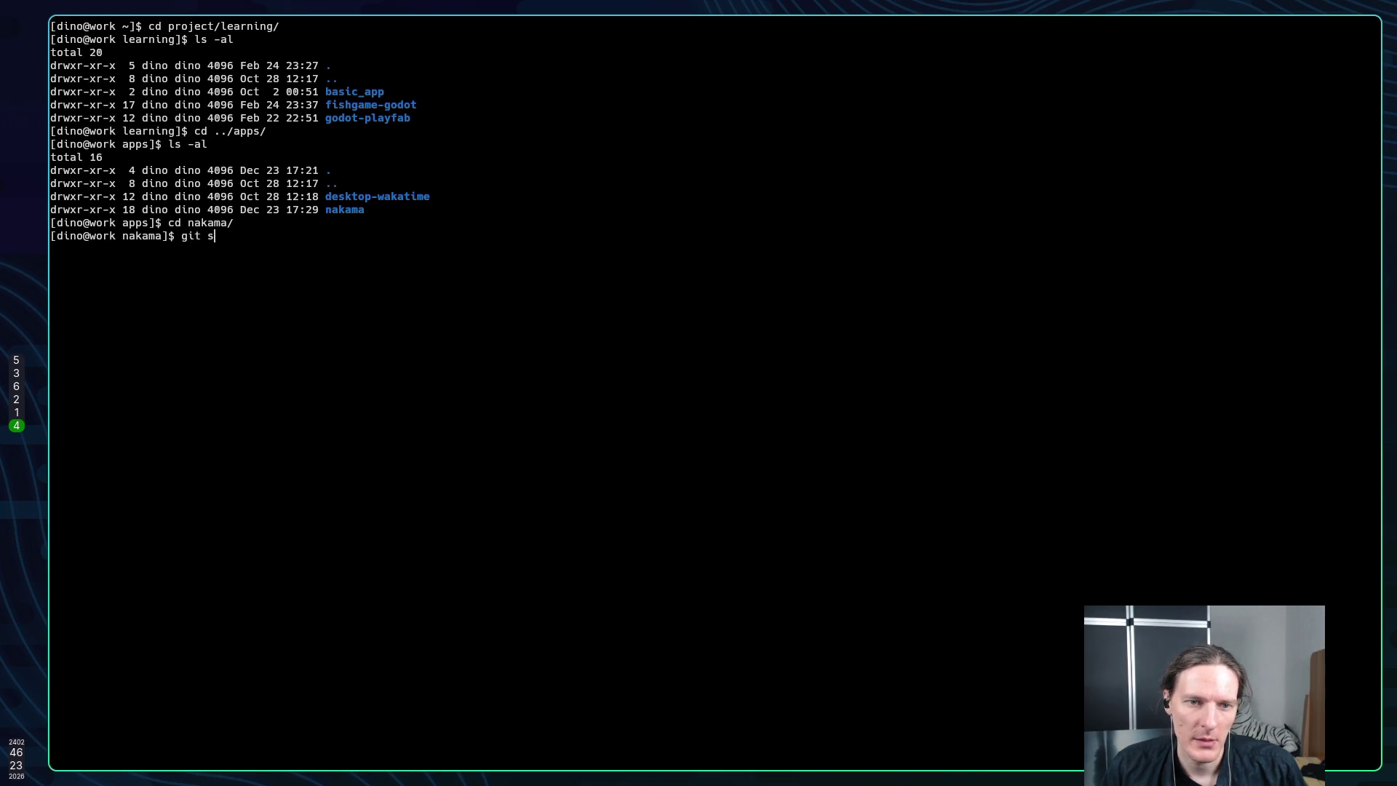
pyautogui.write('lazydocker')
pyautogui.press('Return')
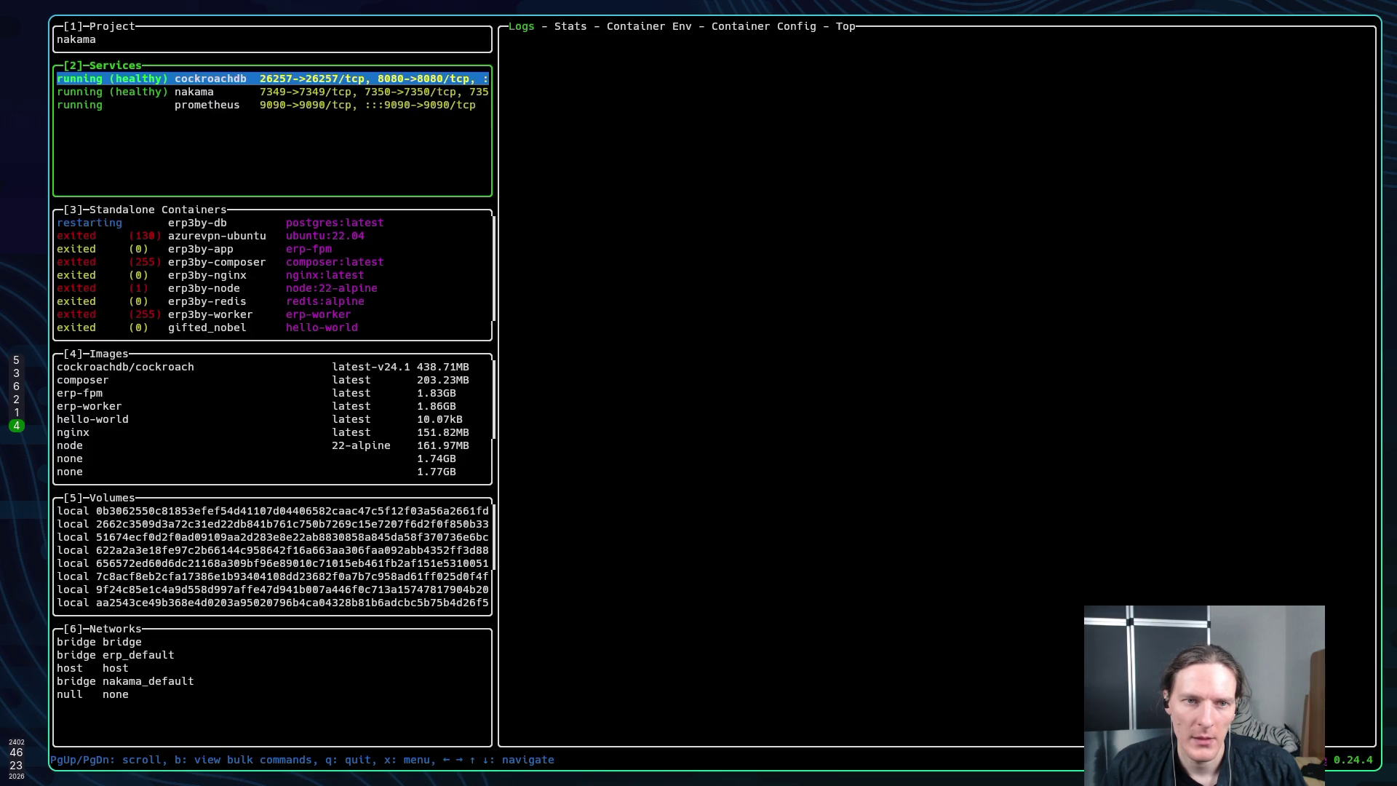
pyautogui.press('Down')
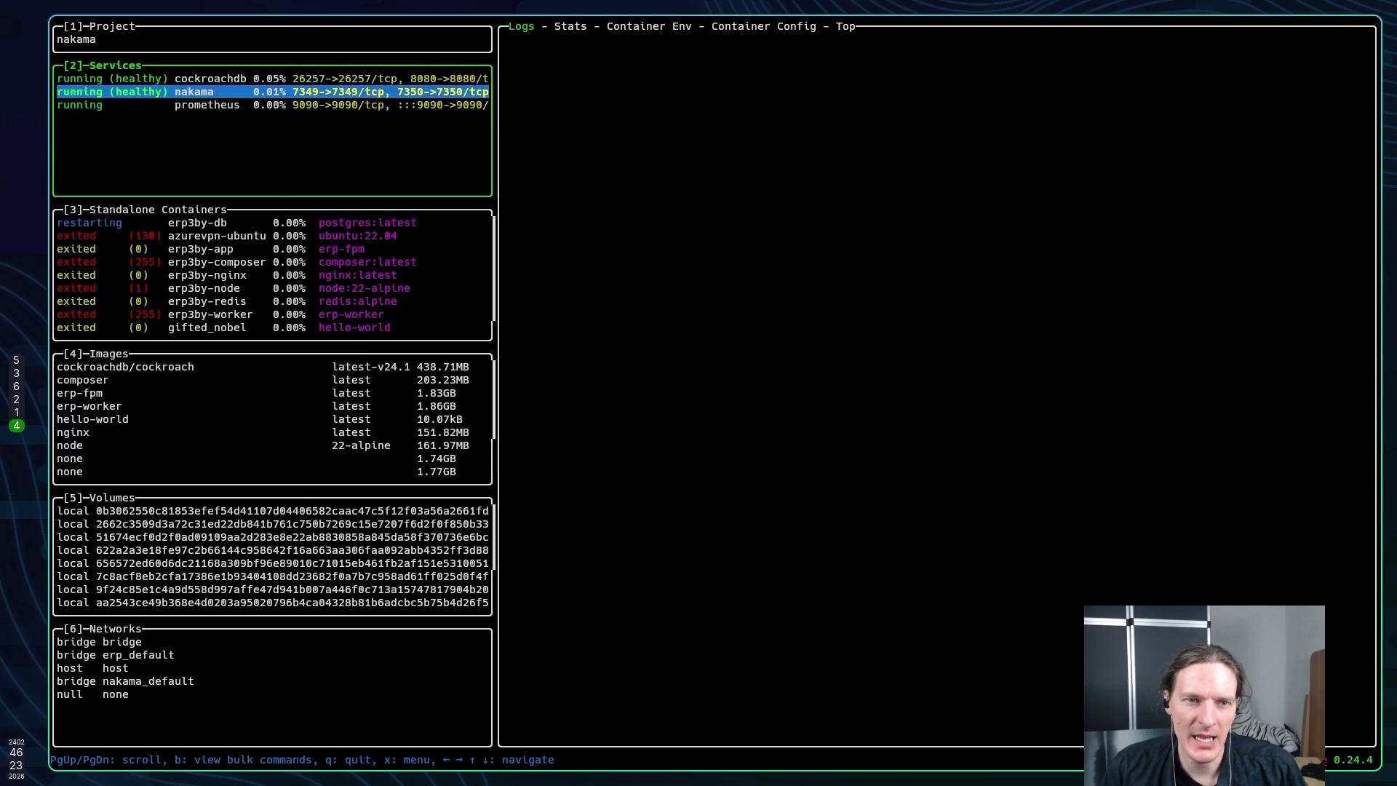
pyautogui.press('Up')
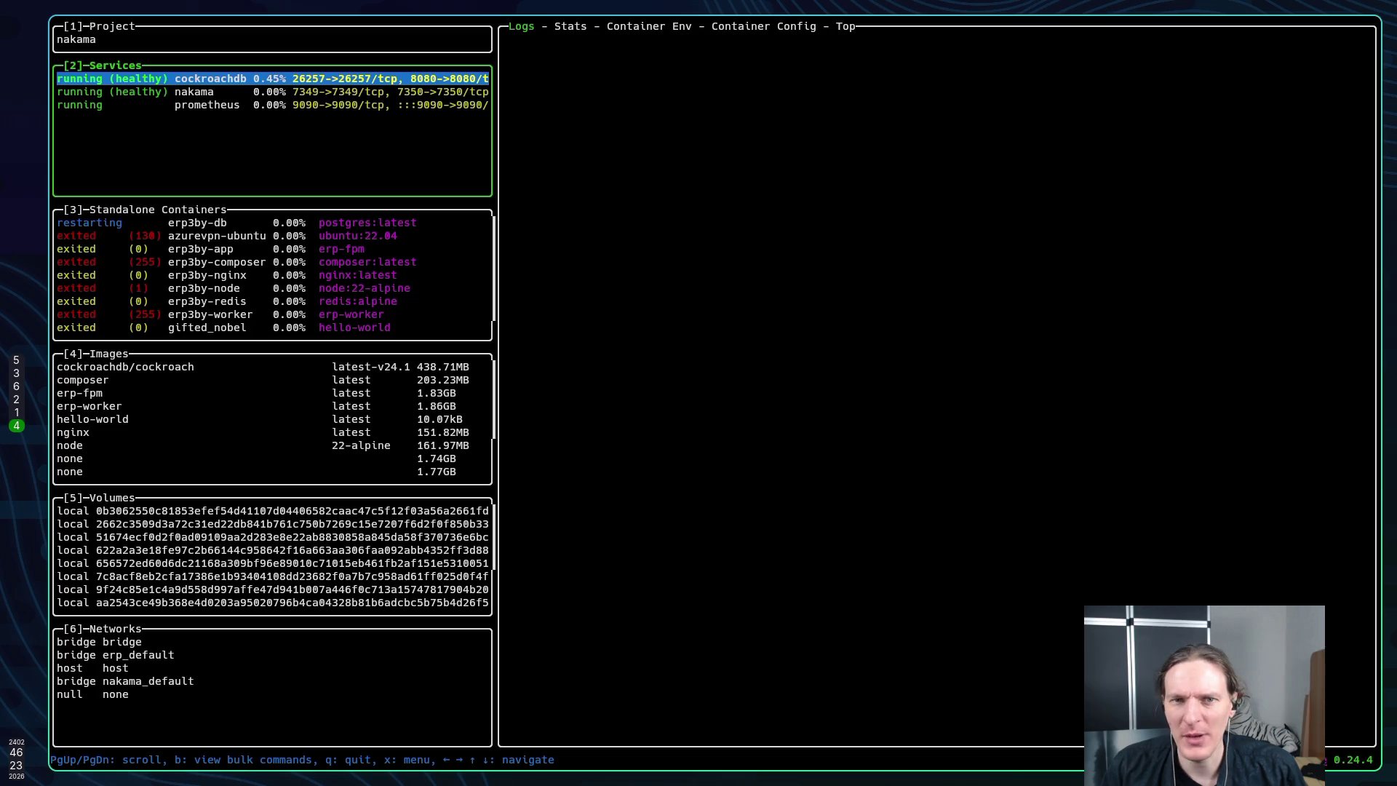
pyautogui.press('Down')
pyautogui.press('Down')
pyautogui.press('Up')
pyautogui.press('Up')
pyautogui.press('Down')
pyautogui.press('Down')
pyautogui.press('Up')
pyautogui.press('Down')
pyautogui.press('Up')
pyautogui.press('Up')
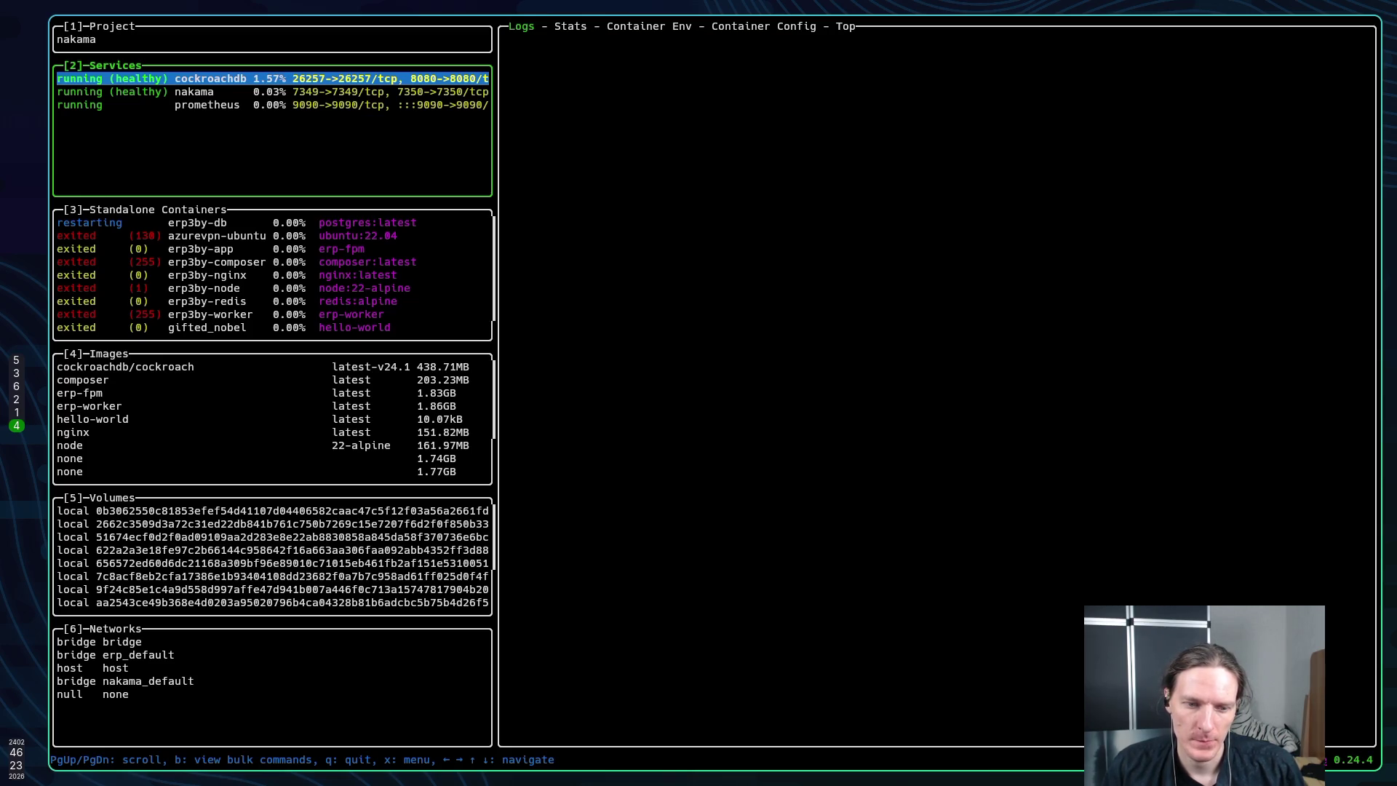
pyautogui.press('q')
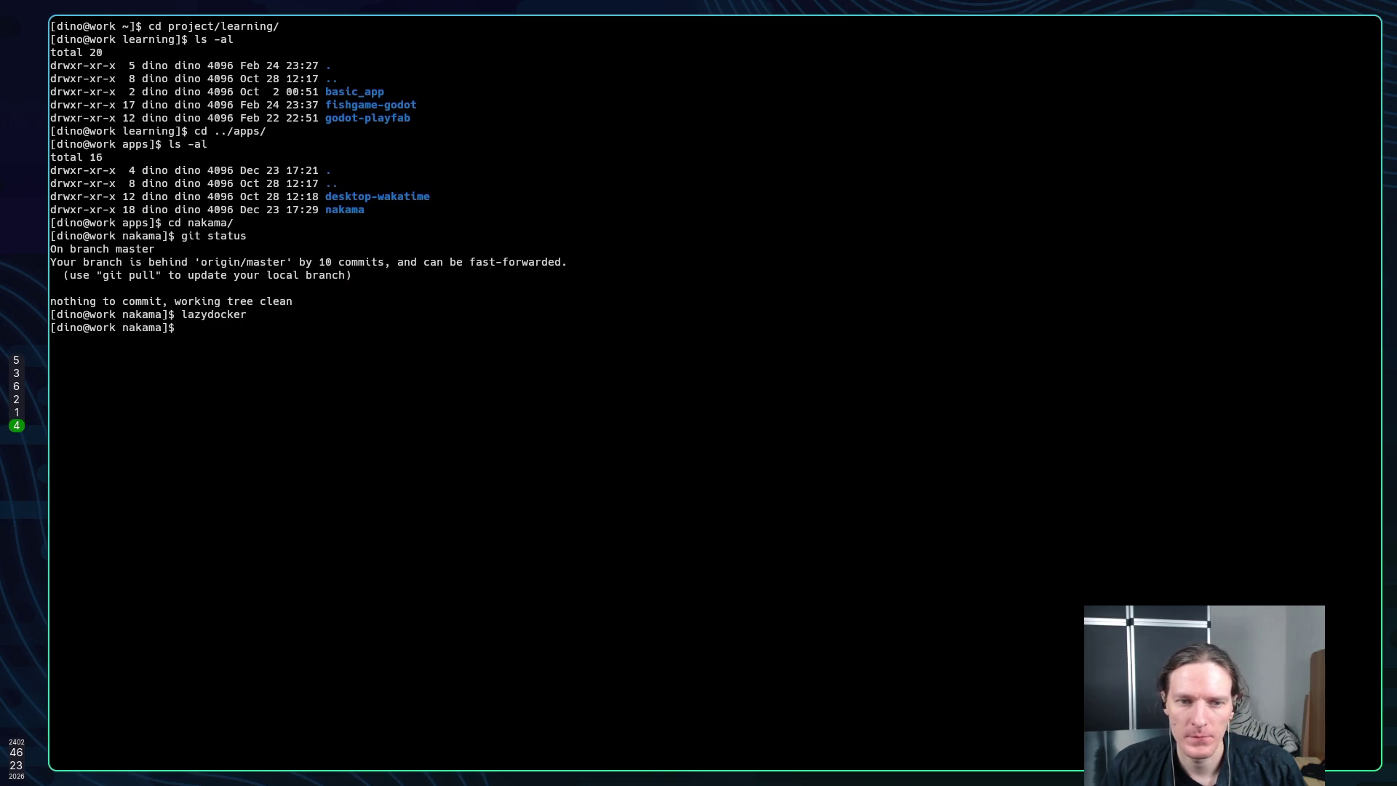
pyautogui.press('super+1')
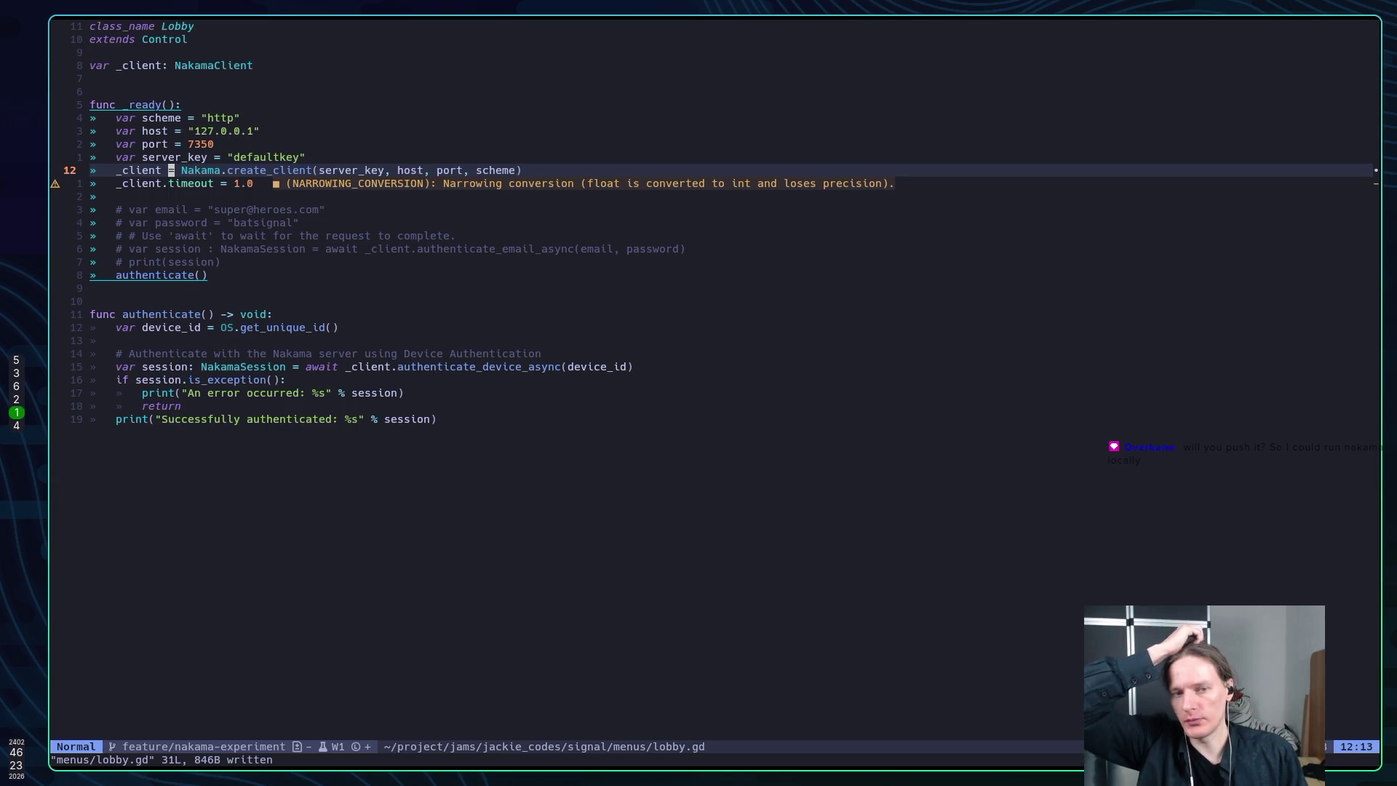
pyautogui.press('super+2')
pyautogui.press('super+1')
pyautogui.press('super+4')
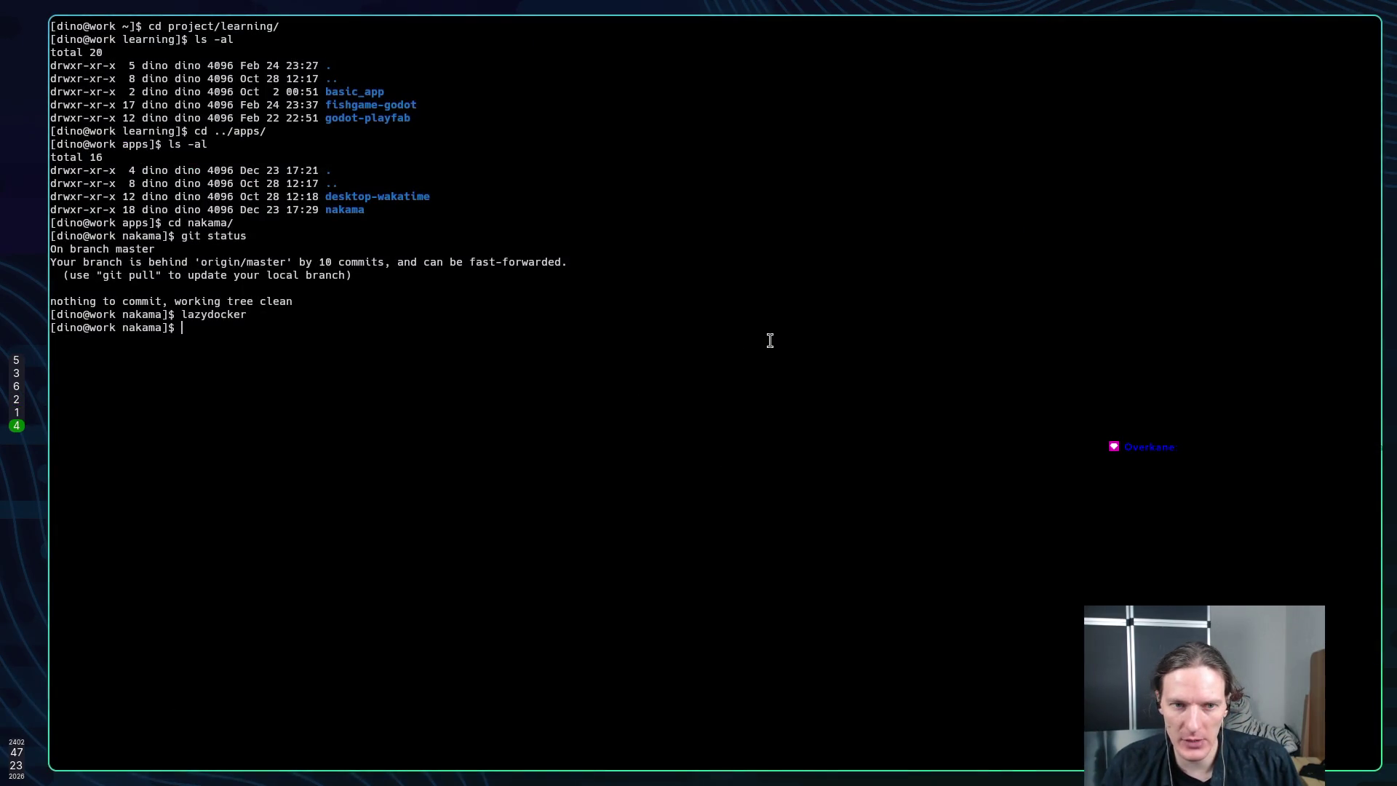
pyautogui.press('super+2')
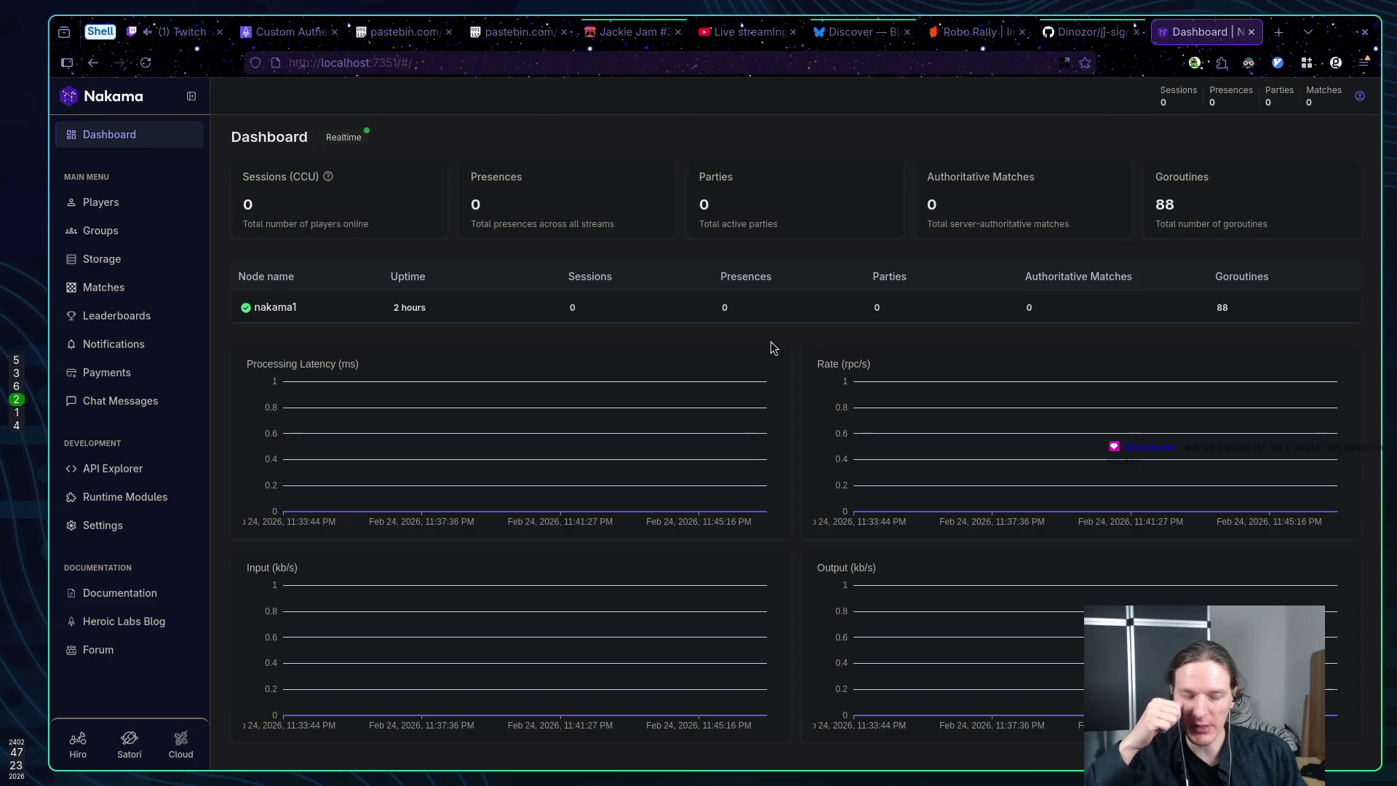
pyautogui.press('super+1')
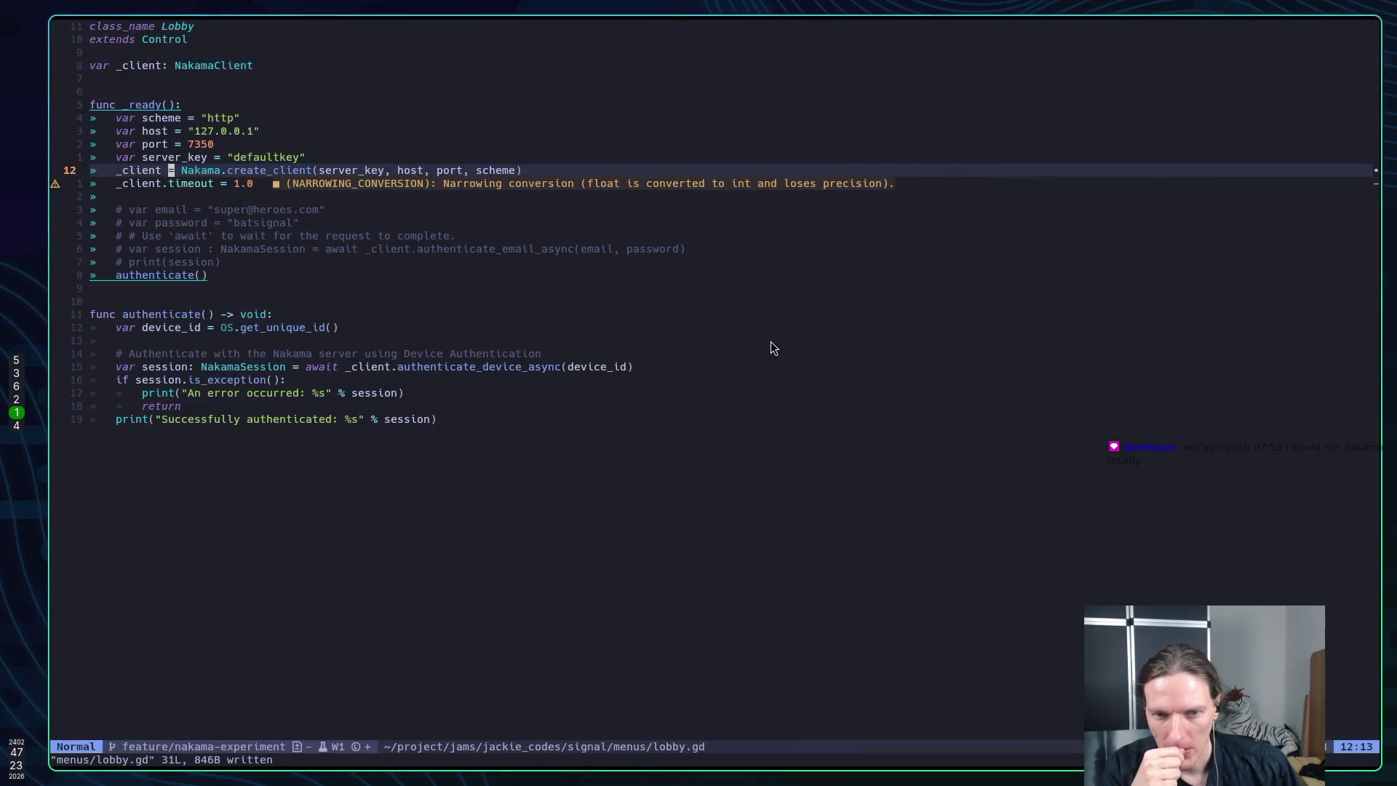
pyautogui.press('super+3')
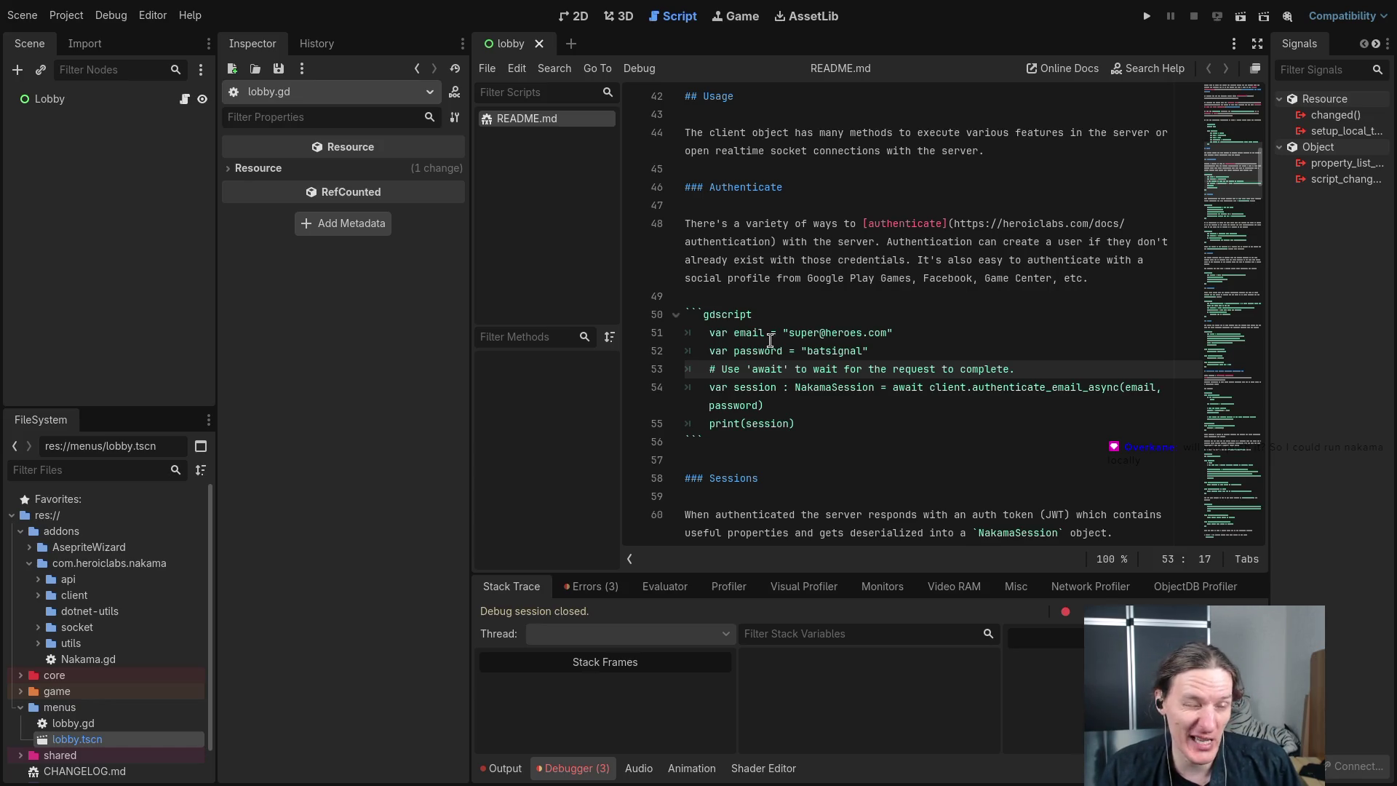
pyautogui.press('super+2')
pyautogui.press('super+1')
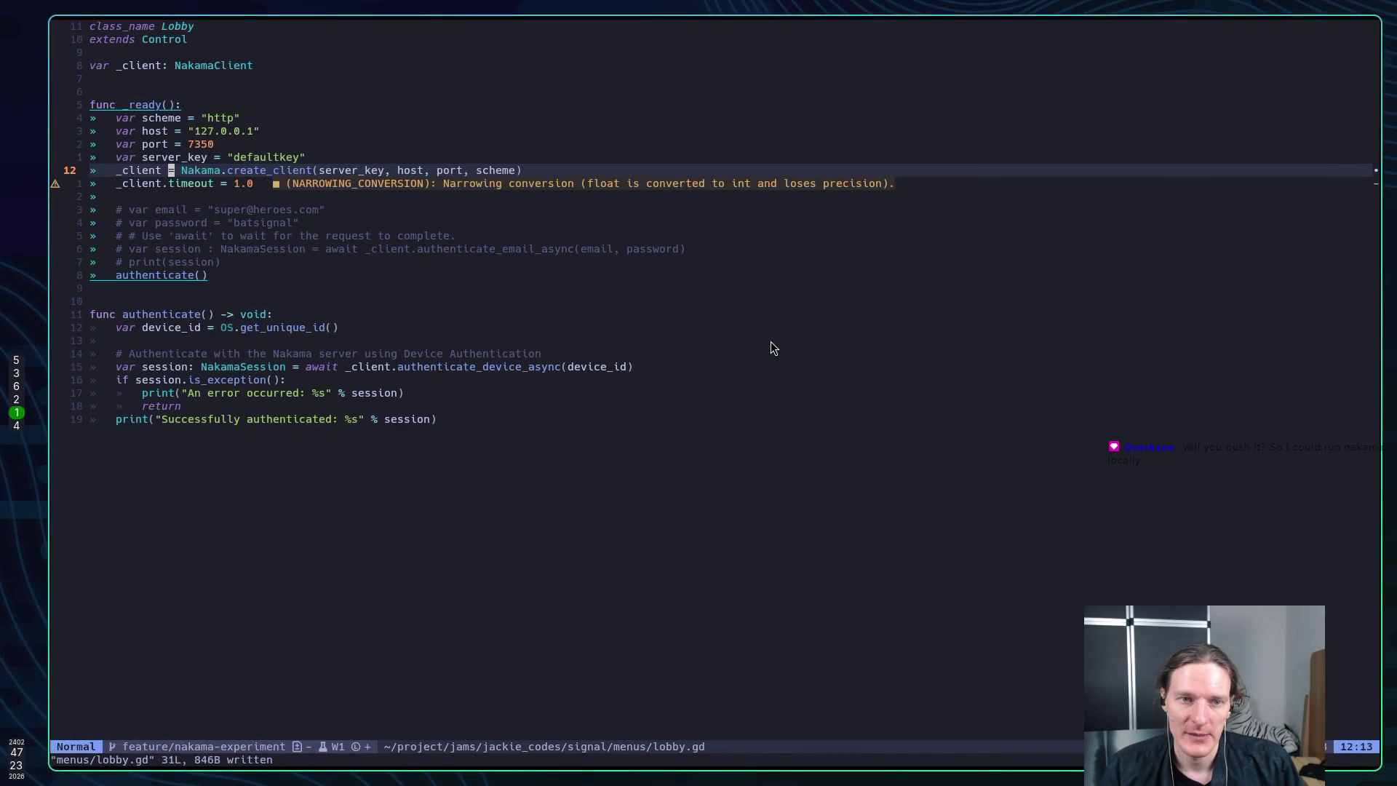
pyautogui.press('super+3')
pyautogui.press('F5')
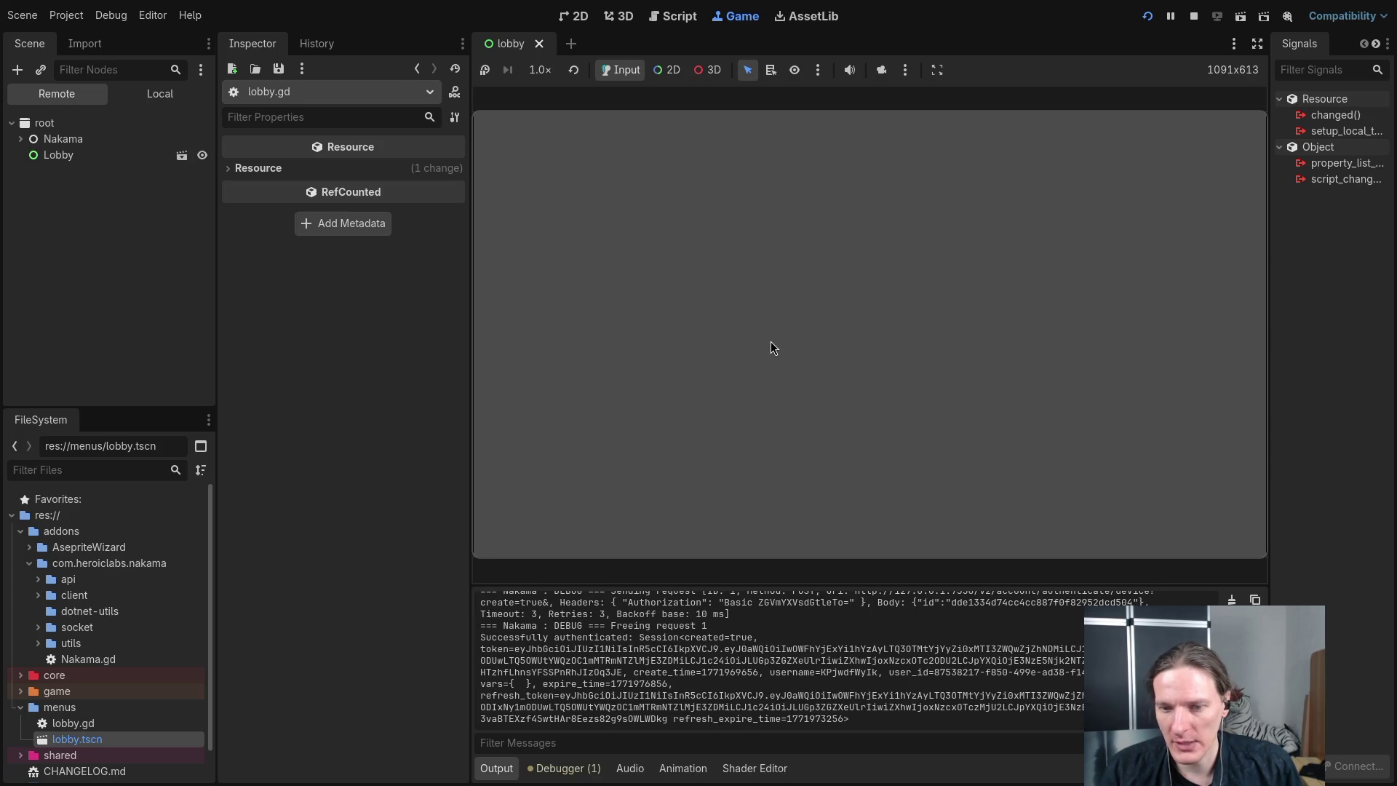
# Step: Bring up the Nakama Console Dashboard, still reporting 0 active sessions
pyautogui.press('super+2')
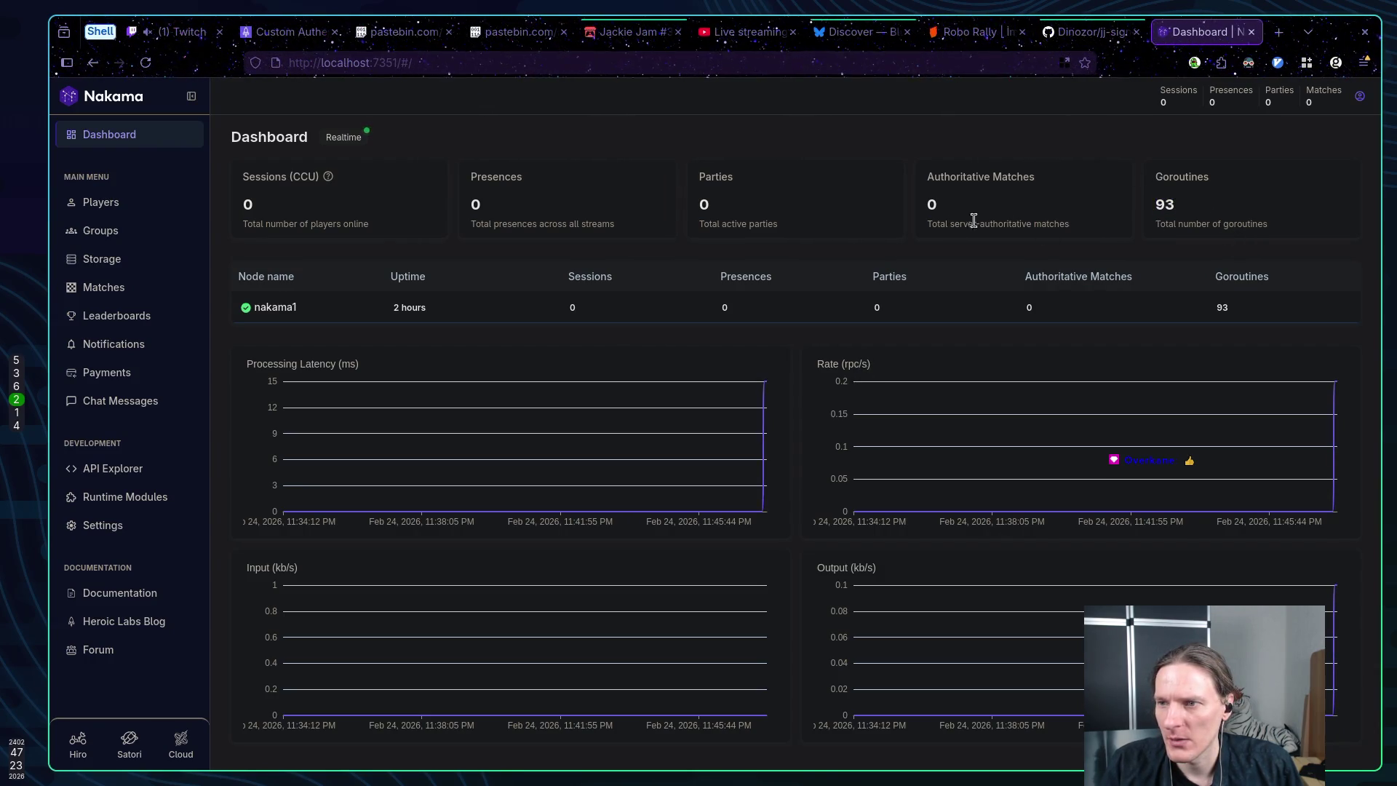
# Step: Reload the Dashboard and open Players to see the new device-authenticated user, then return to lobby.gd
pyautogui.press('F5')
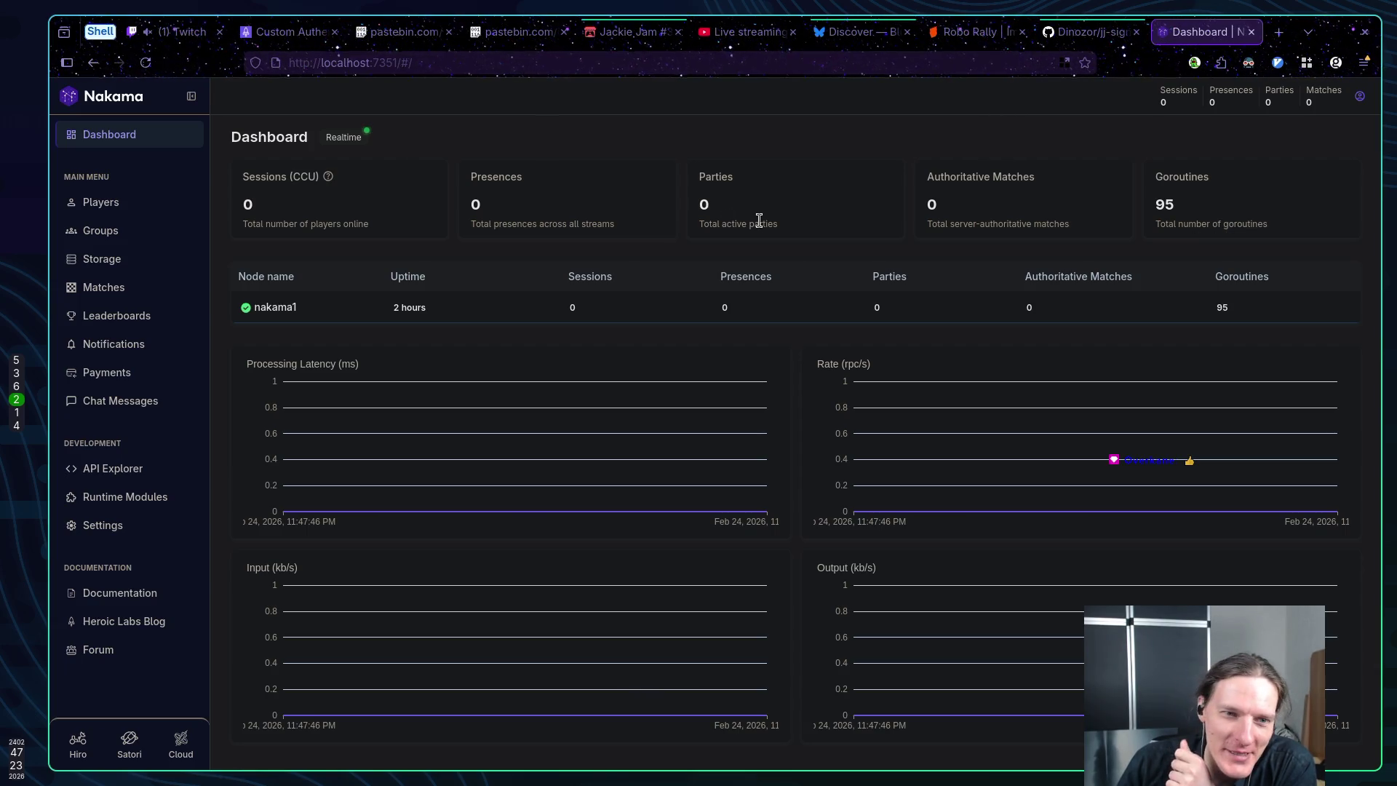
pyautogui.click(123, 207)
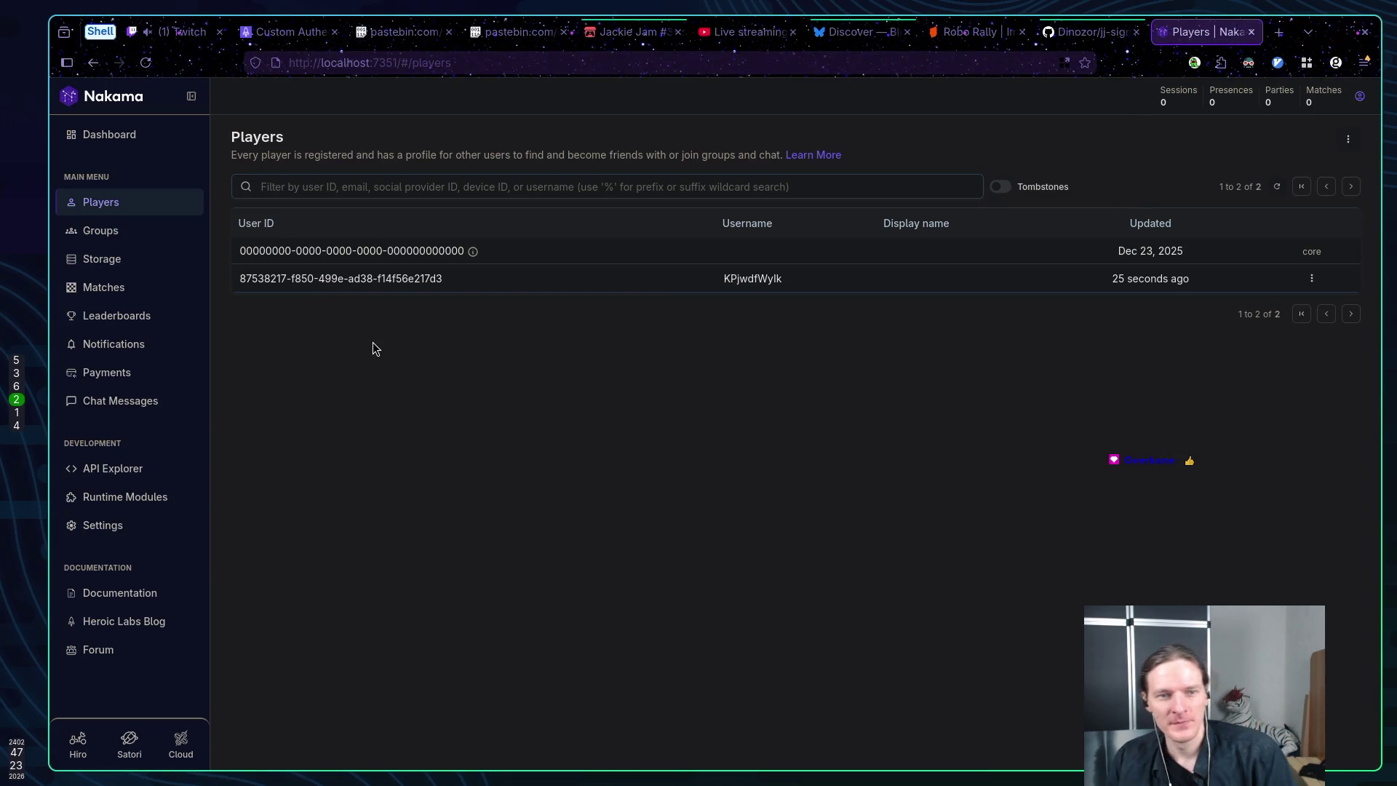
pyautogui.press('super+1')
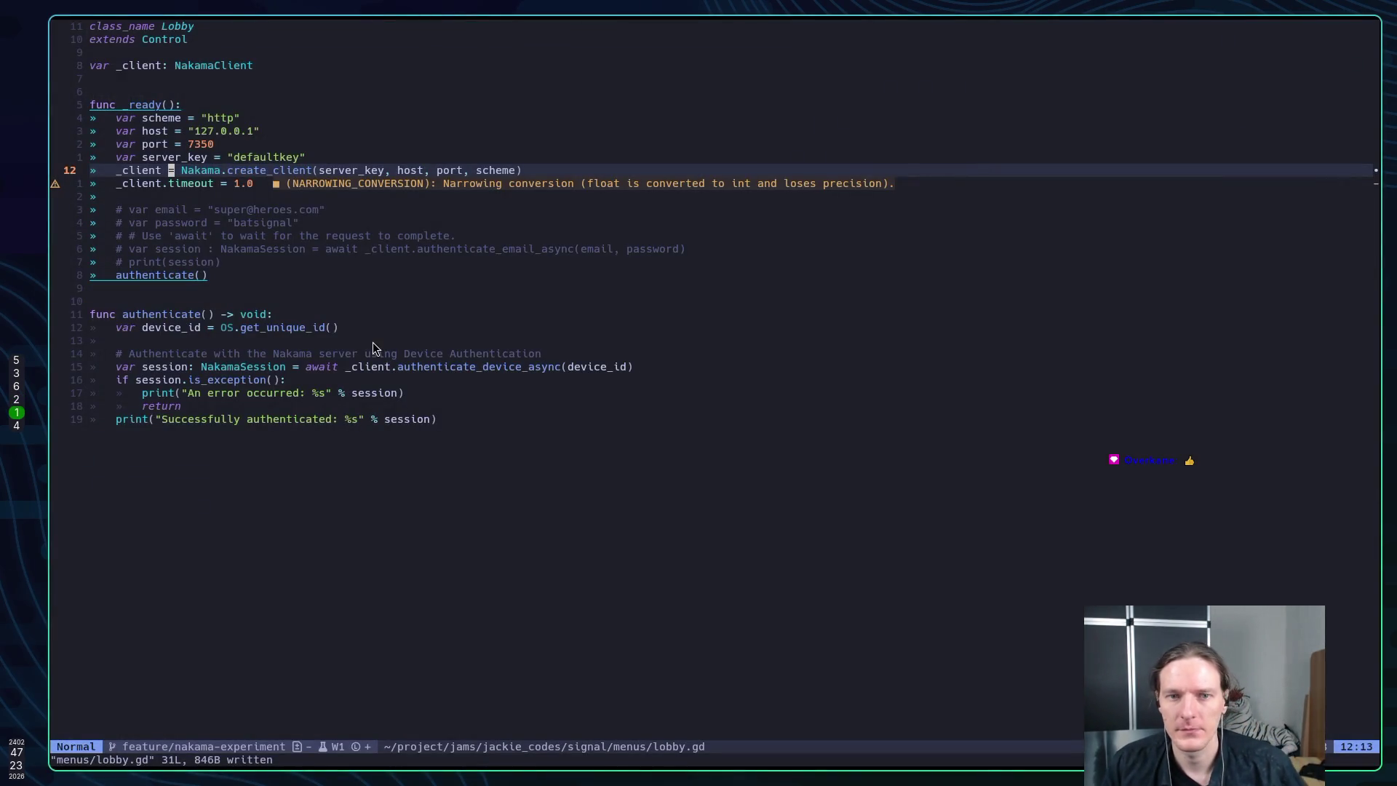
pyautogui.press('j')
pyautogui.press('j')
pyautogui.press('j')
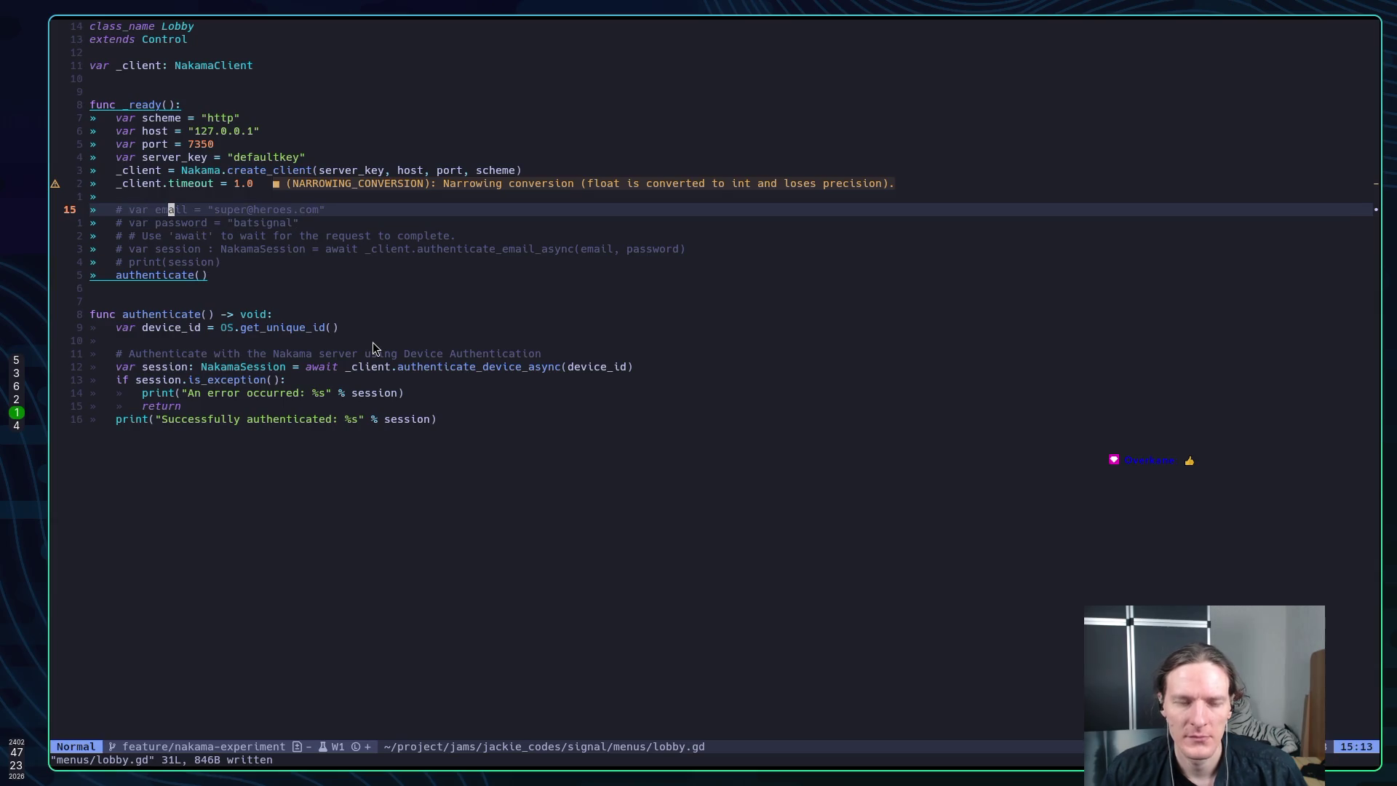
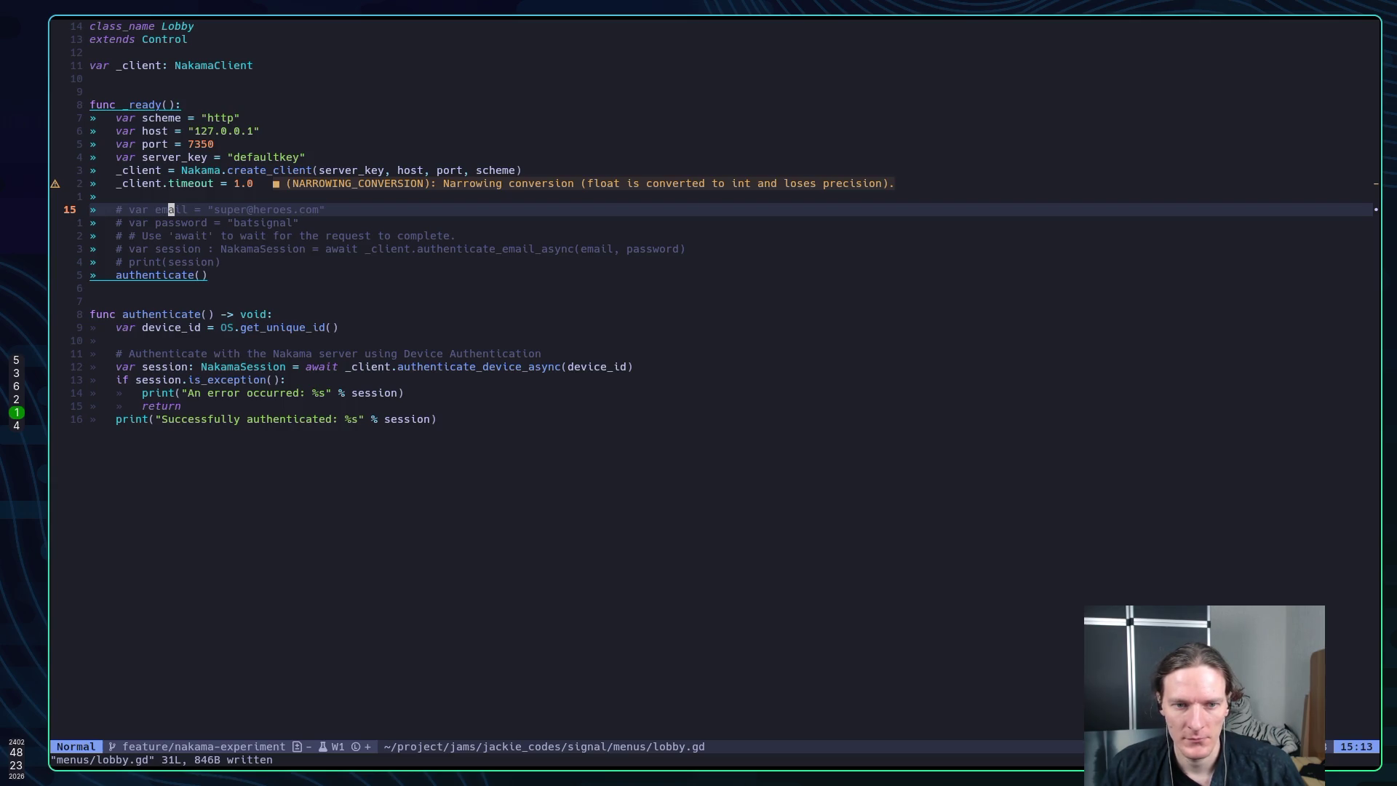
# Step: Check the authenticated session in the Output log, then stop the running lobby scene
pyautogui.hotkey('alt', 'Tab')
pyautogui.hotkey('alt', 'Tab')
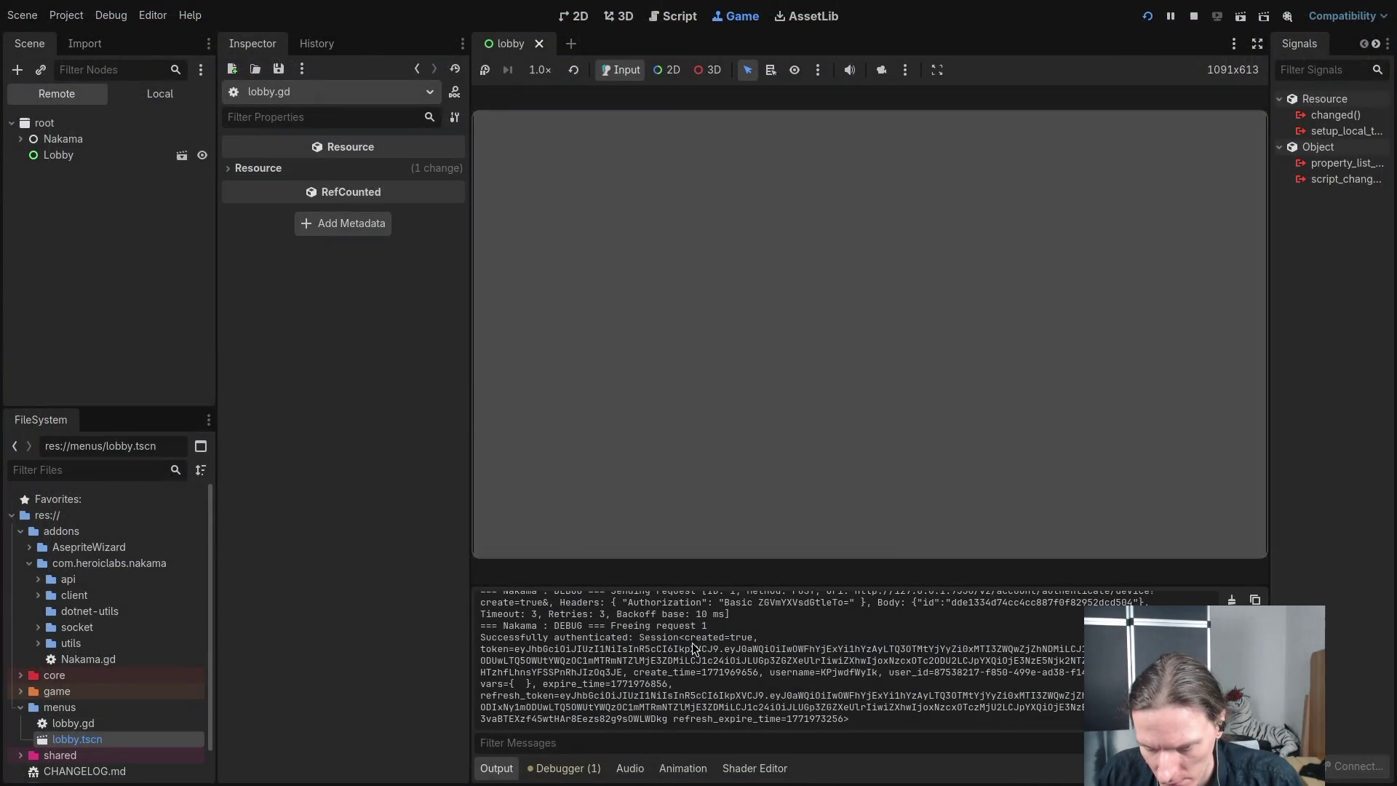
pyautogui.scroll(3, 692, 647)
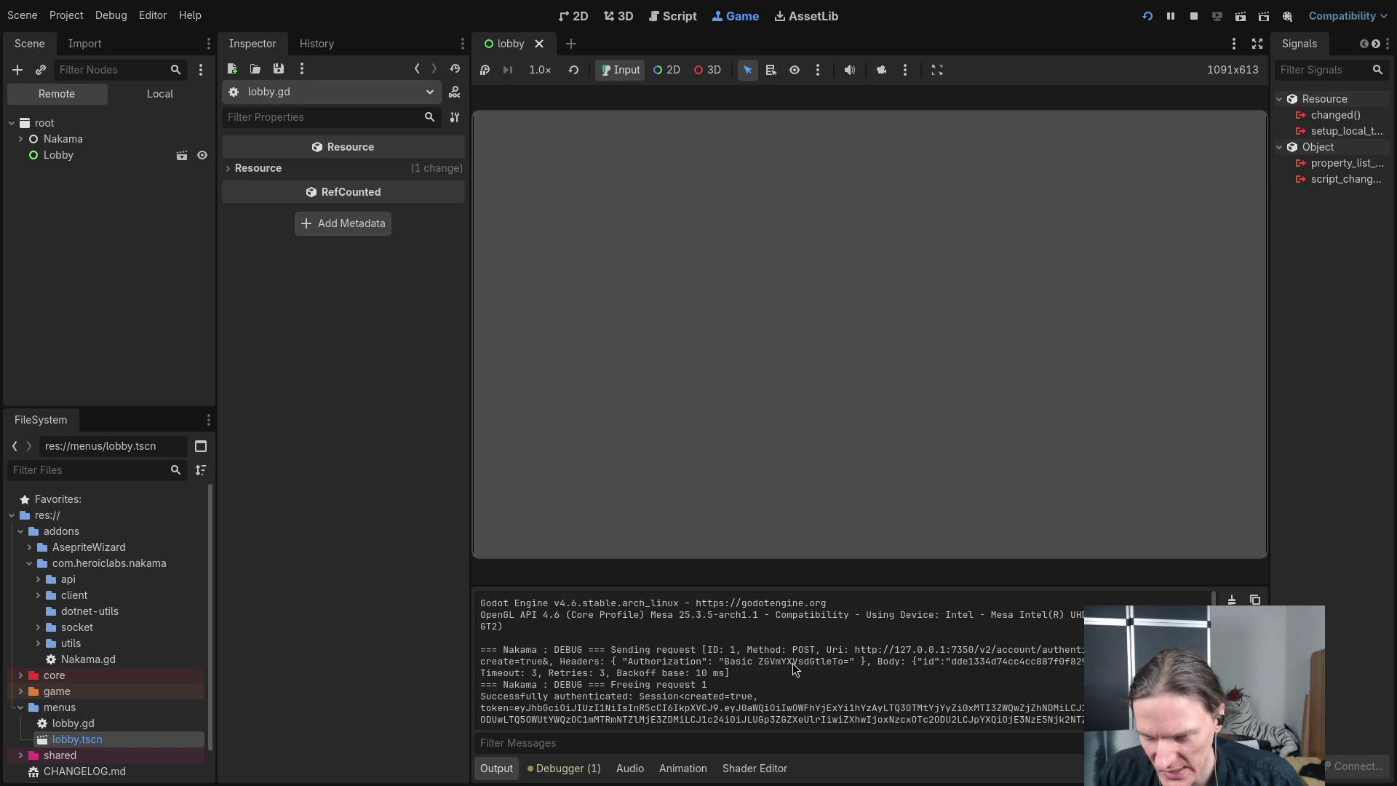
pyautogui.scroll(-2, 791, 662)
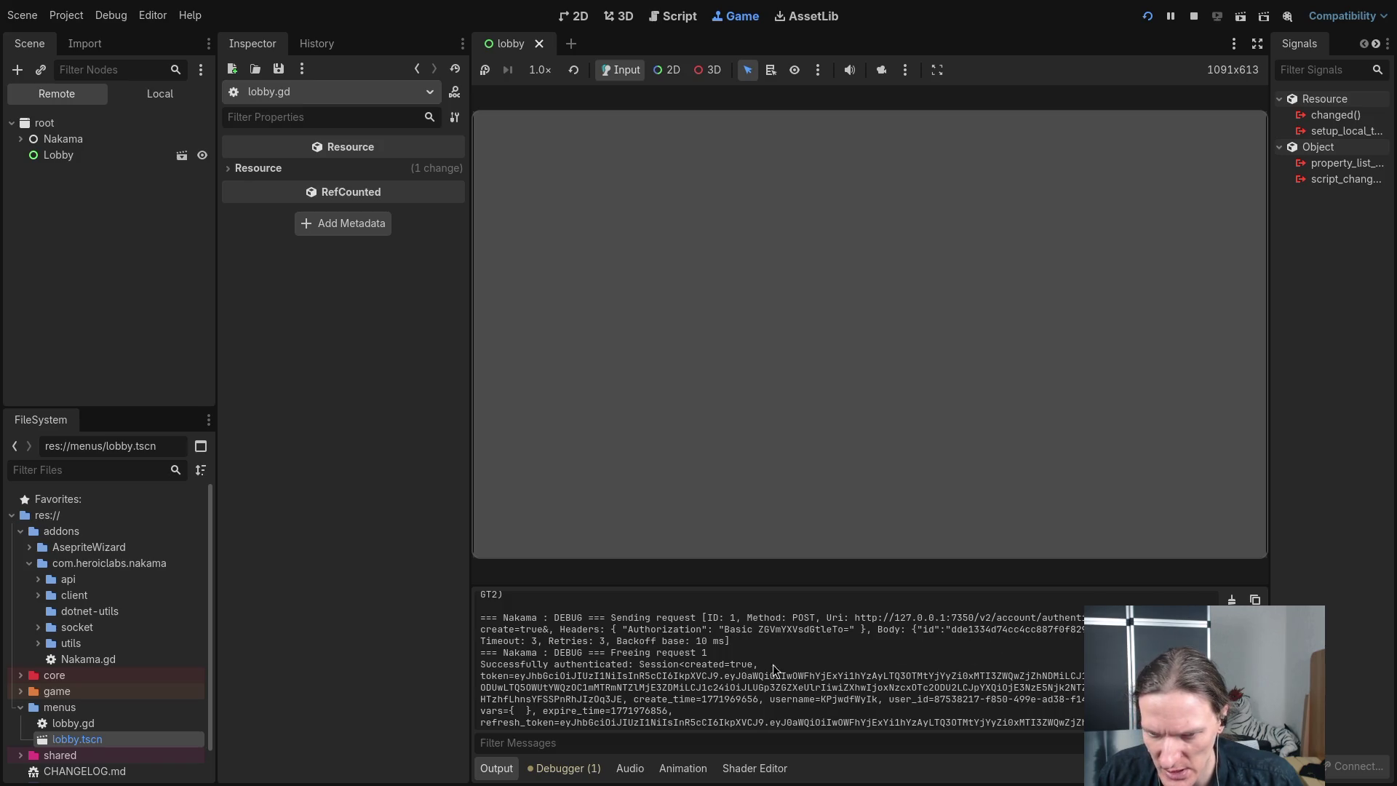
pyautogui.scroll(-2, 827, 655)
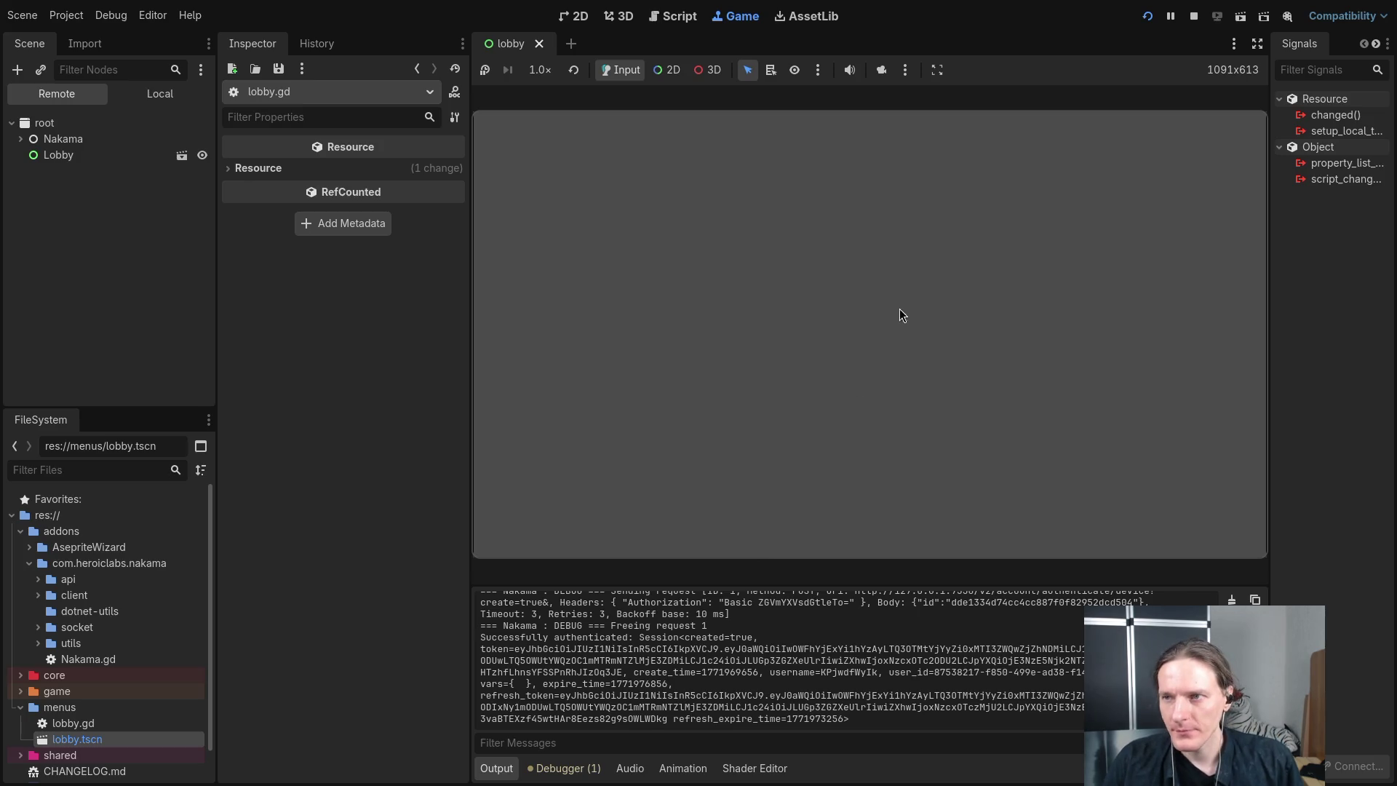
pyautogui.click(1193, 16)
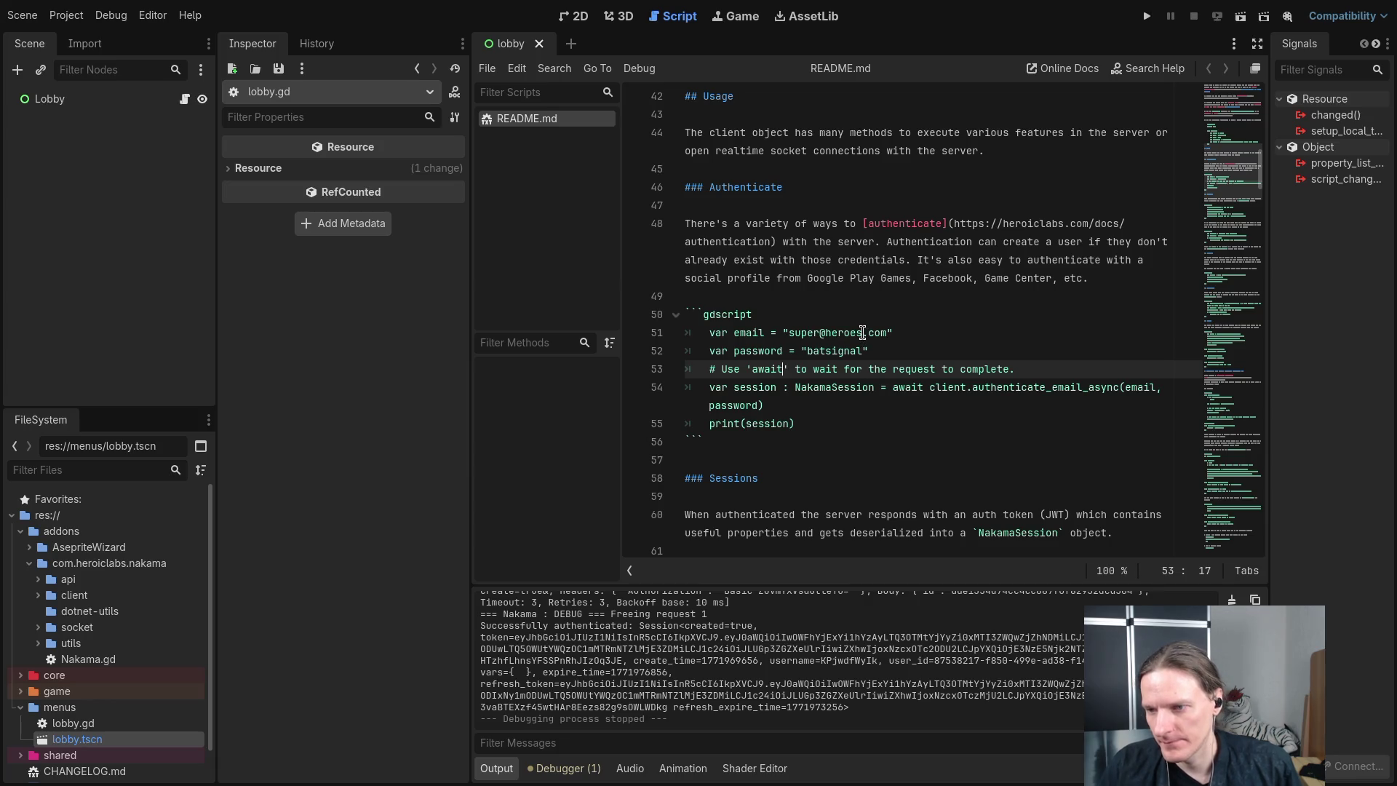
# Step: Scroll README.md through the session-handling and session-restore examples
pyautogui.scroll(-3, 862, 333)
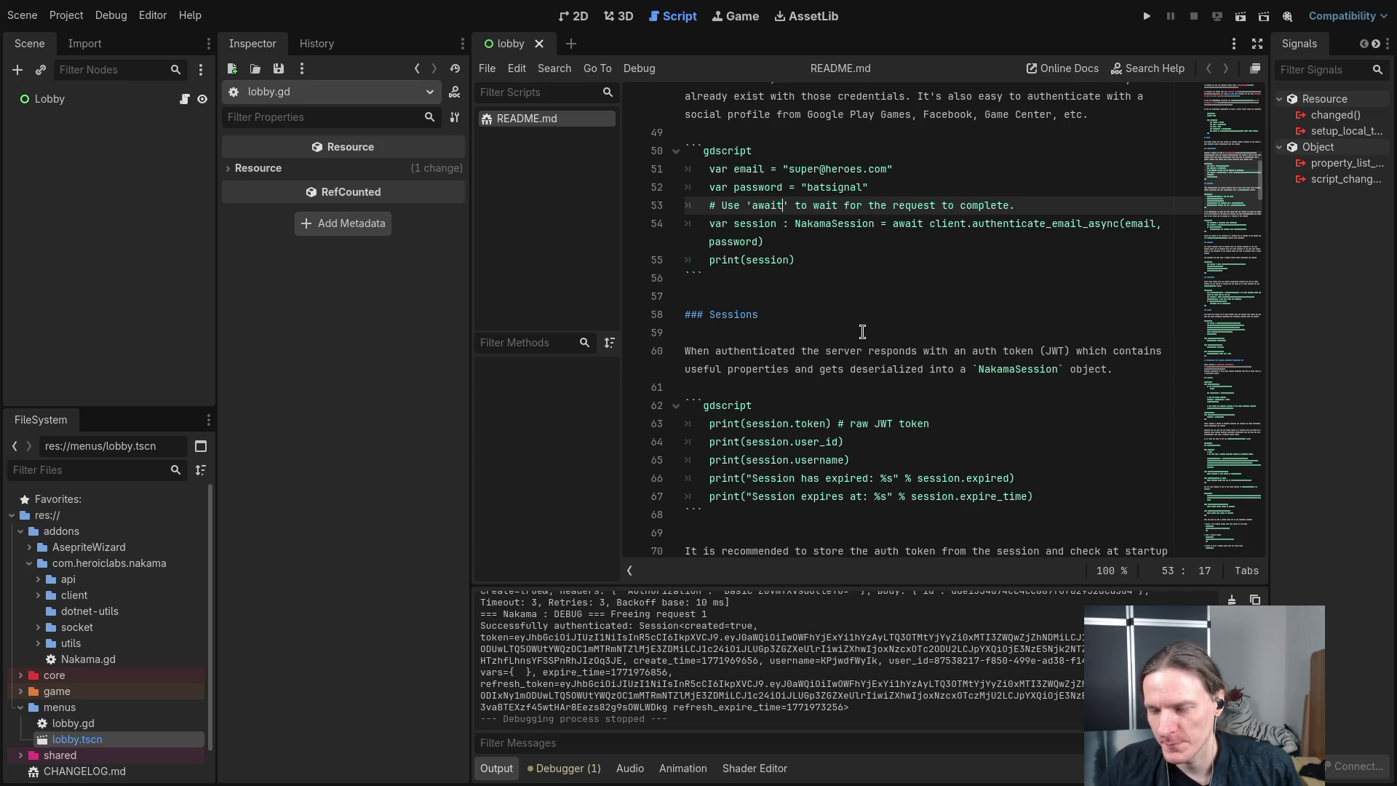
pyautogui.scroll(-1, 862, 333)
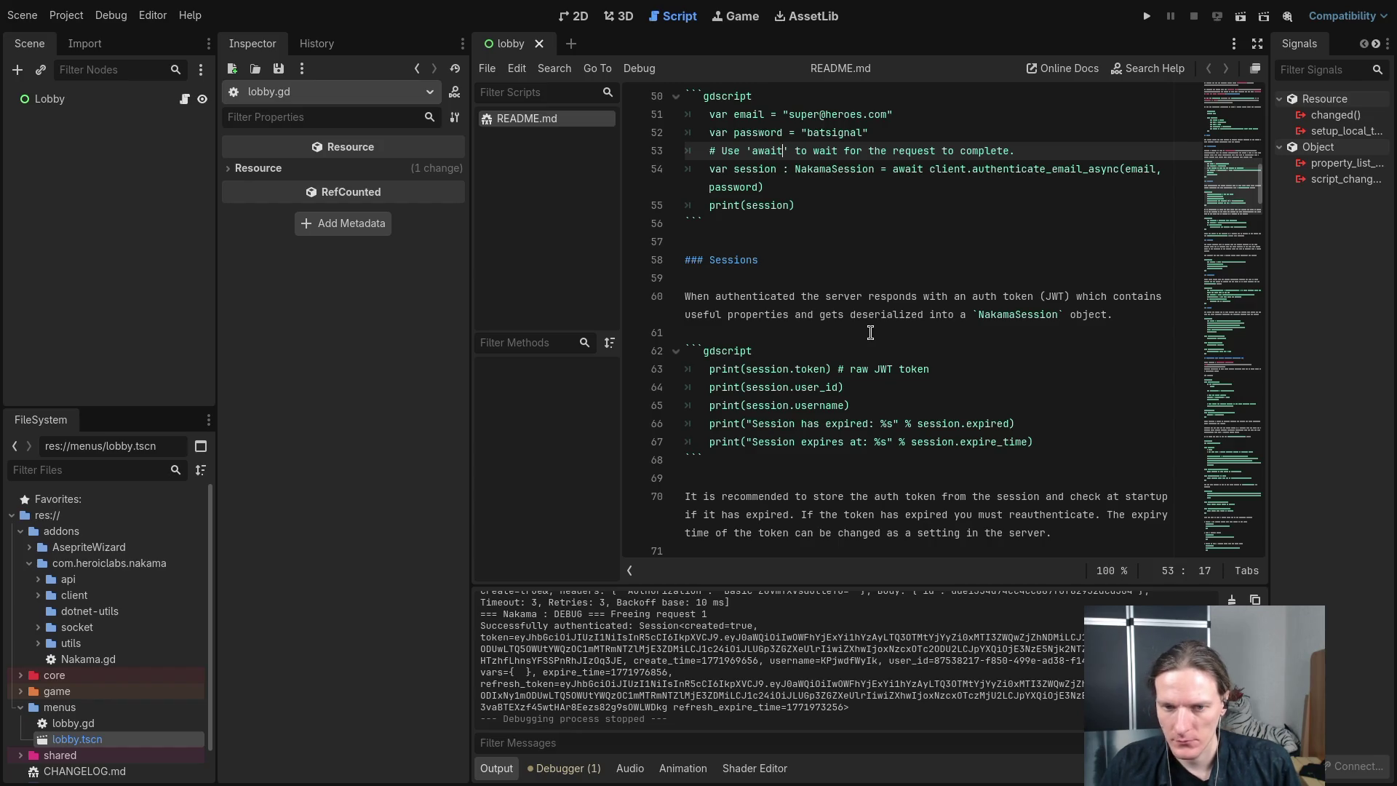
pyautogui.scroll(-1, 870, 333)
pyautogui.scroll(1, 869, 333)
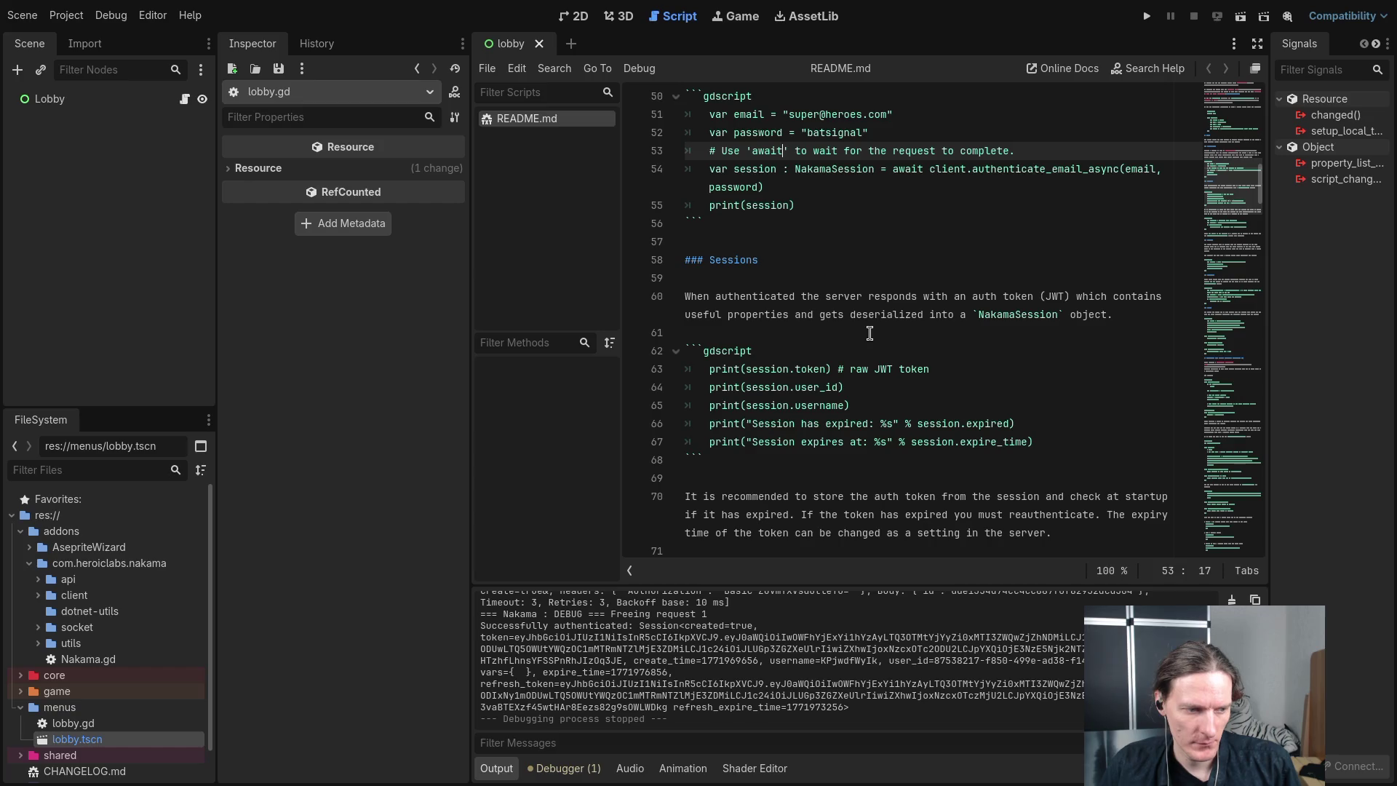
pyautogui.hotkey('alt', 'Tab')
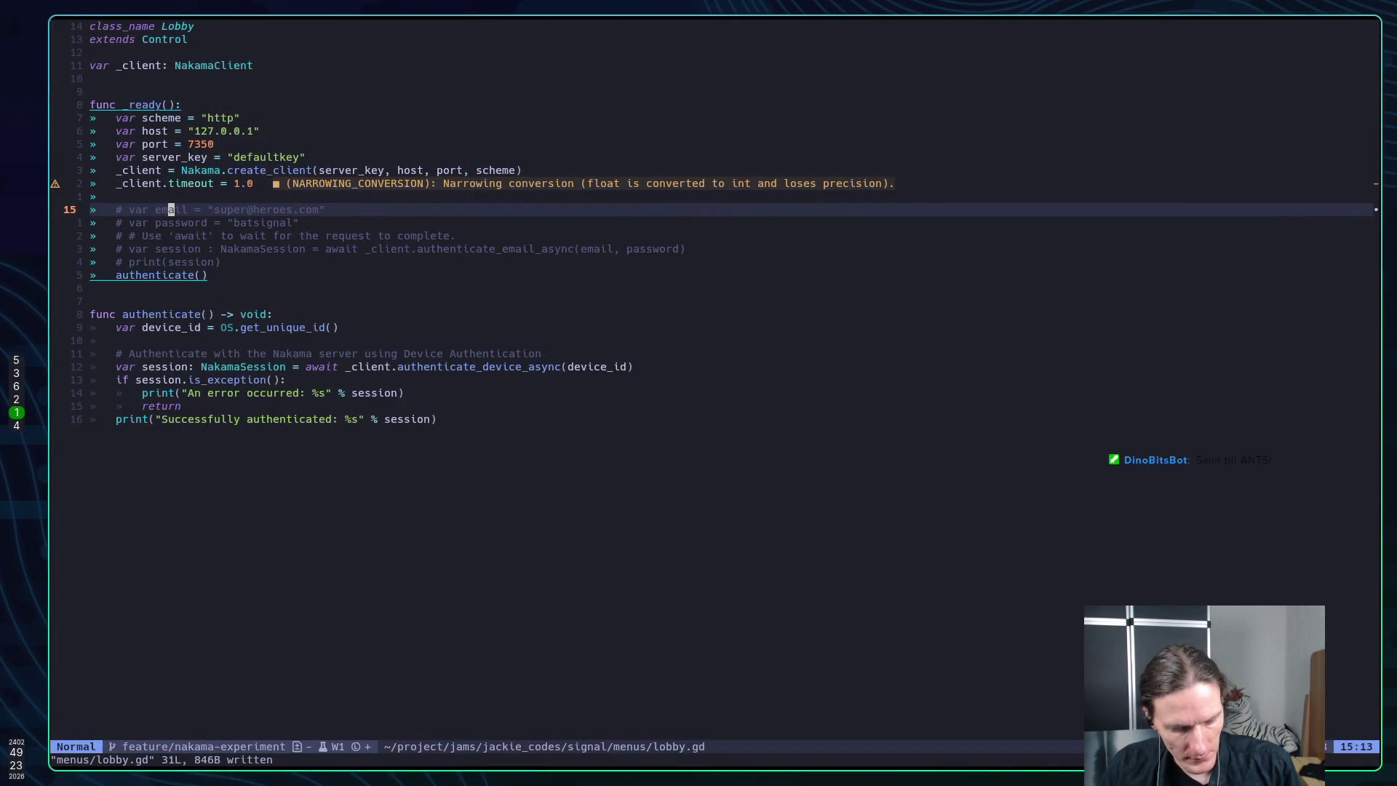
pyautogui.hotkey('alt', 'Tab')
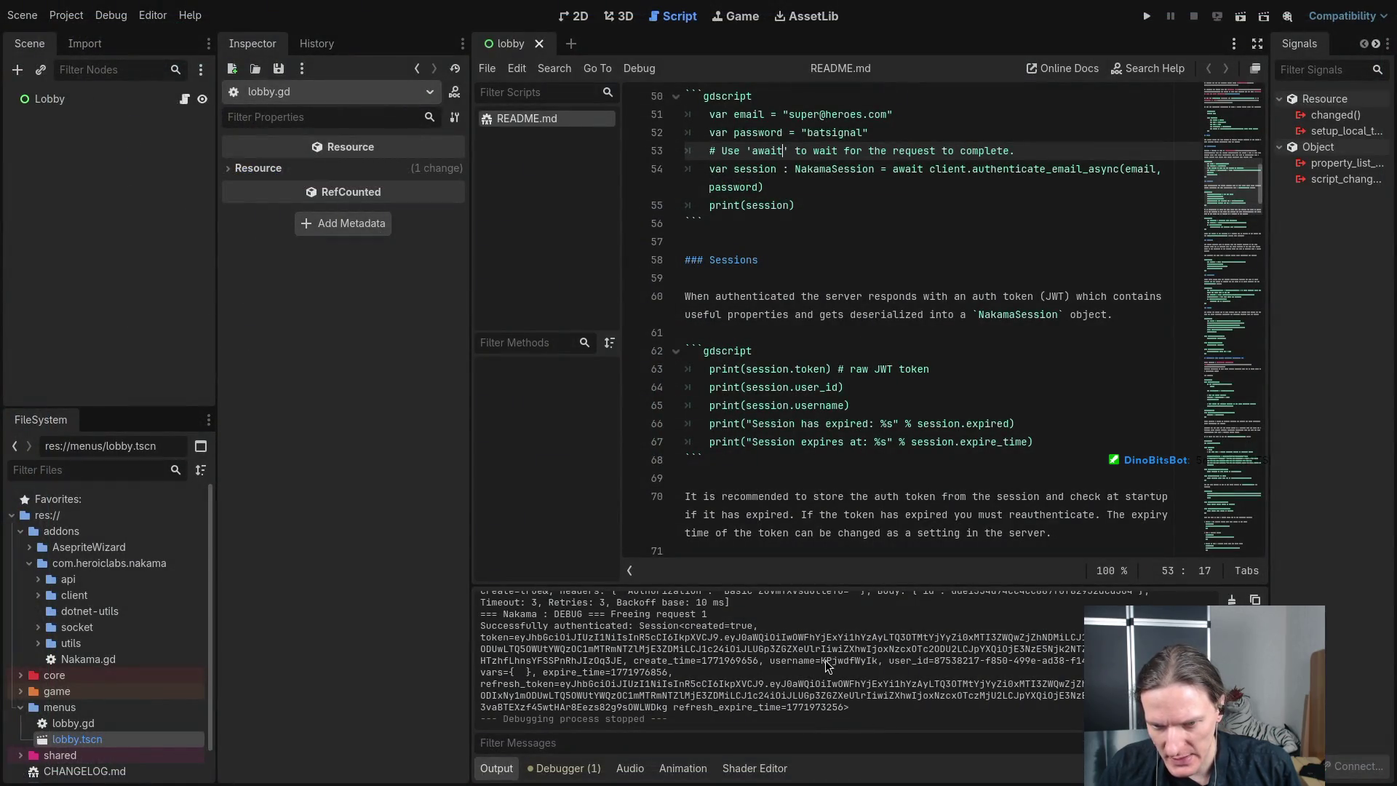
pyautogui.scroll(1, 823, 658)
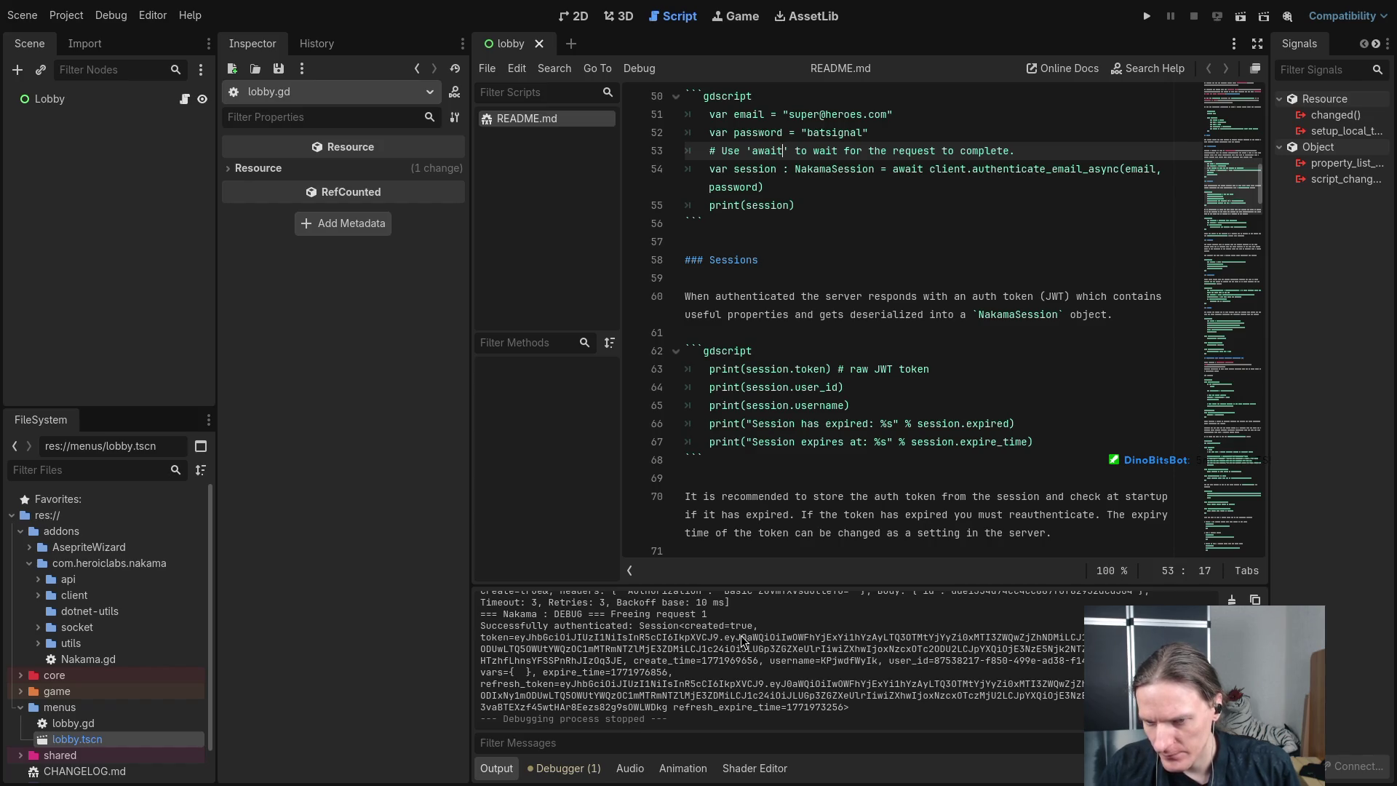
# Step: Glance at lobby.gd and the Players page, read further, then move to the Nakama Players list
pyautogui.hotkey('alt', 'Tab')
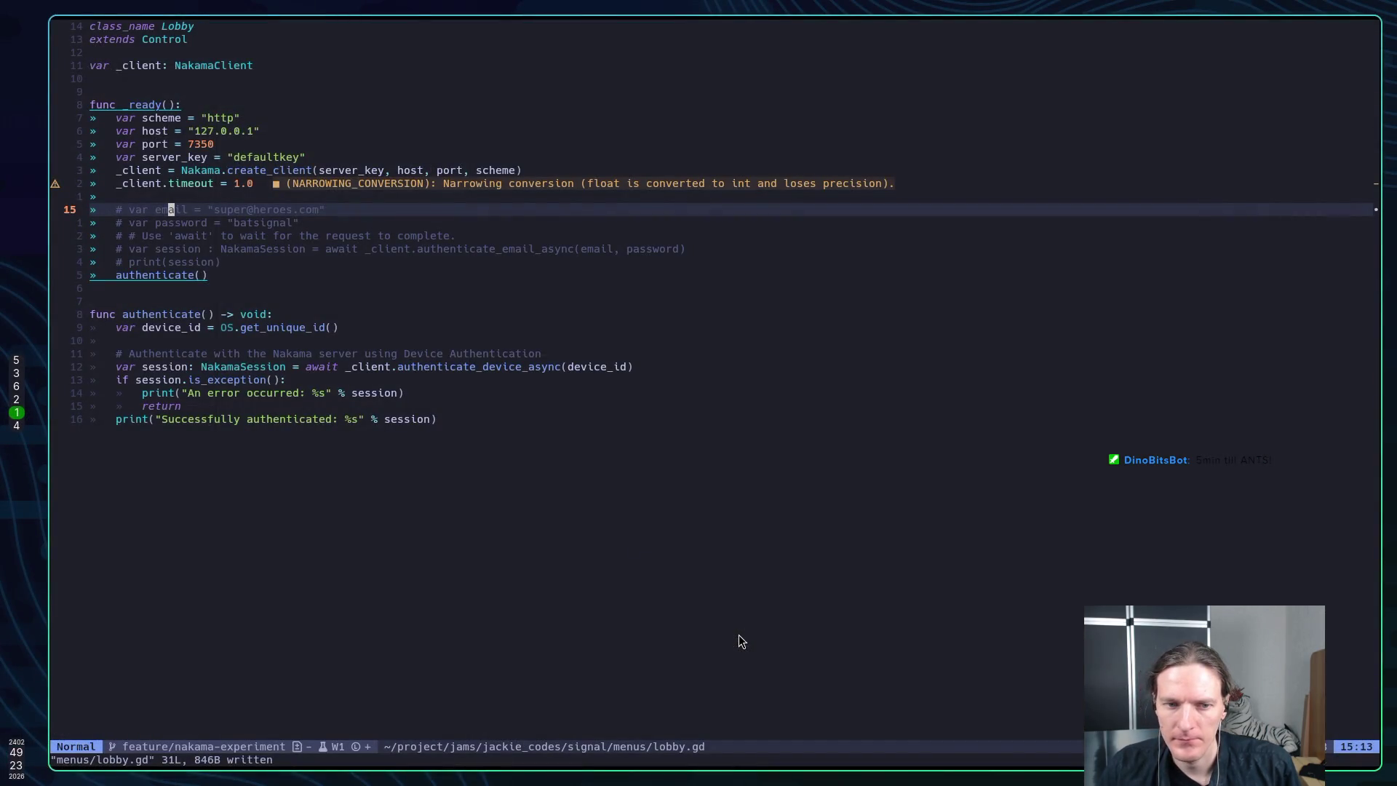
pyautogui.hotkey('alt', 'Tab')
pyautogui.hotkey('alt', 'Tab')
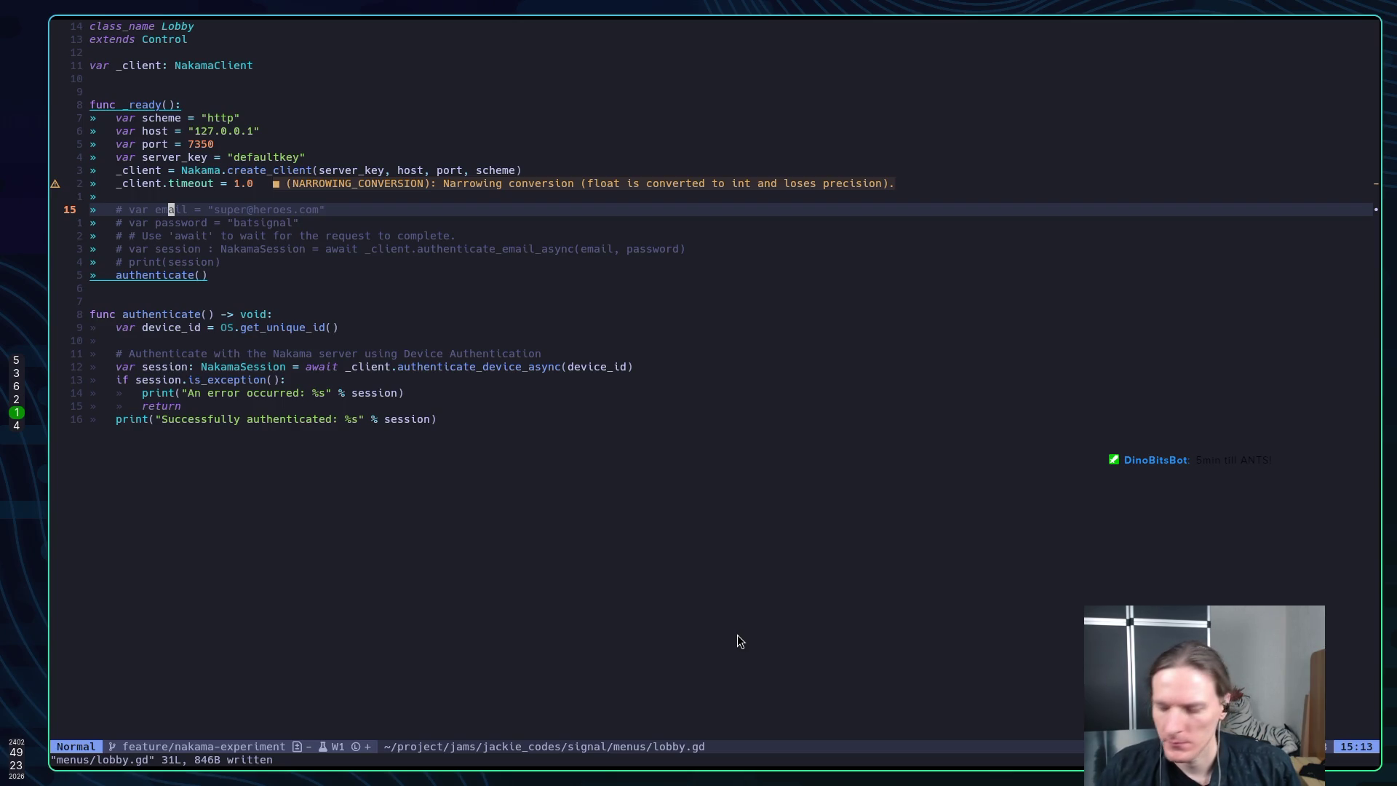
pyautogui.hotkey('alt', 'Tab')
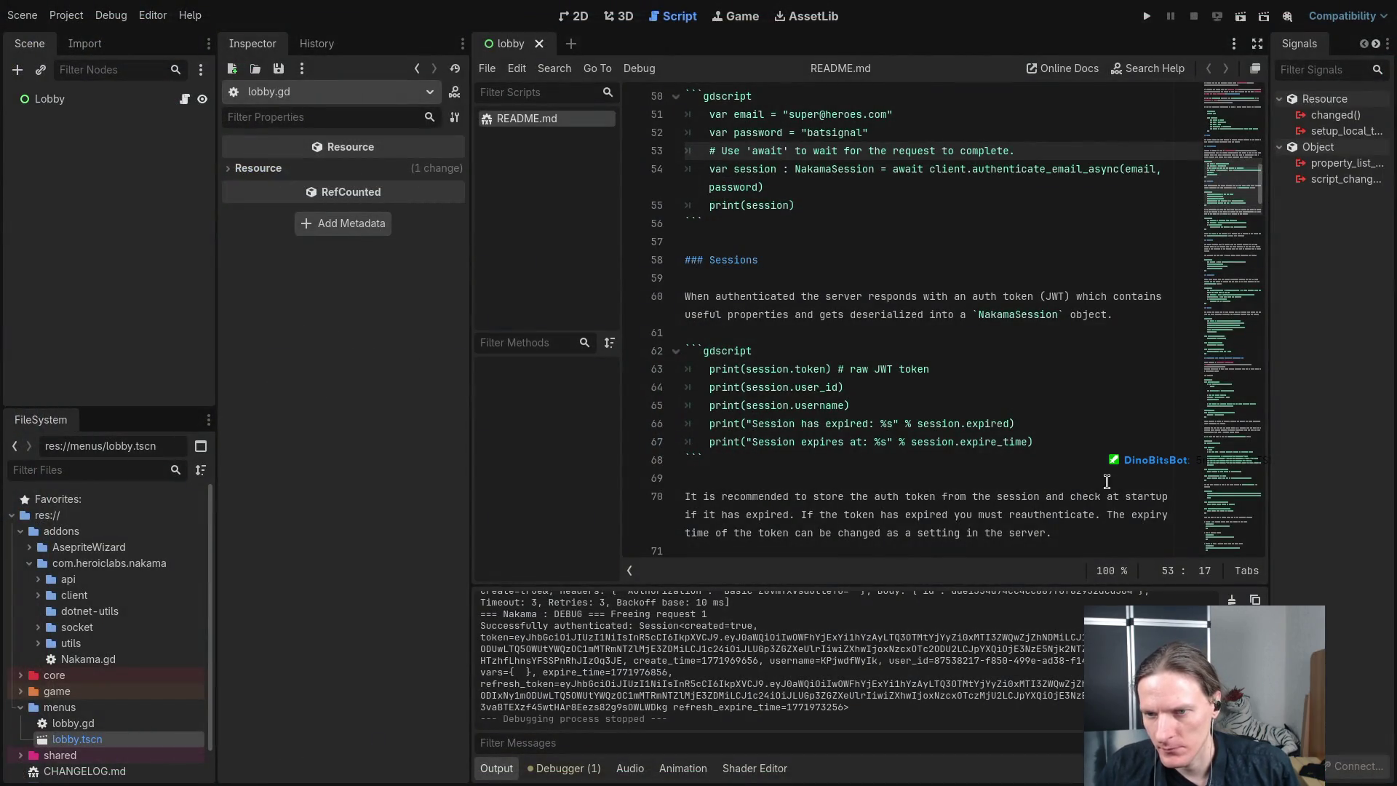
pyautogui.scroll(-3, 853, 376)
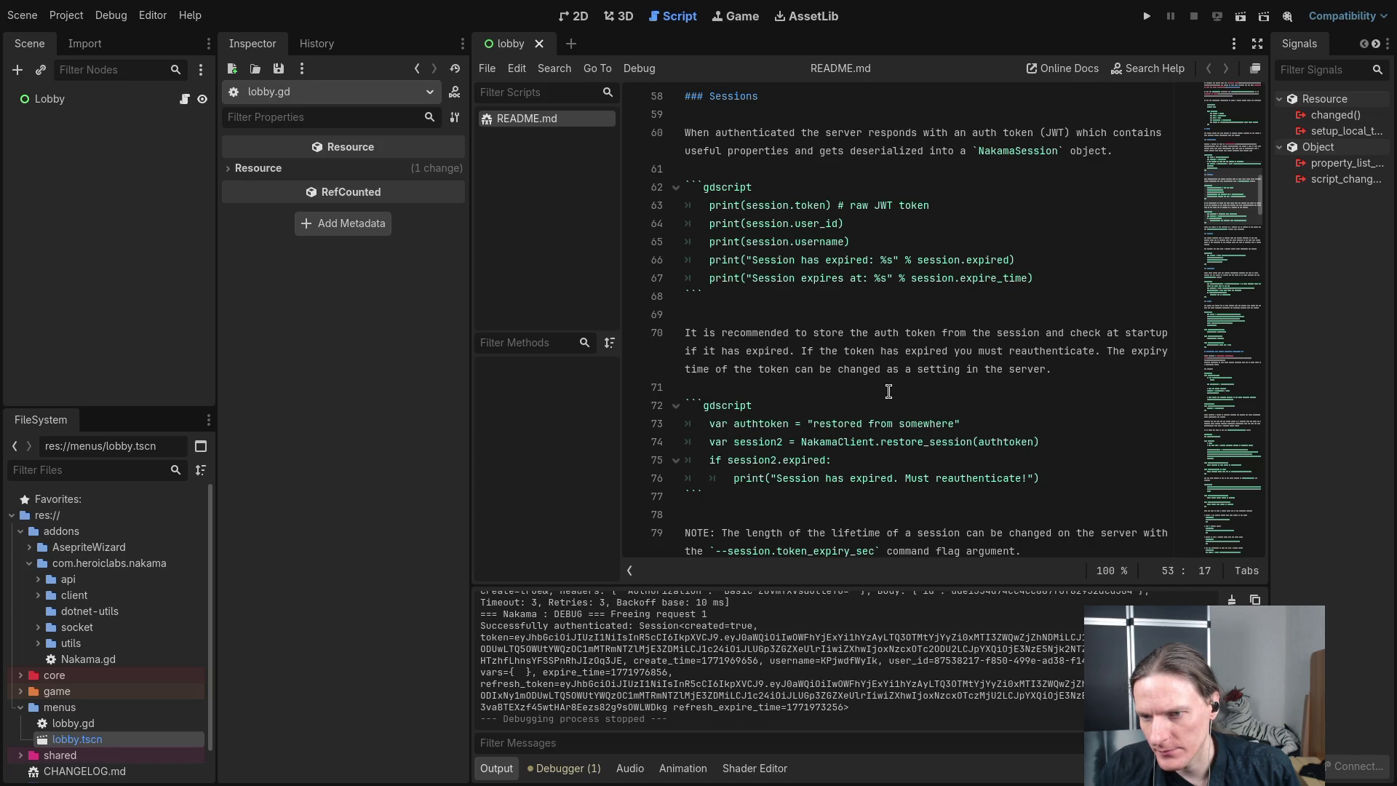
pyautogui.scroll(-3, 882, 378)
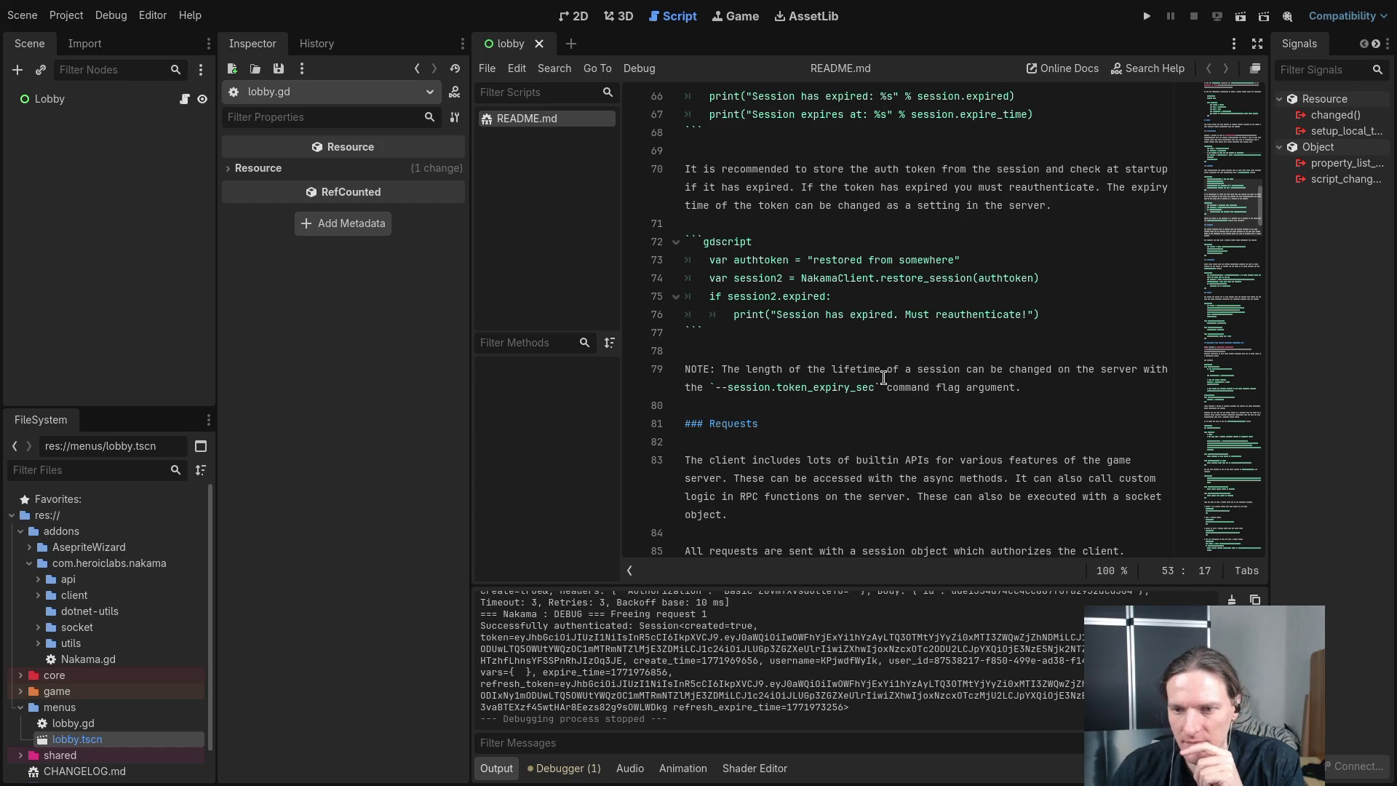
pyautogui.hotkey('alt', 'Tab')
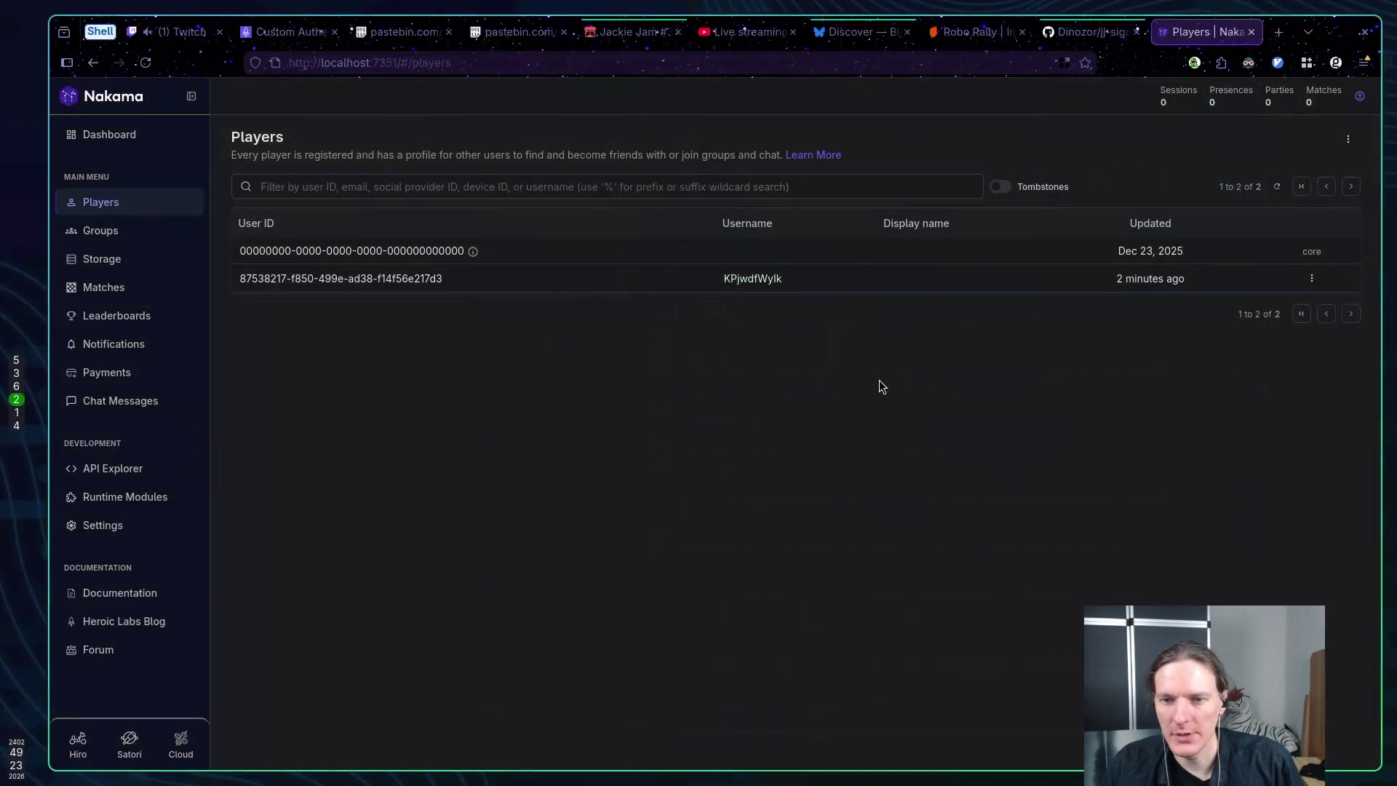
# Step: Rerun the lobby scene, refresh the Players list and open the registered player's account
pyautogui.press('super+1')
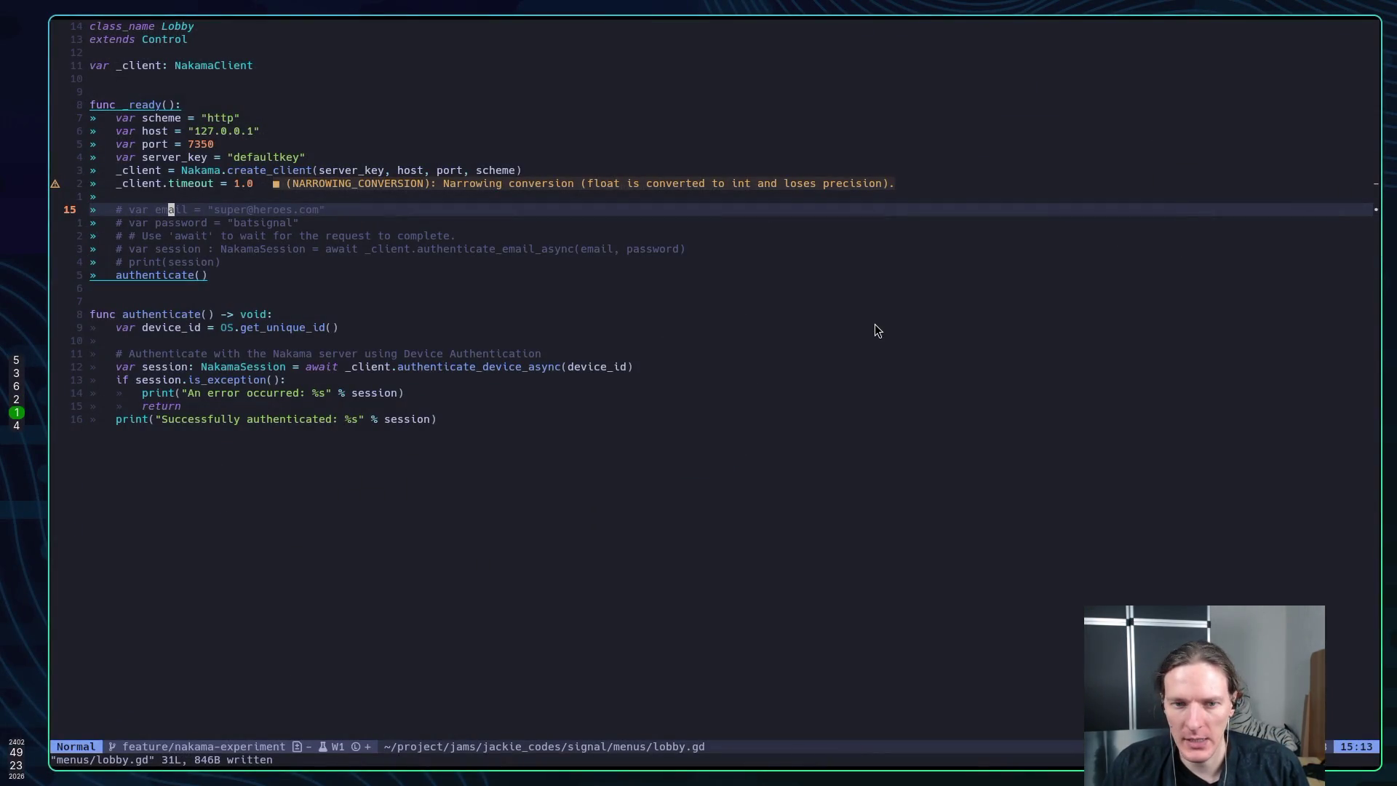
pyautogui.hotkey('alt', 'Tab')
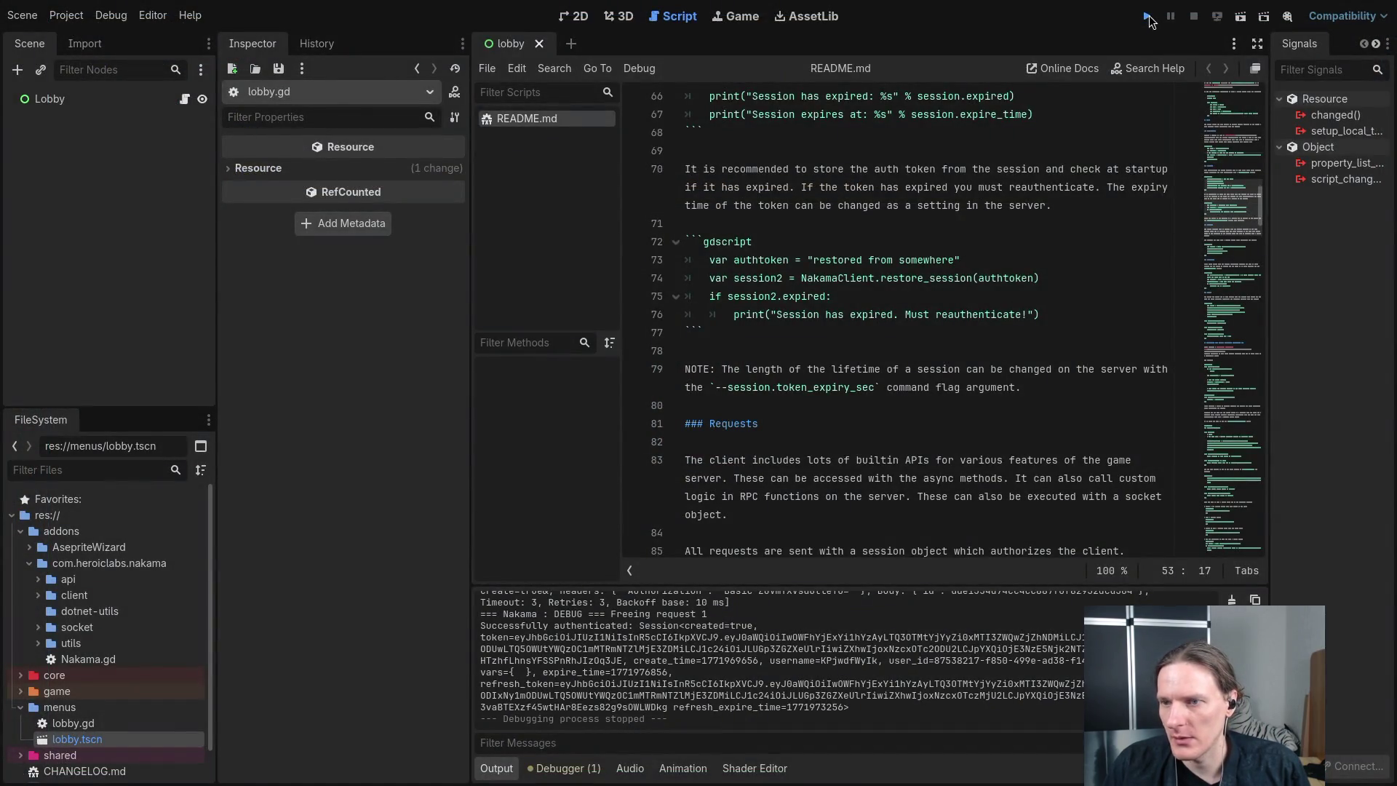
pyautogui.click(1147, 17)
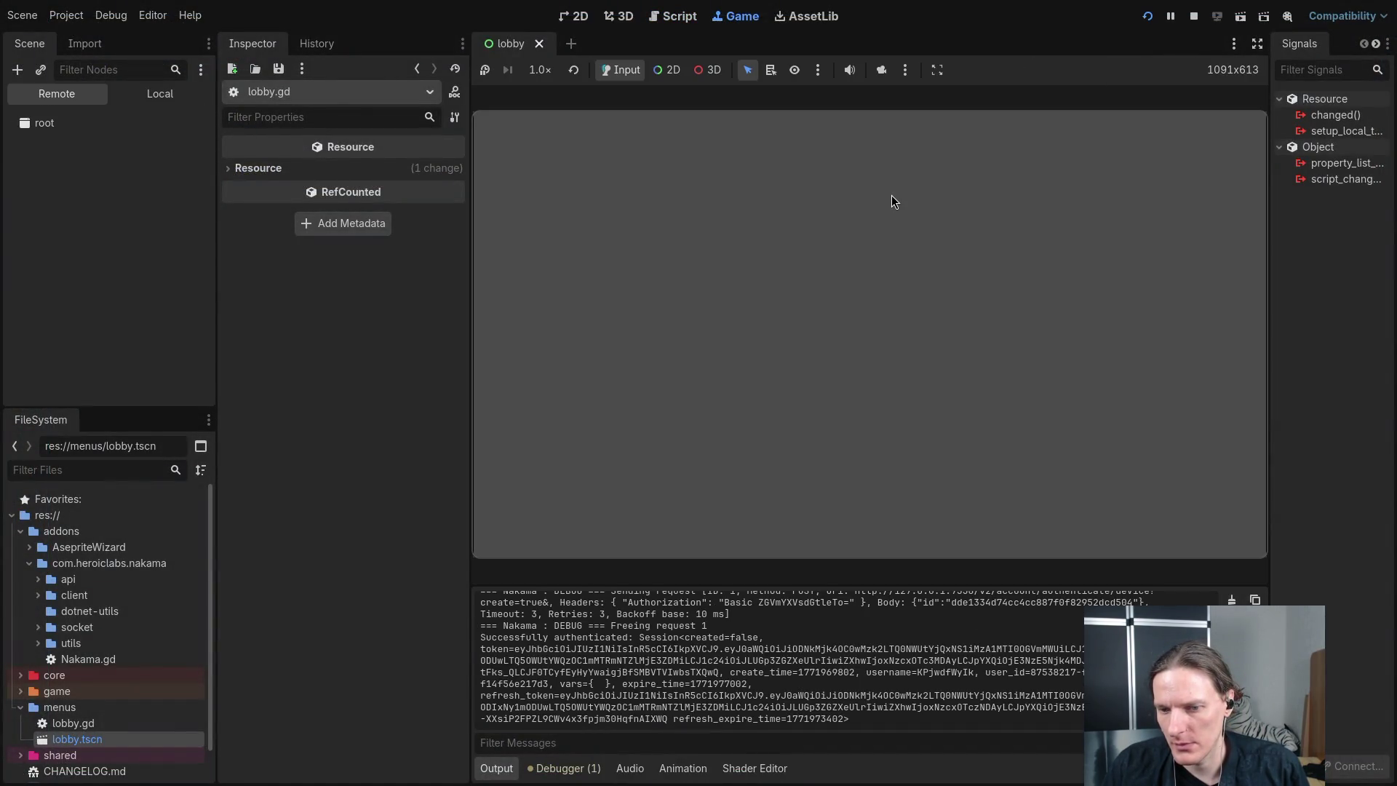
pyautogui.press('super+2')
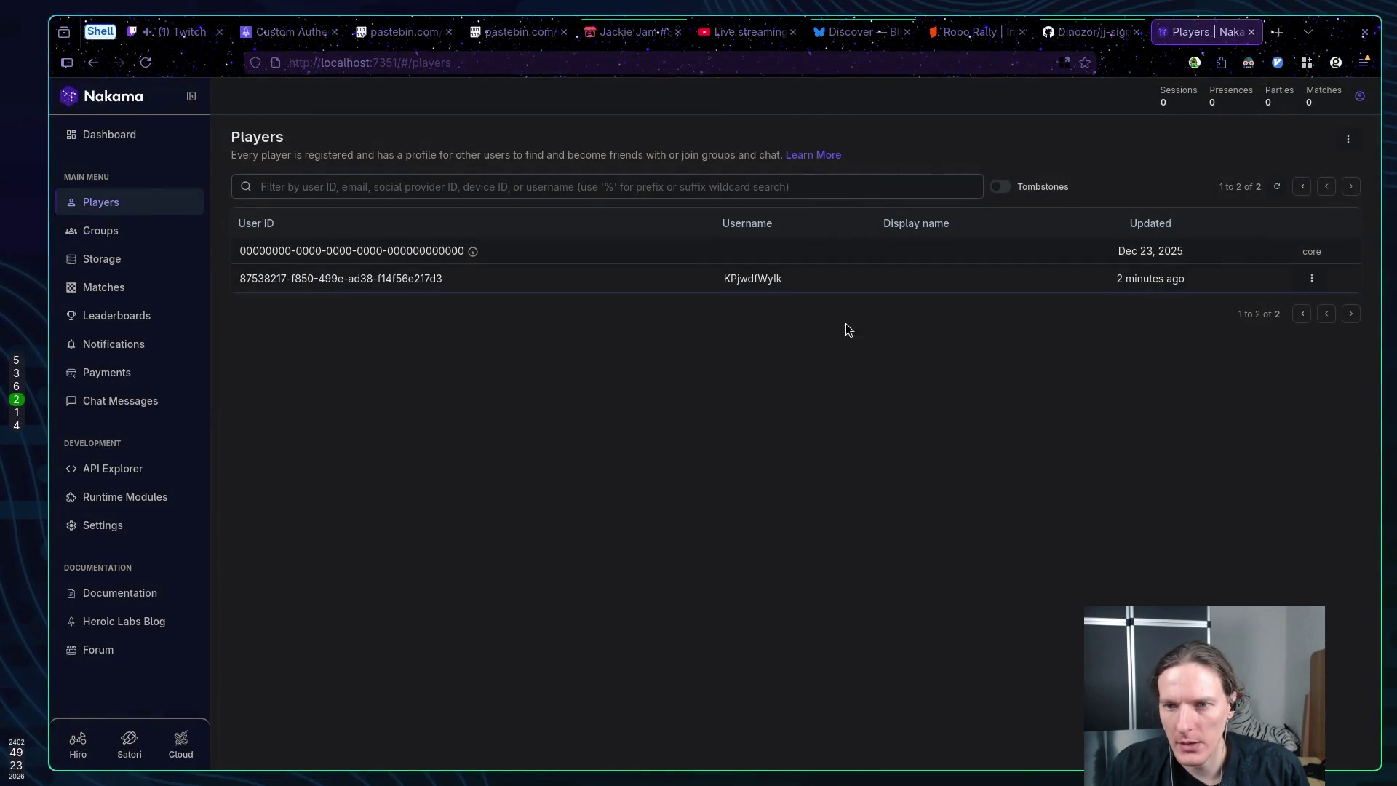
pyautogui.press('F5')
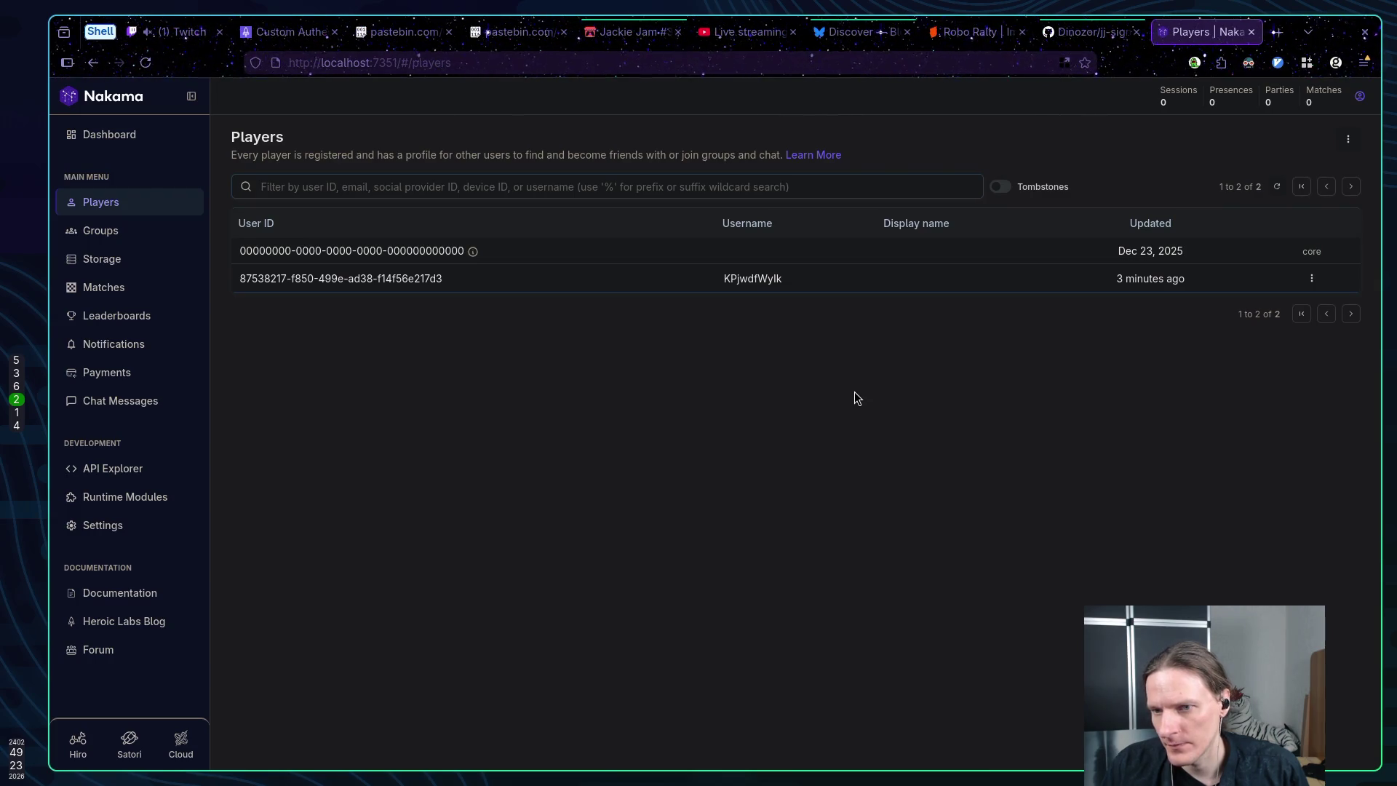
pyautogui.click(359, 278)
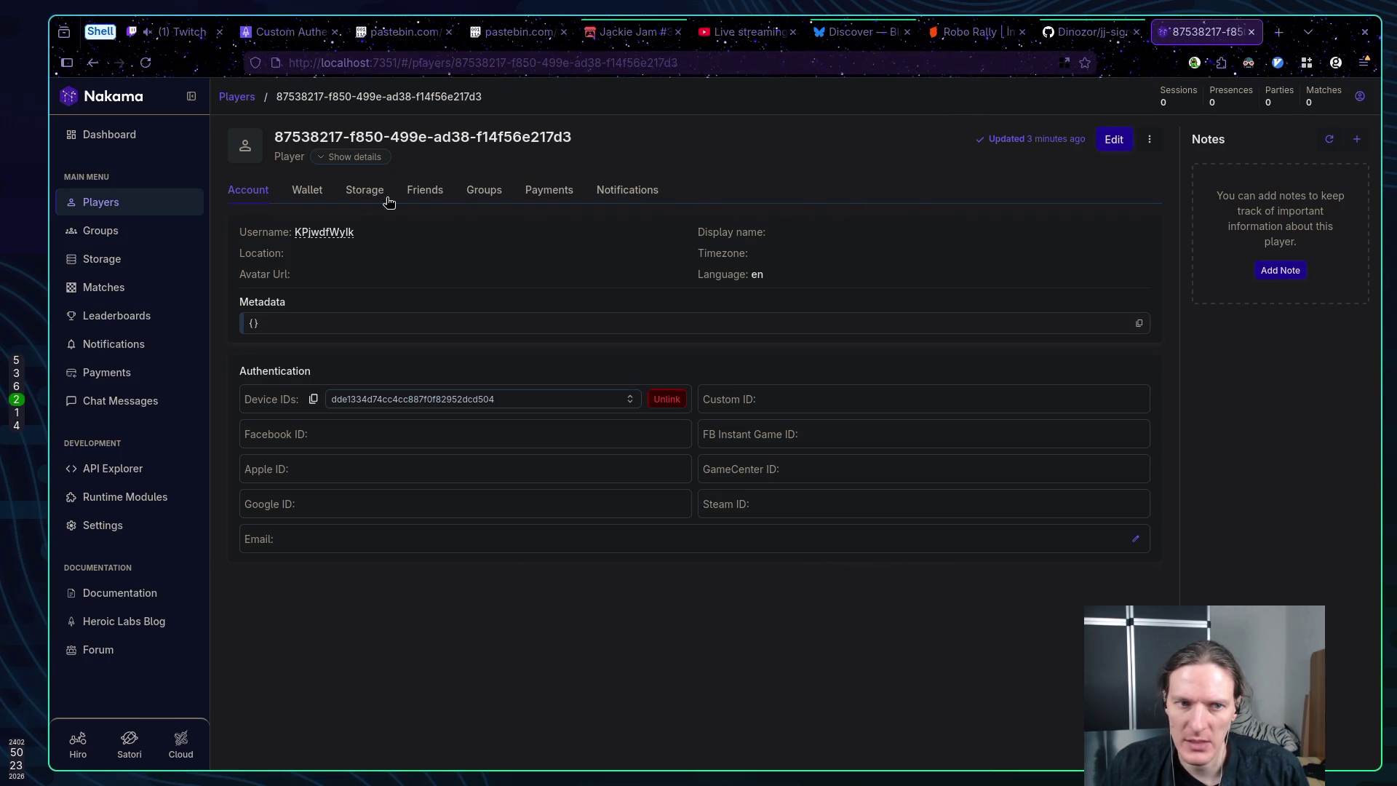
# Step: Check the refreshed Dashboard session counts, then return to the Players list and lobby.gd
pyautogui.click(109, 134)
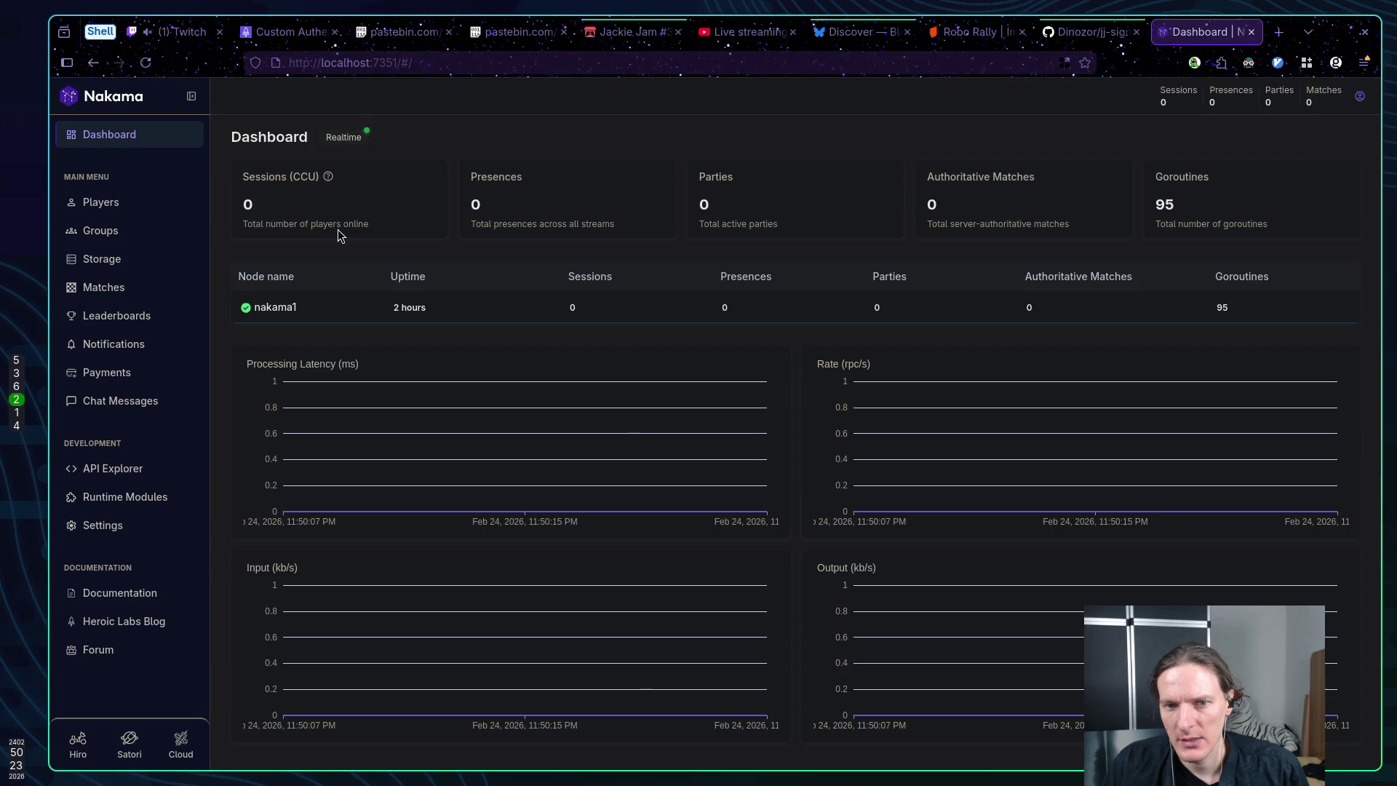
pyautogui.hotkey('alt', 'Tab')
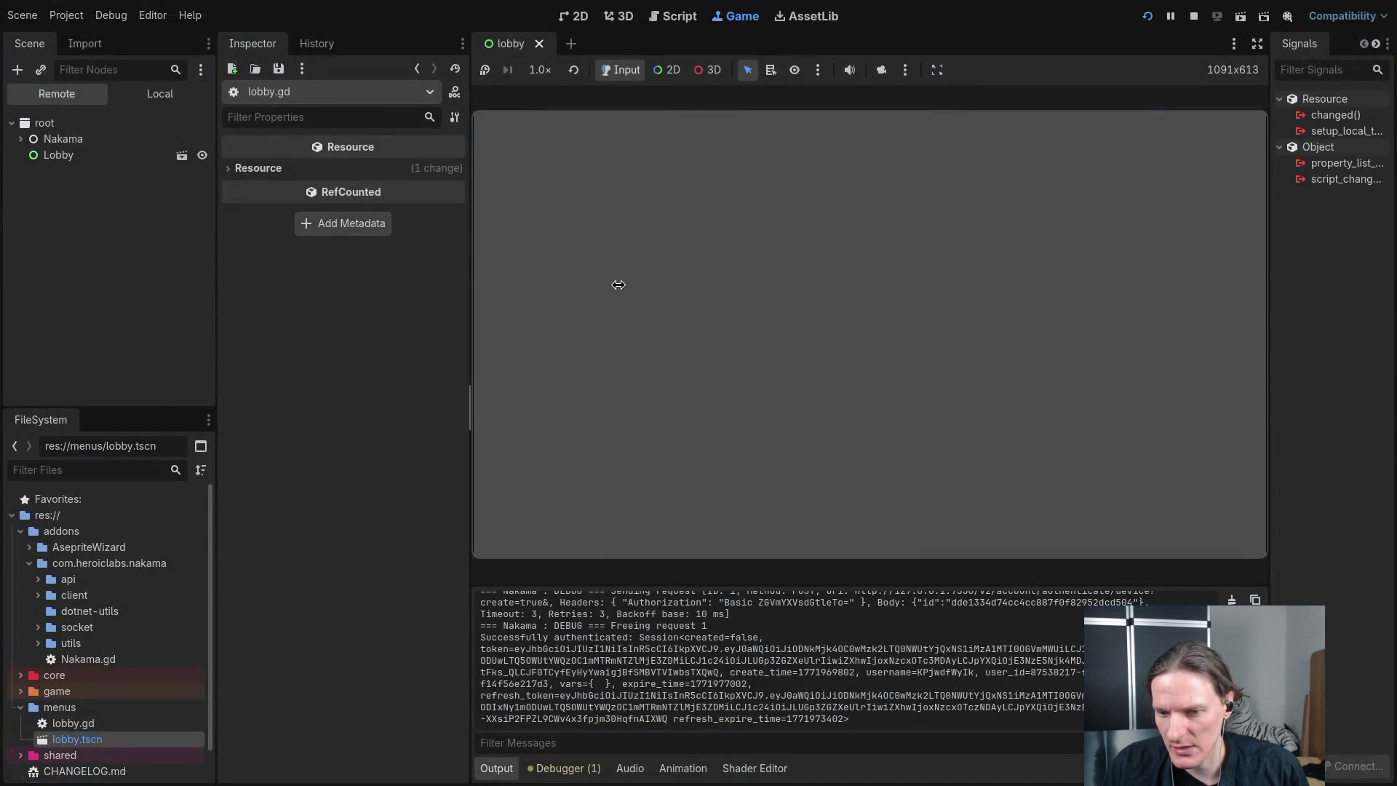
pyautogui.hotkey('alt', 'Tab')
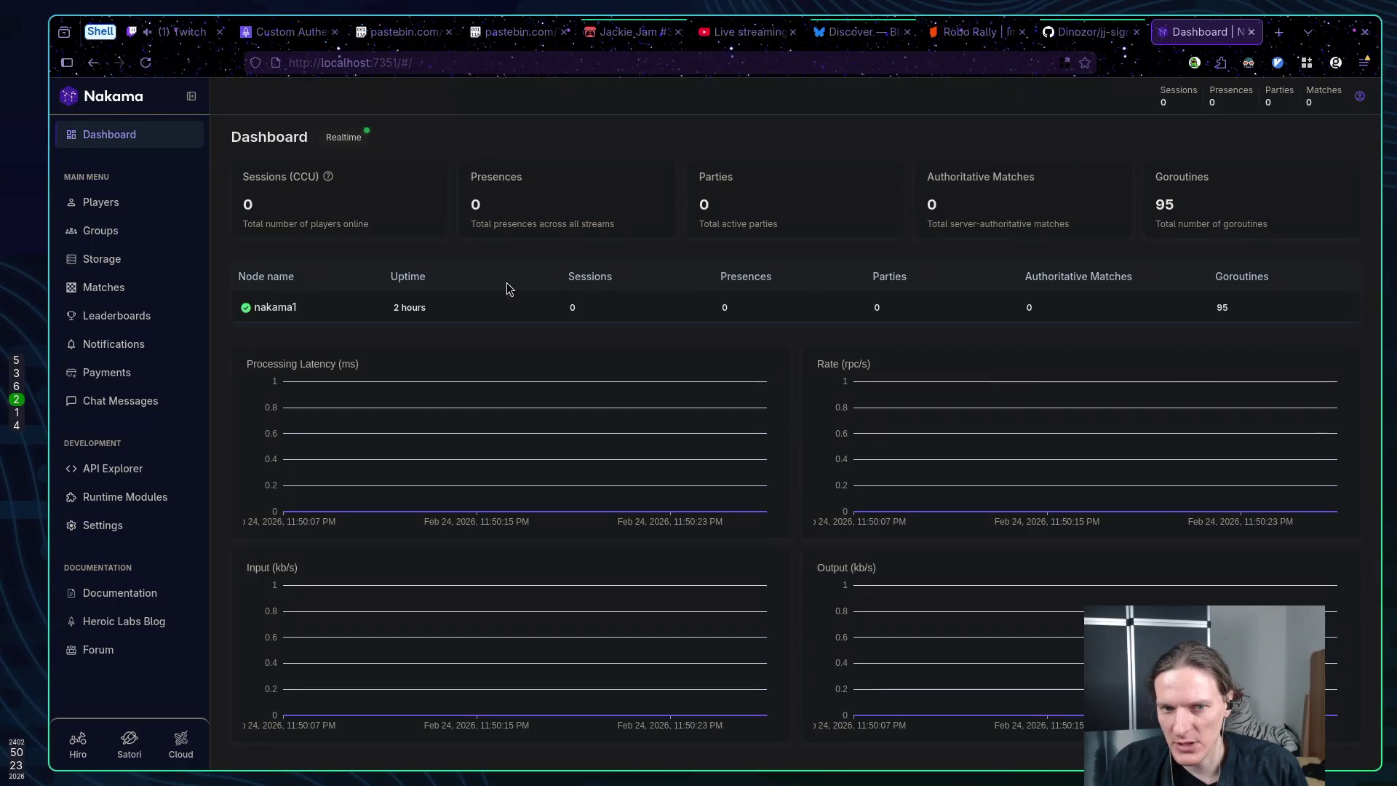
pyautogui.press('F5')
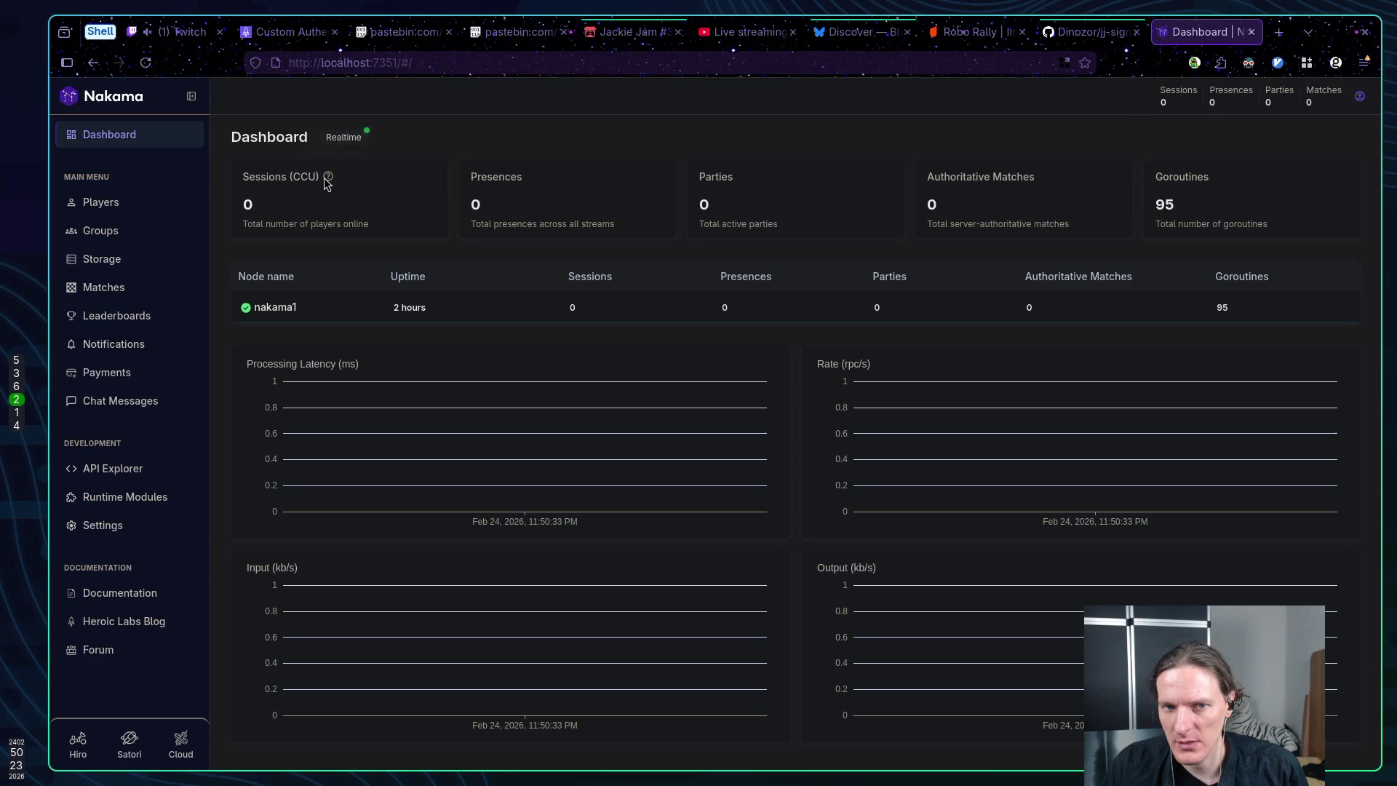
pyautogui.moveTo(329, 182)
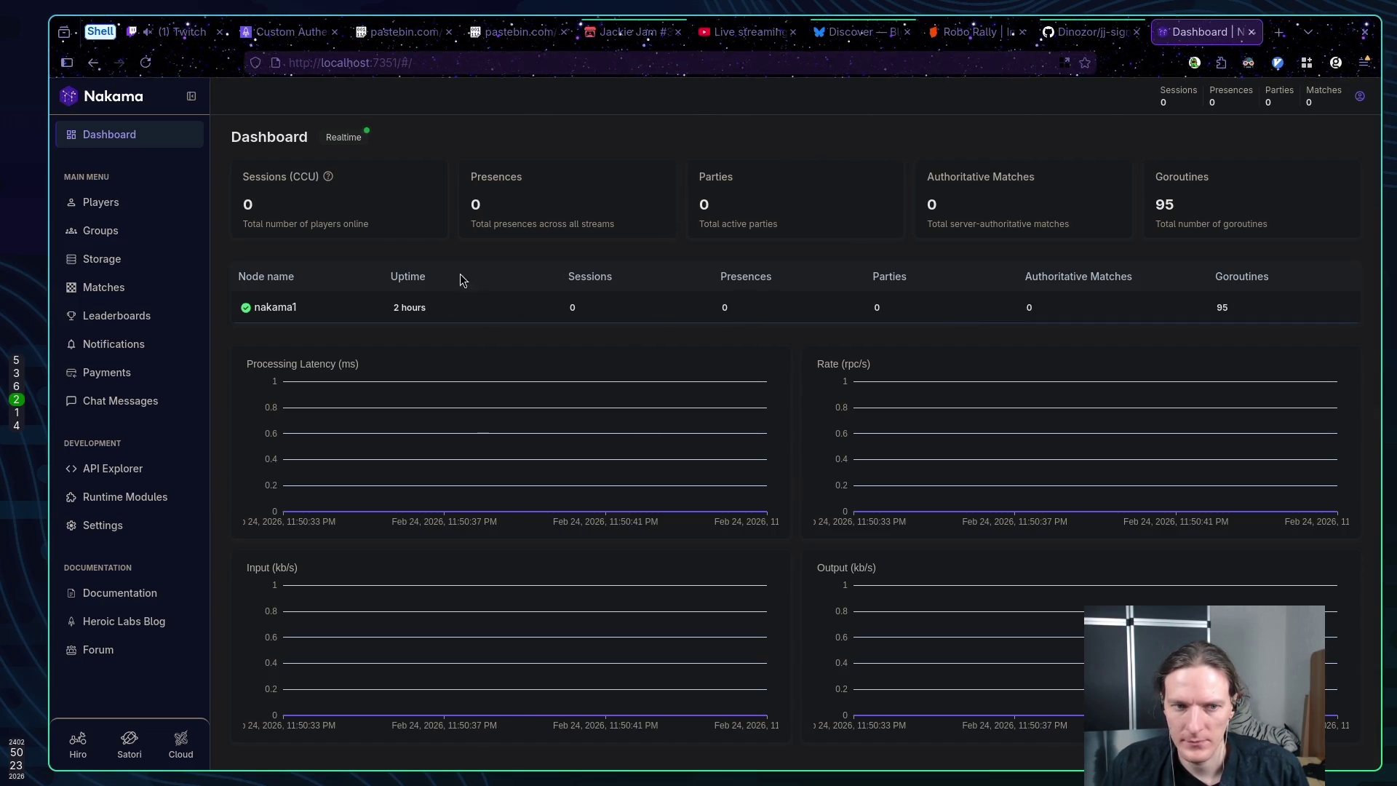
pyautogui.click(111, 341)
pyautogui.click(108, 204)
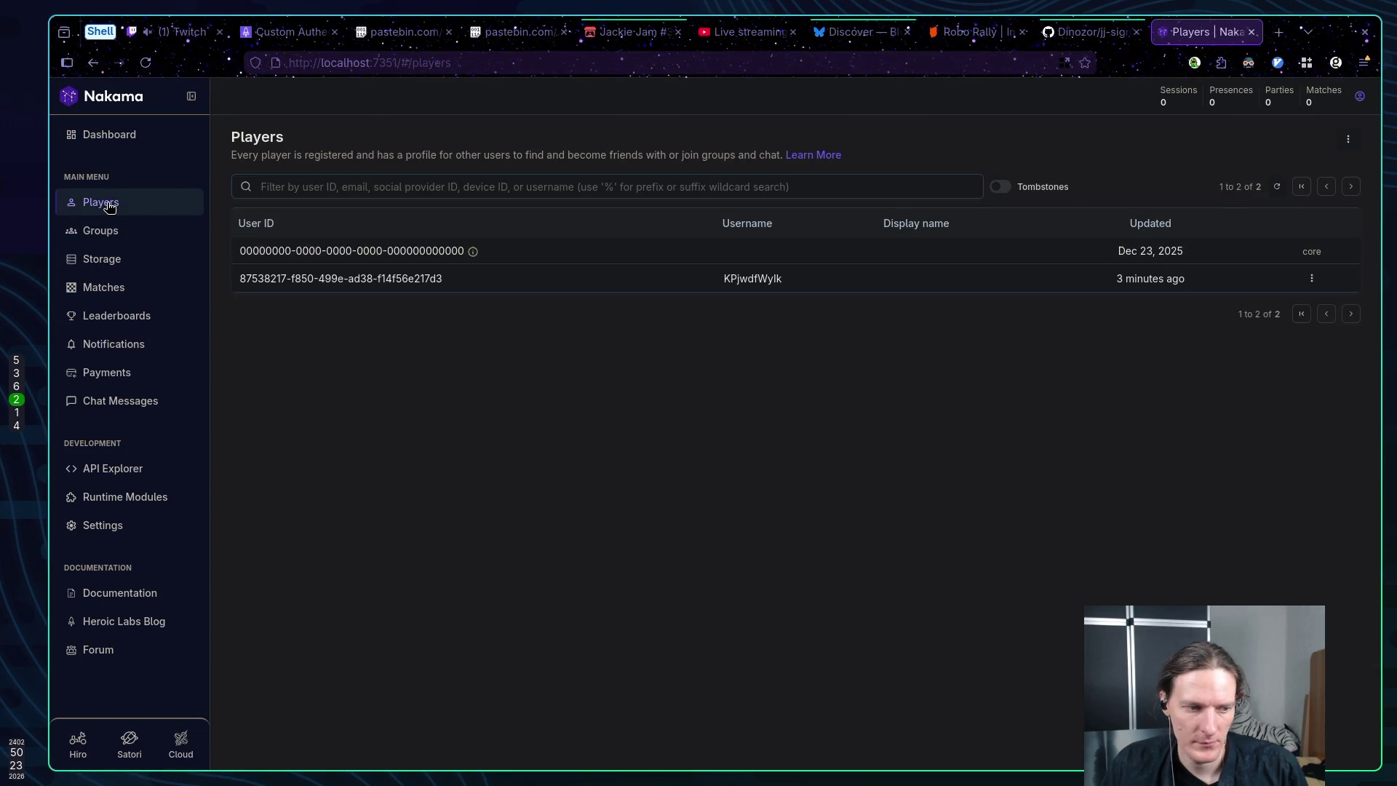
pyautogui.press('super+1')
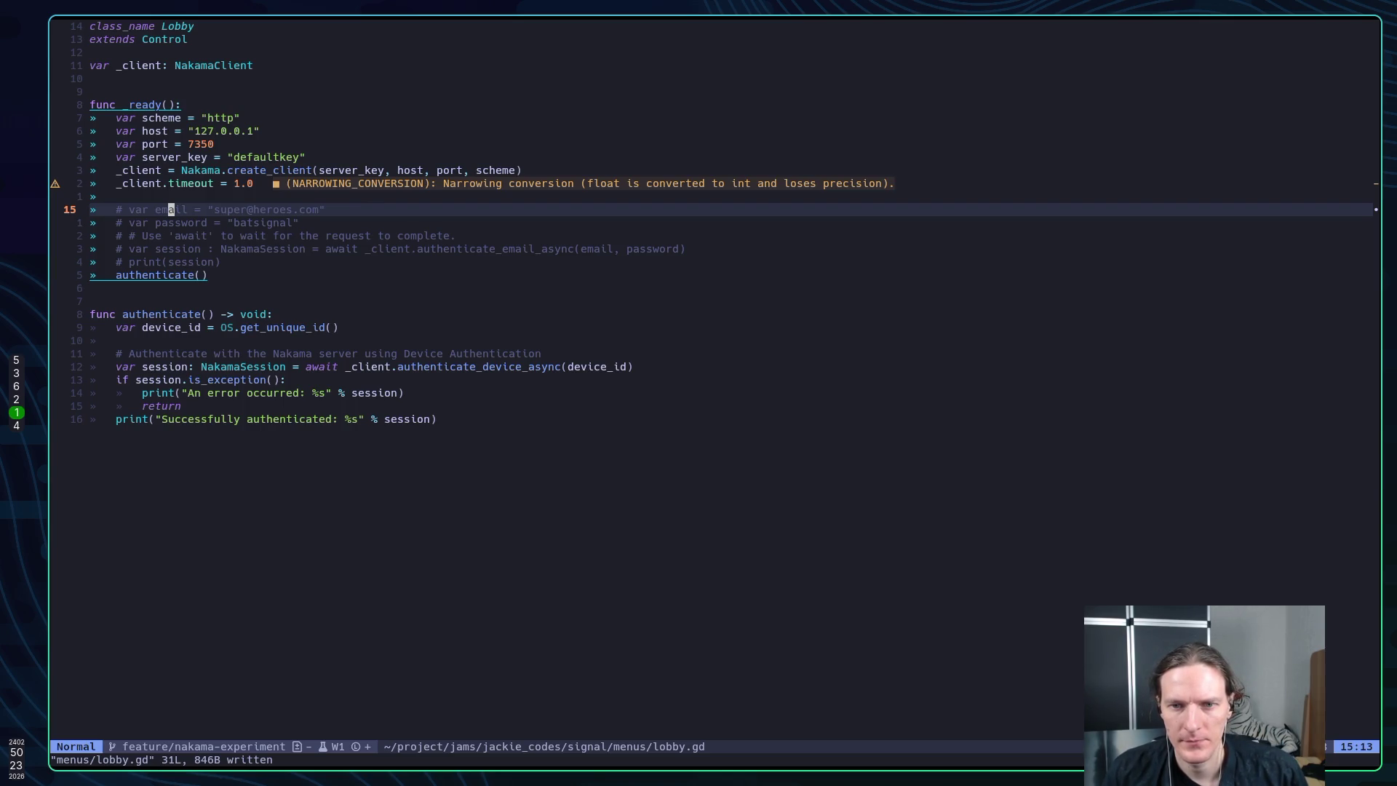
# Step: Delete the commented-out email login lines from lobby.gd
pyautogui.hotkey('shift', 'v')
pyautogui.press('j')
pyautogui.press('j')
pyautogui.press('j')
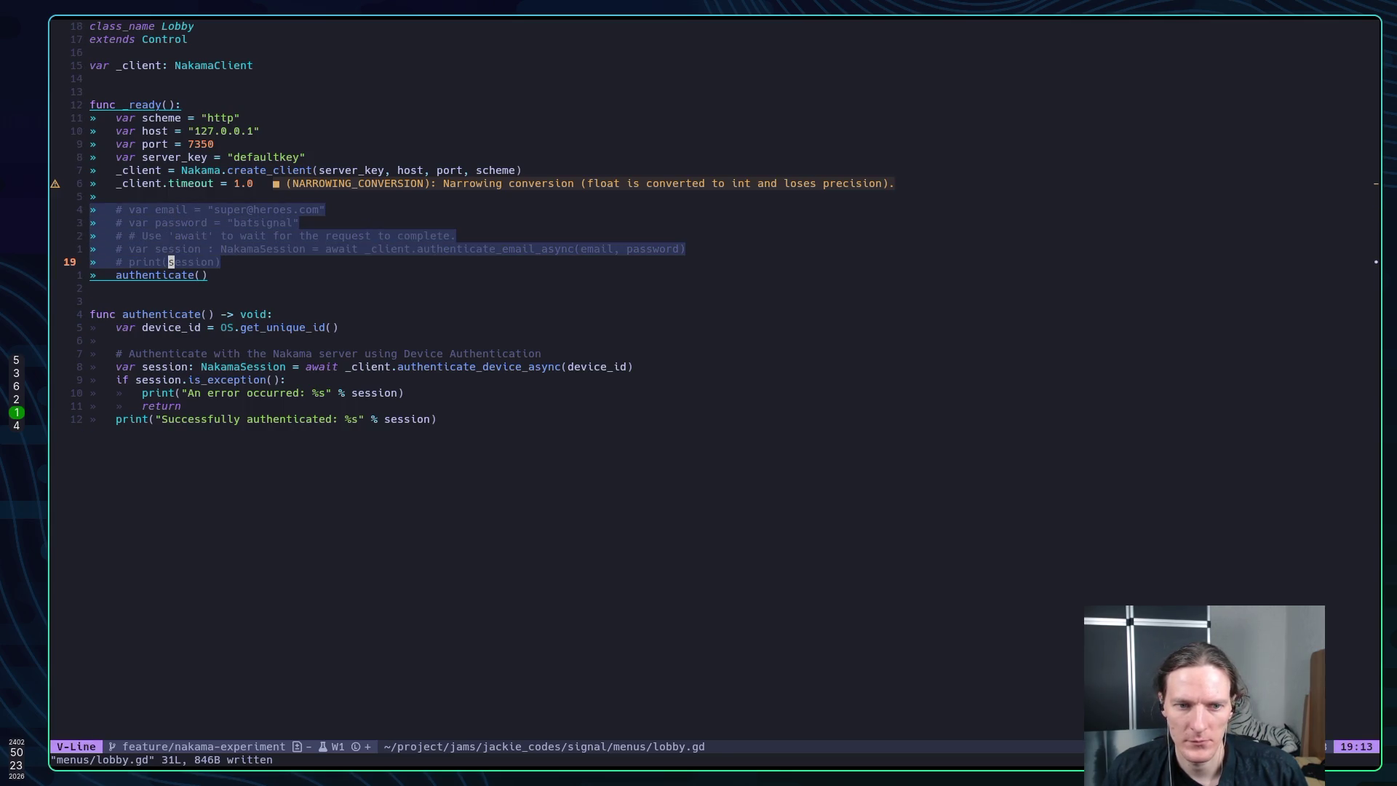
pyautogui.press('d')
pyautogui.press('j')
pyautogui.press('j')
pyautogui.press('j')
# Step: Add 'var _session: NakamaSession' under _client and save the script
pyautogui.press('k')
pyautogui.press('k')
pyautogui.press('j')
pyautogui.press('j')
pyautogui.press('j')
pyautogui.press('j')
pyautogui.press('k')
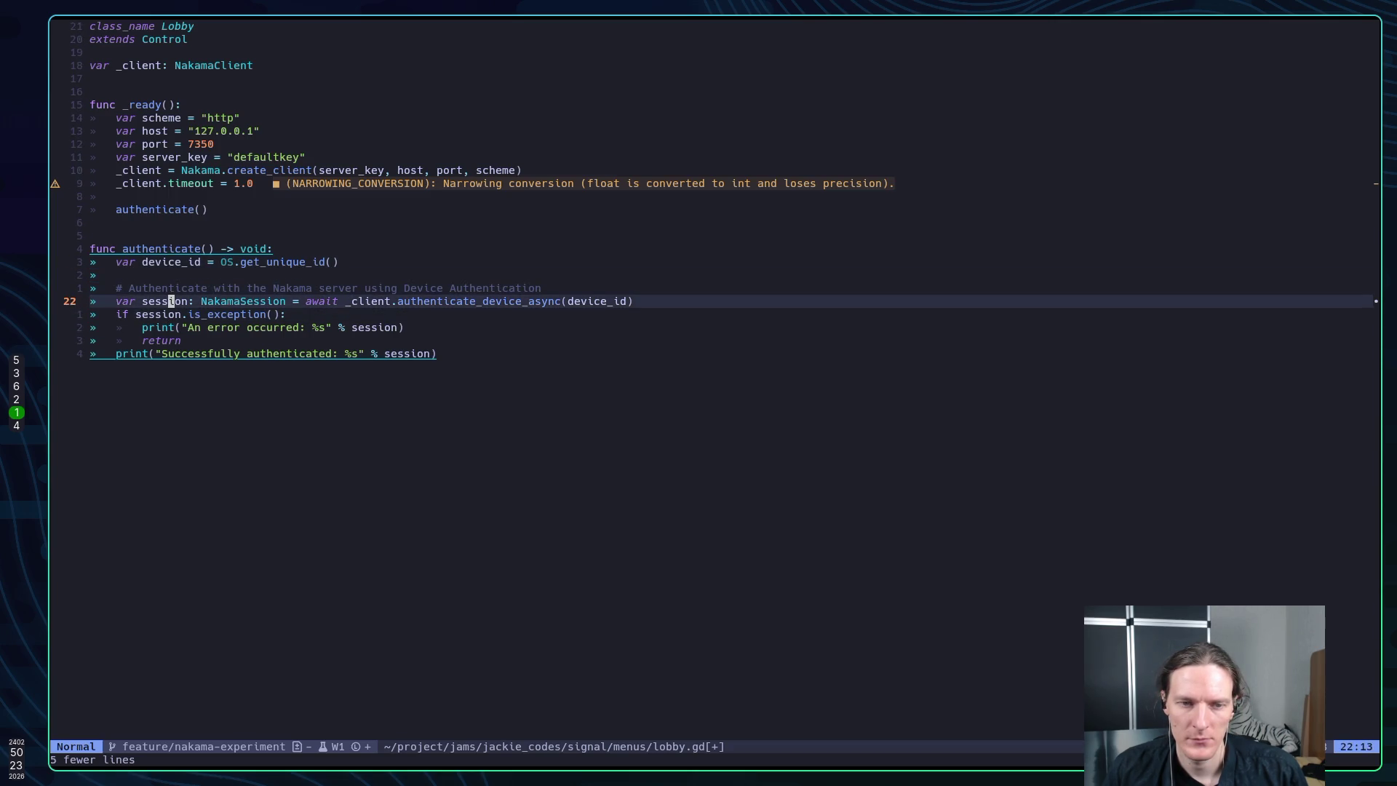
pyautogui.press('k')
pyautogui.press('k')
pyautogui.press('k')
pyautogui.press('k')
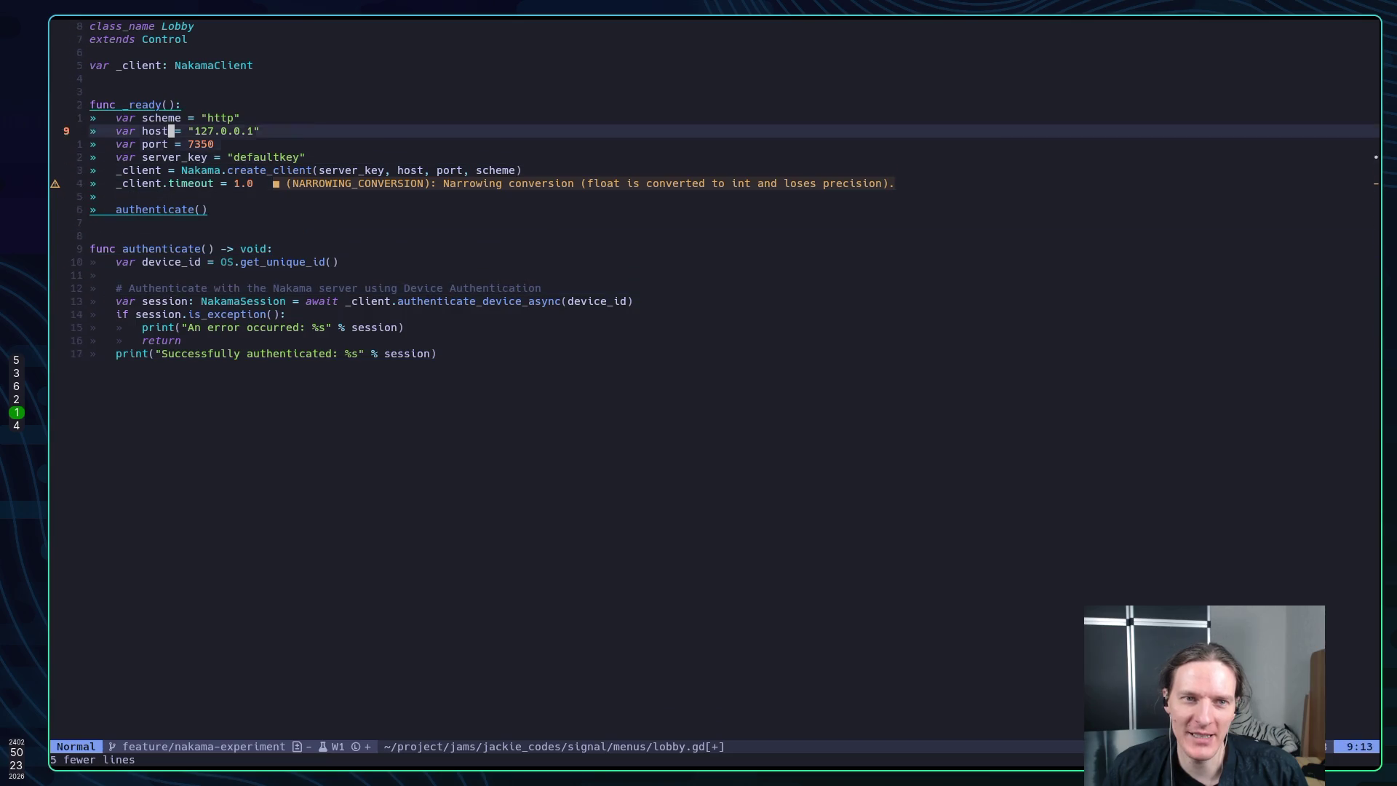
pyautogui.write('ovar')
pyautogui.write(' _')
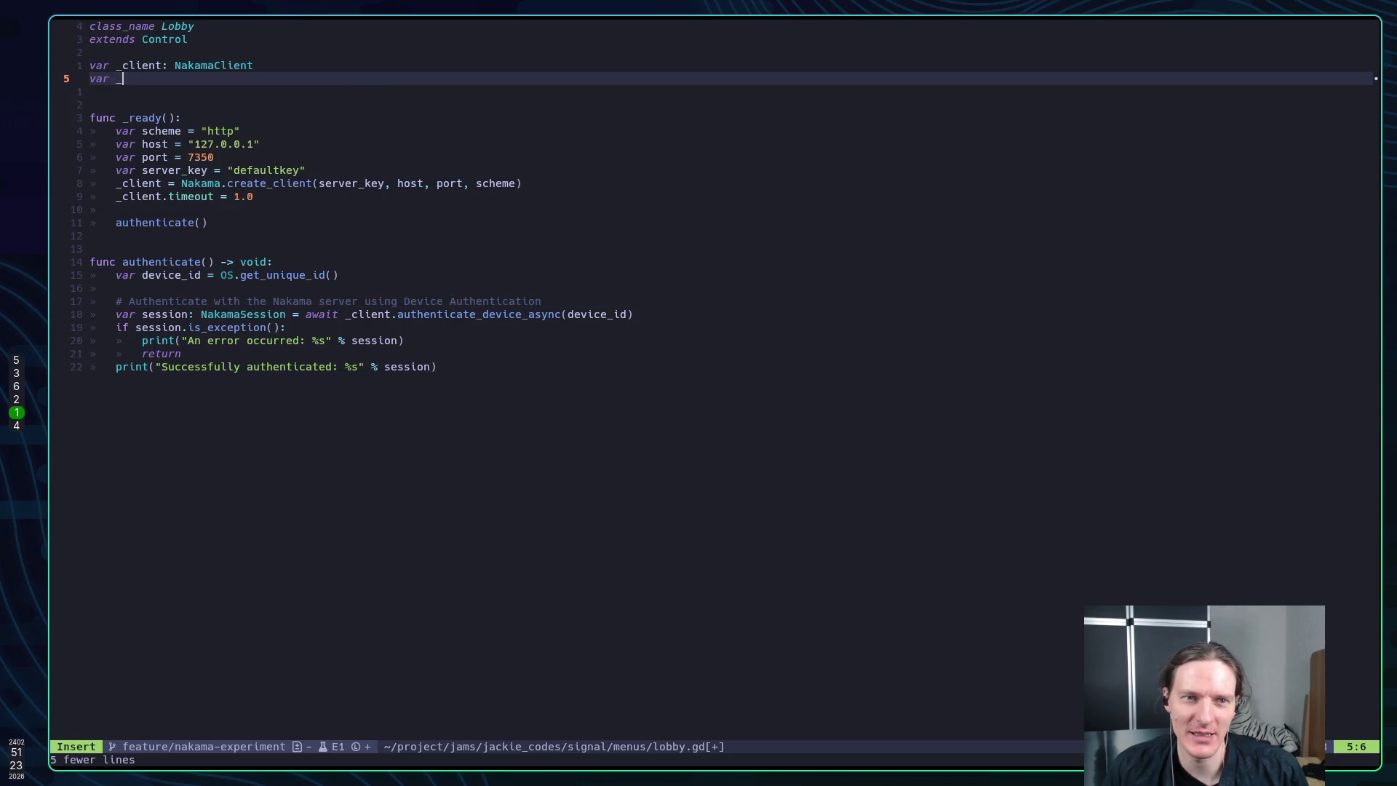
pyautogui.write('se')
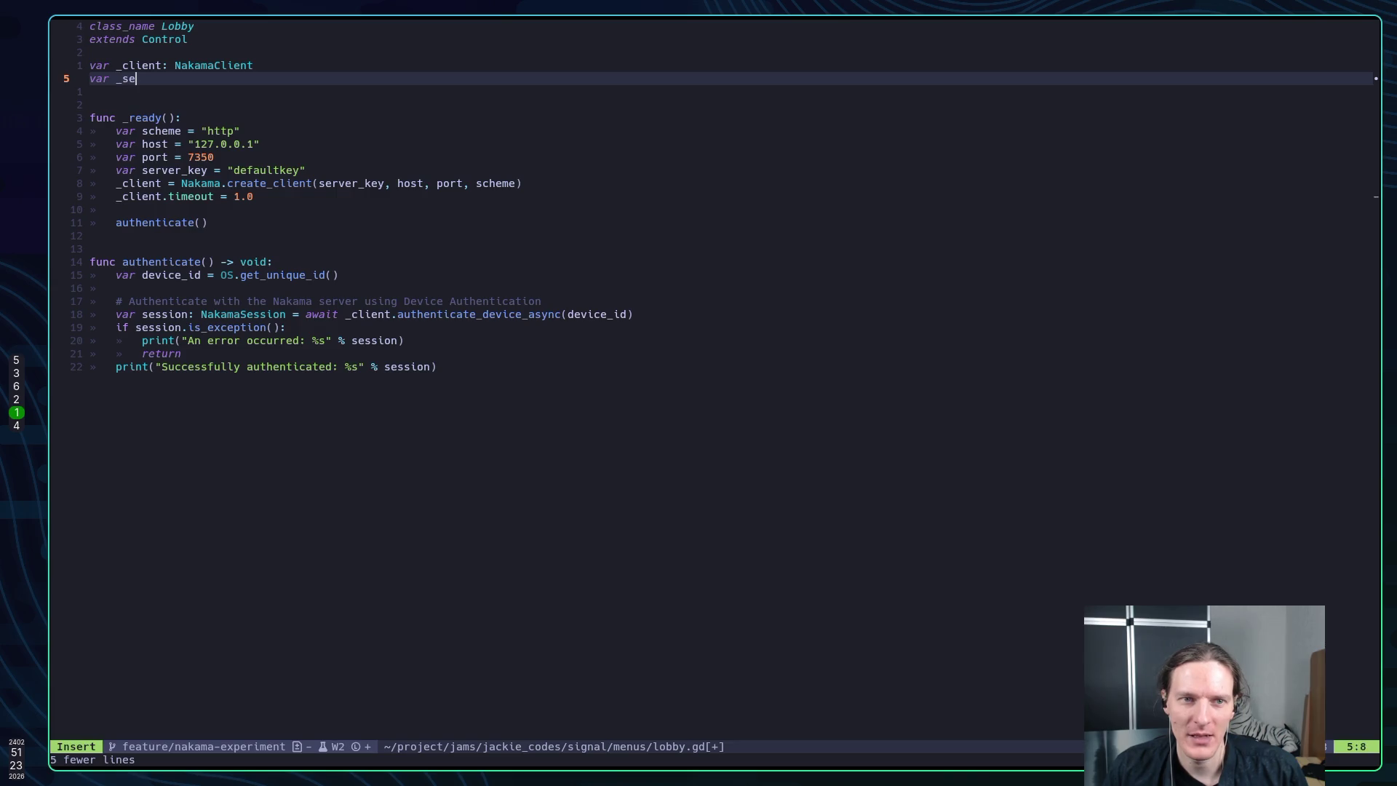
pyautogui.write('sion')
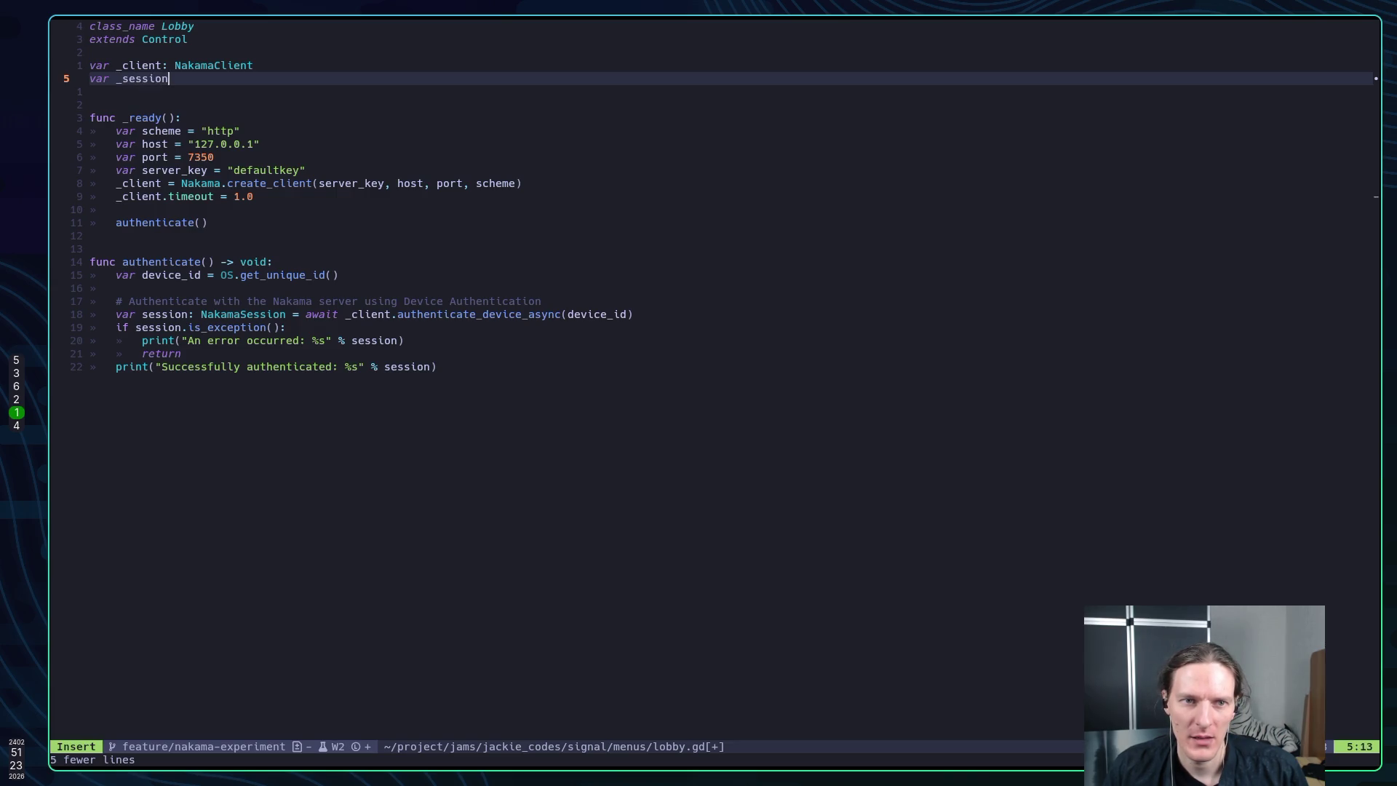
pyautogui.write(': Nama')
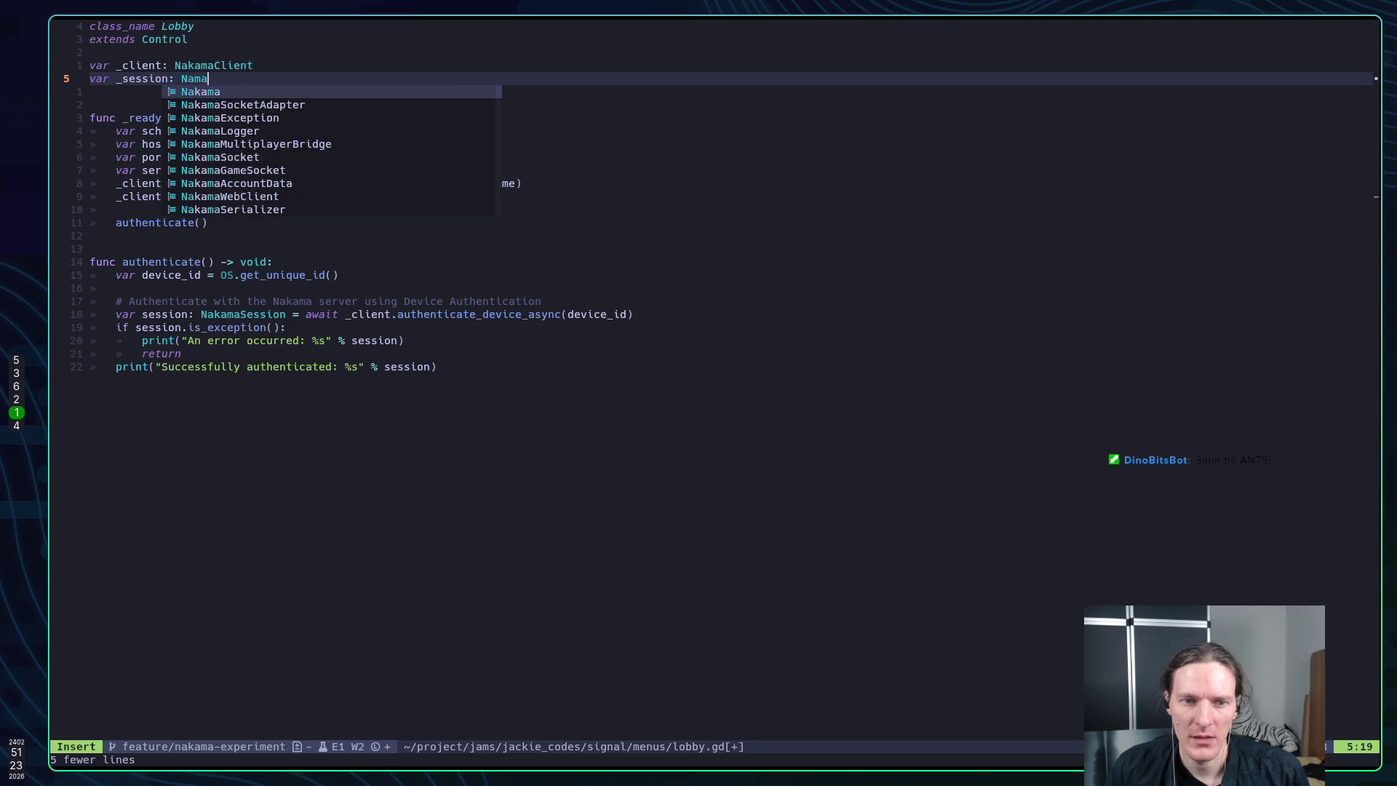
pyautogui.write('kaS')
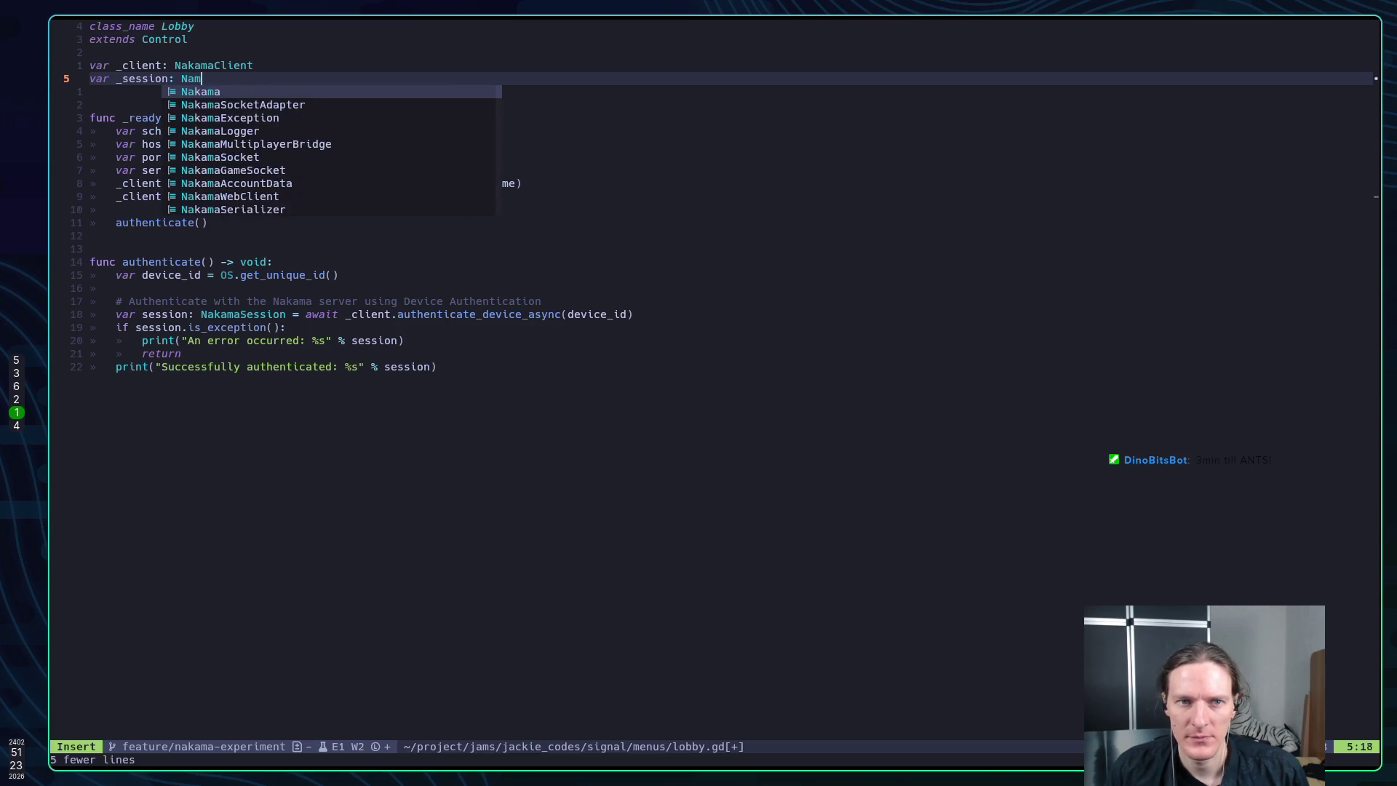
pyautogui.press('Return')
pyautogui.press('Escape')
pyautogui.write(':w')
pyautogui.press('Return')
# Step: Replace the local session variable with _session in the assignment and error check
pyautogui.press('j')
pyautogui.press('j')
pyautogui.press('j')
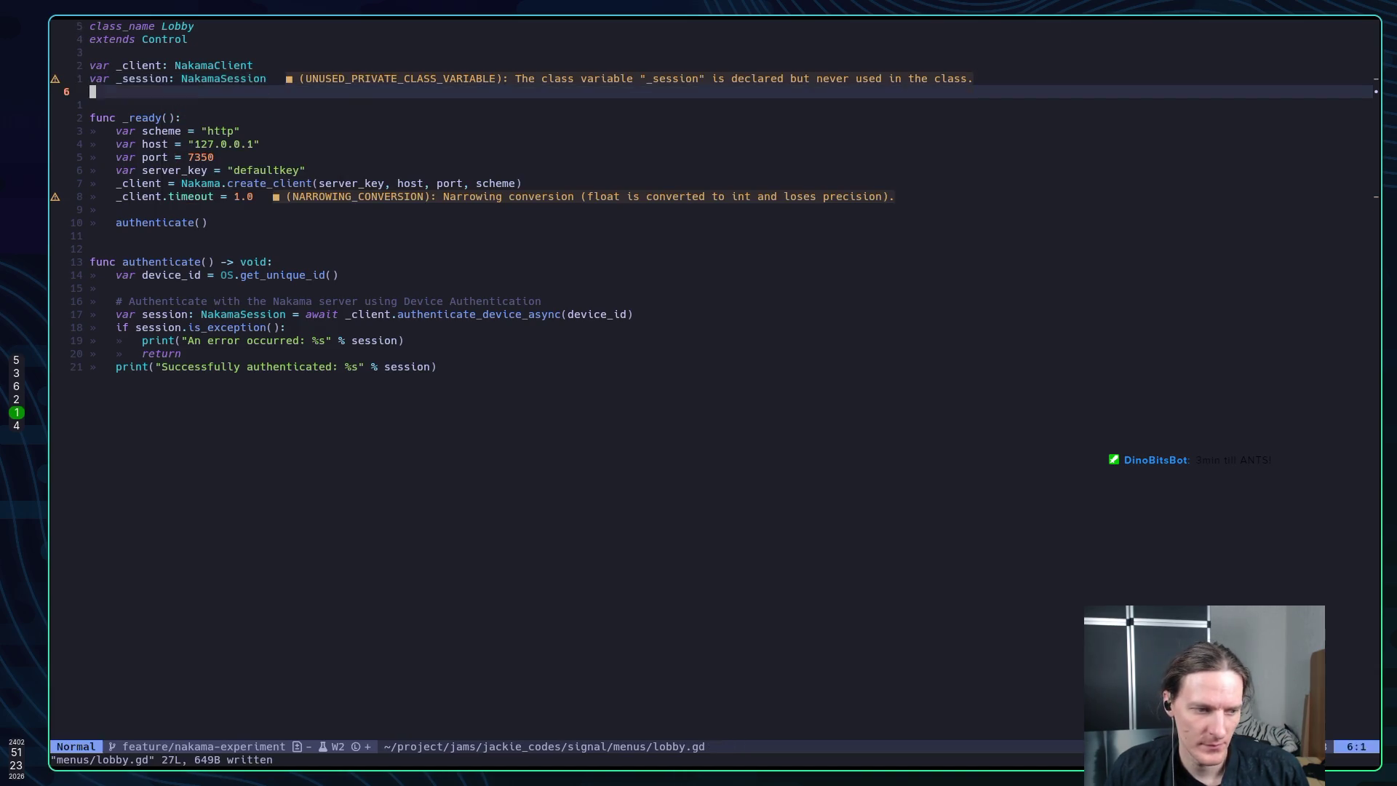
pyautogui.press('k')
pyautogui.press('h')
pyautogui.press('b')
pyautogui.press('b')
pyautogui.press('b')
pyautogui.press('h')
pyautogui.press('h')
pyautogui.press('h')
pyautogui.press('h')
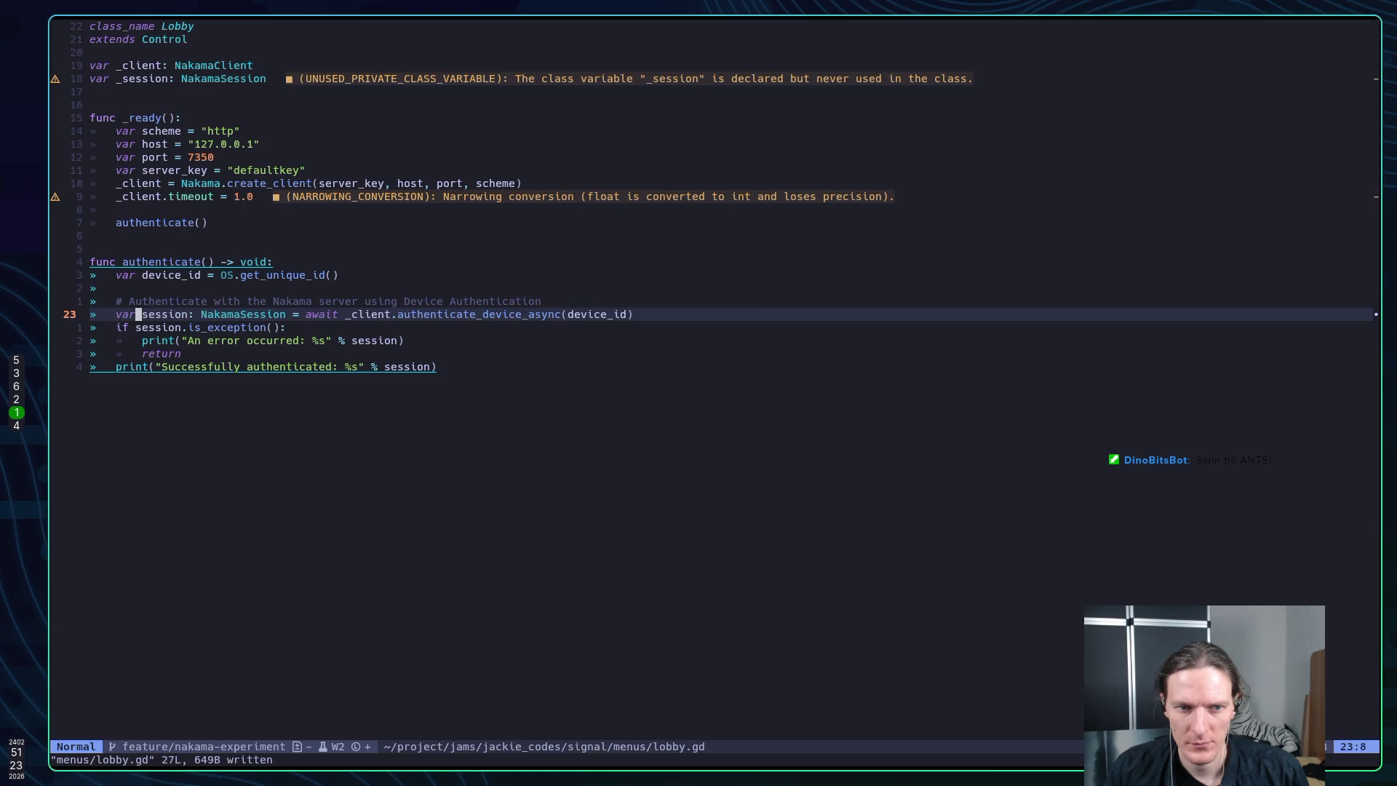
pyautogui.press('x')
pyautogui.press('x')
pyautogui.press('x')
pyautogui.write('it _')
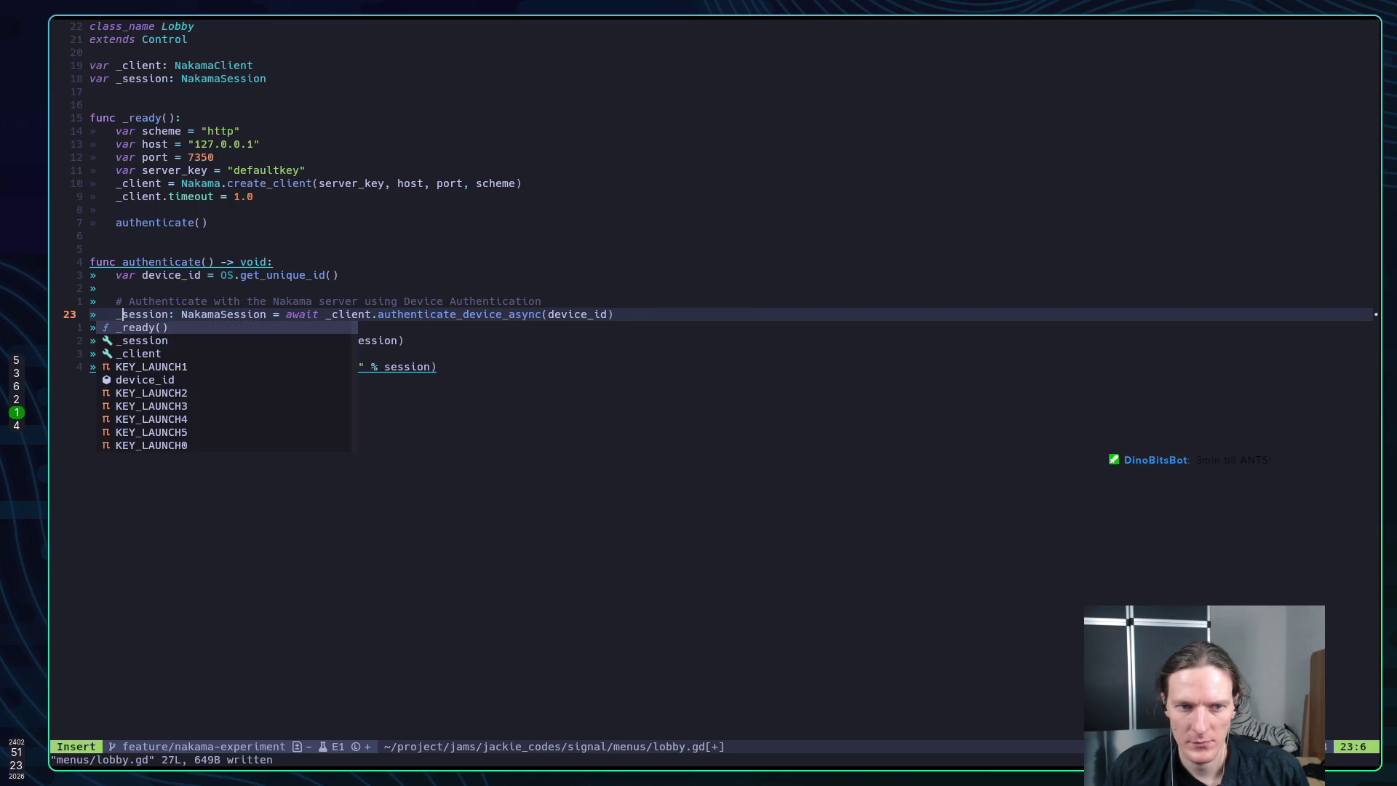
pyautogui.press('Escape')
pyautogui.write('jwi_')
pyautogui.press('Escape')
# Step: Remove the NakamaSession type annotation from the _session assignment and save
pyautogui.press('l')
pyautogui.press('l')
pyautogui.press('k')
pyautogui.press('l')
pyautogui.press('w')
pyautogui.press('d')
pyautogui.press('e')
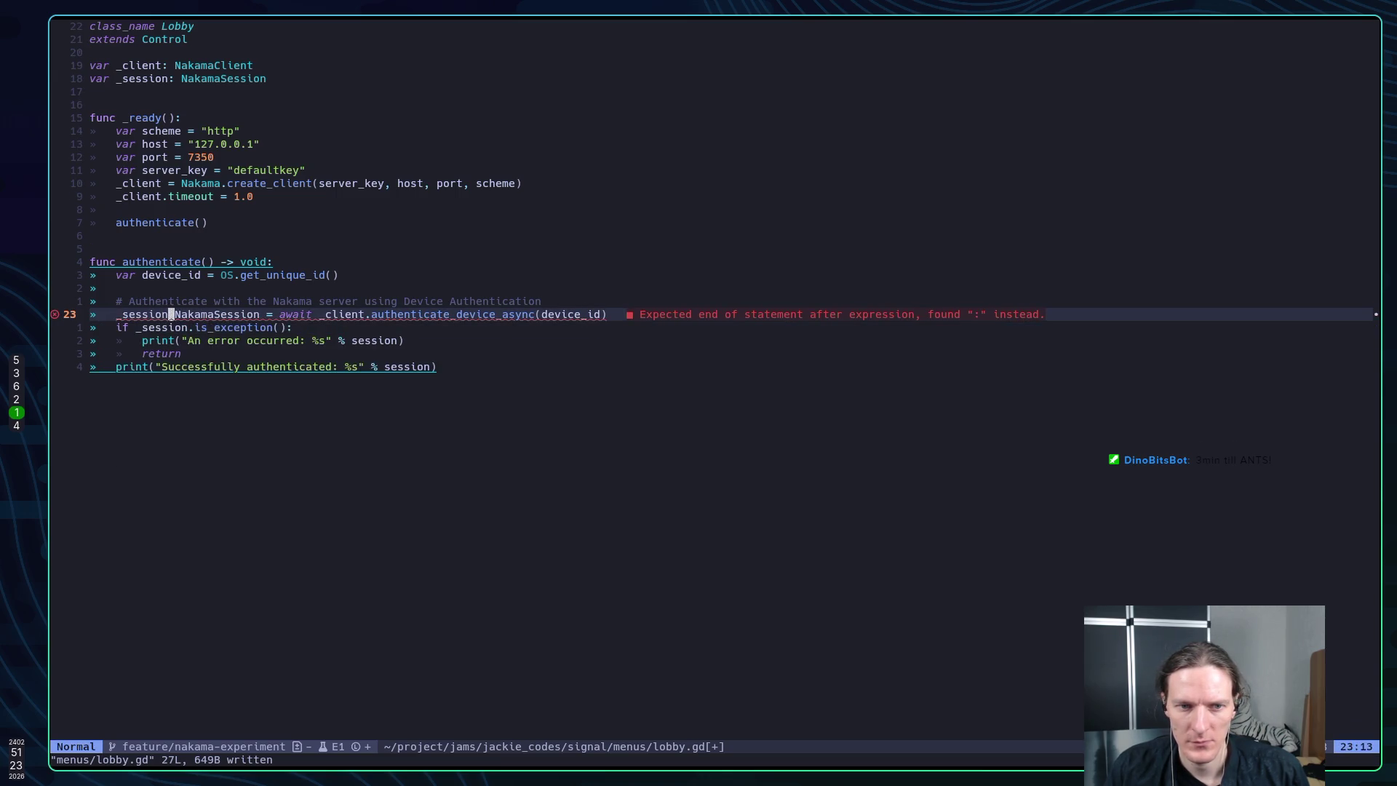
pyautogui.write(':w')
pyautogui.press('Return')
# Step: Rename session to _session in the error print line
pyautogui.press('j')
pyautogui.press('j')
pyautogui.press('l')
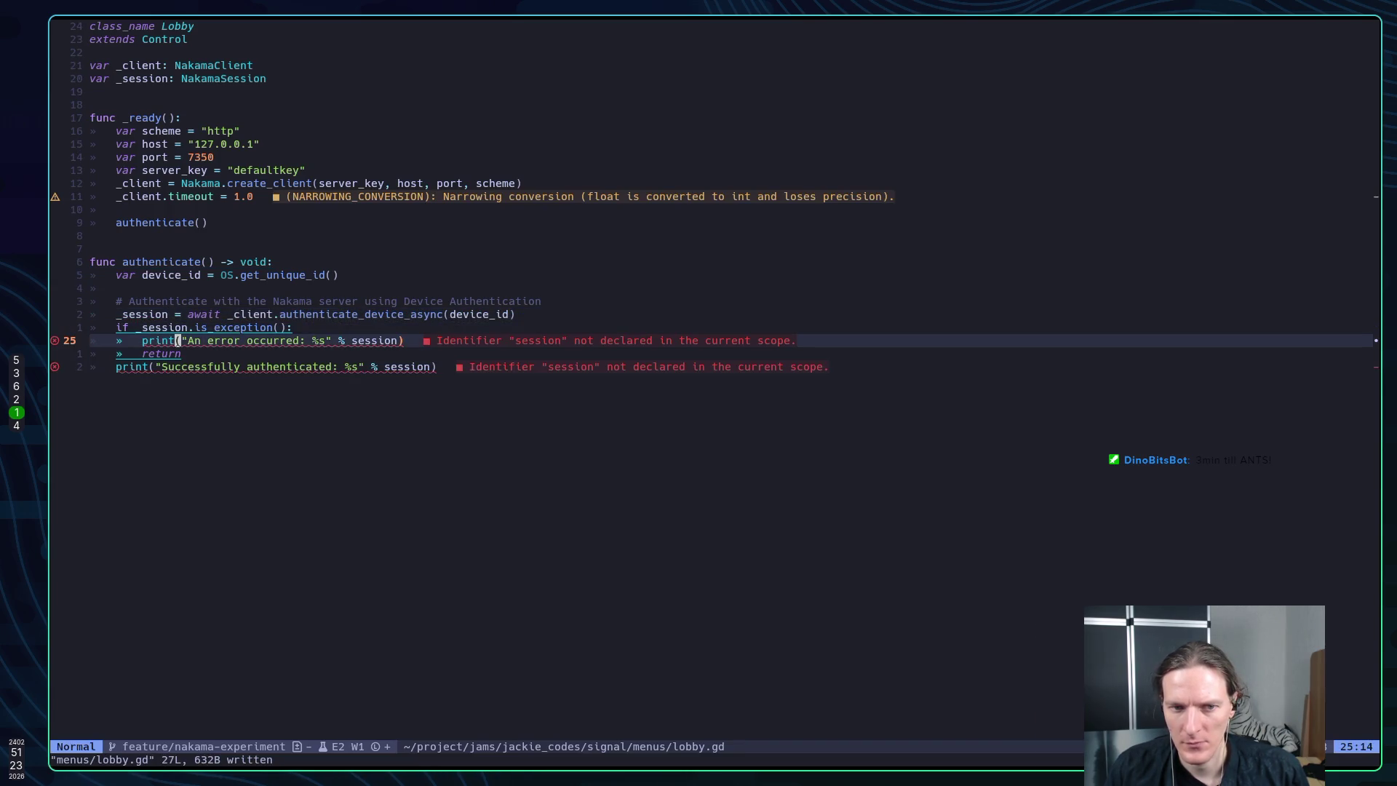
pyautogui.press('W')
pyautogui.press('W')
pyautogui.press('W')
pyautogui.write('i_')
pyautogui.press('Escape')
# Step: Rename session to _session in the success print and save lobby.gd
pyautogui.press('j')
pyautogui.press('j')
pyautogui.write('WWi_')
pyautogui.press('Escape')
pyautogui.write(':w')
pyautogui.press('Return')
# Step: Run the project in Godot with F5 to test authentication, then return to Nakama
pyautogui.hotkey('alt', 'Tab')
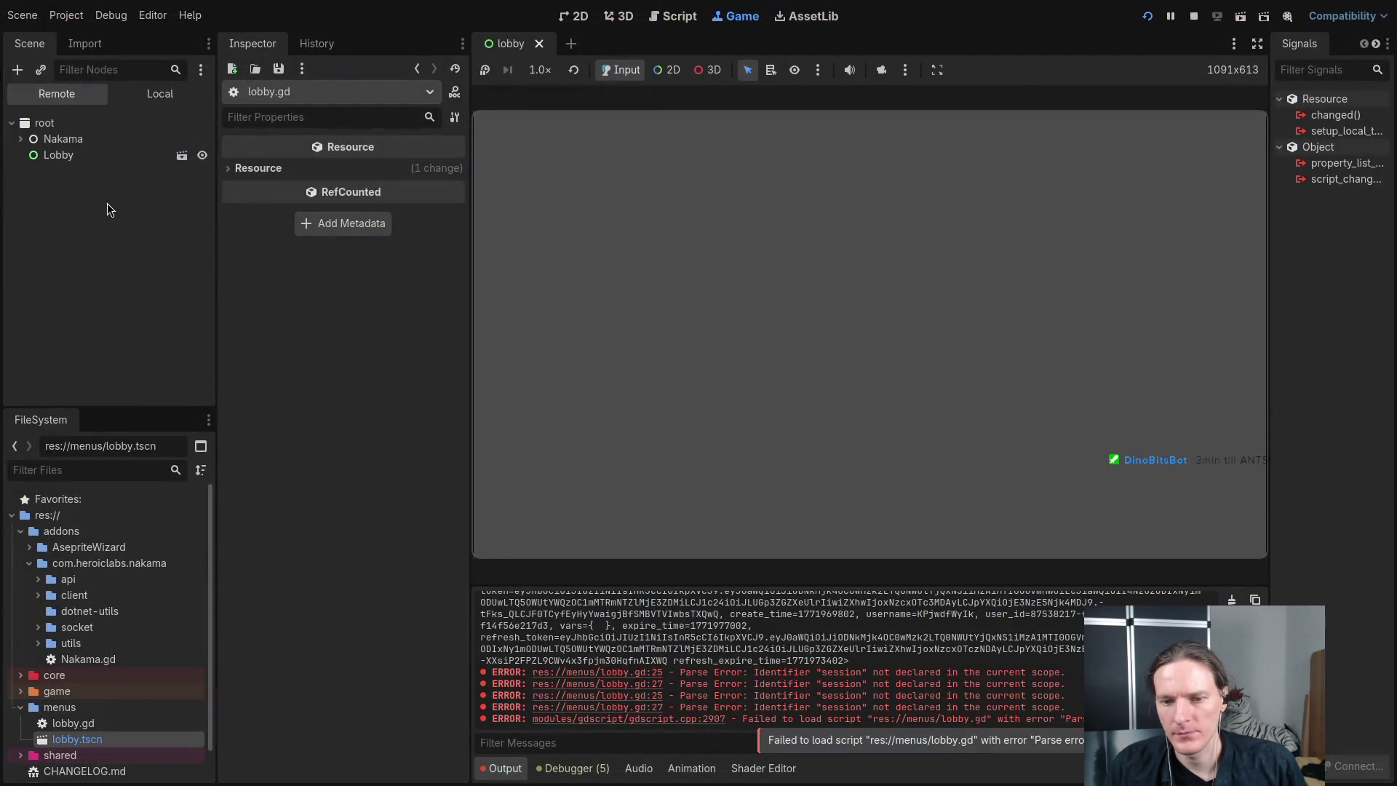
pyautogui.press('F5')
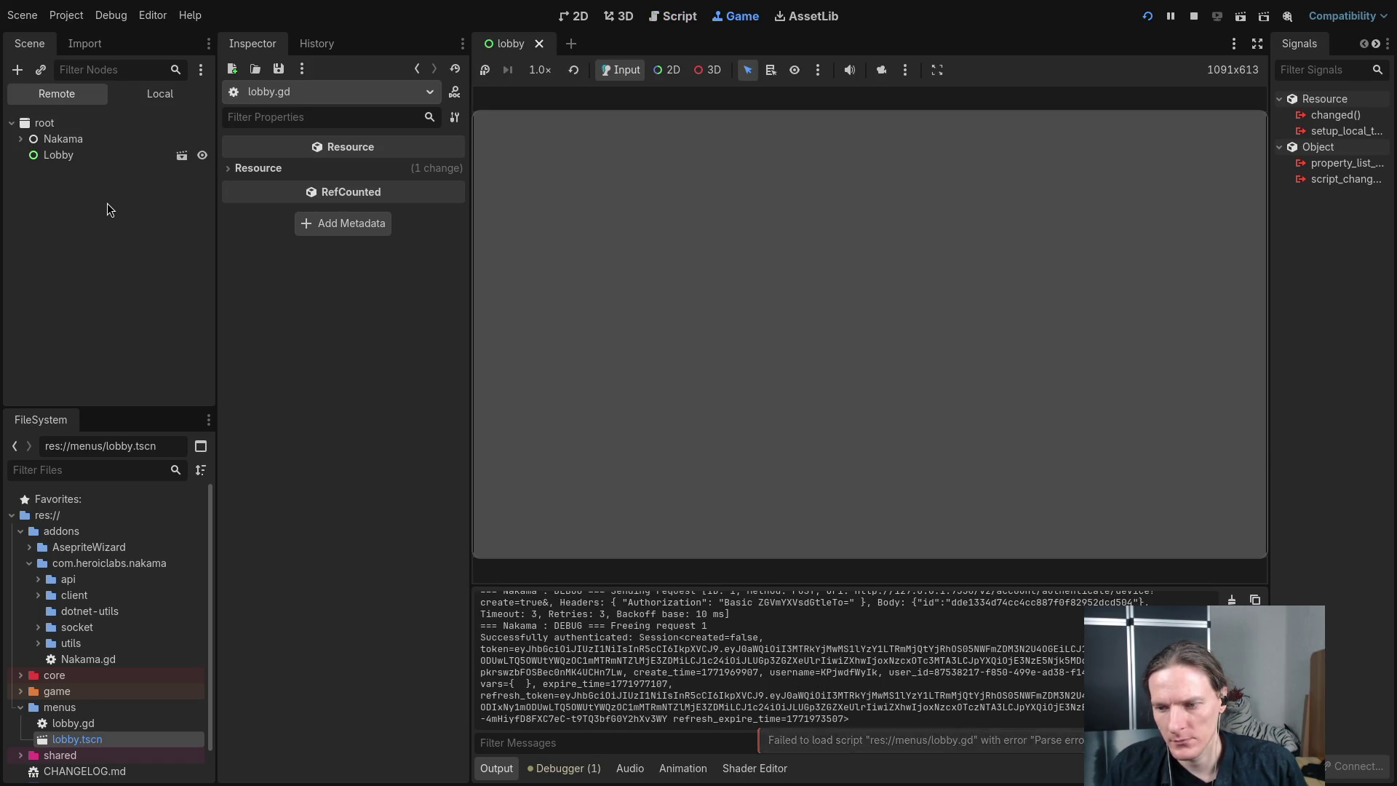
pyautogui.hotkey('alt', 'Tab')
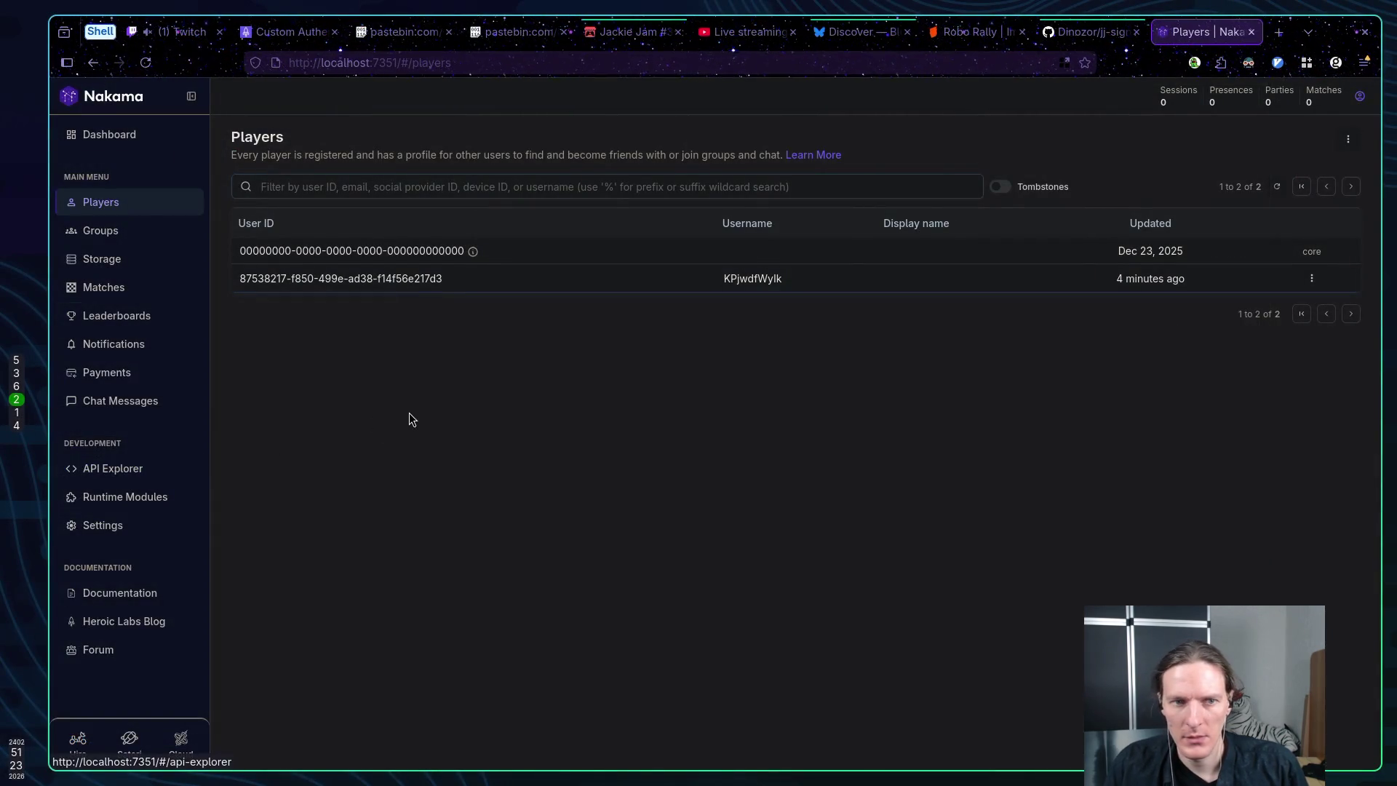
# Step: Open and reload the Nakama Dashboard to check sessions and latency on nakama1
pyautogui.click(109, 139)
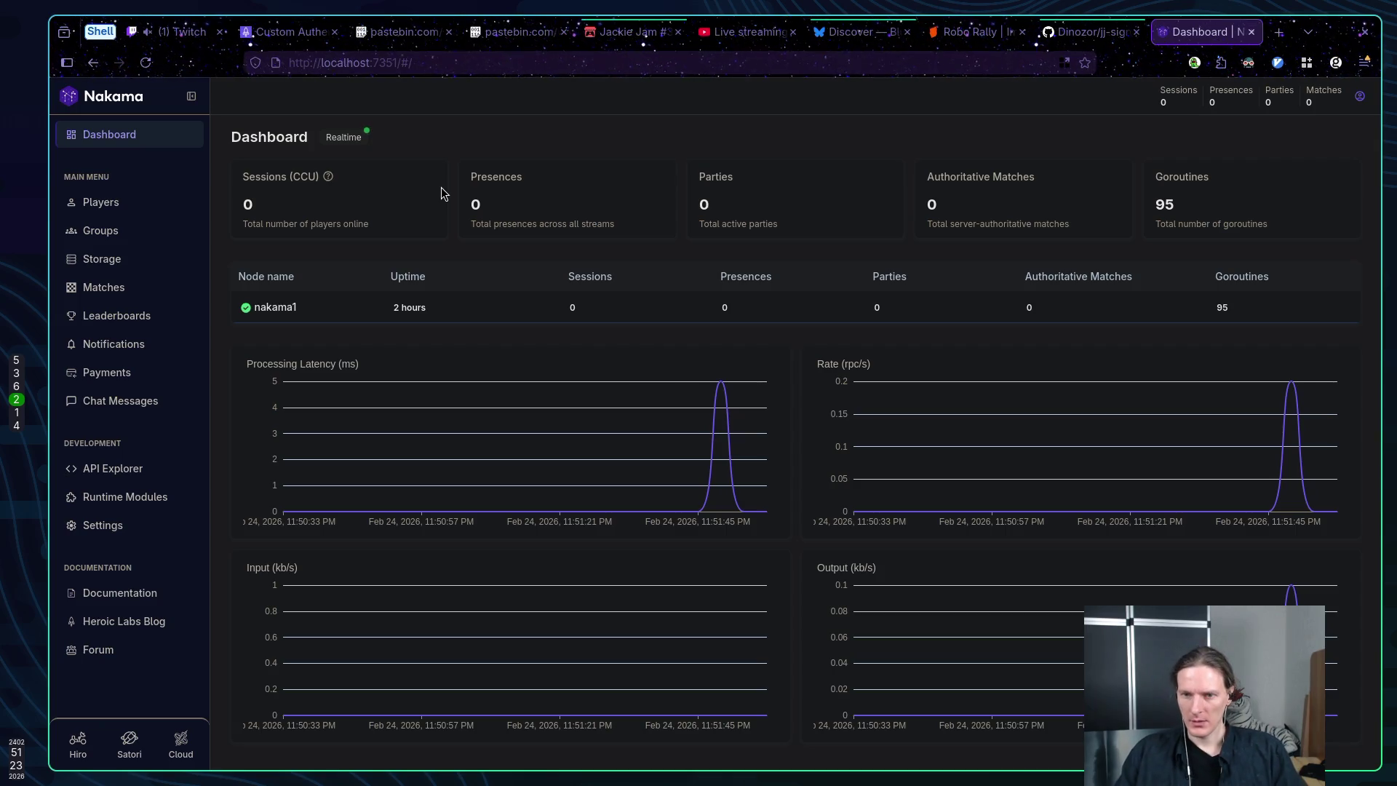
pyautogui.moveTo(716, 384)
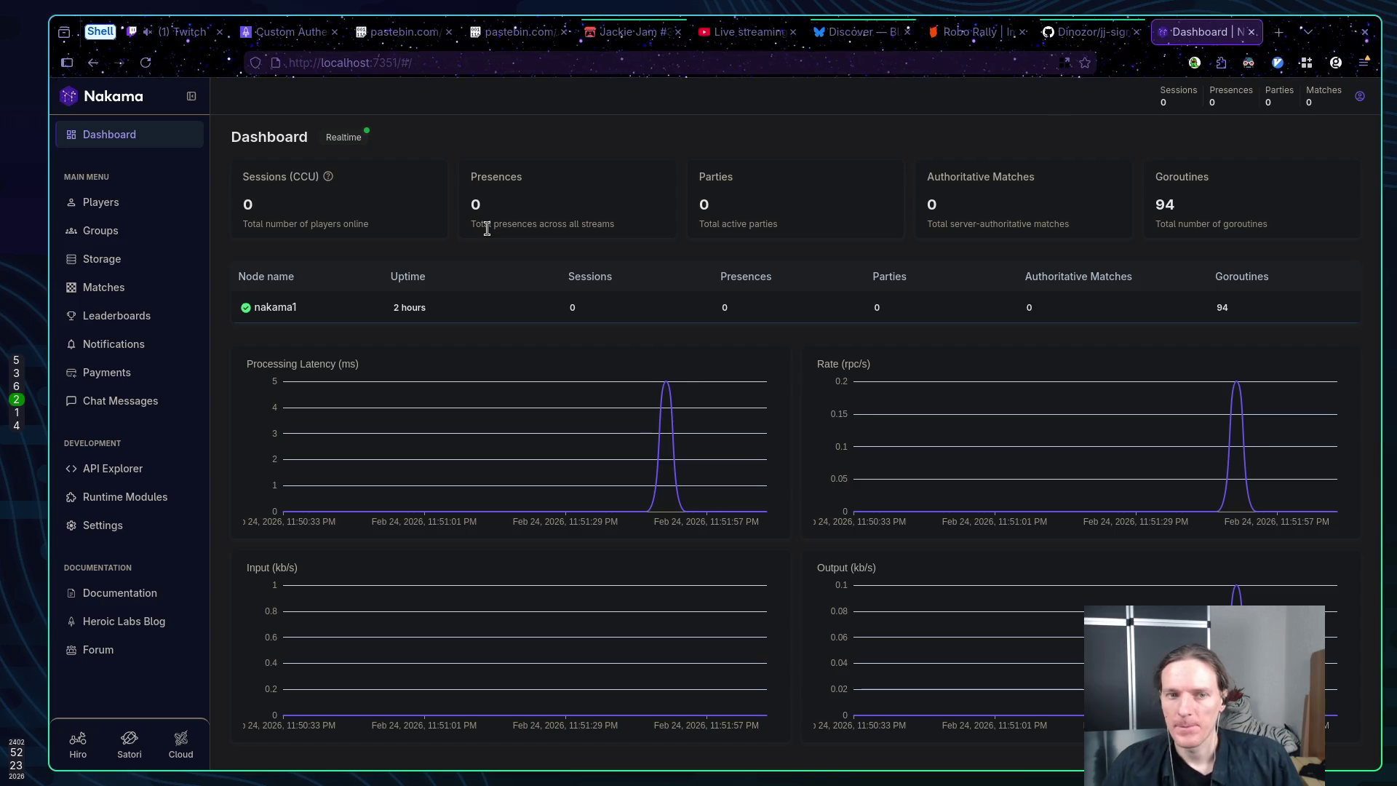
pyautogui.press('F5')
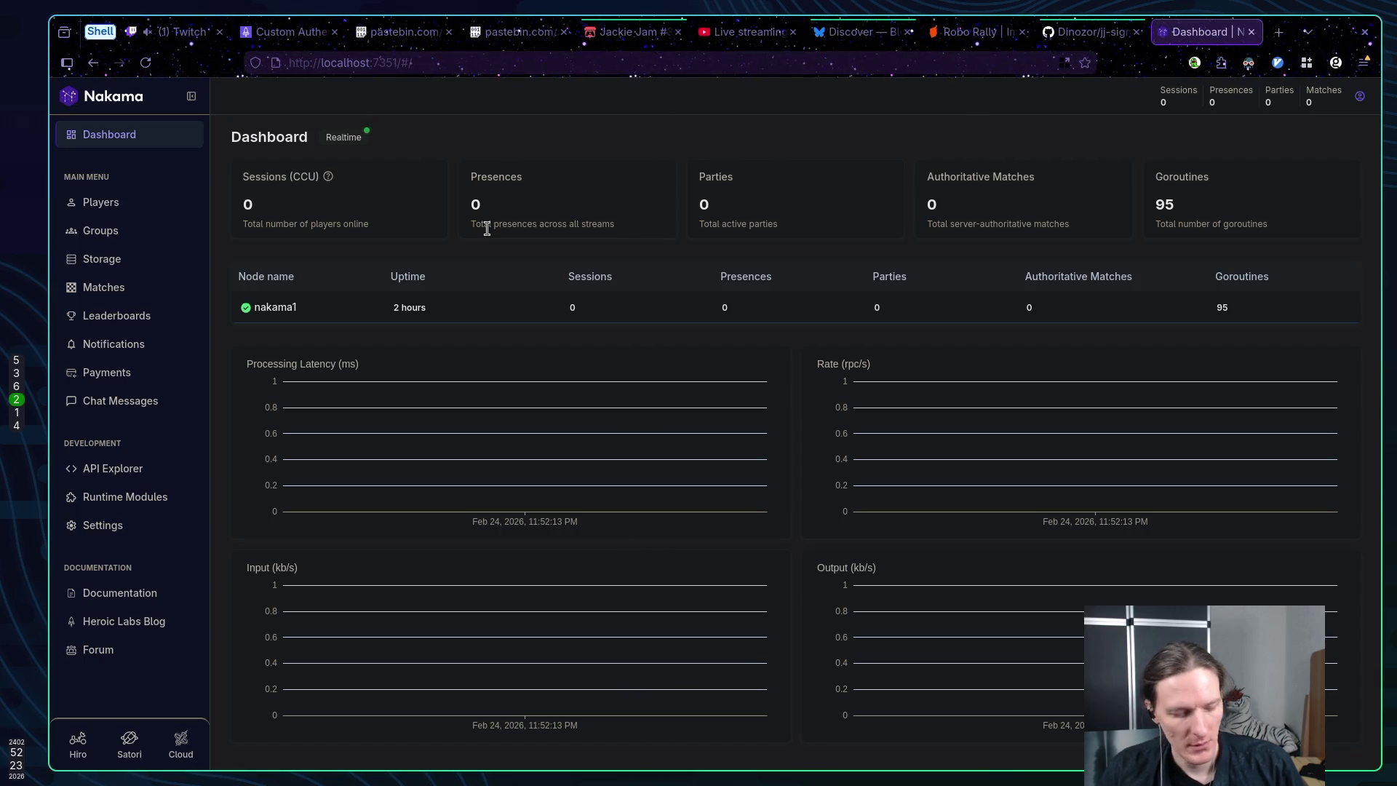
pyautogui.hotkey('alt', 'Tab')
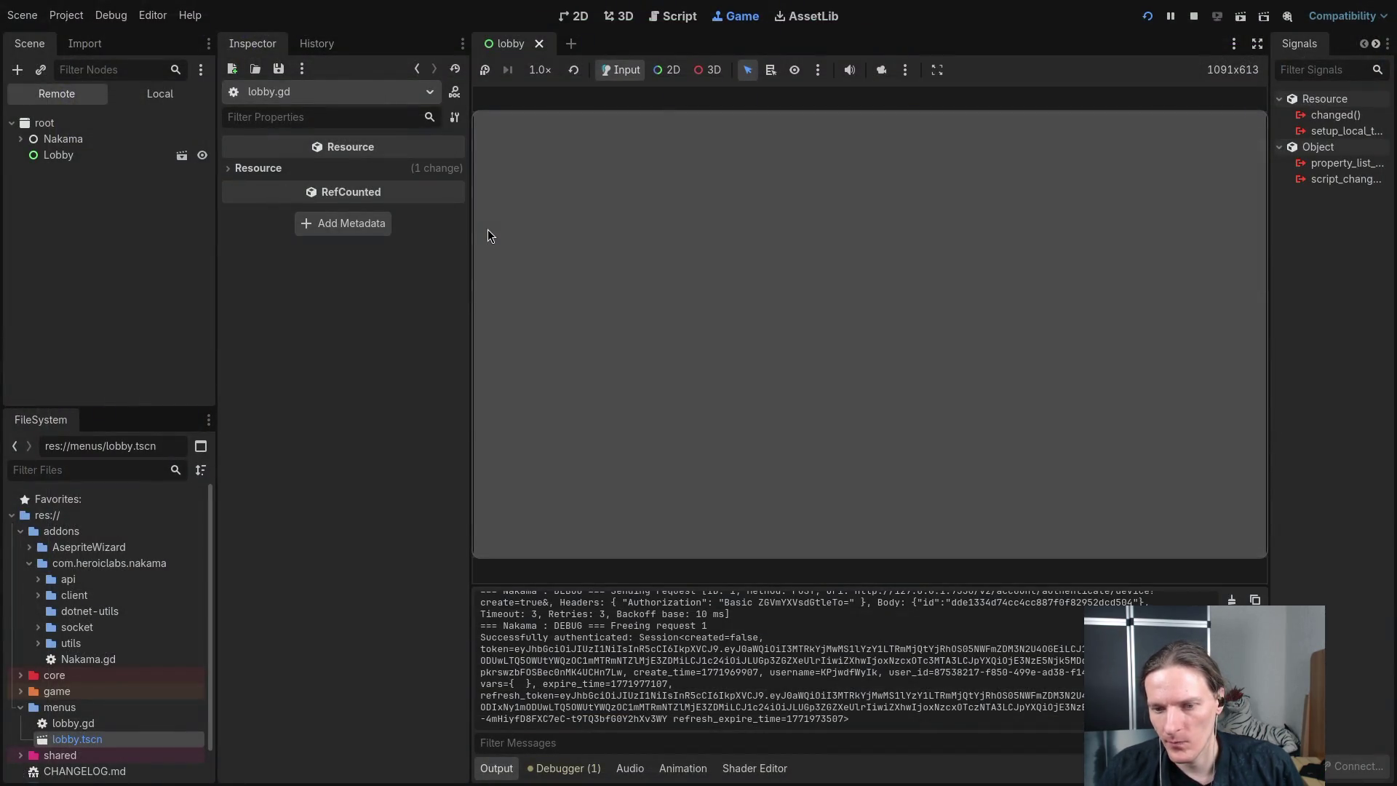
# Step: Stop the running game with F8 and read README's sessions, requests and exceptions sections
pyautogui.click(525, 233)
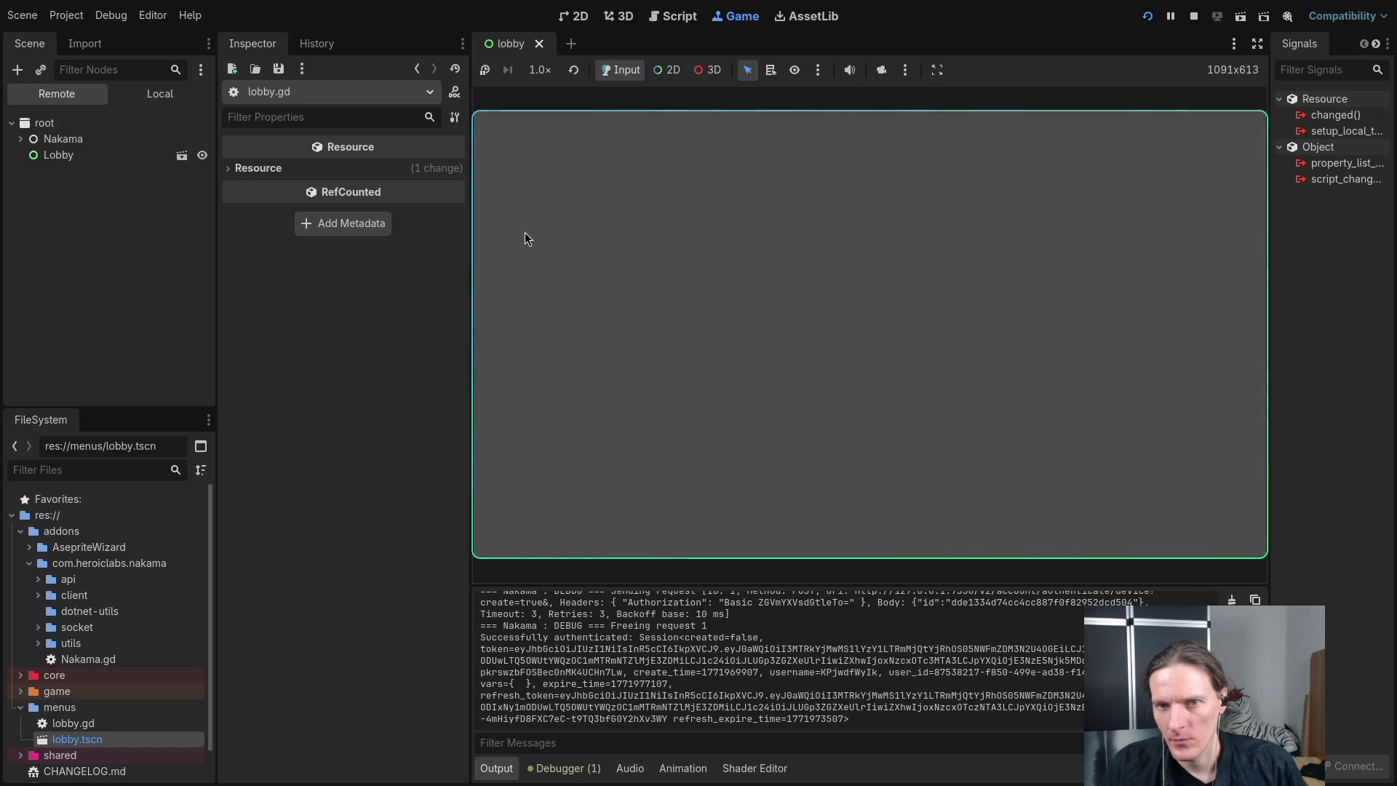
pyautogui.press('F8')
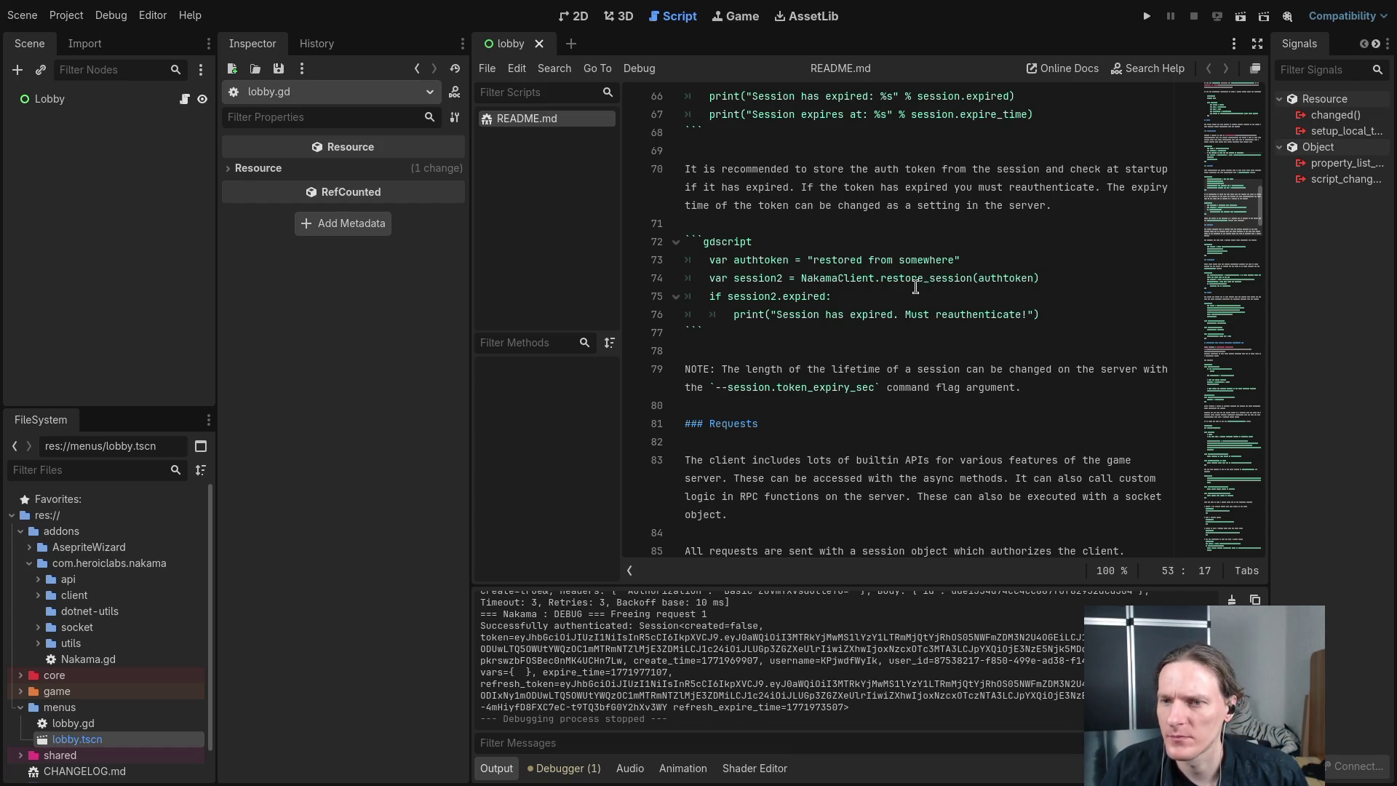
pyautogui.scroll(3, 946, 299)
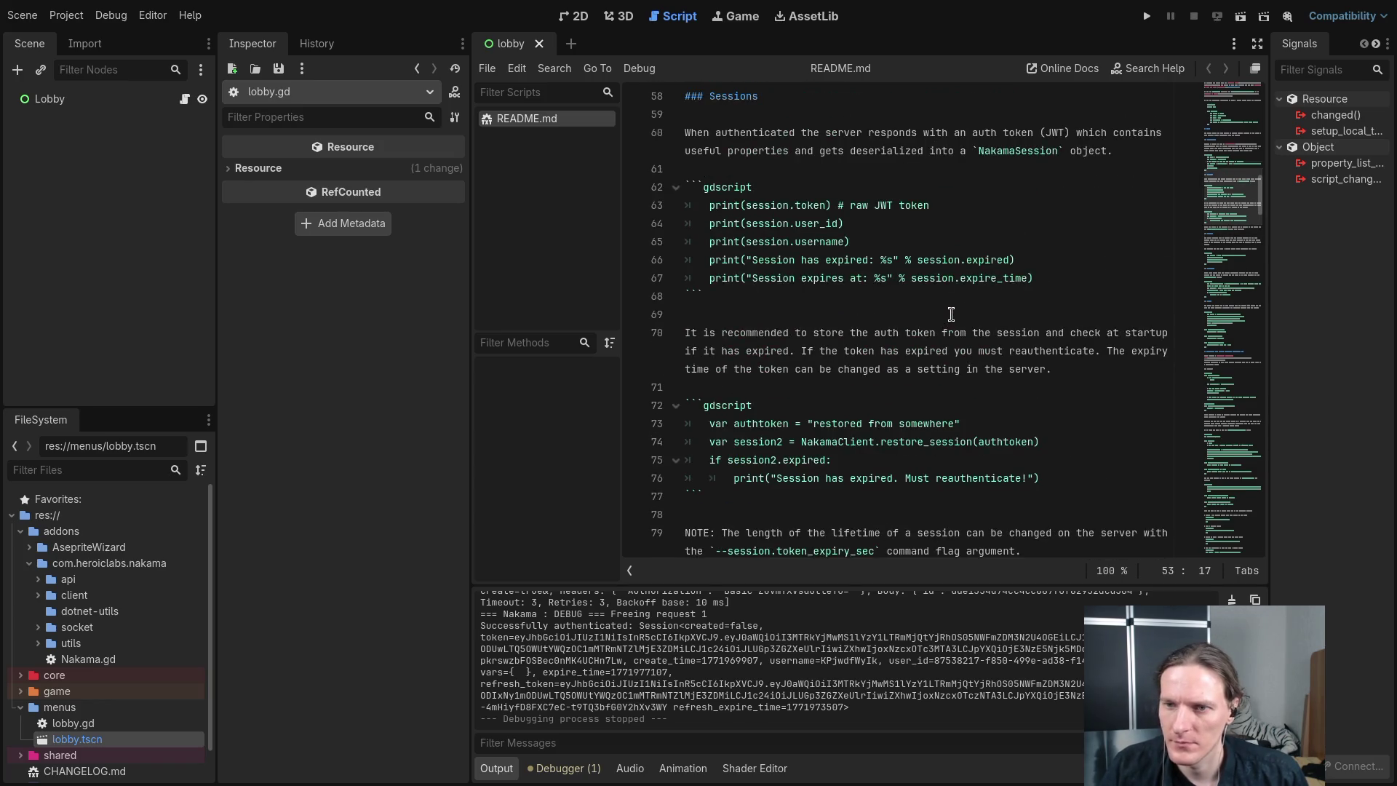
pyautogui.scroll(-3, 950, 314)
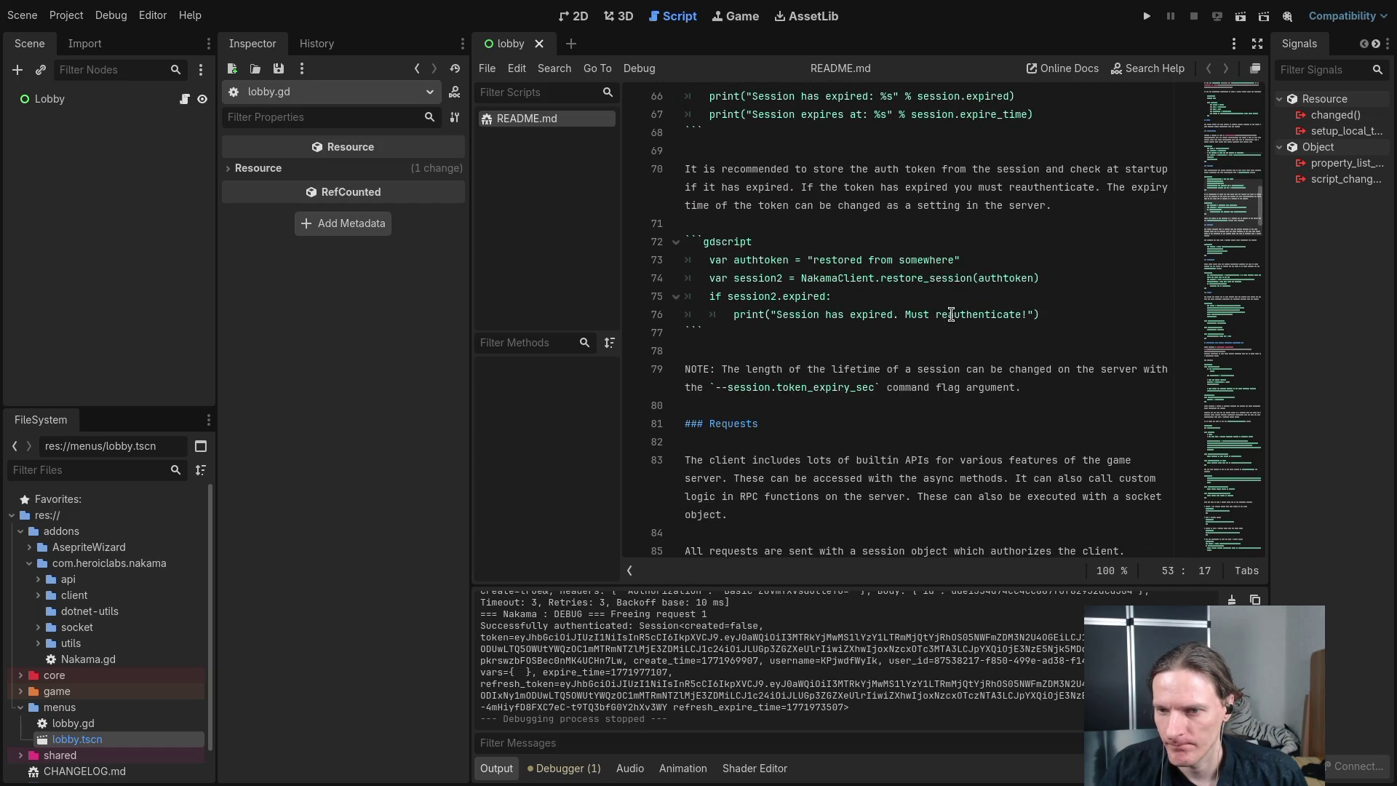
pyautogui.scroll(-2, 950, 314)
pyautogui.scroll(-1, 951, 314)
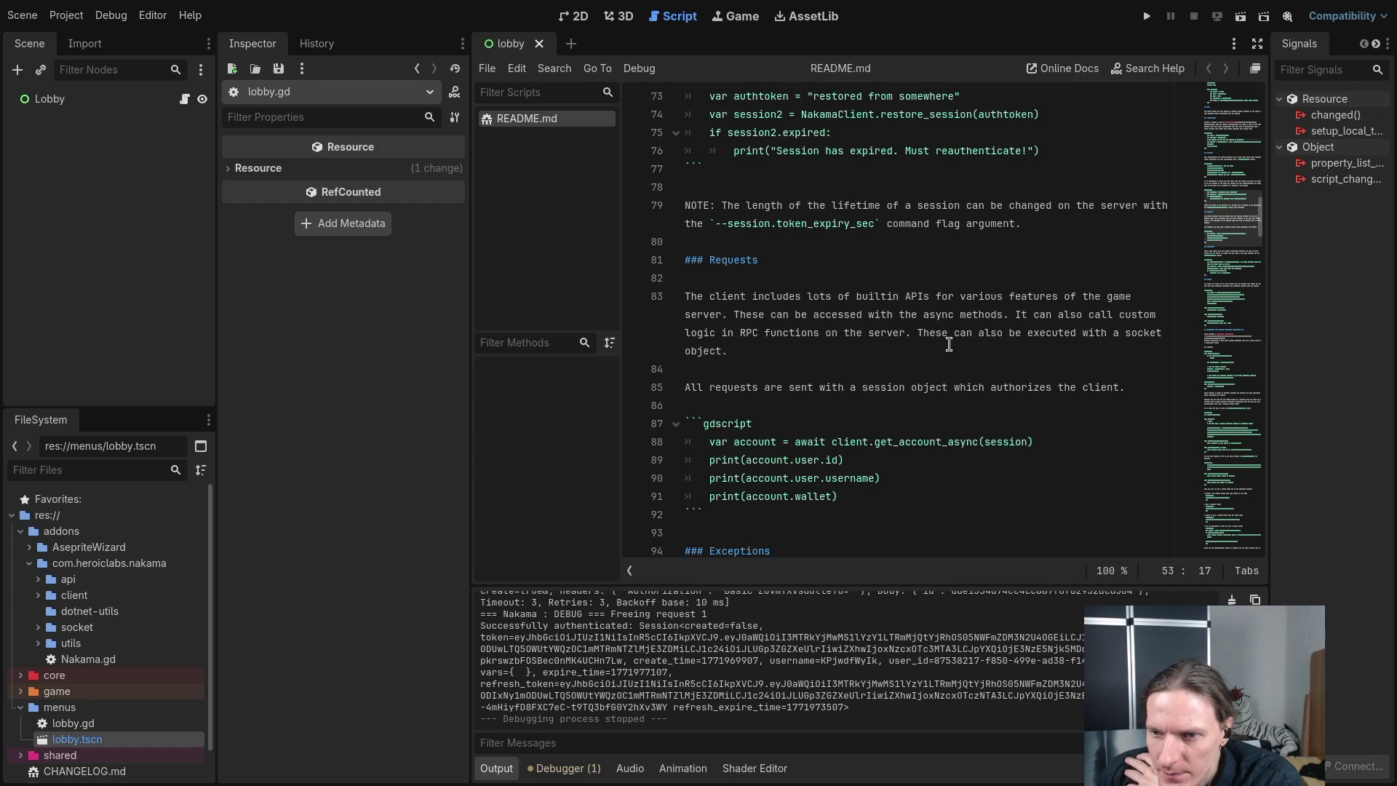
pyautogui.scroll(-3, 945, 346)
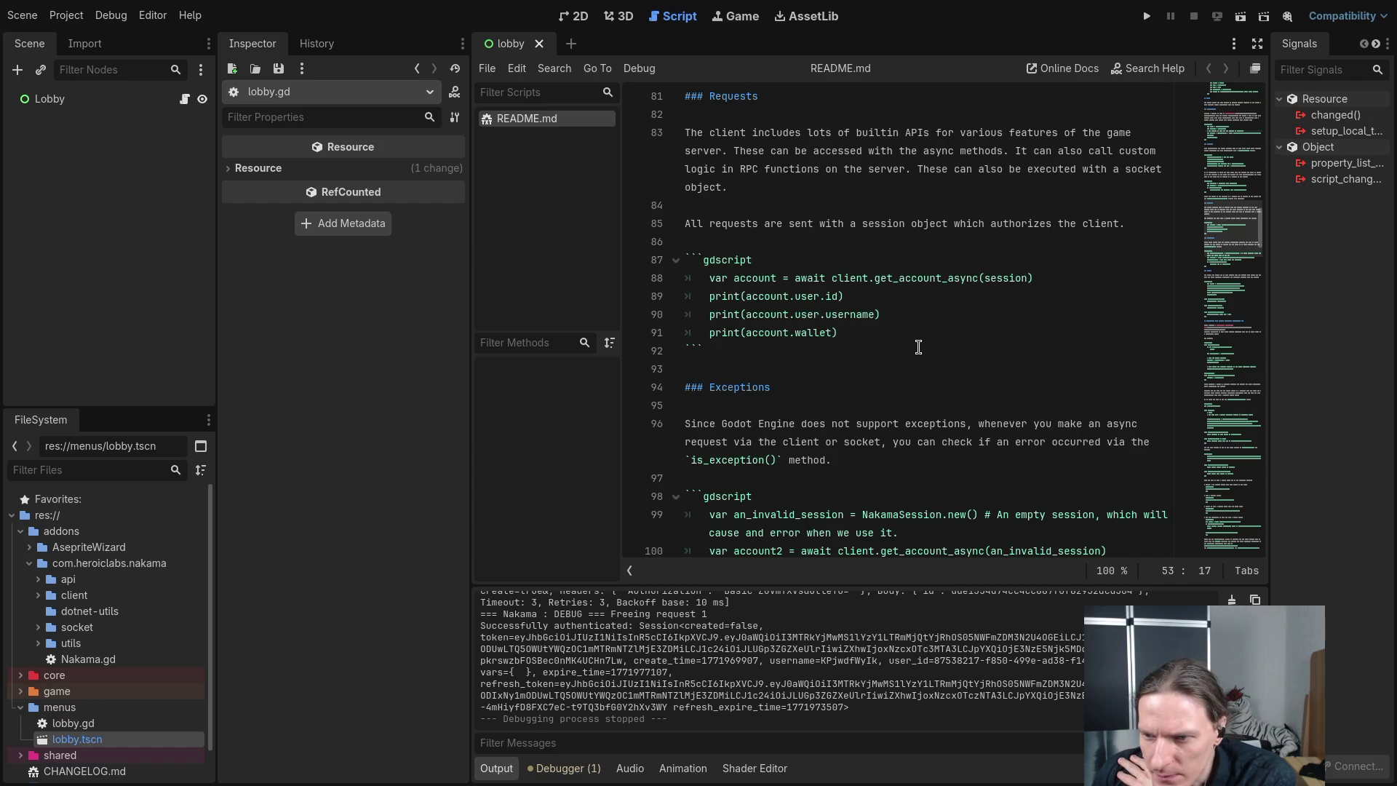
pyautogui.scroll(-1, 918, 347)
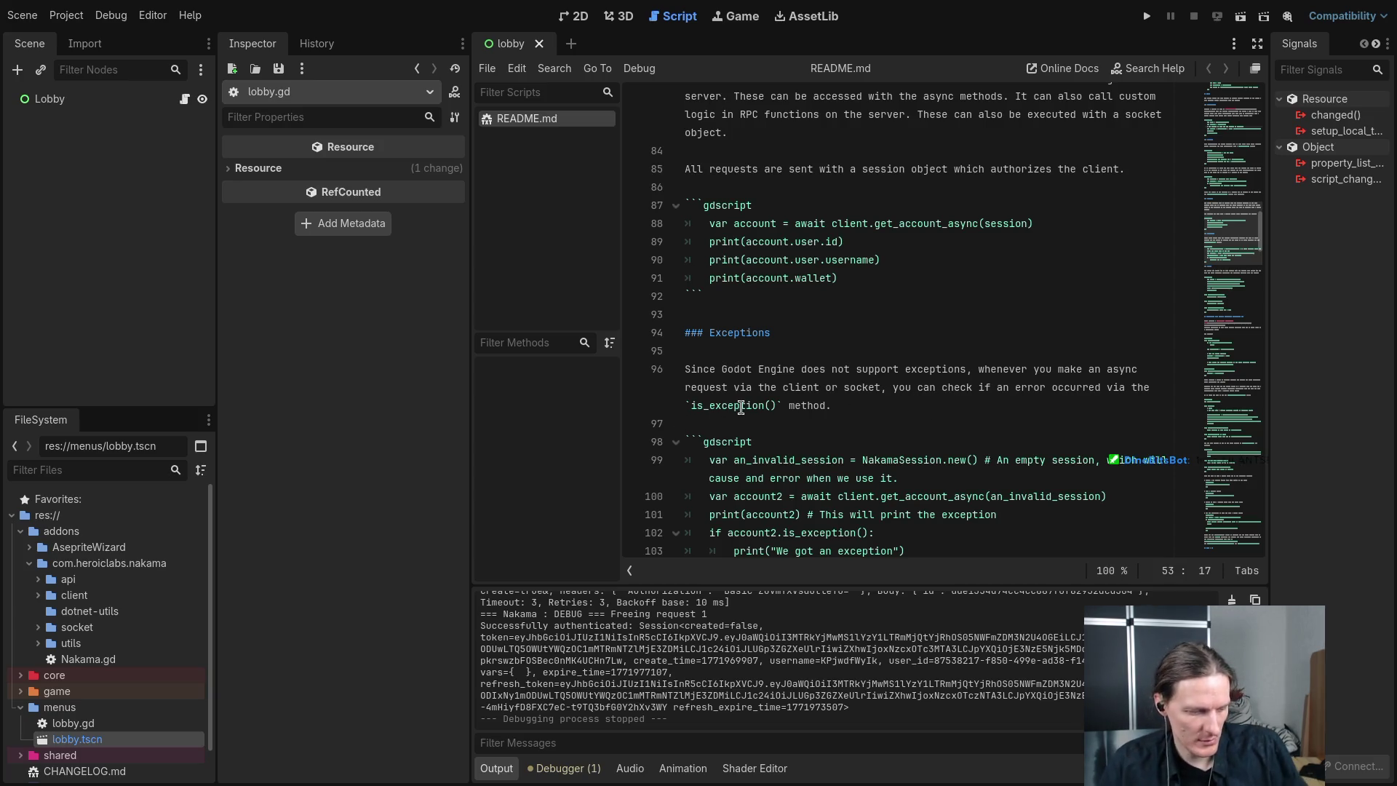
pyautogui.press('super+1')
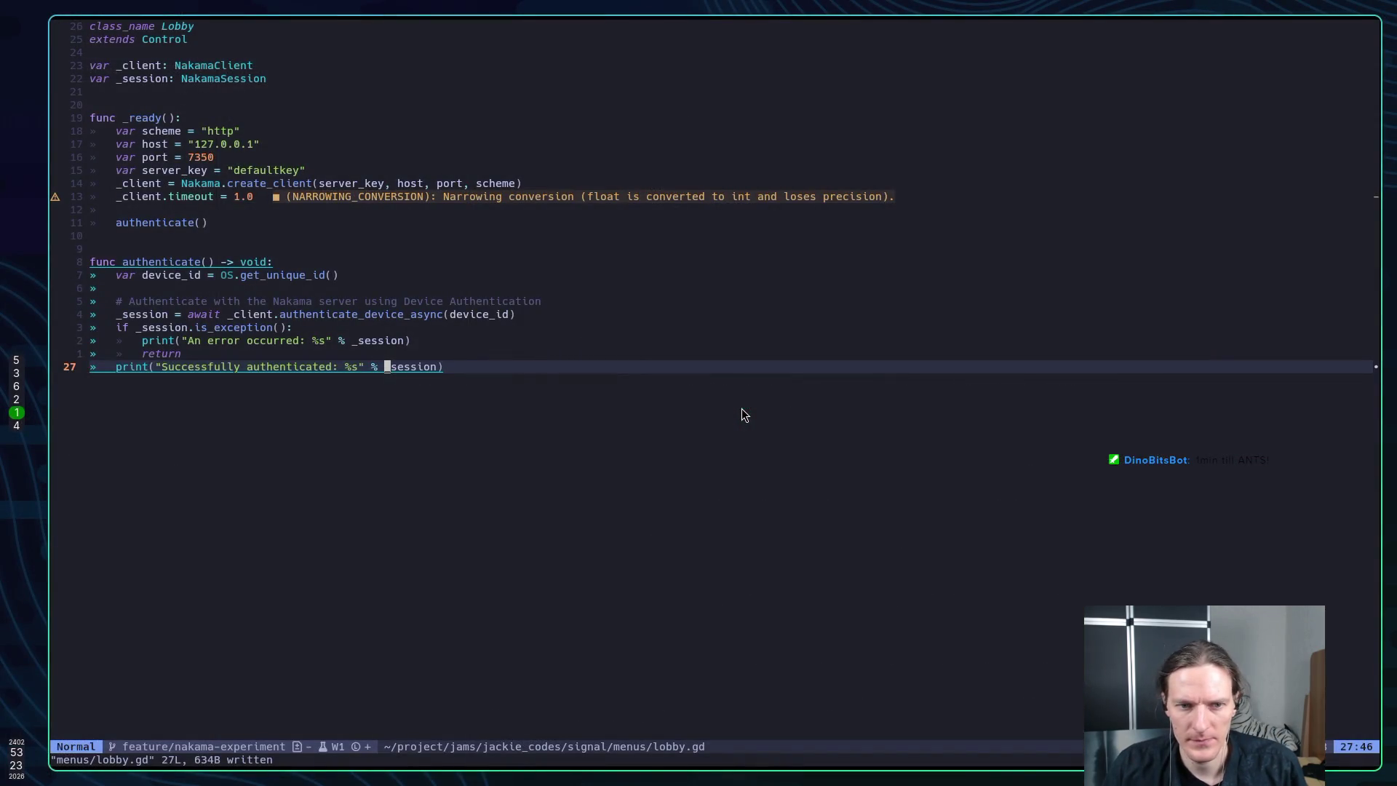
# Step: Return to the Godot editor and scroll README.md down to the Exceptions example
pyautogui.press('super+2')
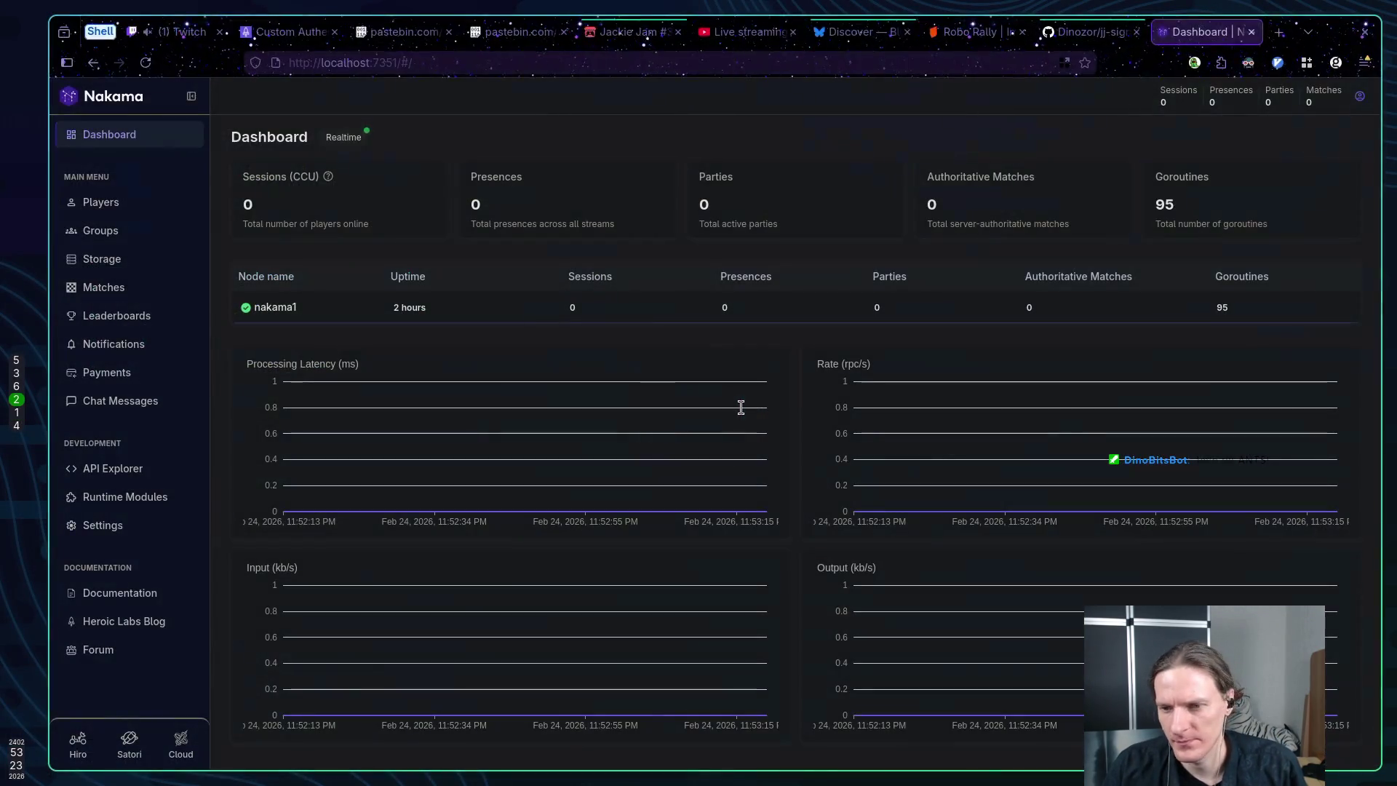
pyautogui.press('super+3')
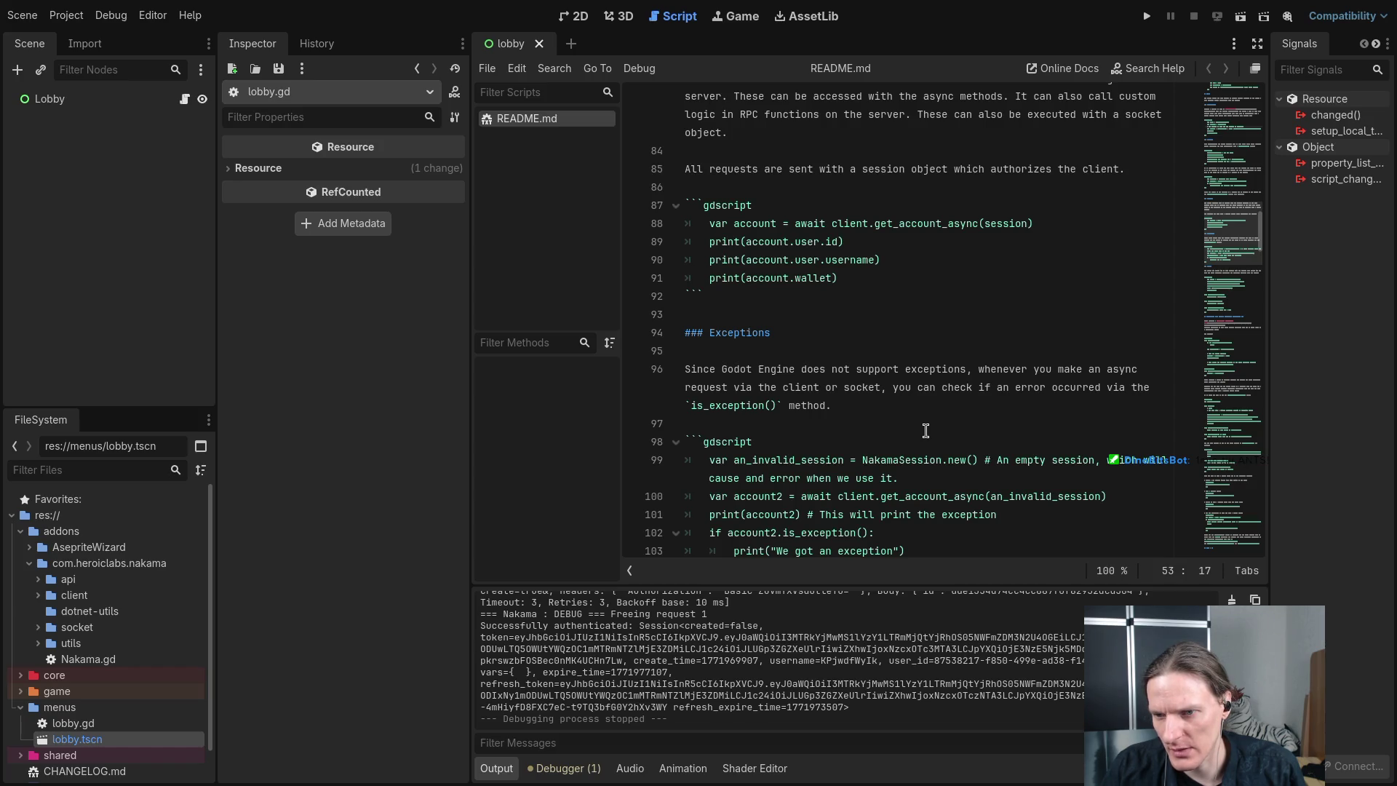
pyautogui.scroll(-1, 916, 423)
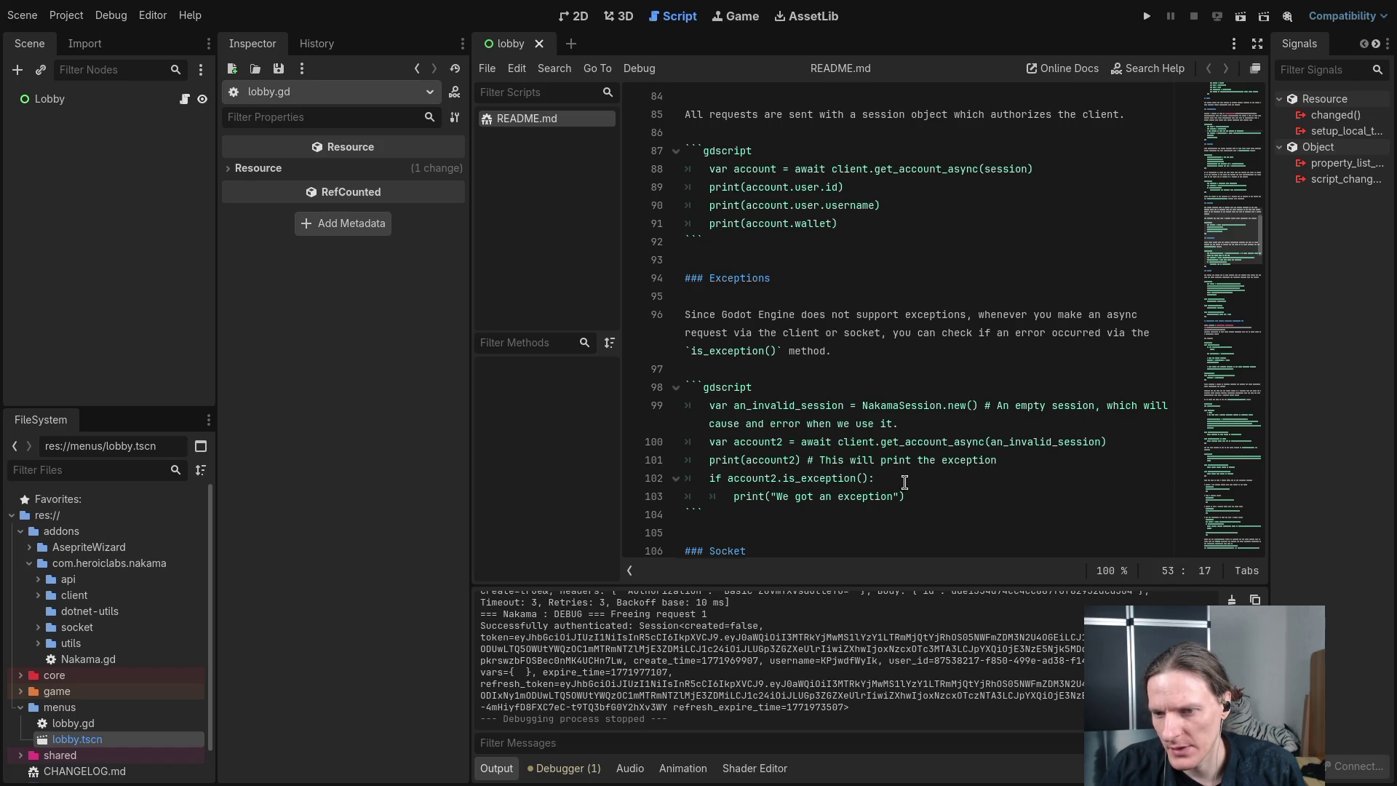
pyautogui.scroll(-3, 905, 483)
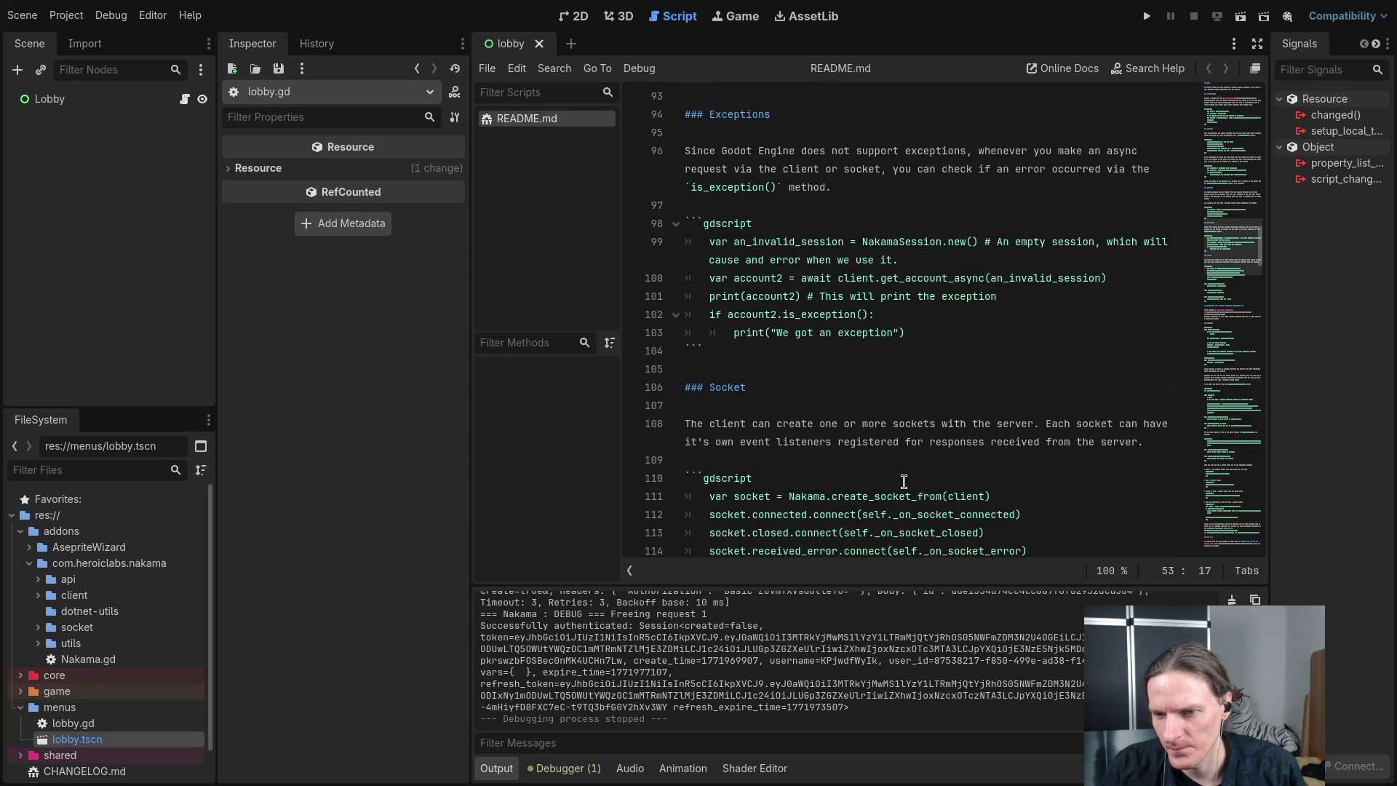
# Step: Scroll README.md past the Socket section to the NakamaMultiplayerBridge example
pyautogui.scroll(-2, 902, 481)
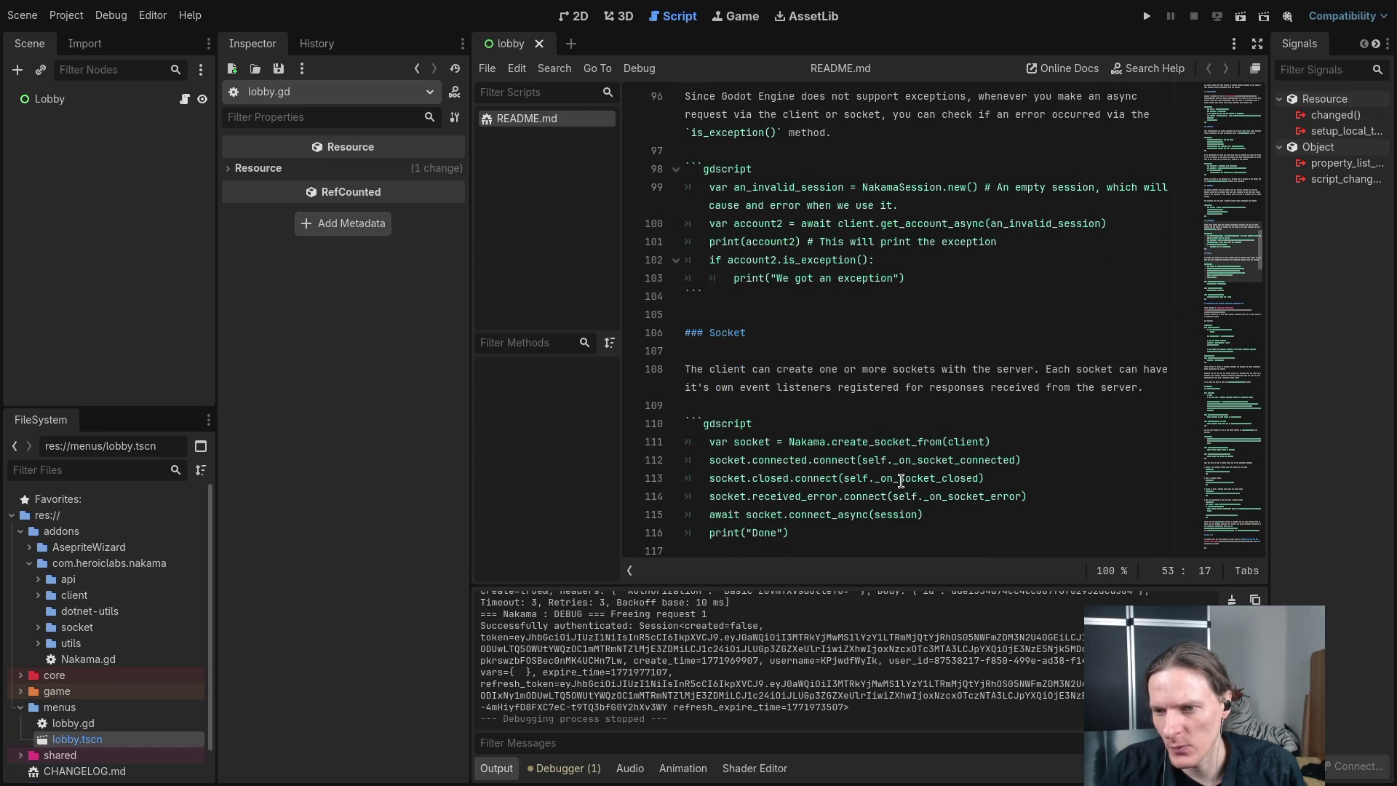
pyautogui.scroll(-1, 901, 481)
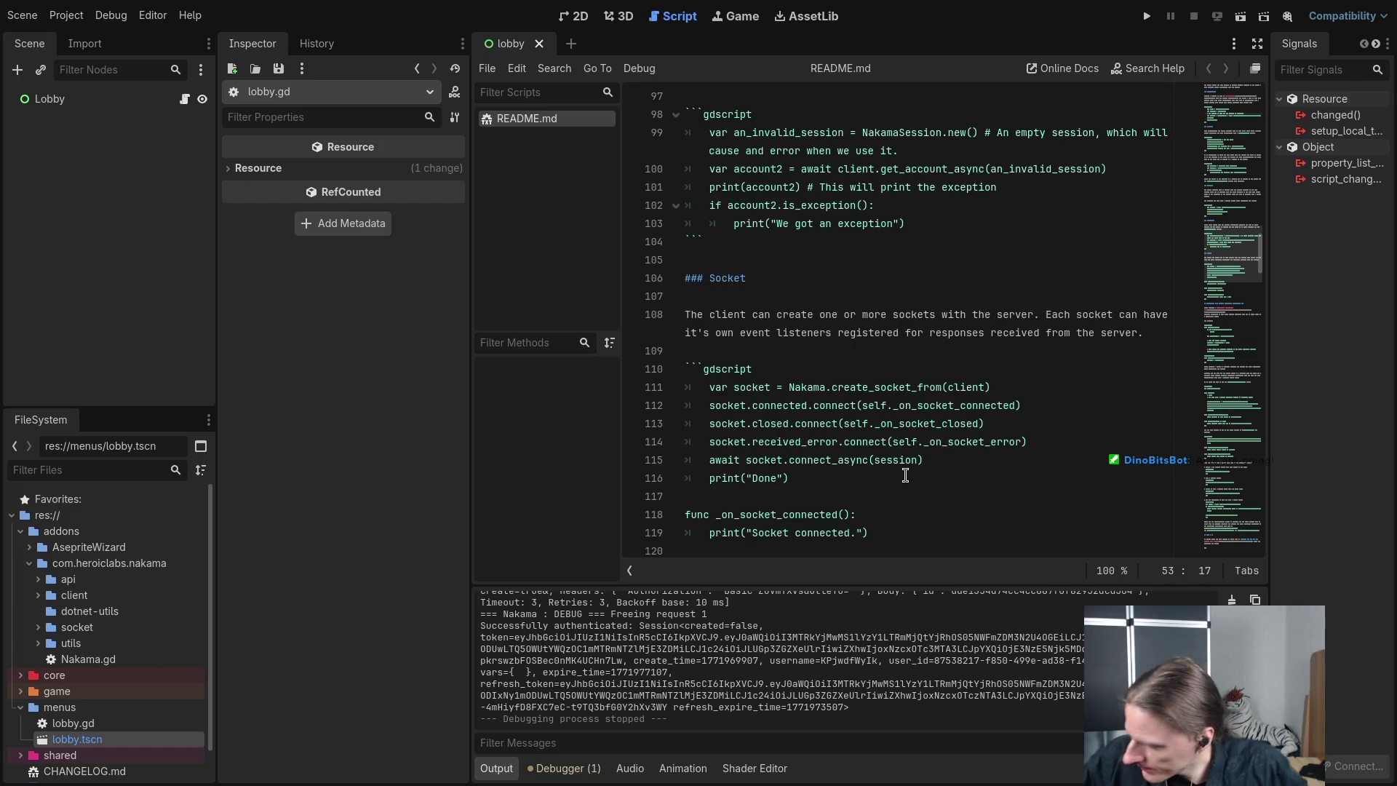
pyautogui.scroll(-20, 873, 436)
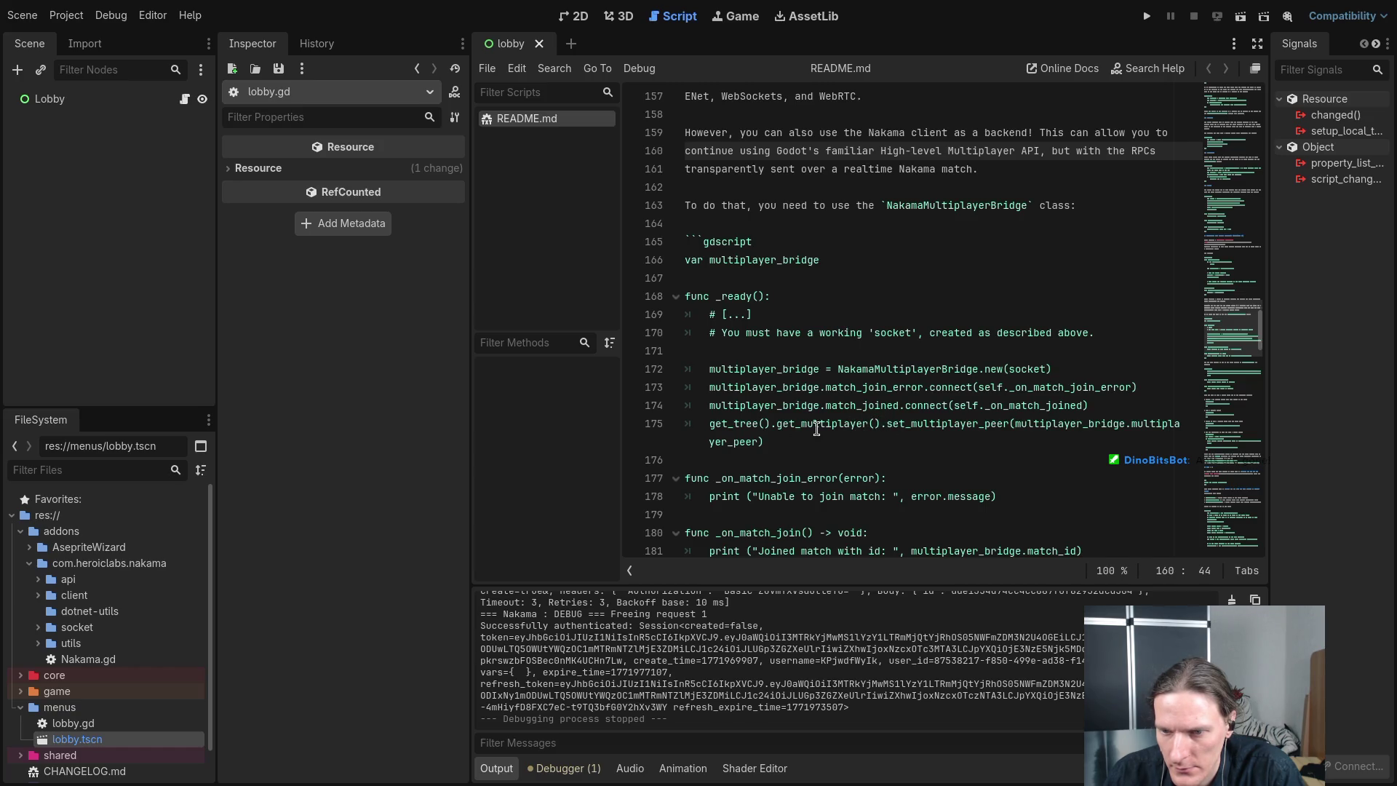
pyautogui.press('super+2')
# Step: Move to the _client.timeout line in lobby.gd and open the neo-tree file explorer
pyautogui.press('super+1')
pyautogui.press('k')
pyautogui.press('k')
pyautogui.press('k')
pyautogui.press('j')
pyautogui.press('j')
pyautogui.press('j')
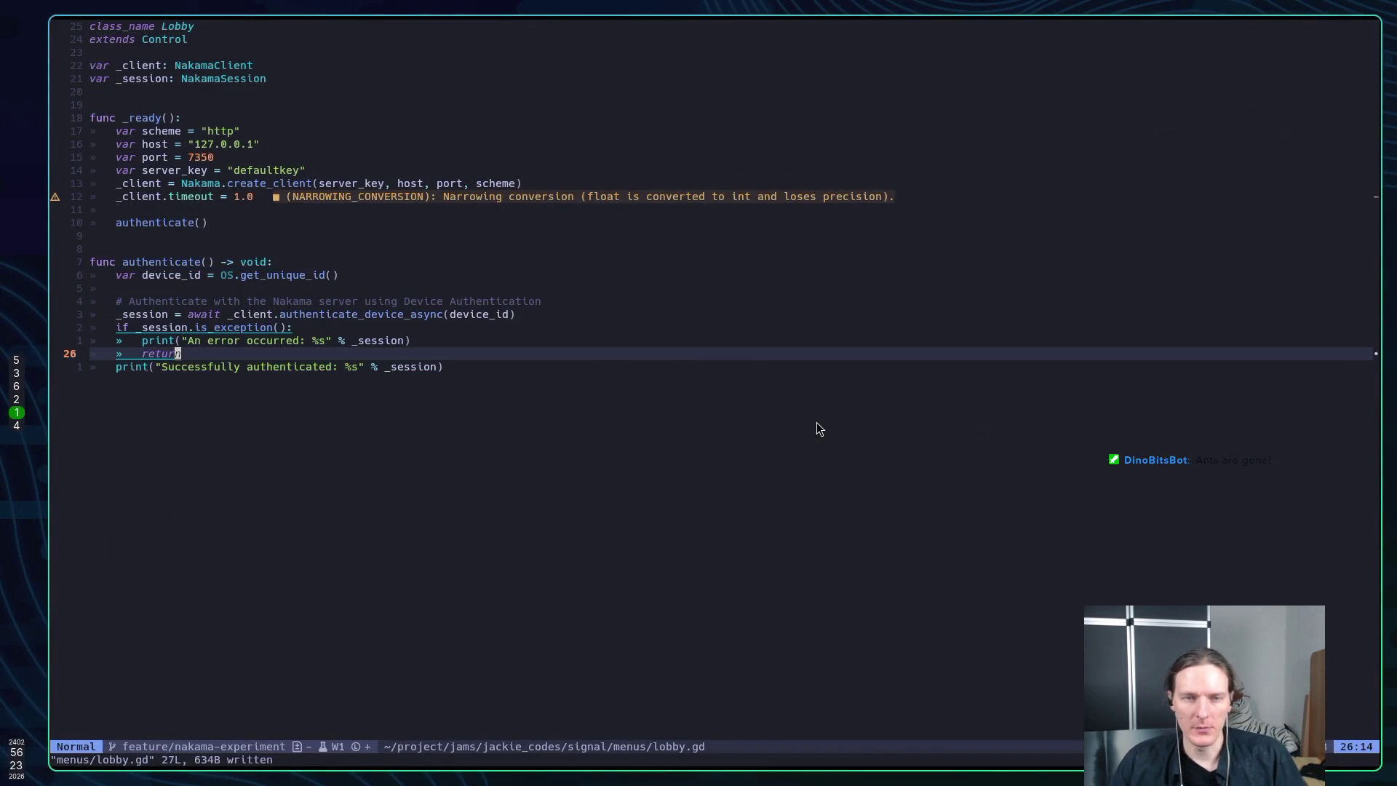
pyautogui.press('k')
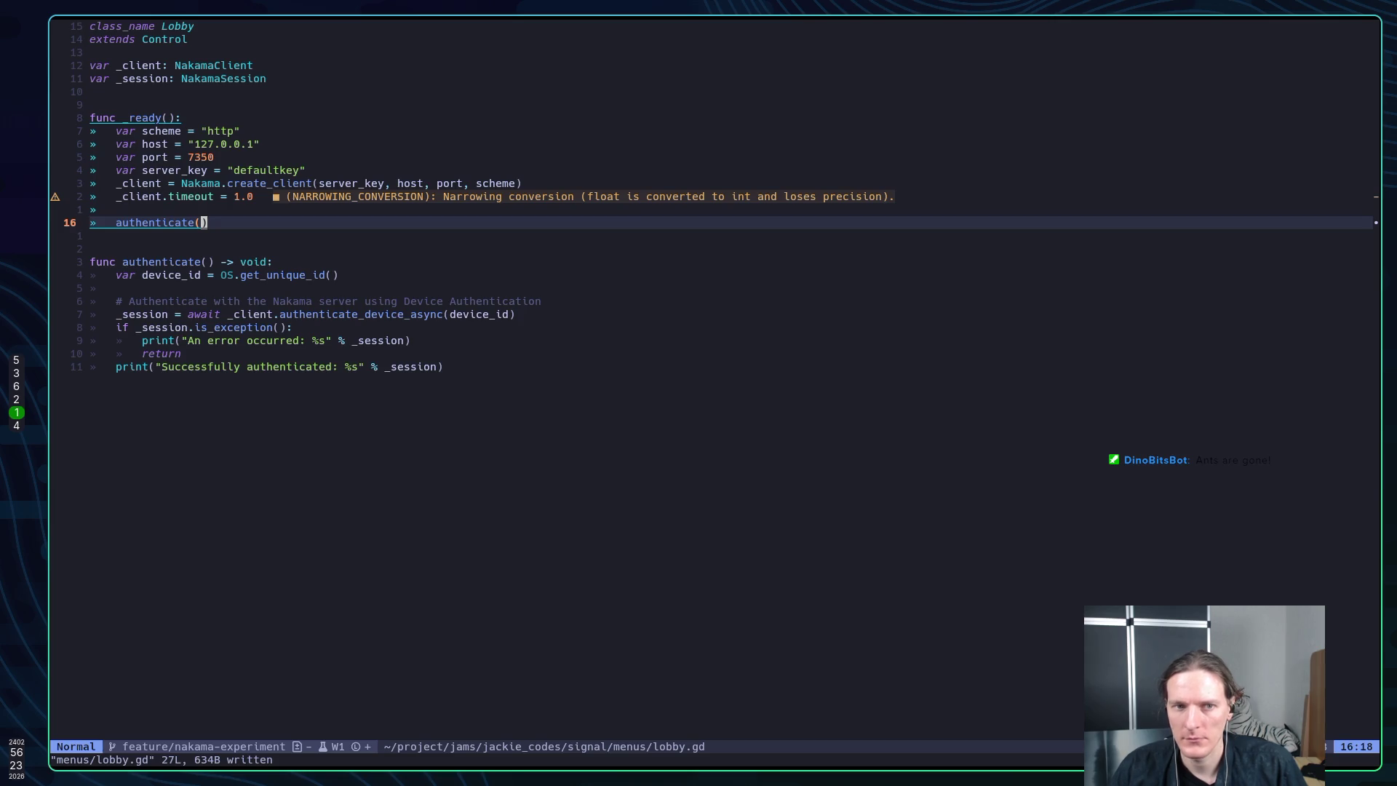
pyautogui.press('k')
pyautogui.press('k')
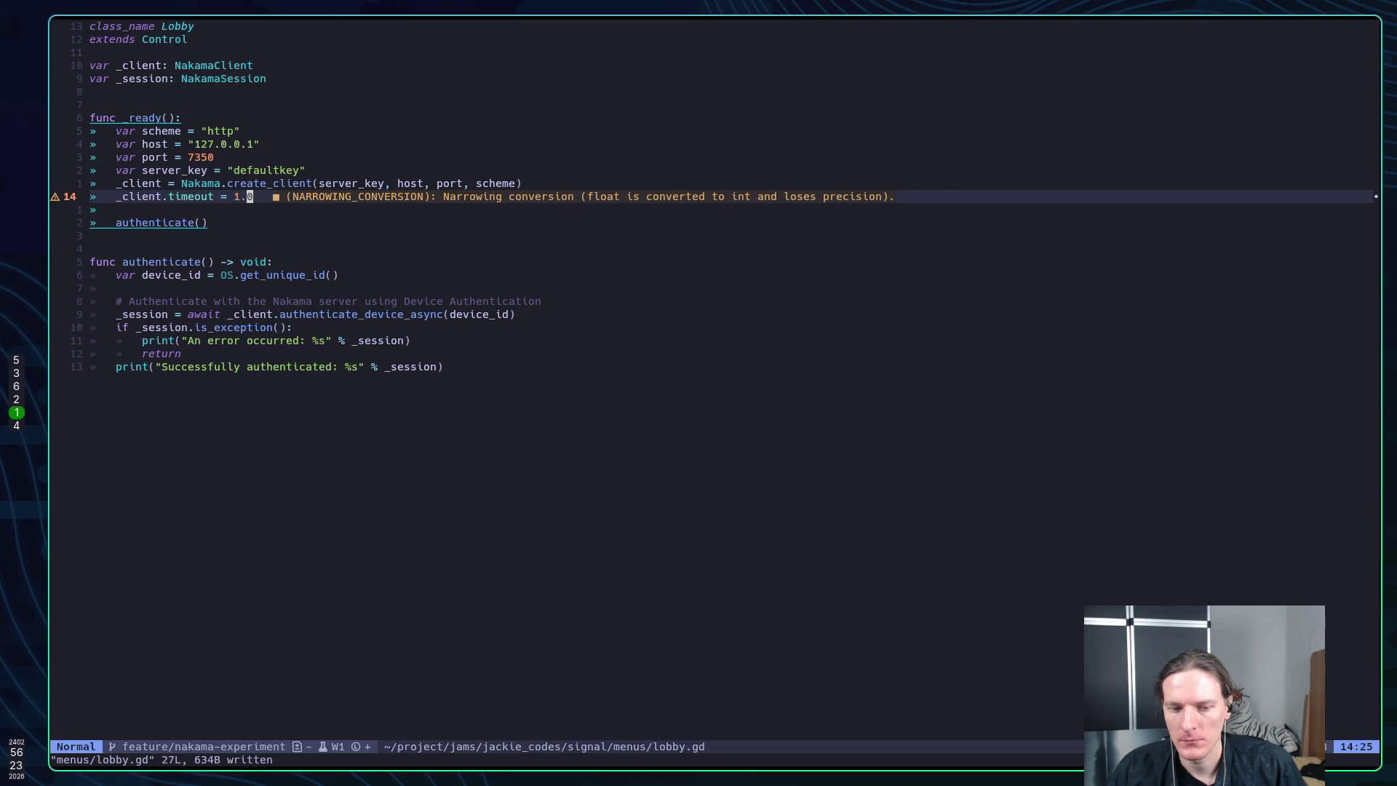
pyautogui.press('space')
pyautogui.press('e')
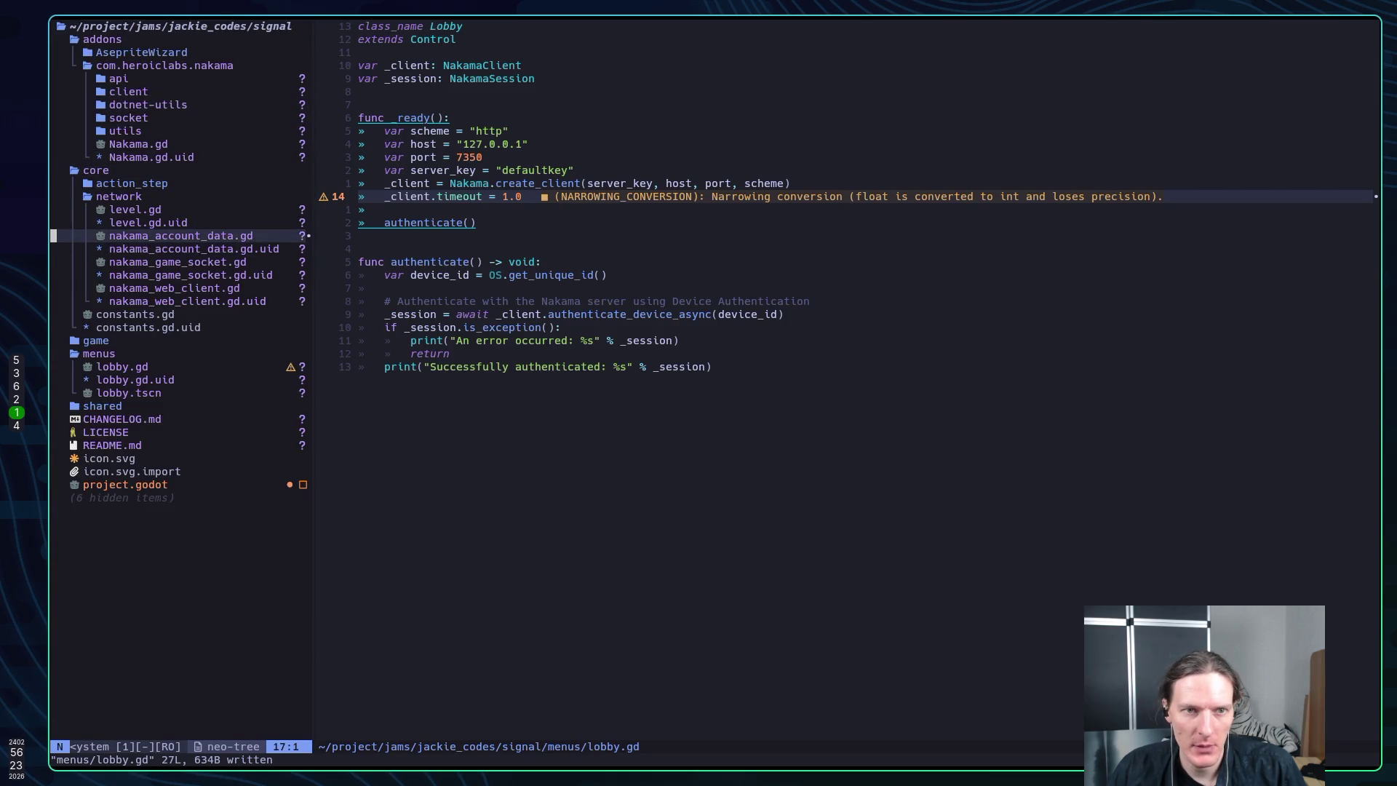
pyautogui.click(148, 105)
pyautogui.press('h')
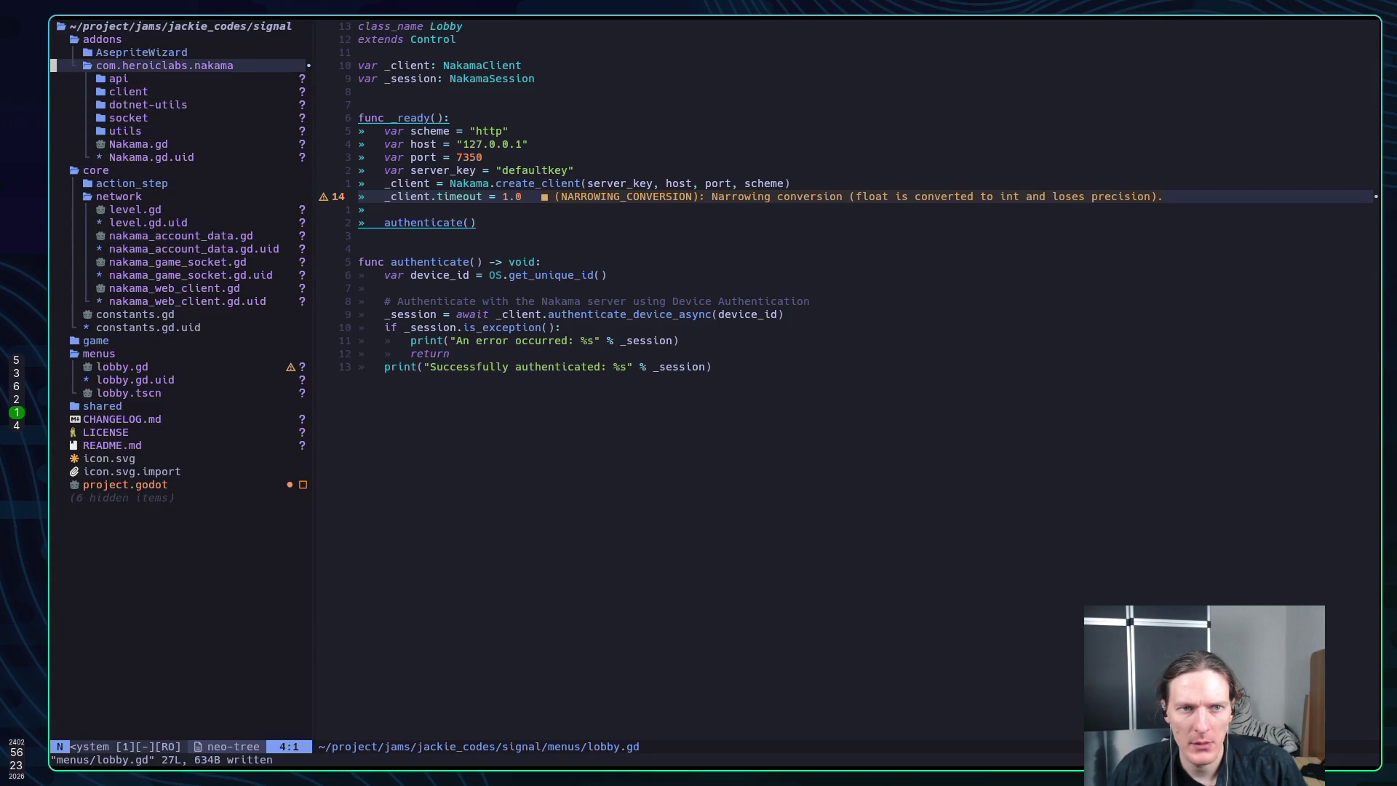
pyautogui.press('h')
pyautogui.press('j')
pyautogui.press('j')
pyautogui.press('l')
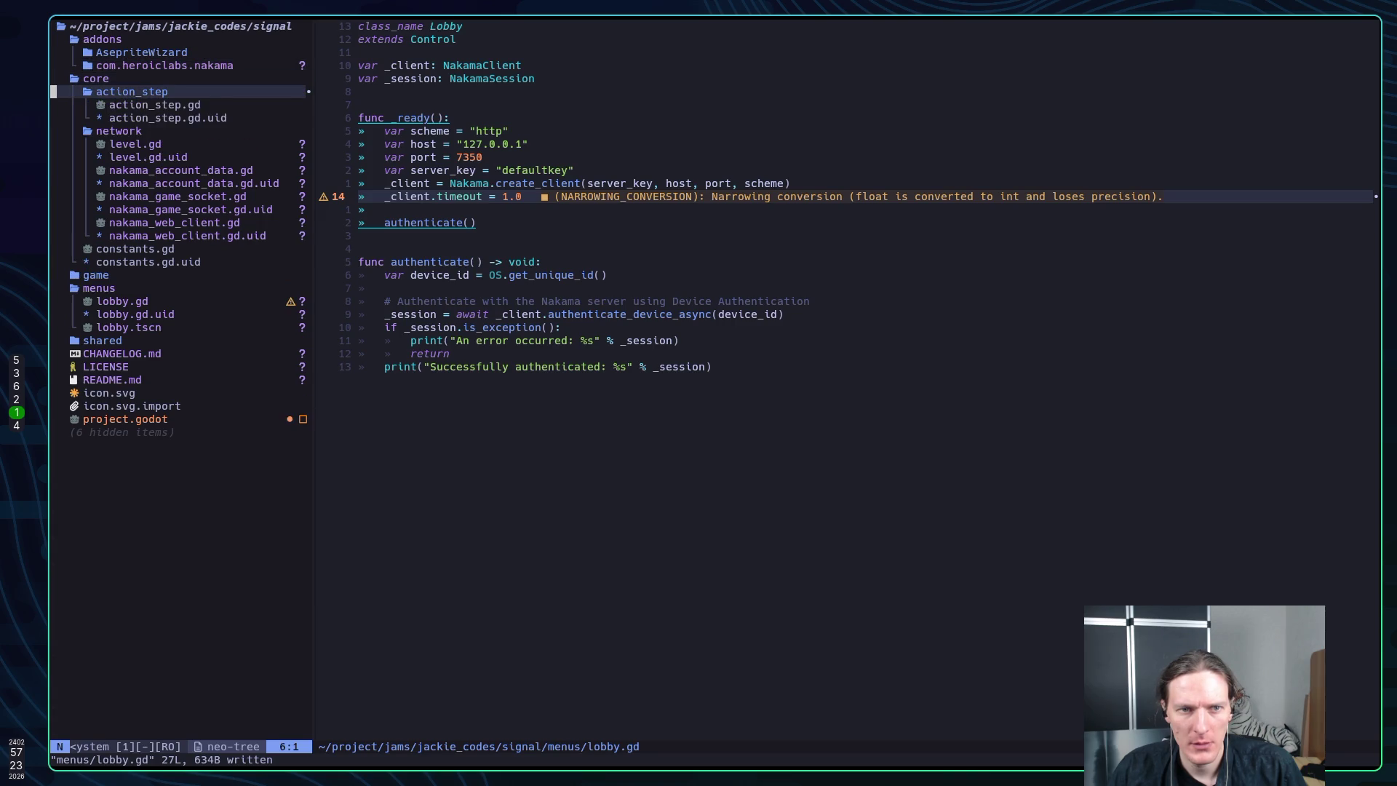
pyautogui.press('h')
pyautogui.press('l')
pyautogui.press('h')
pyautogui.press('j')
pyautogui.press('j')
pyautogui.press('j')
pyautogui.press('j')
pyautogui.press('j')
pyautogui.press('l')
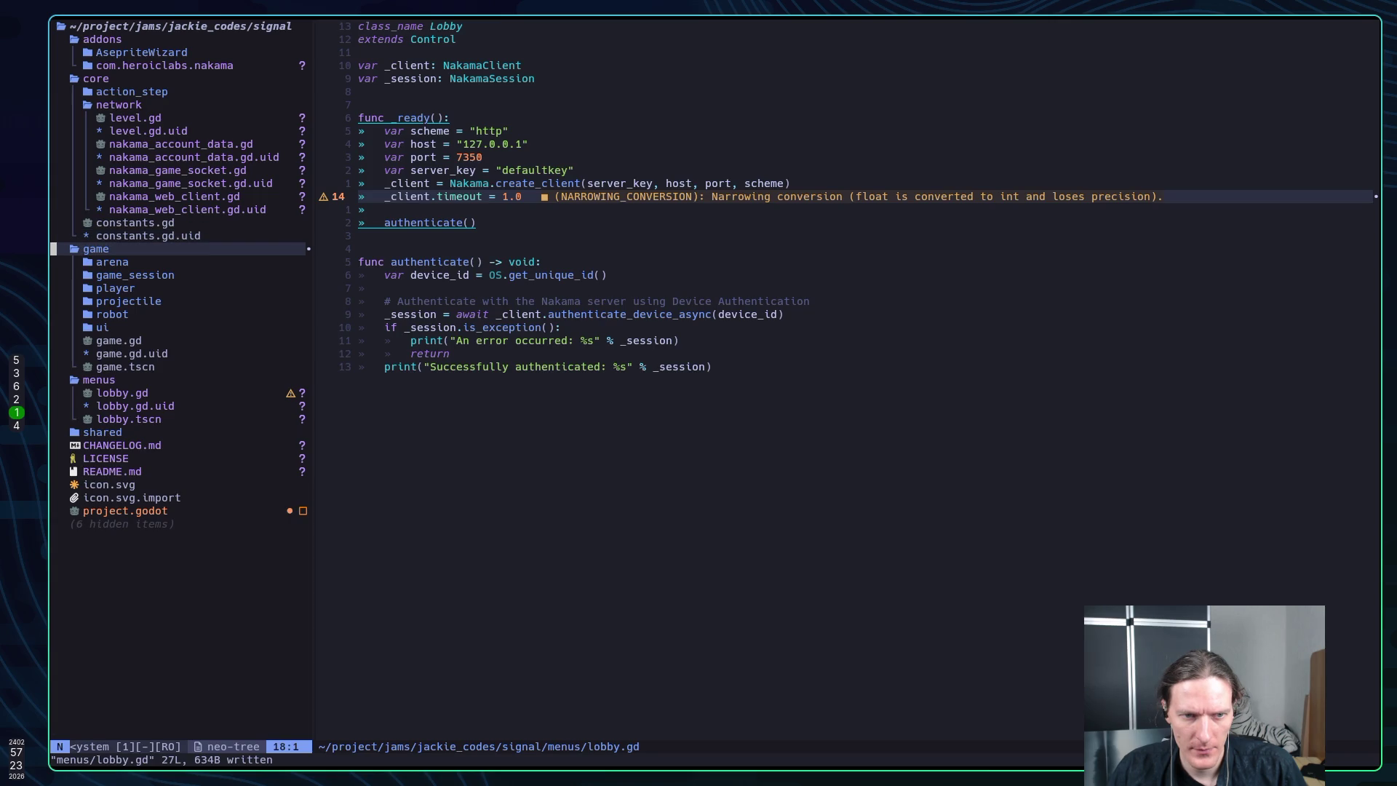
pyautogui.press('j')
pyautogui.press('j')
pyautogui.press('j')
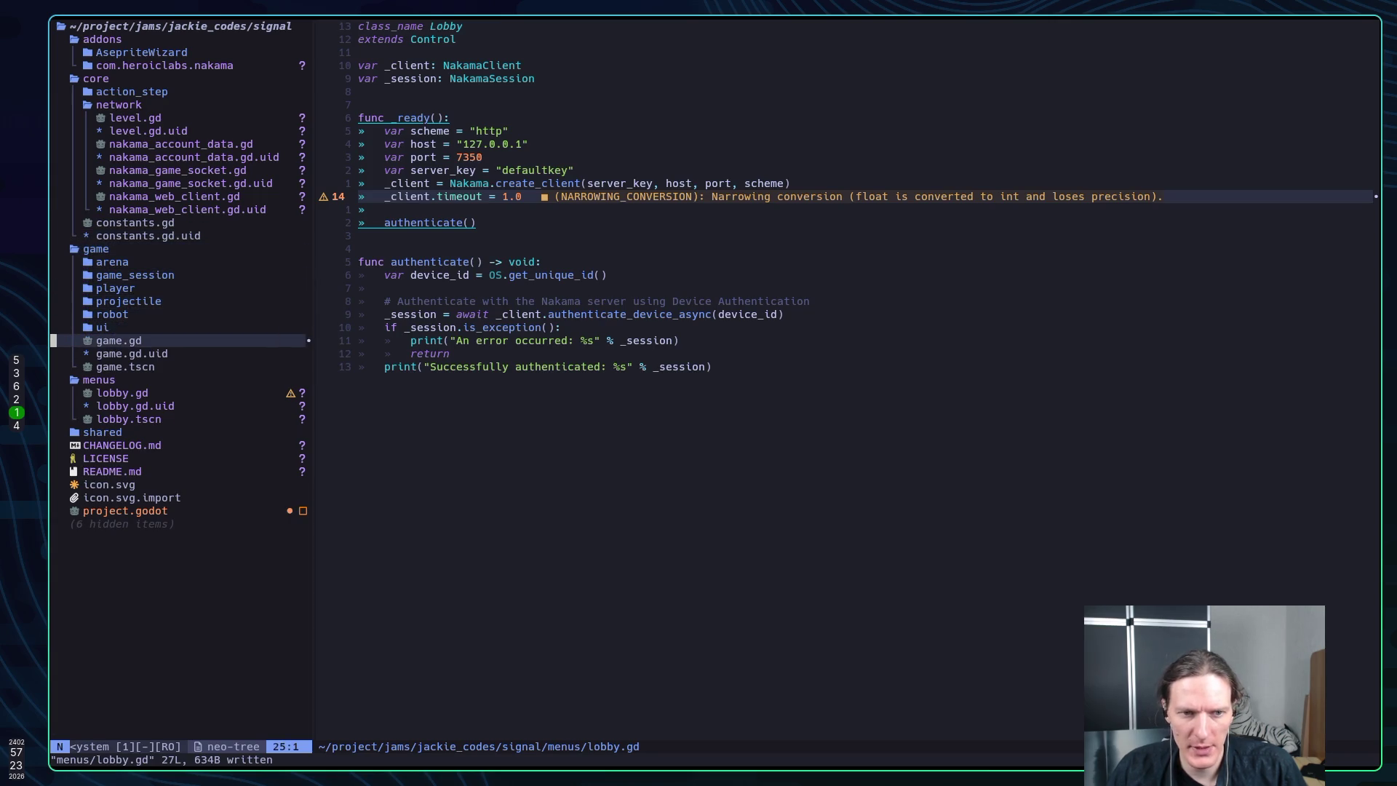
pyautogui.press('k')
pyautogui.press('k')
pyautogui.press('k')
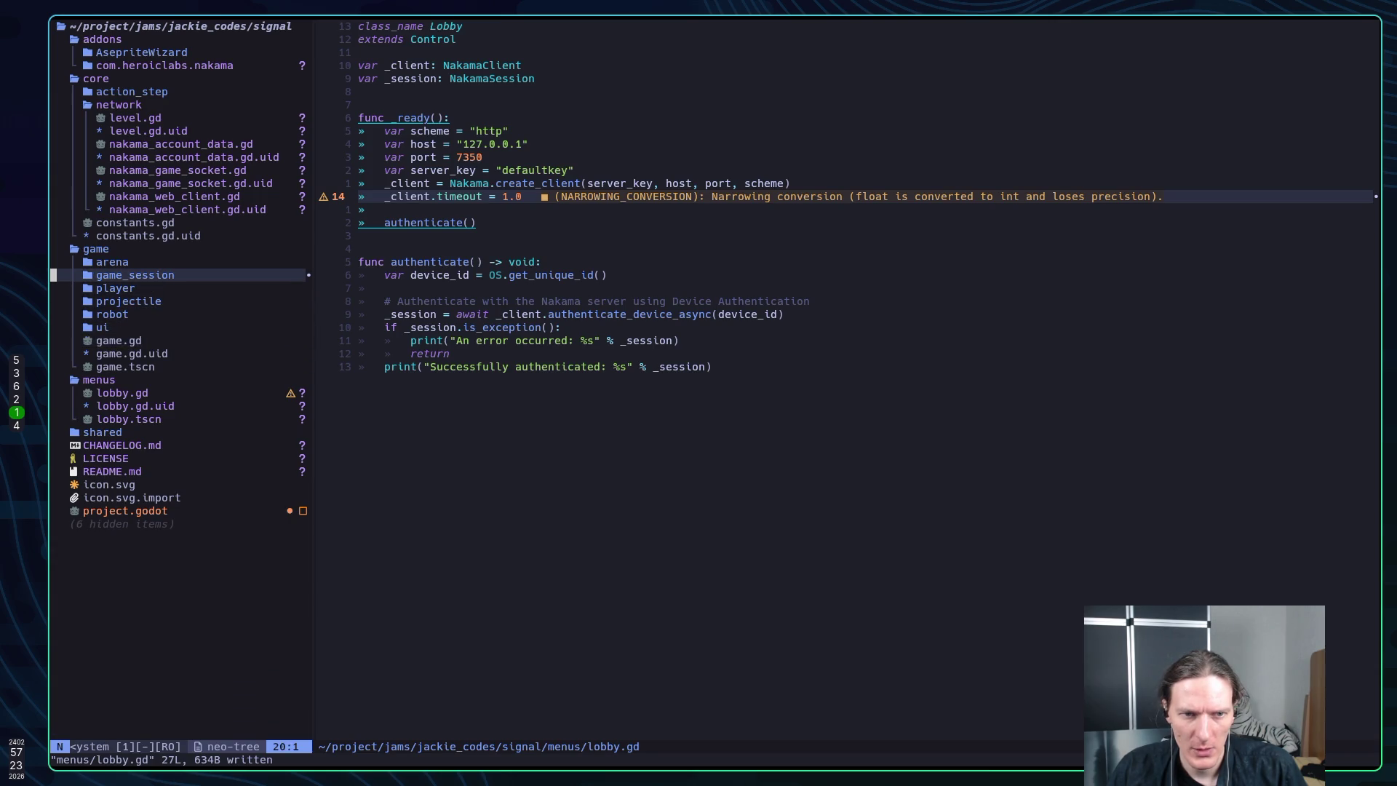
pyautogui.press('k')
pyautogui.press('k')
pyautogui.press('h')
pyautogui.press('j')
pyautogui.press('j')
pyautogui.press('j')
pyautogui.press('l')
pyautogui.press('j')
pyautogui.press('h')
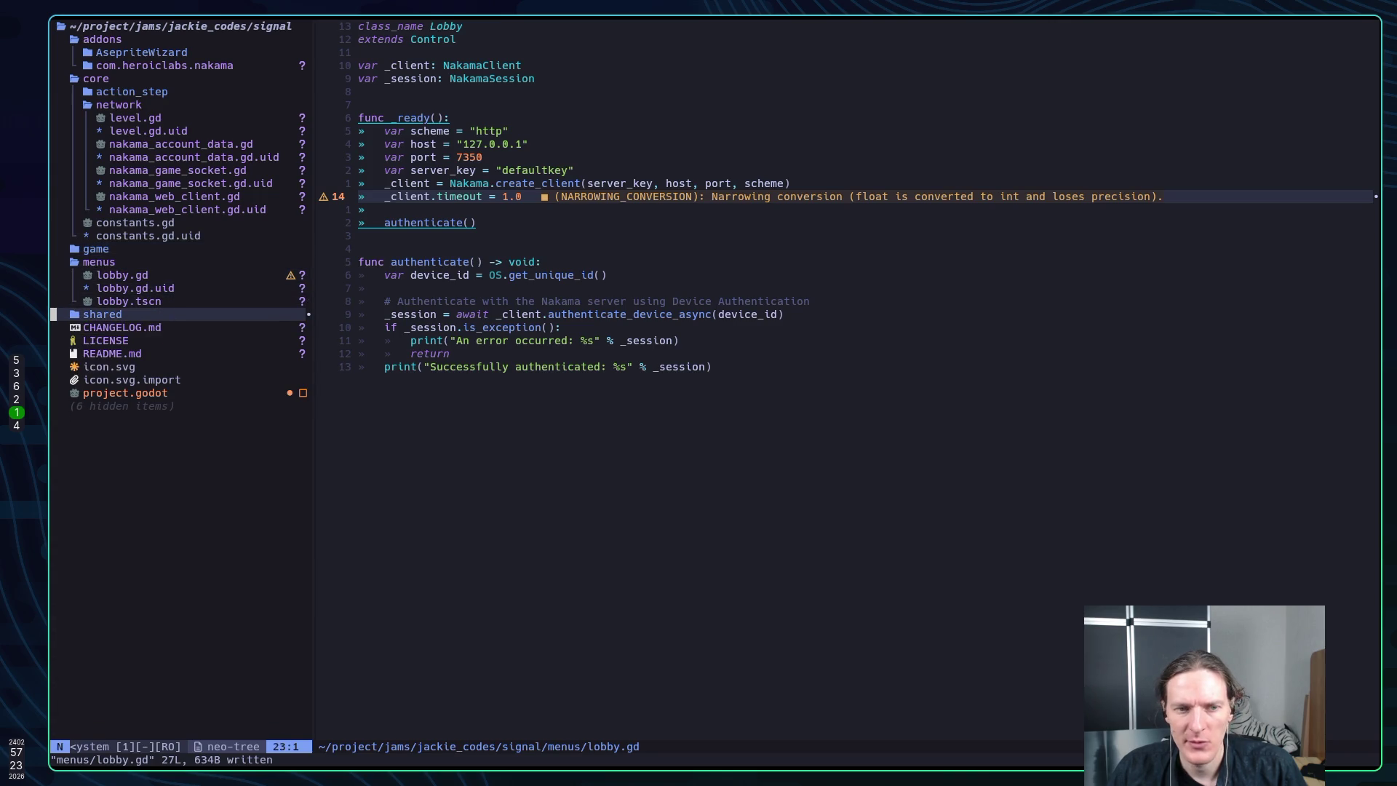
pyautogui.press('l')
pyautogui.press('j')
pyautogui.press('l')
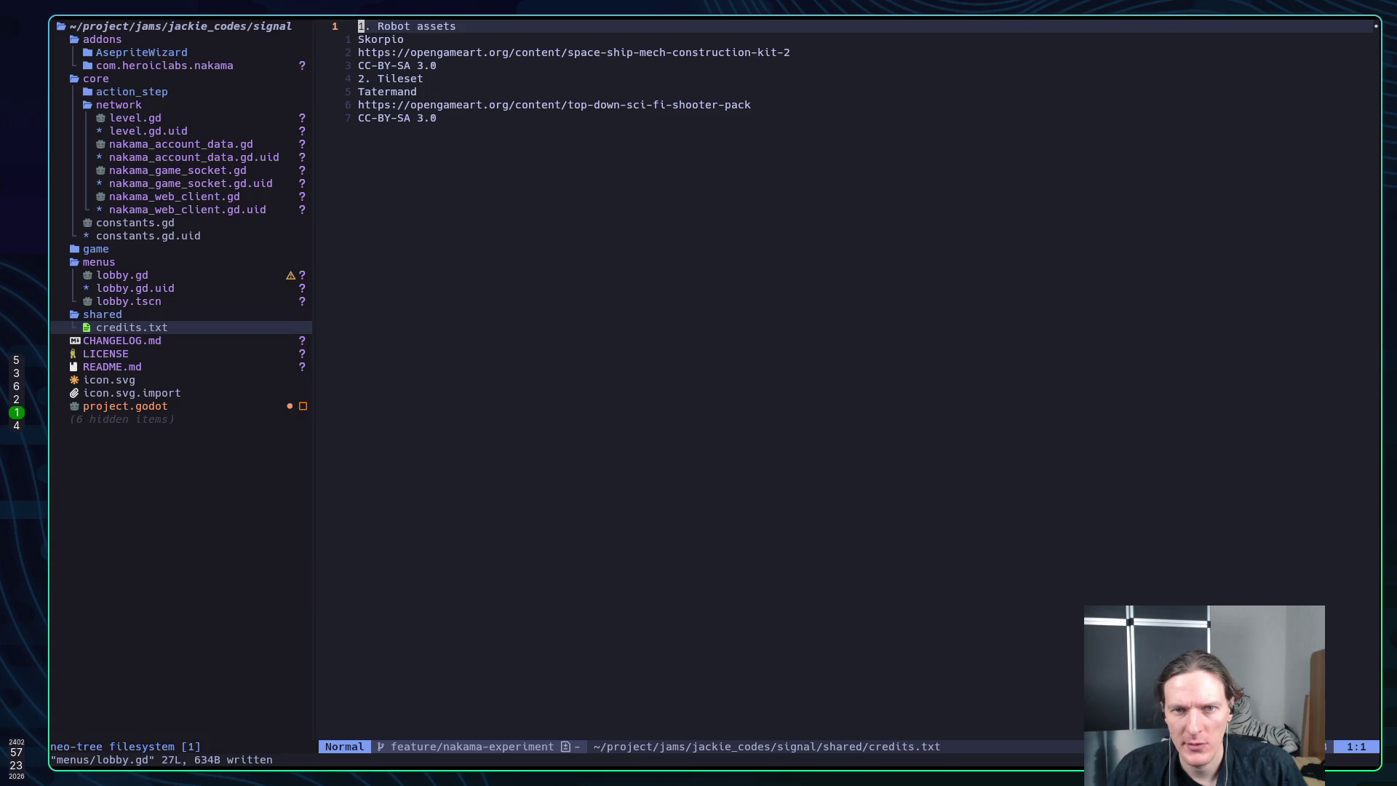
pyautogui.hotkey('ctrl', '6')
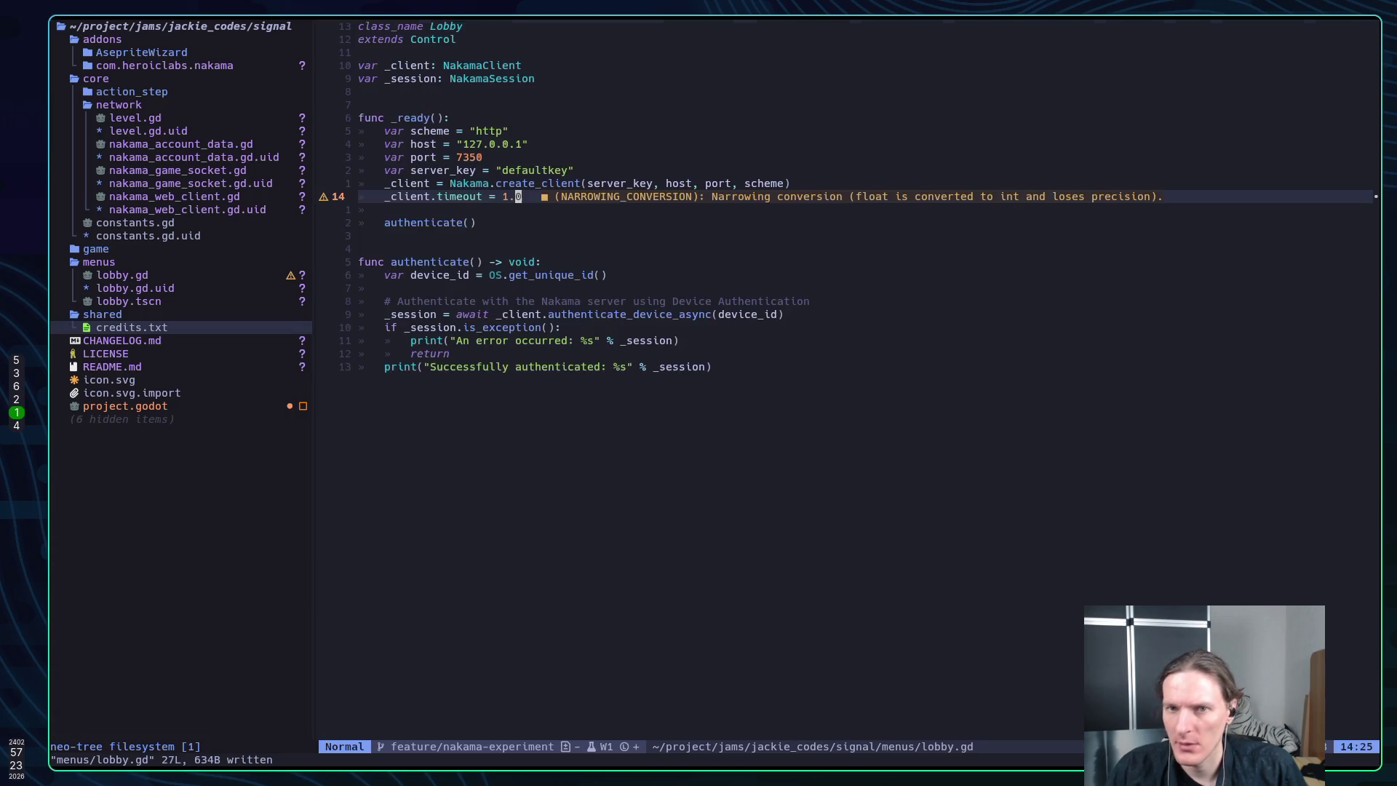
pyautogui.hotkey('ctrl', 'h')
pyautogui.press('k')
pyautogui.press('h')
pyautogui.press('k')
pyautogui.press('k')
pyautogui.press('k')
pyautogui.press('k')
pyautogui.press('k')
pyautogui.press('k')
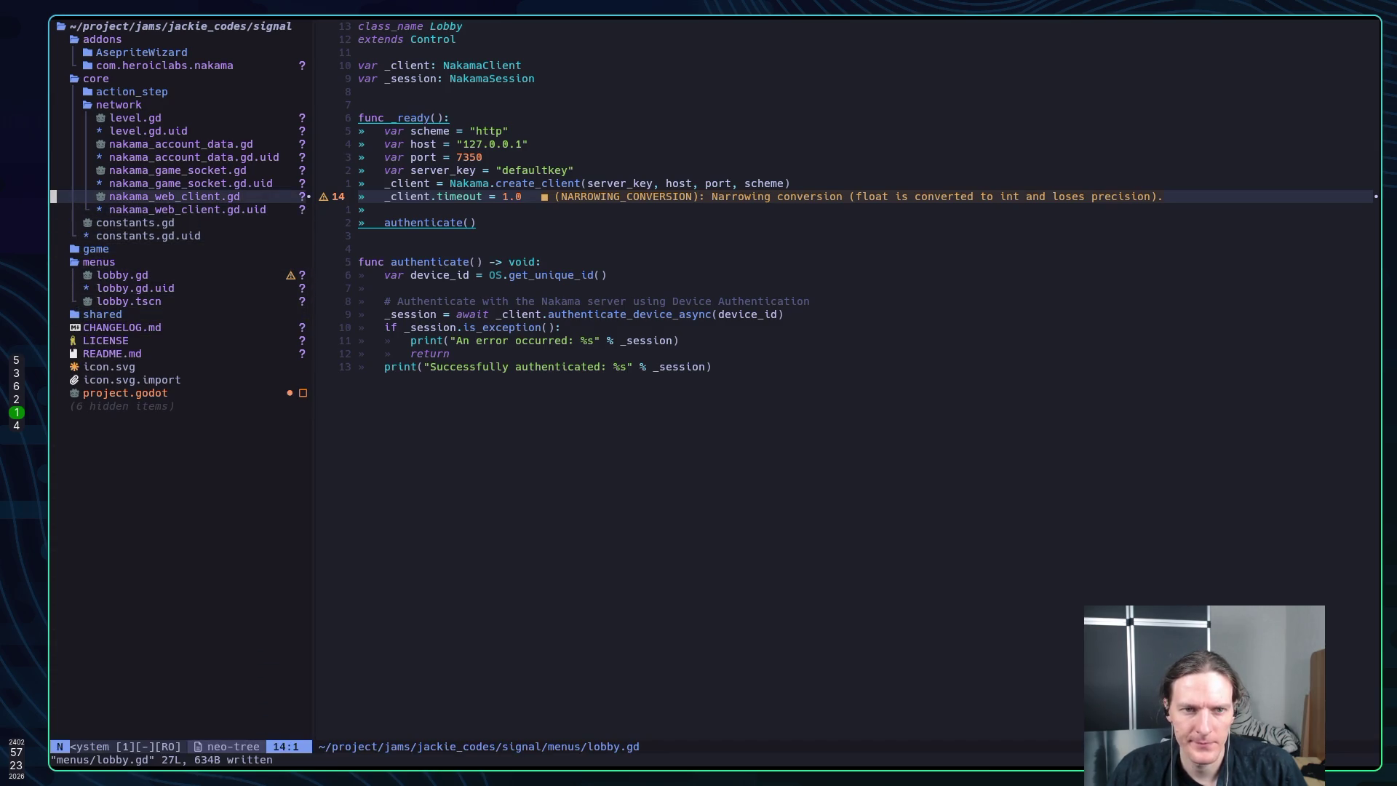
pyautogui.press('k')
pyautogui.press('k')
pyautogui.press('k')
pyautogui.press('l')
pyautogui.press('h')
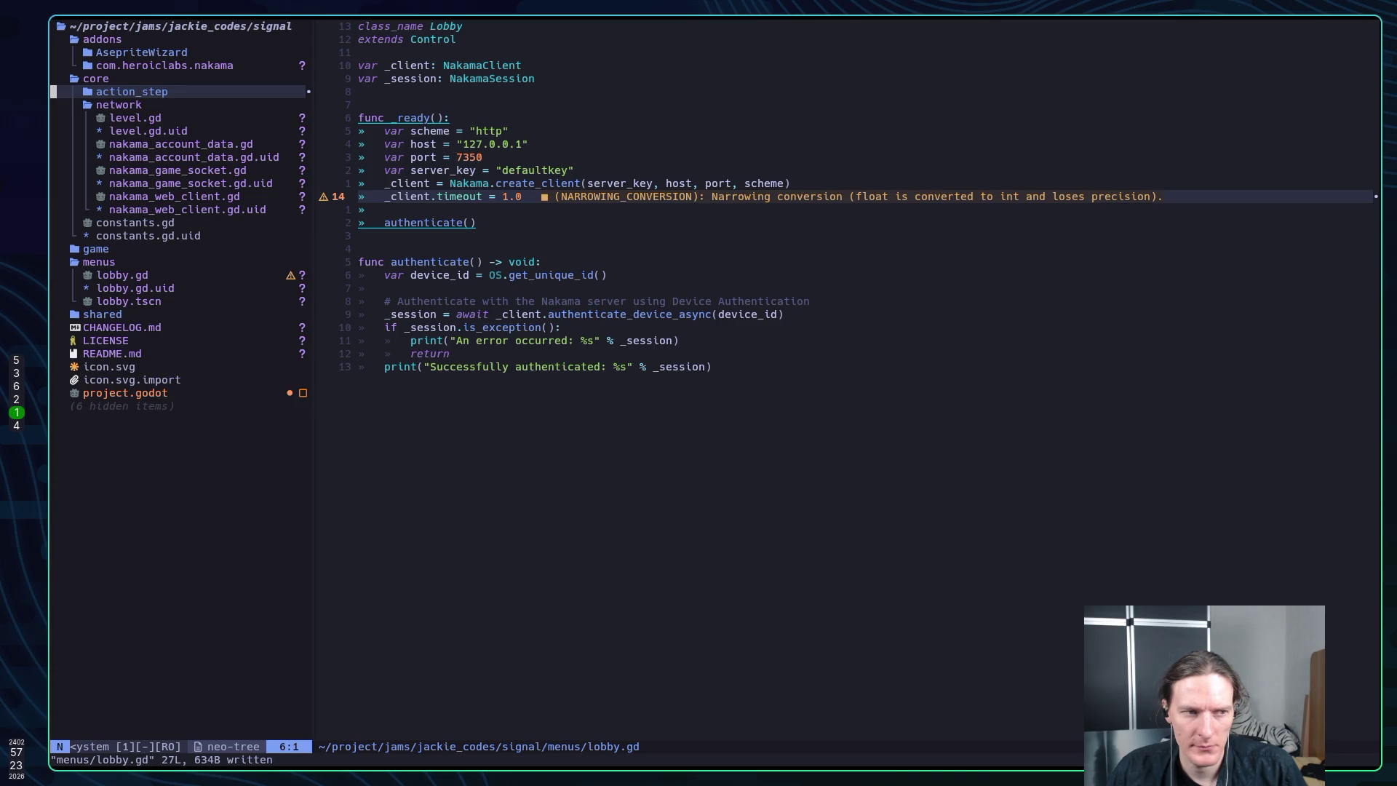
pyautogui.press('j')
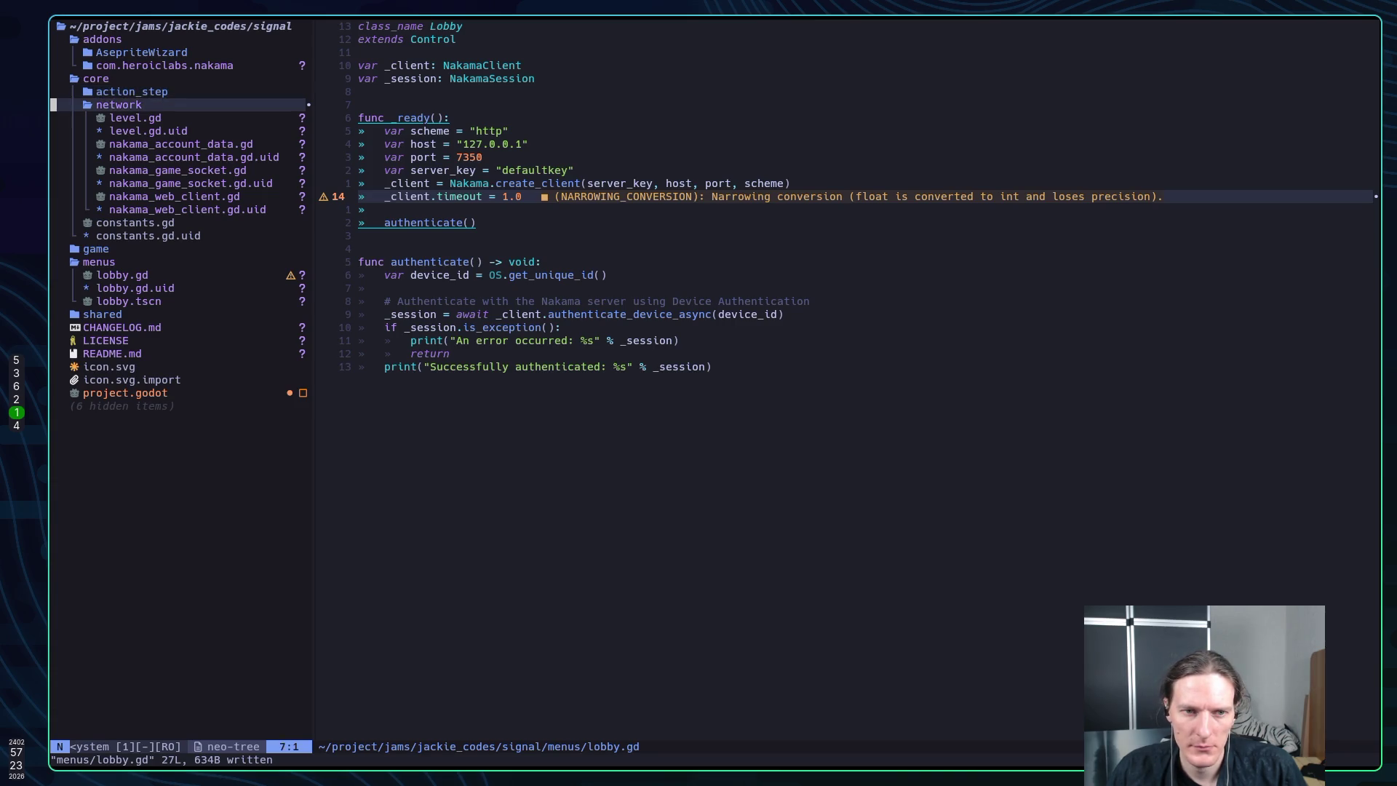
pyautogui.press('j')
pyautogui.press('j')
pyautogui.press('j')
pyautogui.press('k')
pyautogui.press('Return')
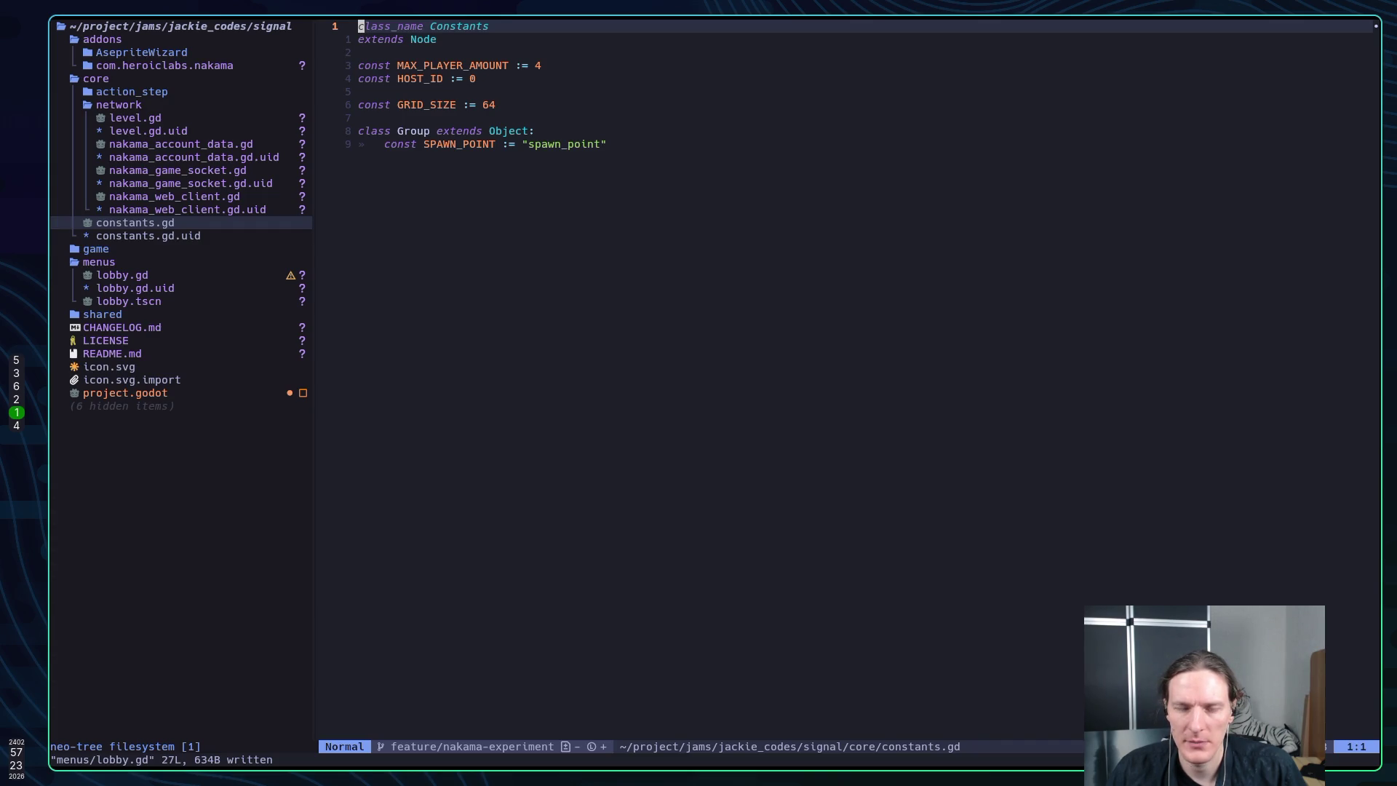
pyautogui.hotkey('ctrl', 'o')
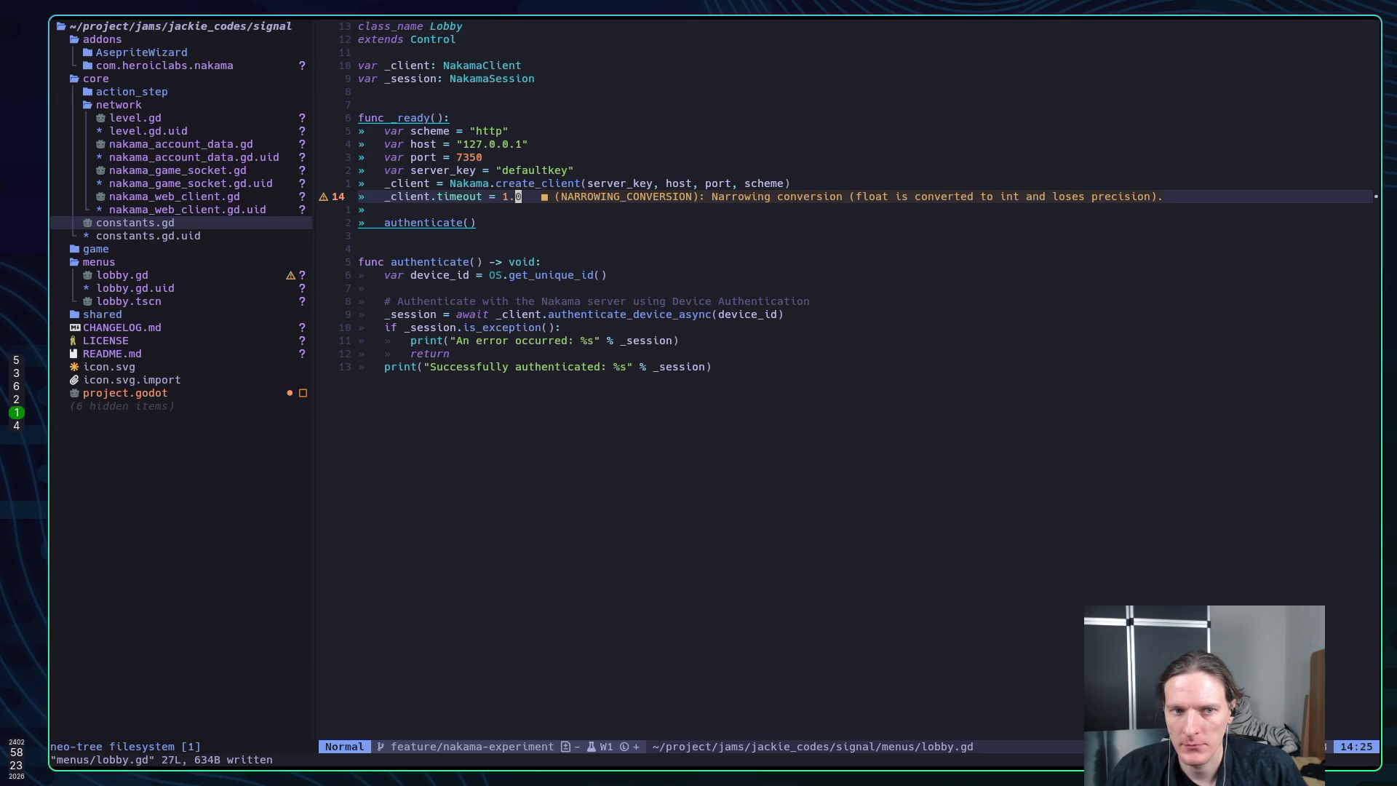
pyautogui.hotkey('ctrl', 'h')
pyautogui.press('k')
pyautogui.press('k')
# Step: In nakama_web_client.gd, insert a blank line above the NAKAMA_SERVER_ADDRESS constants and save
pyautogui.press('Return')
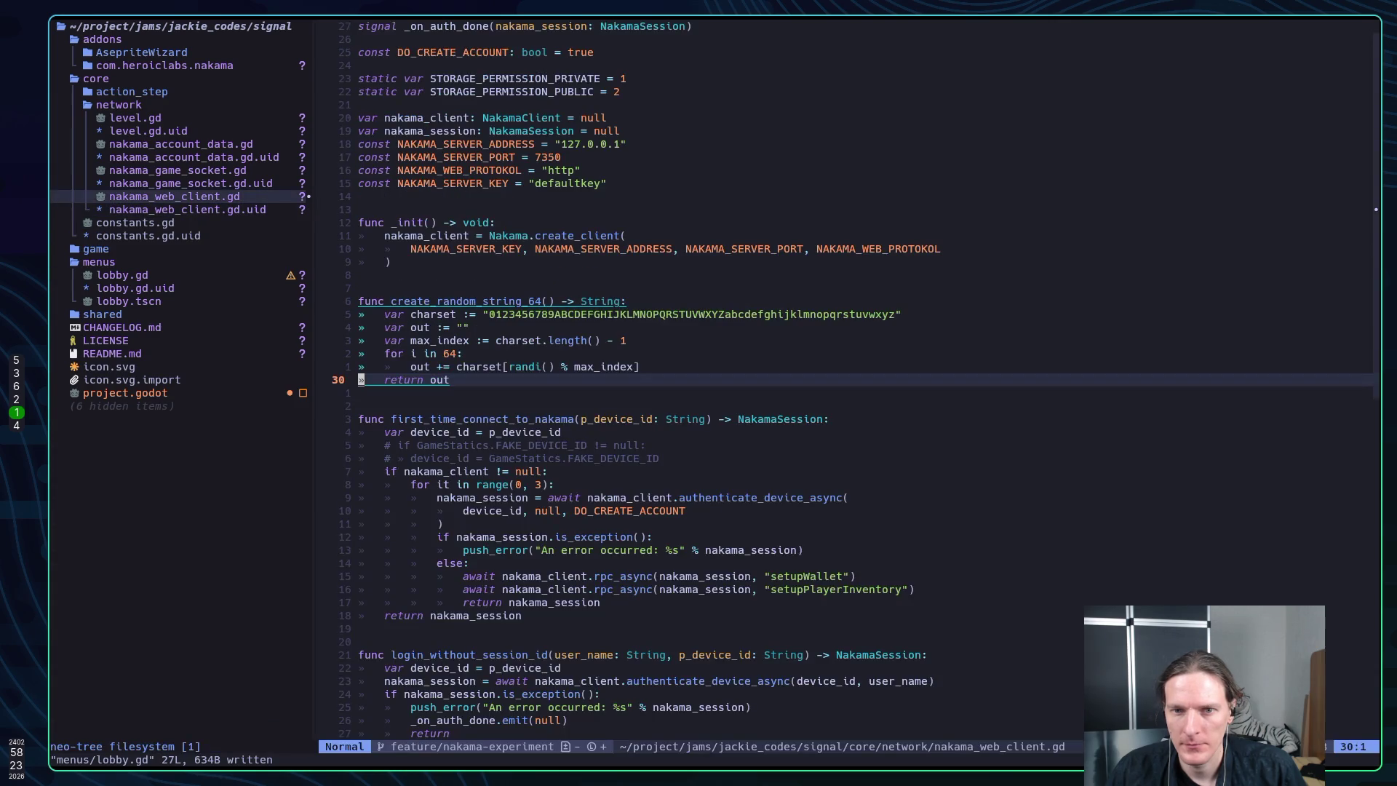
pyautogui.press('k')
pyautogui.press('k')
pyautogui.press('k')
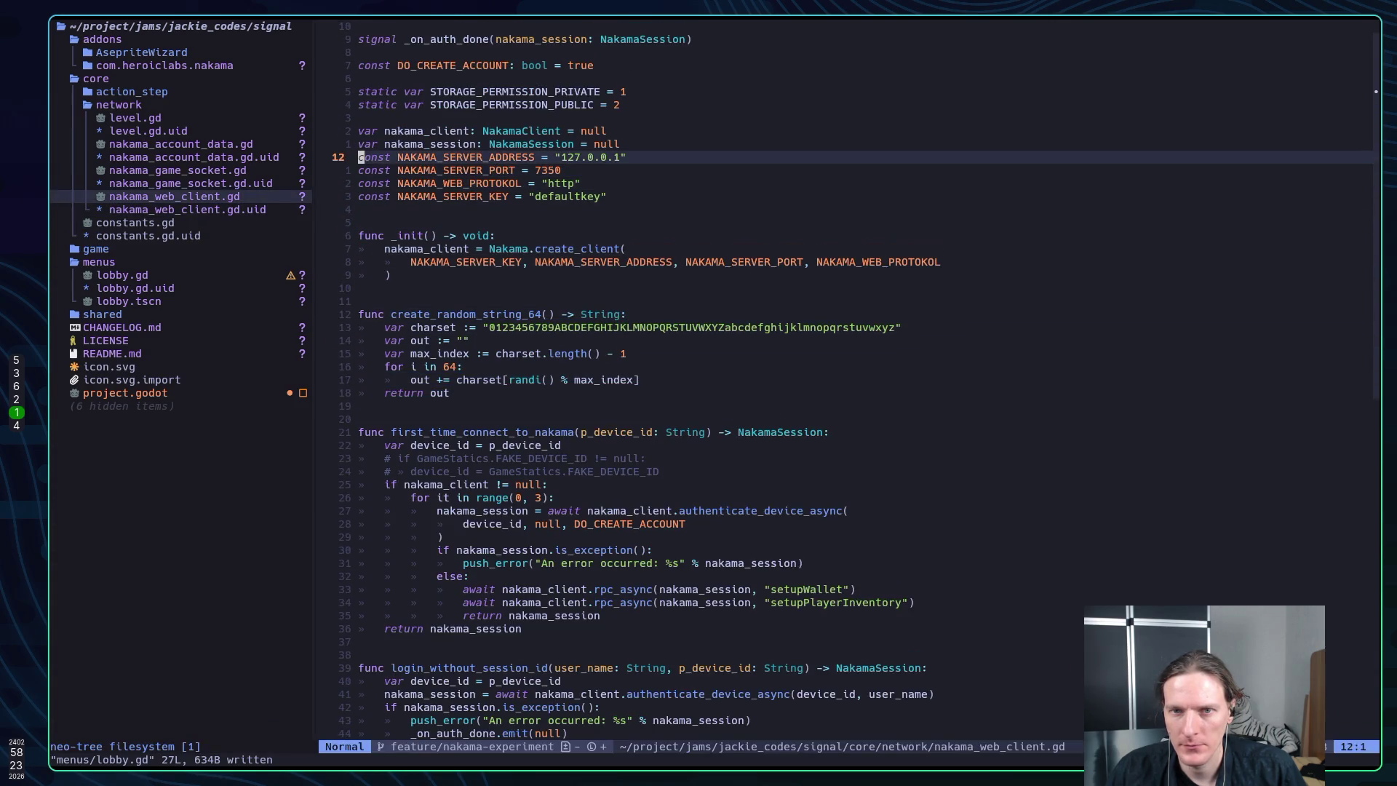
pyautogui.press('O')
pyautogui.press('Escape')
pyautogui.write(':w')
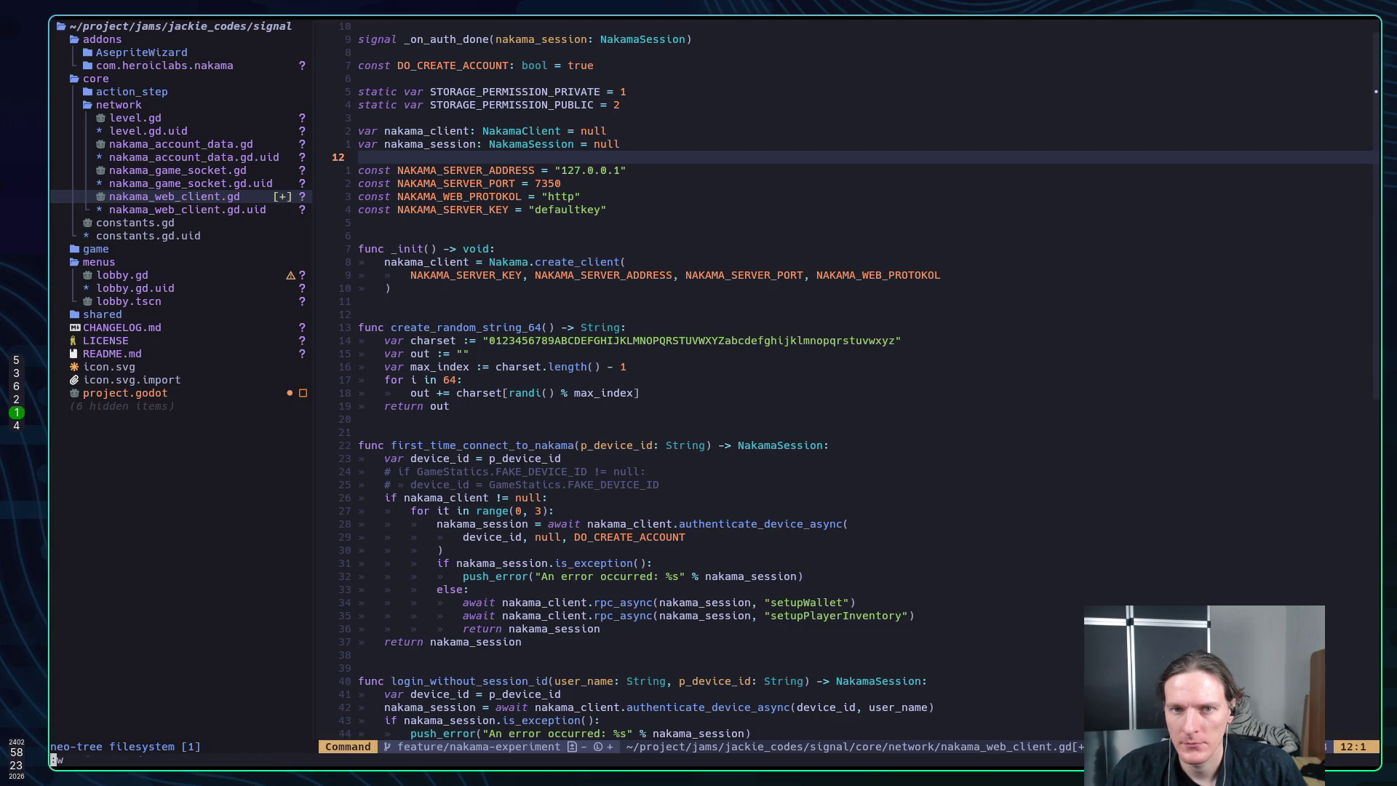
pyautogui.press('Return')
# Step: Move 'extends Node' onto its own line below class_name and save the script
pyautogui.press('k')
pyautogui.press('k')
pyautogui.press('k')
pyautogui.press('l')
pyautogui.press('l')
pyautogui.press('l')
pyautogui.press('l')
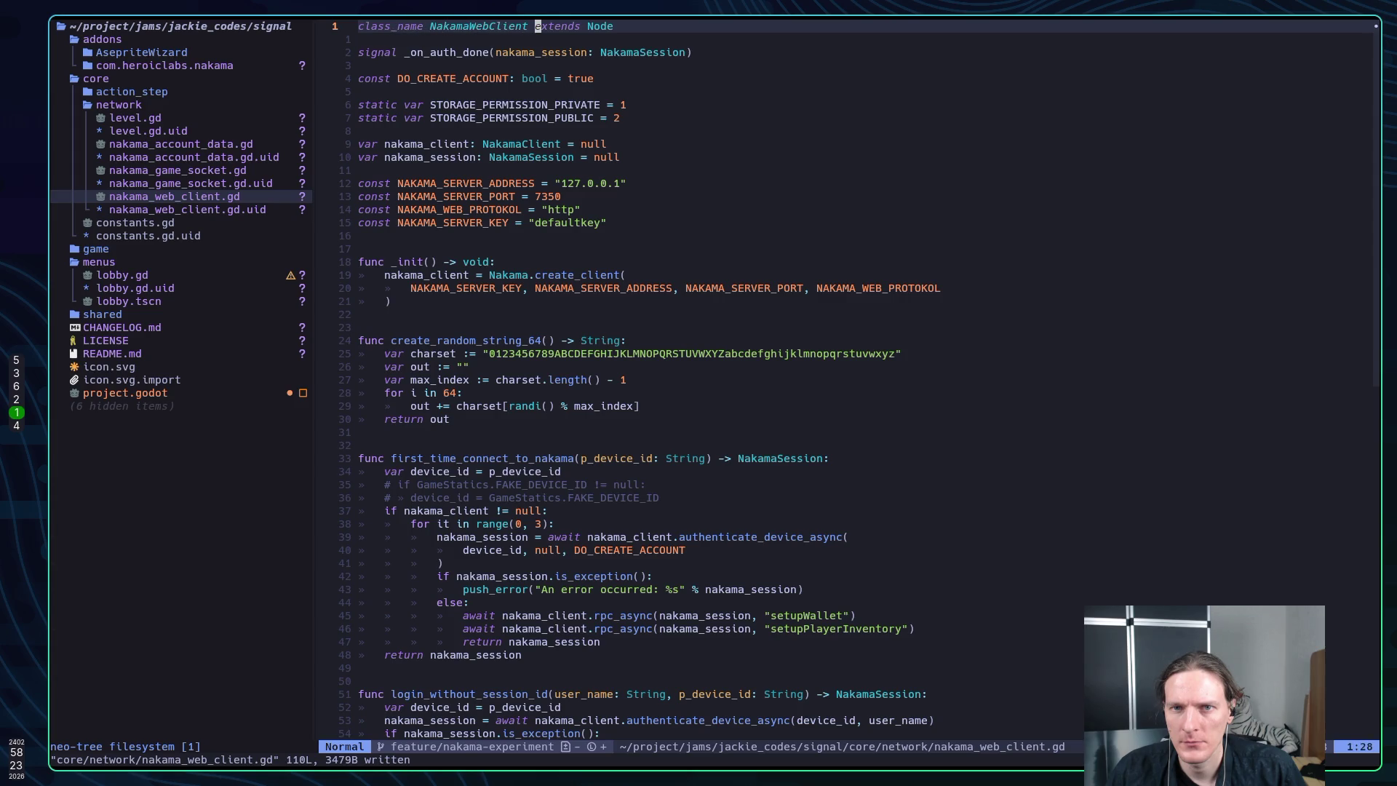
pyautogui.press('x')
pyautogui.press('i')
pyautogui.press('Return')
pyautogui.press('Escape')
pyautogui.write(':w')
pyautogui.press('Return')
# Step: Trace _on_auth_done's uses to the login_without_session_id function via a /login_without search
pyautogui.press('j')
pyautogui.press('j')
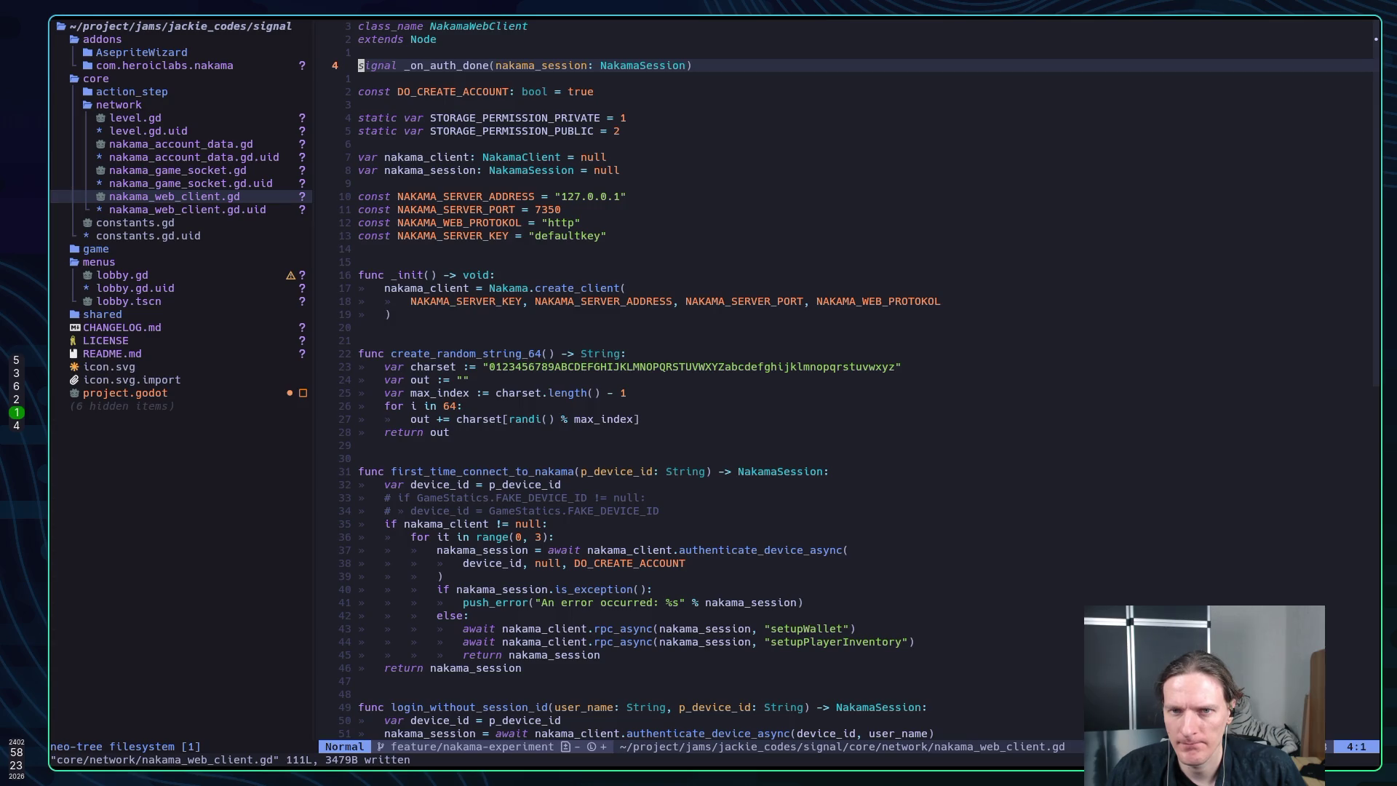
pyautogui.press('l')
pyautogui.press('l')
pyautogui.press('l')
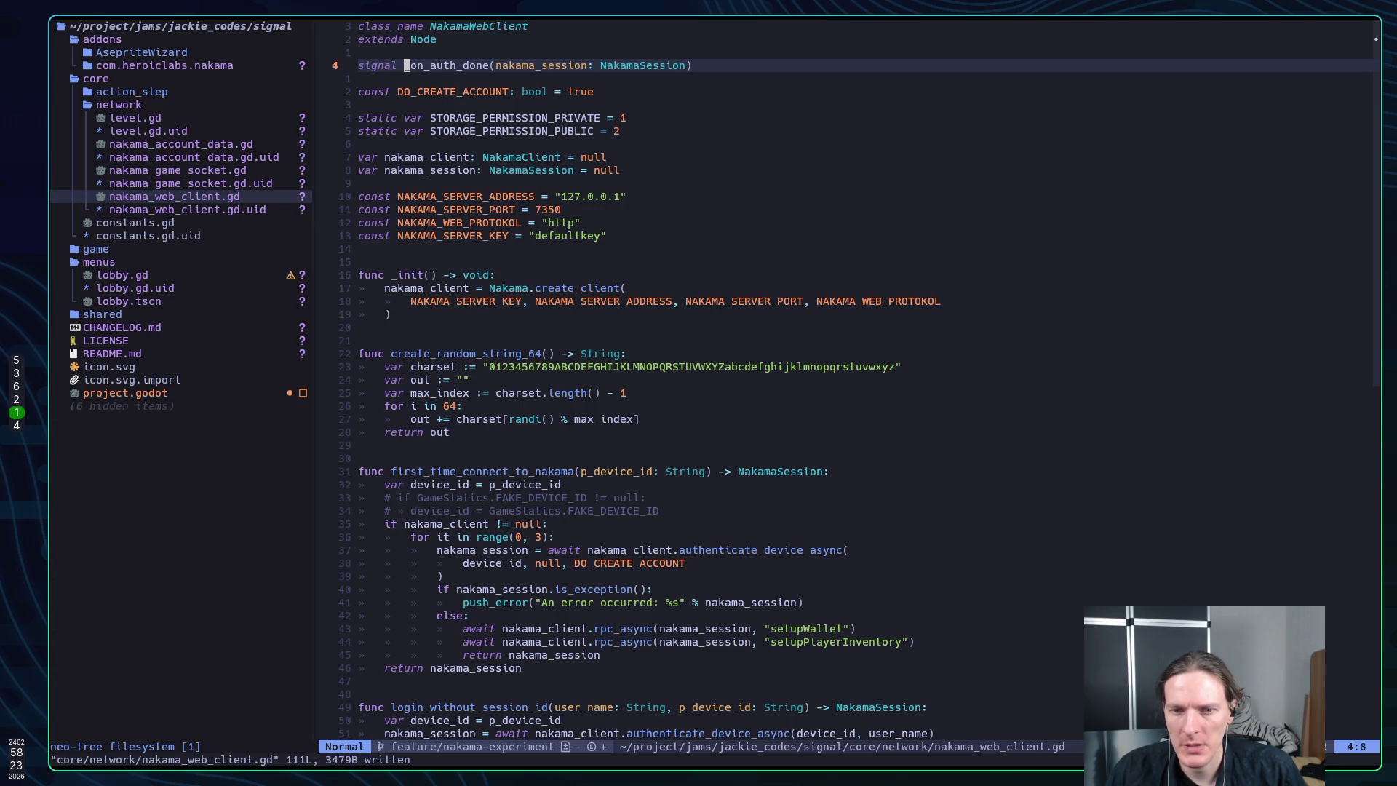
pyautogui.write('/')
pyautogui.press('Escape')
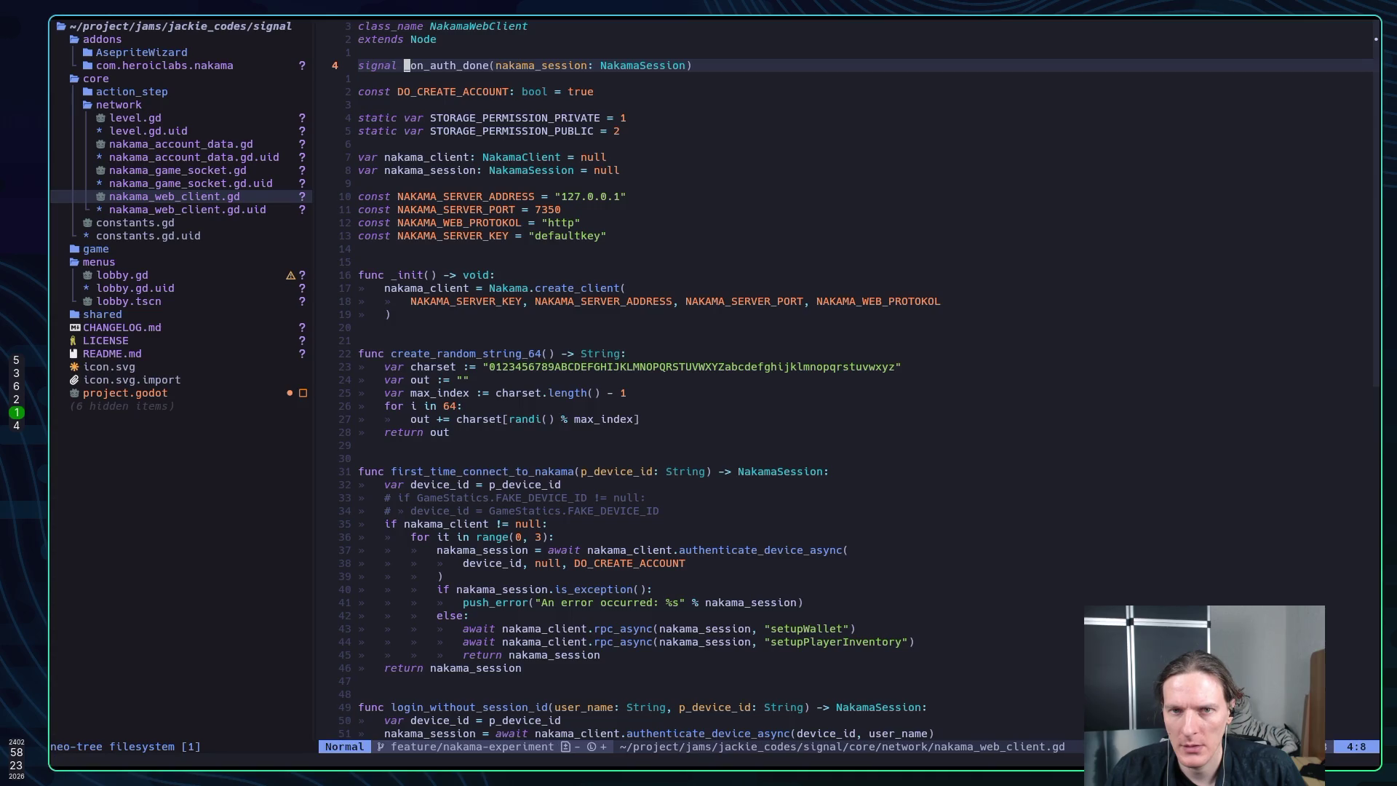
pyautogui.press('*')
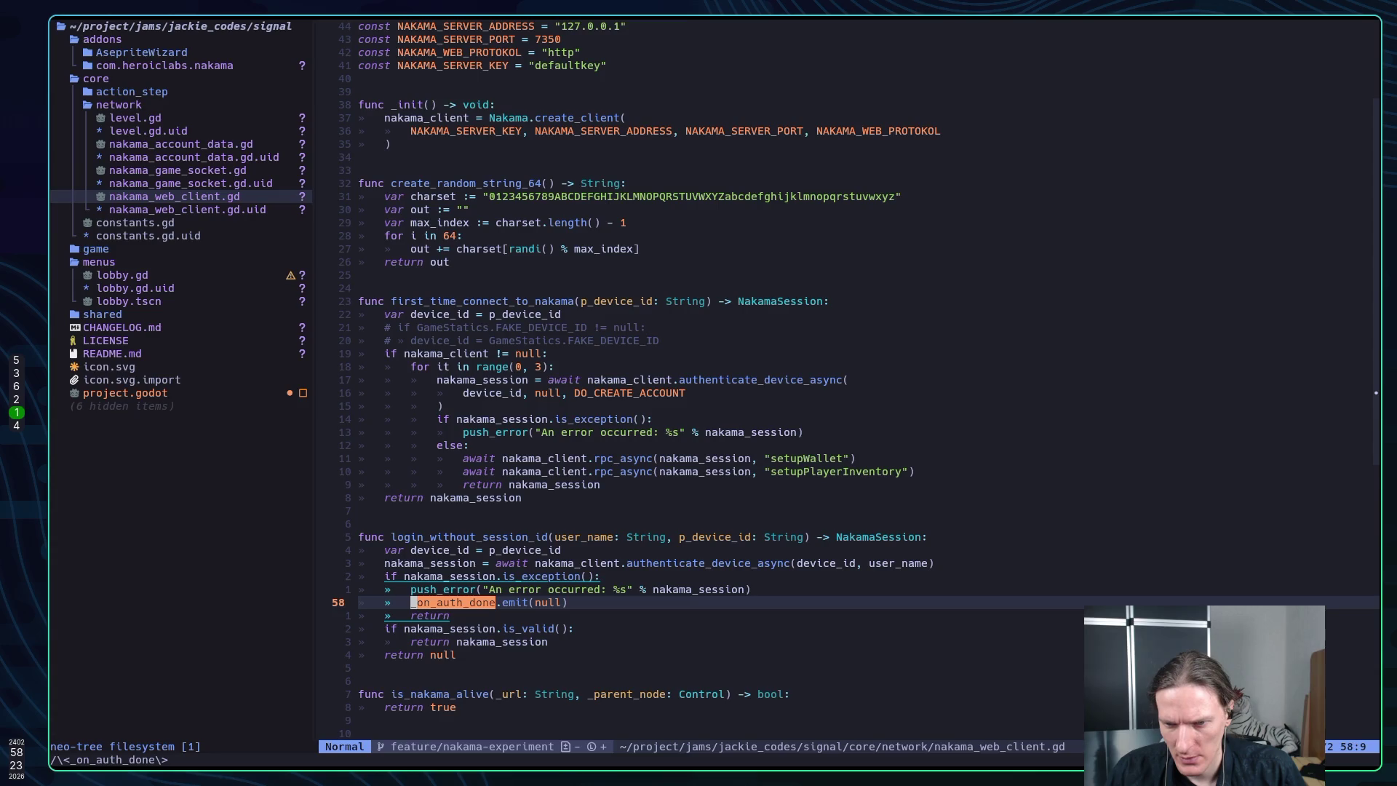
pyautogui.press('k')
pyautogui.press('k')
pyautogui.press('k')
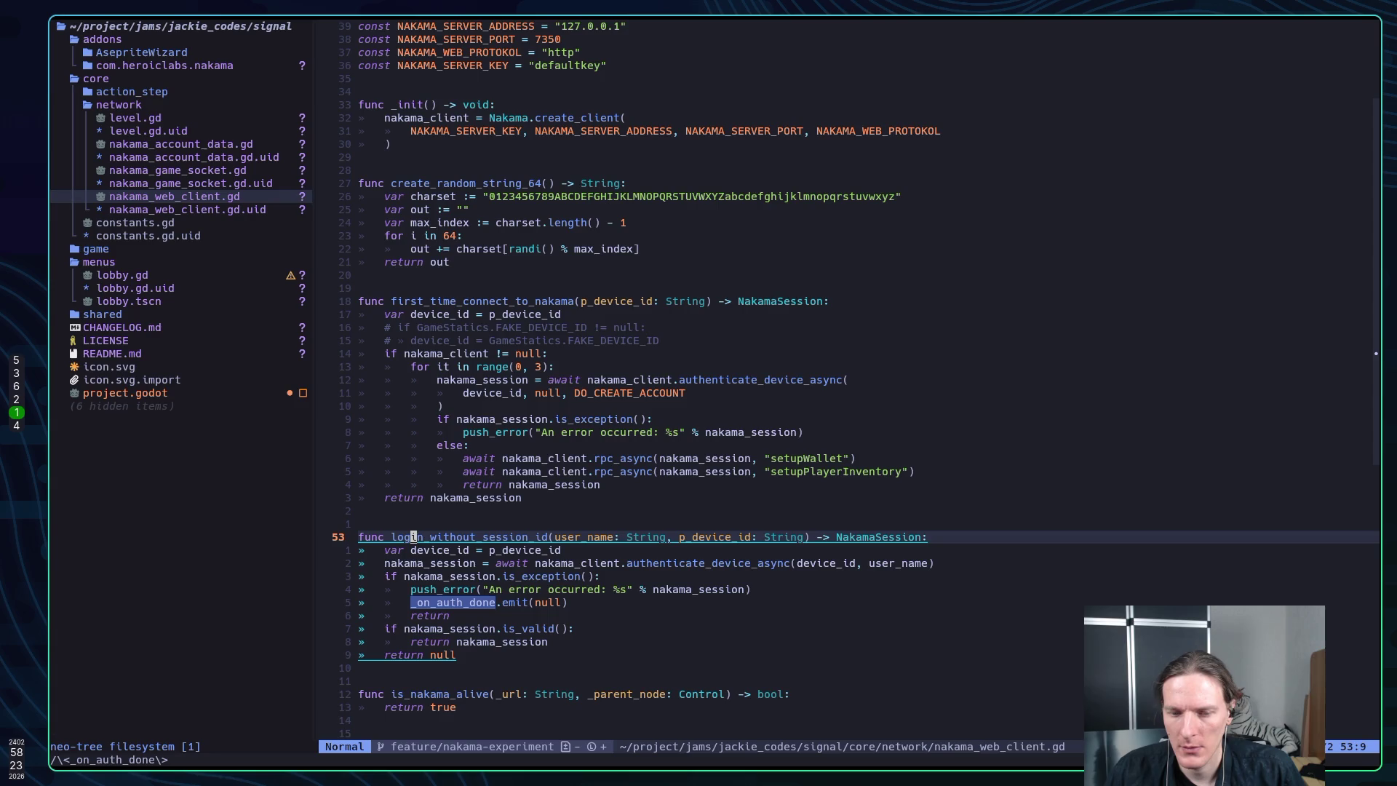
pyautogui.write('/logi')
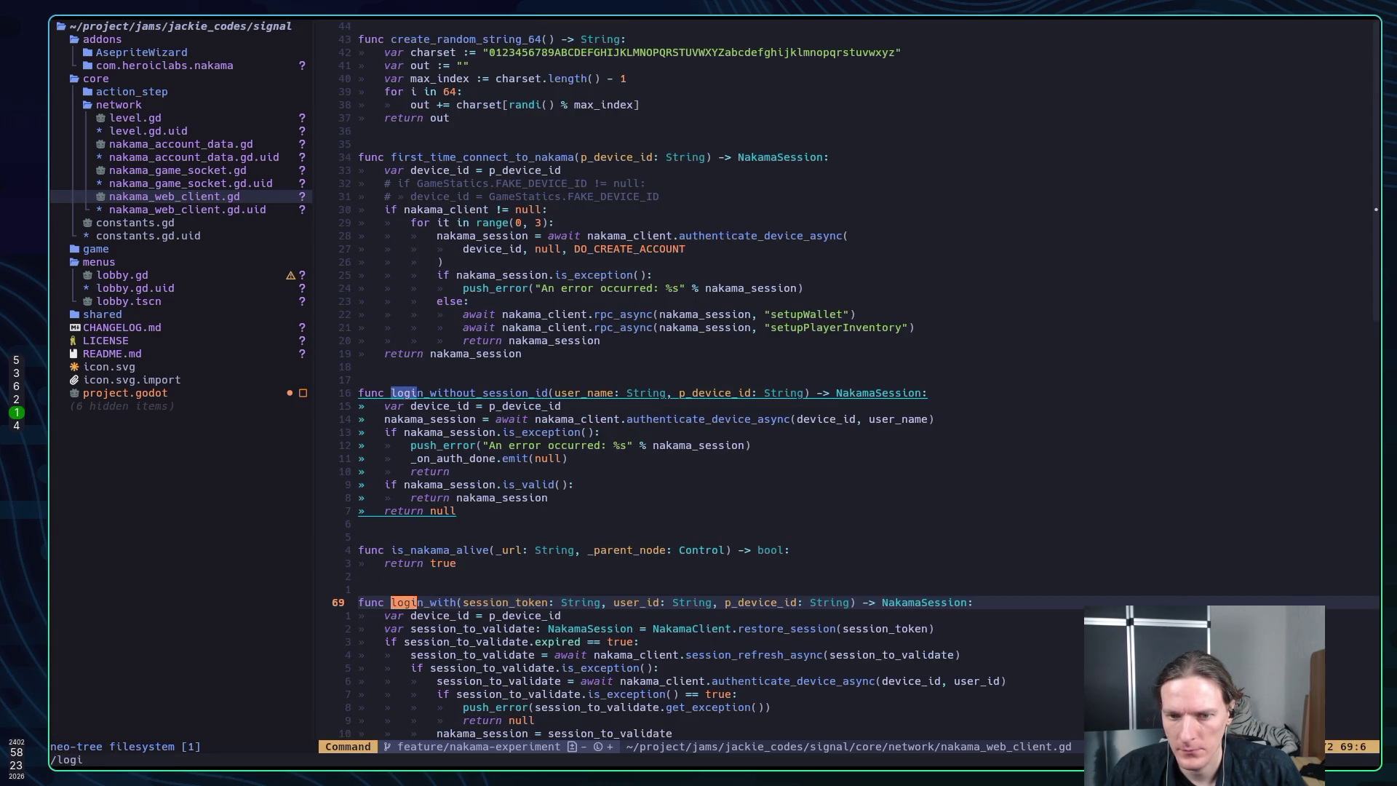
pyautogui.write('n_without')
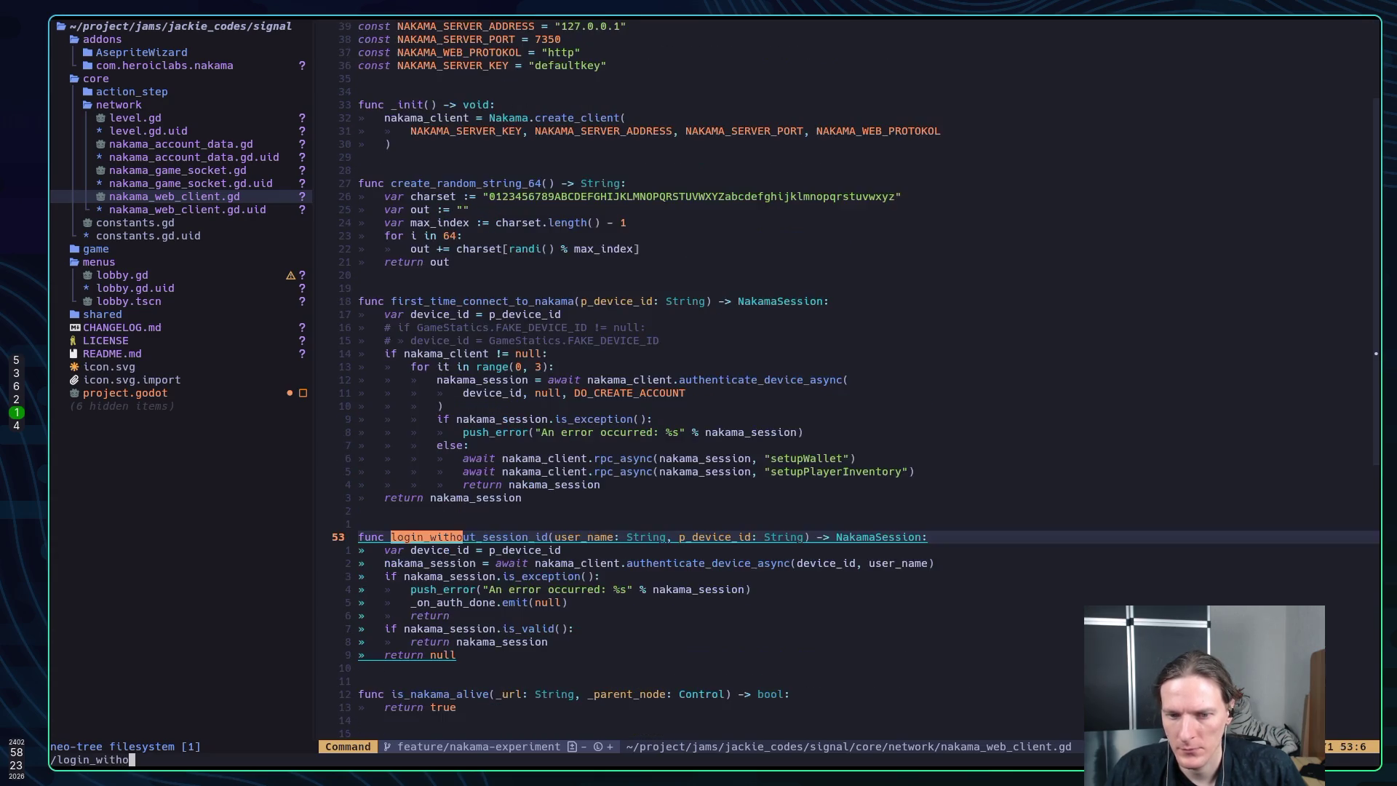
pyautogui.press('Return')
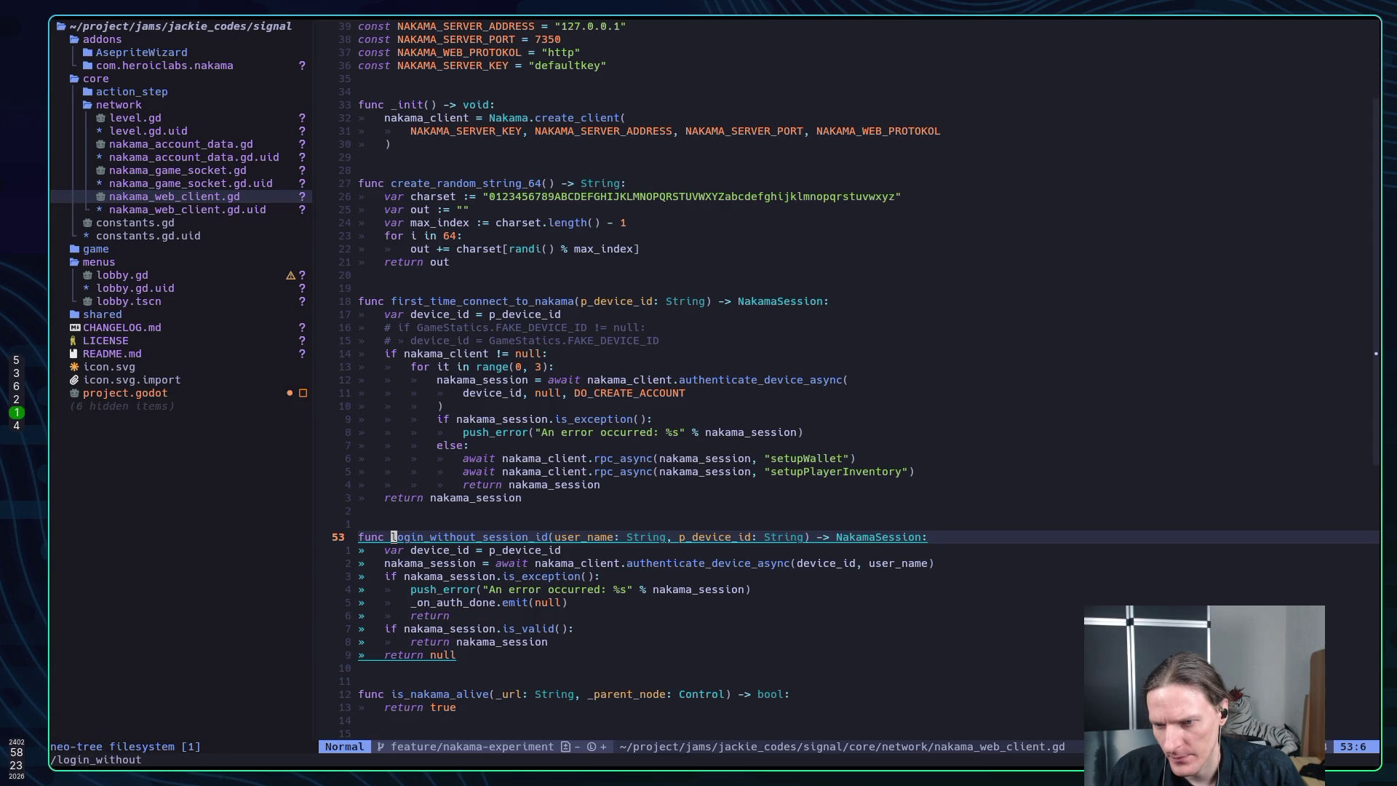
# Step: Check the authenticate_device_async call, then open lobby.gd from the buffers picker ('lob')
pyautogui.press('j')
pyautogui.press('j')
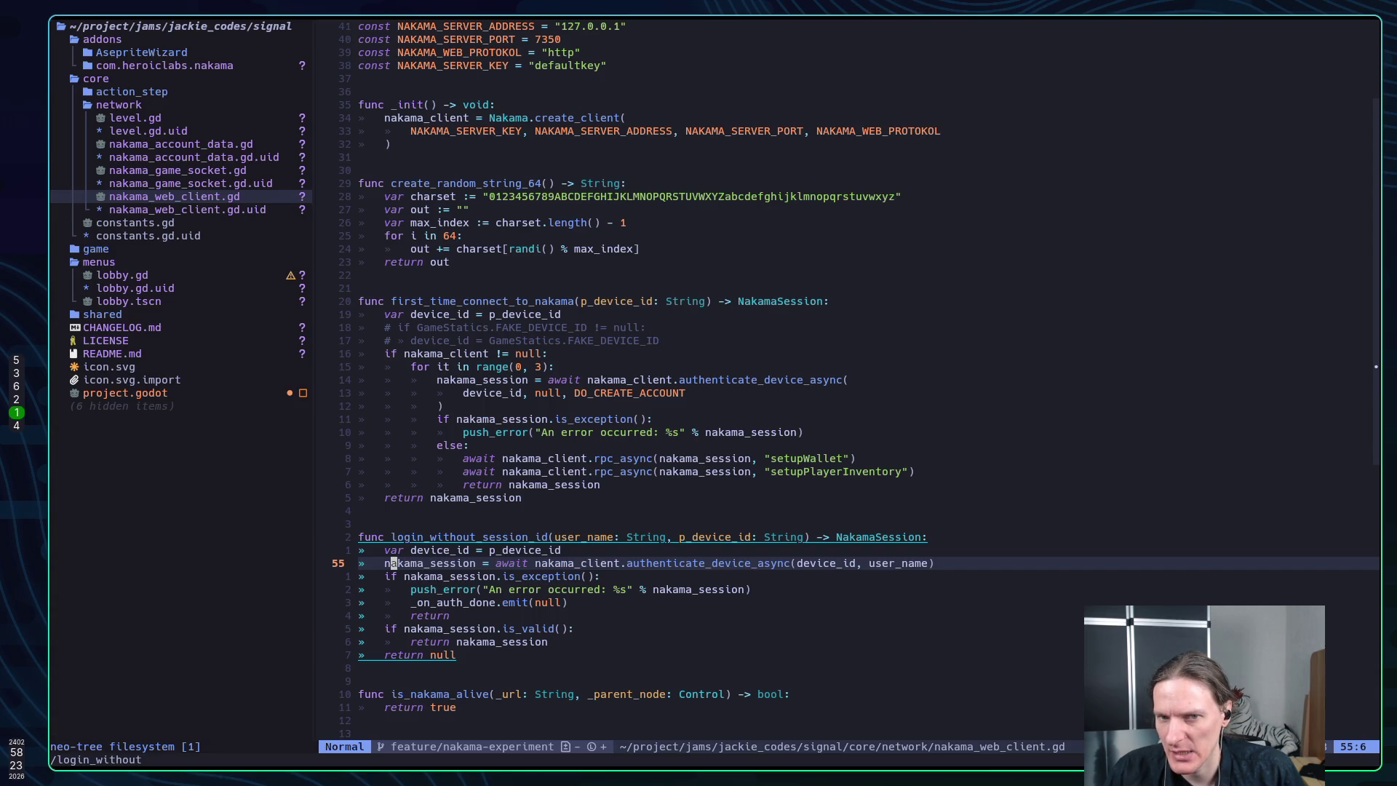
pyautogui.press('space')
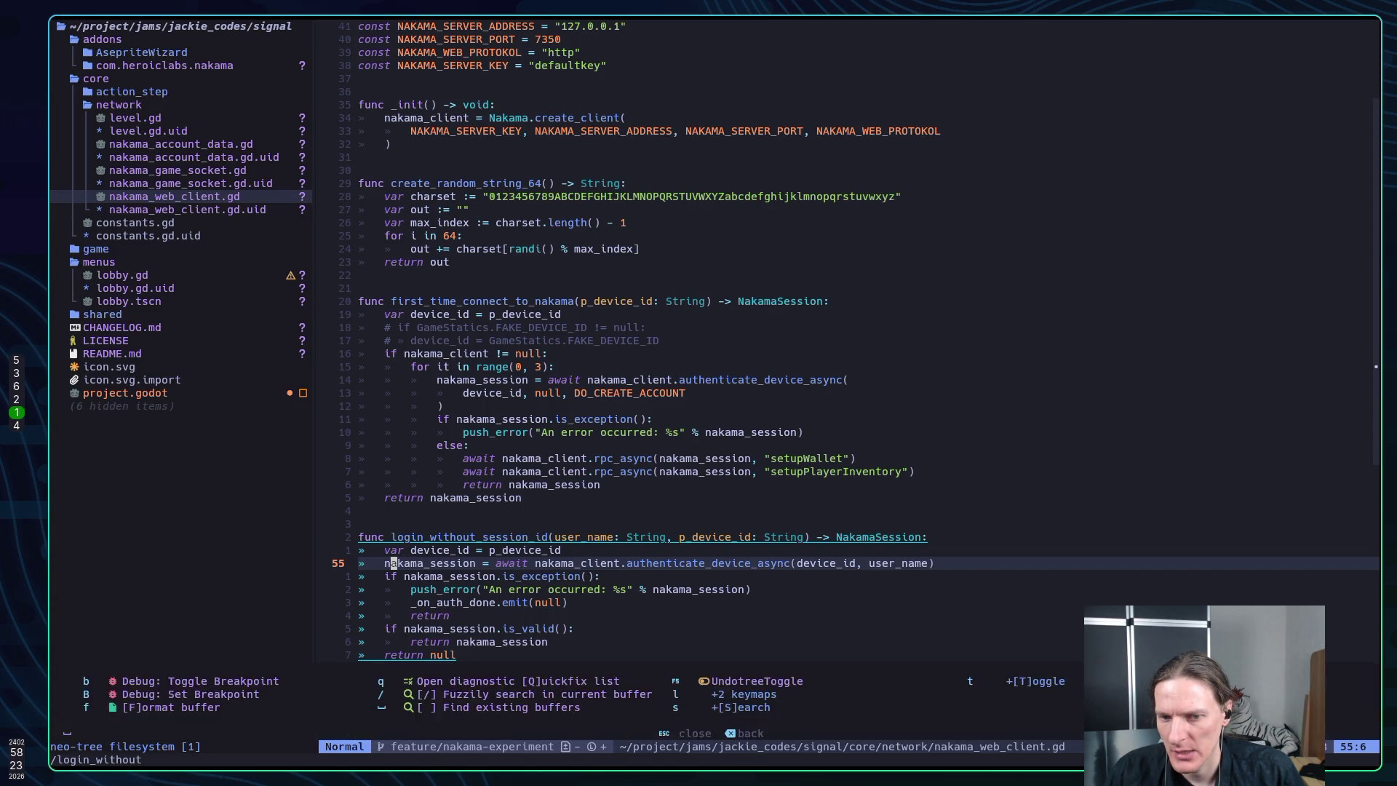
pyautogui.press(',')
pyautogui.write('lob')
pyautogui.press('Return')
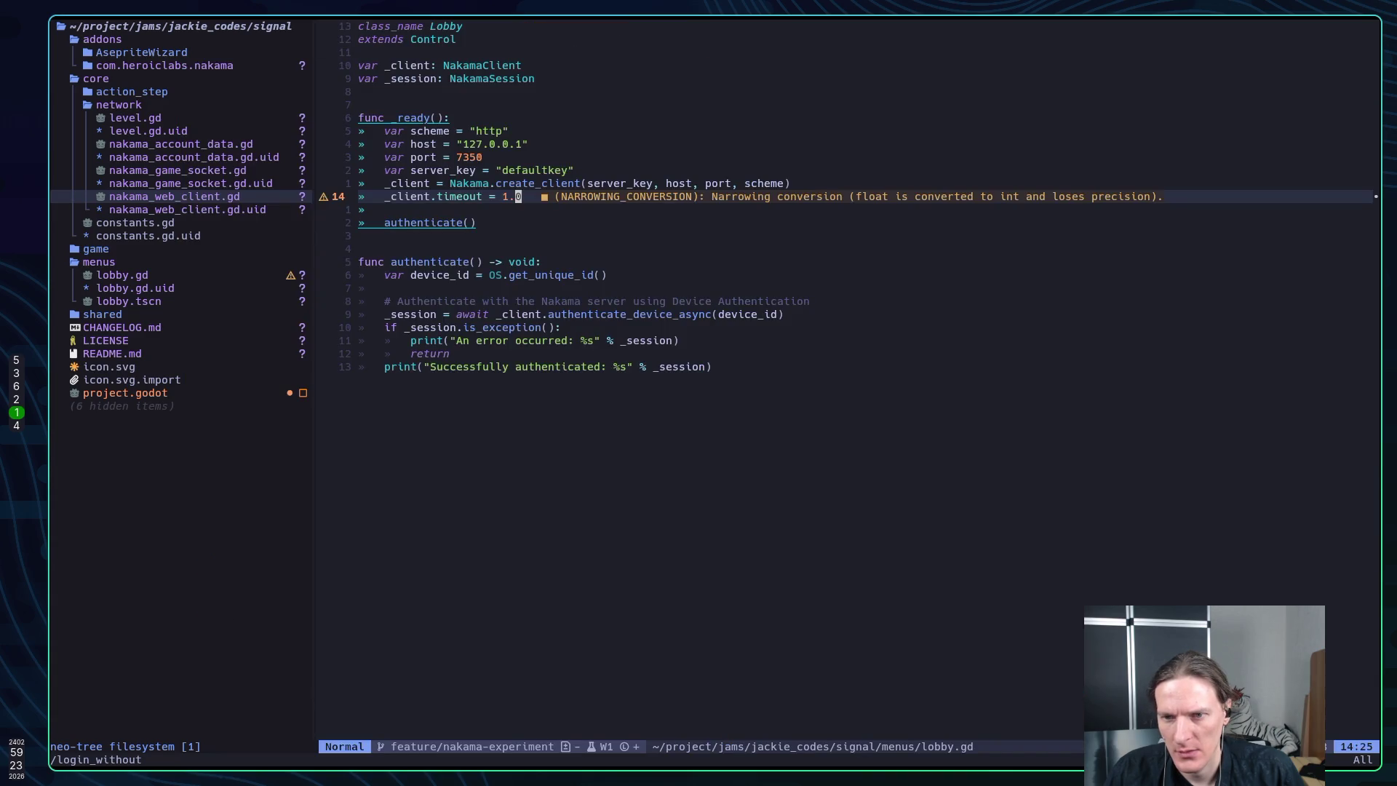
# Step: View authenticate_device_async's signature with K in lobby.gd, then switch over to the Godot editor
pyautogui.press('j')
pyautogui.press('j')
pyautogui.press('j')
pyautogui.press('j')
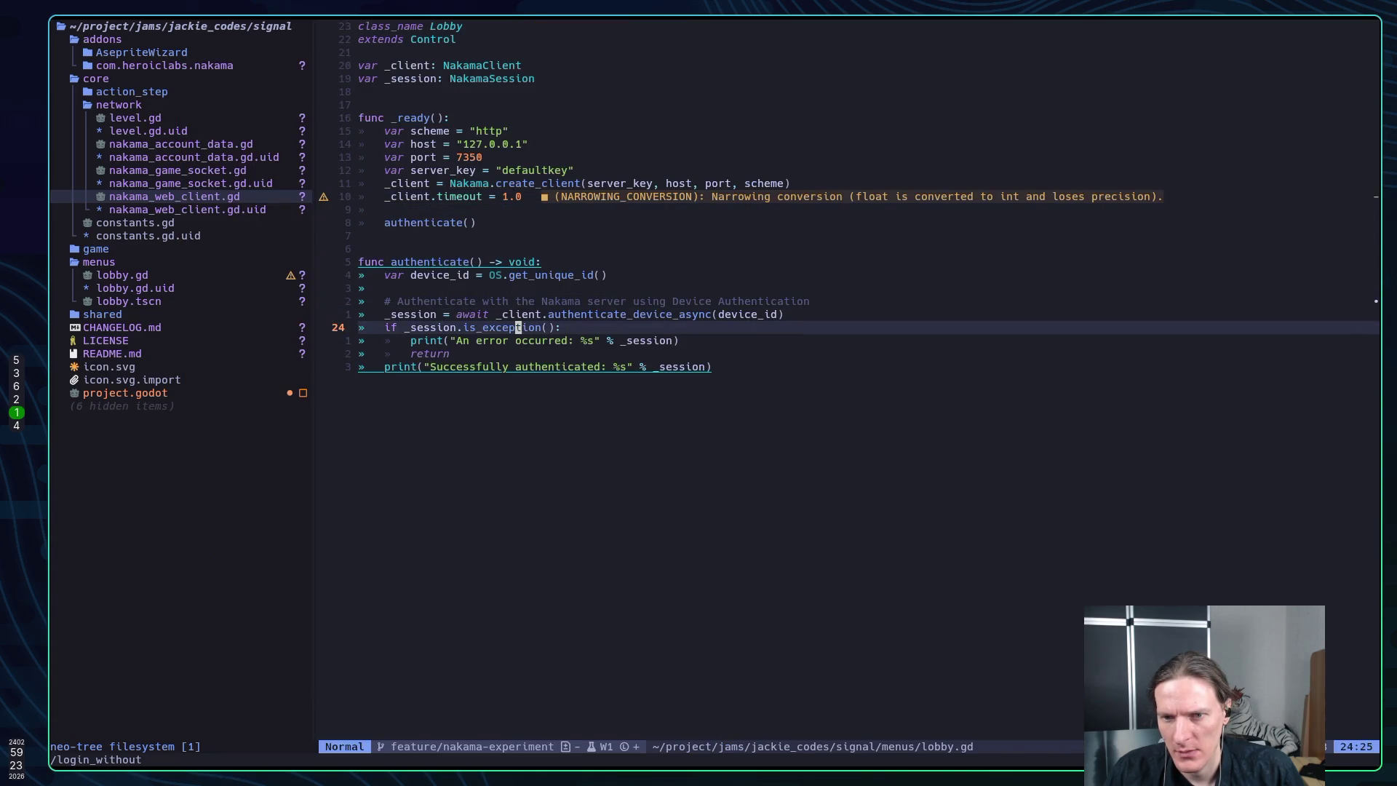
pyautogui.press('e')
pyautogui.press('l')
pyautogui.press('l')
pyautogui.press('l')
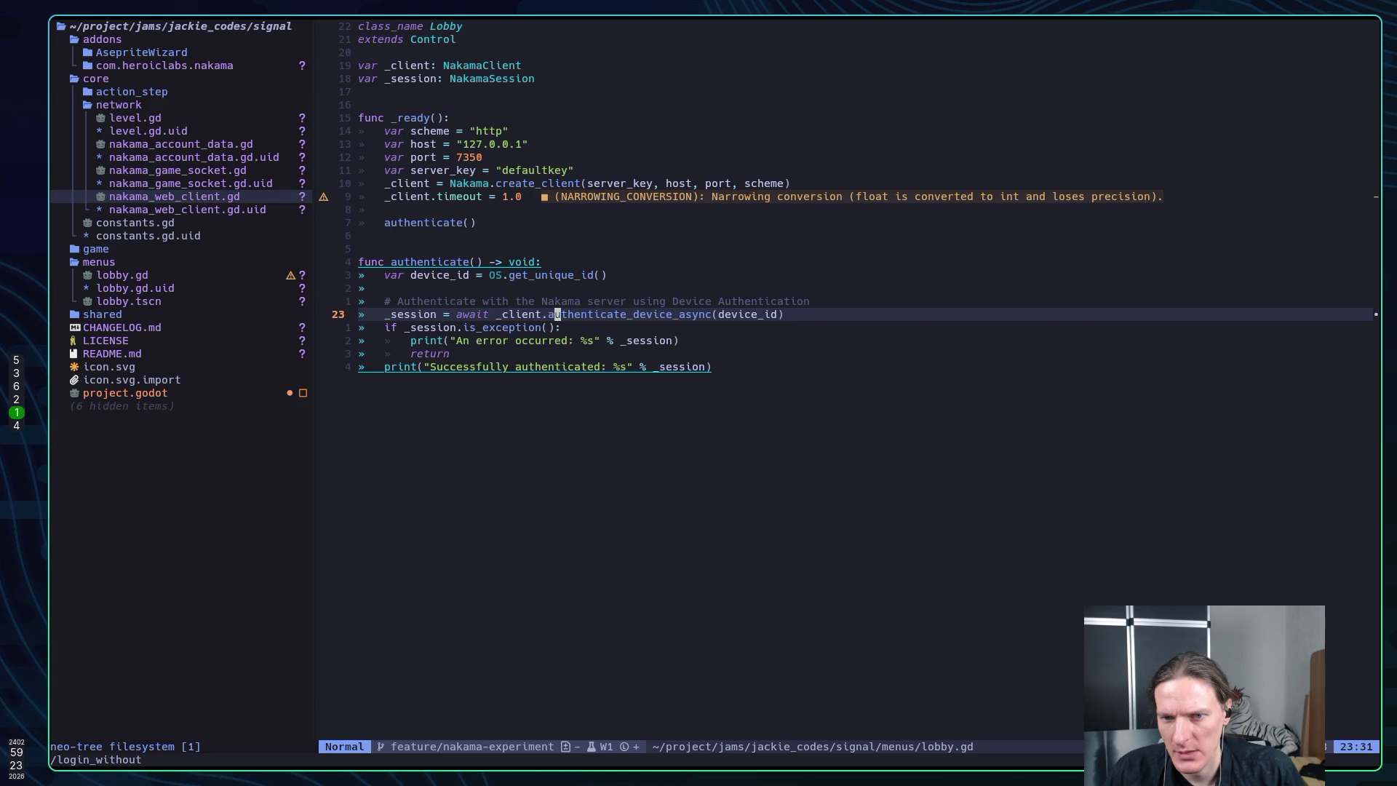
pyautogui.press('K')
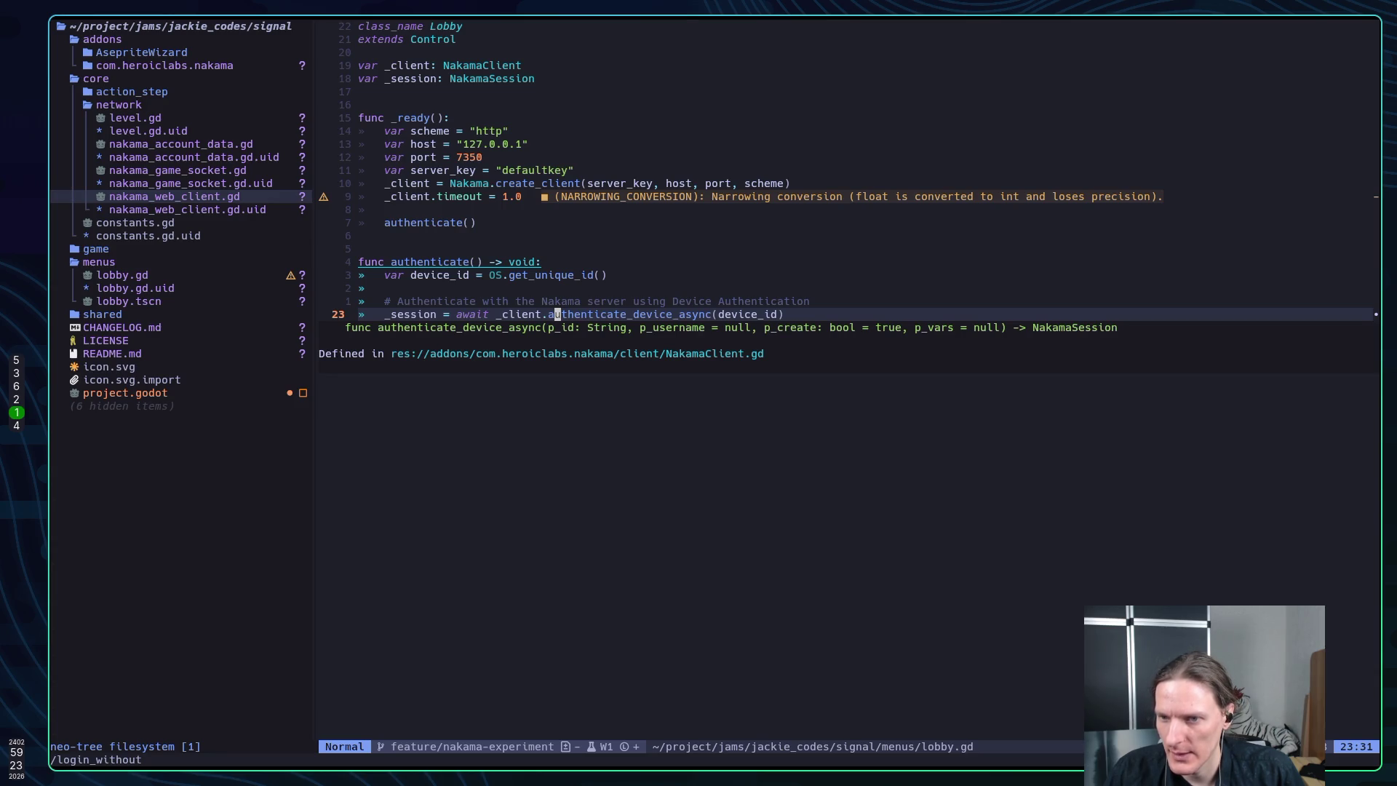
pyautogui.press('Escape')
pyautogui.press('k')
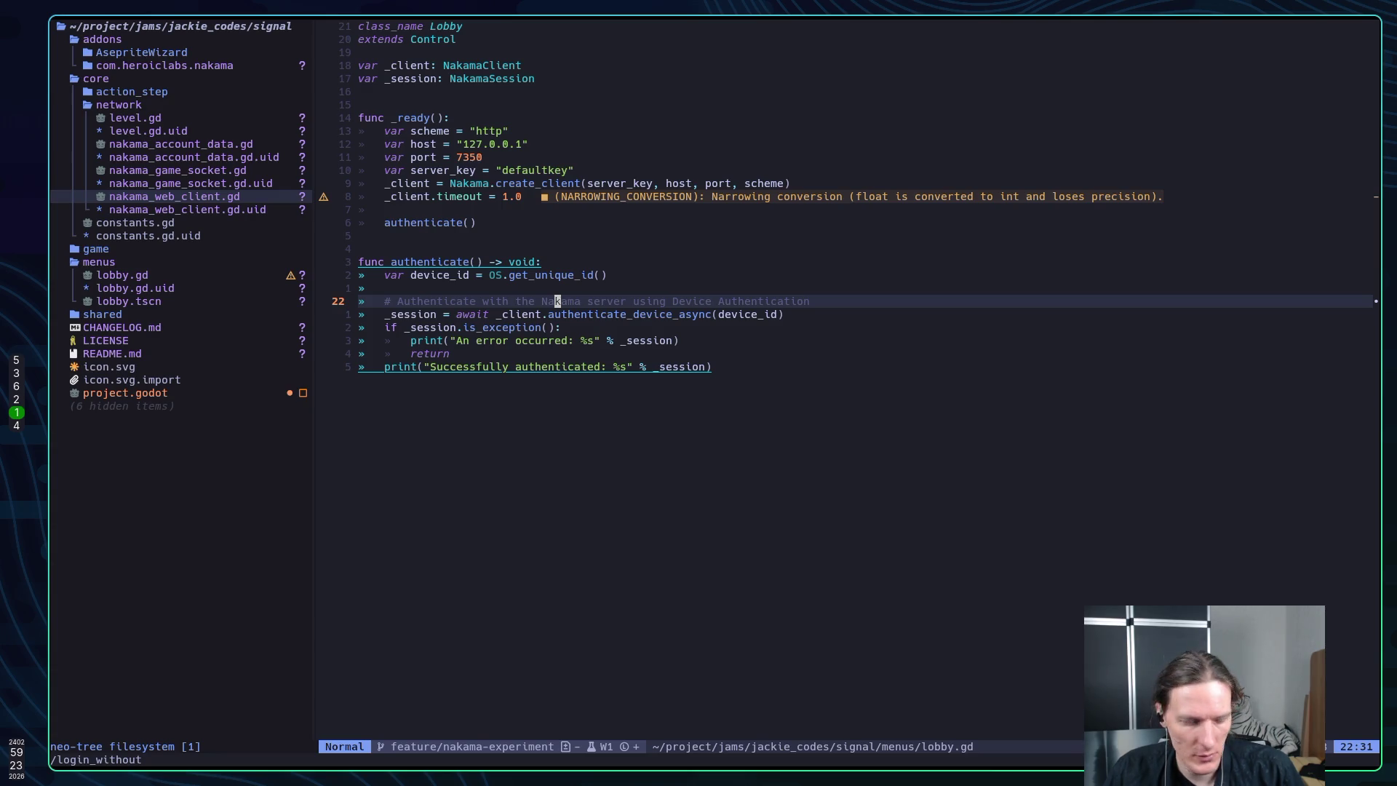
pyautogui.press('super+2')
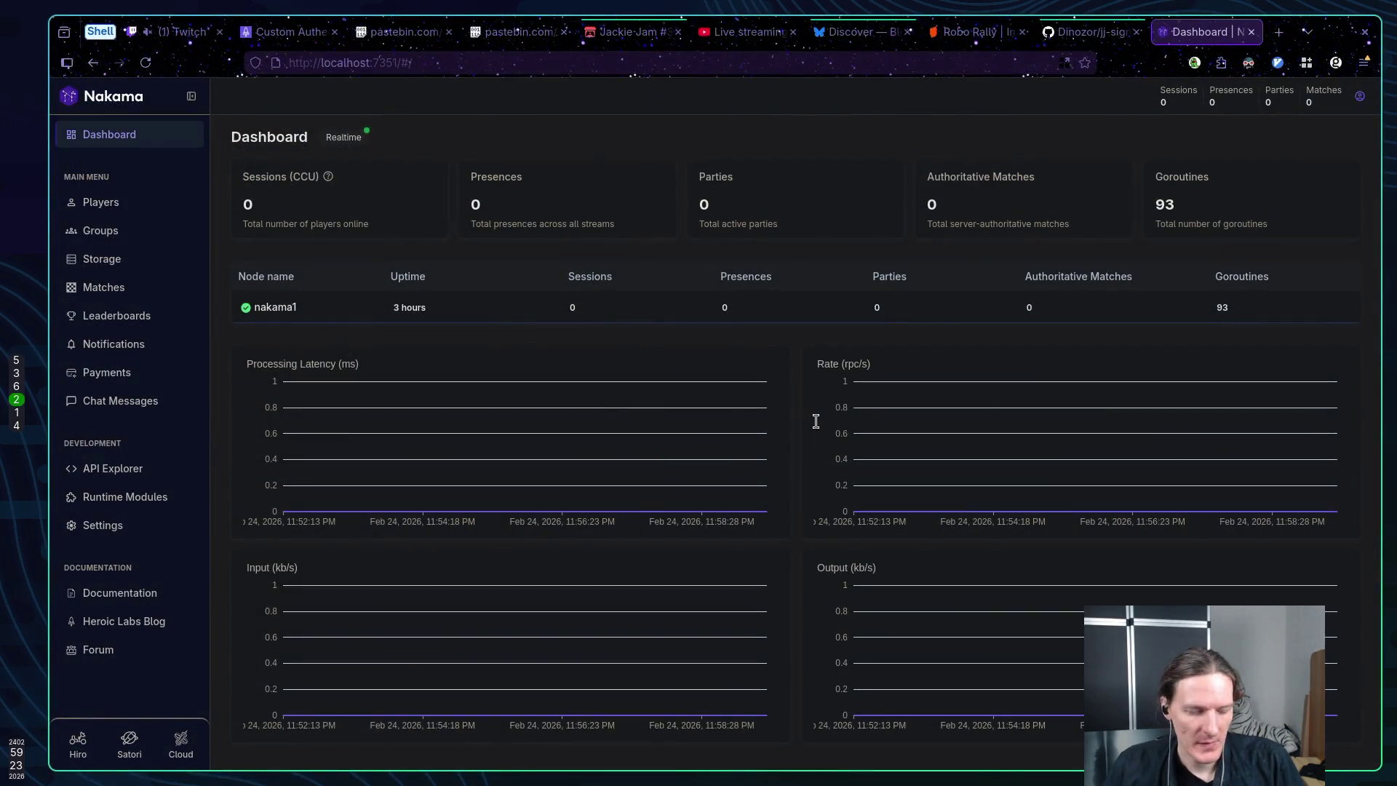
pyautogui.press('super+3')
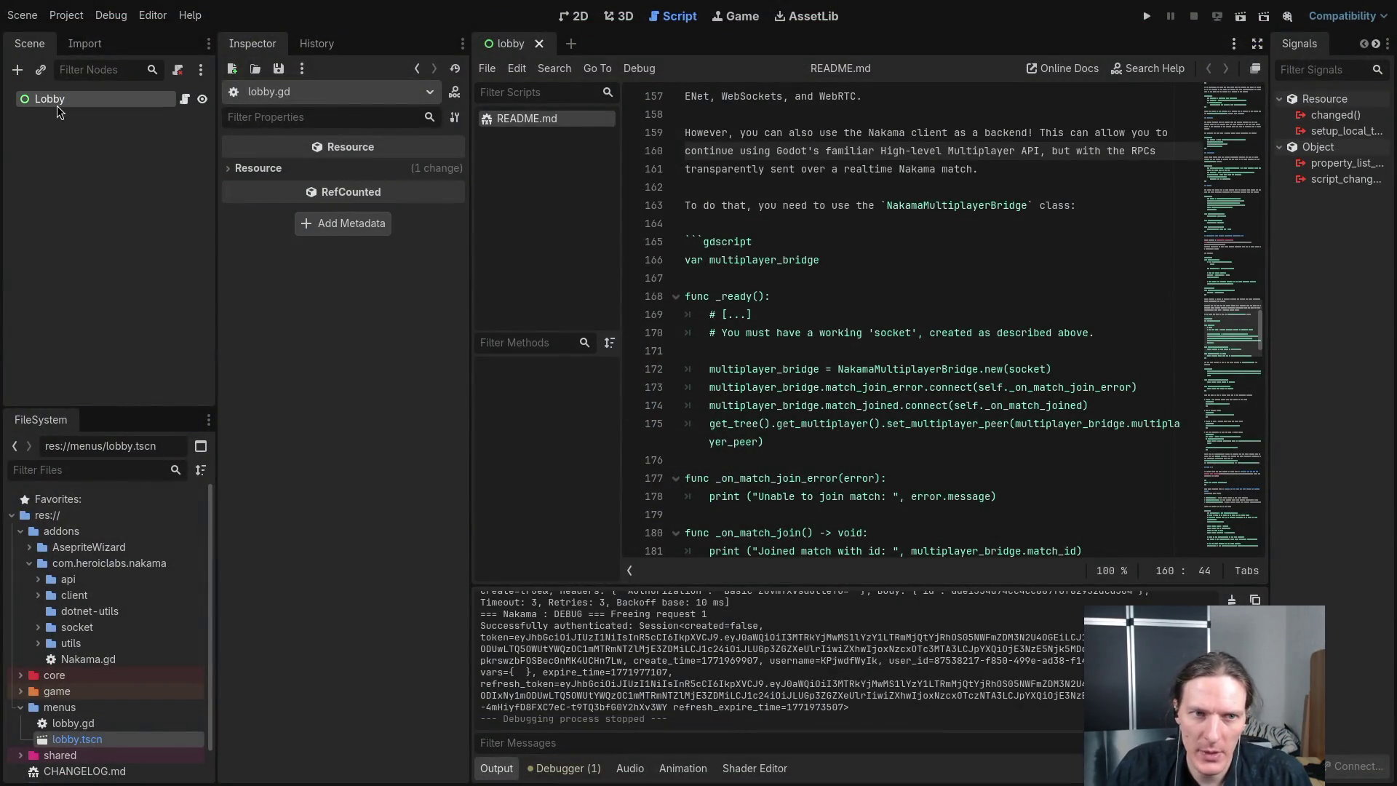
# Step: In the 2D view, add a VBoxContainer under Lobby and rename it LoginContainer
pyautogui.click(55, 101)
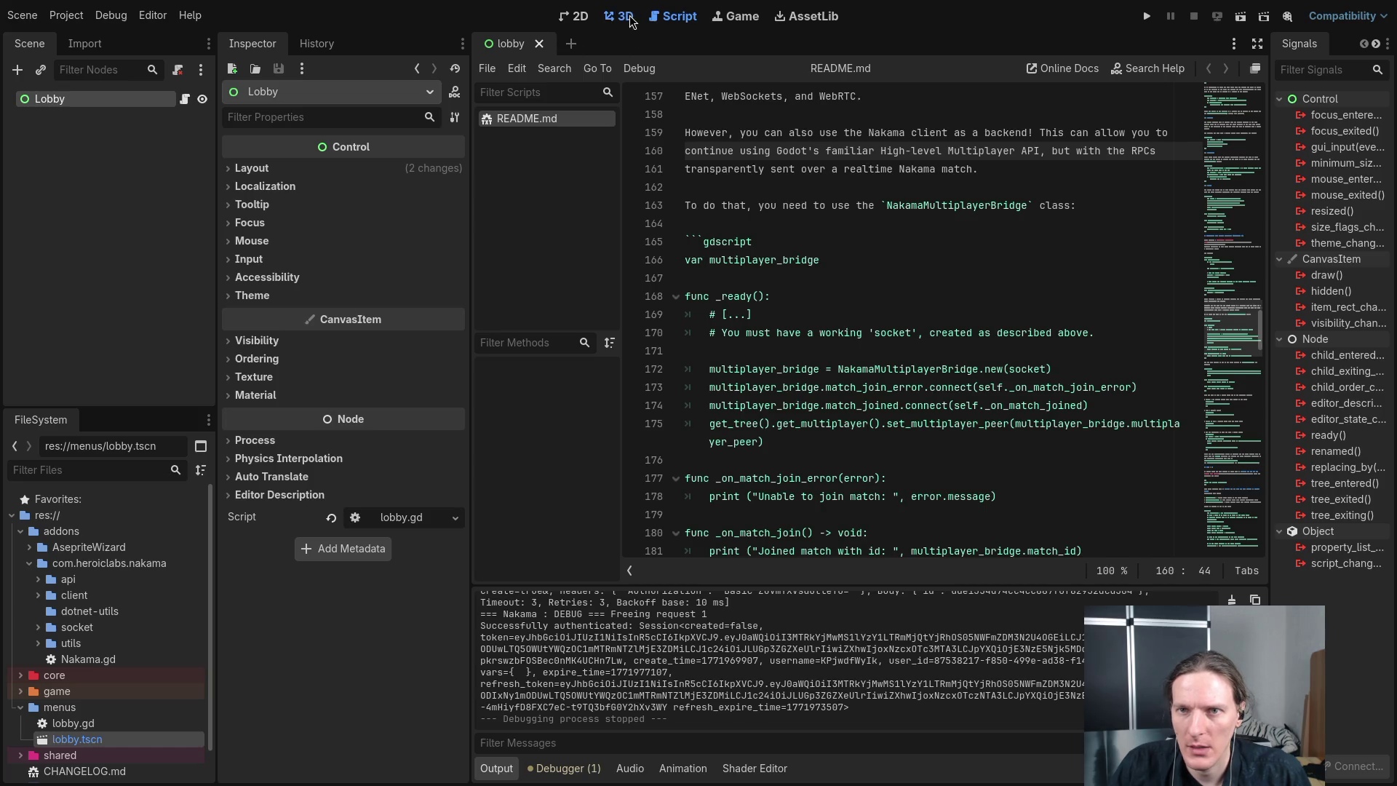
pyautogui.click(620, 16)
pyautogui.click(574, 18)
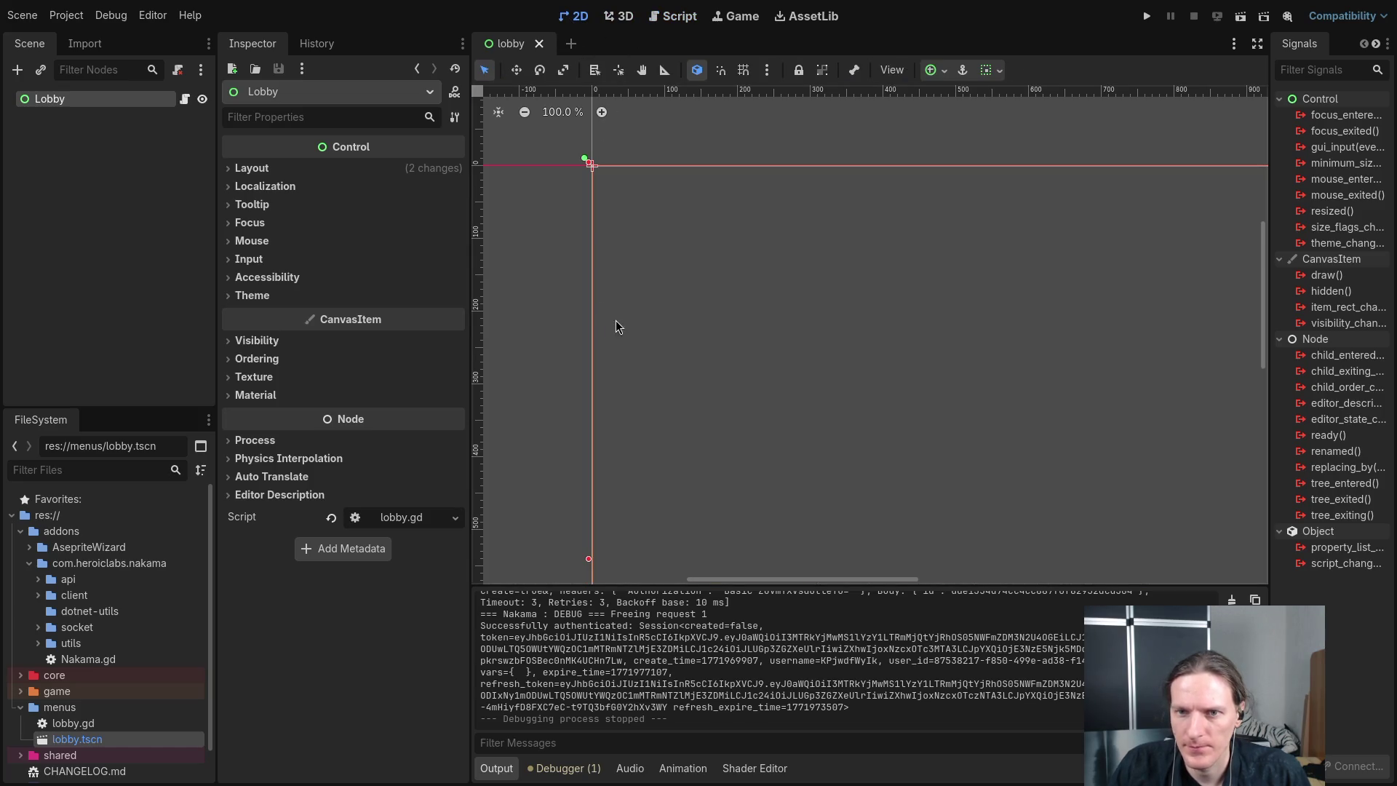
pyautogui.rightClick(74, 108)
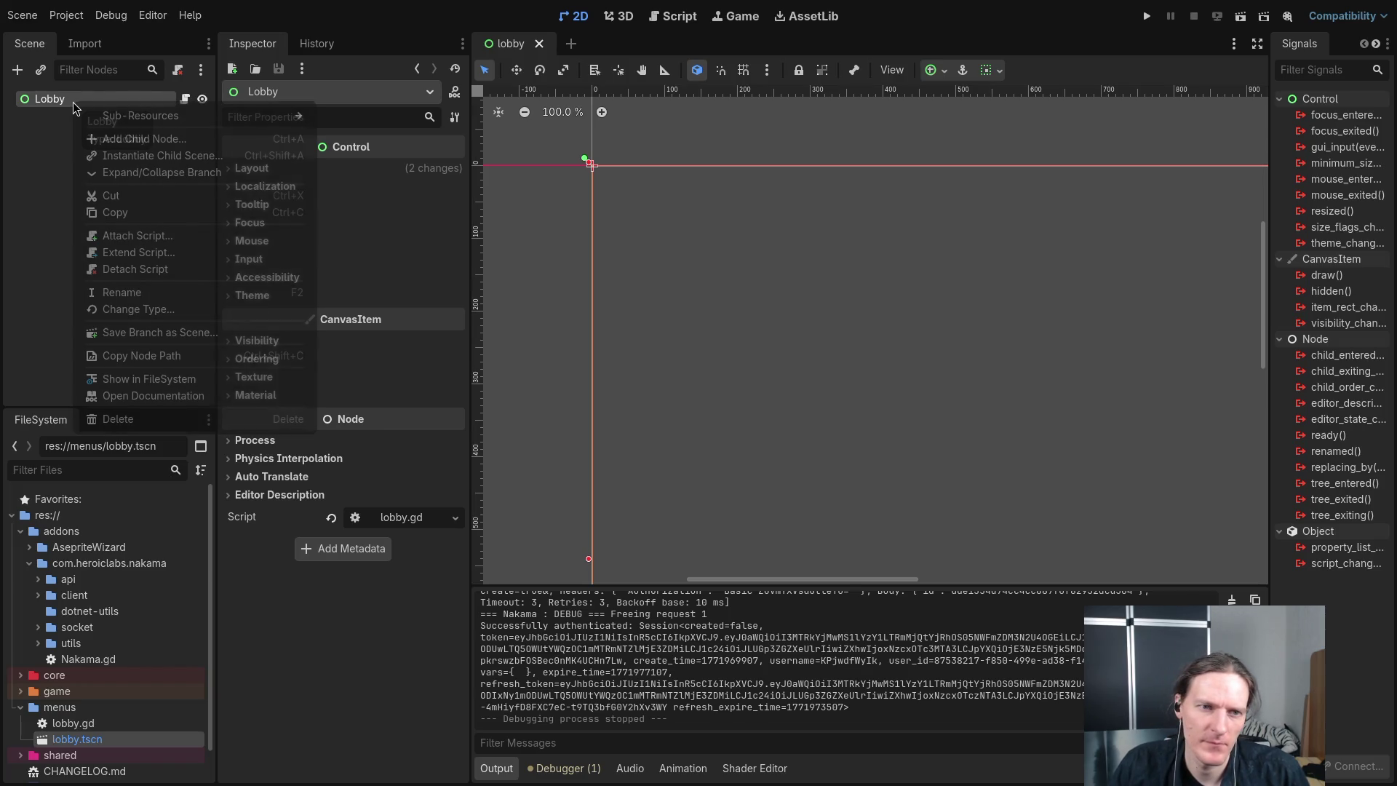
pyautogui.click(127, 143)
pyautogui.write('vbox')
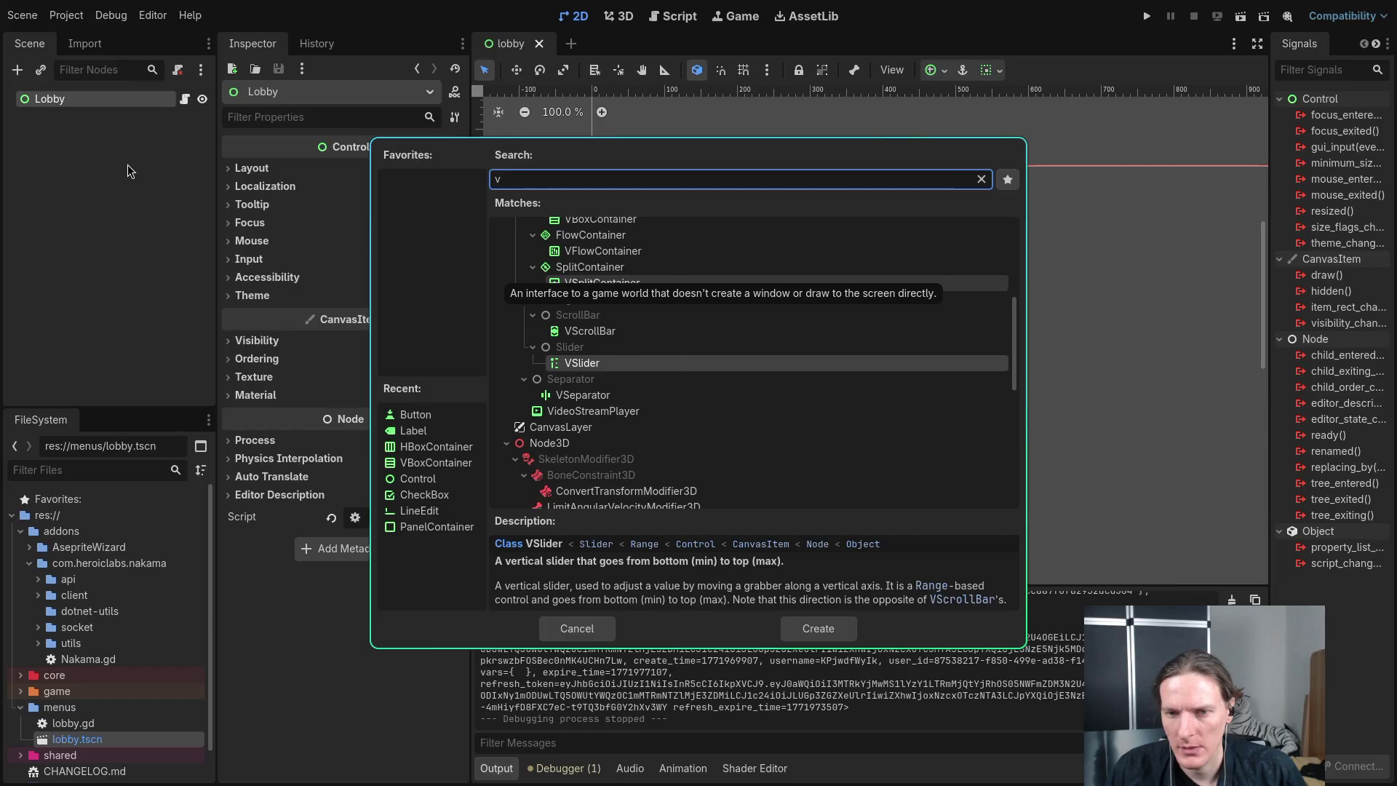
pyautogui.press('Return')
pyautogui.doubleClick(85, 116)
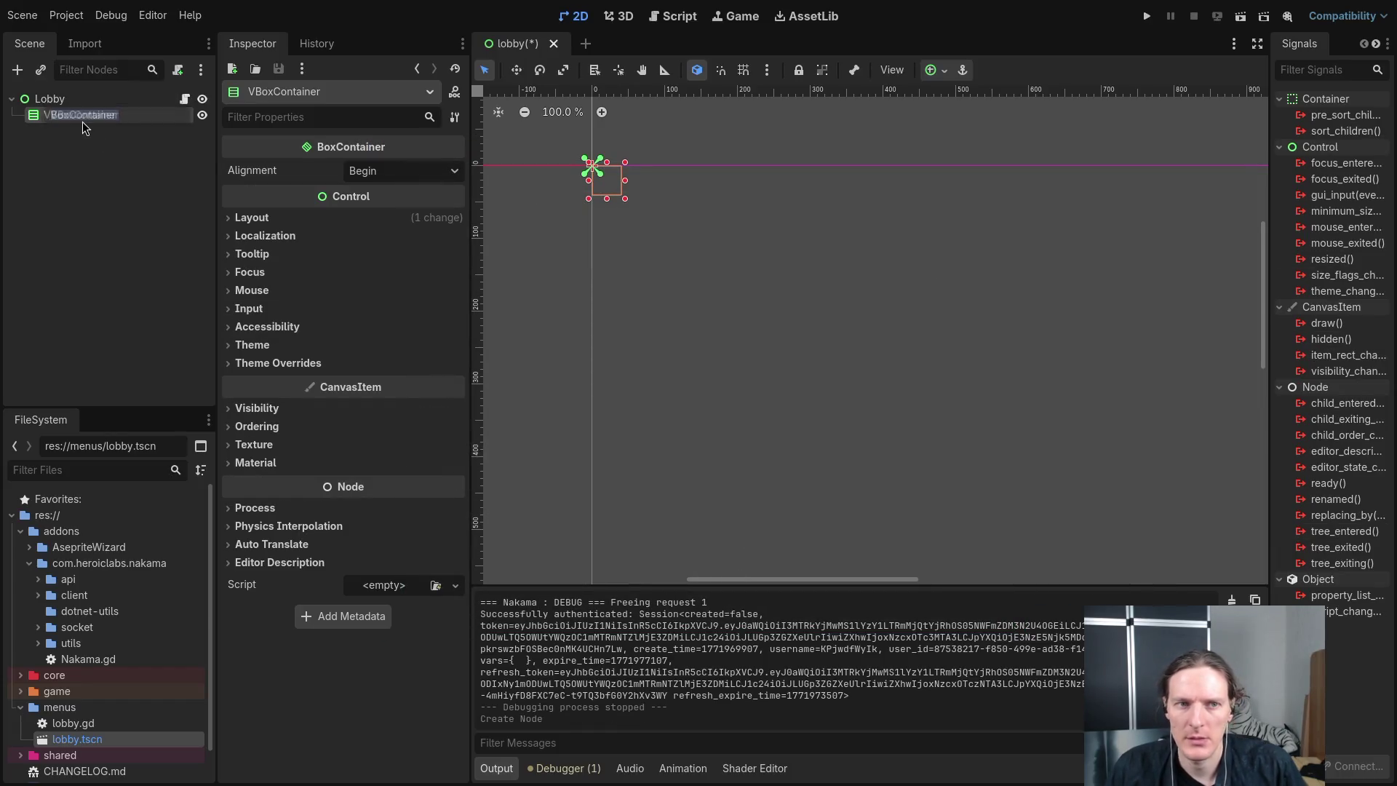
pyautogui.write('LoginC')
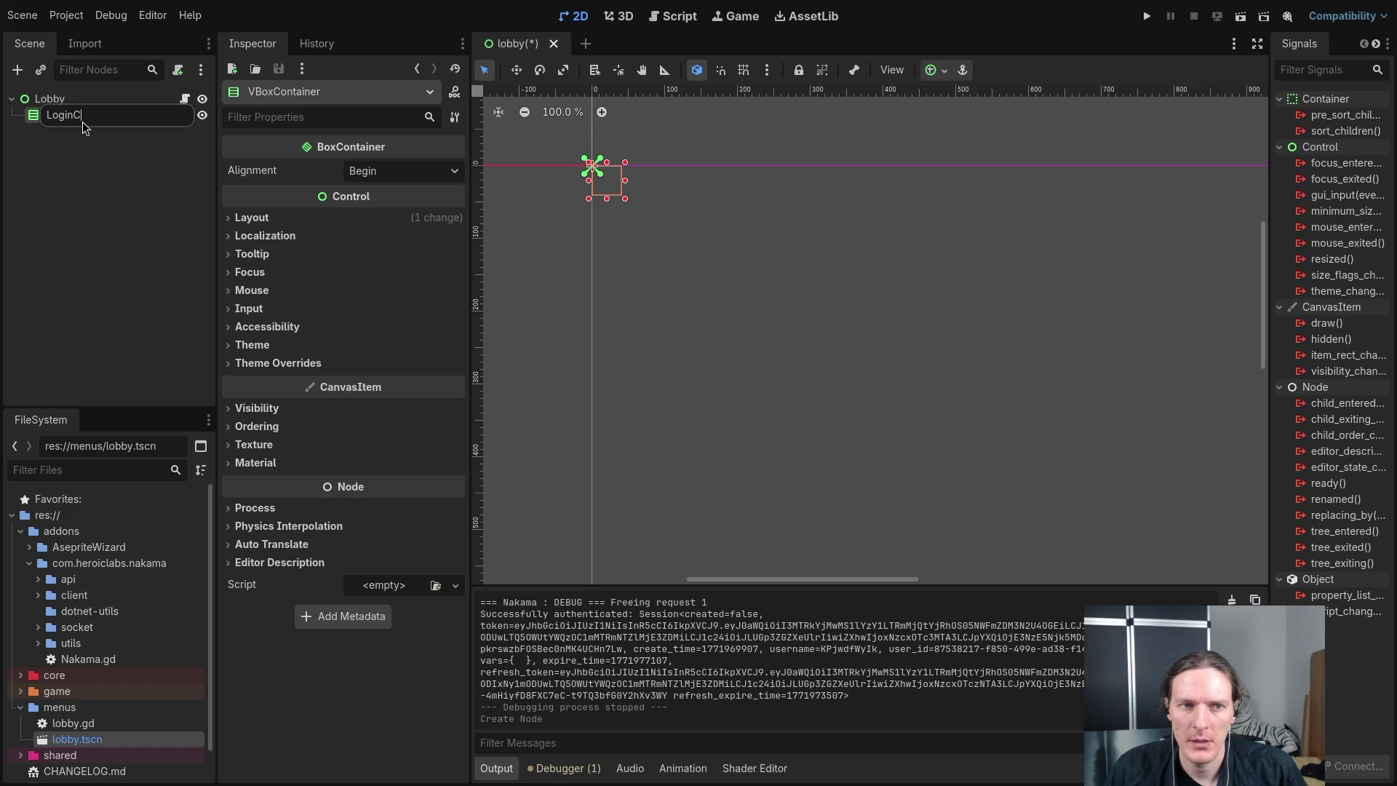
pyautogui.write('er')
pyautogui.press('Return')
# Step: Add a Label child to LoginContainer and begin editing its text
pyautogui.rightClick(81, 120)
pyautogui.click(128, 135)
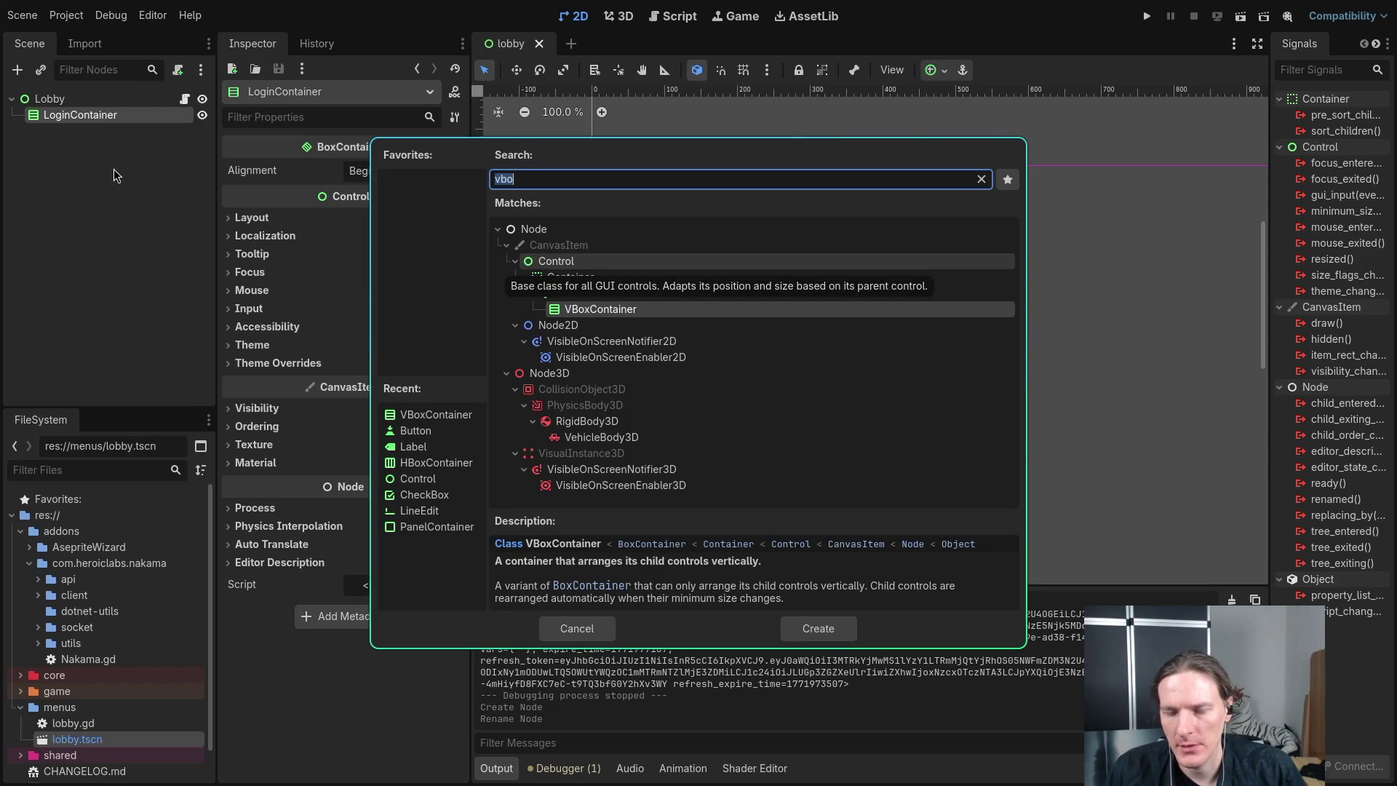
pyautogui.write('label')
pyautogui.press('Return')
pyautogui.click(305, 204)
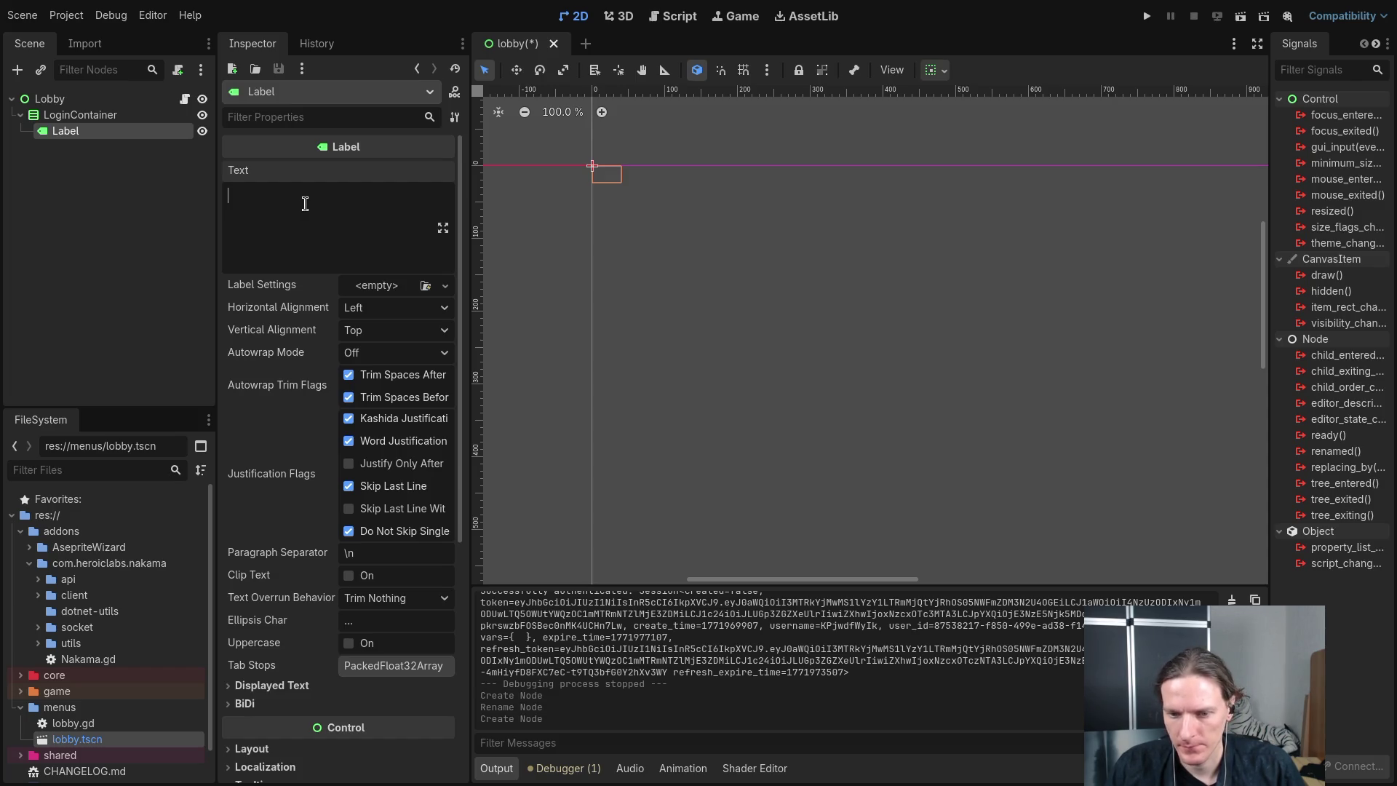
# Step: Type 'NickName' into the Label's text, then clear it again
pyautogui.write('Nick')
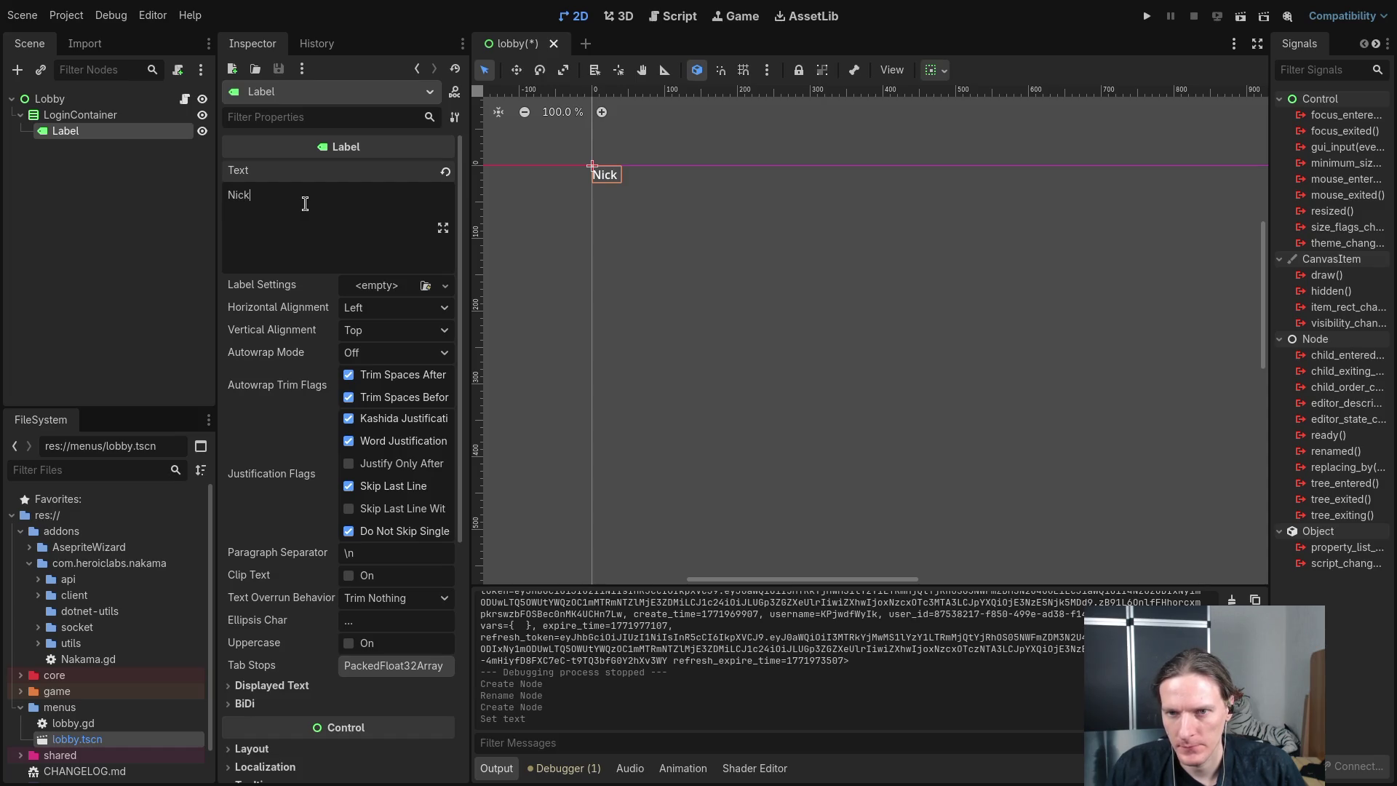
pyautogui.write('Name')
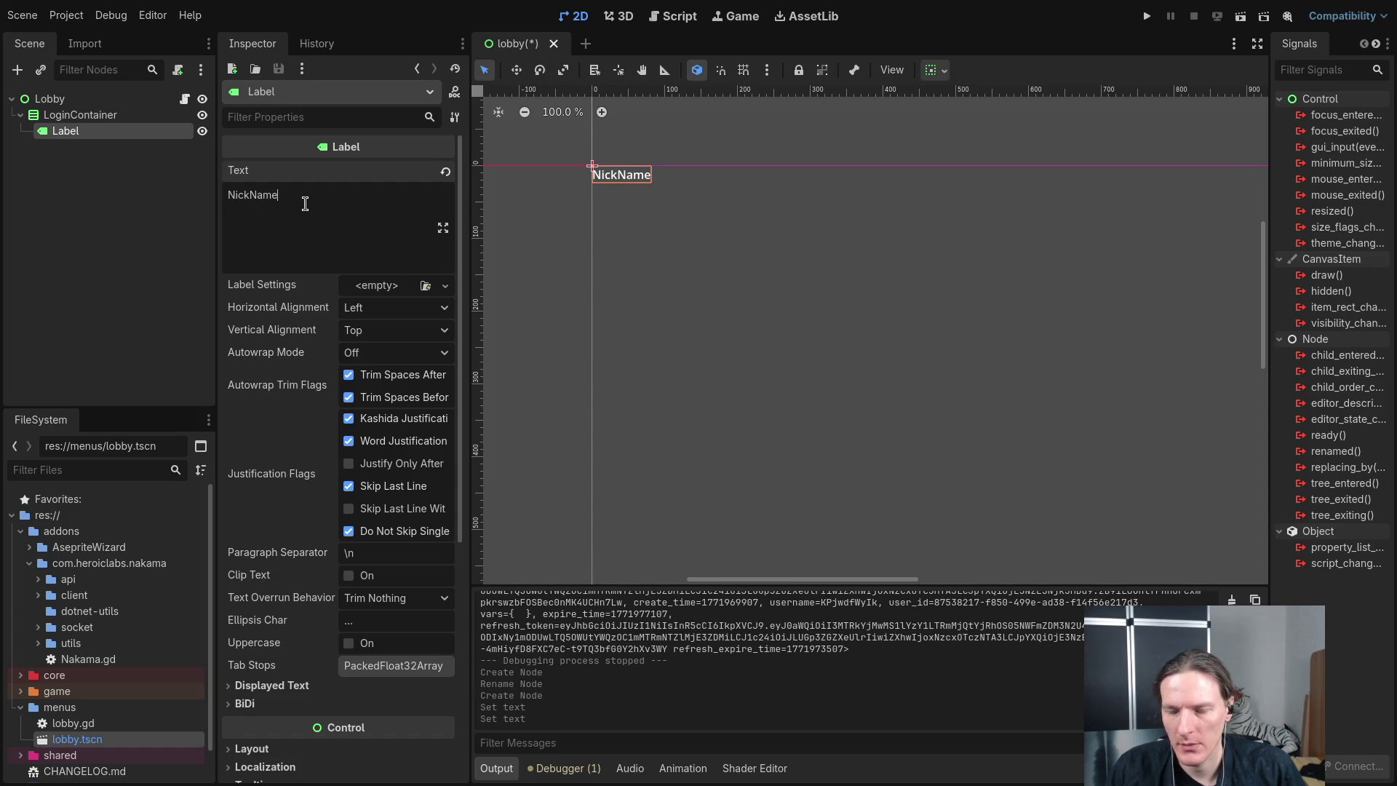
pyautogui.press('Return')
pyautogui.press('BackSpace')
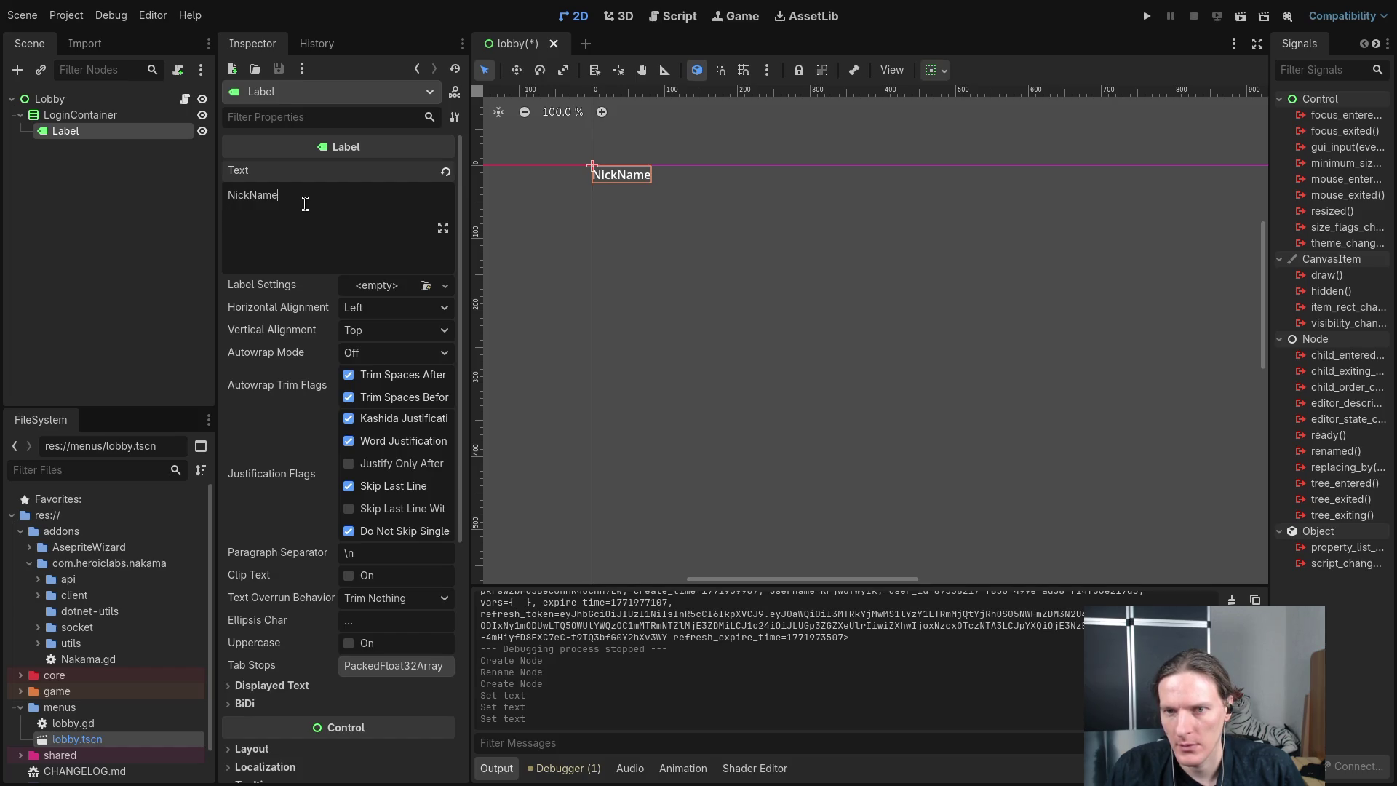
pyautogui.press('BackSpace')
pyautogui.press('BackSpace')
pyautogui.press('BackSpace')
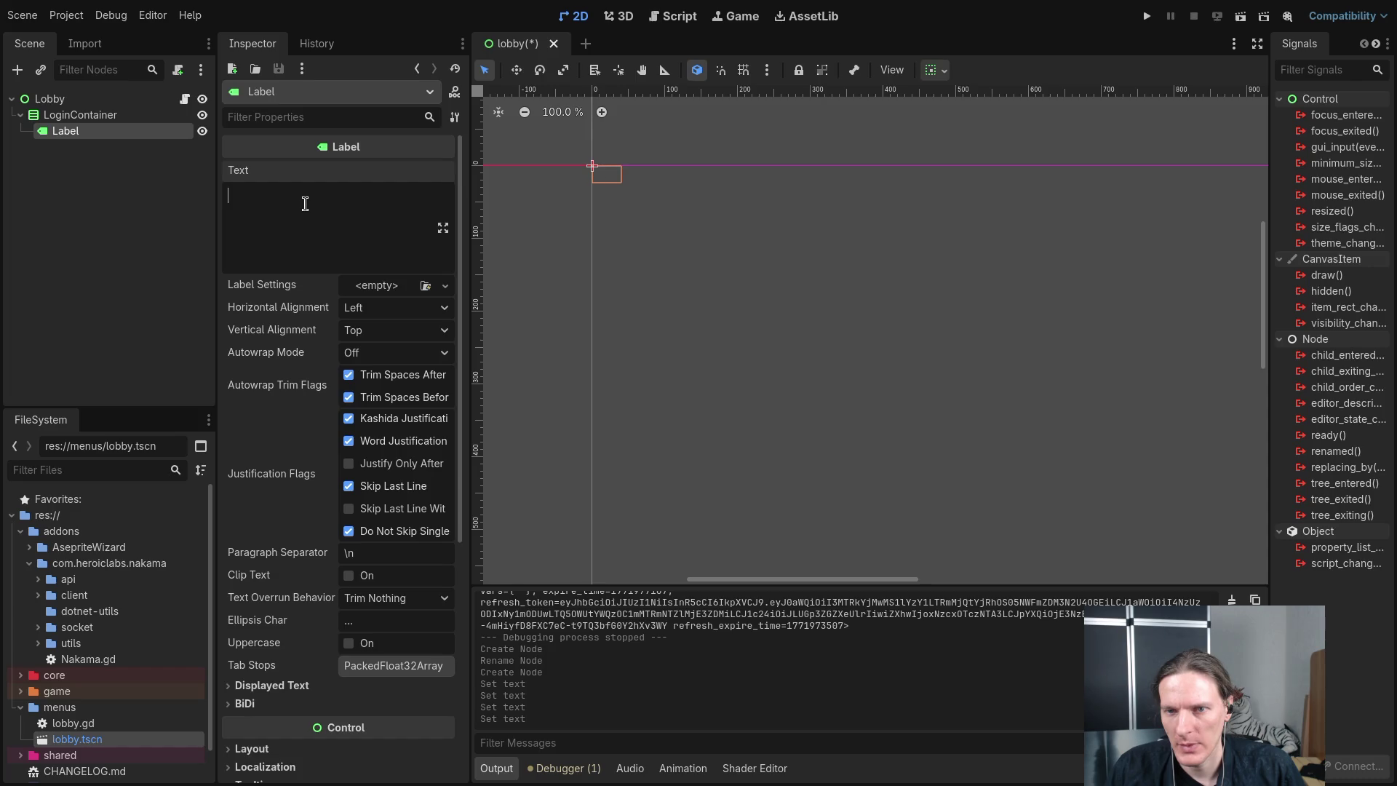
# Step: Delete the Label node and hide LoginContainer with its visibility toggle
pyautogui.click(175, 210)
pyautogui.click(98, 133)
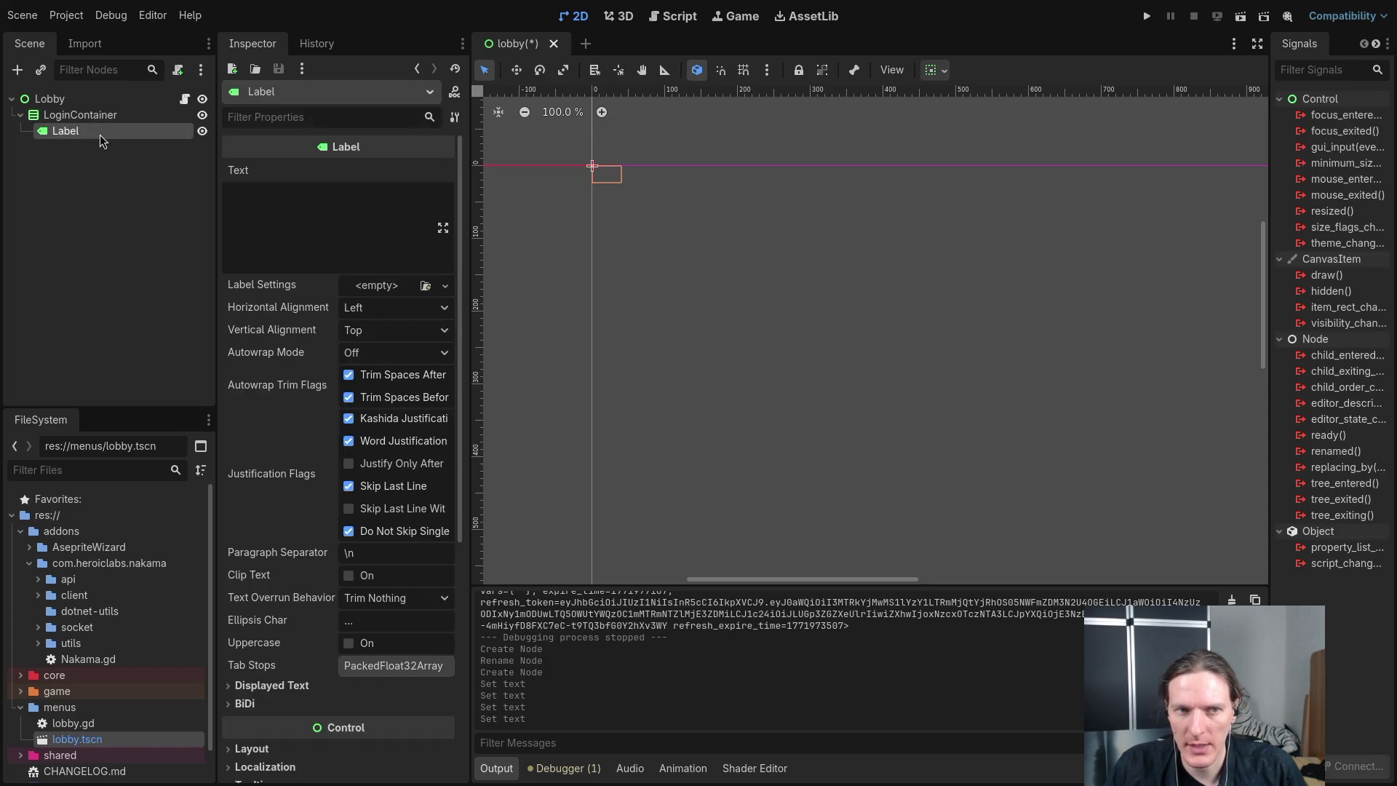
pyautogui.rightClick(77, 134)
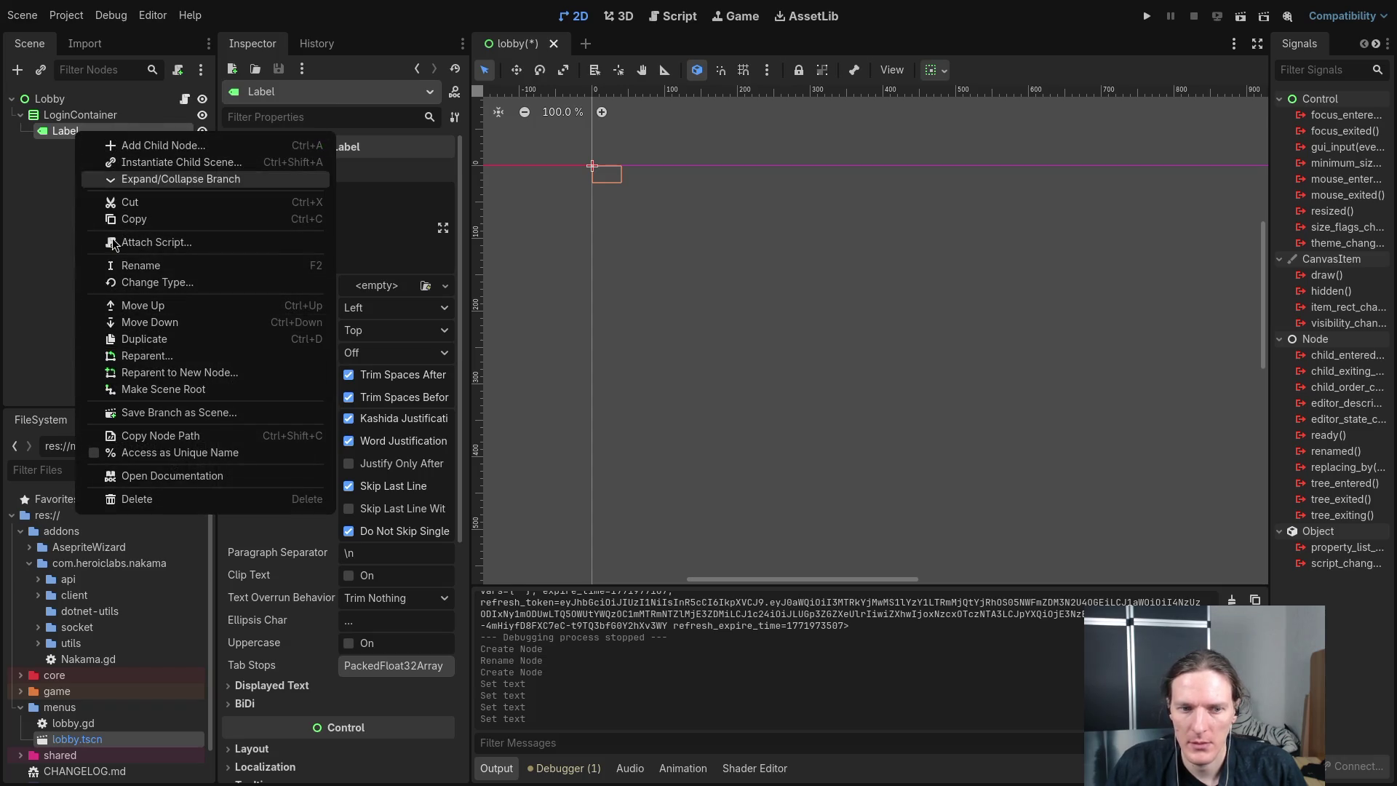
pyautogui.click(126, 500)
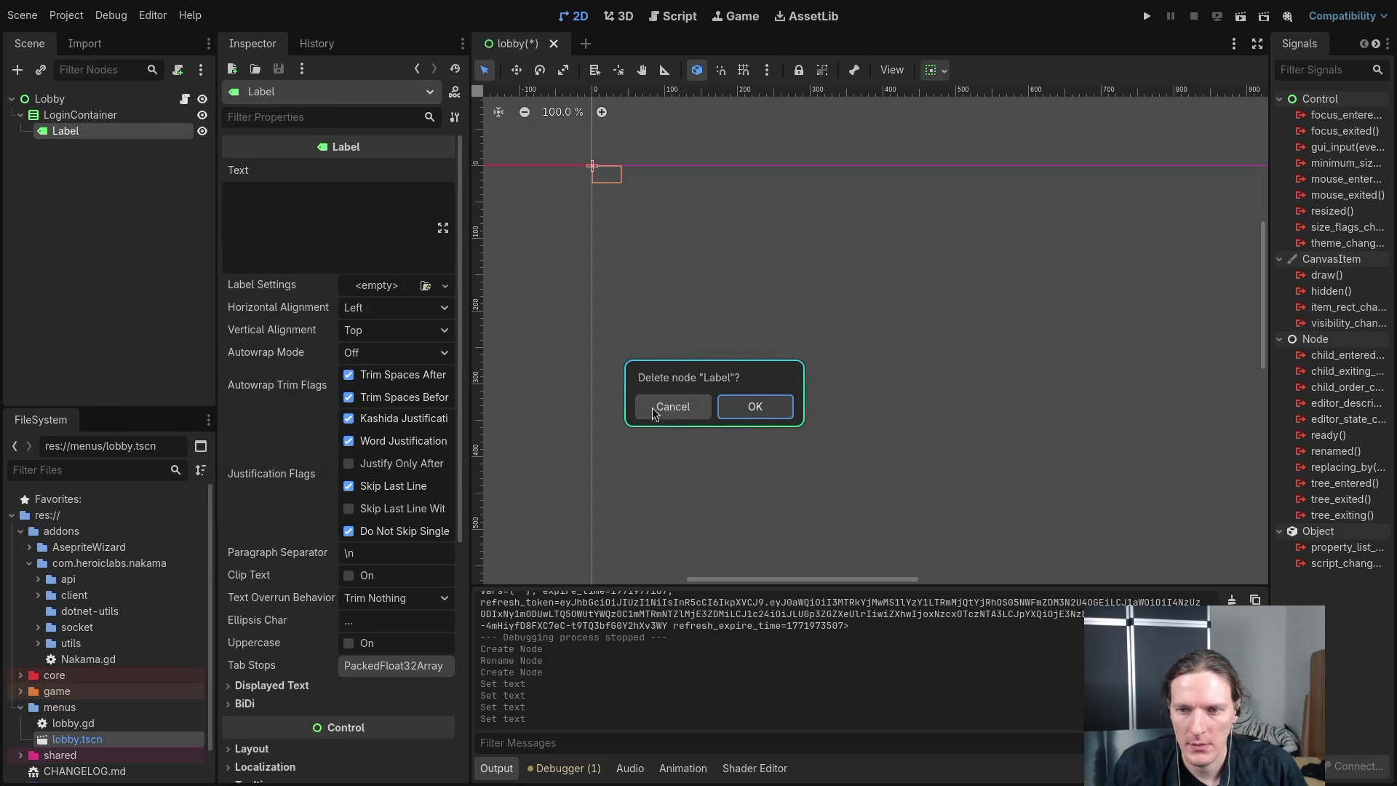
pyautogui.click(777, 413)
pyautogui.click(65, 116)
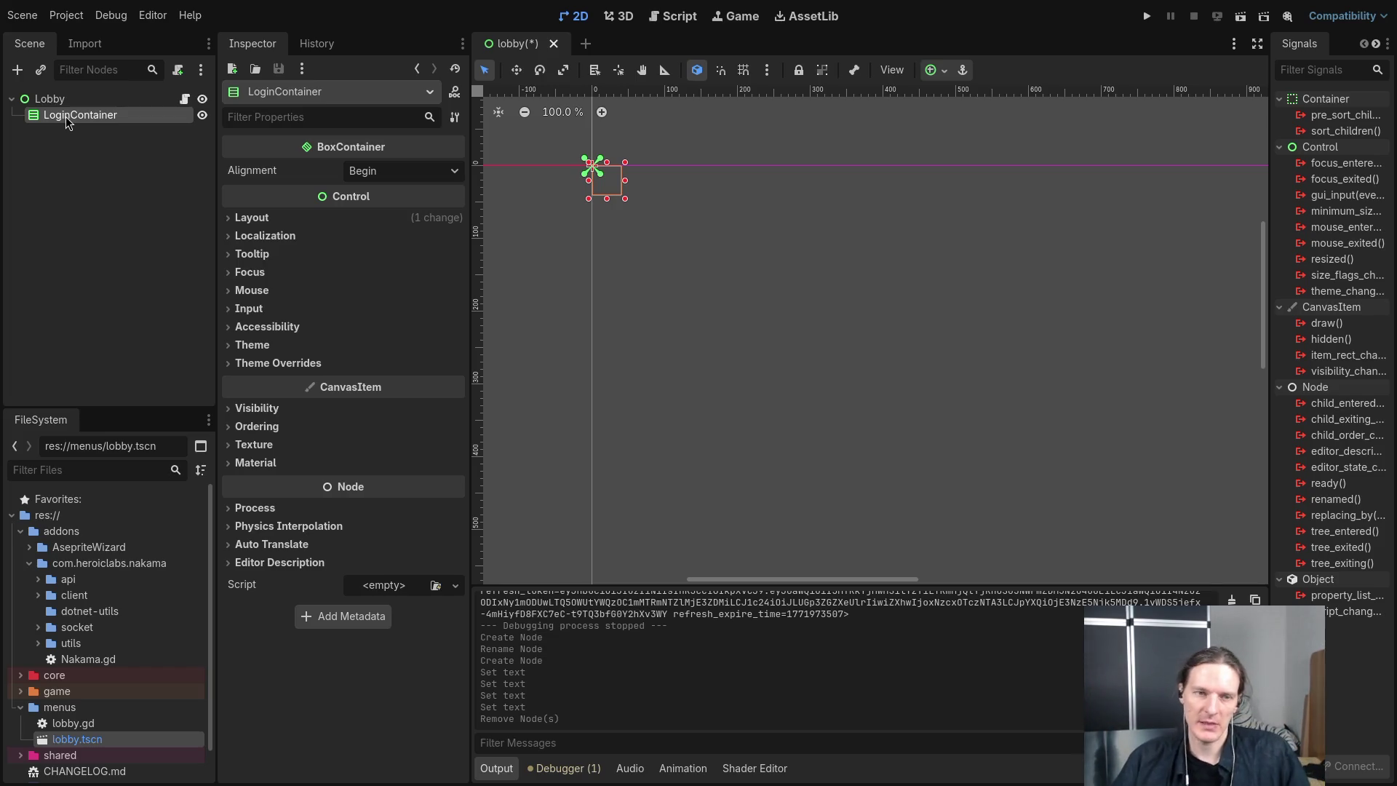
pyautogui.click(202, 115)
# Step: Save the scene, then add a VBoxContainer under Lobby with the Full Rect anchor preset
pyautogui.hotkey('ctrl', 's')
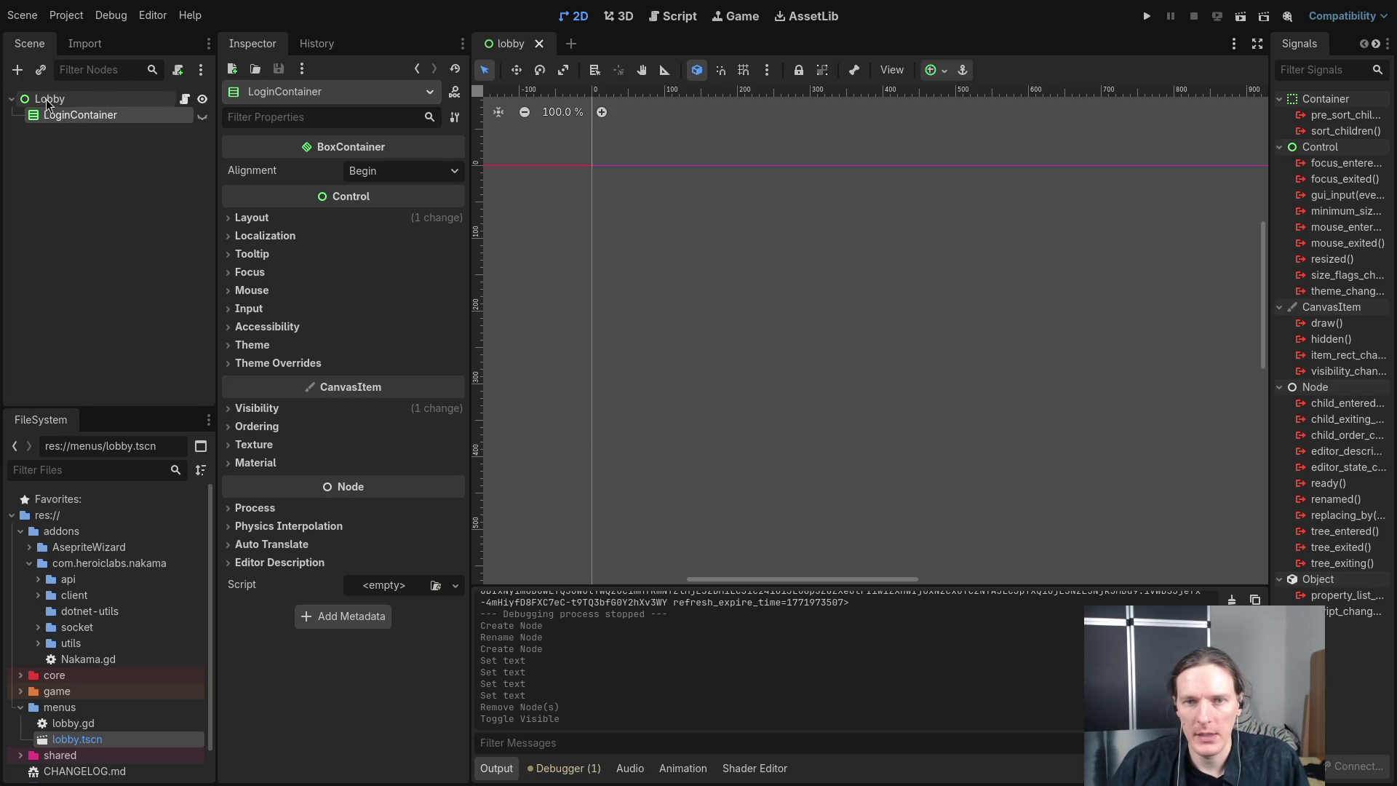
pyautogui.scroll(-1, 850, 301)
pyautogui.moveTo(849, 301); pyautogui.dragTo(842, 310)
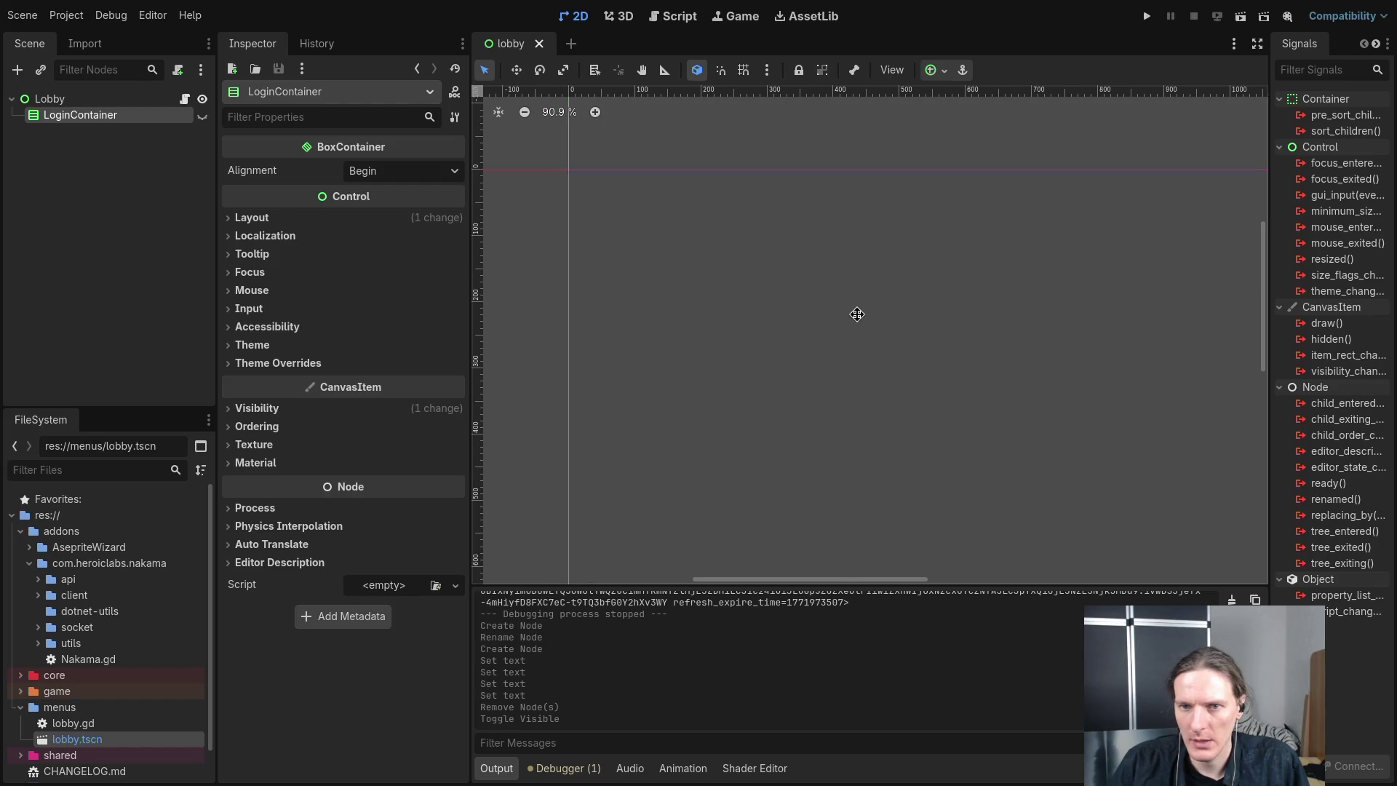
pyautogui.rightClick(51, 98)
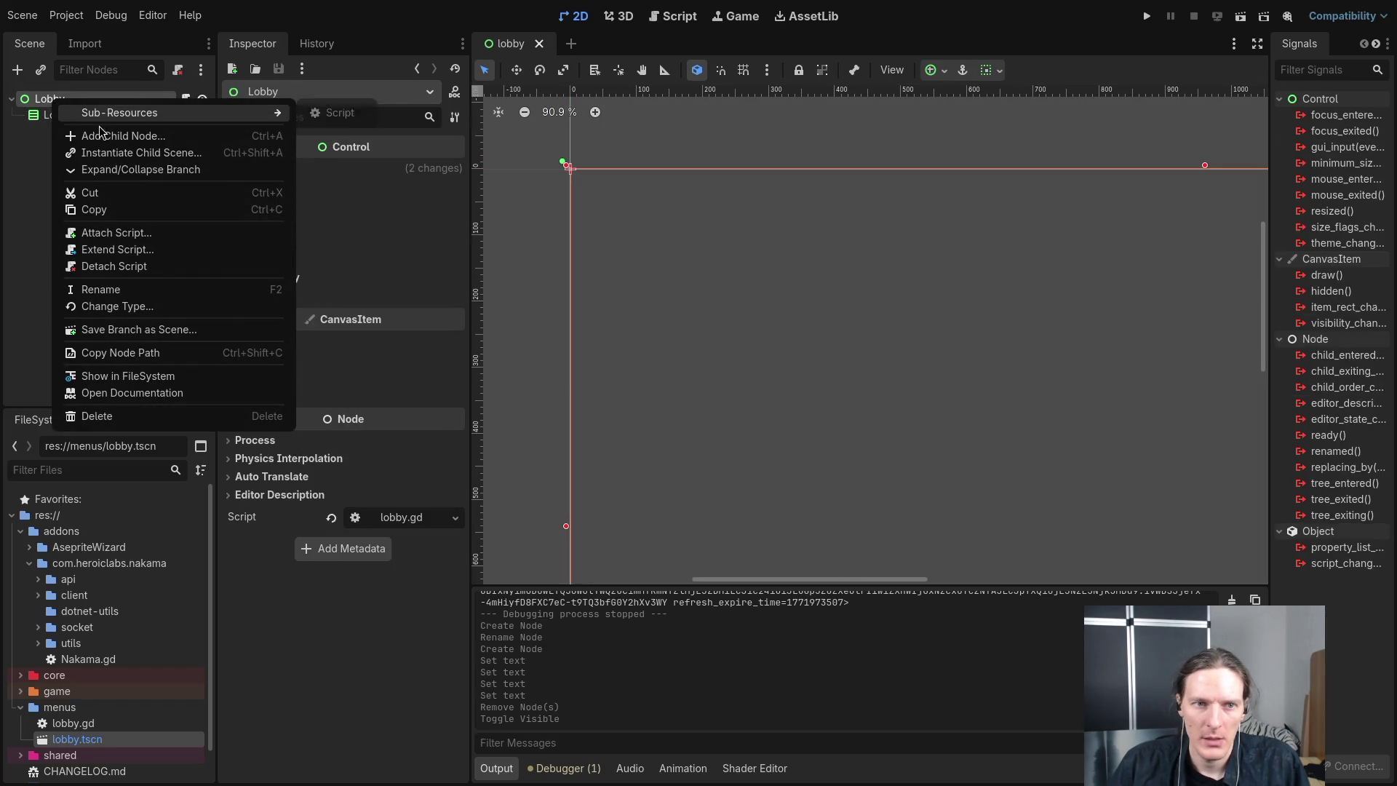
pyautogui.click(99, 133)
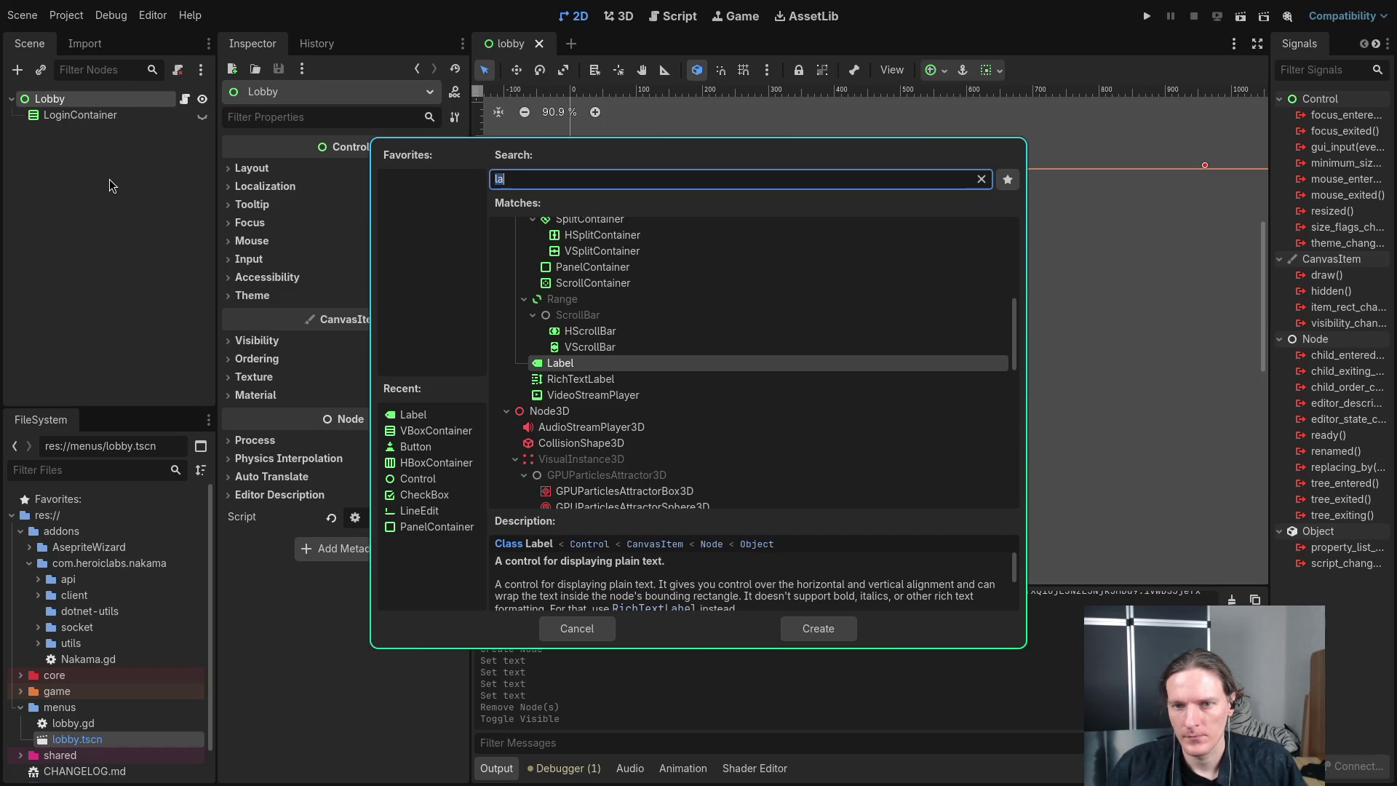
pyautogui.write('v')
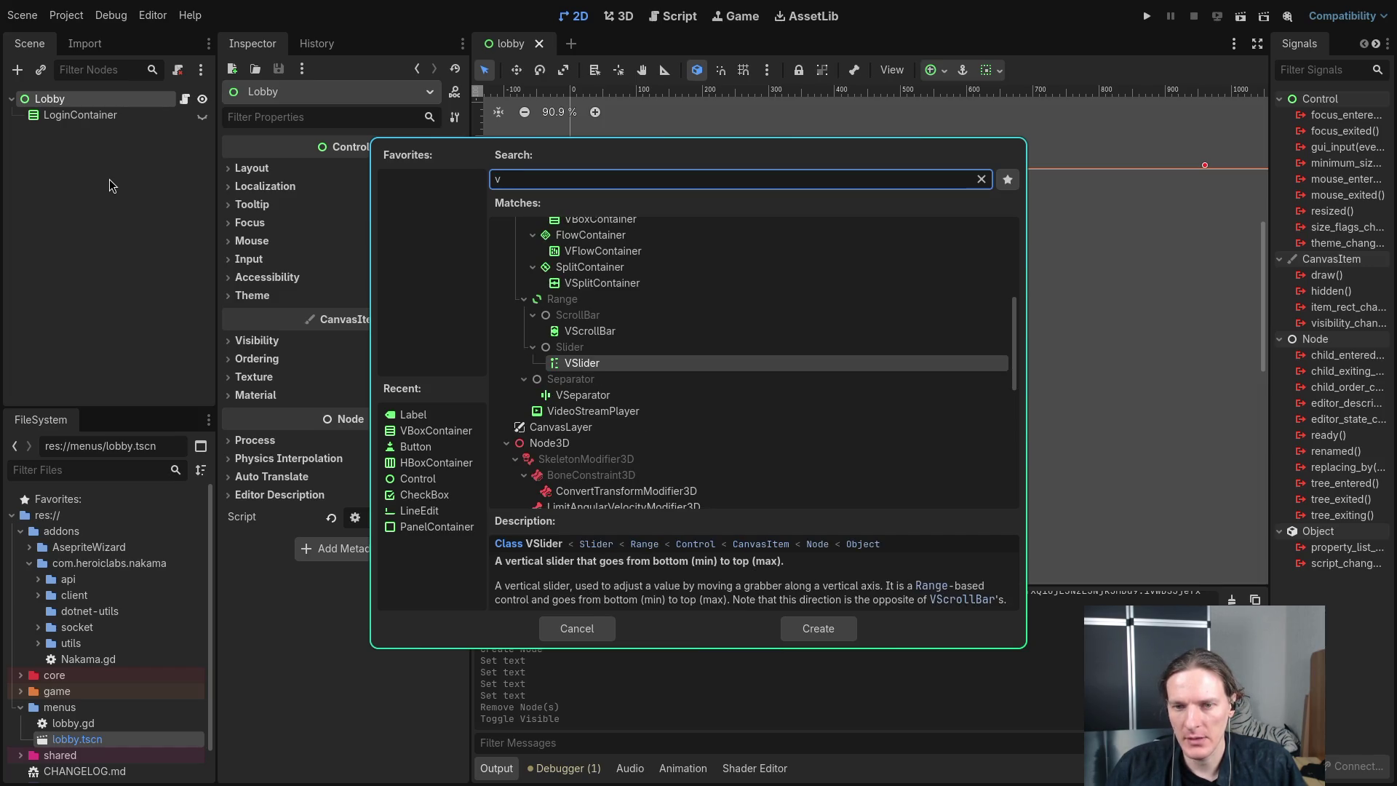
pyautogui.write('C')
pyautogui.press('BackSpace')
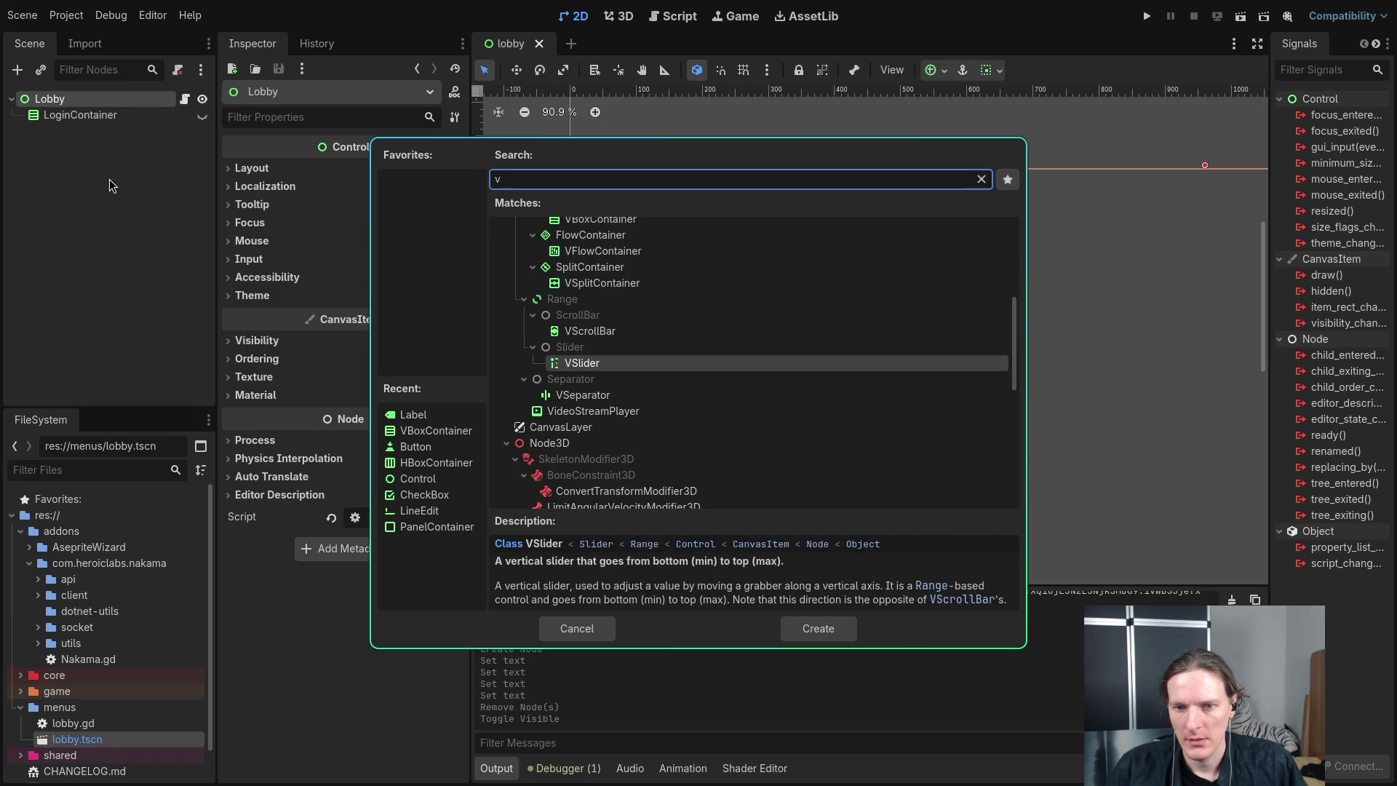
pyautogui.write('bo')
pyautogui.press('Return')
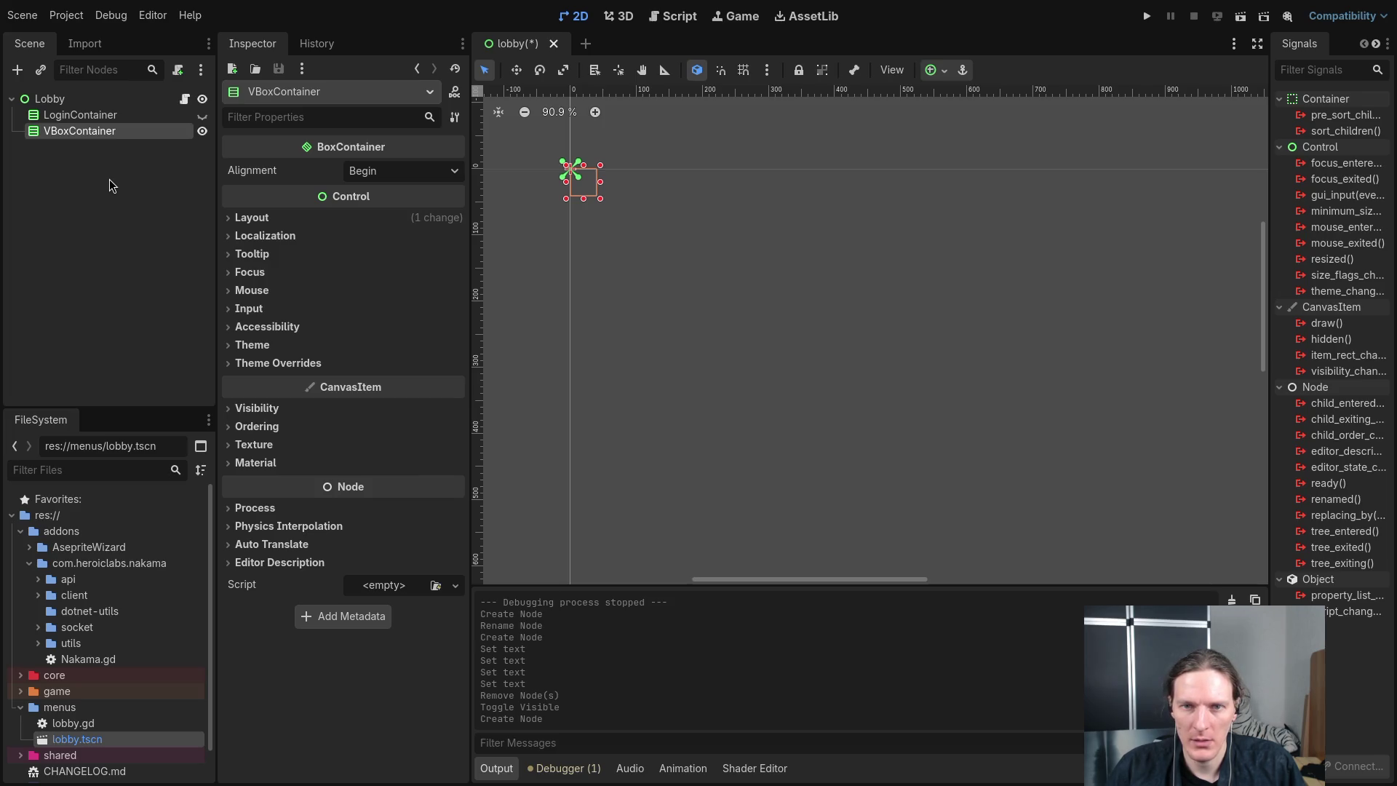
pyautogui.click(932, 70)
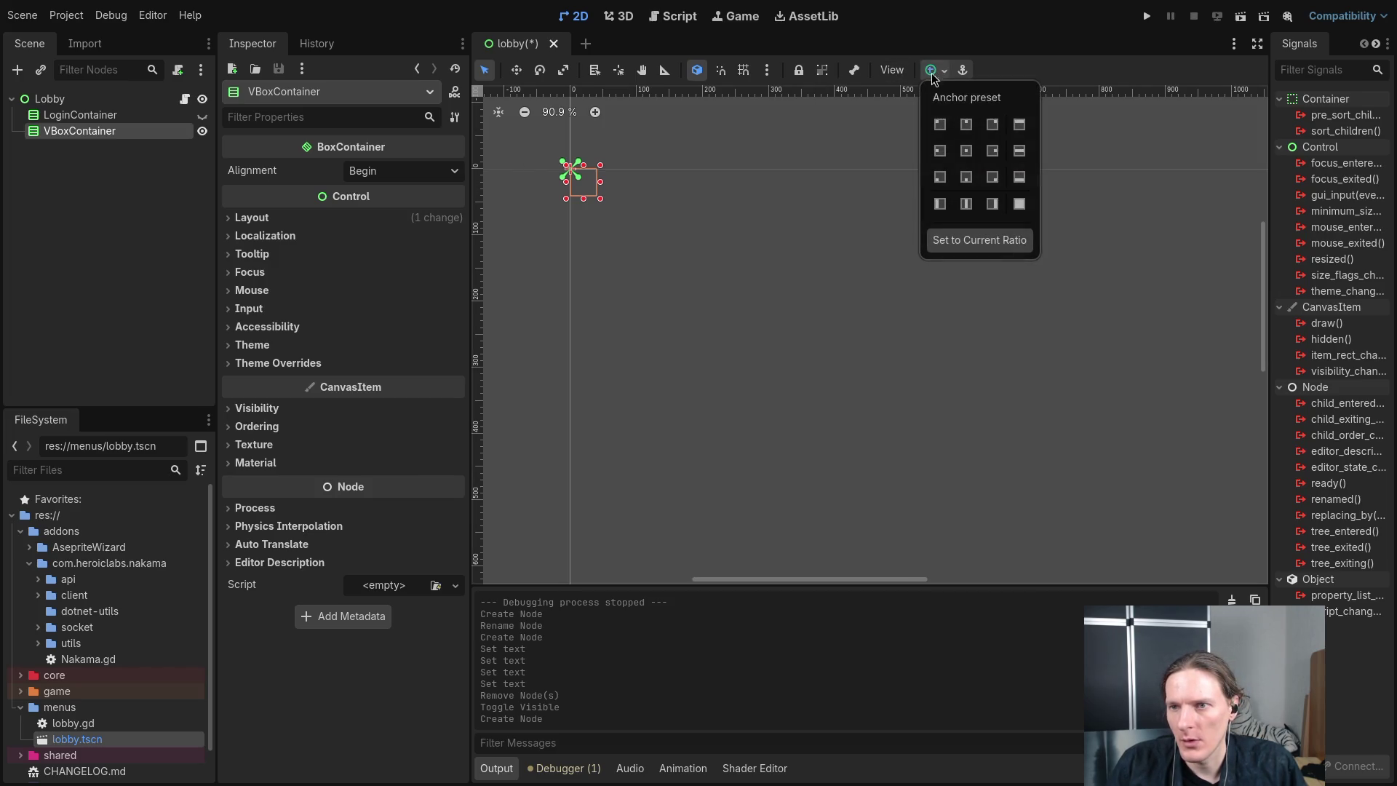
pyautogui.click(1019, 203)
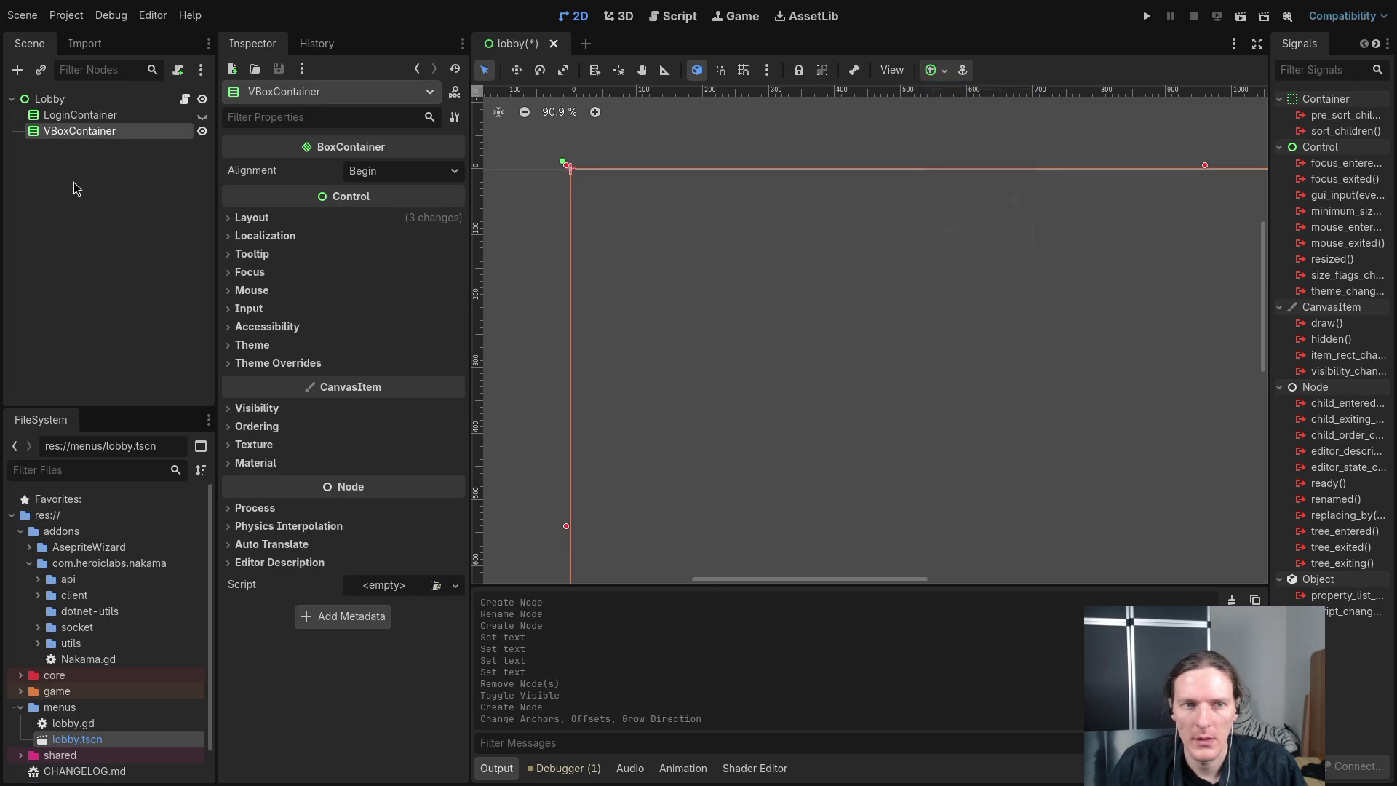
# Step: Add an HBoxContainer inside the new VBoxContainer and start renaming it
pyautogui.rightClick(73, 134)
pyautogui.click(119, 144)
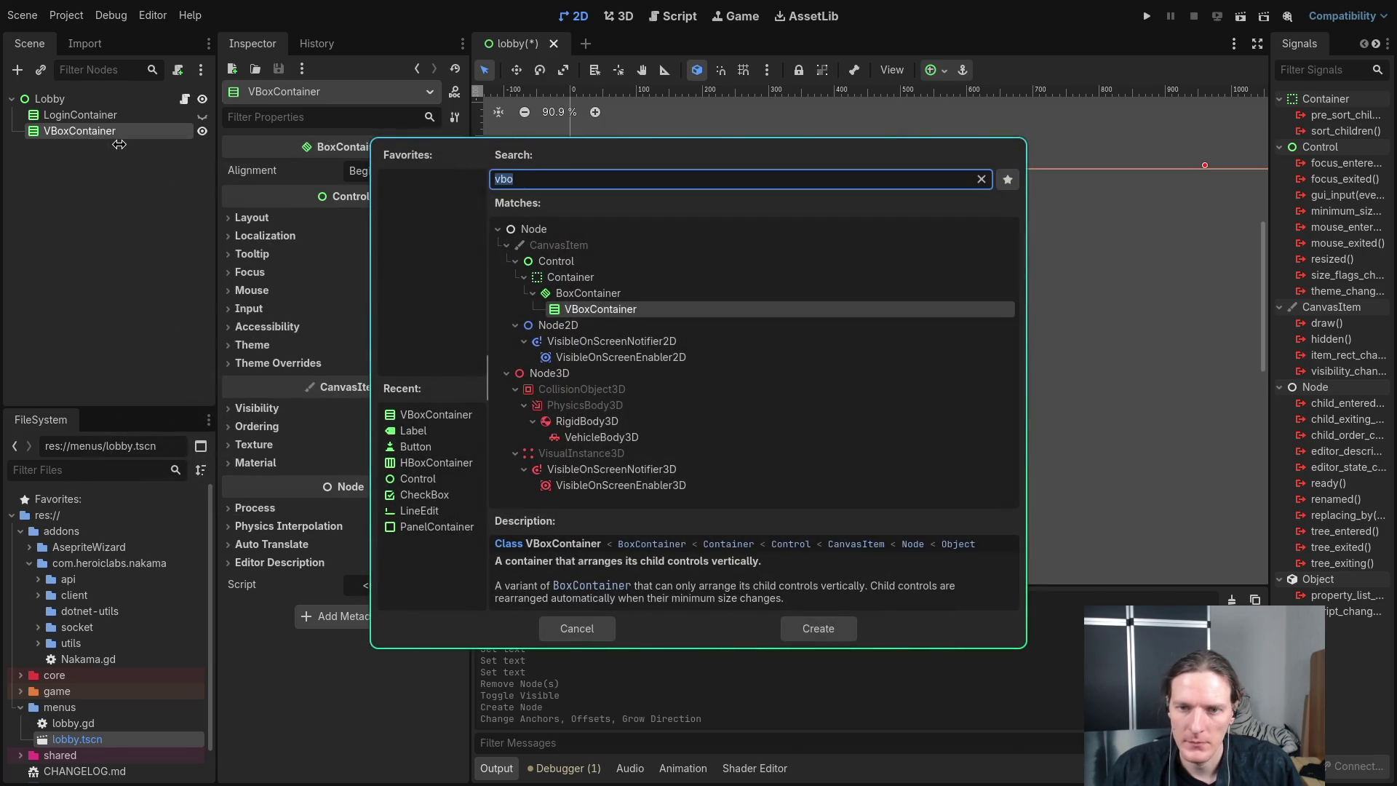
pyautogui.write('hbo')
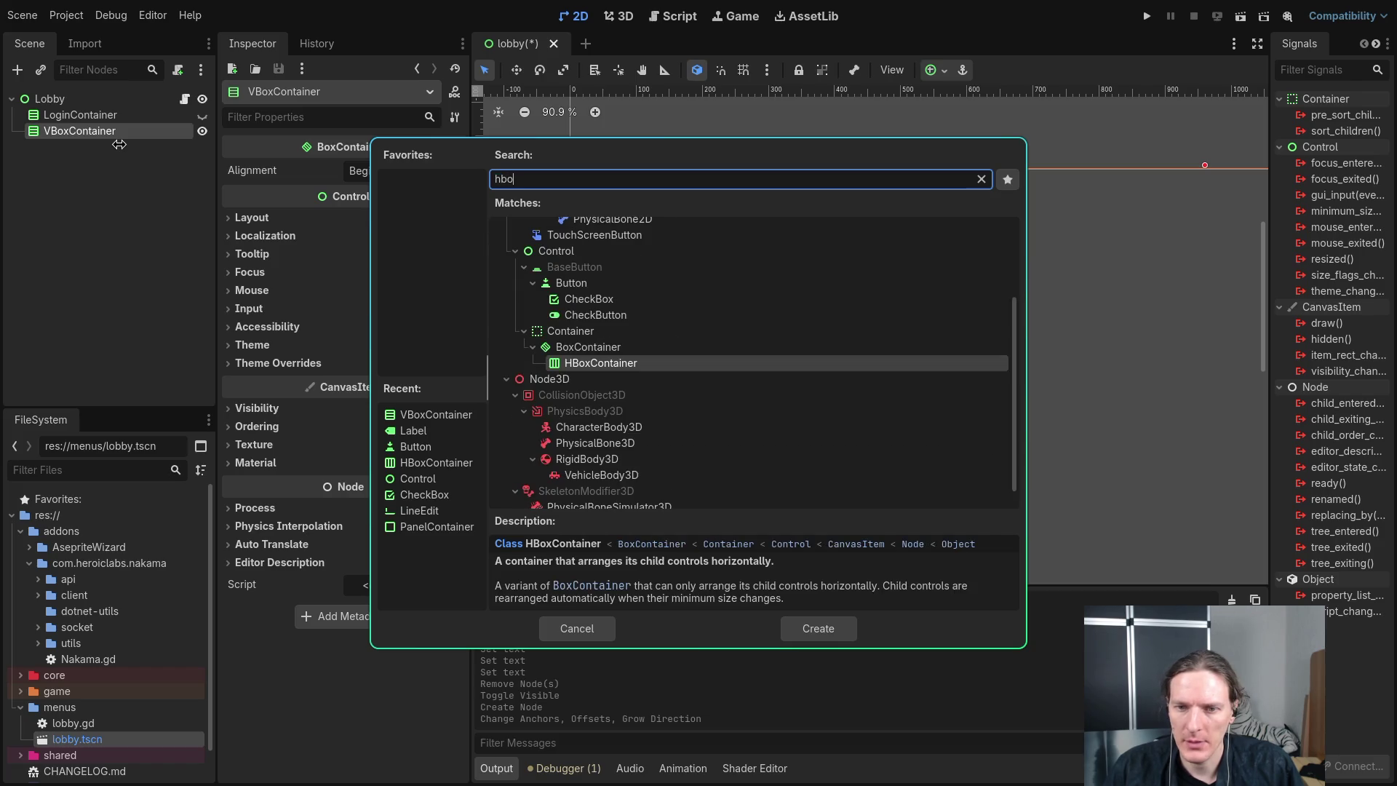
pyautogui.press('Return')
pyautogui.rightClick(120, 149)
pyautogui.click(87, 171)
pyautogui.doubleClick(108, 150)
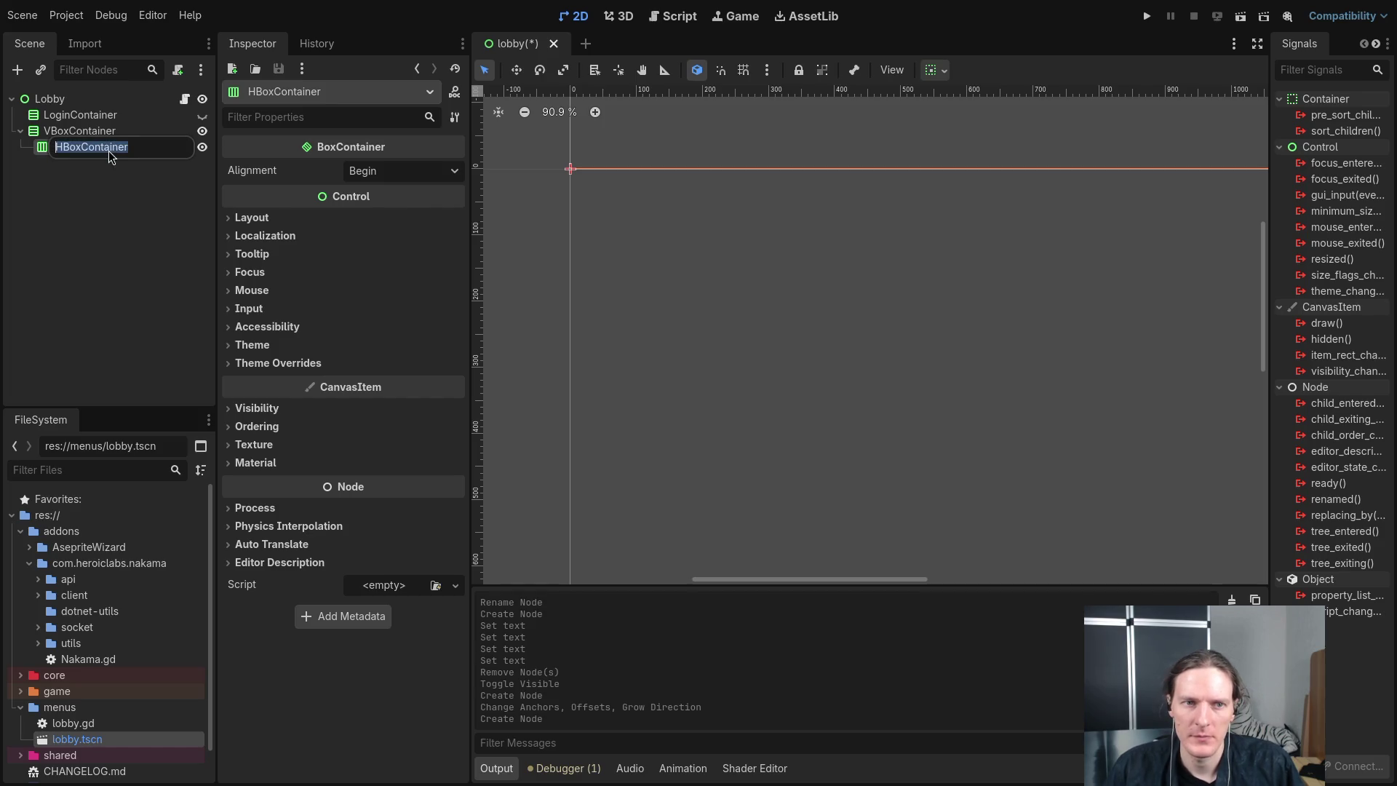
pyautogui.press('Delete')
pyautogui.press('Delete')
pyautogui.press('Delete')
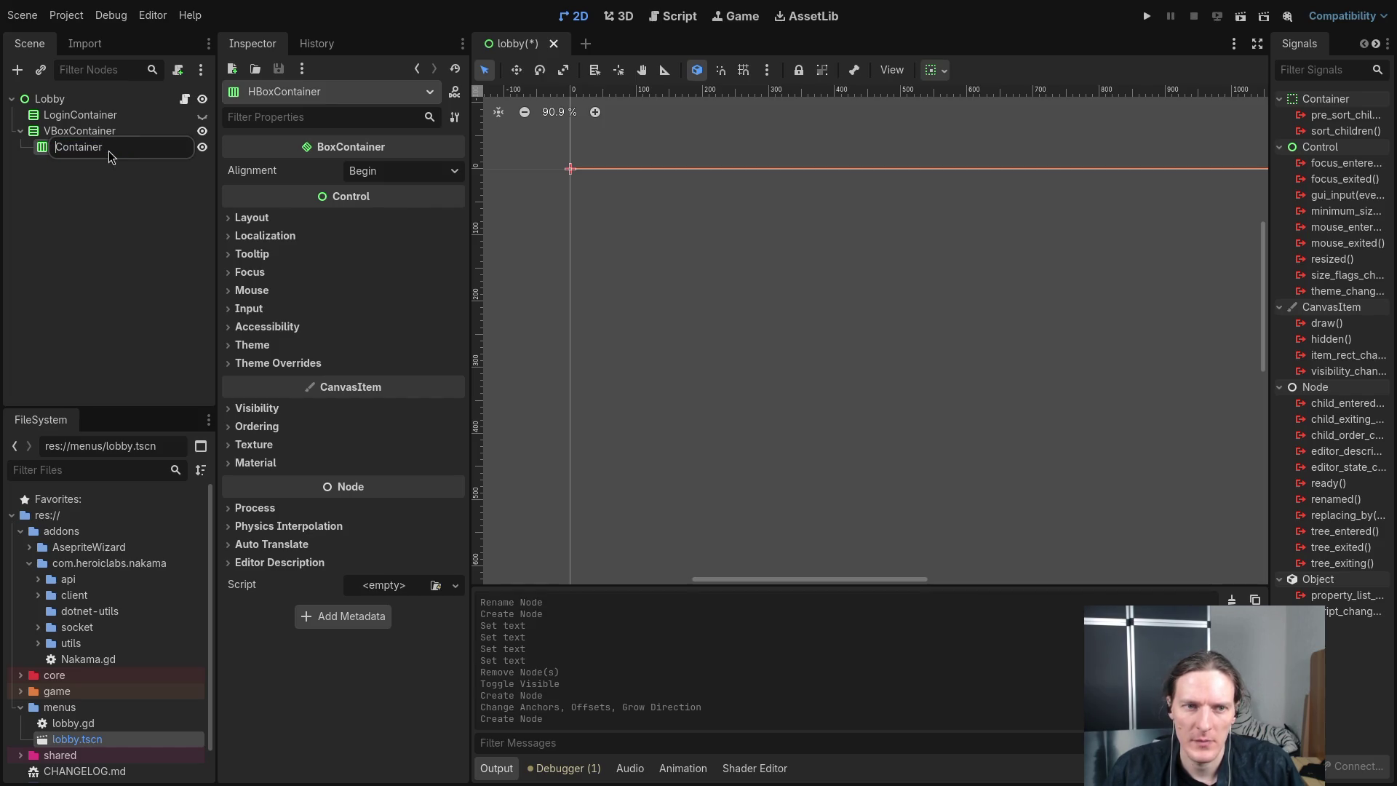
# Step: Rename the HBoxContainer to GlobalInfoContainer and add a Label child to it
pyautogui.write('G')
pyautogui.write('lobal')
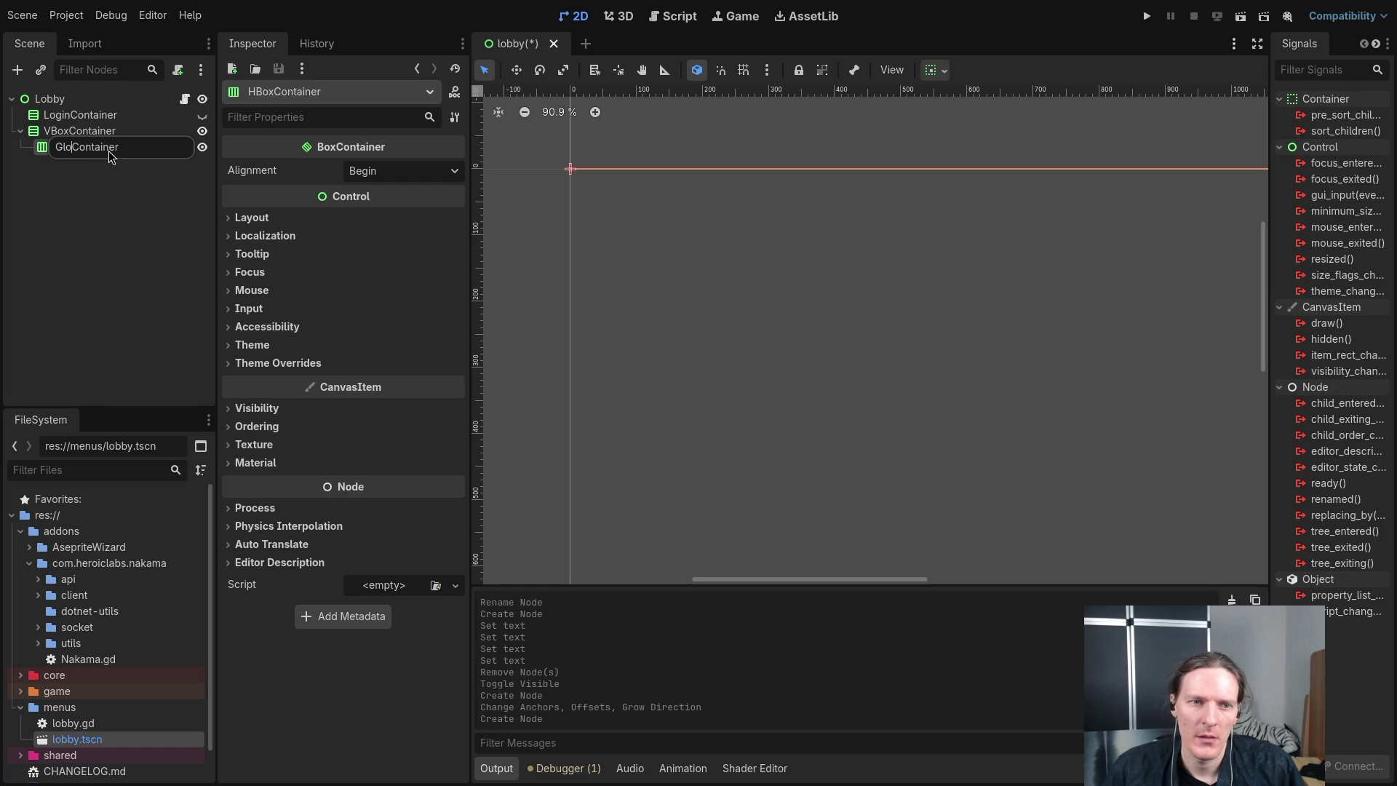
pyautogui.write('Info')
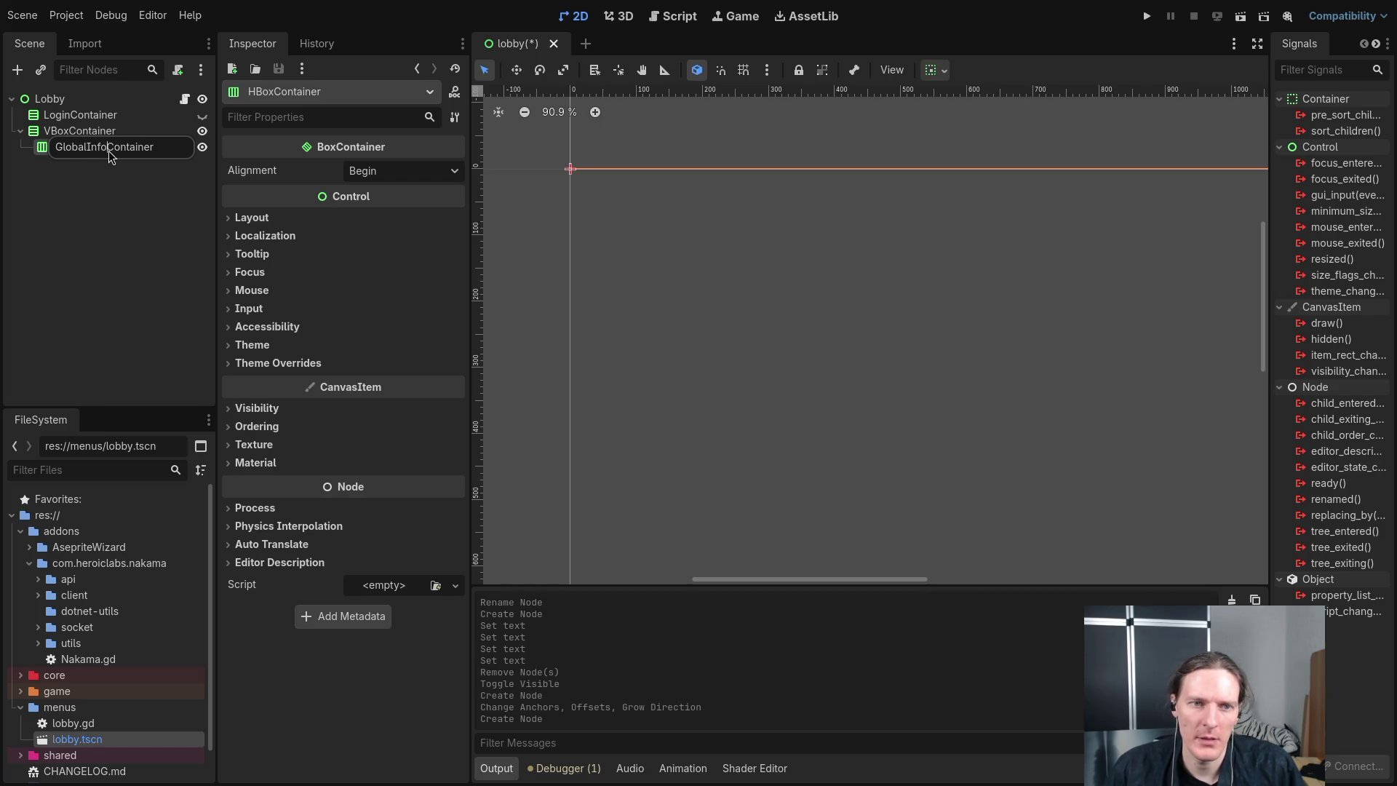
pyautogui.press('Return')
pyautogui.rightClick(98, 150)
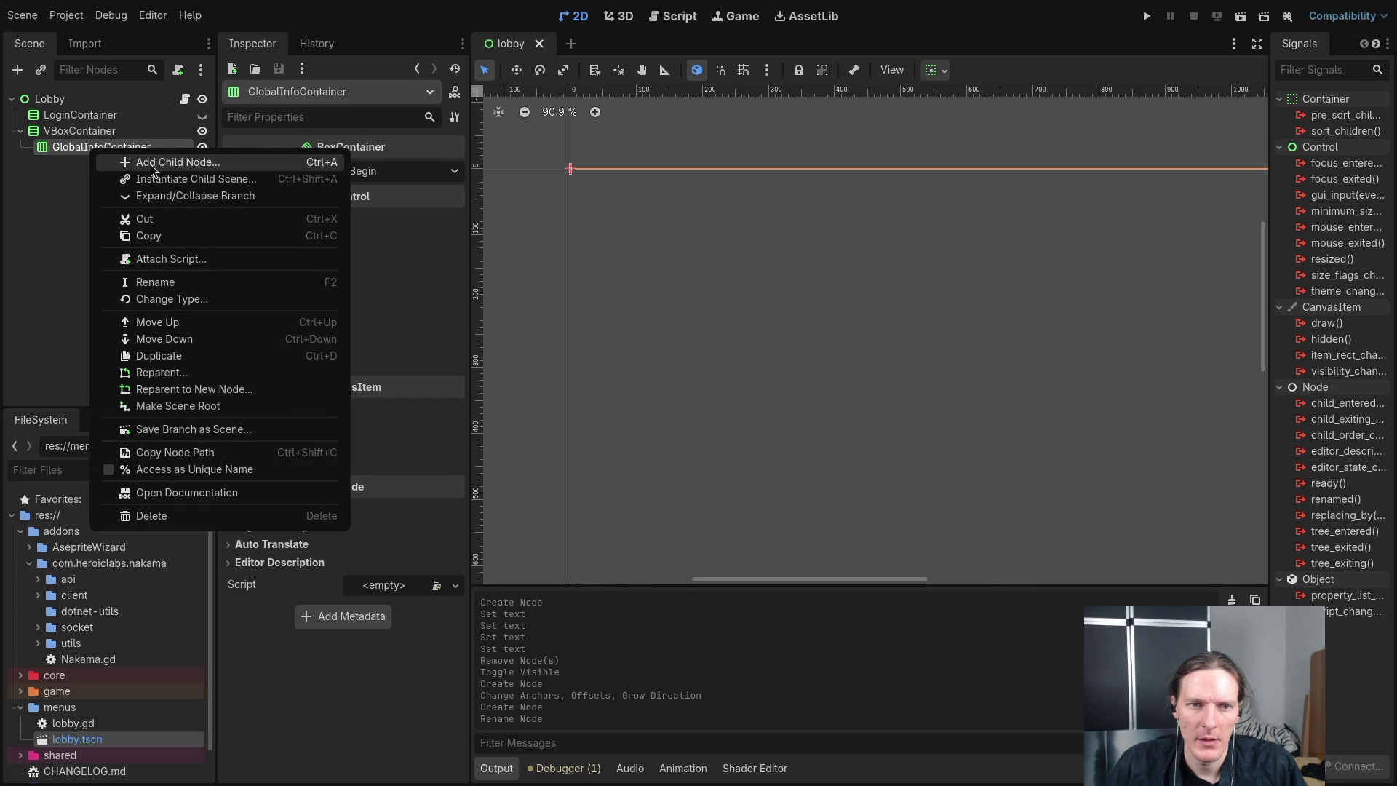
pyautogui.click(151, 161)
pyautogui.write('label')
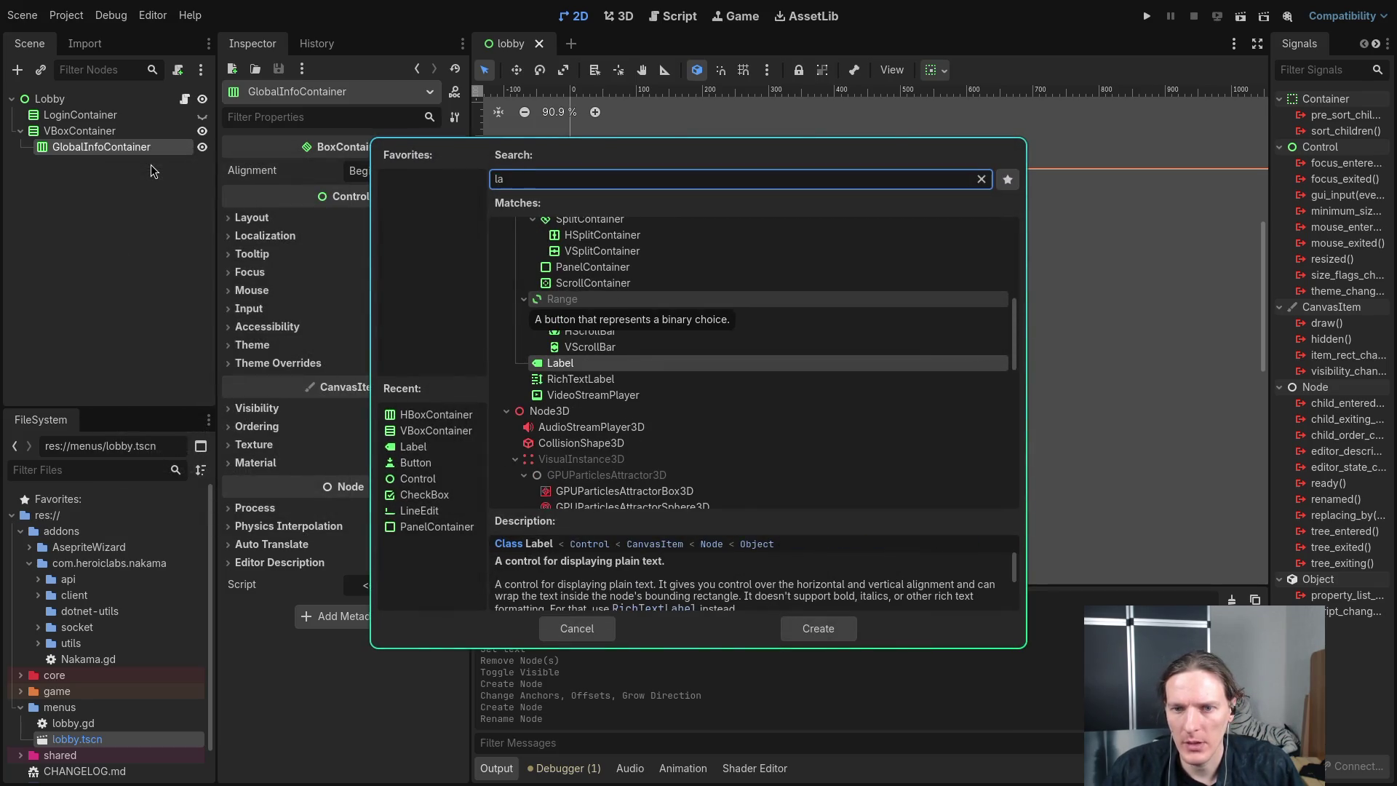
pyautogui.press('Return')
# Step: Set the Label's text to 'User: Unknown', save the scene, and start renaming the Label
pyautogui.click(243, 203)
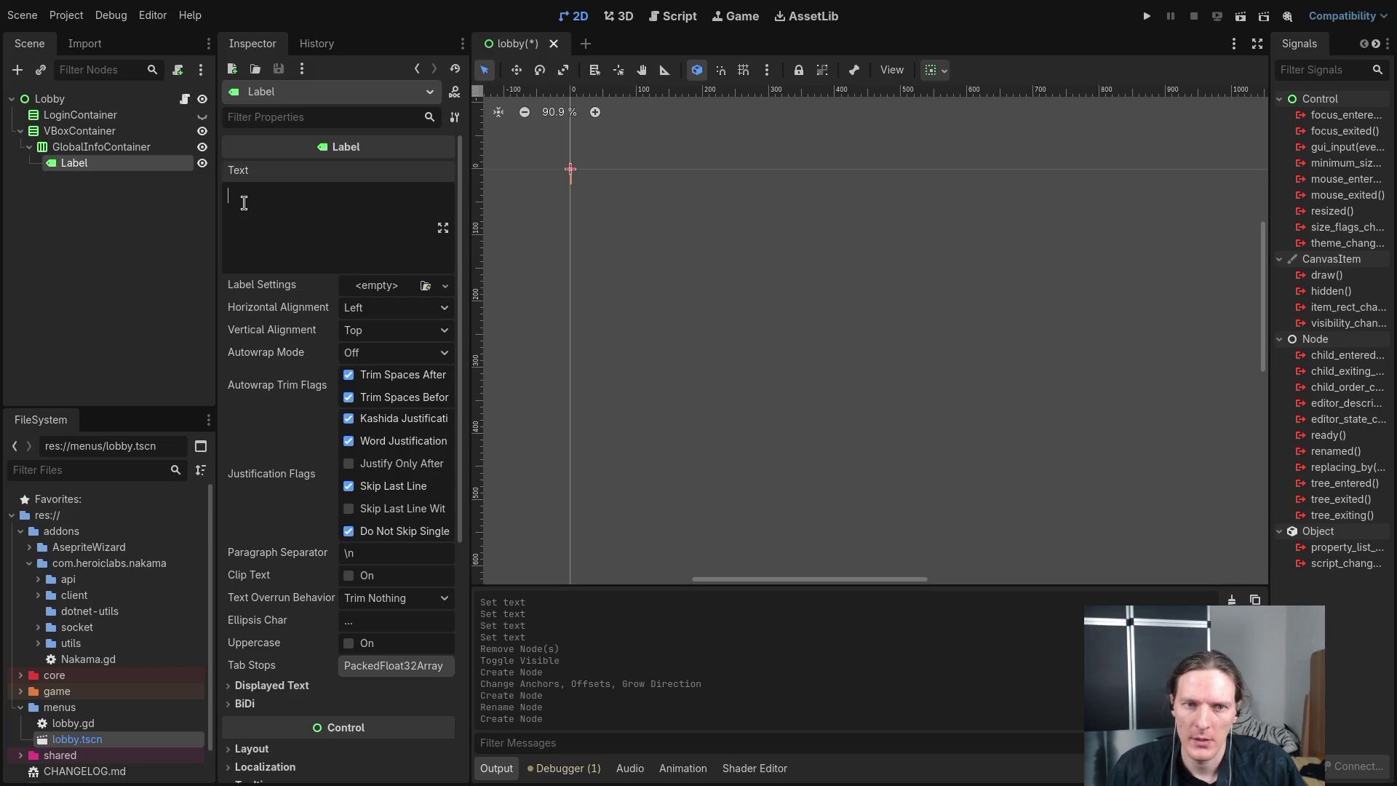
pyautogui.write('User Ni')
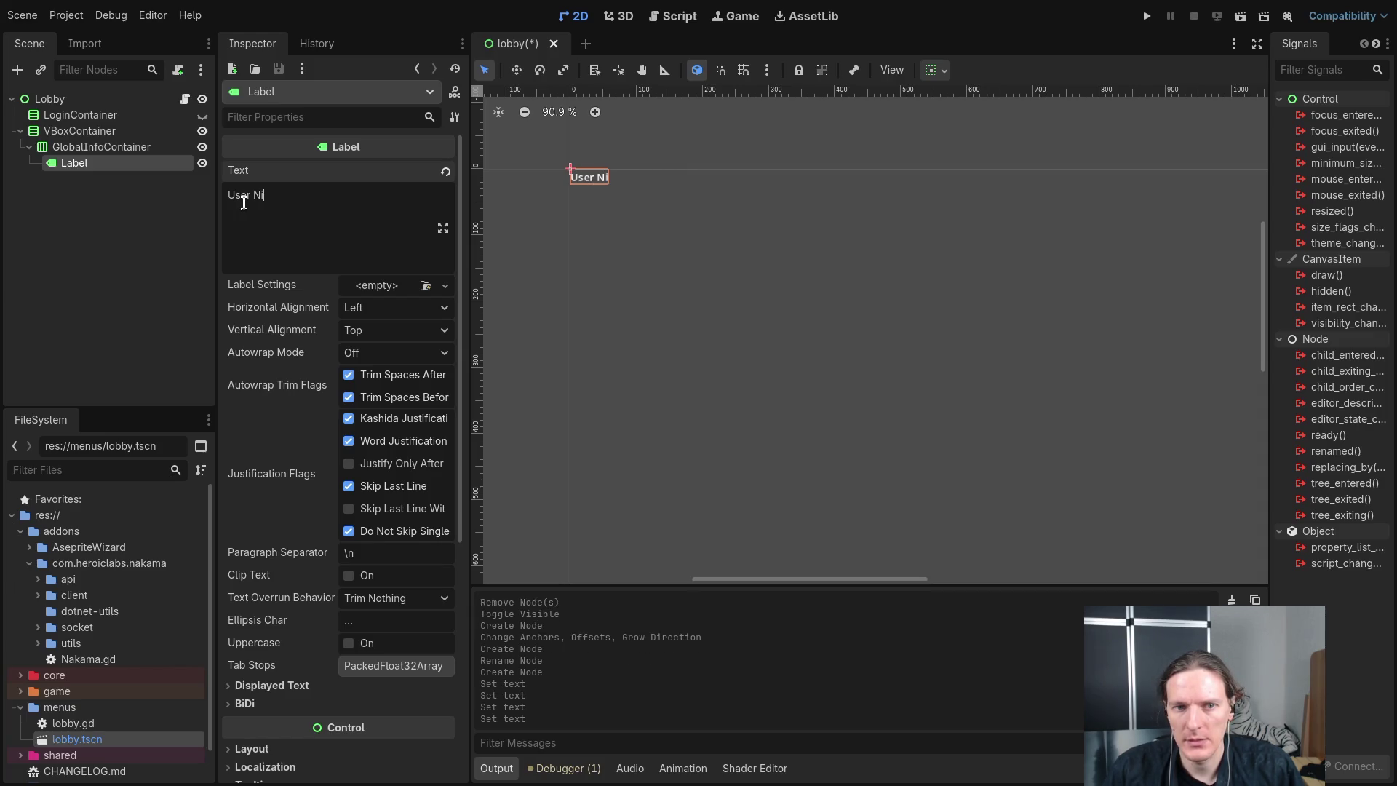
pyautogui.press('BackSpace')
pyautogui.press('BackSpace')
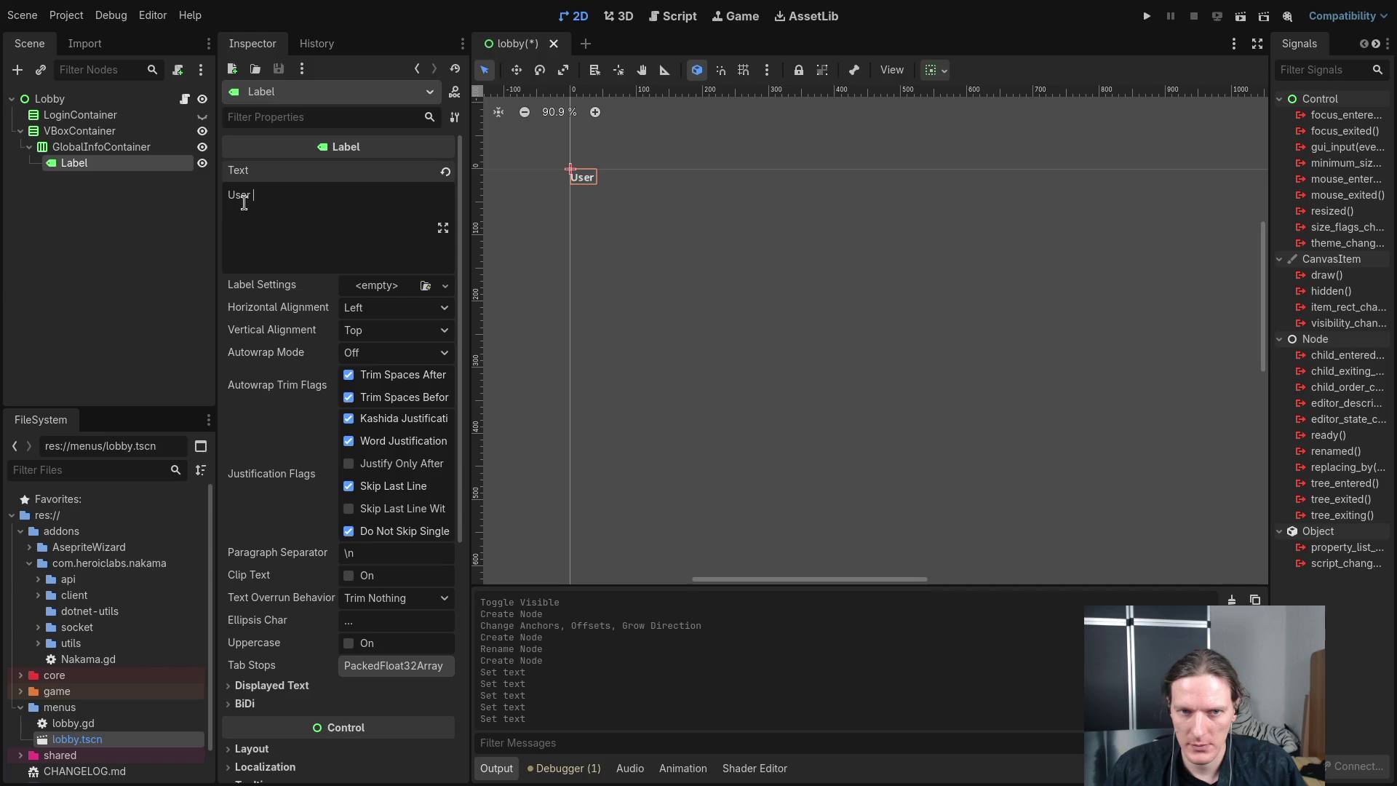
pyautogui.press('BackSpace')
pyautogui.write(': Un')
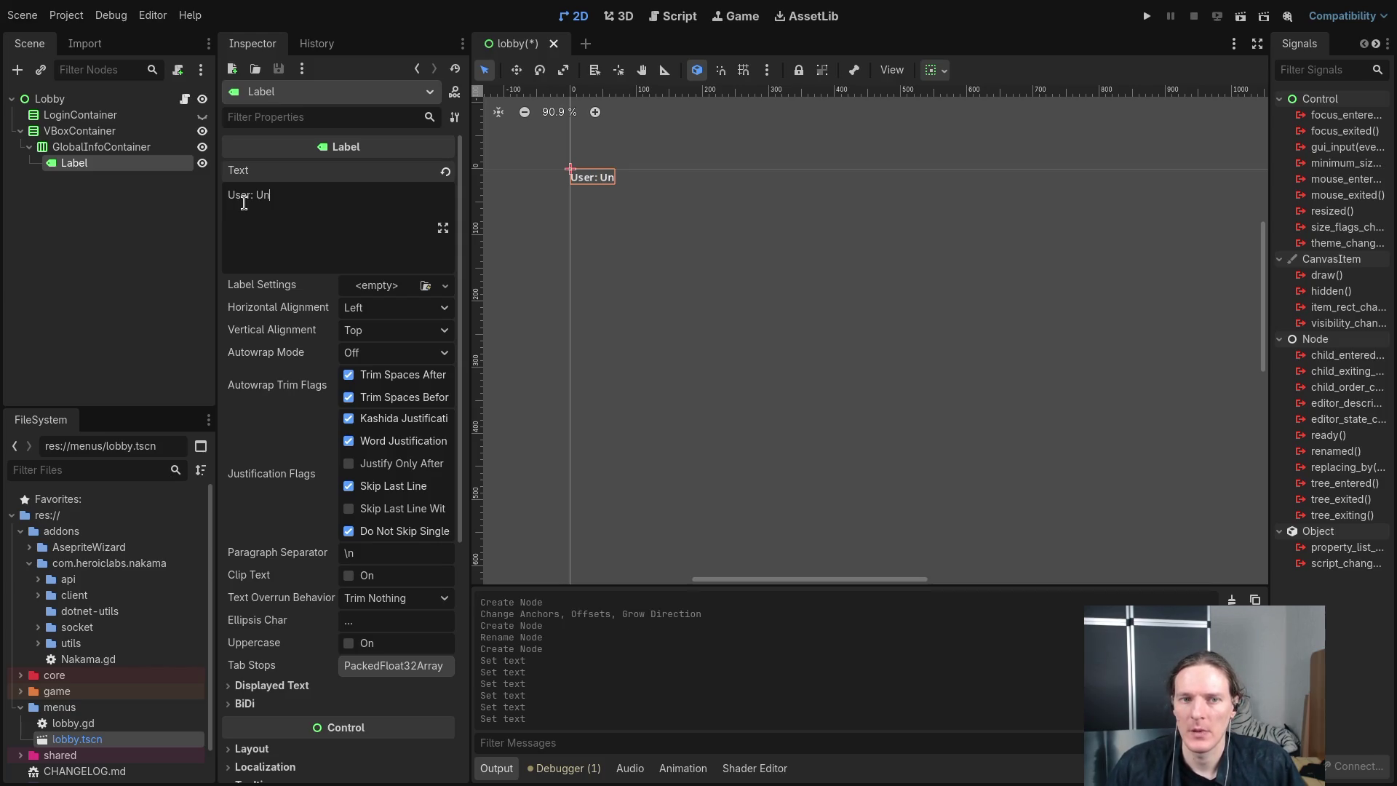
pyautogui.write('know')
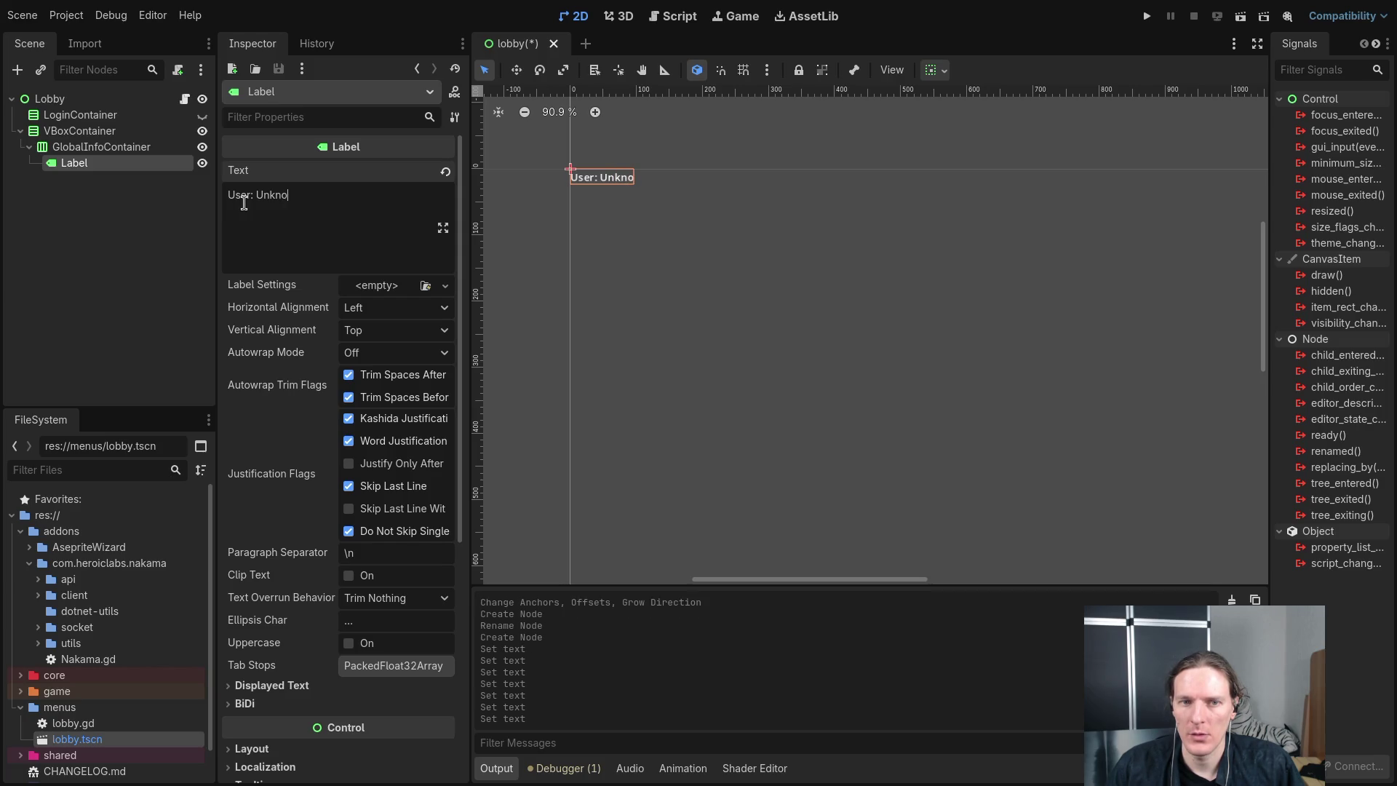
pyautogui.write('n')
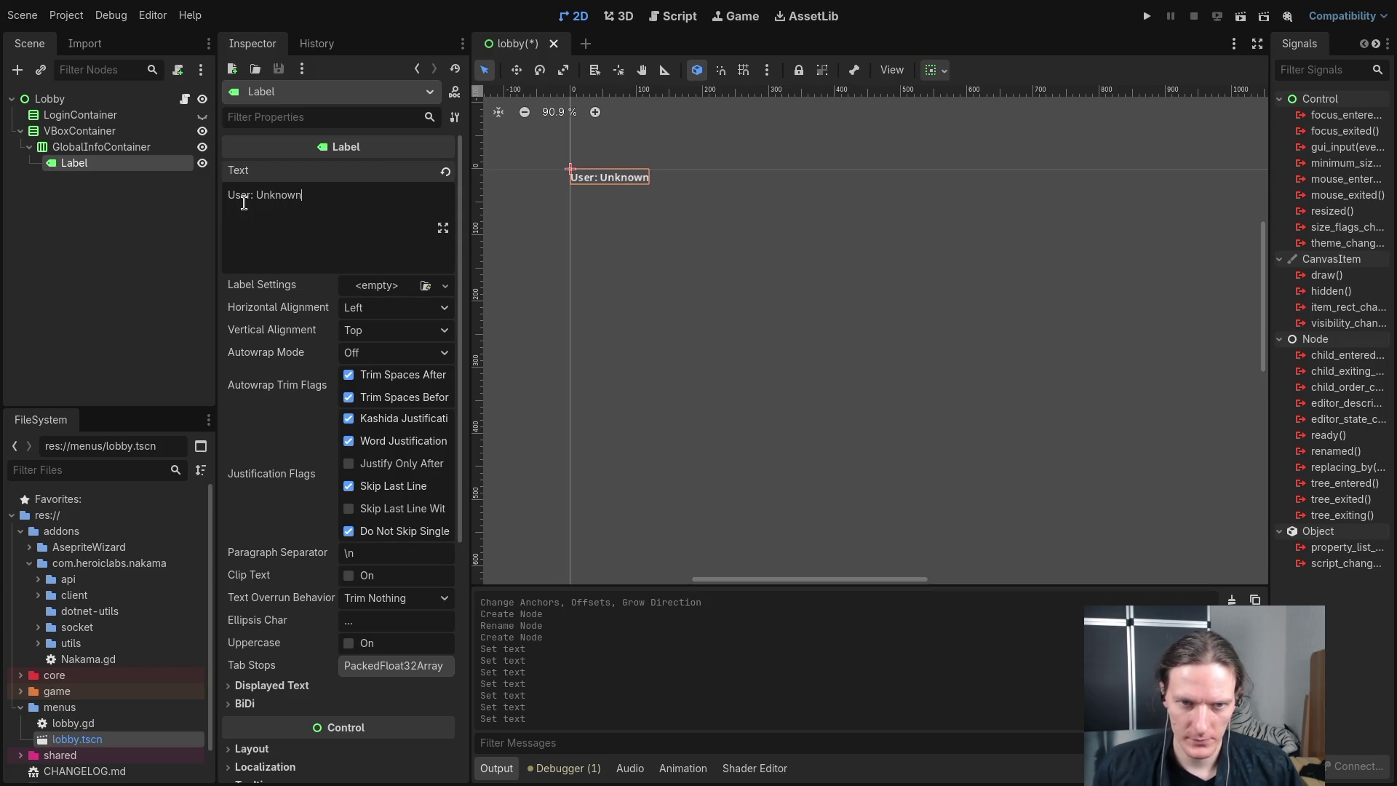
pyautogui.click(68, 199)
pyautogui.click(99, 162)
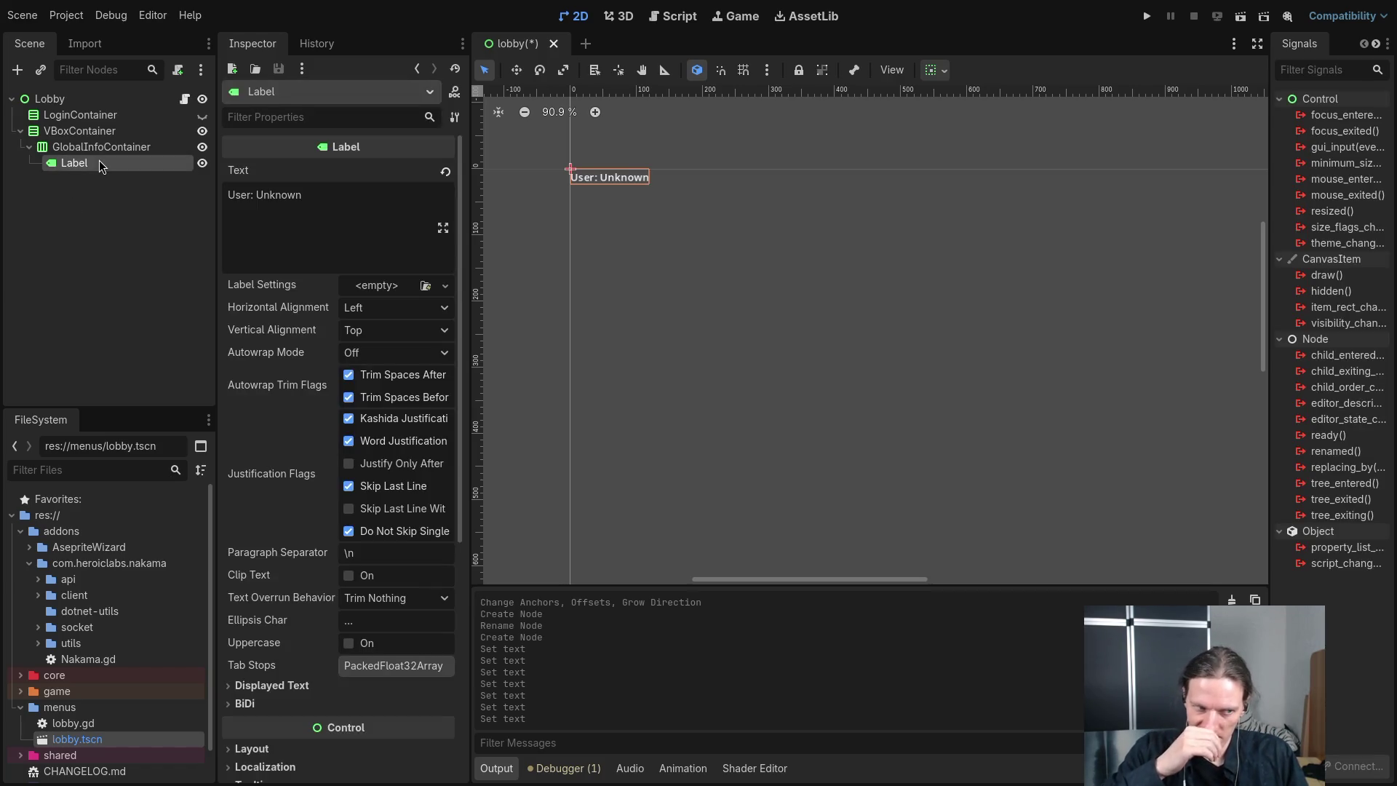
pyautogui.click(117, 198)
pyautogui.hotkey('ctrl', 's')
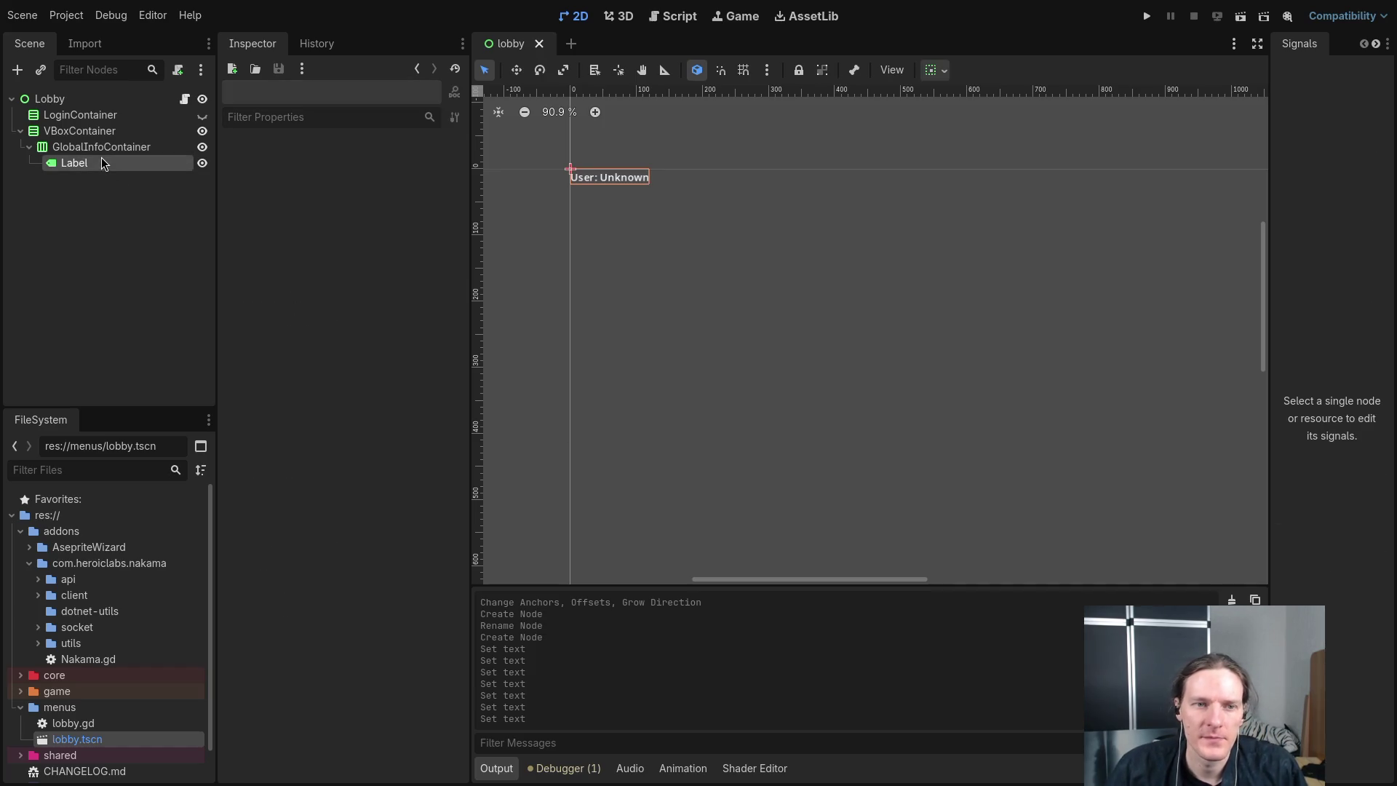
pyautogui.click(98, 161)
pyautogui.doubleClick(93, 166)
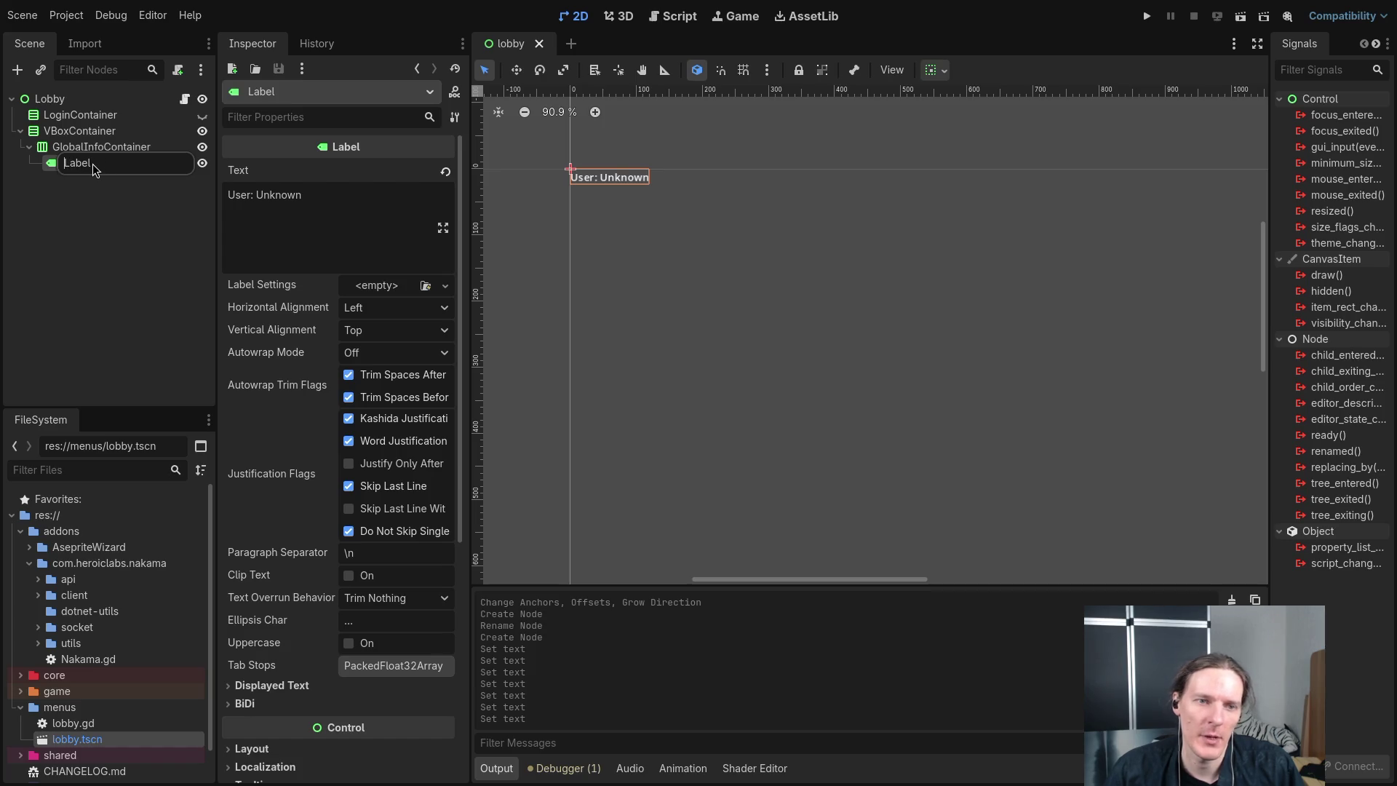
# Step: Recheck the authenticate_device_async signature in the Neovim lobby script, then return to Godot
pyautogui.press('super+3')
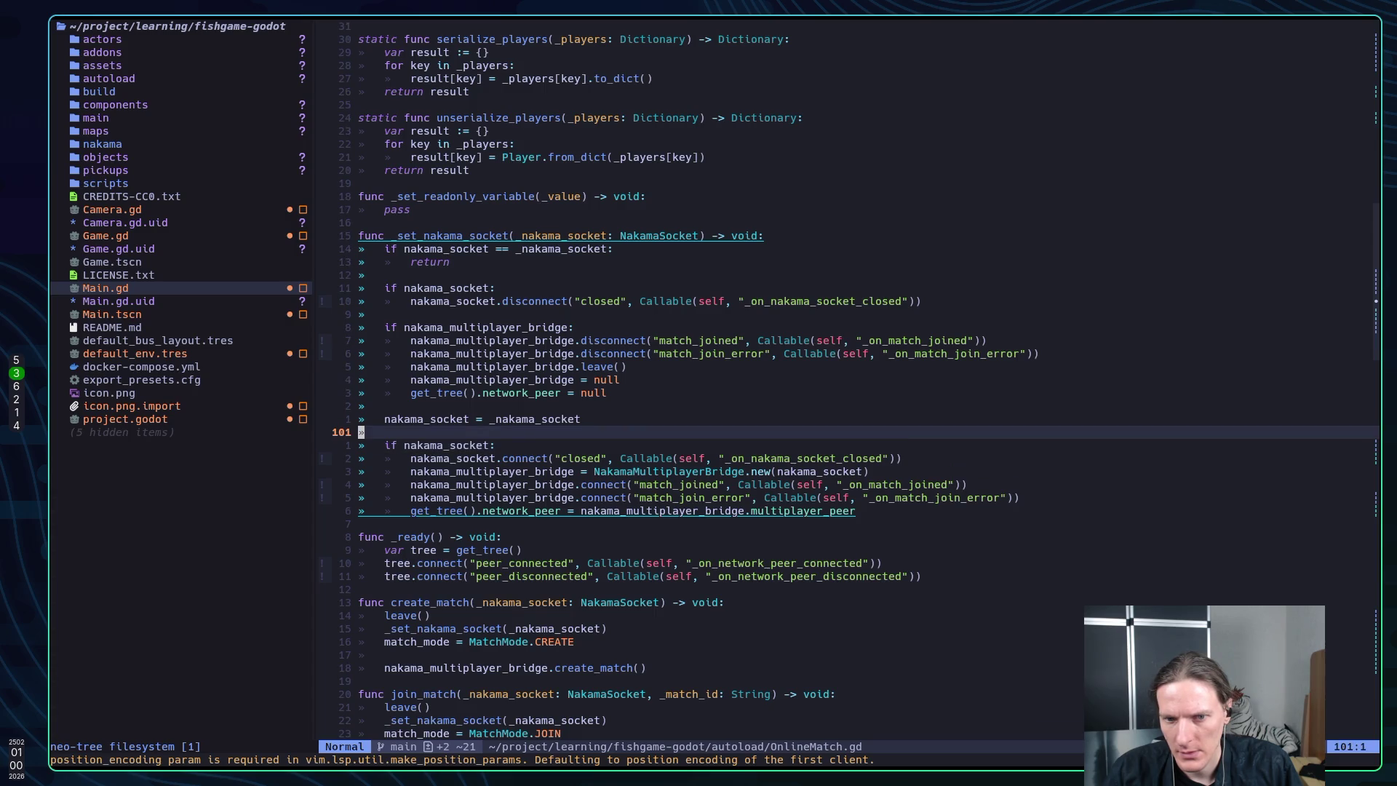
pyautogui.press('super+1')
pyautogui.press('j')
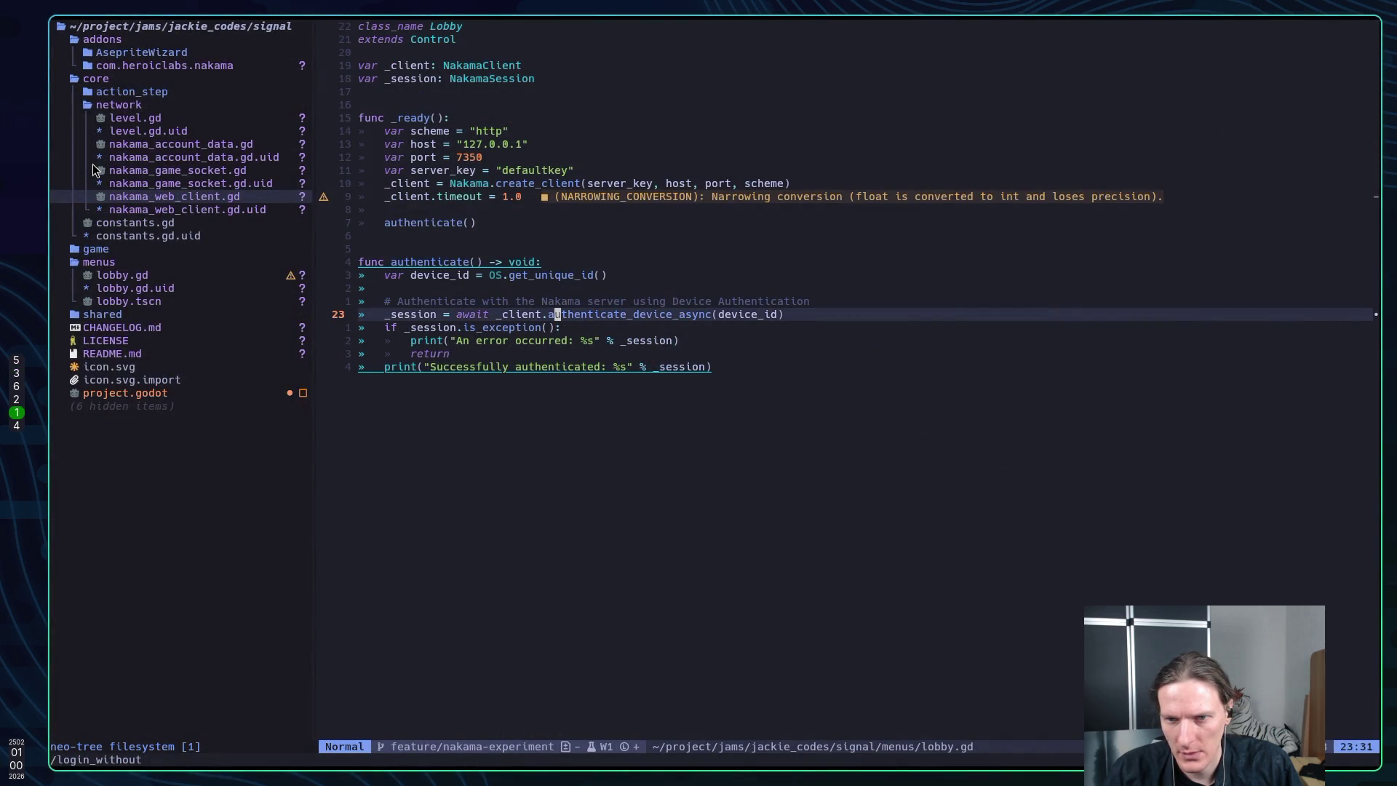
pyautogui.hotkey('shift', 'k')
pyautogui.press('super+2')
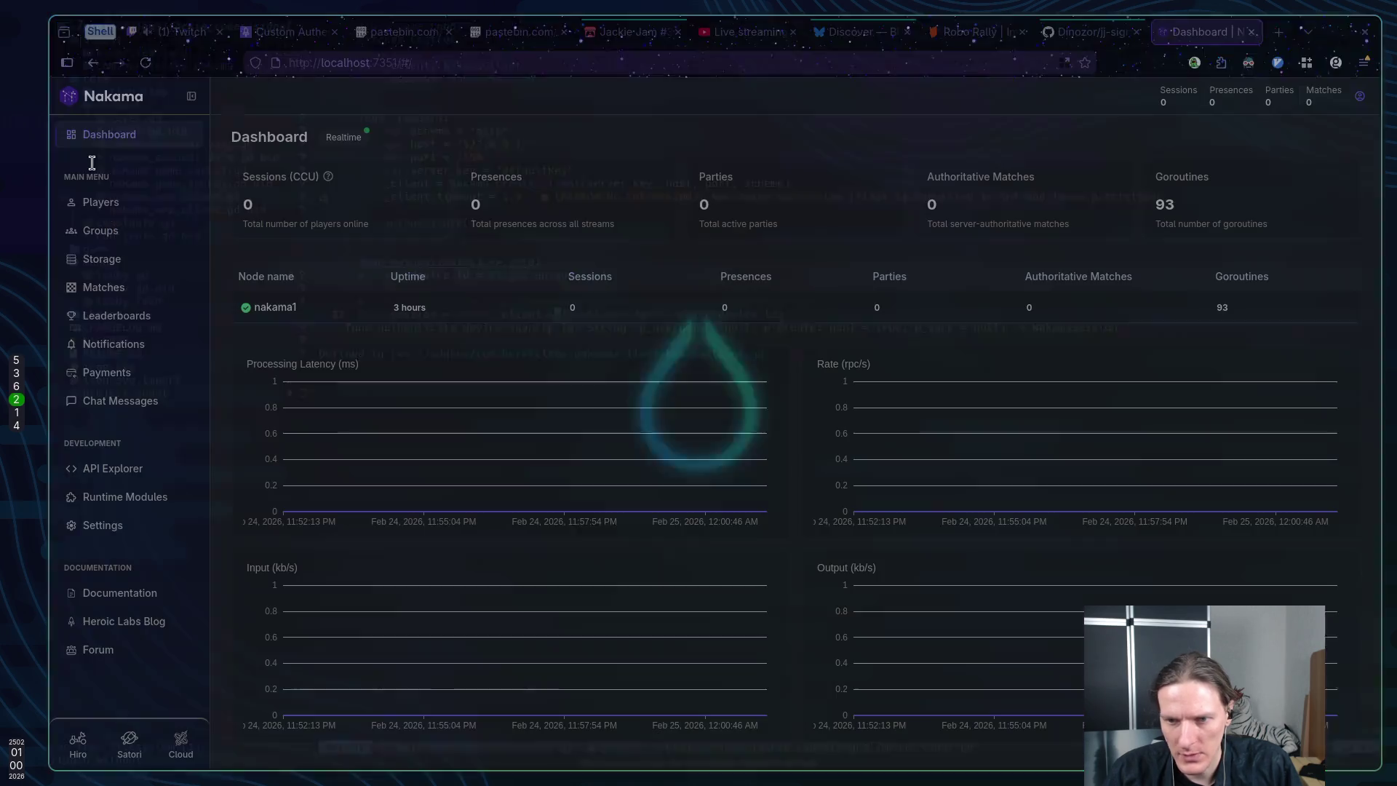
pyautogui.press('super+4')
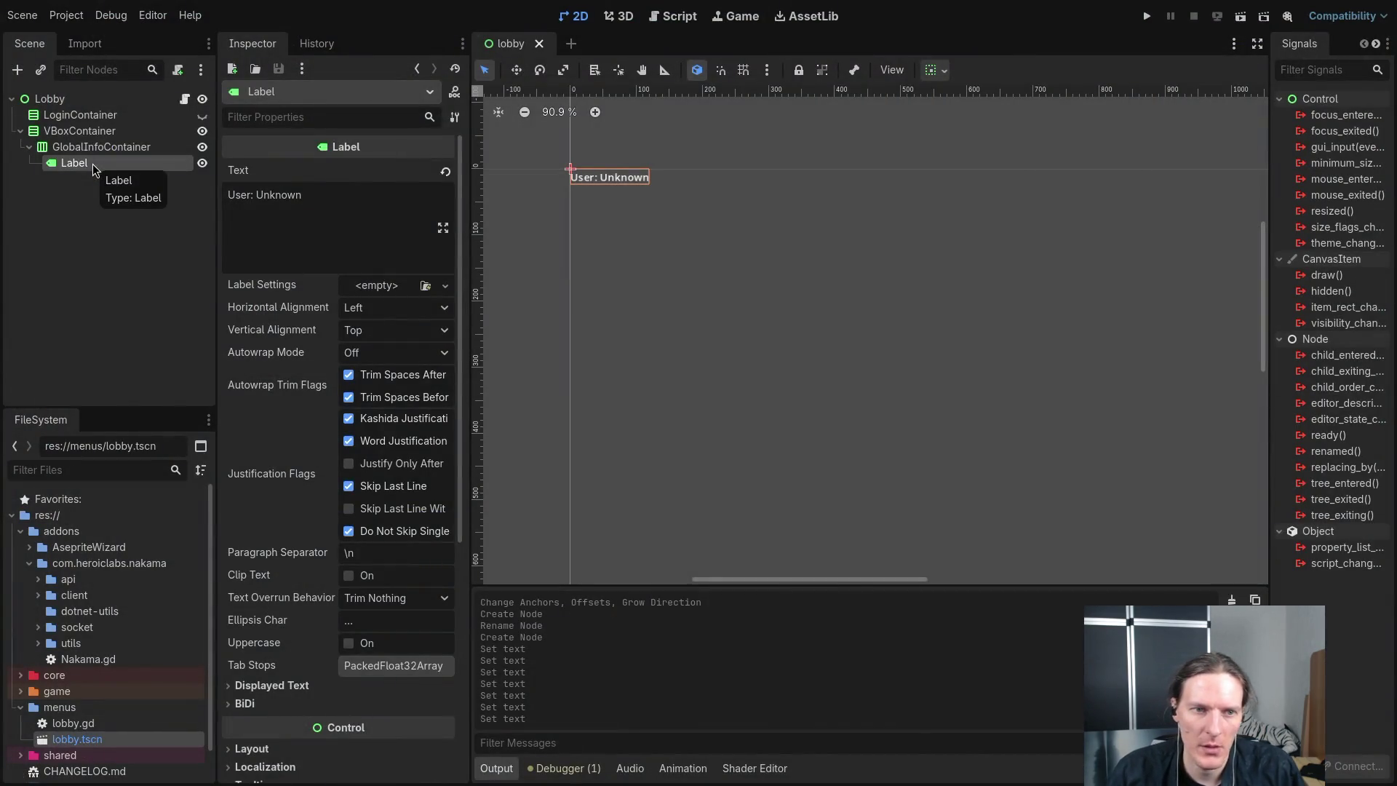
# Step: Rename the Label to UserNameLabel and focus its Text property
pyautogui.doubleClick(93, 166)
pyautogui.press('Home')
pyautogui.write('U')
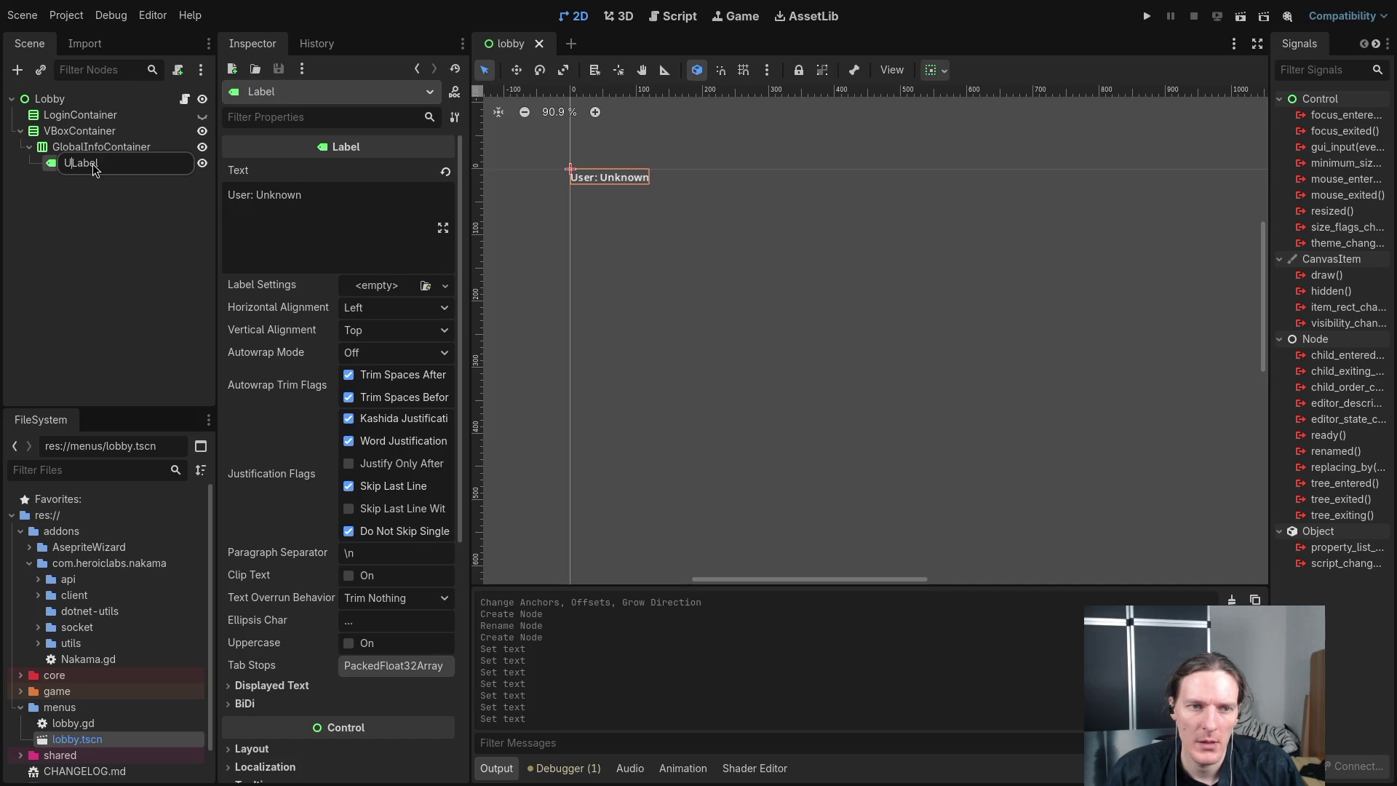
pyautogui.write('serName')
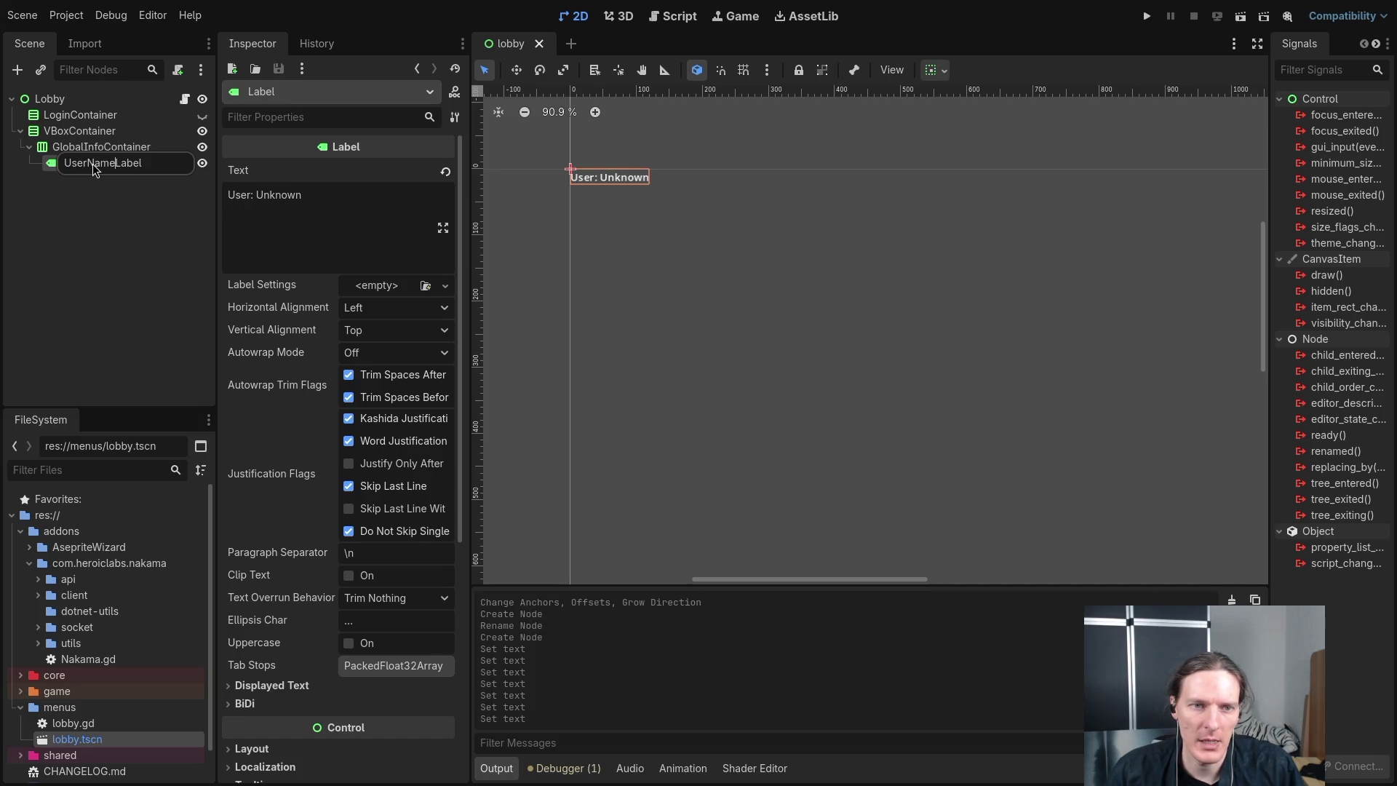
pyautogui.press('Return')
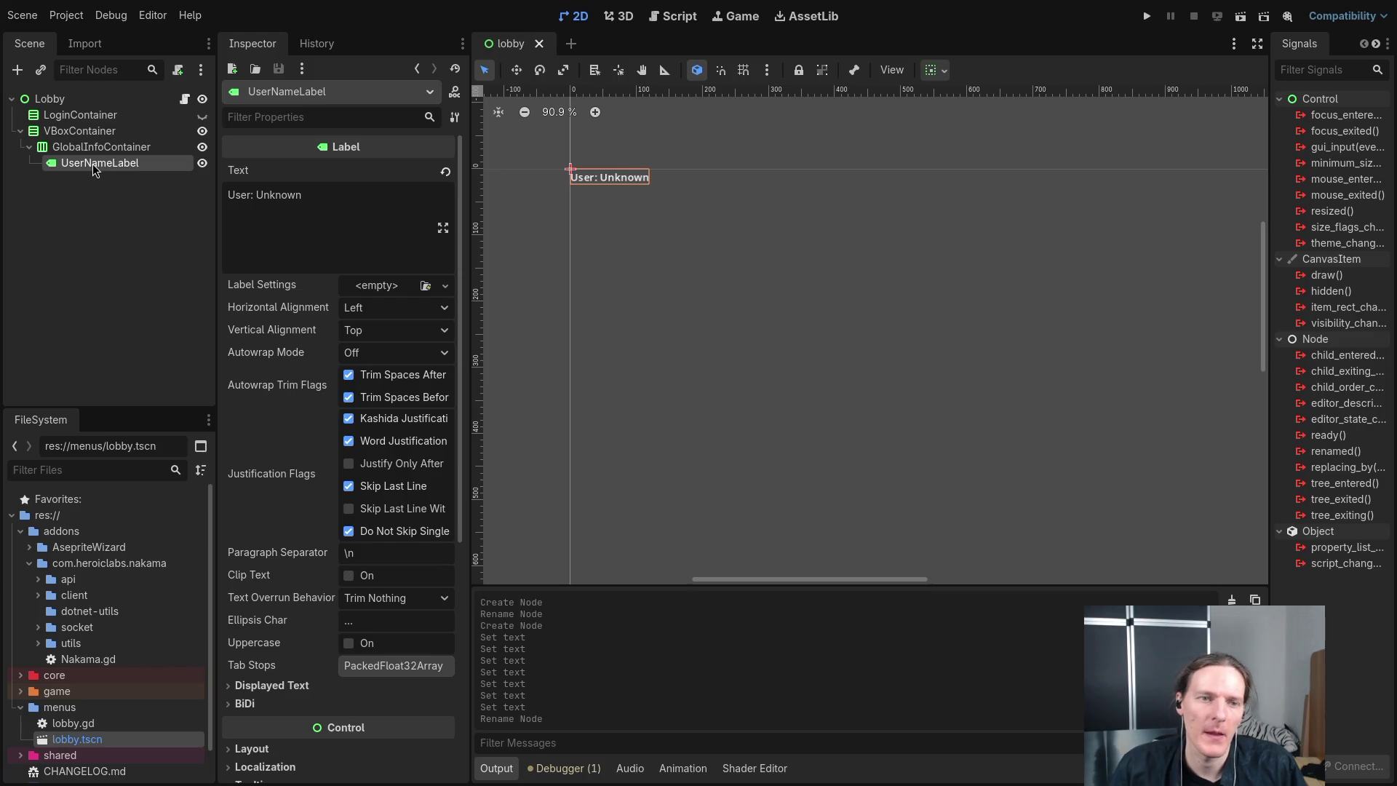
pyautogui.click(89, 199)
pyautogui.click(86, 163)
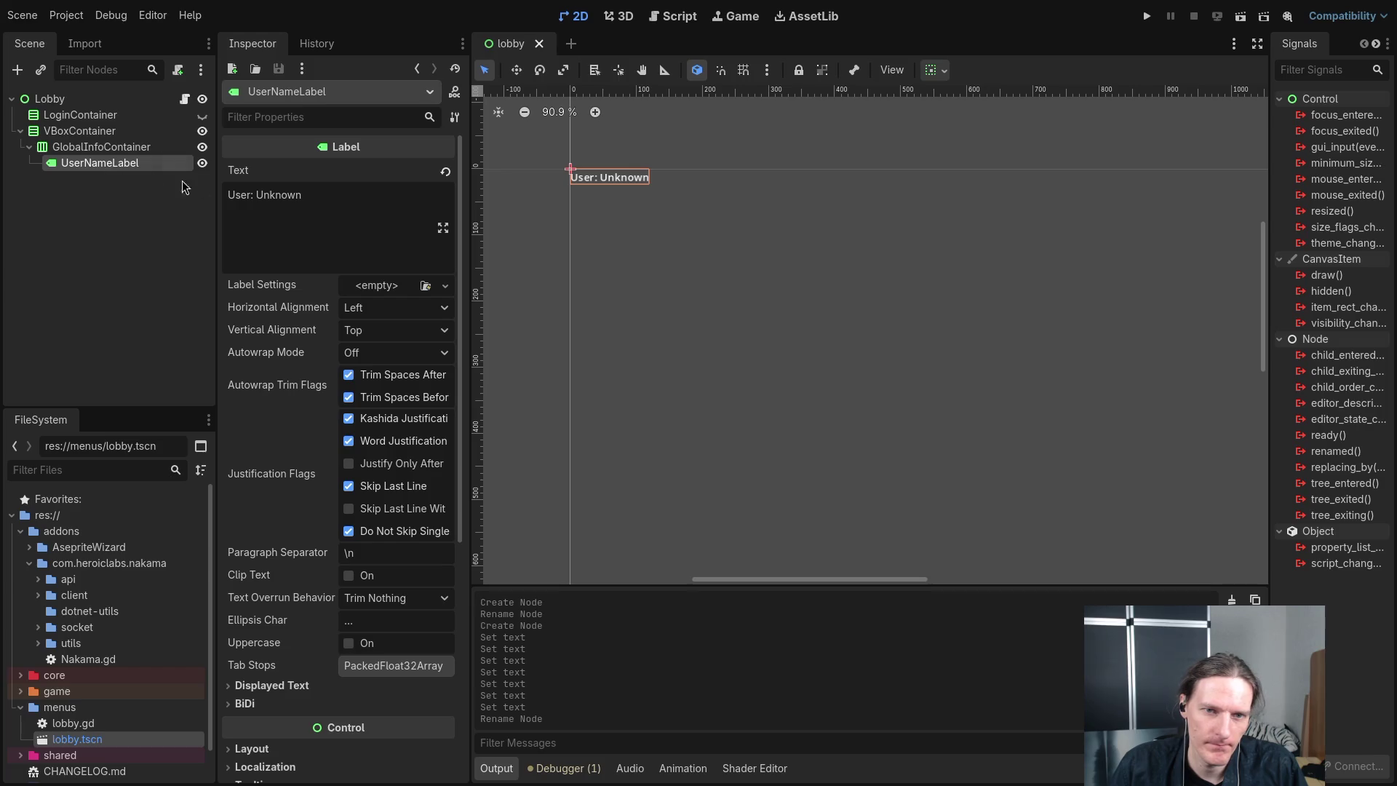
pyautogui.click(342, 199)
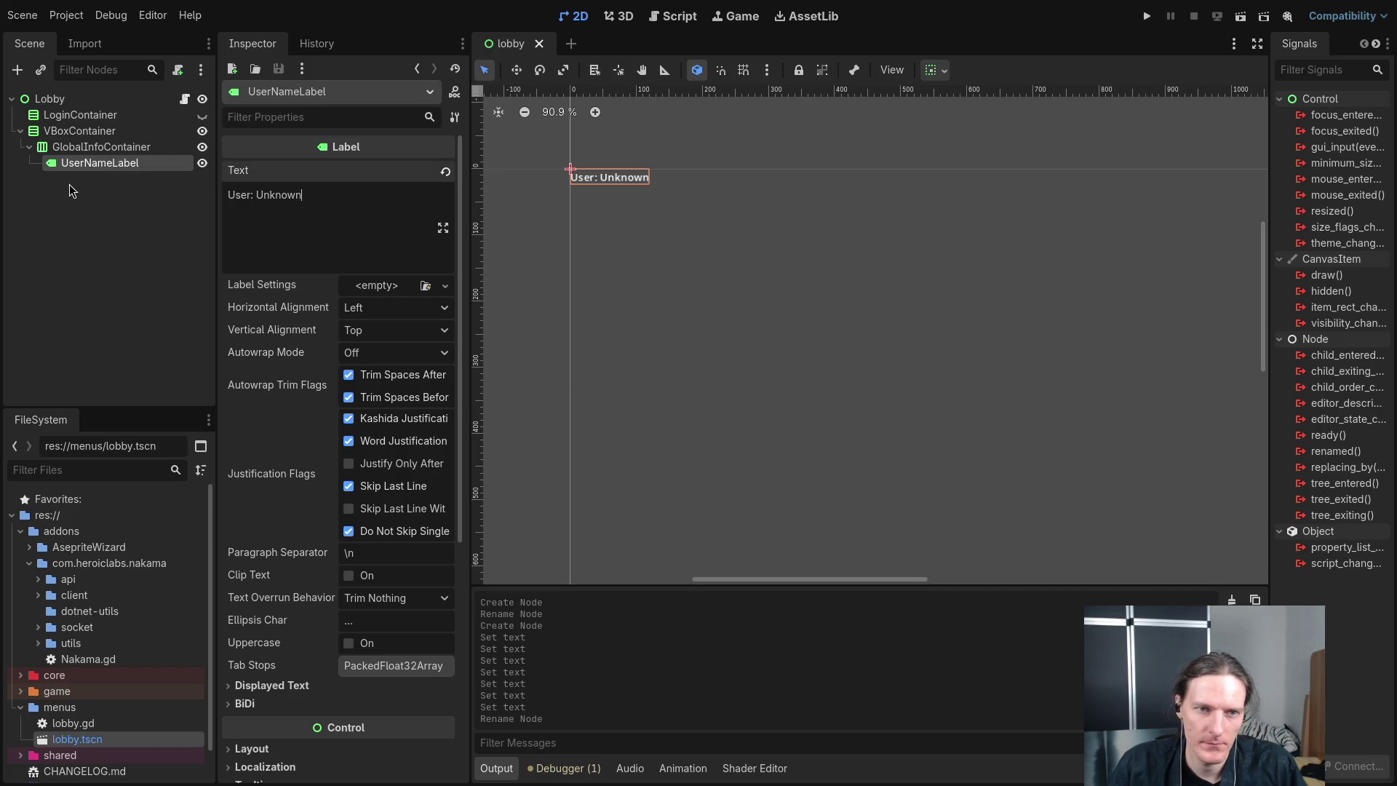
# Step: Start adding another child node to GlobalInfoContainer, clearing the type search
pyautogui.rightClick(84, 150)
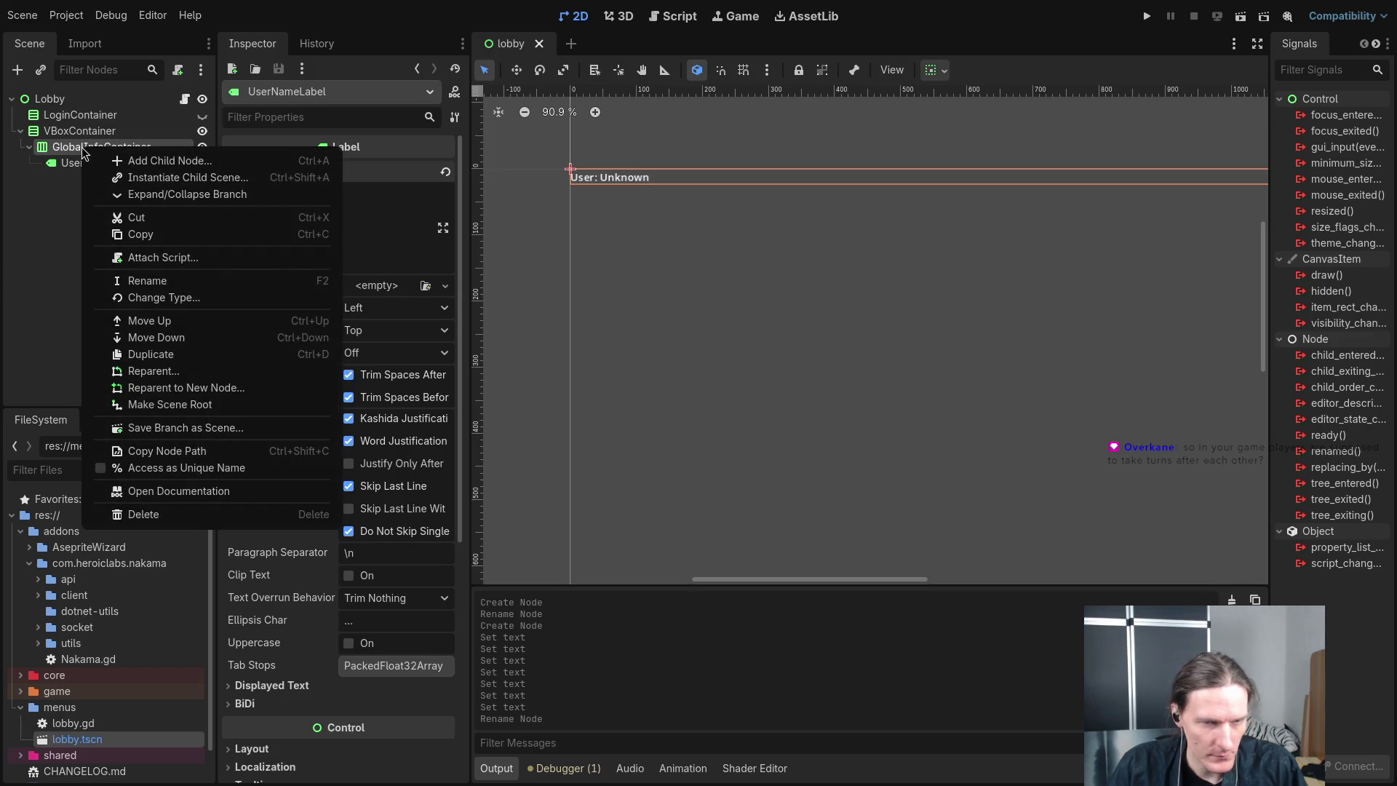
pyautogui.click(137, 163)
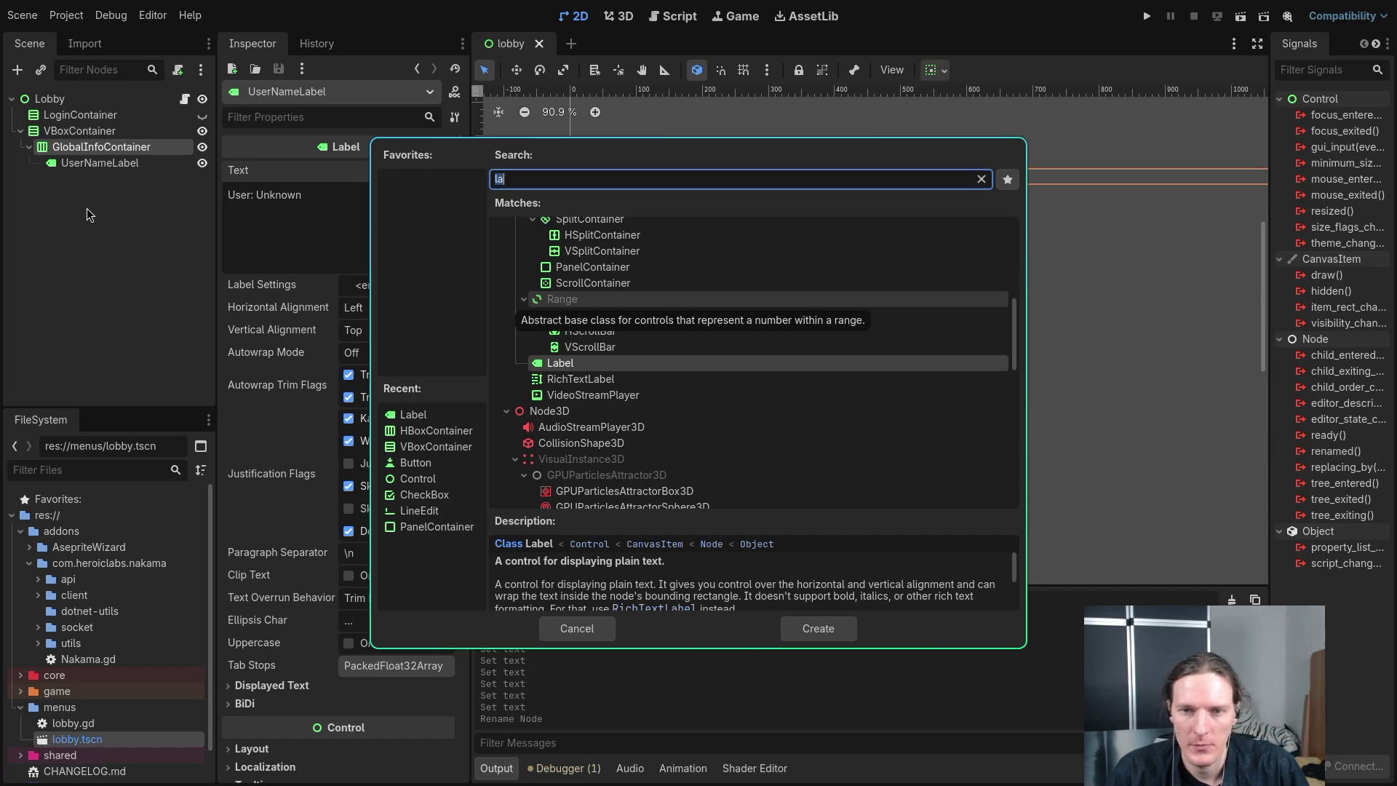
pyautogui.press('BackSpace')
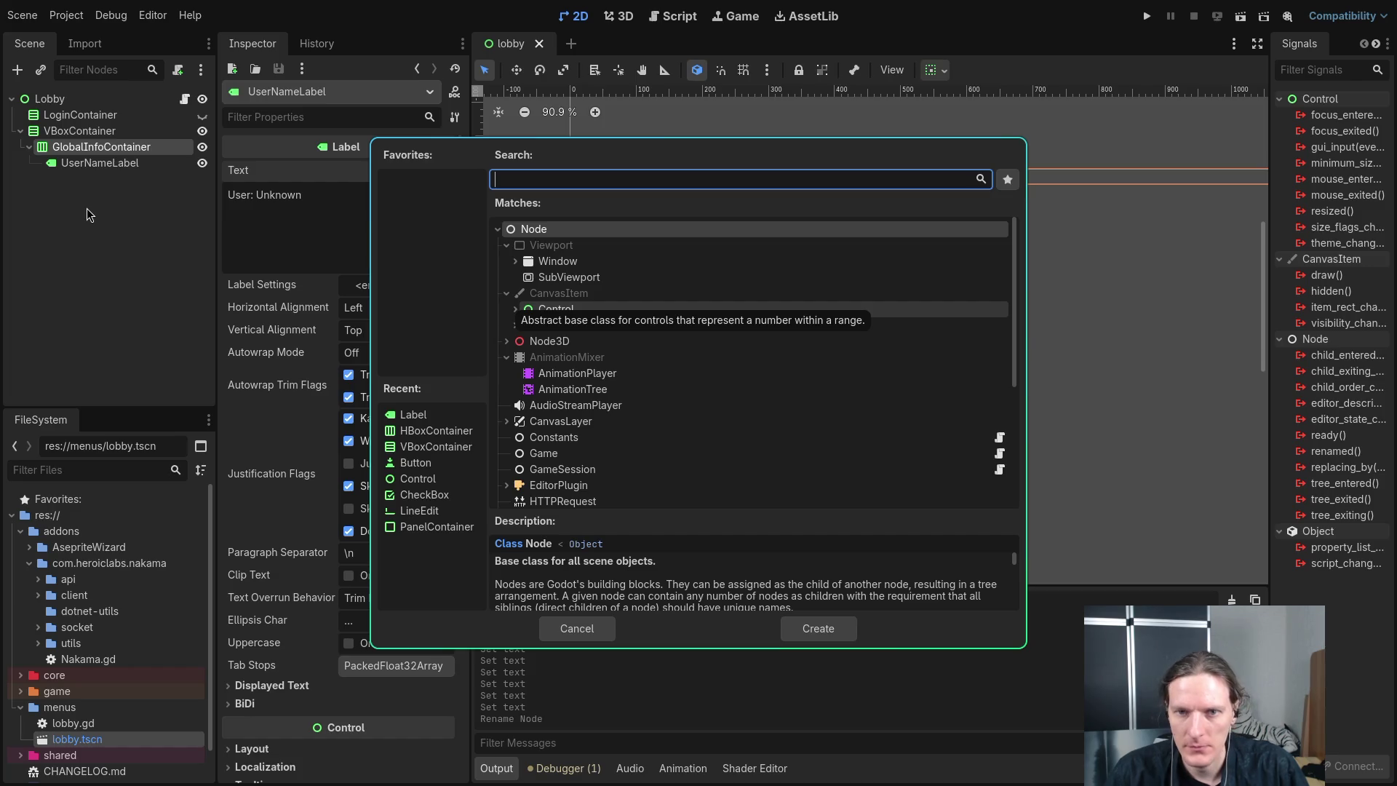
# Step: Create a Label named UserName with the text 'Unknown'
pyautogui.write('la')
pyautogui.press('Return')
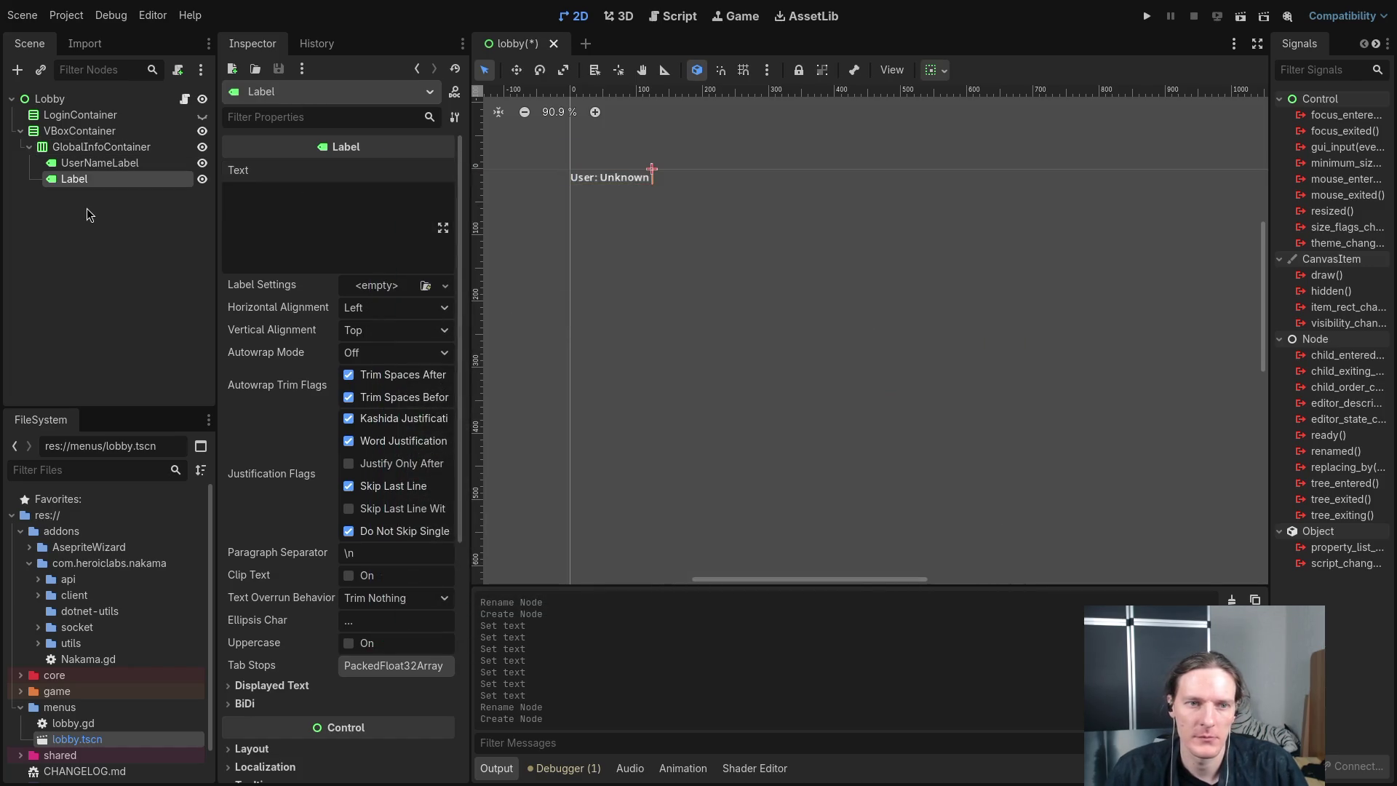
pyautogui.press('F2')
pyautogui.write('ame')
pyautogui.press('Return')
pyautogui.hotkey('ctrl', 's')
pyautogui.click(275, 195)
pyautogui.write('Unkn')
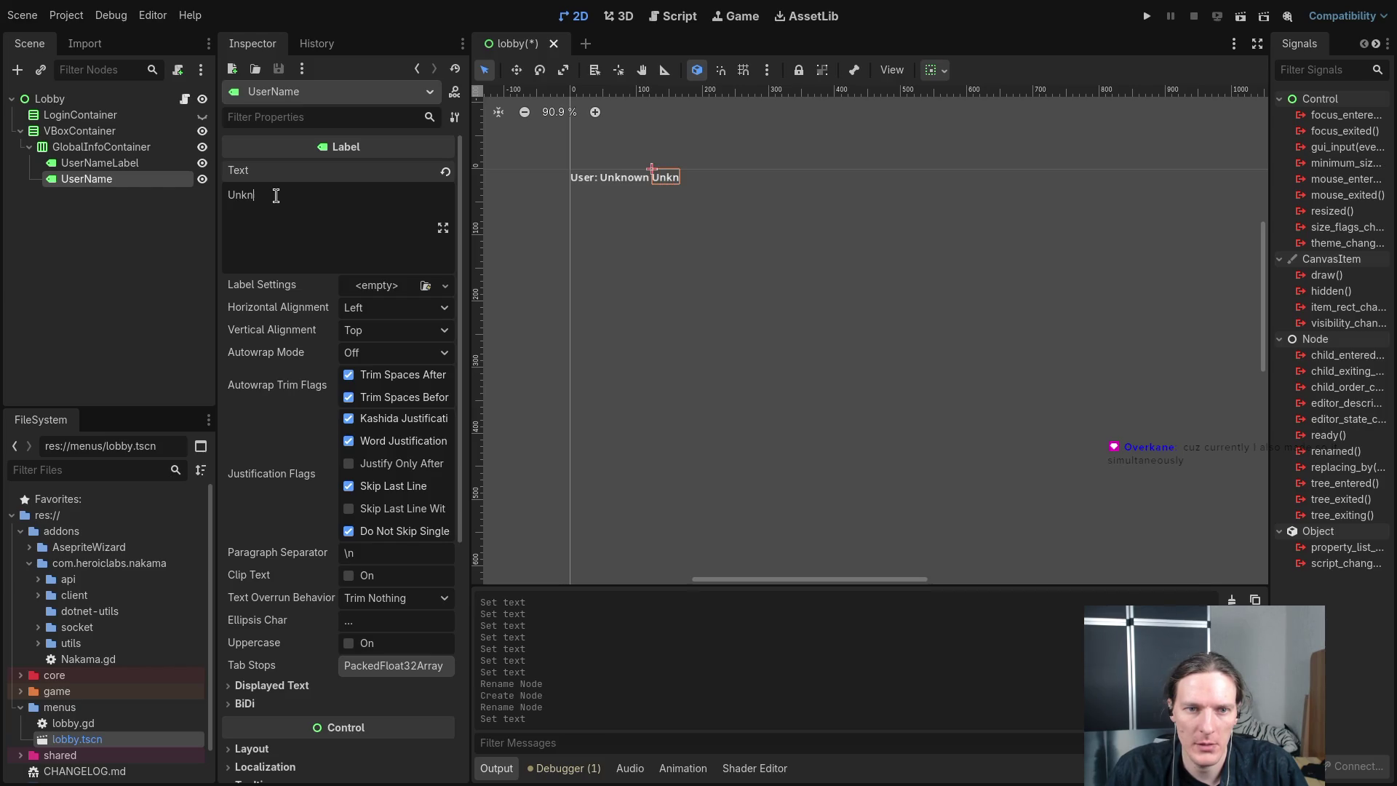
pyautogui.write('own')
# Step: Change UserNameLabel's text to 'Username:' and save the lobby scene
pyautogui.click(89, 242)
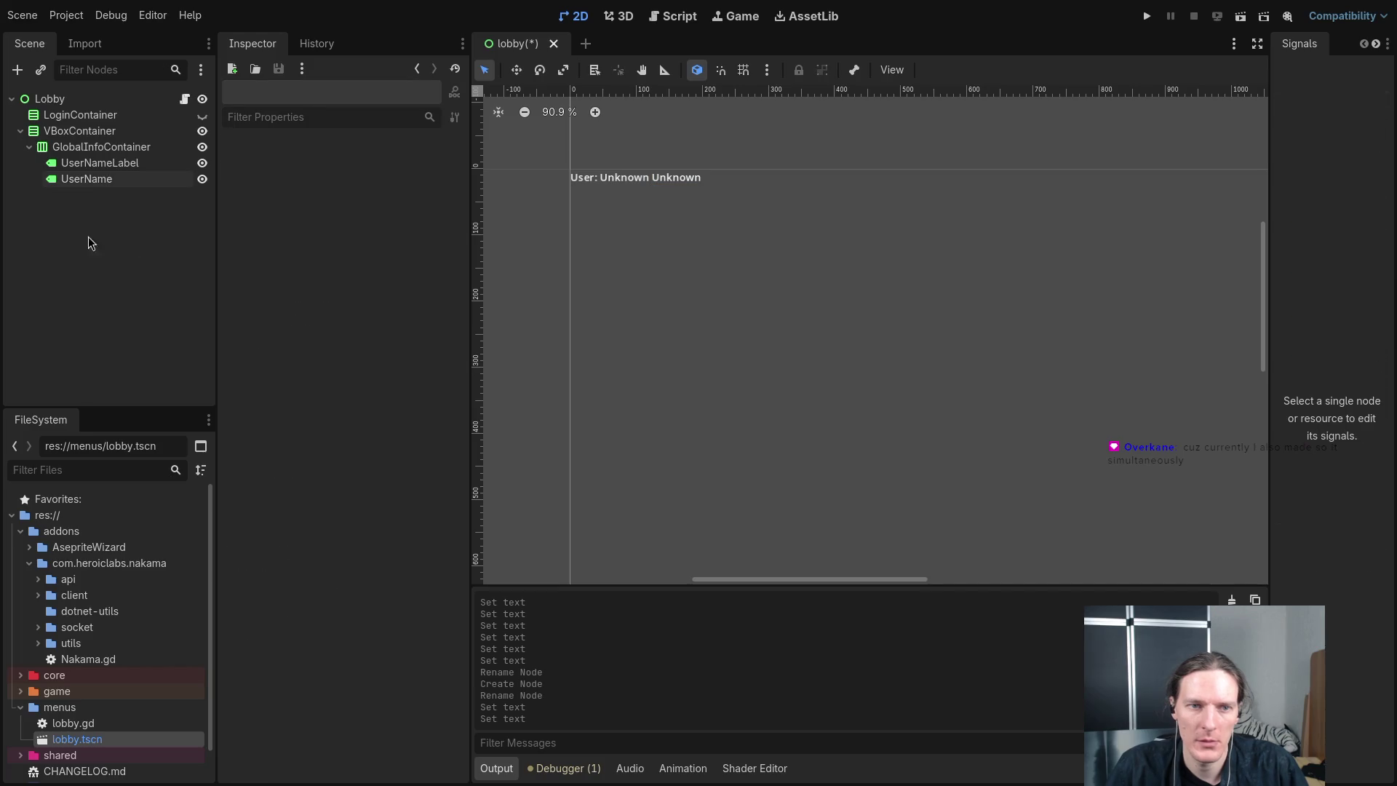
pyautogui.click(98, 163)
pyautogui.click(334, 195)
pyautogui.press('BackSpace')
pyautogui.press('BackSpace')
pyautogui.press('BackSpace')
pyautogui.press('BackSpace')
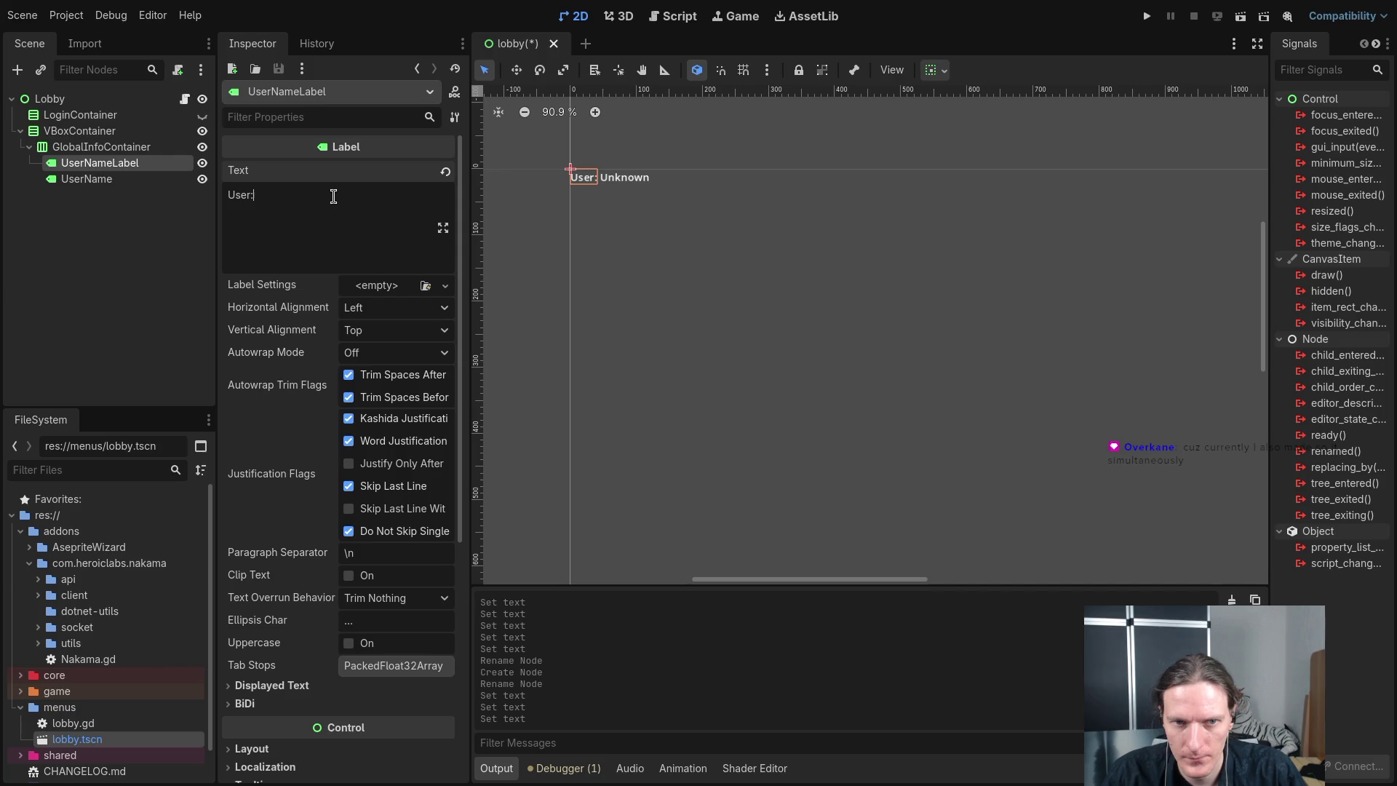
pyautogui.write('name')
pyautogui.press('BackSpace')
pyautogui.press('BackSpace')
pyautogui.press('BackSpace')
pyautogui.write('r nam')
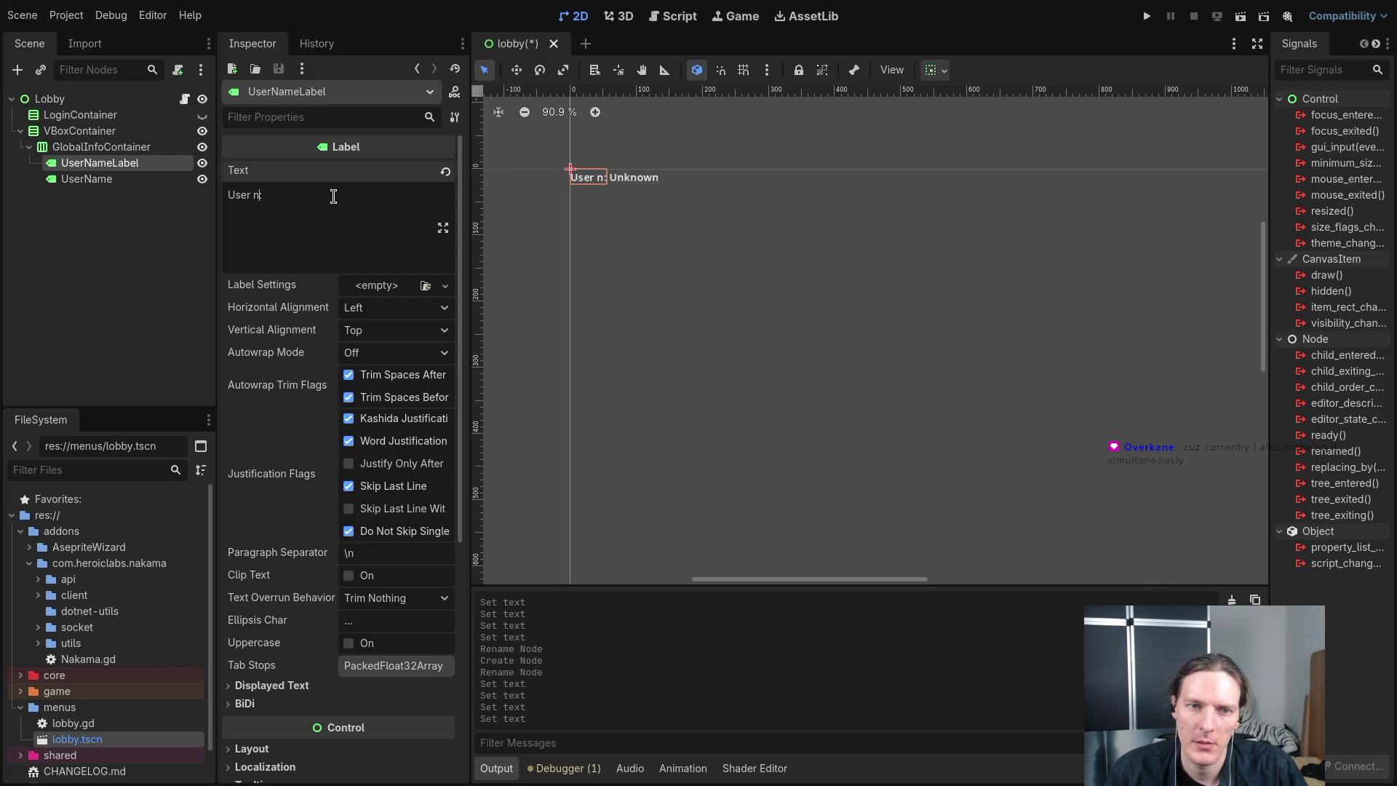
pyautogui.write('e')
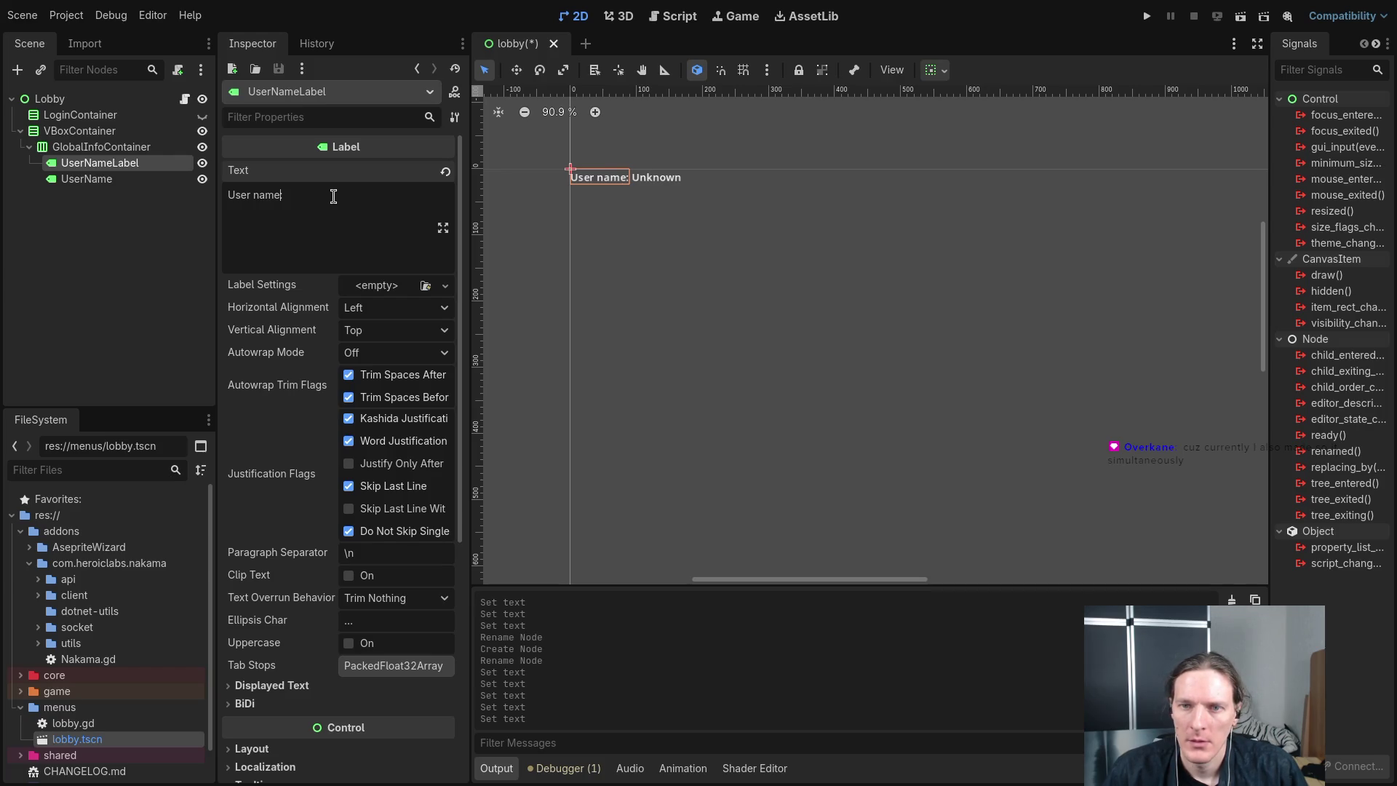
pyautogui.press('BackSpace')
pyautogui.hotkey('ctrl', 's')
pyautogui.click(107, 180)
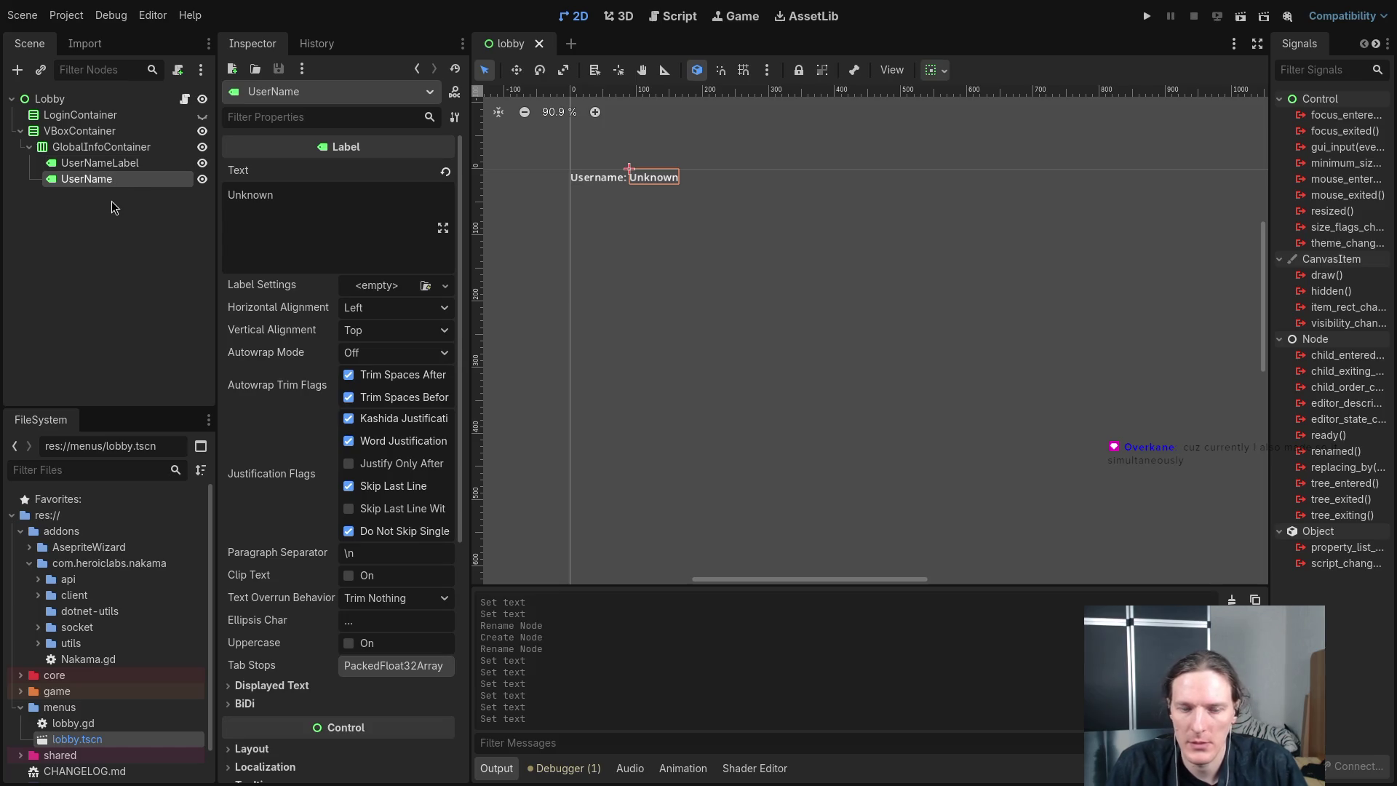
# Step: Glance at the Neovim lobby script, then return to Godot with UserNameLabel selected
pyautogui.press('super+2')
pyautogui.press('super+1')
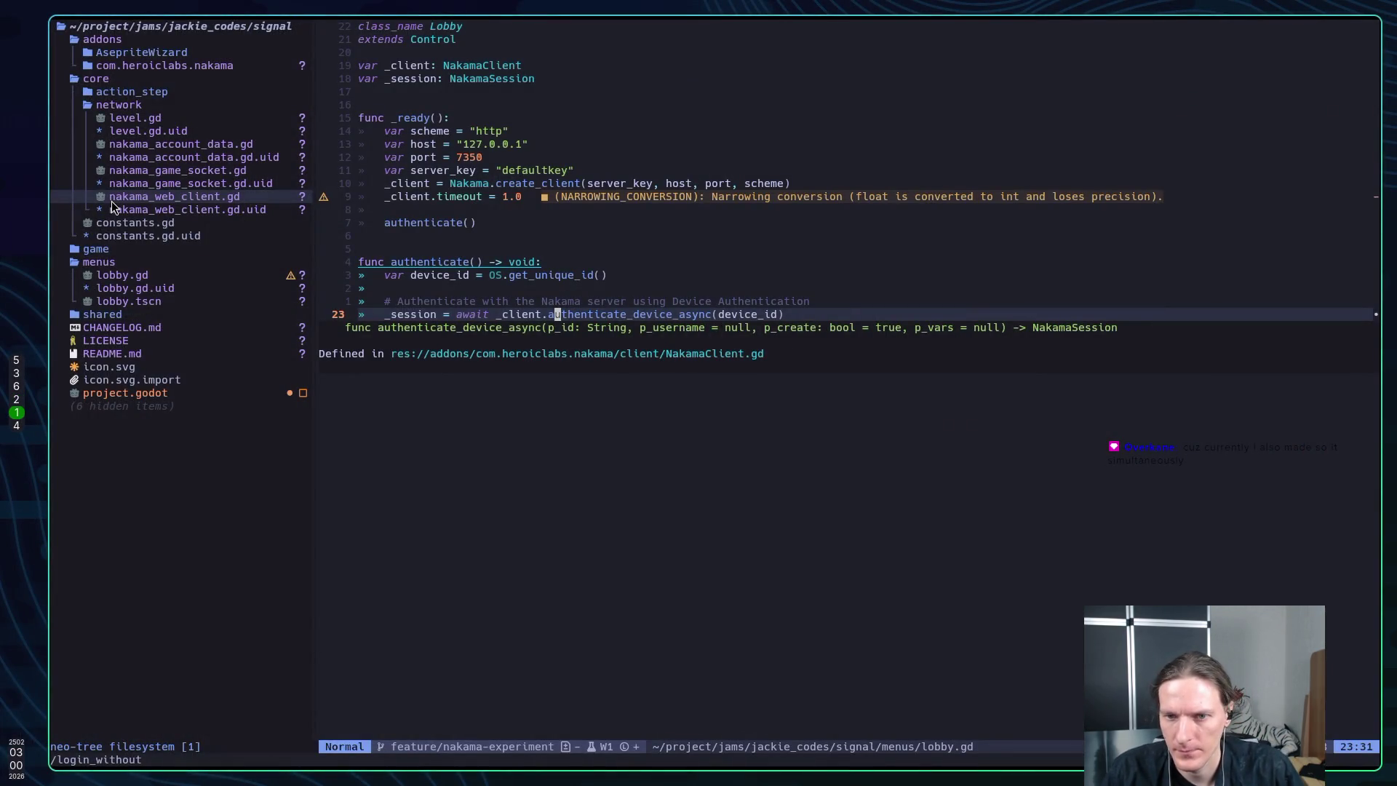
pyautogui.press('super+2')
pyautogui.press('super+1')
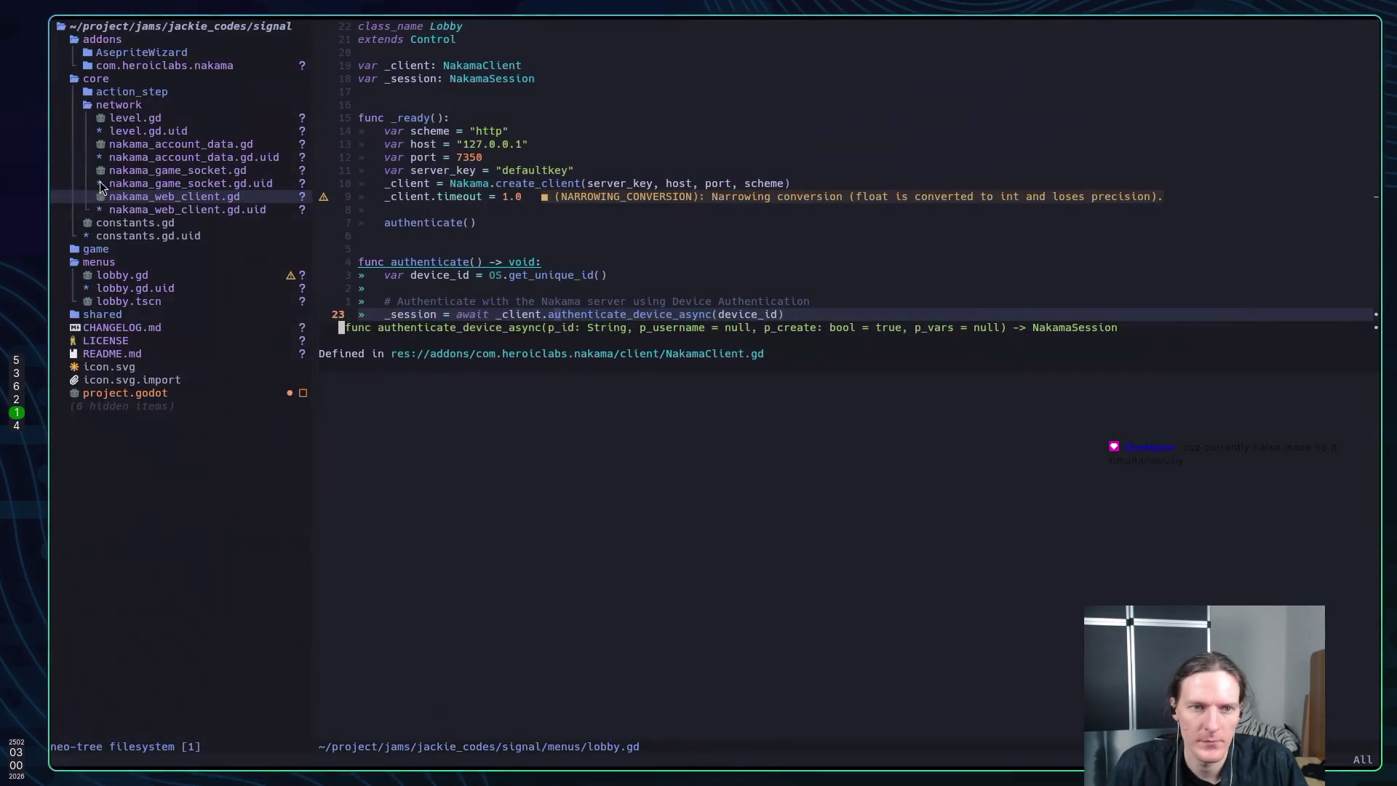
pyautogui.press('super+3')
pyautogui.click(93, 164)
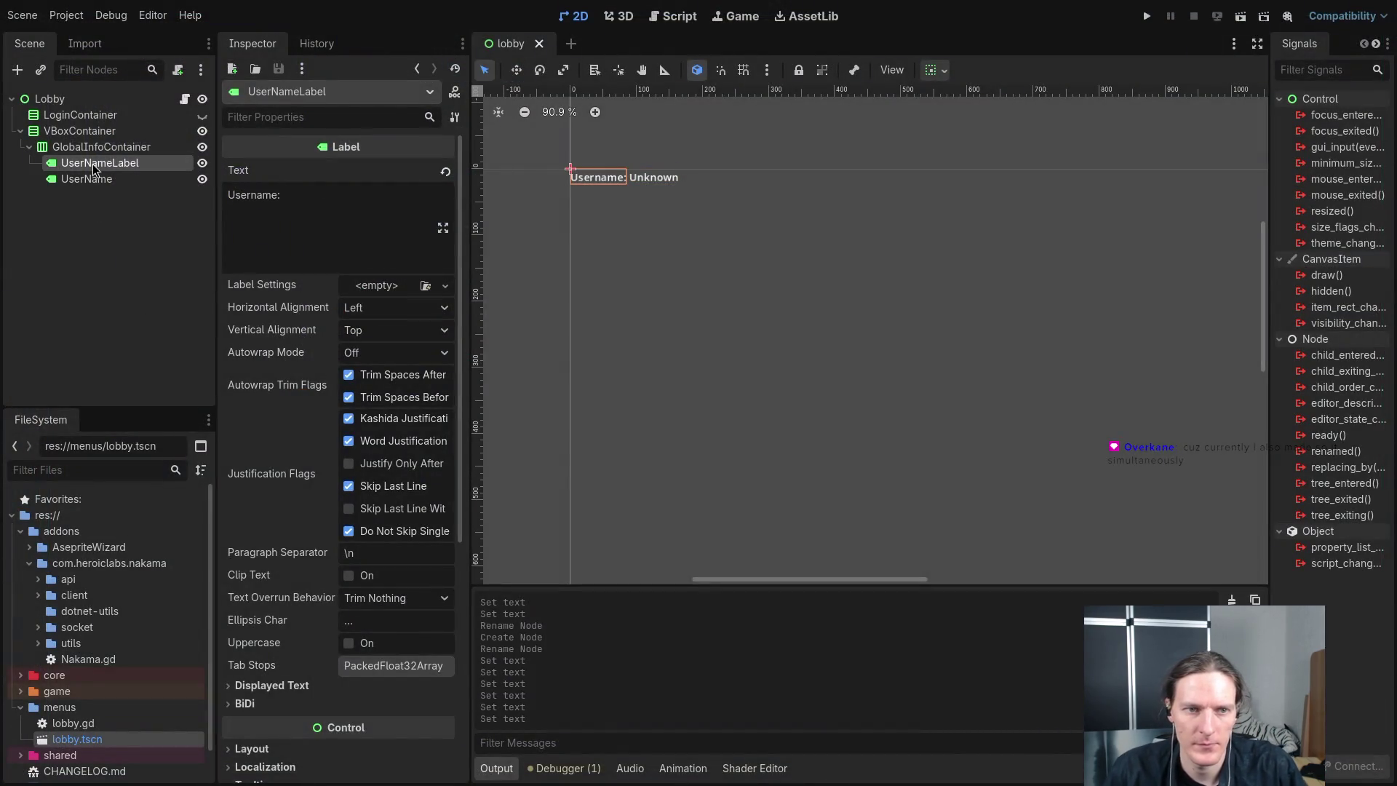
# Step: Rename UserNameLabel to UsernameLabel and UserName to Username
pyautogui.click(93, 167)
pyautogui.press('BackSpace')
pyautogui.write('n')
pyautogui.press('Return')
pyautogui.click(88, 181)
pyautogui.click(89, 182)
pyautogui.press('Right')
pyautogui.press('BackSpace')
pyautogui.write('n')
pyautogui.press('Return')
# Step: Select UsernameLabel, then GlobalInfoContainer and VBoxContainer in the scene tree
pyautogui.click(81, 229)
pyautogui.click(97, 164)
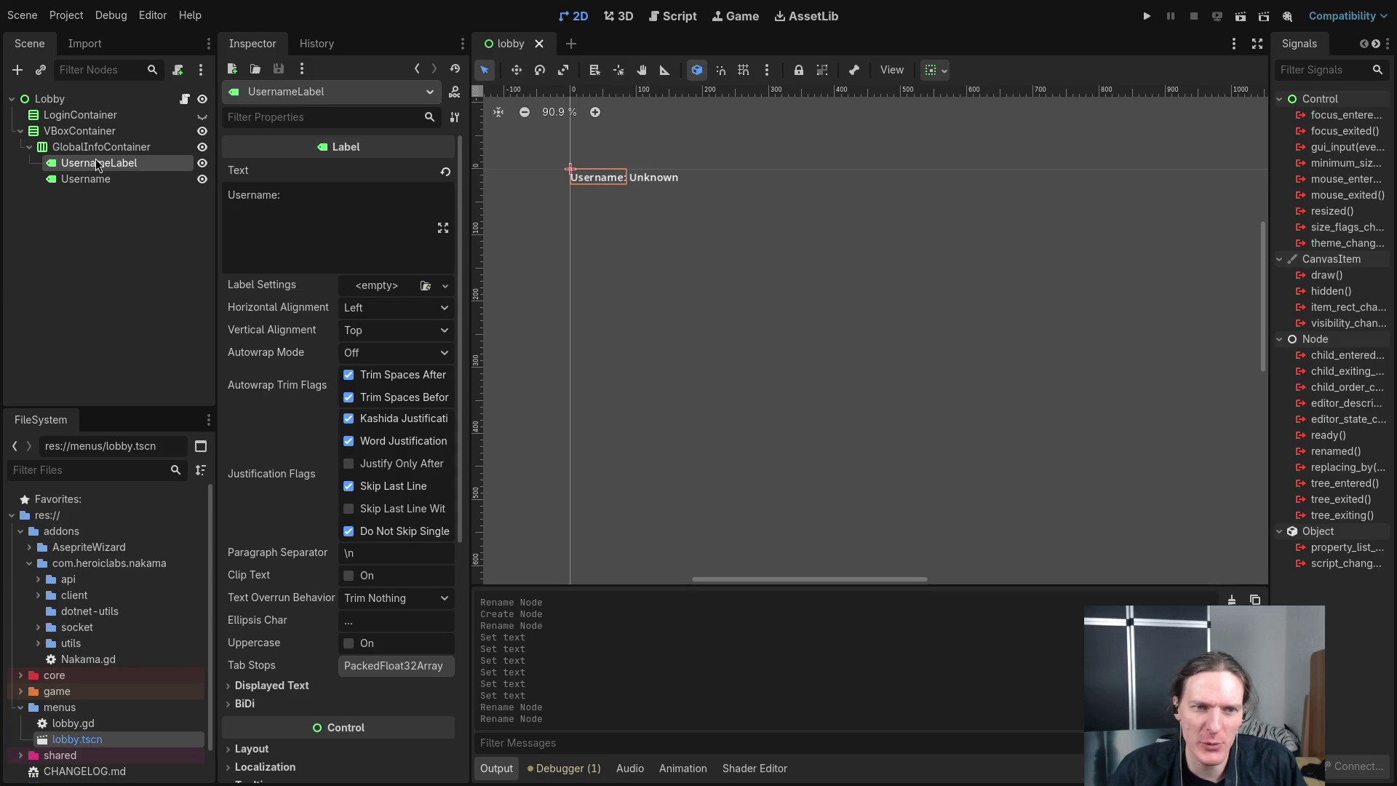
pyautogui.click(114, 222)
pyautogui.click(83, 151)
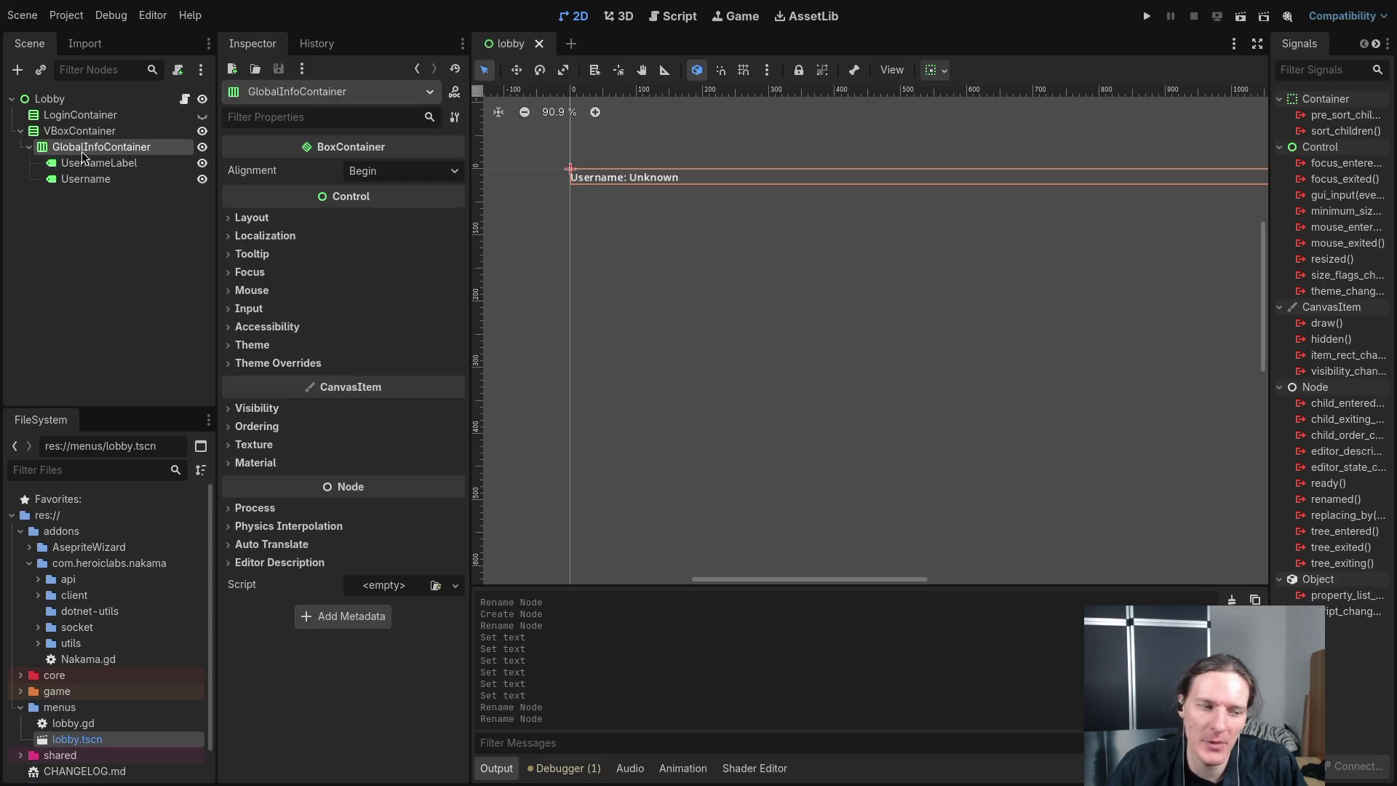
pyautogui.click(95, 258)
pyautogui.click(69, 133)
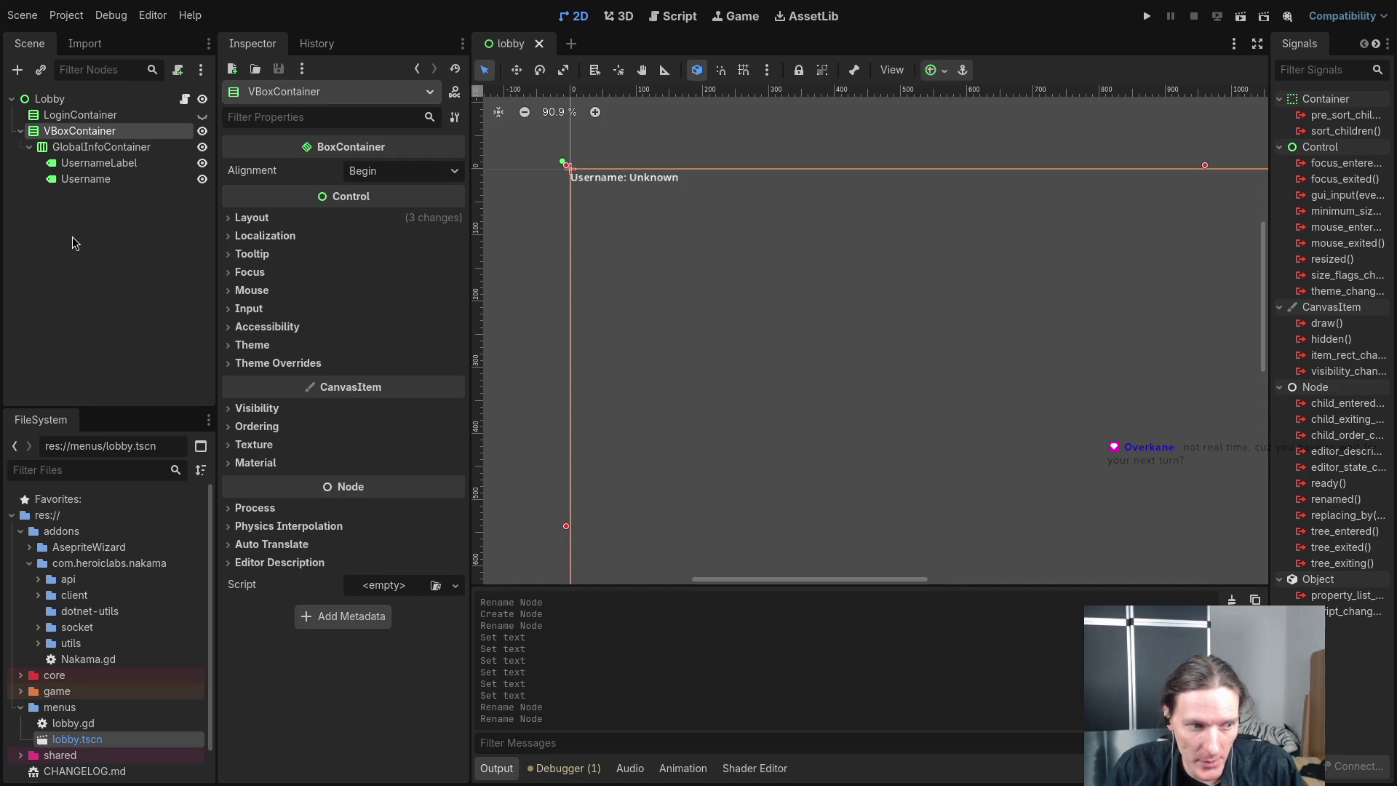
pyautogui.hotkey('alt', 'Tab')
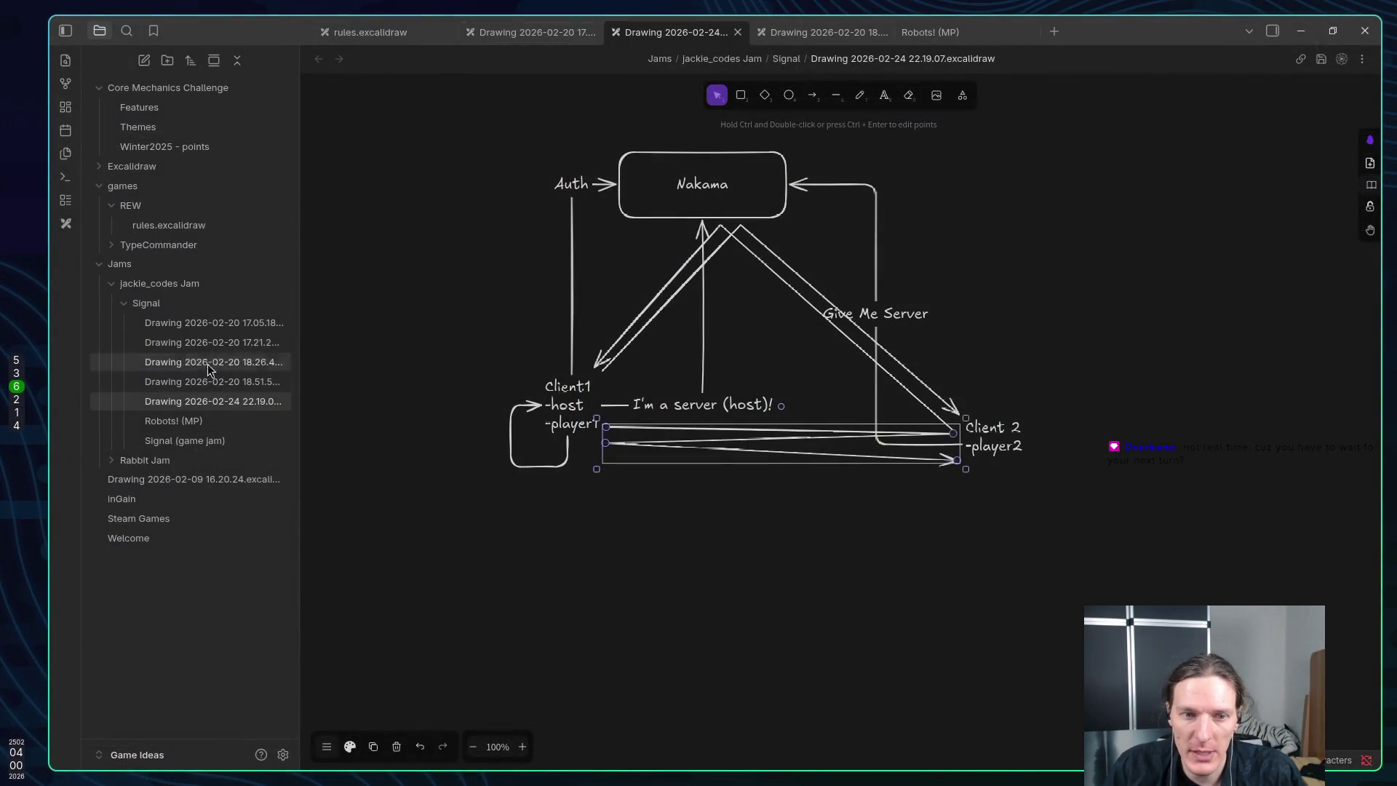
# Step: Browse the open drawing and note tabs, including rules.excalidraw, Satellite and Robots! (MP)
pyautogui.click(808, 32)
pyautogui.click(548, 32)
pyautogui.click(386, 32)
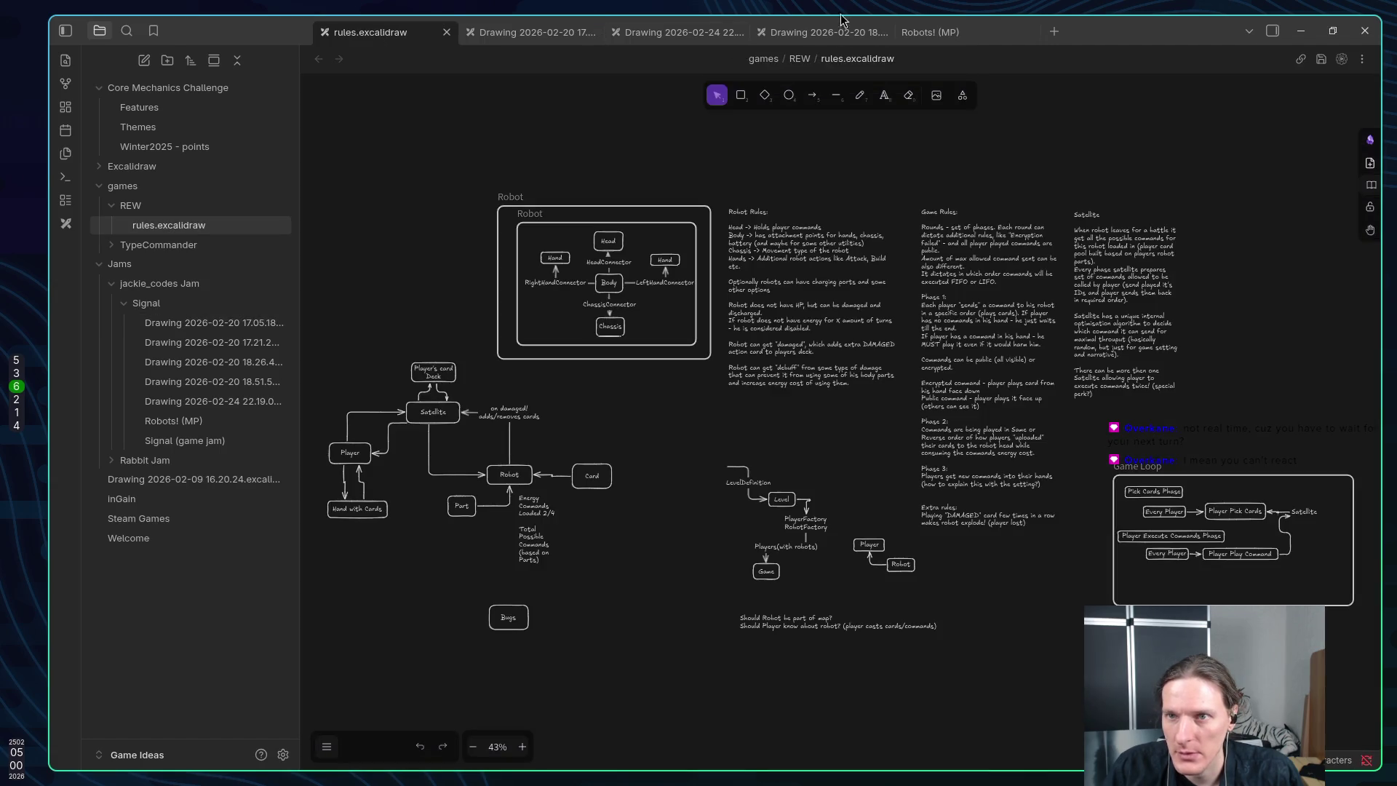
pyautogui.click(837, 32)
pyautogui.click(954, 33)
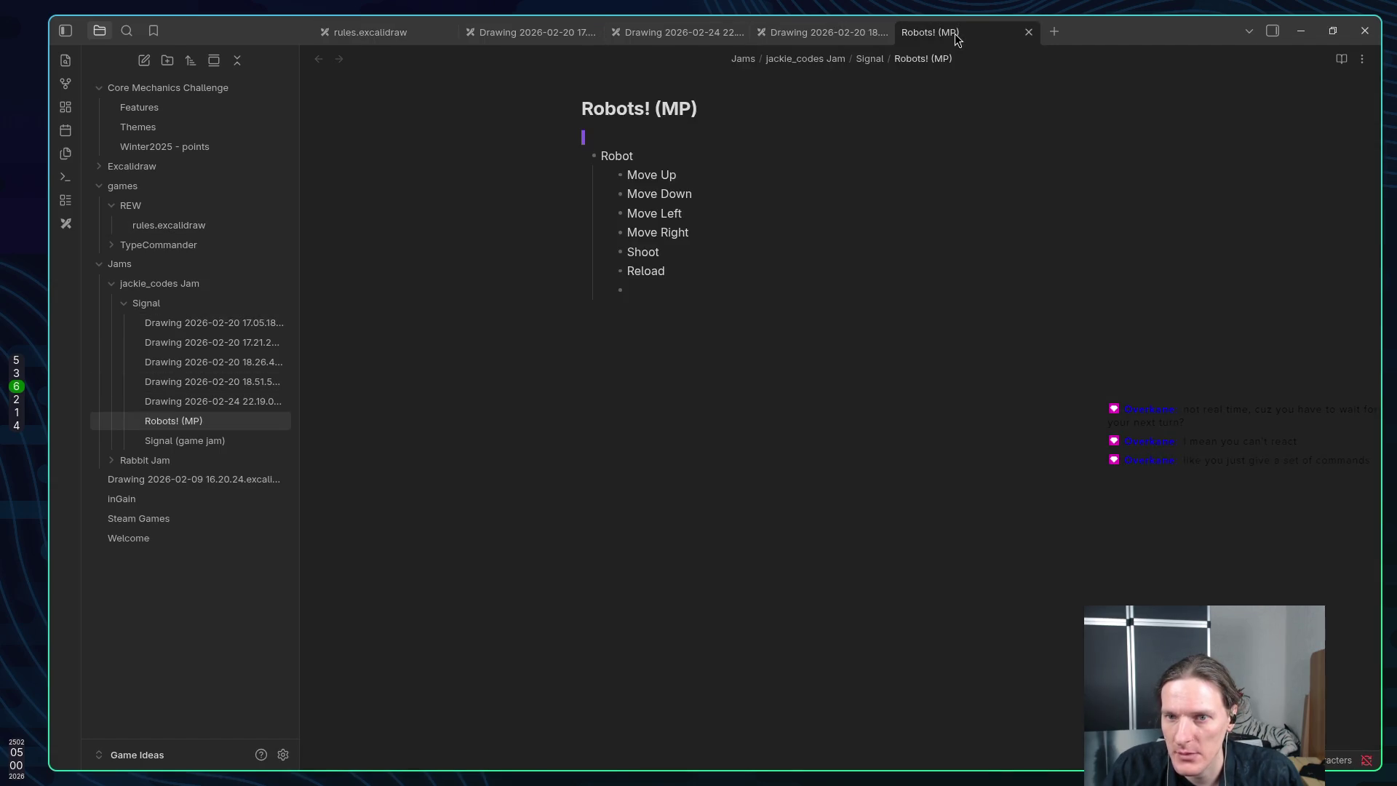
pyautogui.click(849, 32)
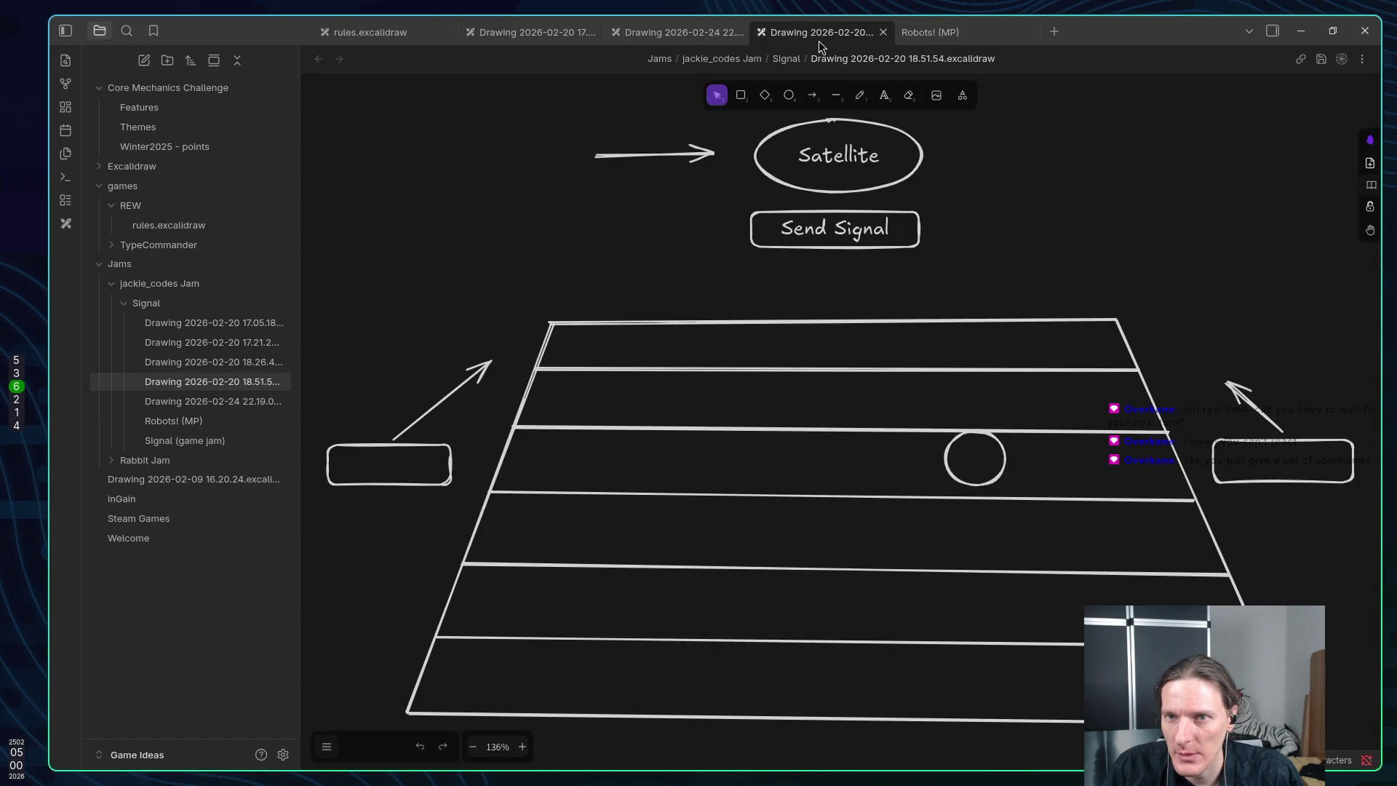
pyautogui.click(667, 32)
pyautogui.click(545, 33)
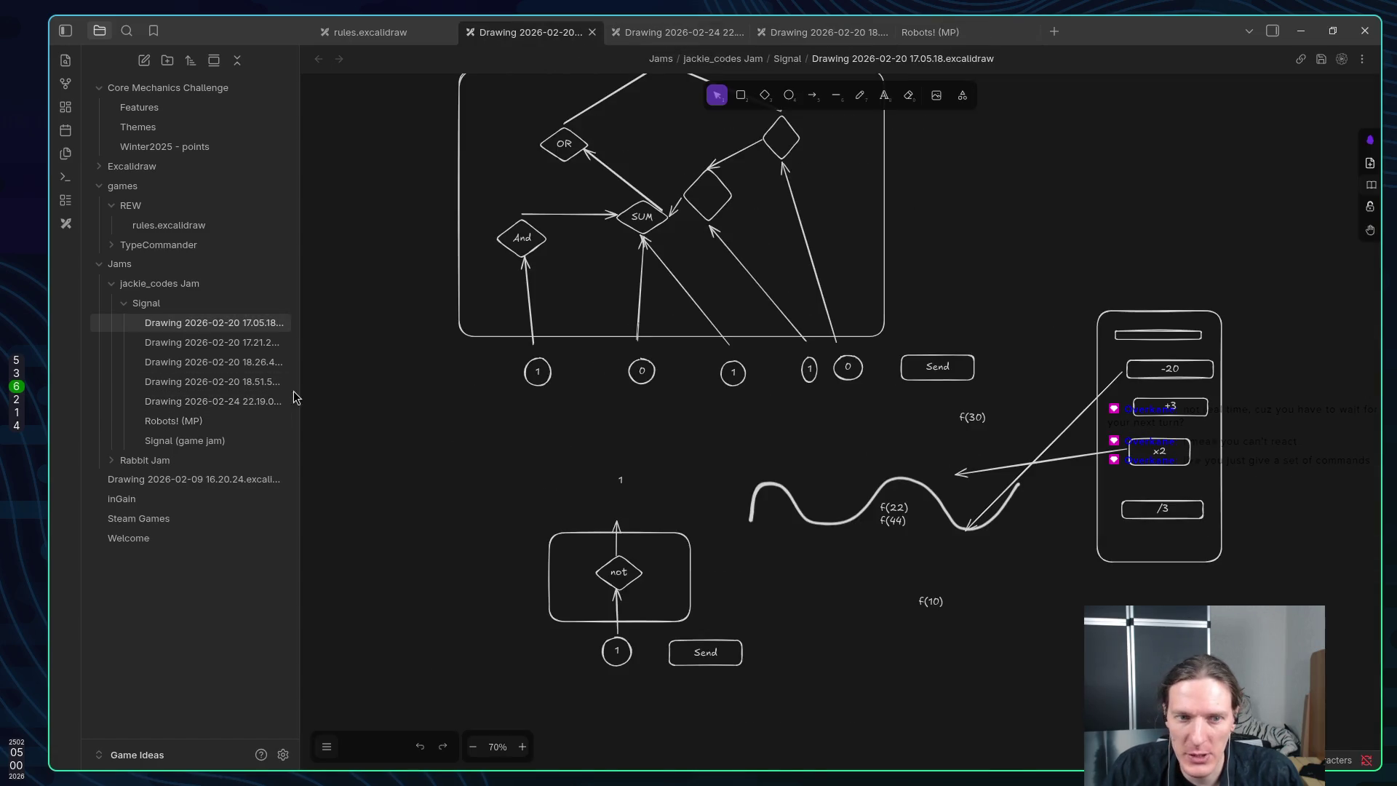
# Step: Step through the Signal folder's drawings and notes, then reopen the 2026-02-20 17.05.18 drawing
pyautogui.click(214, 342)
pyautogui.click(221, 365)
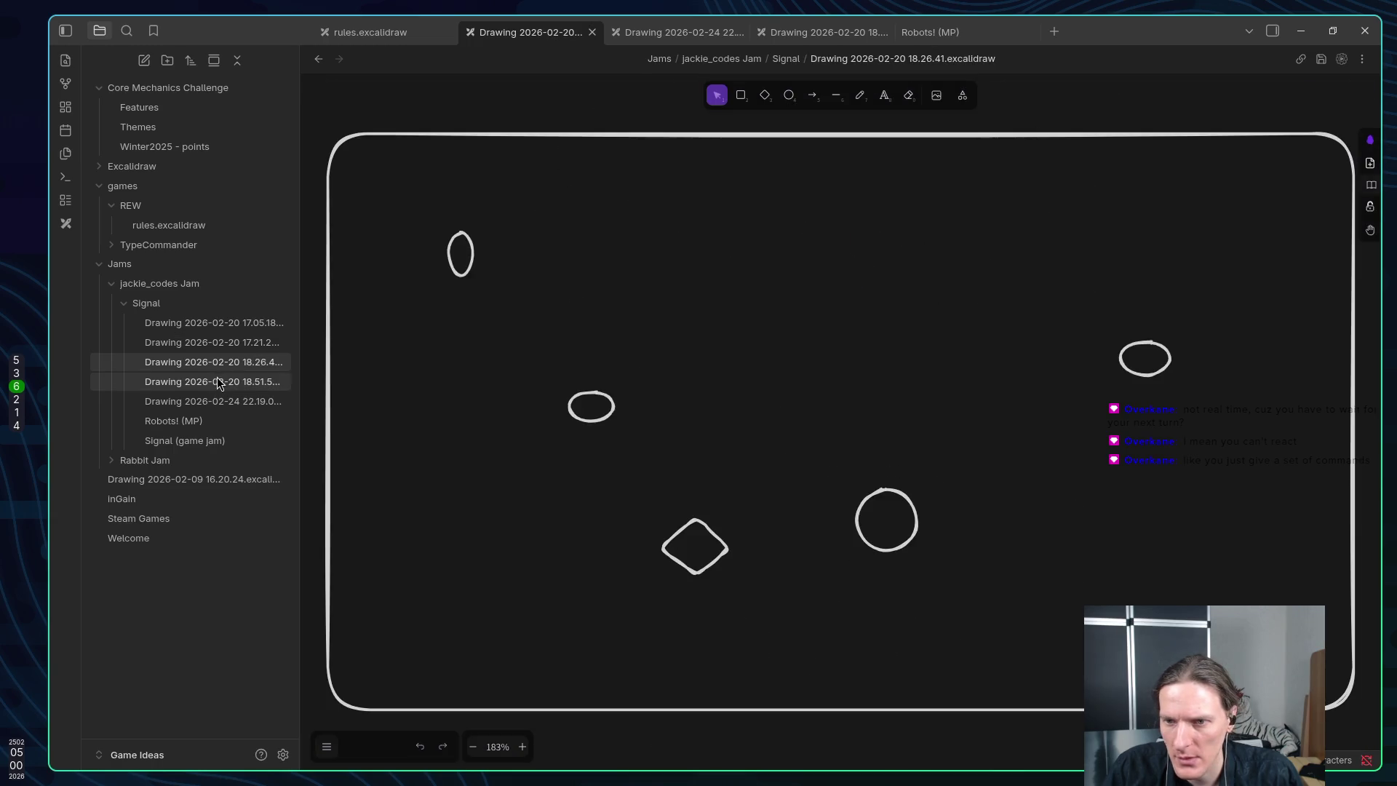
pyautogui.click(218, 384)
pyautogui.click(215, 403)
pyautogui.click(198, 421)
pyautogui.click(201, 443)
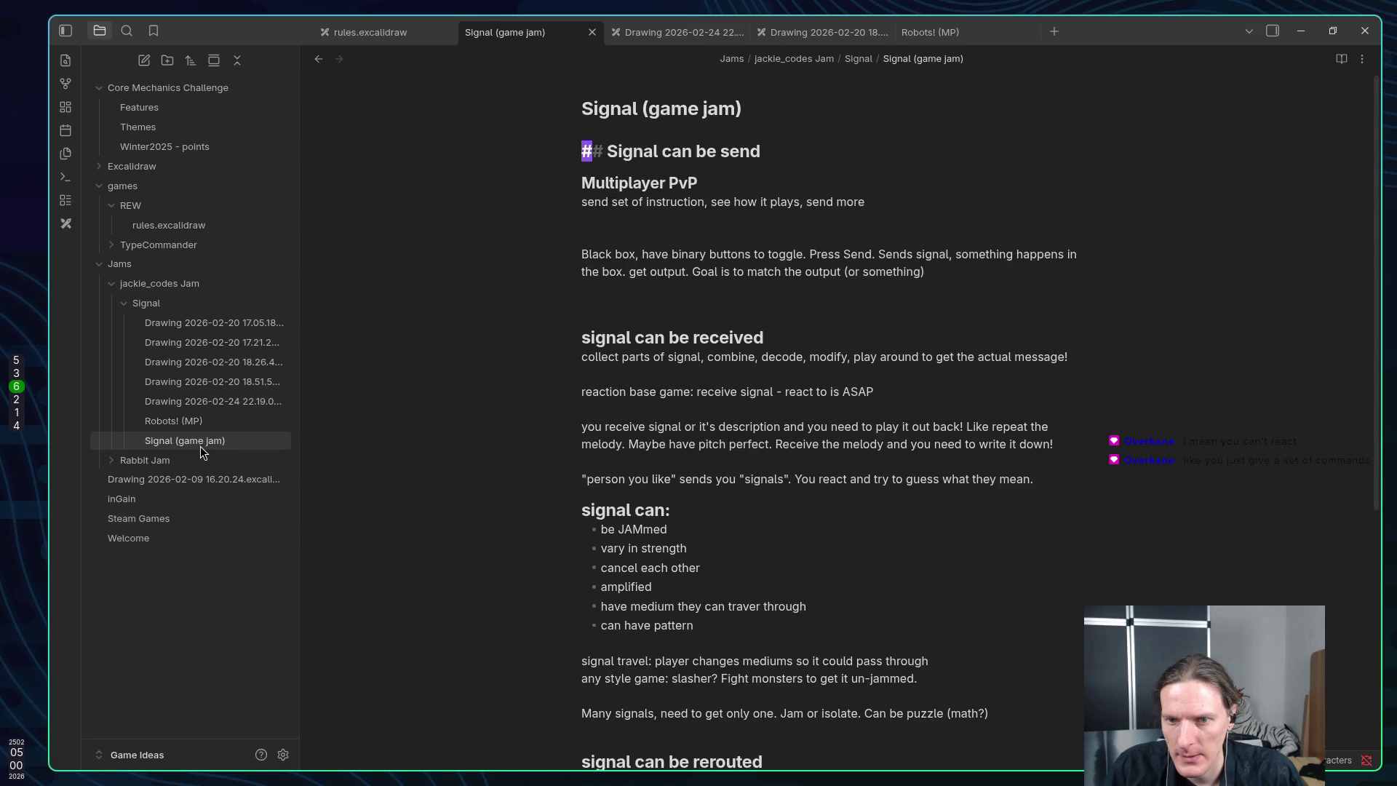
pyautogui.scroll(-5, 532, 424)
pyautogui.scroll(5, 531, 424)
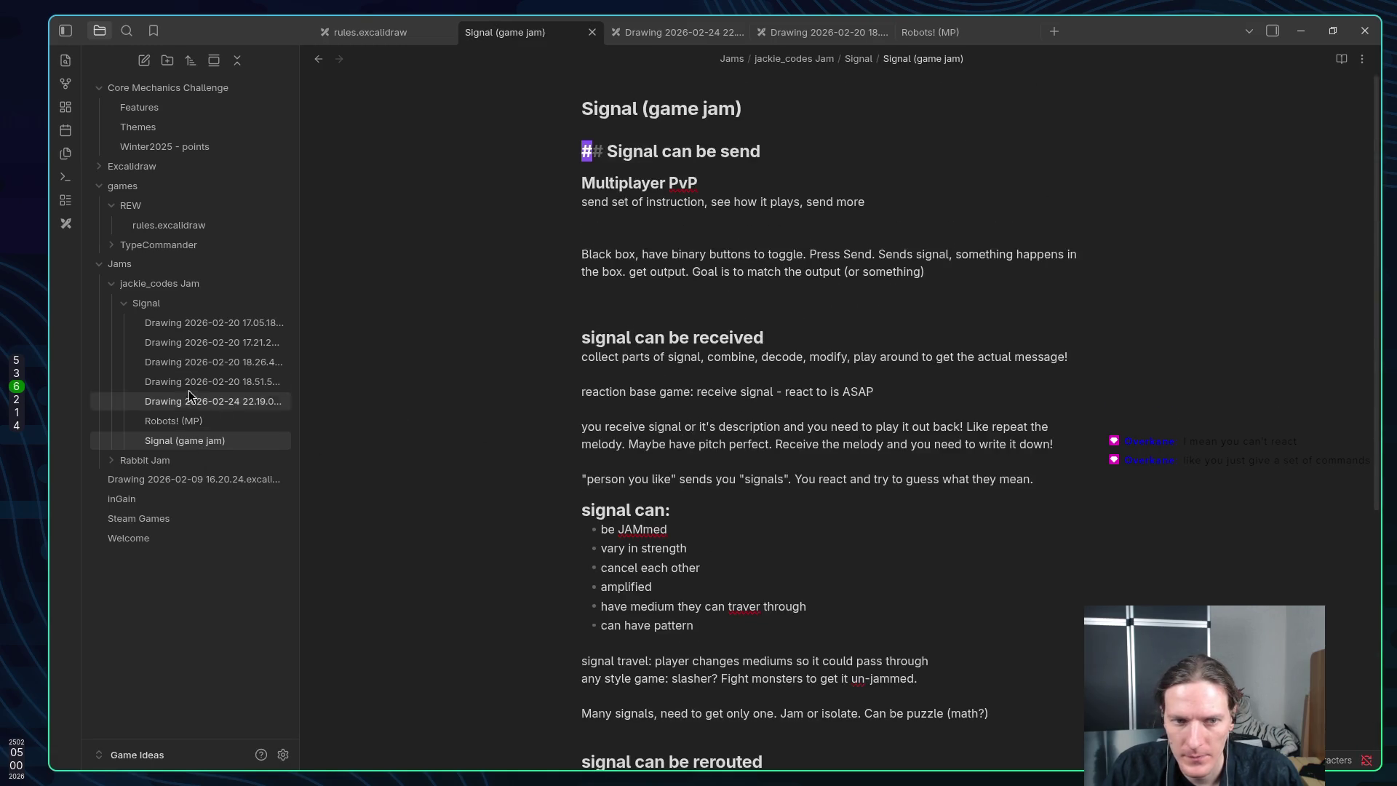
pyautogui.click(210, 322)
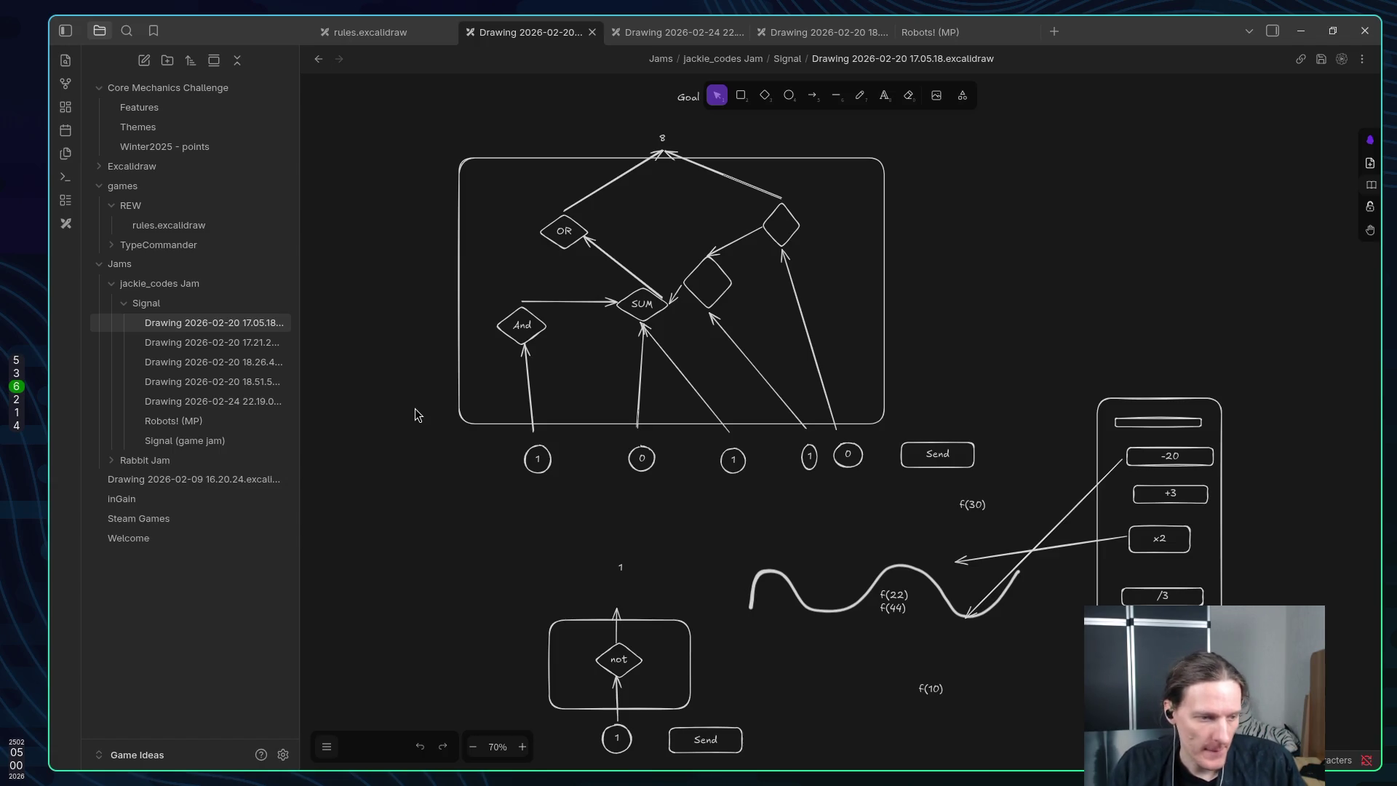
pyautogui.press('super+2')
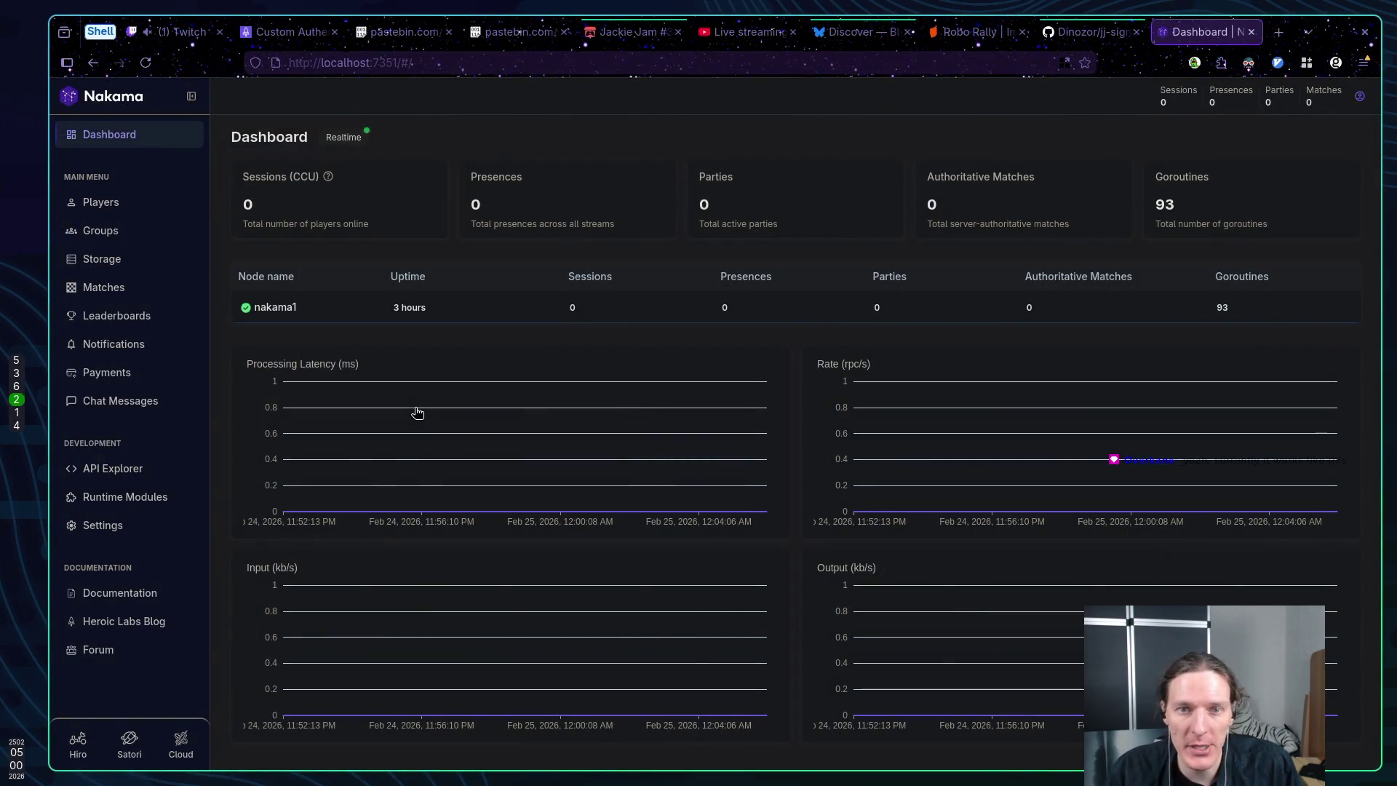
# Step: Dismiss the function signature popup and save lobby.gd with :w
pyautogui.press('super+1')
pyautogui.press('k')
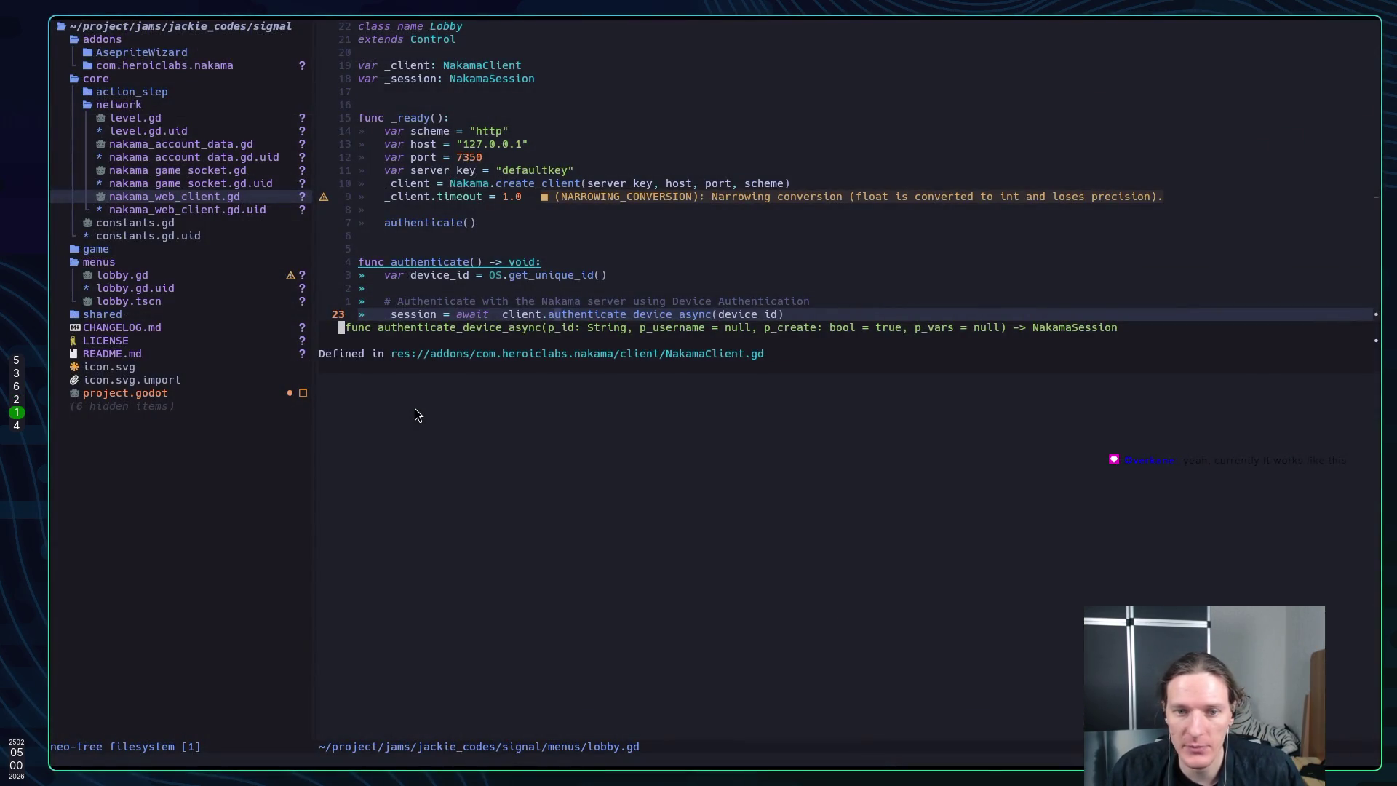
pyautogui.press('j')
pyautogui.press('k')
pyautogui.write('j')
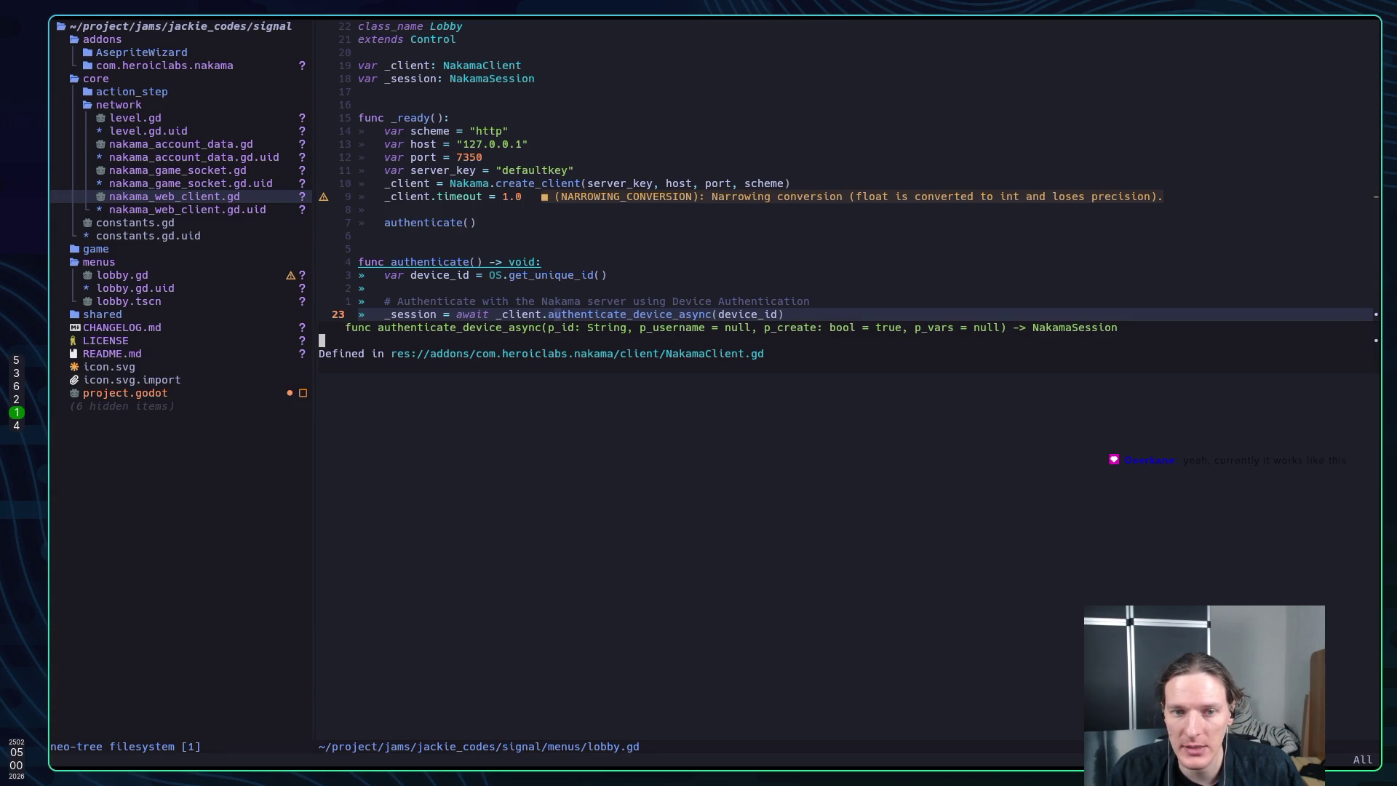
pyautogui.write(':q')
pyautogui.press('Return')
pyautogui.write(':w')
pyautogui.press('Return')
# Step: Review lobby.gd's device ID, error check and success print lines
pyautogui.press('j')
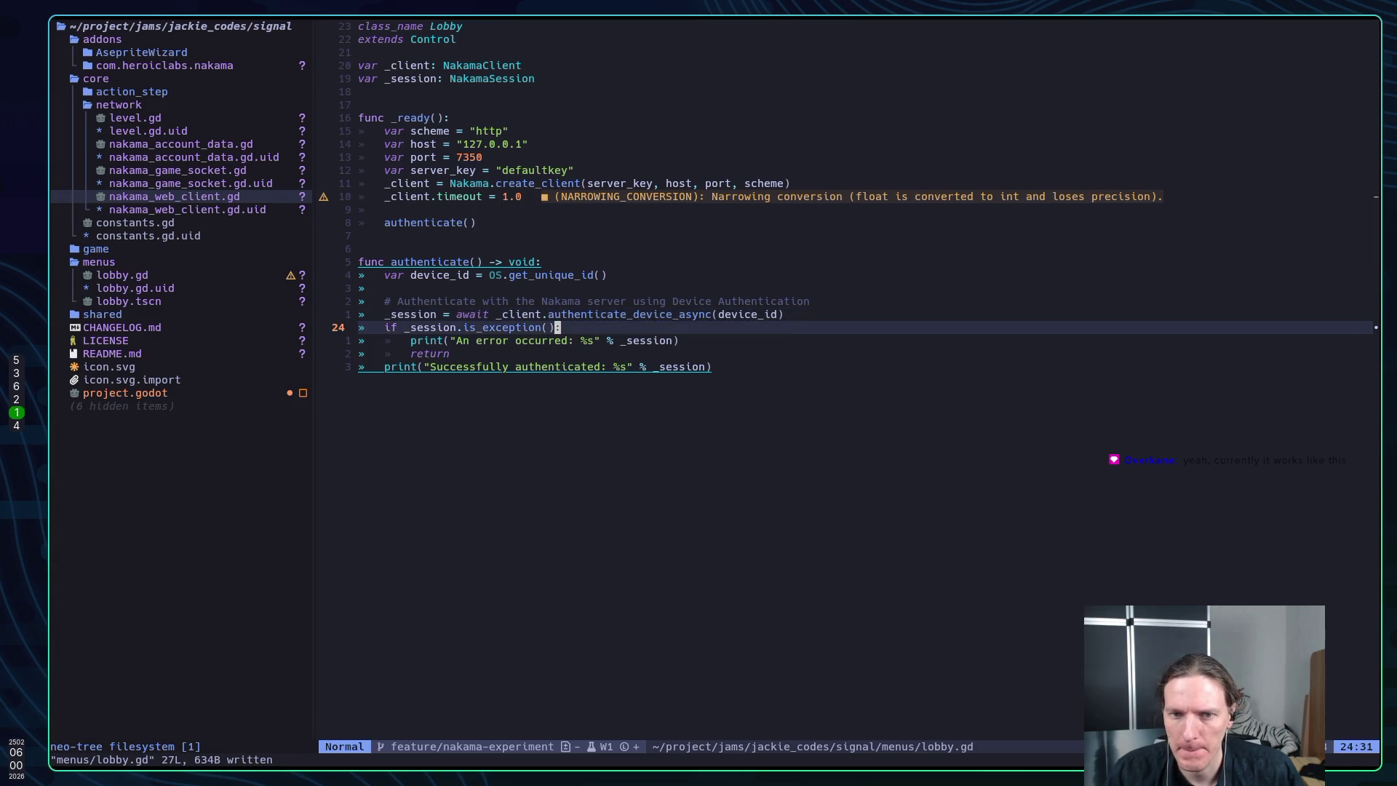
pyautogui.press('j')
pyautogui.press('j')
pyautogui.press('j')
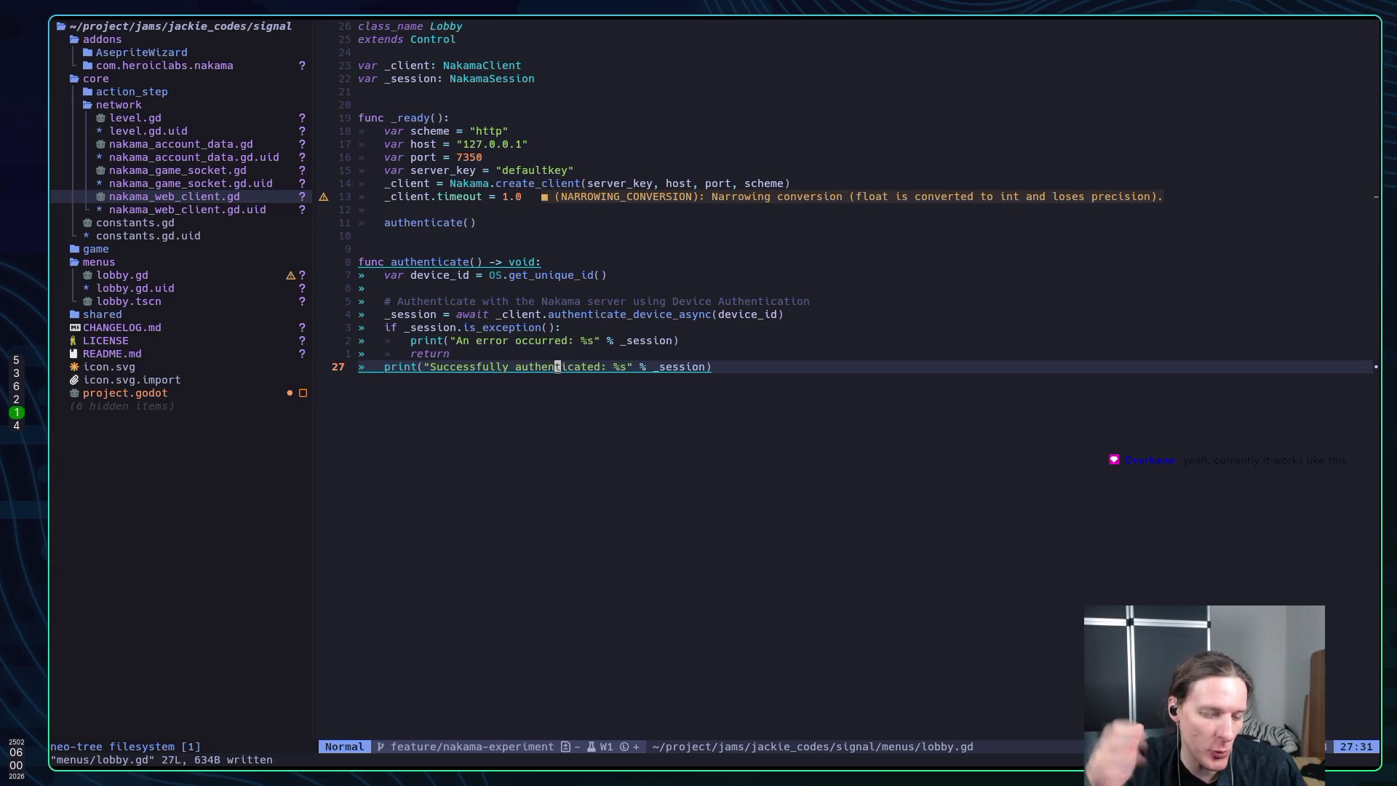
pyautogui.press('k')
pyautogui.press('k')
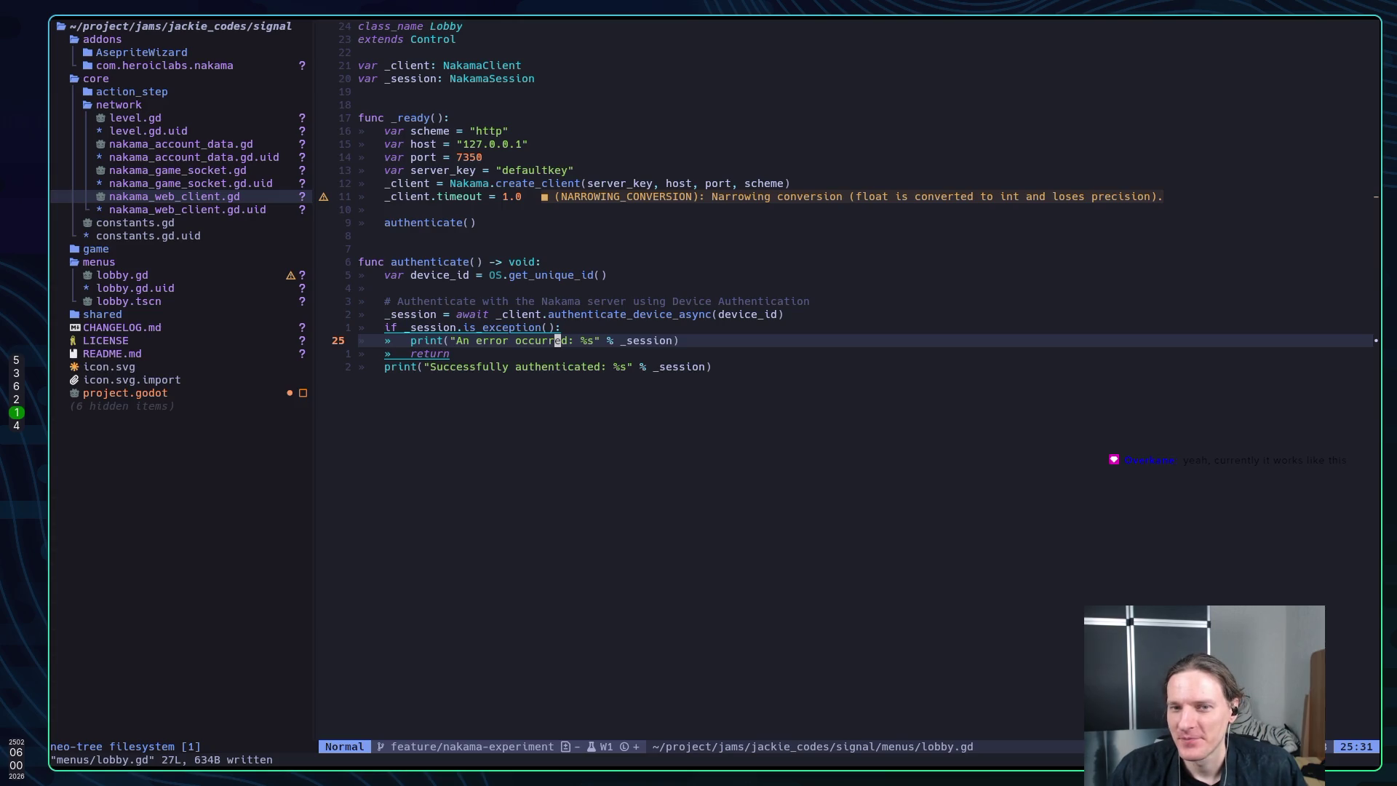
pyautogui.press('k')
pyautogui.press('k')
pyautogui.press('k')
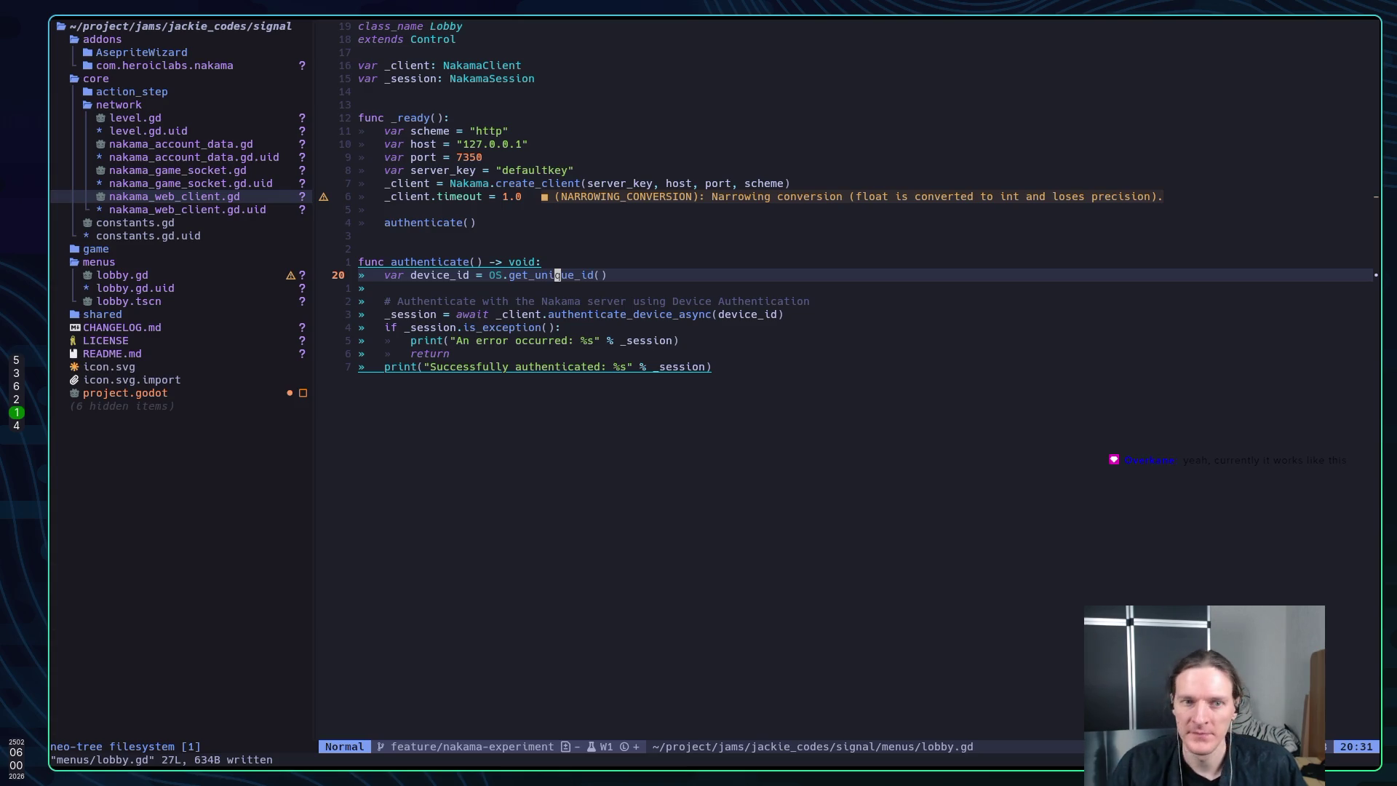
pyautogui.press('j')
pyautogui.press('k')
# Step: Open nakama_web_client.gd from the file tree and go to its first line
pyautogui.press('k')
pyautogui.press('k')
pyautogui.press('j')
pyautogui.hotkey('ctrl', 'h')
pyautogui.press('k')
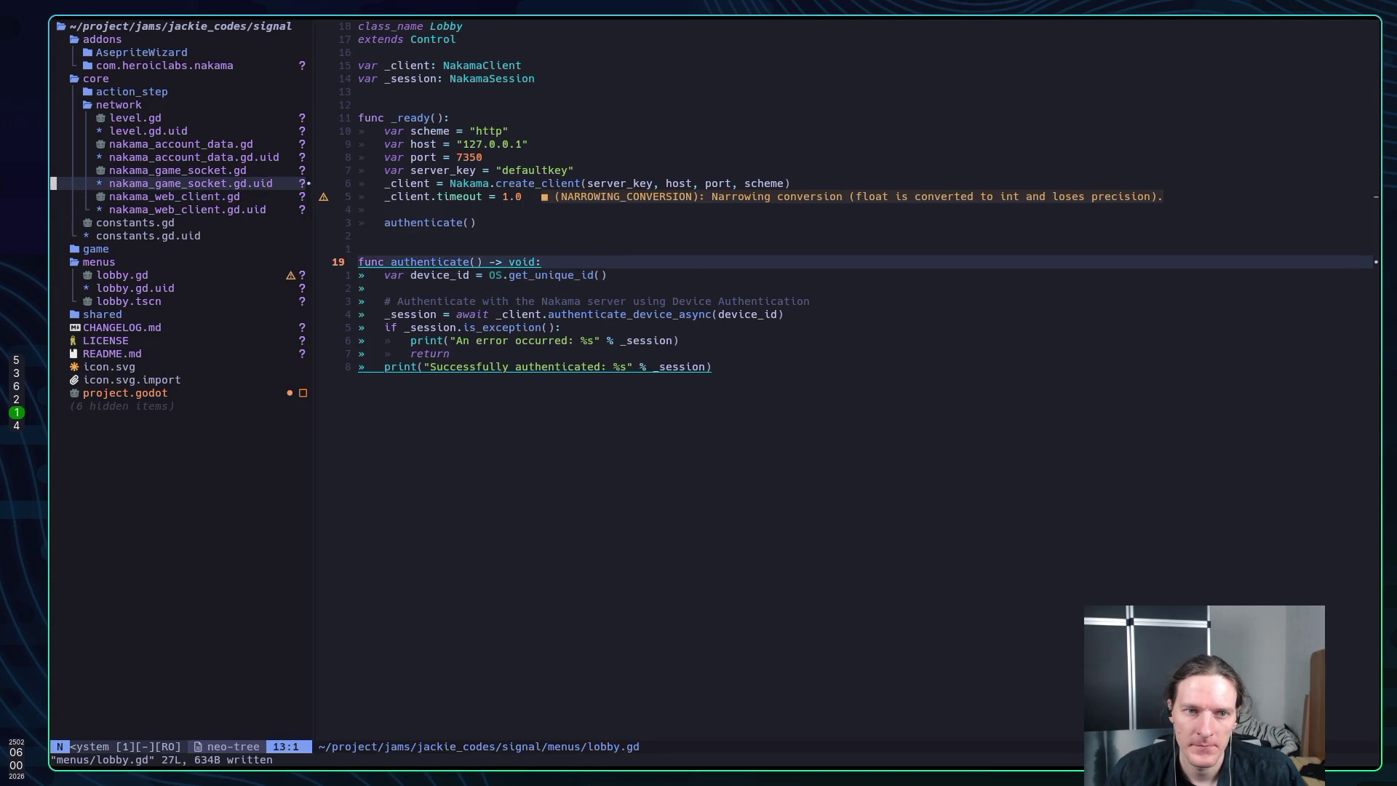
pyautogui.press('j')
pyautogui.press('Return')
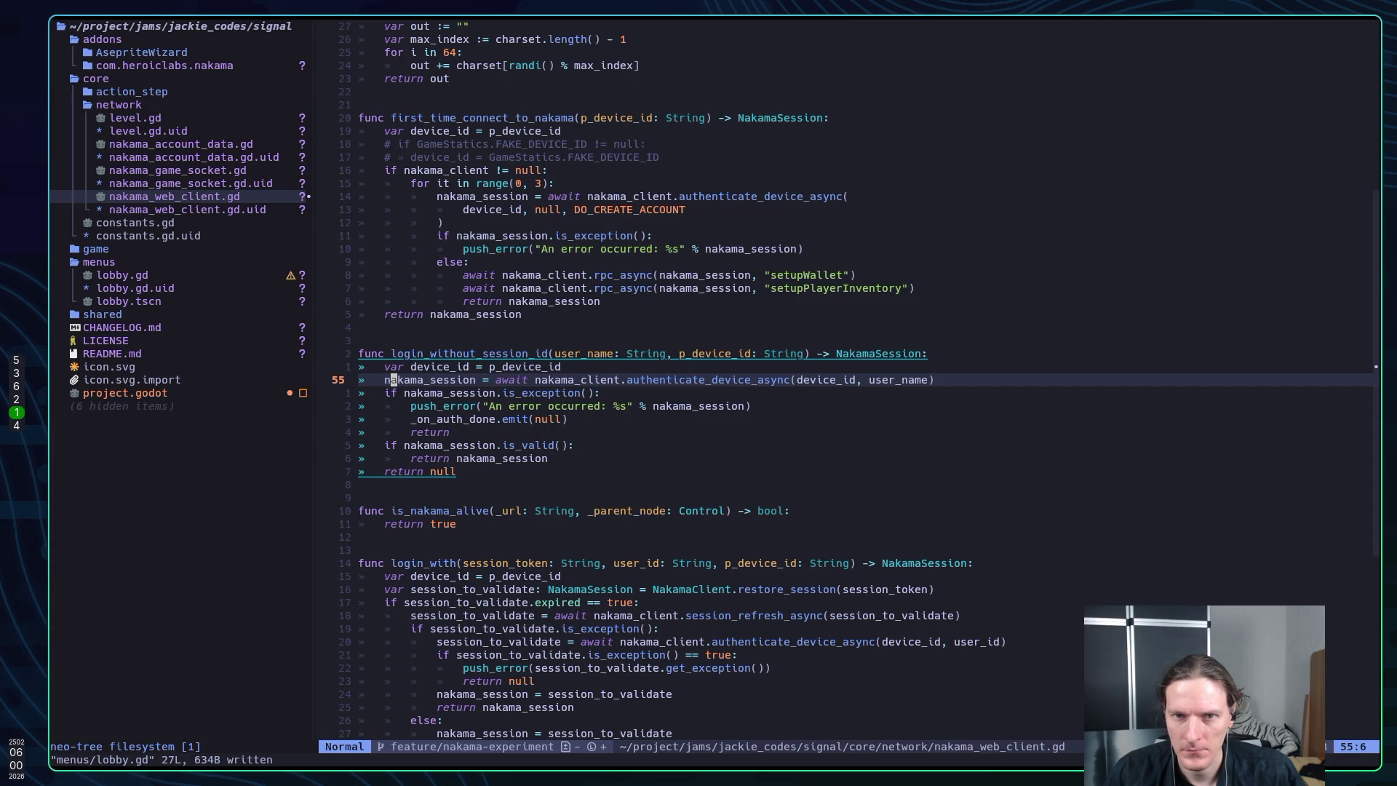
pyautogui.press('g')
pyautogui.press('g')
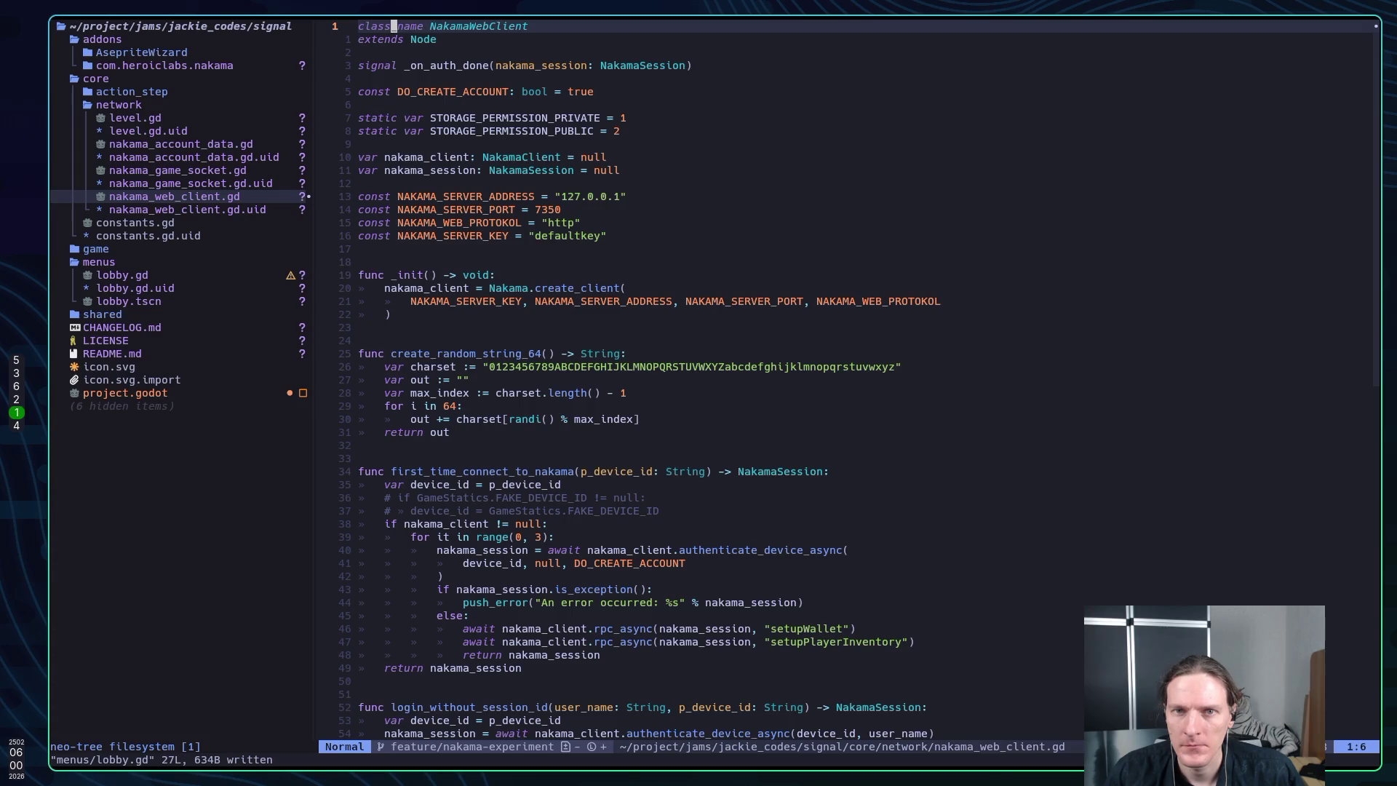
pyautogui.hotkey('alt', 'Tab')
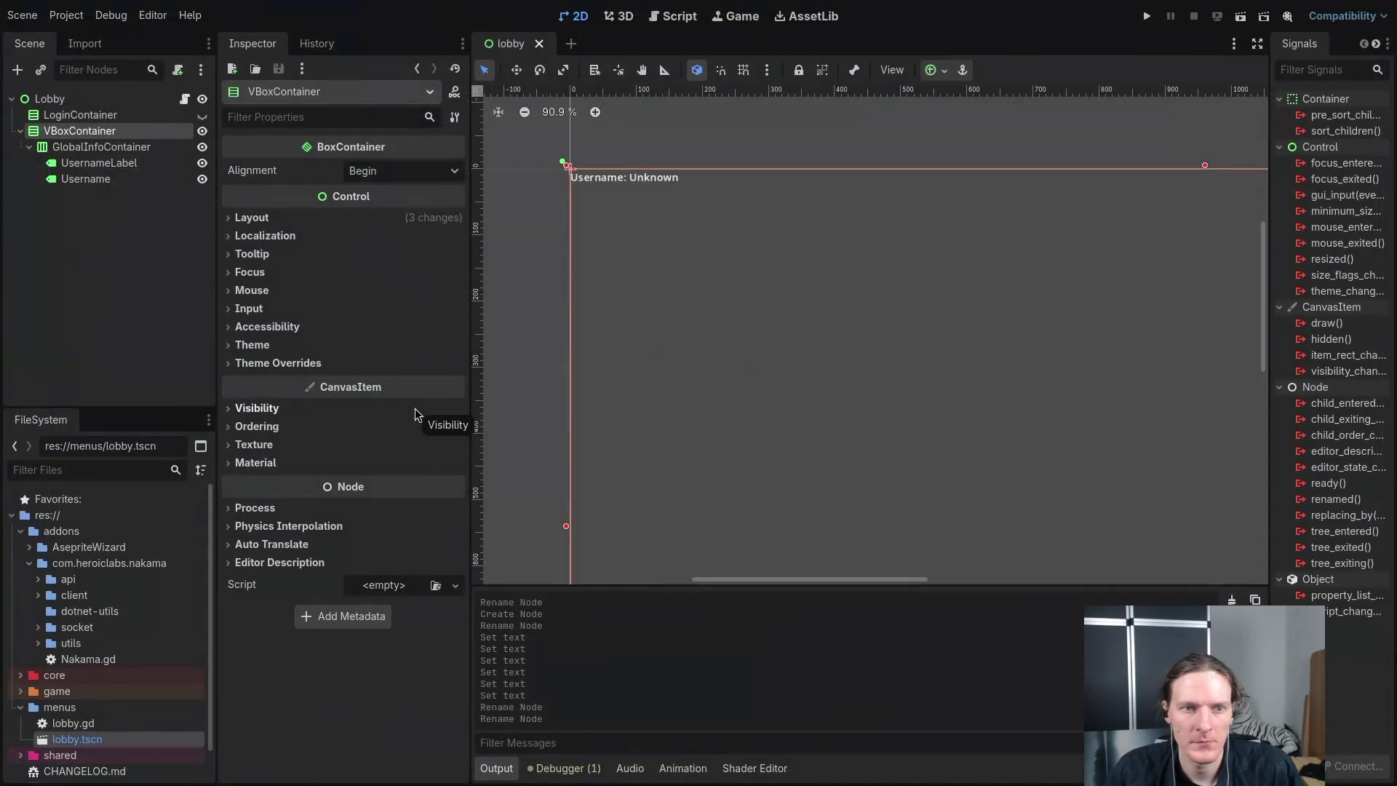
# Step: Add a NakamaWebClient child node under Lobby, found by searching 'naka'
pyautogui.click(120, 246)
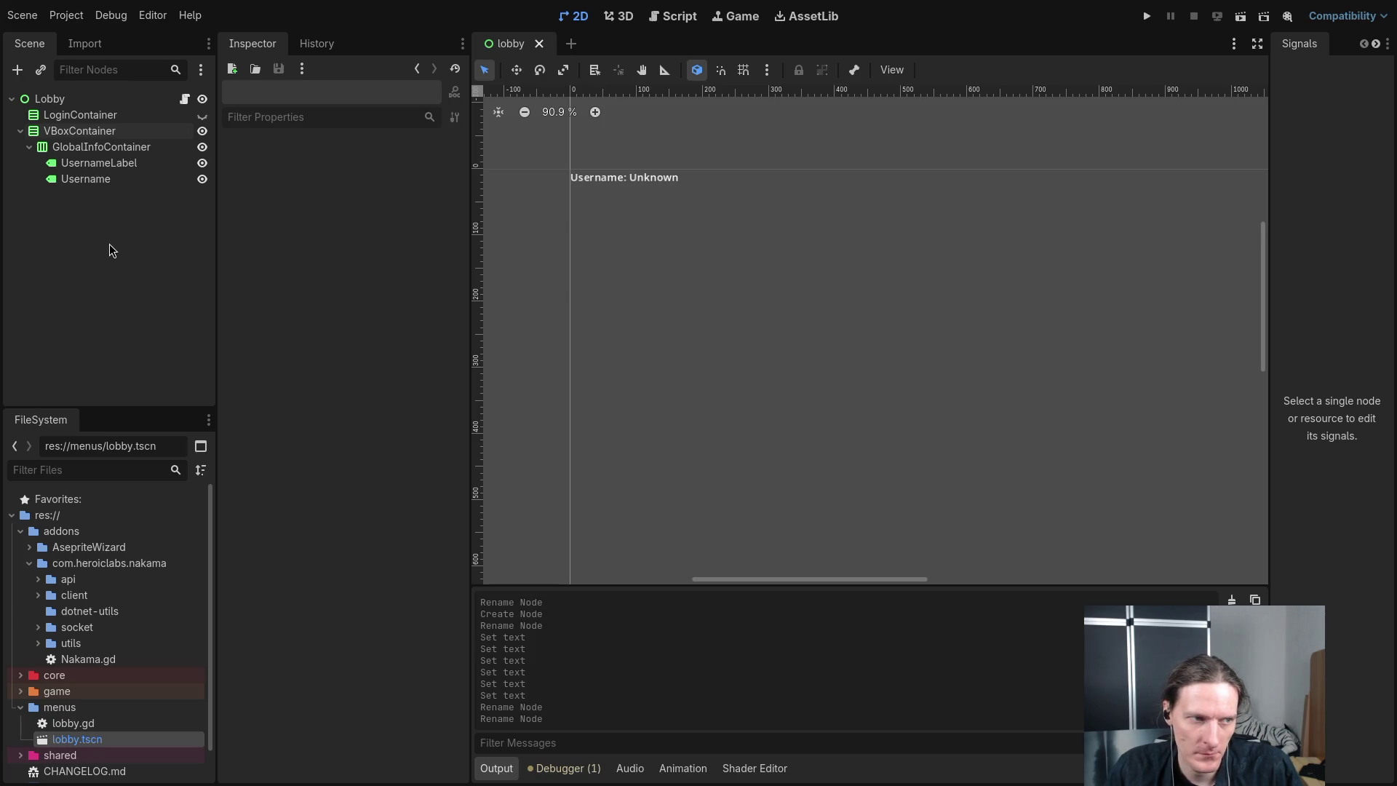
pyautogui.rightClick(65, 103)
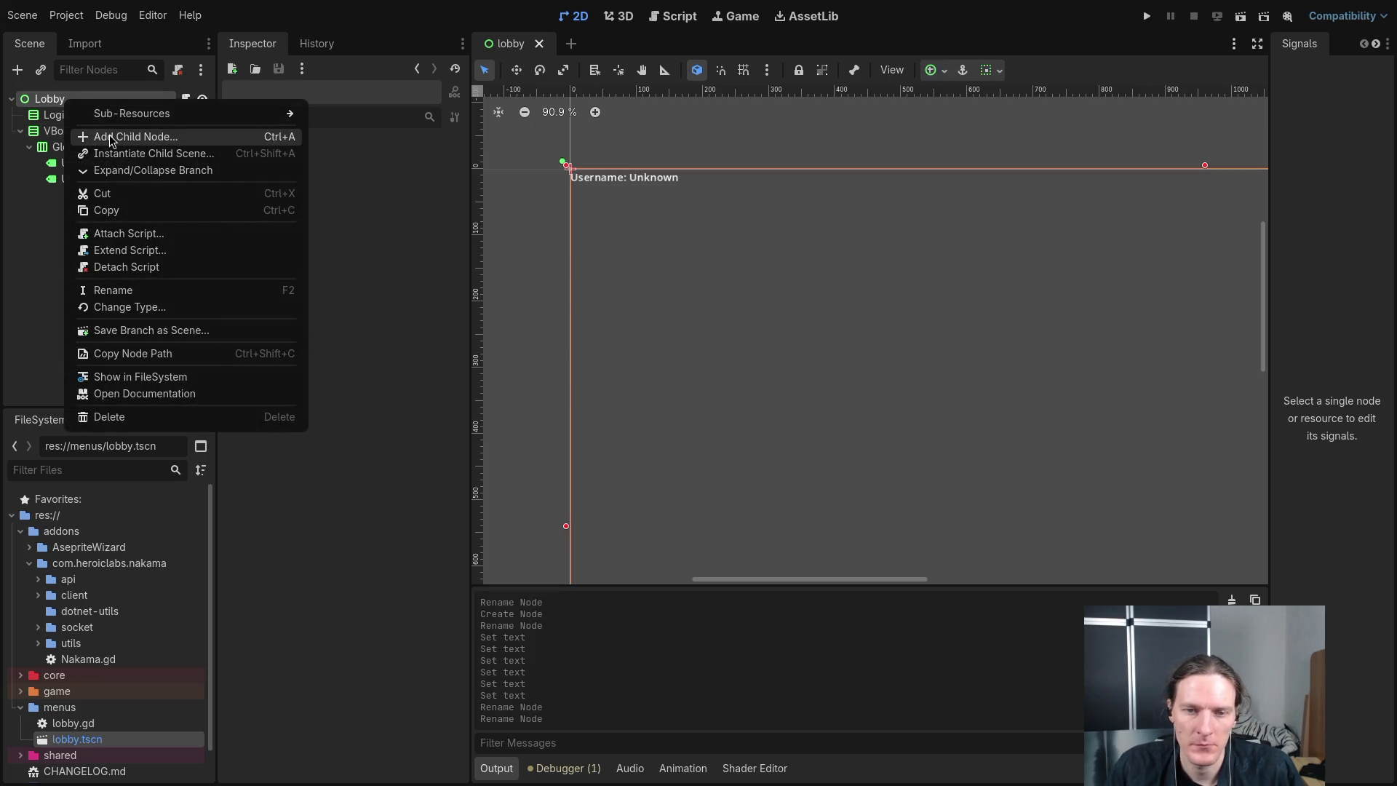
pyautogui.click(111, 139)
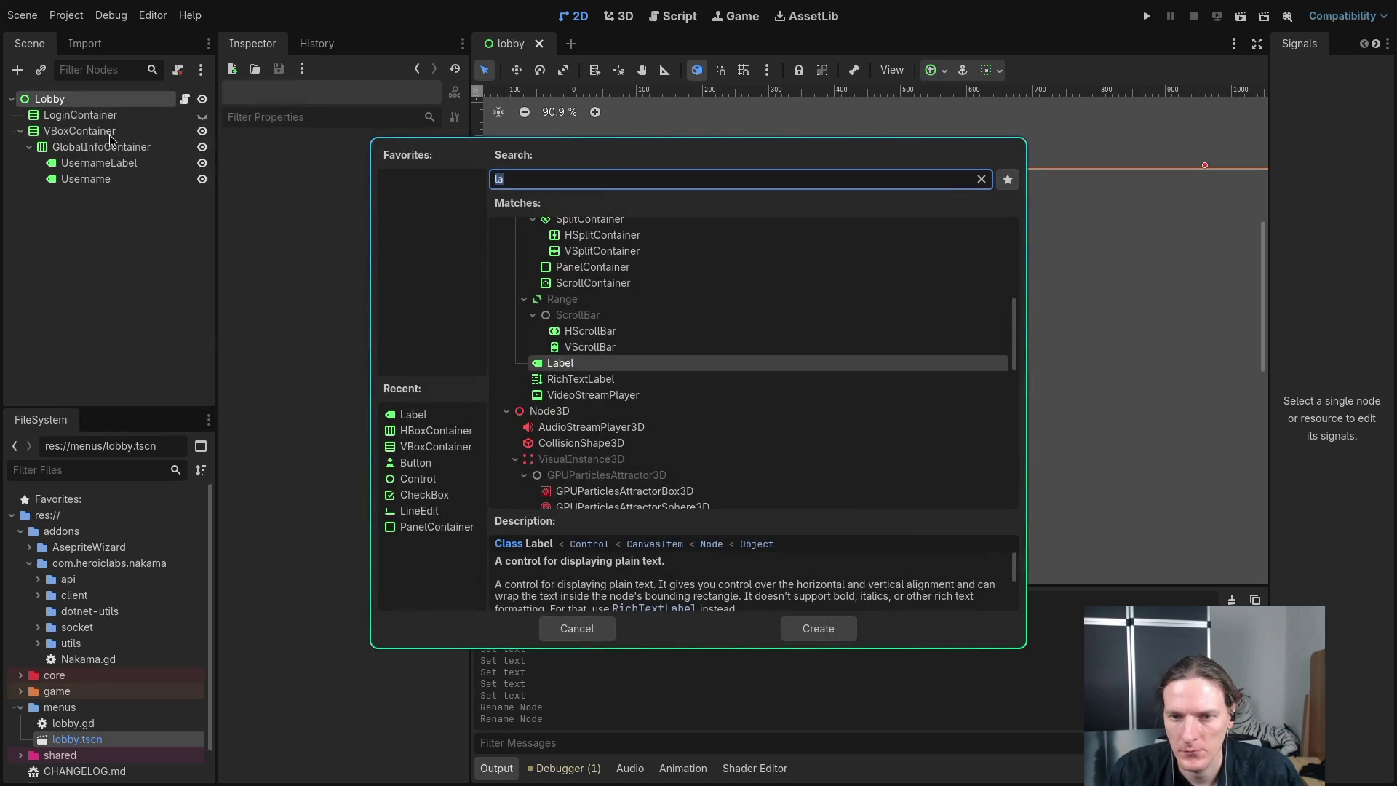
pyautogui.write('nama')
pyautogui.press('BackSpace')
pyautogui.press('BackSpace')
pyautogui.write('ka')
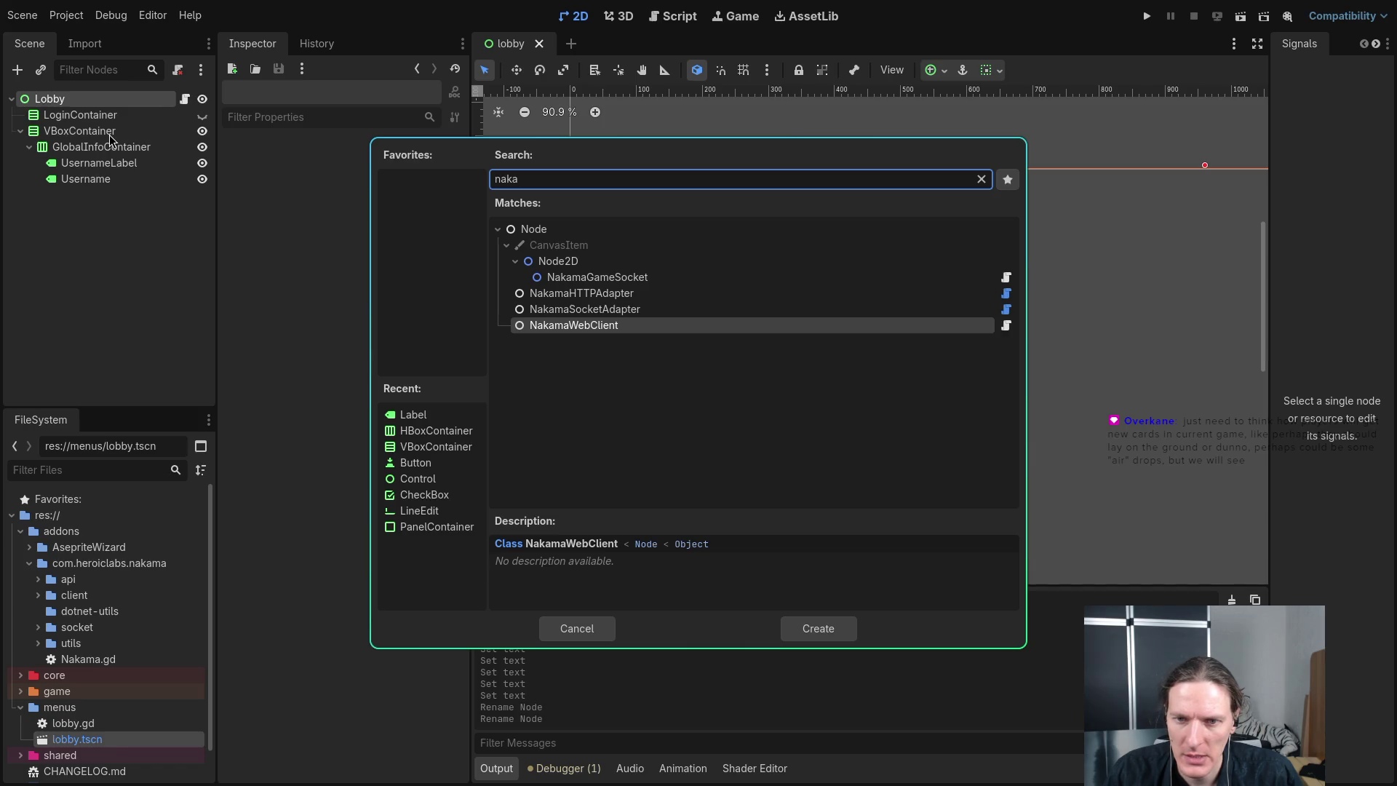
pyautogui.press('Return')
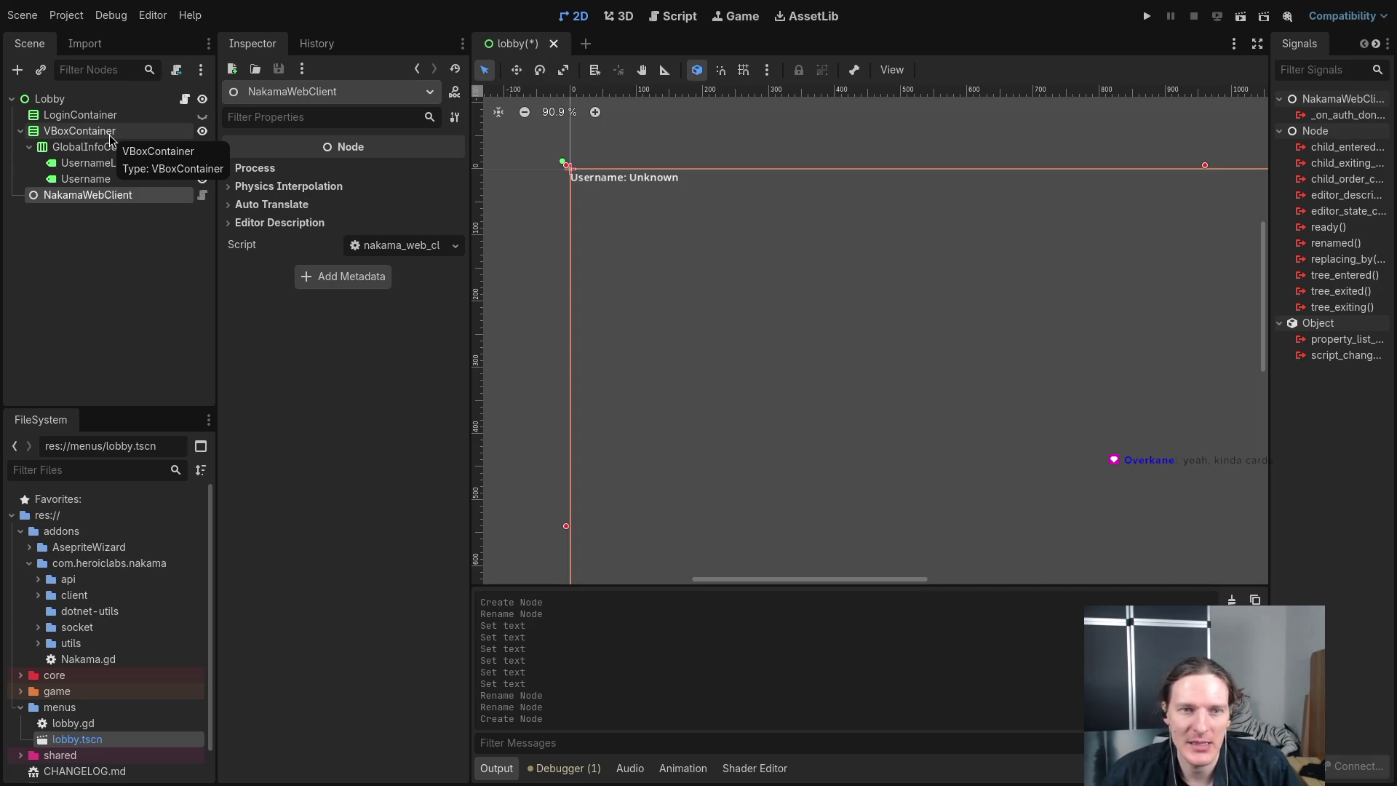
pyautogui.press('super+1')
pyautogui.press('super+2')
# Step: Run the lobby and inspect the live NakamaHTTPAdapter and NakamaWebClient nodes in the Remote tree
pyautogui.press('F5')
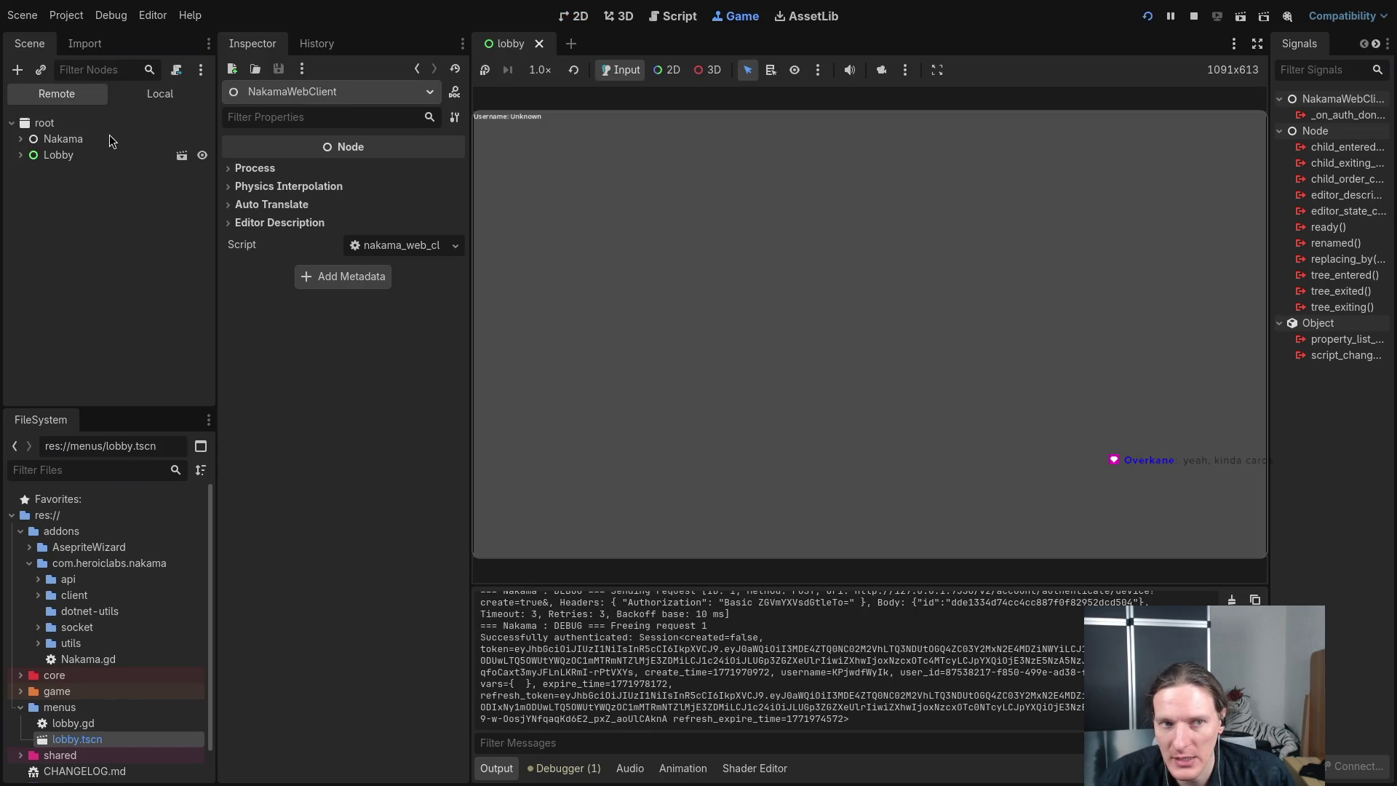
pyautogui.click(20, 154)
pyautogui.click(21, 139)
pyautogui.click(58, 156)
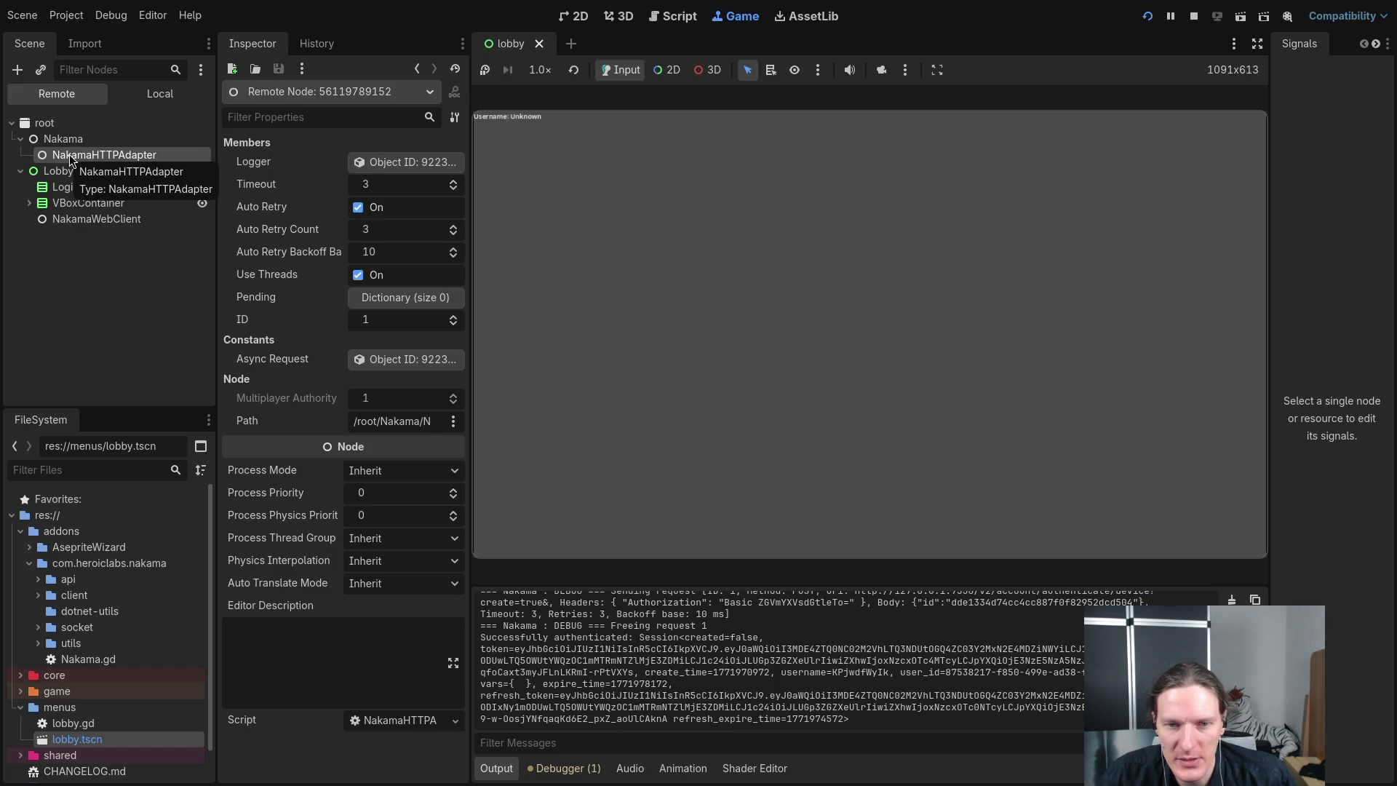
pyautogui.click(72, 220)
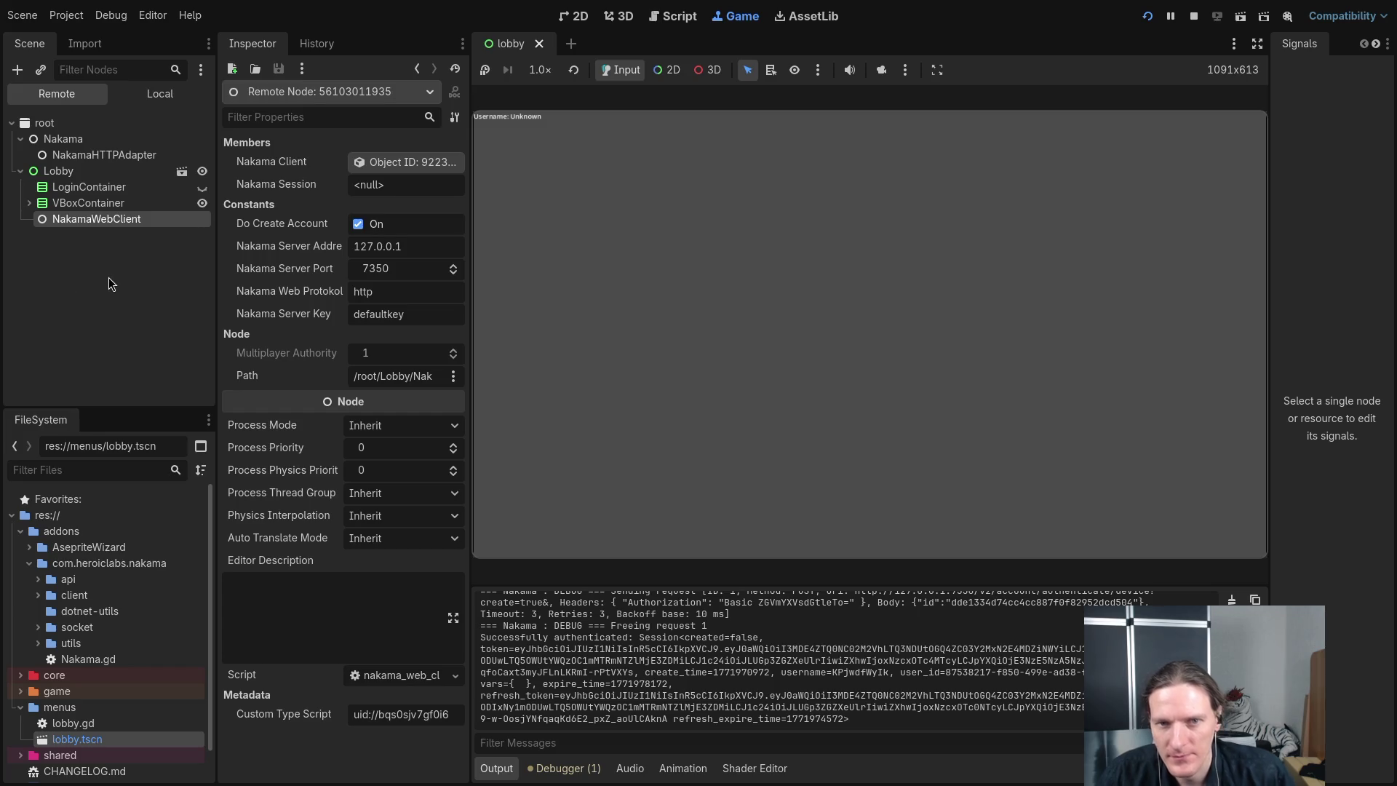
pyautogui.press('super+2')
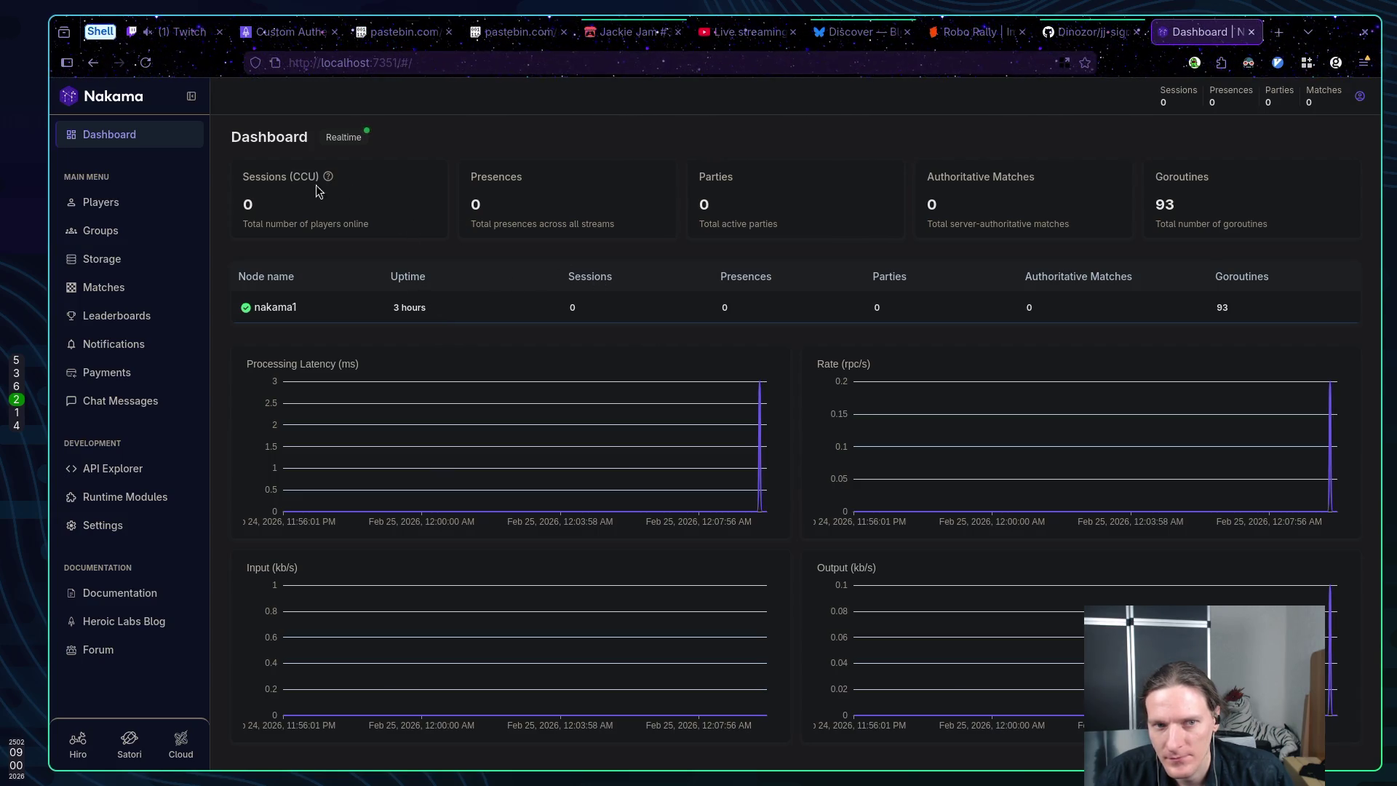
# Step: Check the Players list for the new device-authenticated player, then go back to Neovim
pyautogui.click(116, 206)
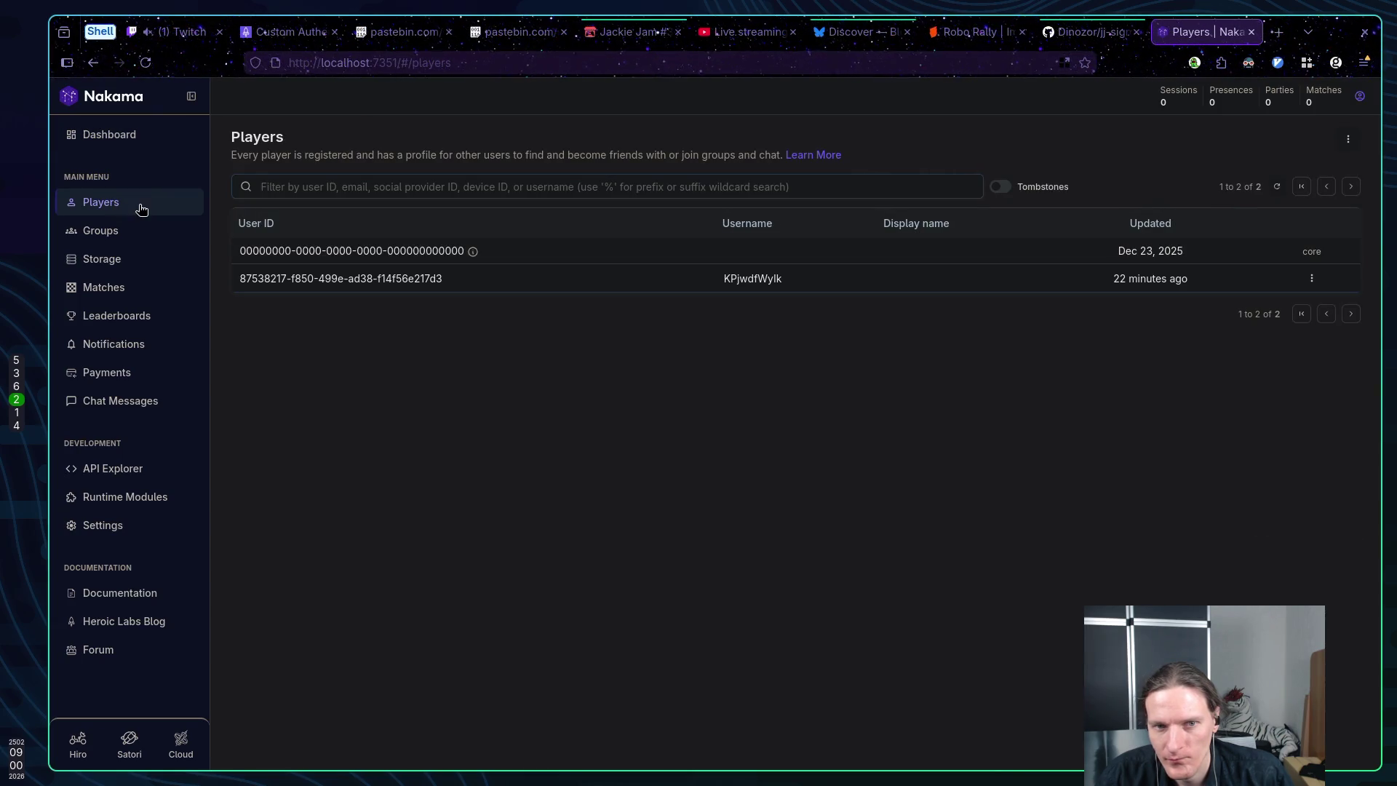
pyautogui.click(106, 143)
pyautogui.press('super+1')
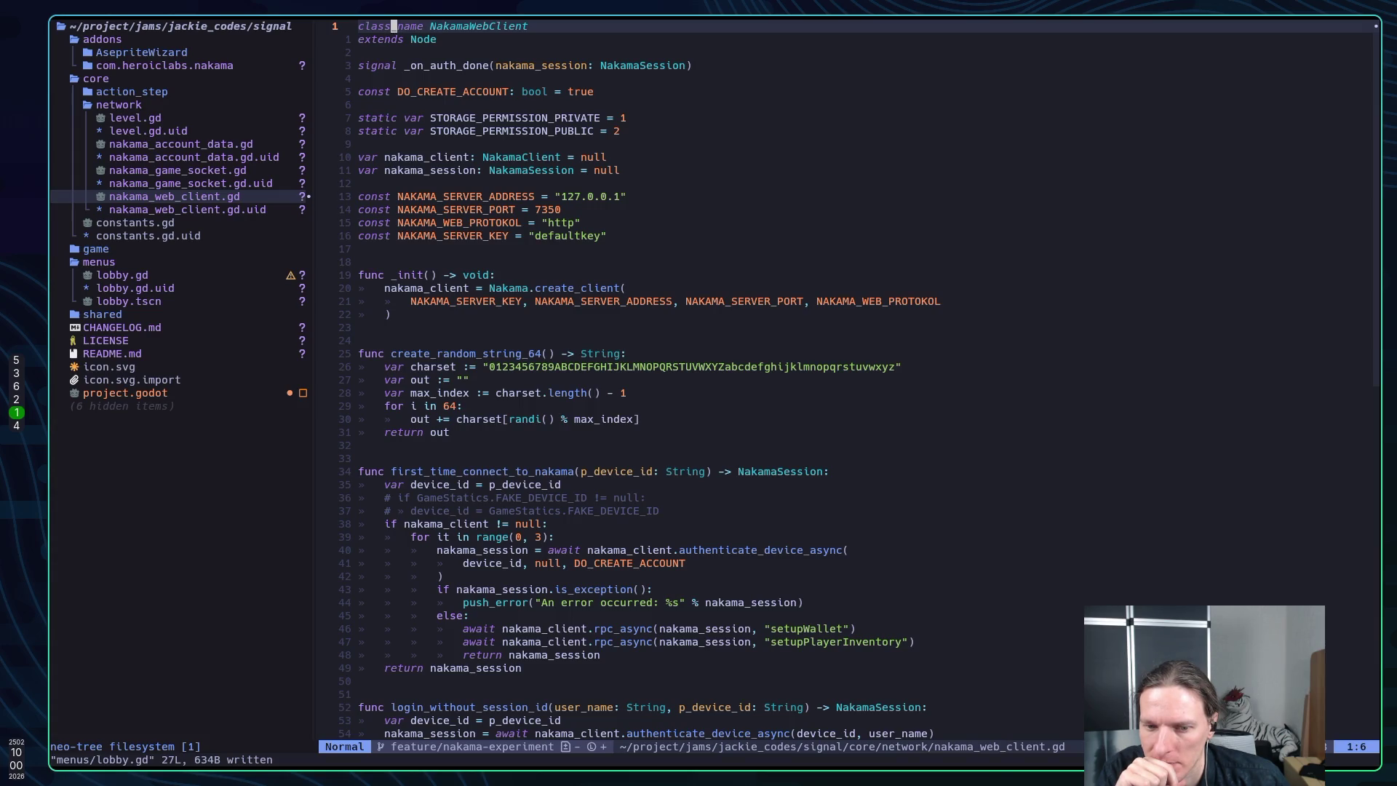
pyautogui.press('j')
pyautogui.press('j')
pyautogui.press('j')
pyautogui.press('j')
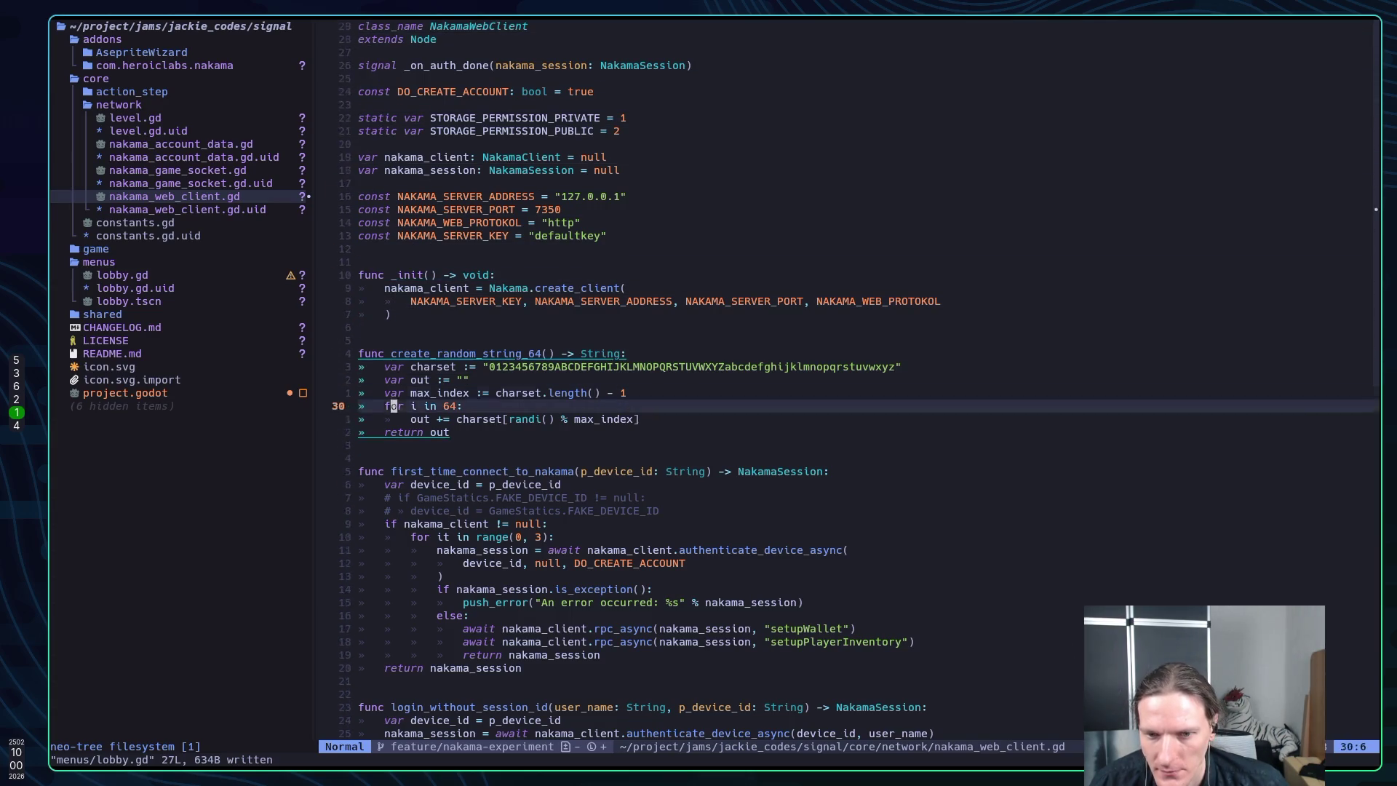
pyautogui.press('j')
pyautogui.press('j')
pyautogui.press('j')
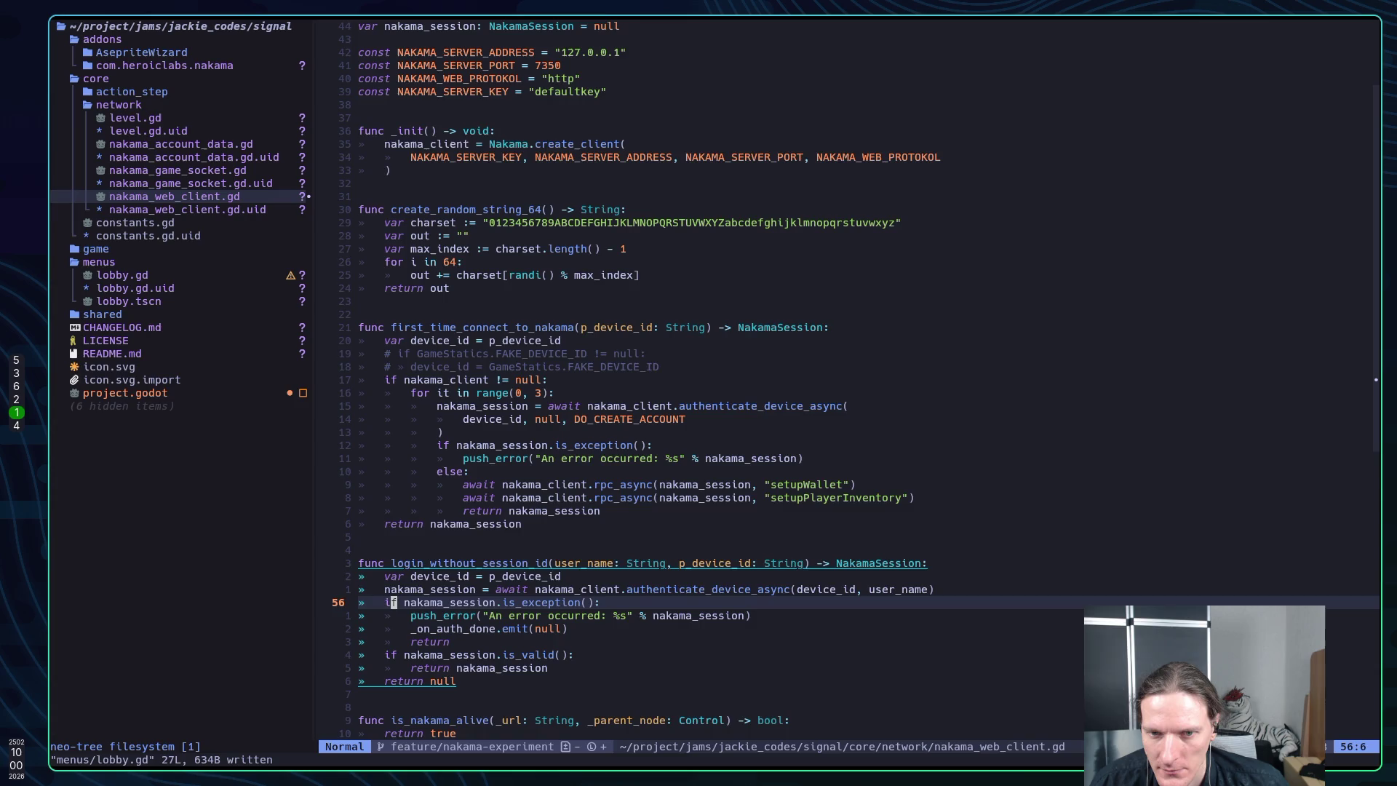
pyautogui.press('j')
pyautogui.press('j')
pyautogui.press('j')
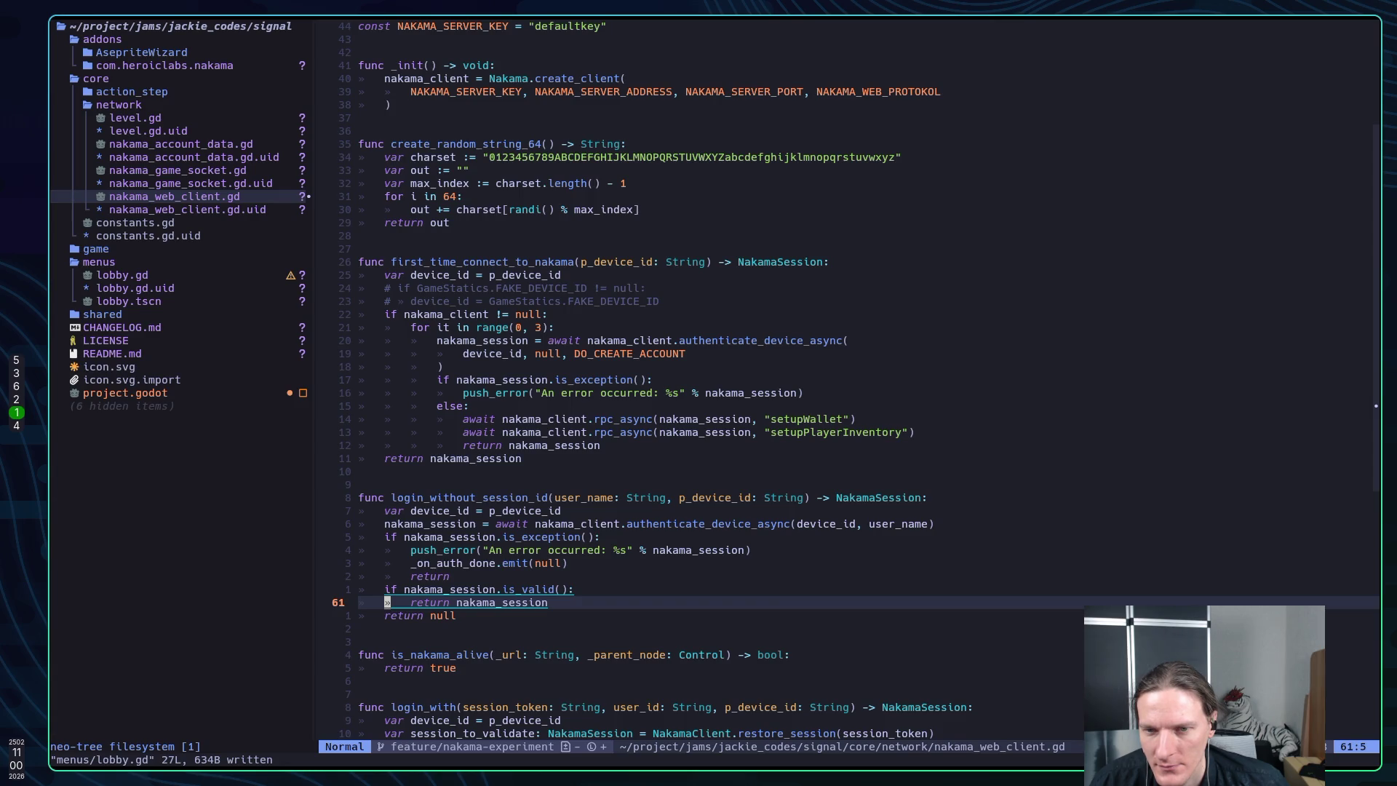
pyautogui.press('k')
pyautogui.press('k')
pyautogui.press('k')
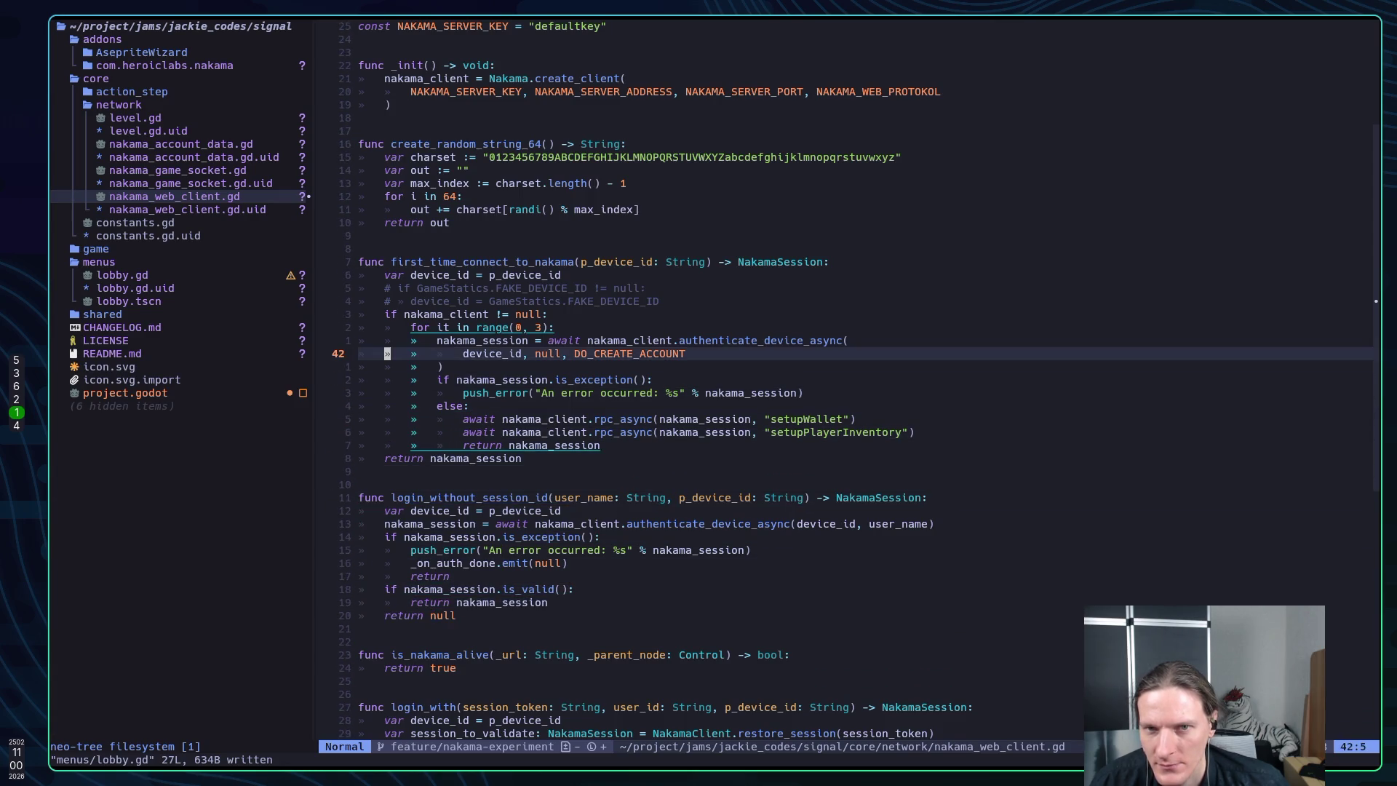
pyautogui.press('l')
pyautogui.press('f')
pyautogui.press('_')
pyautogui.press('f')
pyautogui.press('l')
pyautogui.press('f')
pyautogui.press('O')
pyautogui.press('K')
pyautogui.press('Escape')
pyautogui.press('k')
pyautogui.press('l')
pyautogui.press('f')
pyautogui.press('l')
pyautogui.press('f')
pyautogui.press('a')
pyautogui.press('f')
pyautogui.press('t')
pyautogui.press('K')
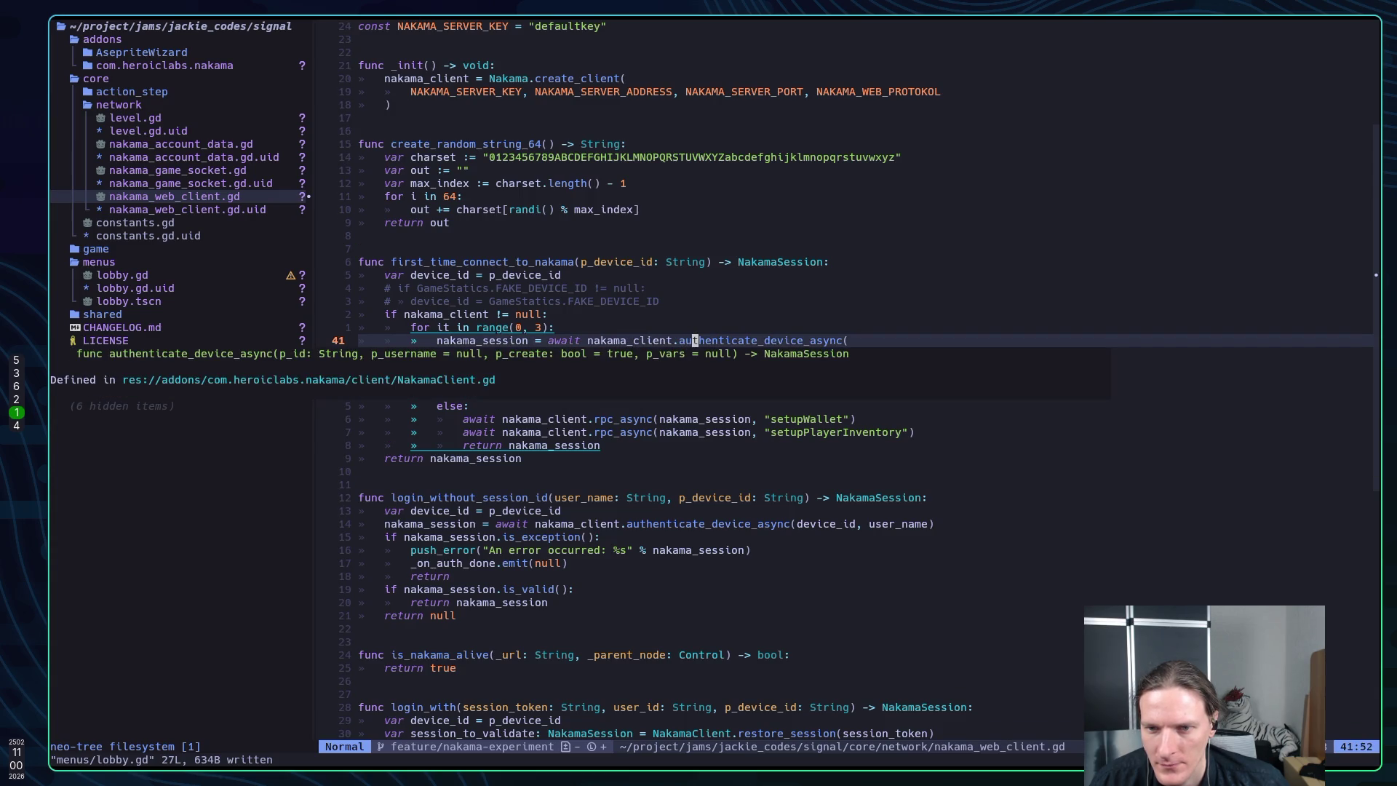
pyautogui.press('j')
pyautogui.press('j')
pyautogui.press('j')
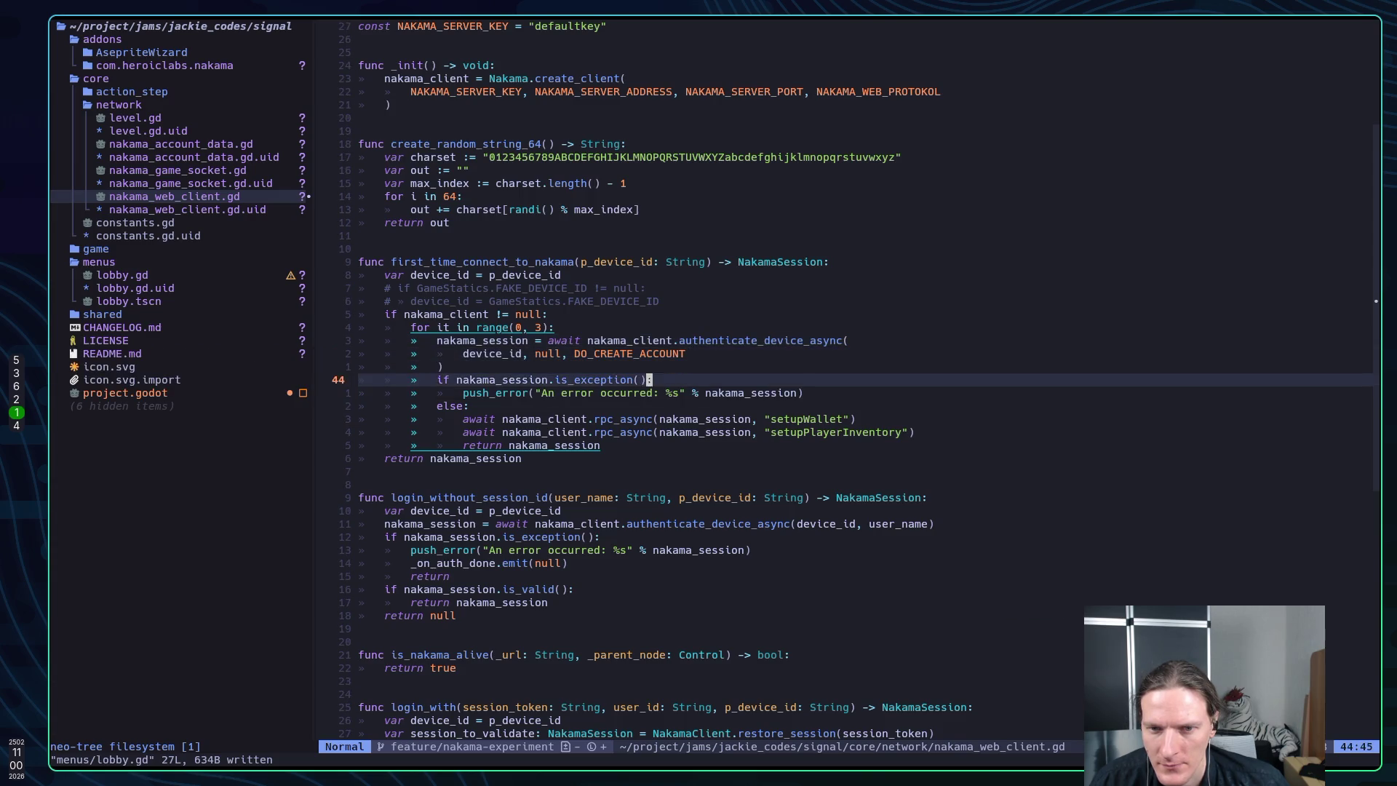
pyautogui.press('j')
pyautogui.press('j')
pyautogui.press('j')
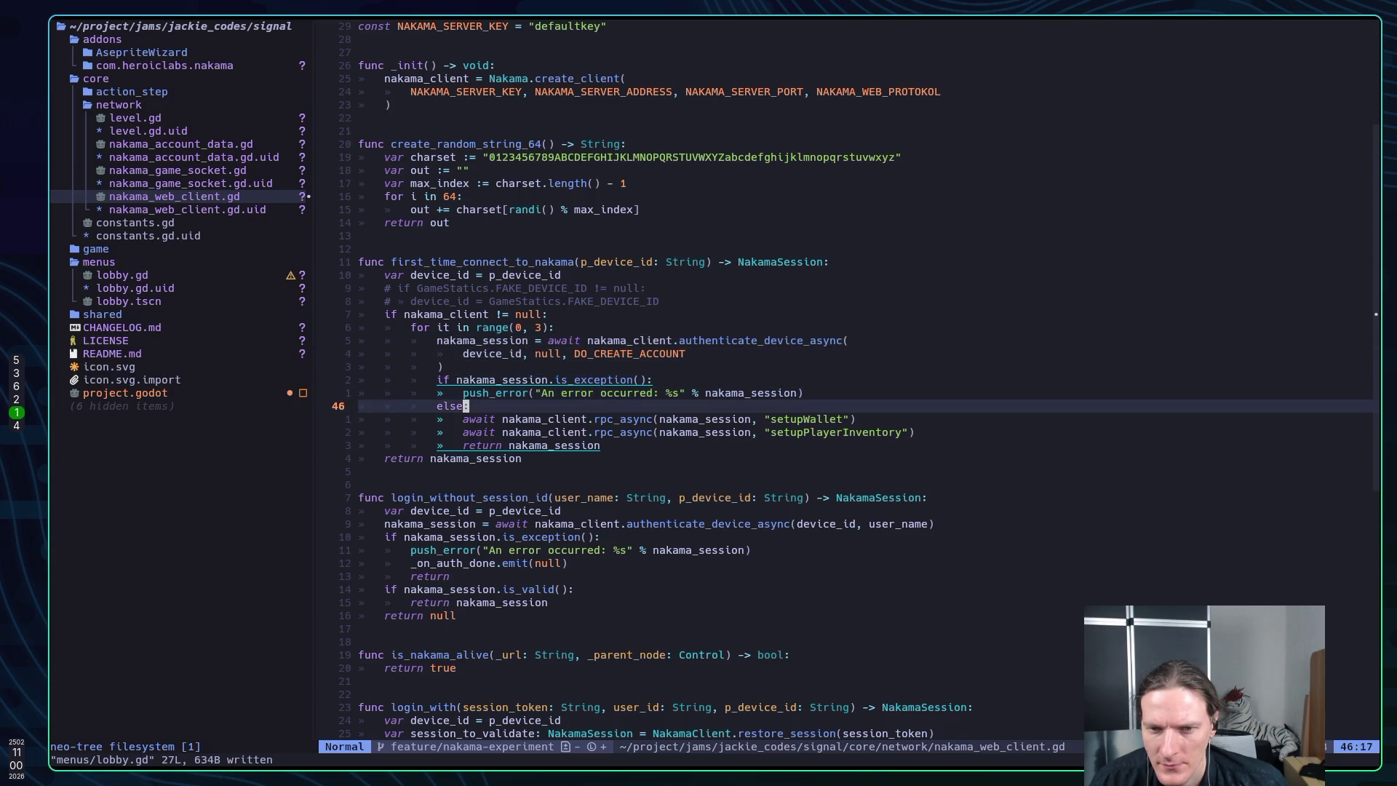
pyautogui.press('j')
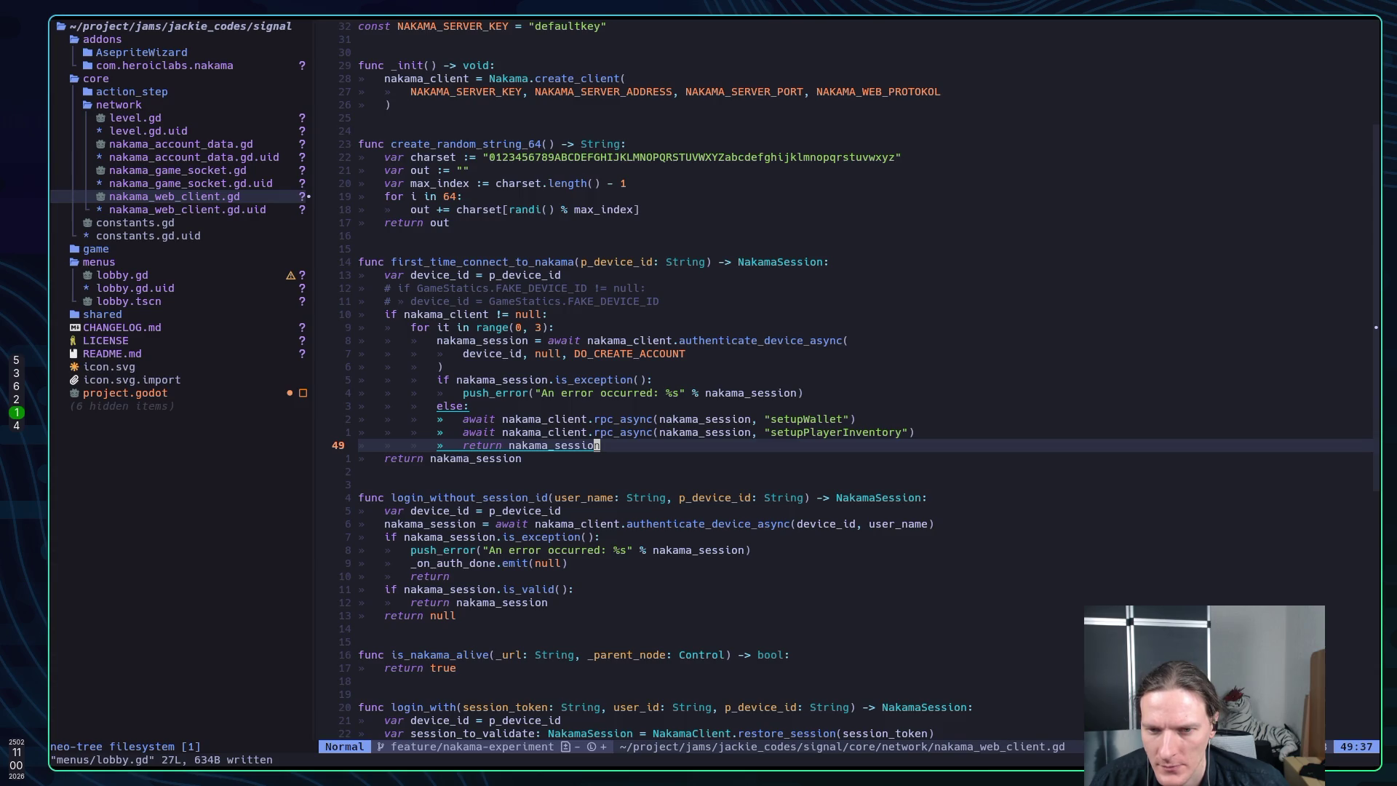
pyautogui.press('k')
pyautogui.press('k')
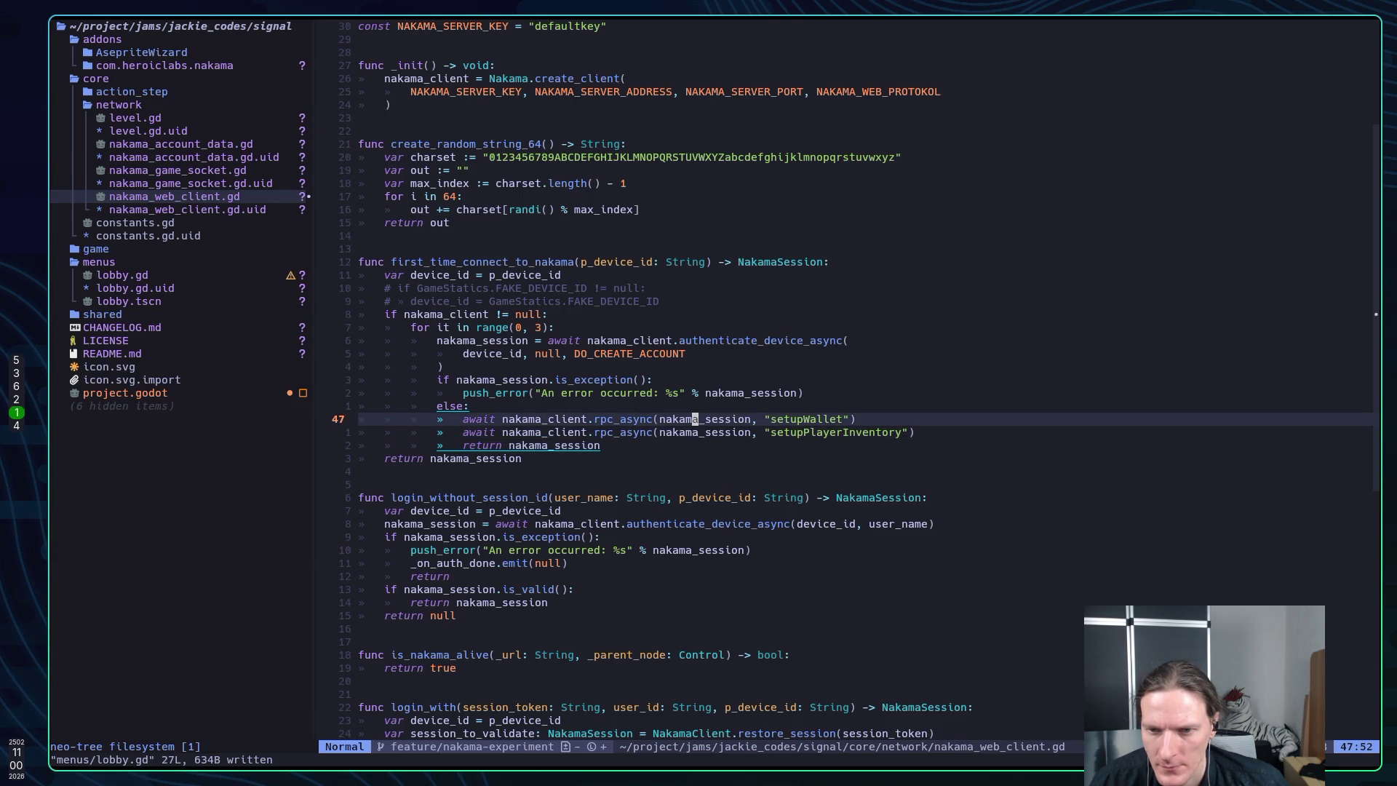
pyautogui.press('h')
pyautogui.press('h')
pyautogui.press('h')
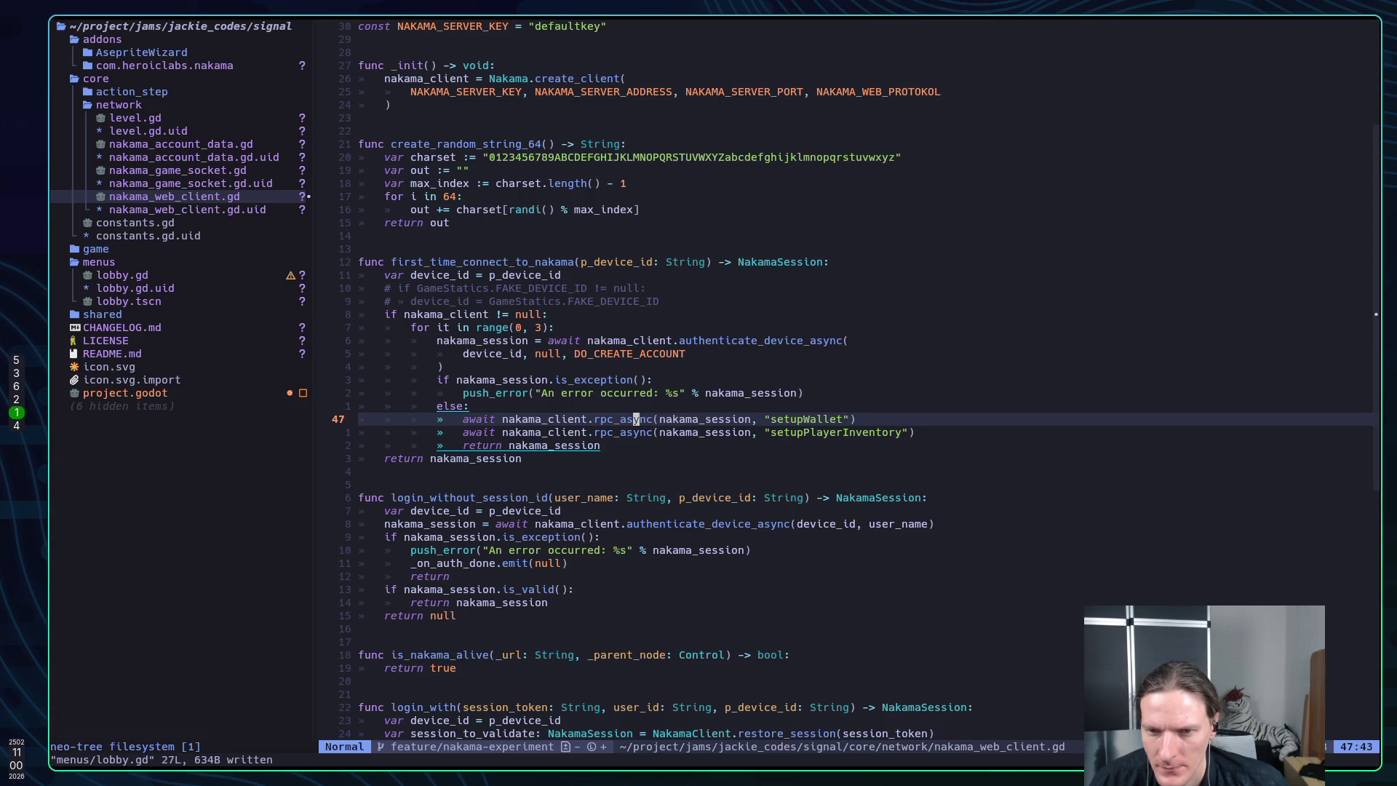
pyautogui.press('K')
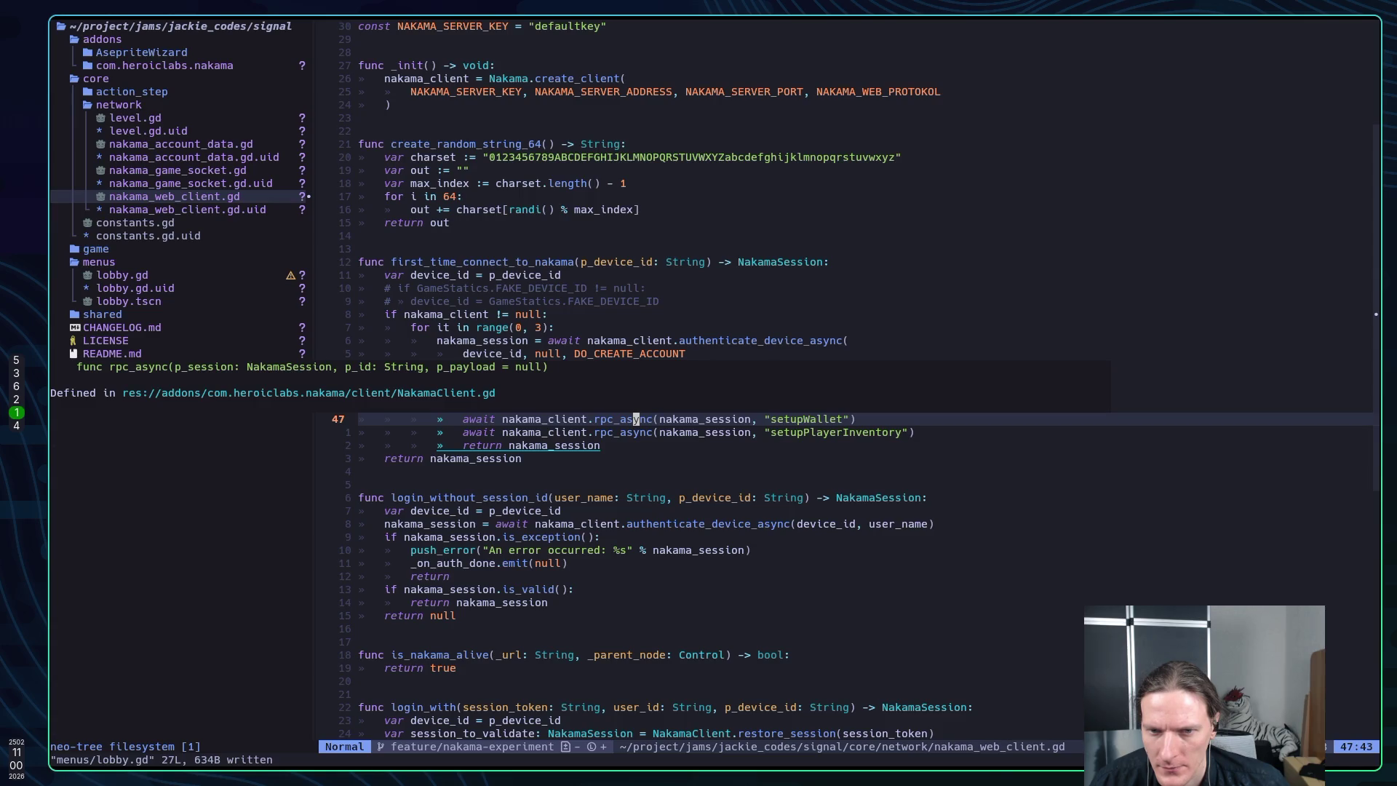
pyautogui.press('j')
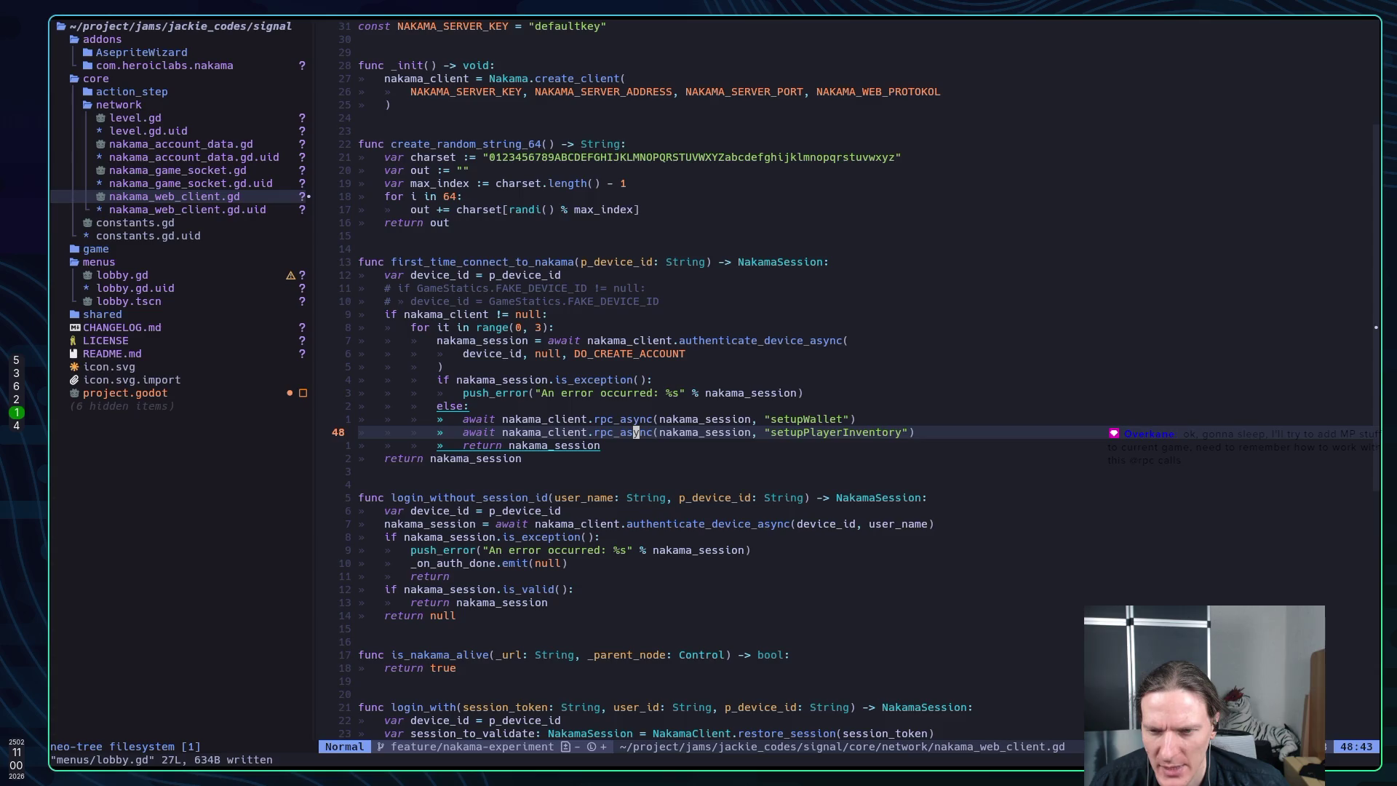
pyautogui.click(582, 445)
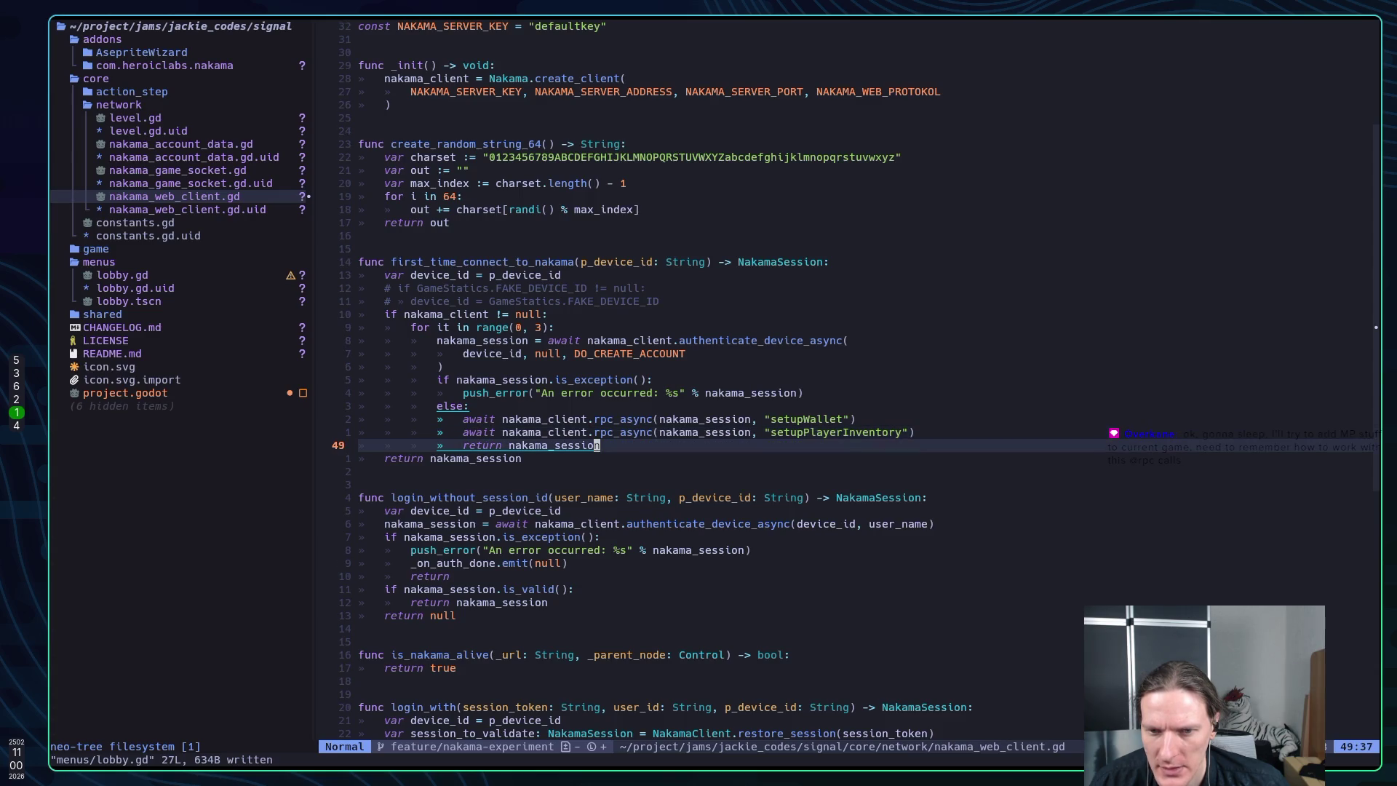
pyautogui.press('h')
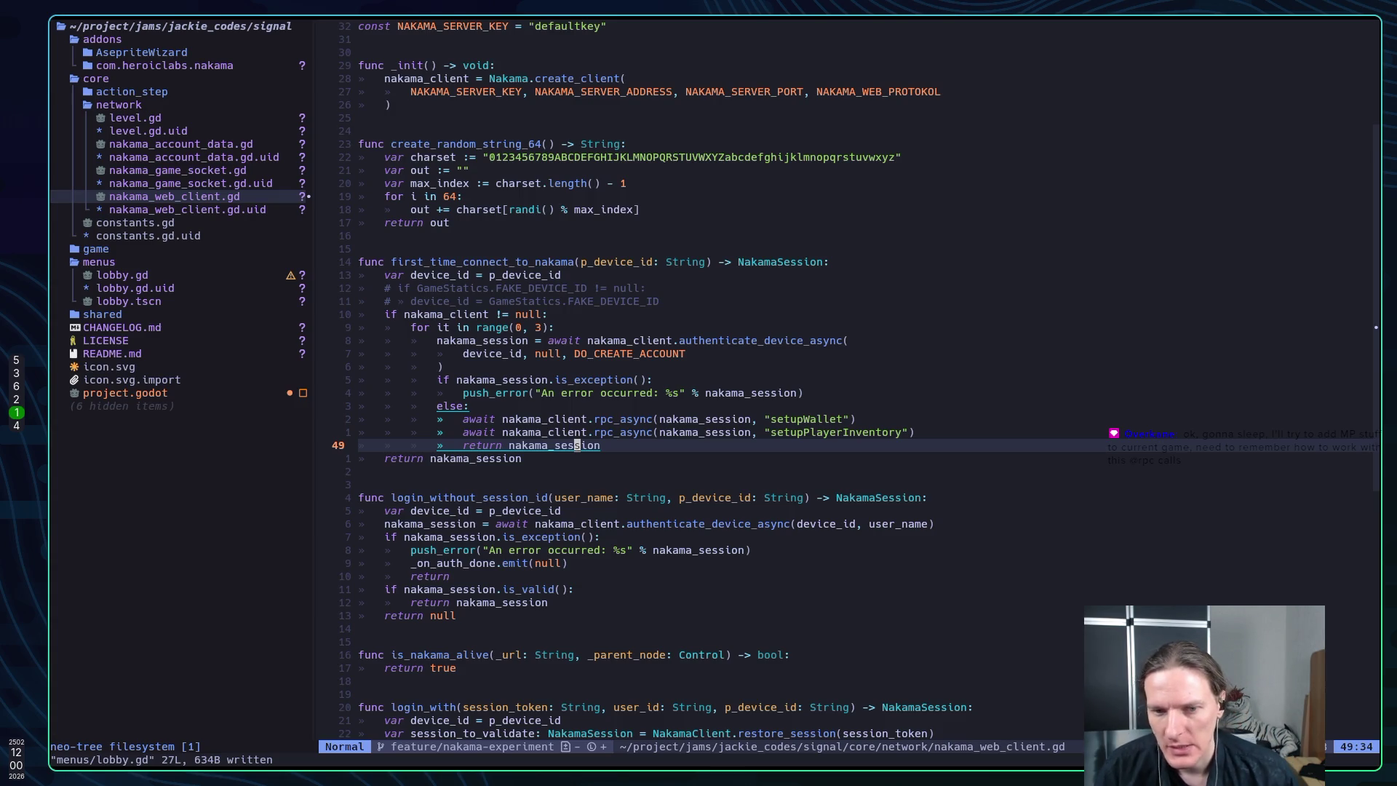
pyautogui.press('j')
pyautogui.press('j')
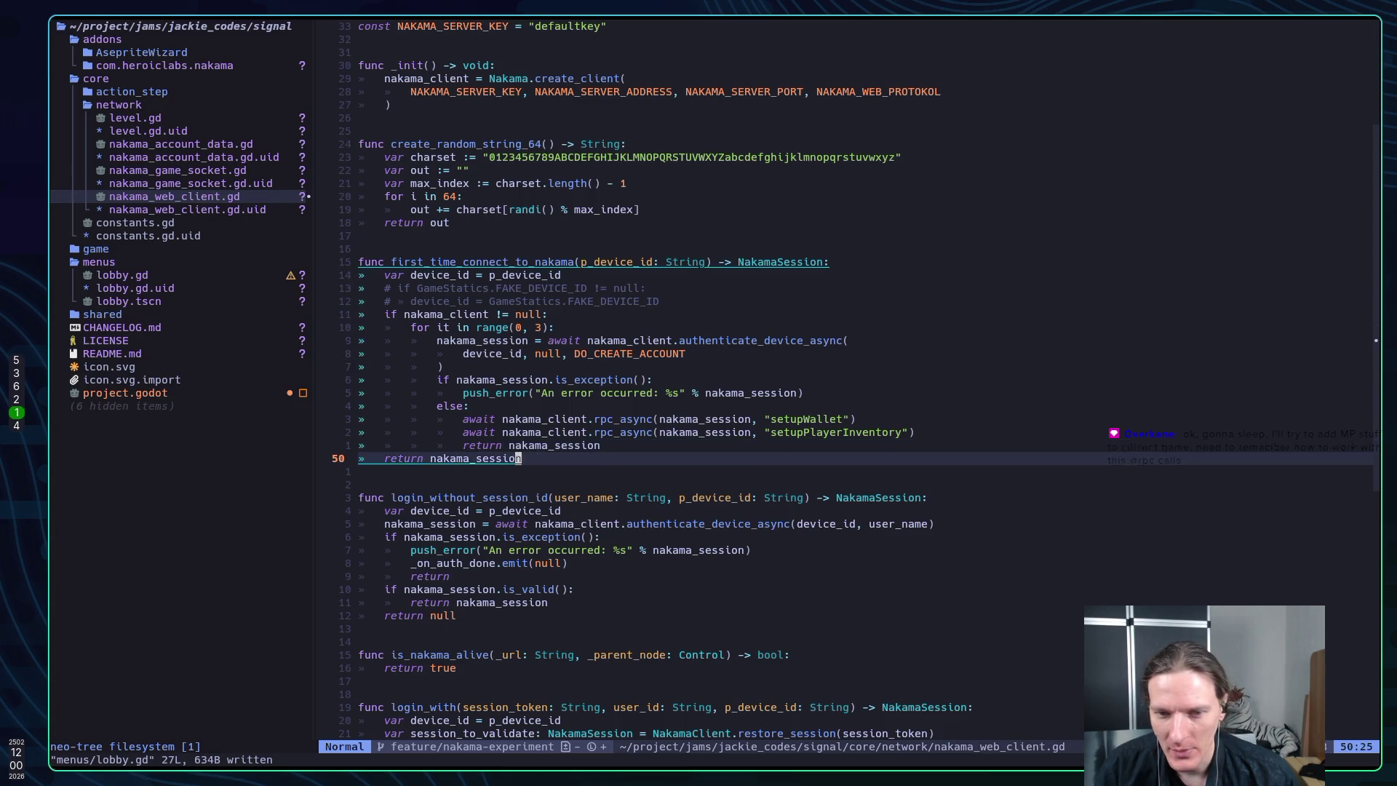
# Step: Save nakama_web_client.gd and check the auth-done signal emit in login_without_session_id
pyautogui.write(':w')
pyautogui.press('Return')
pyautogui.press('j')
pyautogui.press('j')
pyautogui.press('j')
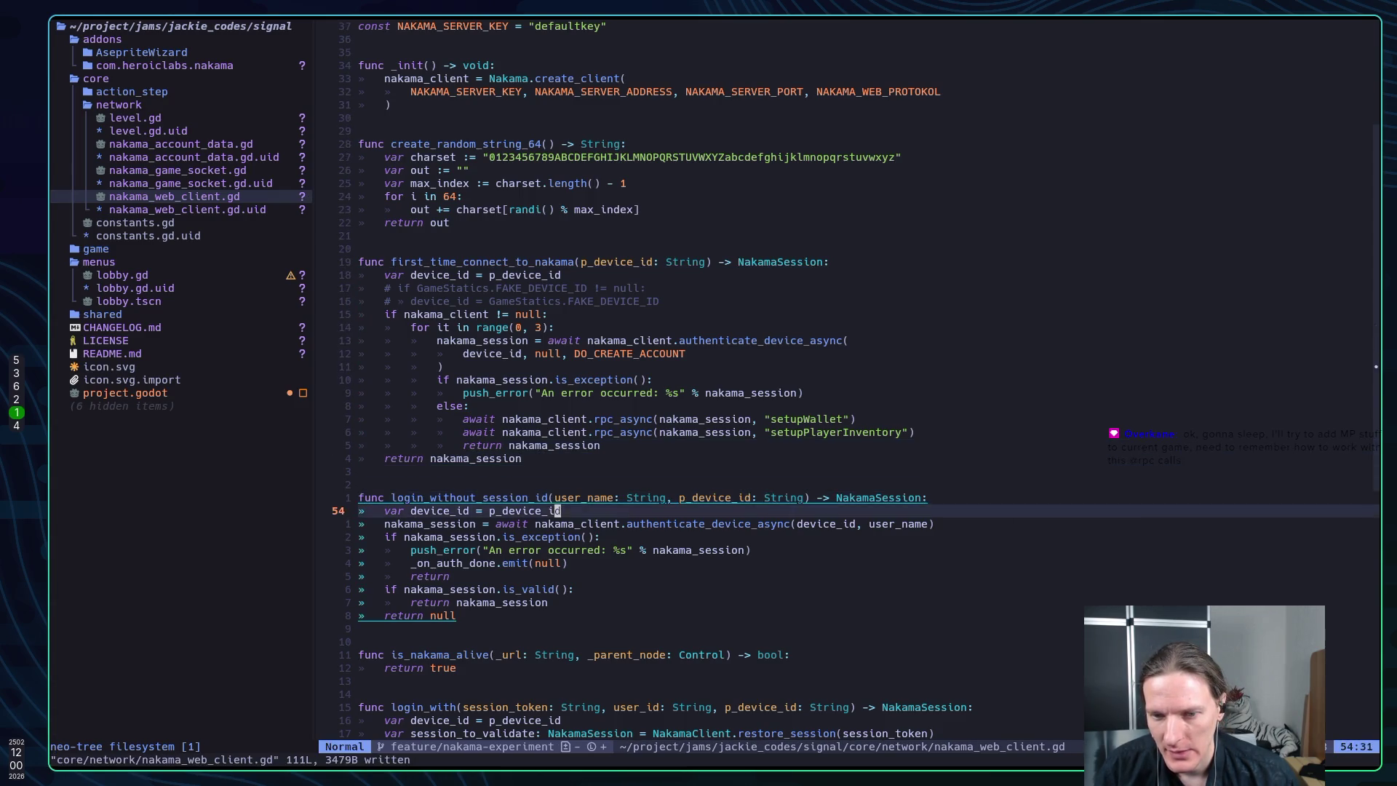
pyautogui.press('j')
pyautogui.press('j')
pyautogui.press('k')
pyautogui.press('k')
pyautogui.press('k')
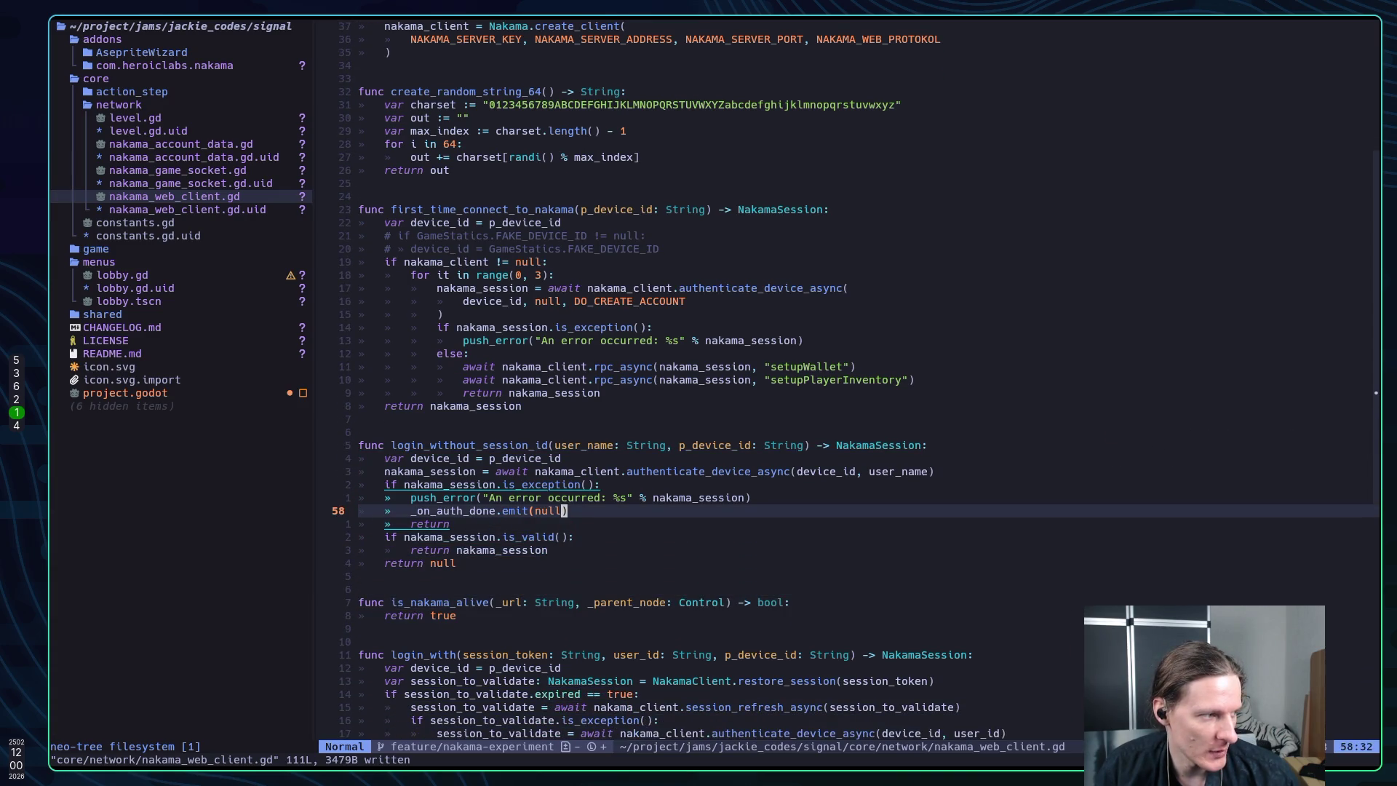
# Step: Review is_nakama_alive, login_with's error handling and update_account, ending at the nakama_client declaration
pyautogui.press('j')
pyautogui.press('j')
pyautogui.press('j')
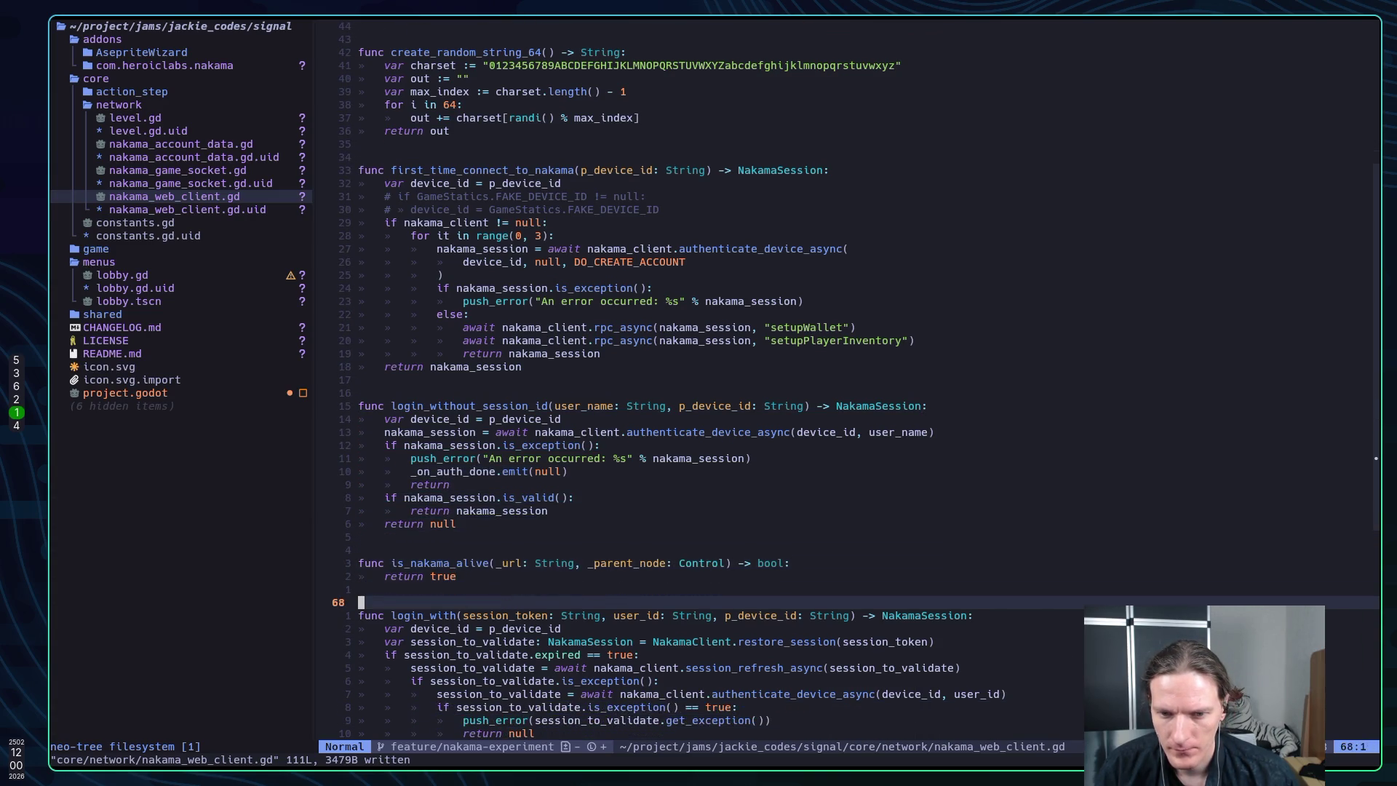
pyautogui.press('k')
pyautogui.press('k')
pyautogui.press('k')
pyautogui.press('j')
pyautogui.press('j')
pyautogui.press('j')
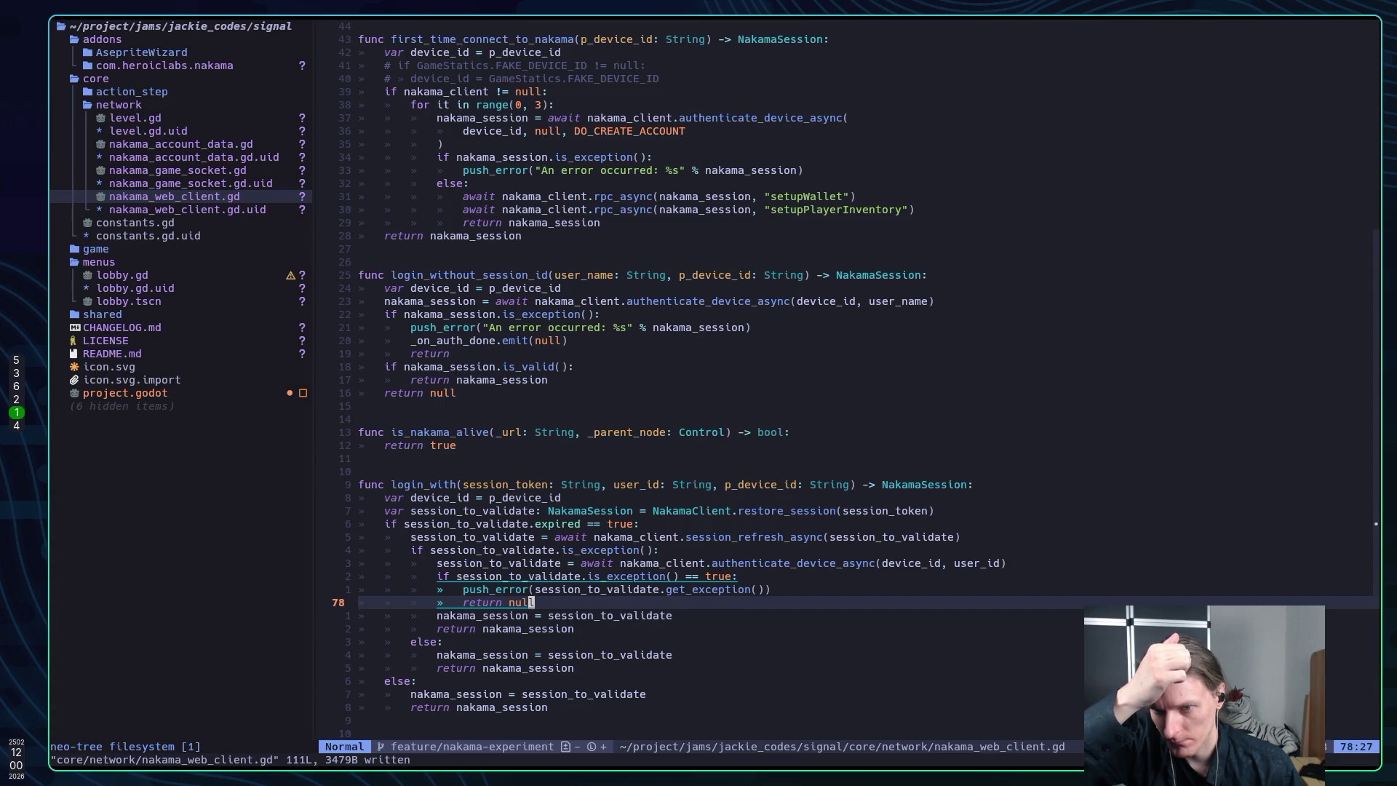
pyautogui.press('j')
pyautogui.press('j')
pyautogui.press('j')
pyautogui.press('j')
pyautogui.press('j')
pyautogui.press('j')
pyautogui.press('j')
pyautogui.press('k')
pyautogui.press('k')
pyautogui.press('k')
pyautogui.press('k')
pyautogui.press('k')
pyautogui.press('k')
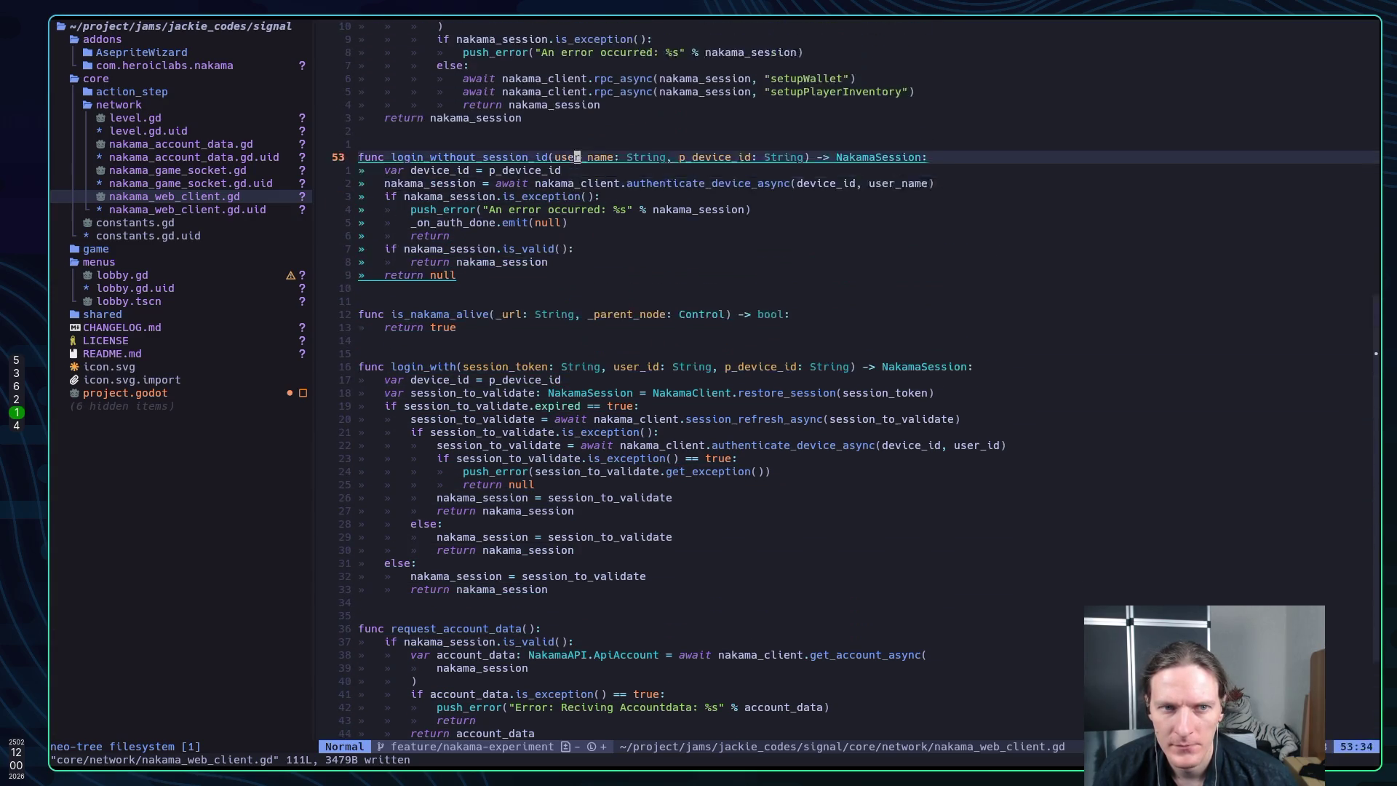
pyautogui.press('k')
pyautogui.press('k')
pyautogui.press('k')
pyautogui.press('j')
pyautogui.press('j')
pyautogui.press('j')
pyautogui.press('k')
pyautogui.press('k')
pyautogui.press('k')
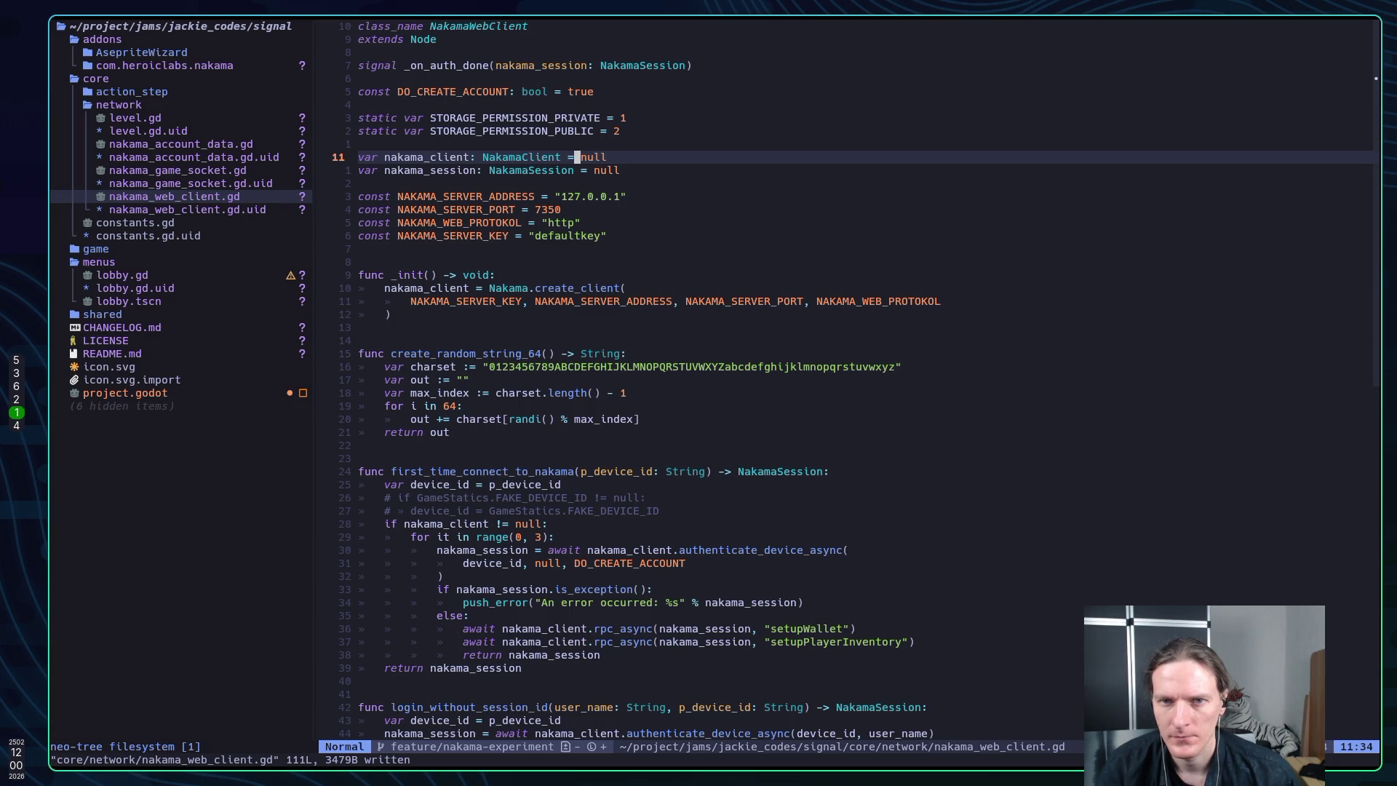
pyautogui.press('k')
pyautogui.press('k')
pyautogui.press('k')
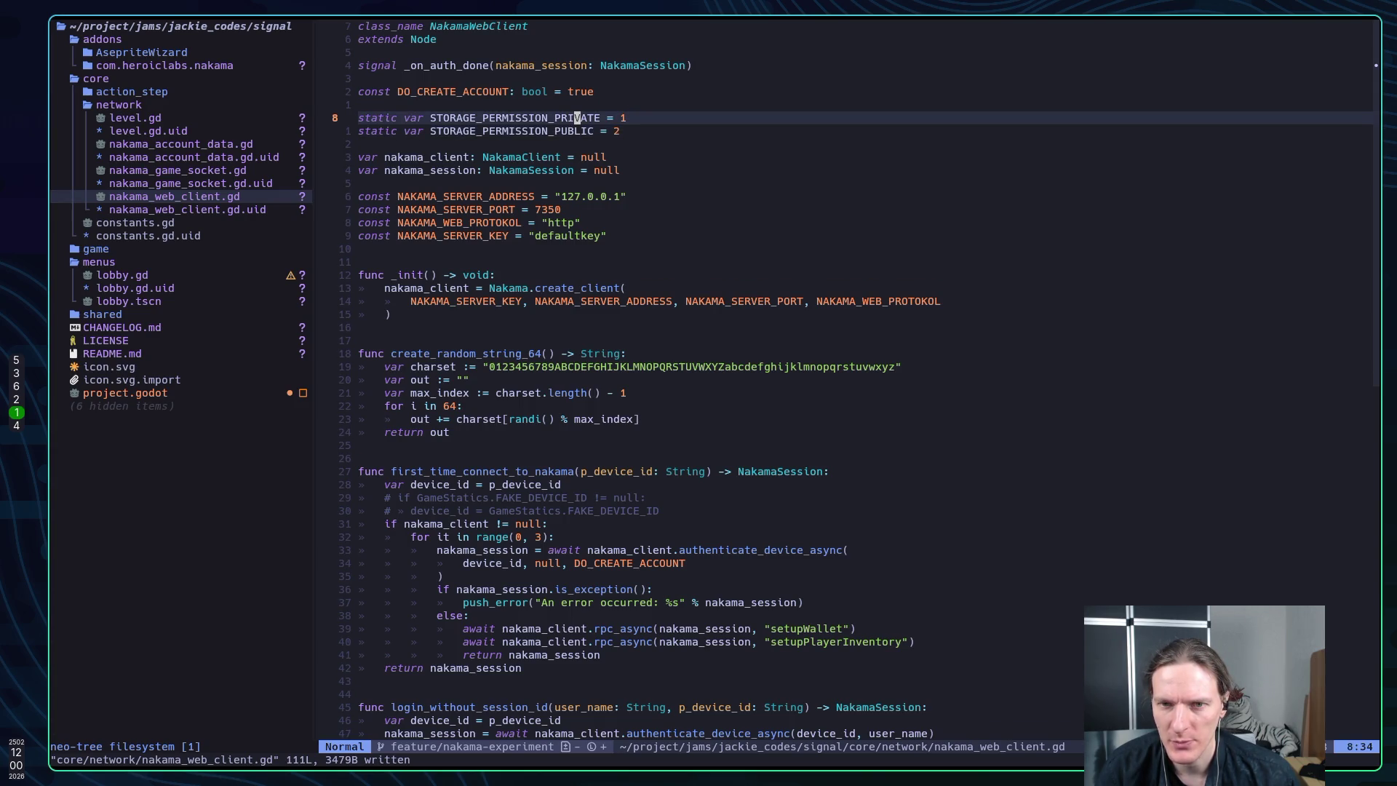
pyautogui.hotkey('shift', 'k')
pyautogui.press('Escape')
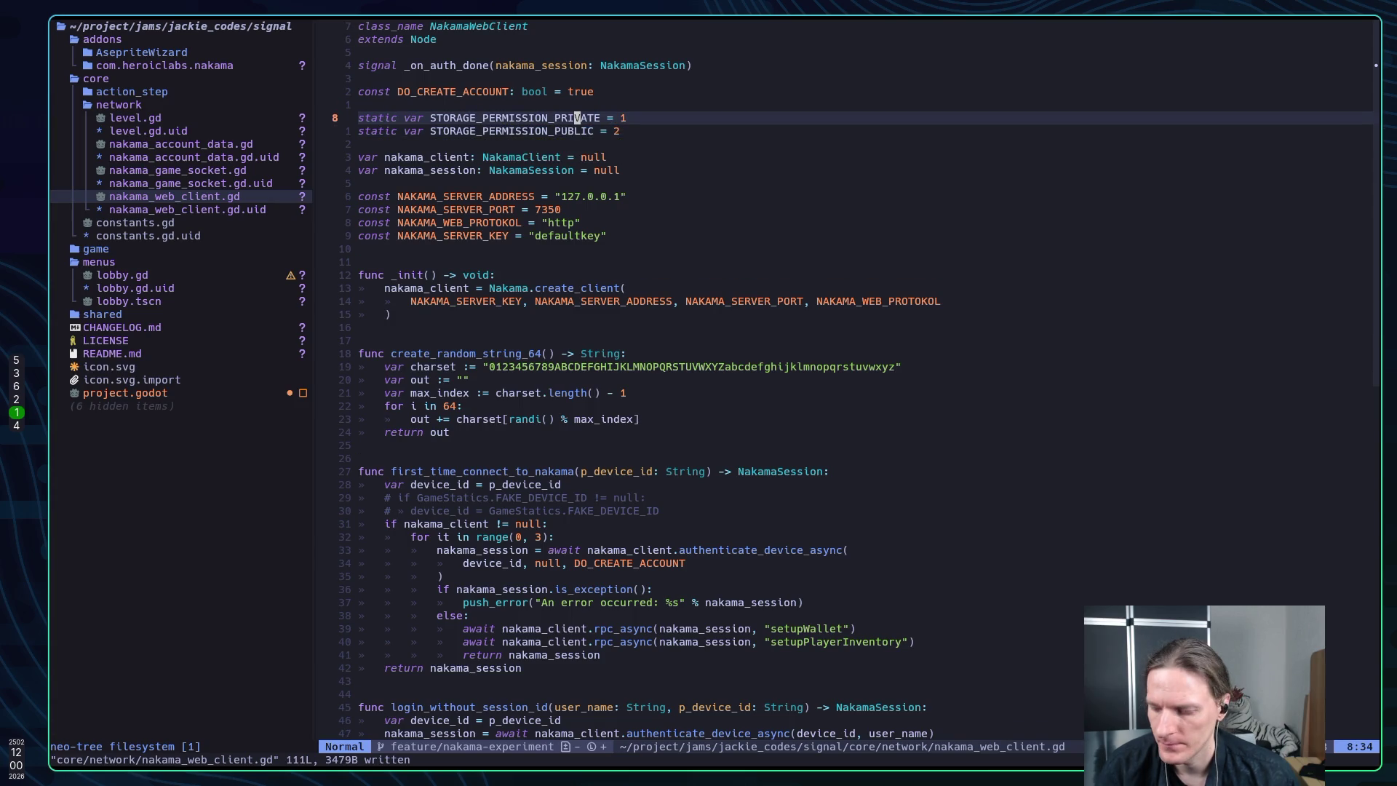
pyautogui.press('*')
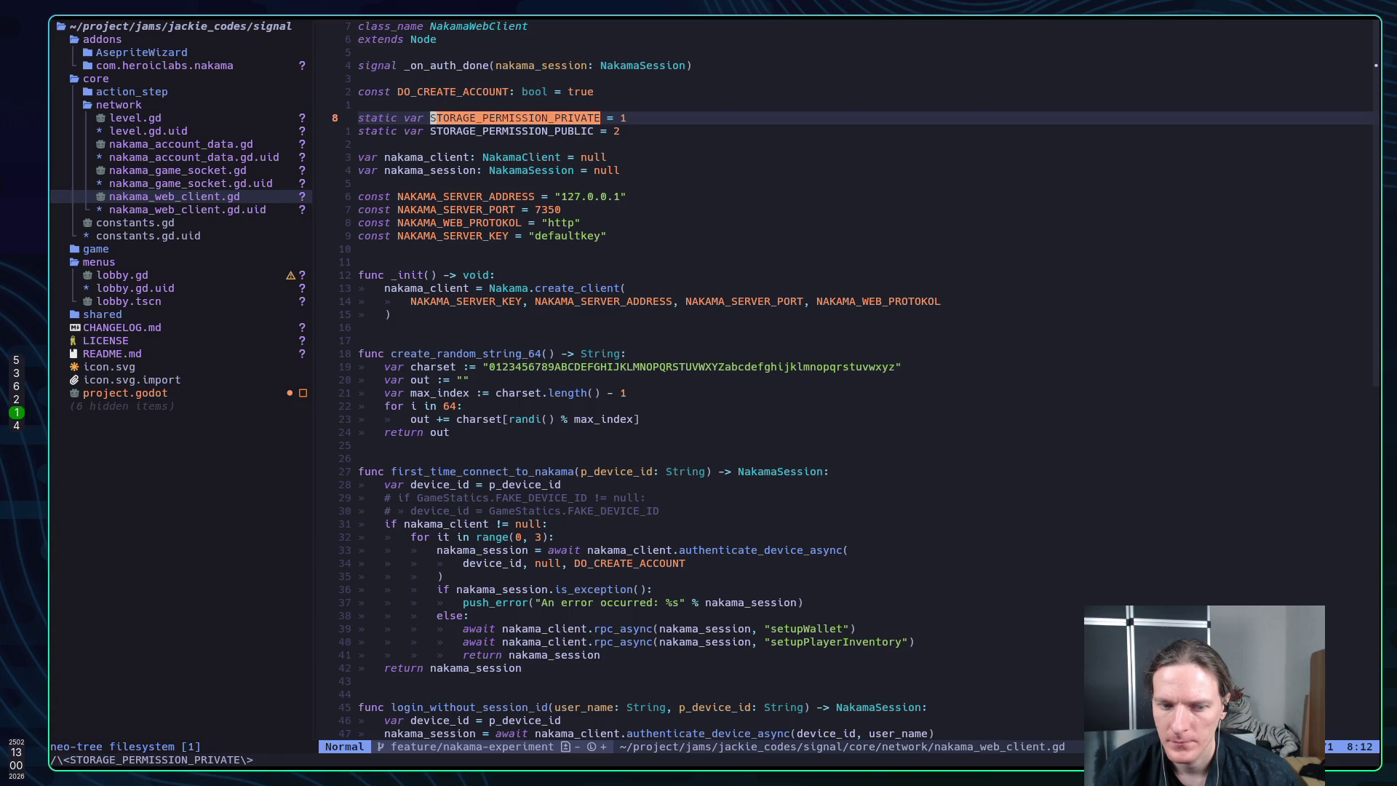
pyautogui.press('j')
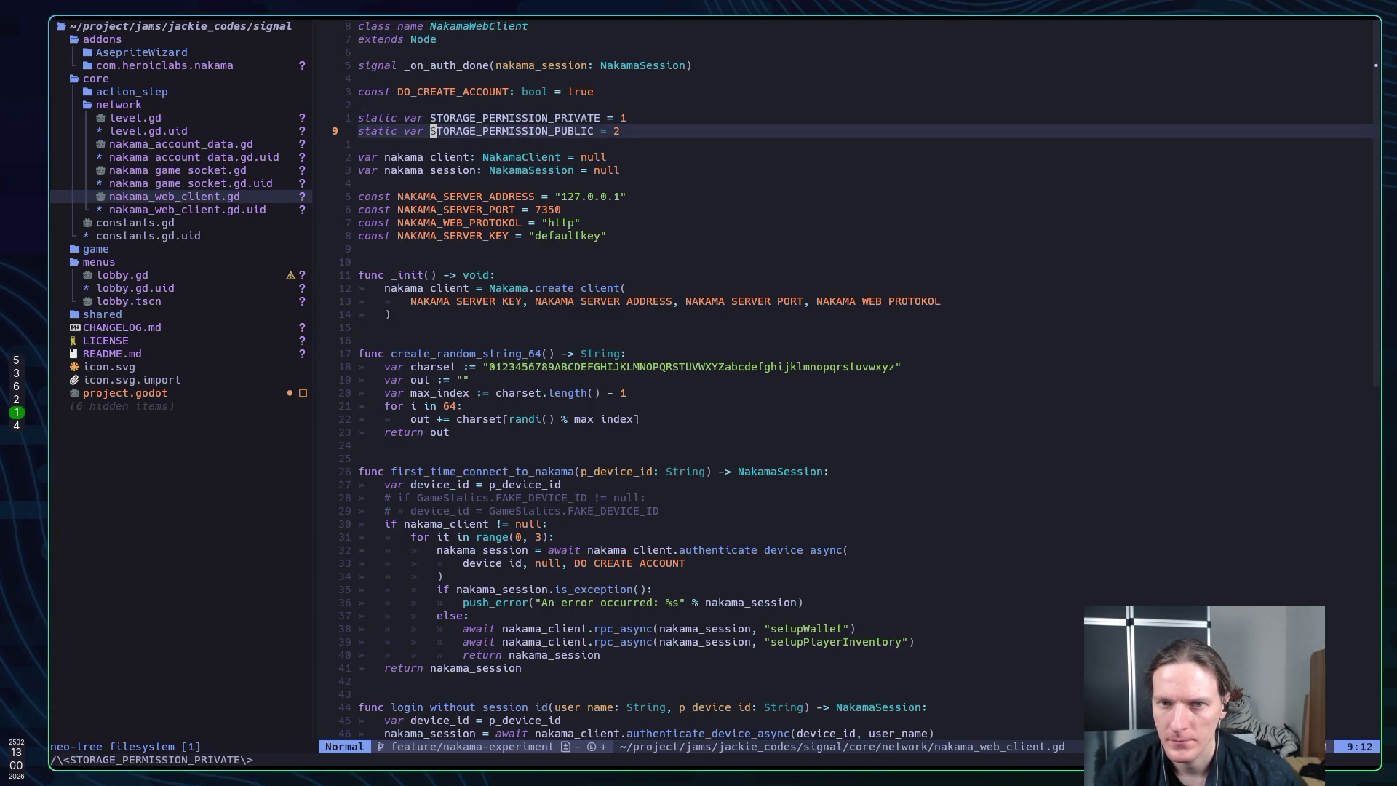
pyautogui.press('*')
pyautogui.press('j')
pyautogui.press('j')
pyautogui.write(':w')
pyautogui.press('Return')
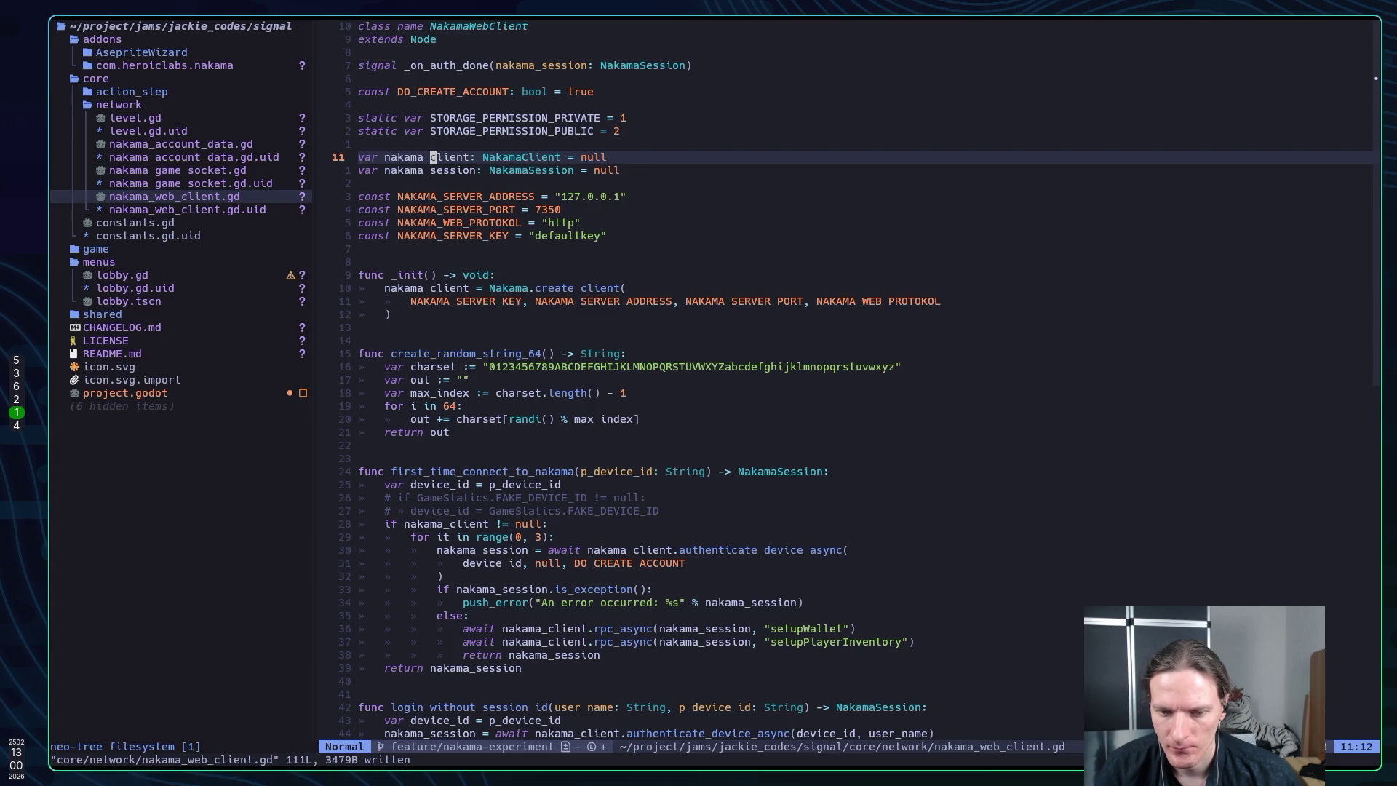
pyautogui.press('j')
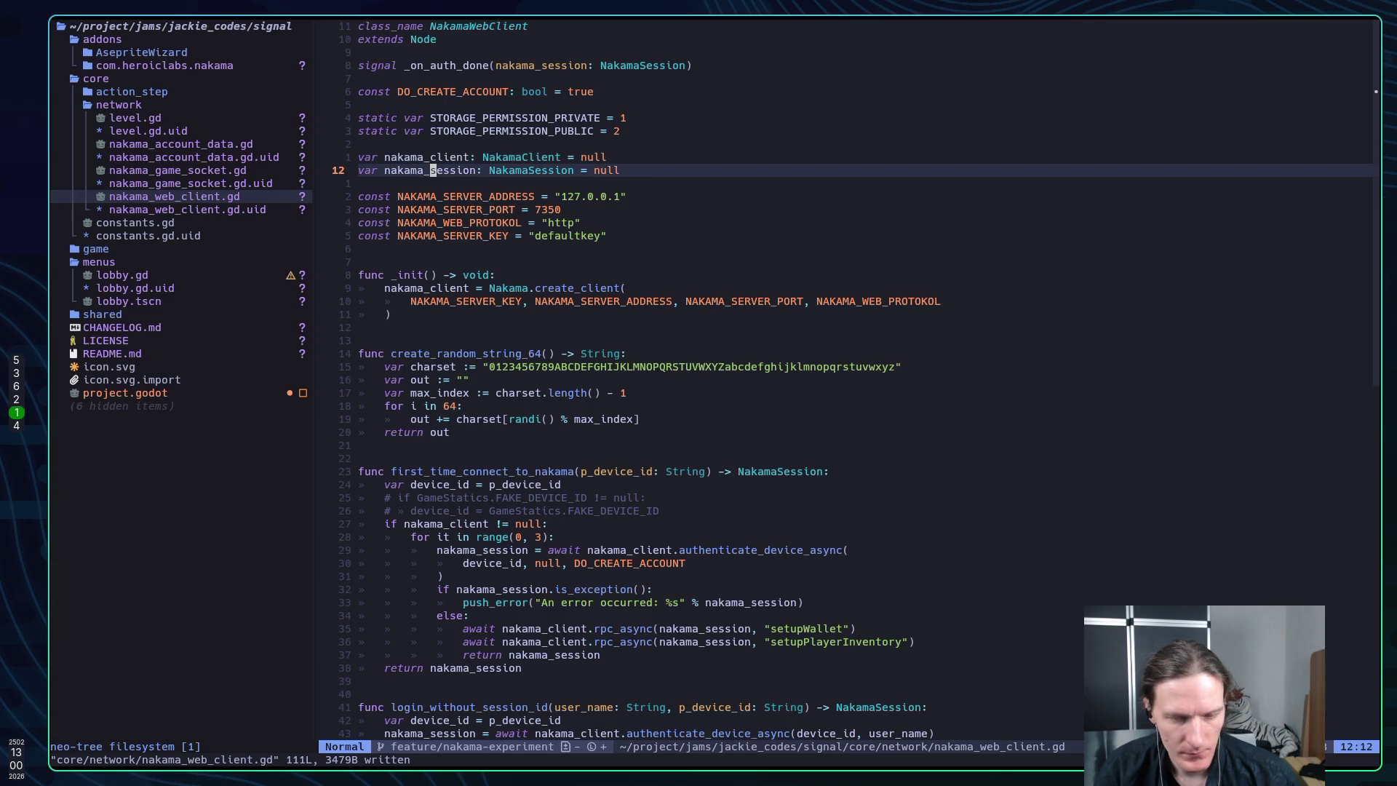
pyautogui.press('}')
pyautogui.press('}')
pyautogui.press('}')
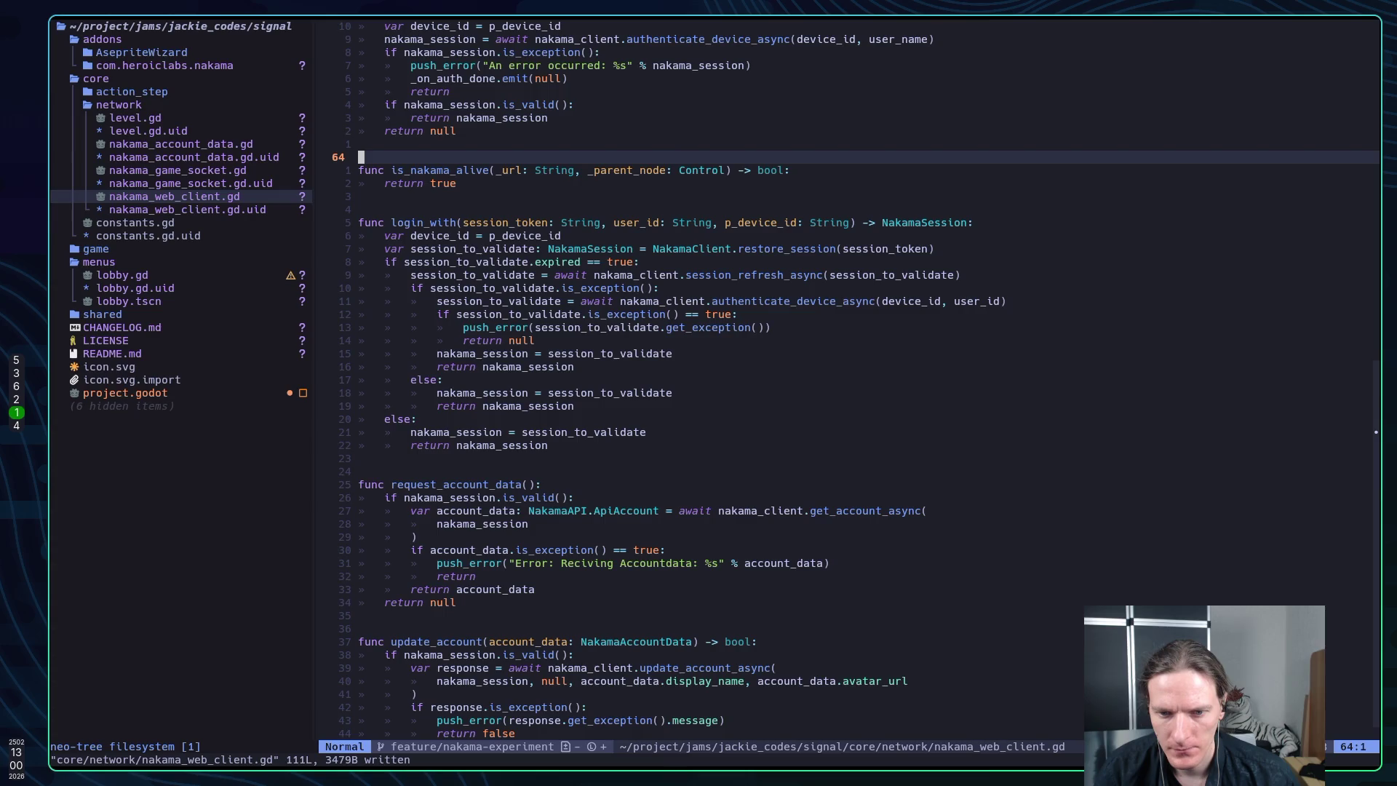
pyautogui.press('G')
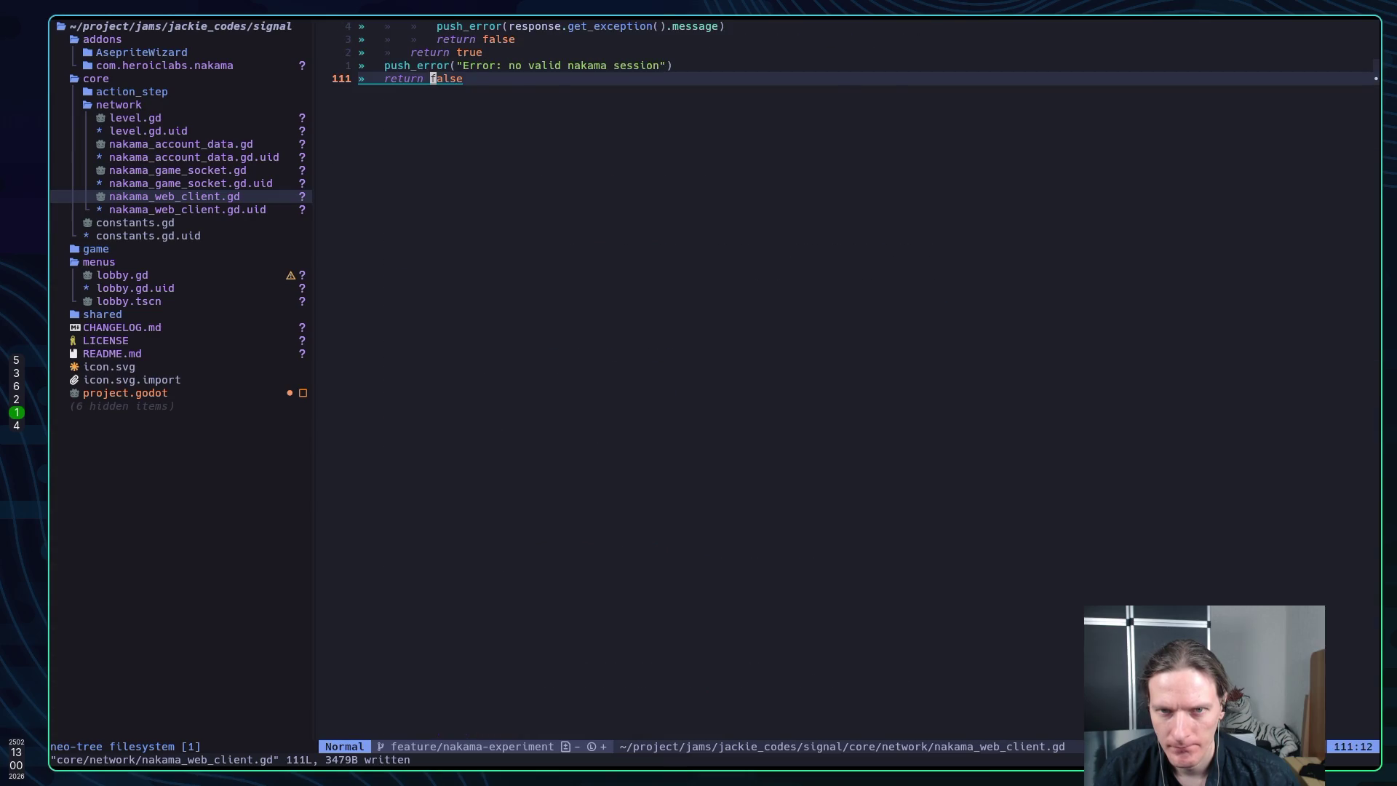
pyautogui.press('k')
pyautogui.press('k')
pyautogui.press('k')
pyautogui.press('k')
pyautogui.press('k')
pyautogui.press('k')
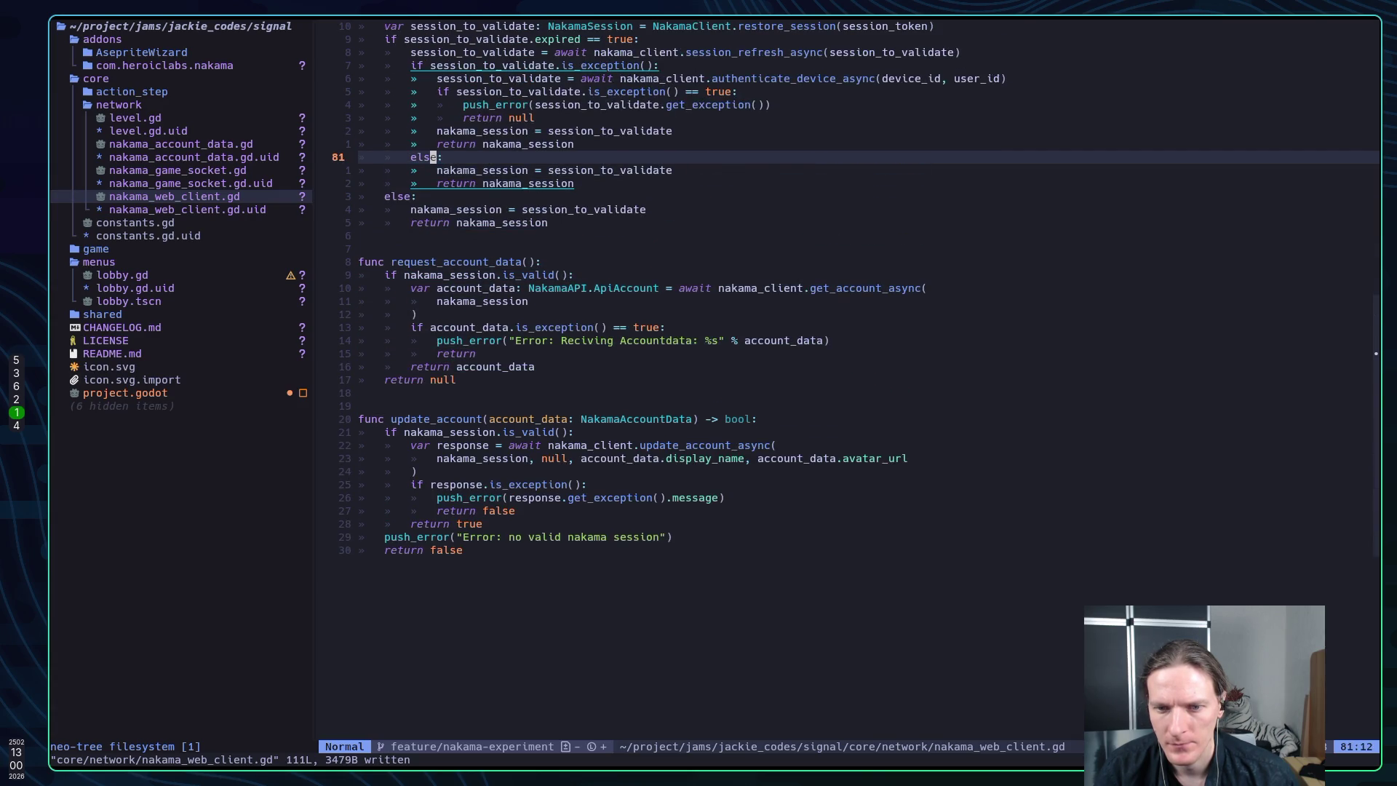
pyautogui.press(']')
pyautogui.press('Escape')
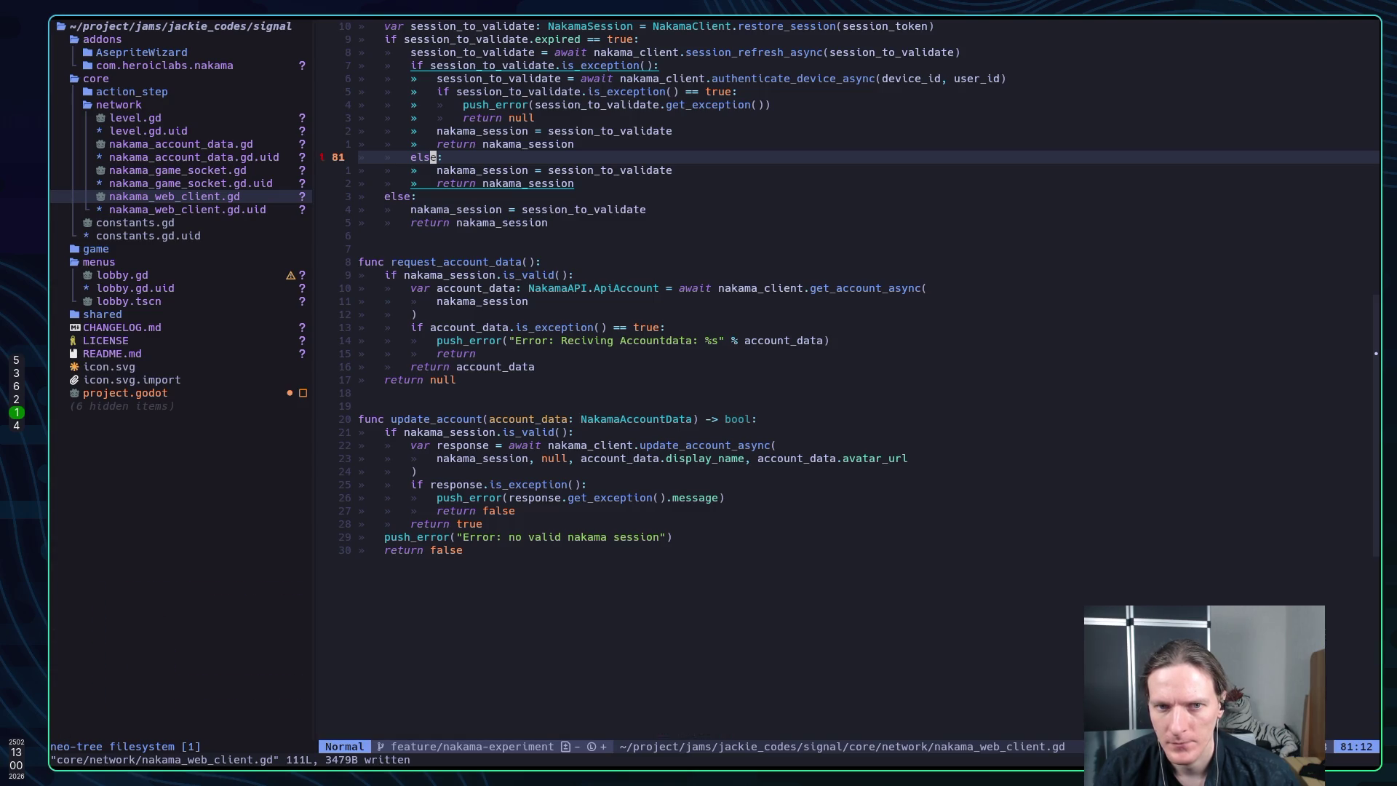
pyautogui.write('/emit')
pyautogui.press('Return')
pyautogui.press('k')
pyautogui.press('k')
pyautogui.press('k')
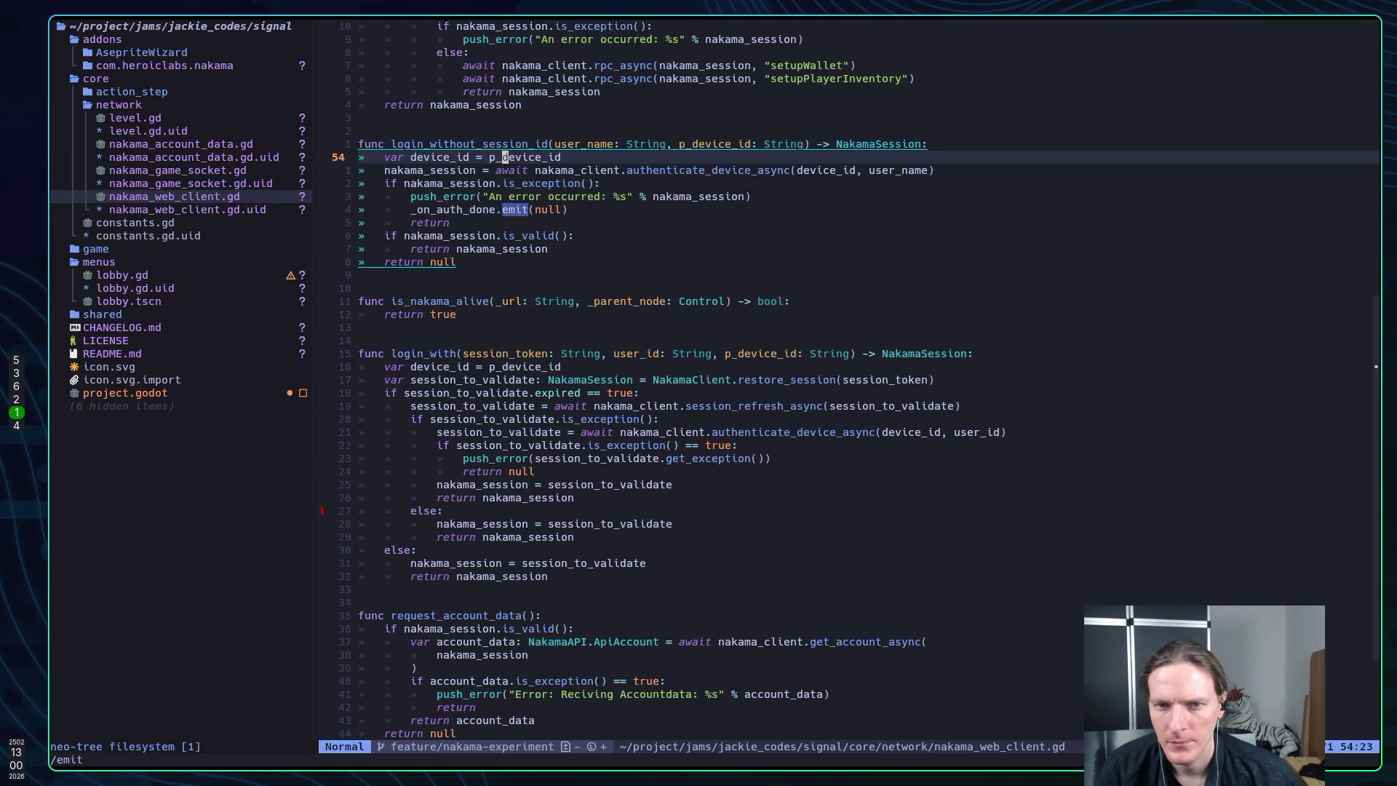
pyautogui.press('j')
pyautogui.press('j')
pyautogui.press('j')
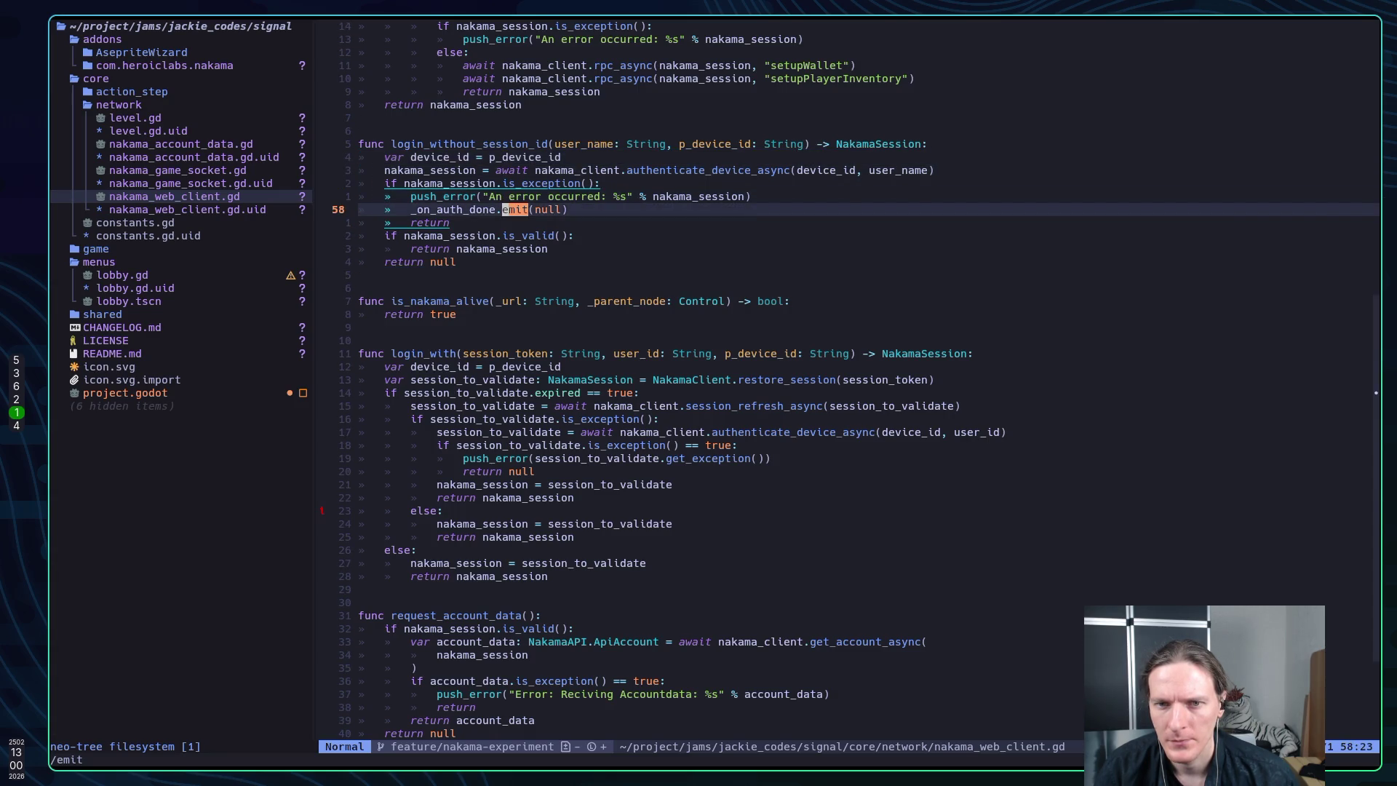
pyautogui.press('k')
pyautogui.press('k')
pyautogui.press('k')
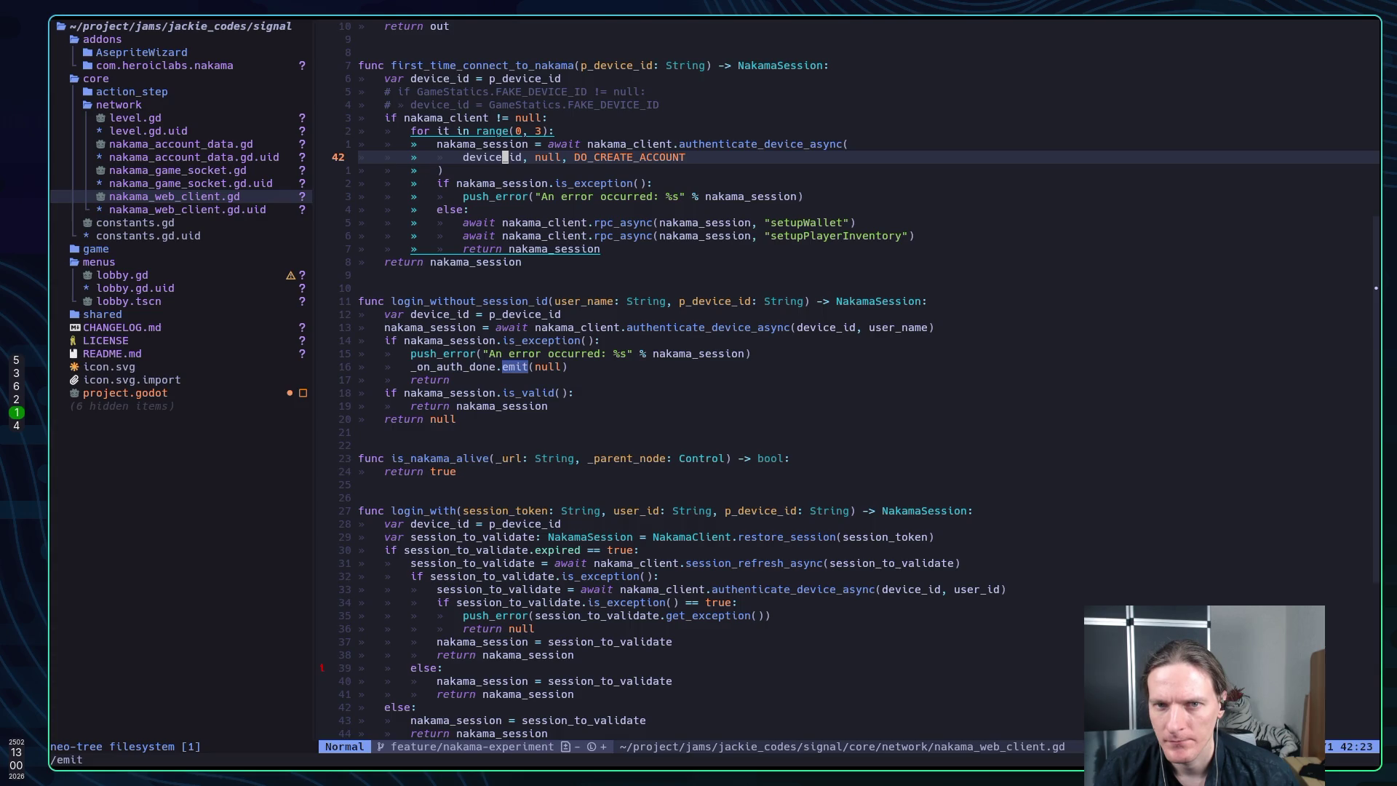
pyautogui.press('k')
pyautogui.press('k')
pyautogui.press('k')
pyautogui.press('k')
pyautogui.press('k')
pyautogui.press('k')
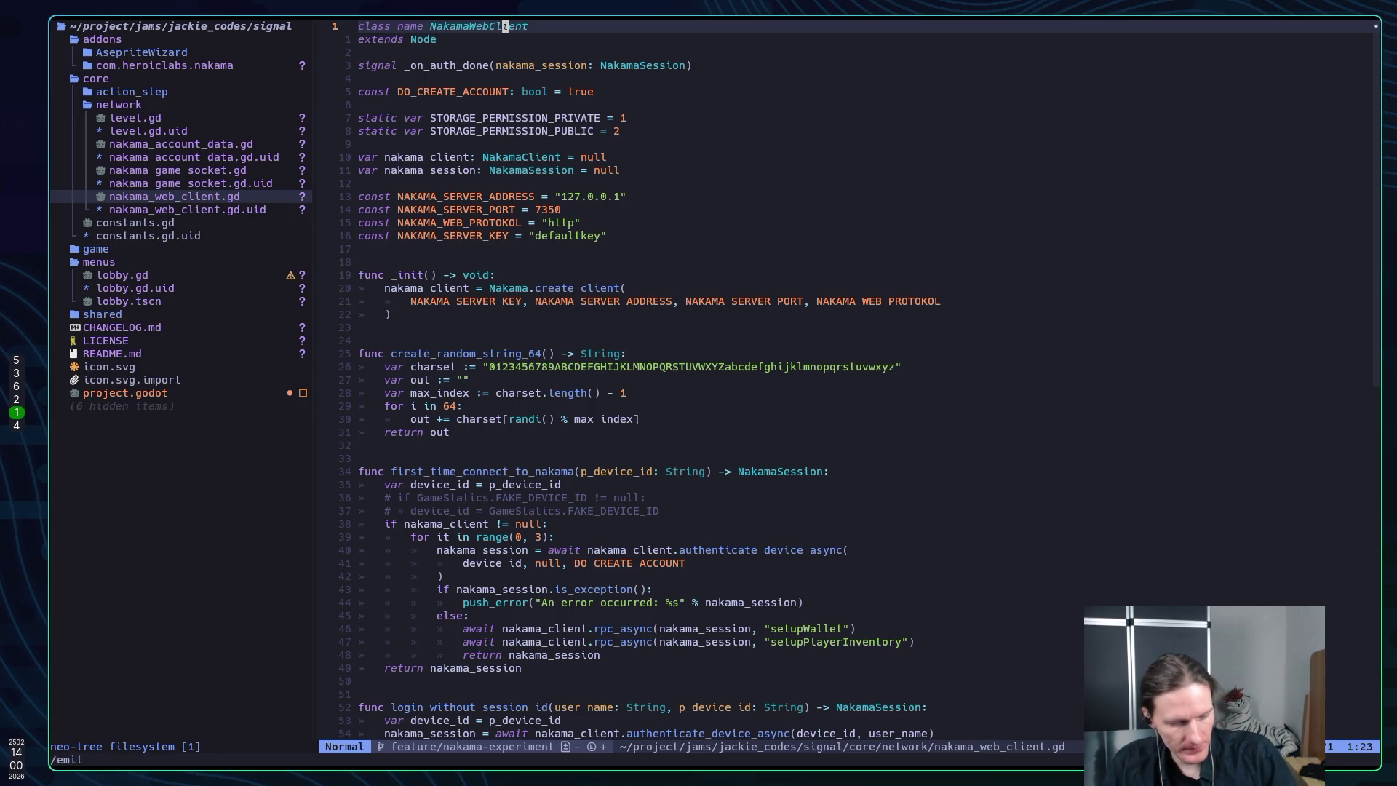
# Step: Browse fishgame-godot's OnlineMatch.gd variable declarations and Player class
pyautogui.press('super+3')
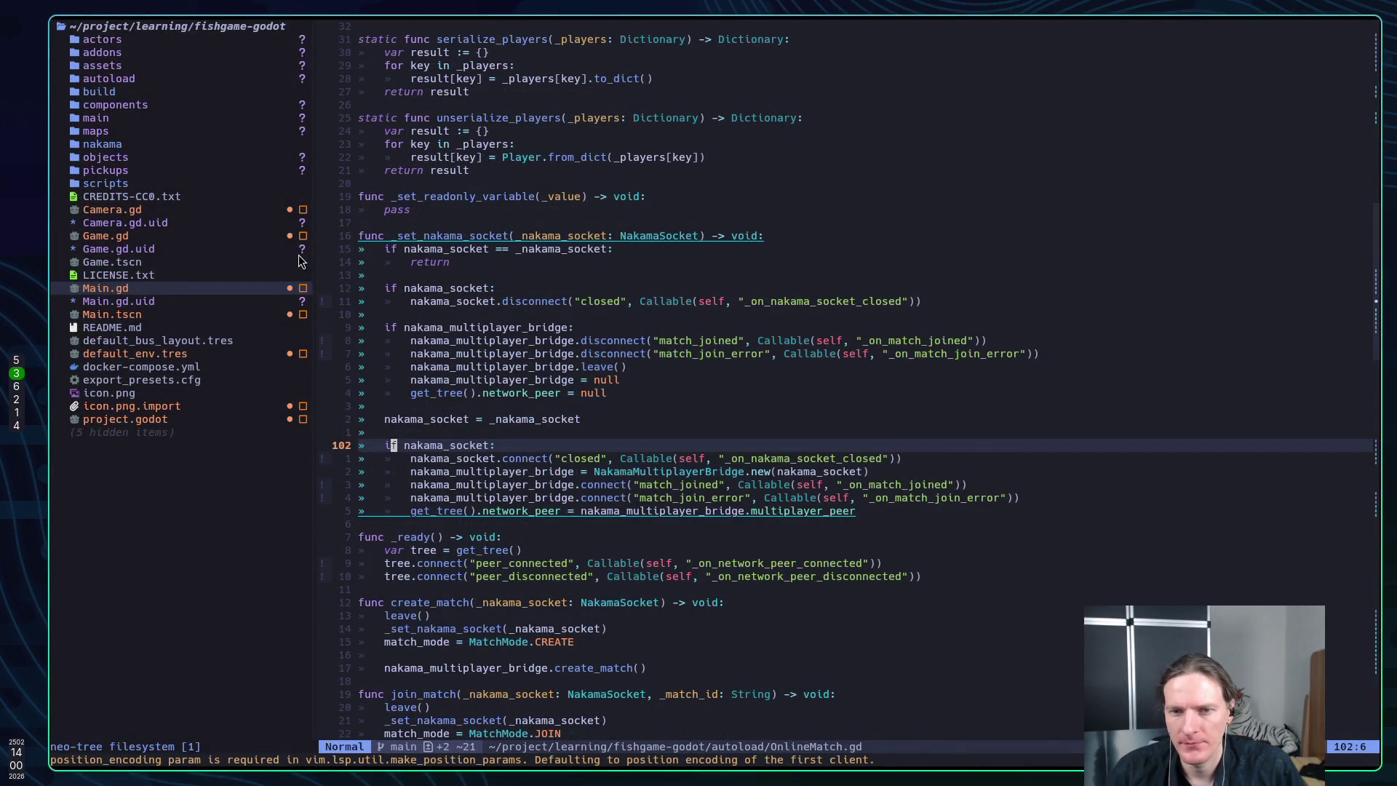
pyautogui.press('k')
pyautogui.press('k')
pyautogui.press('k')
pyautogui.press('k')
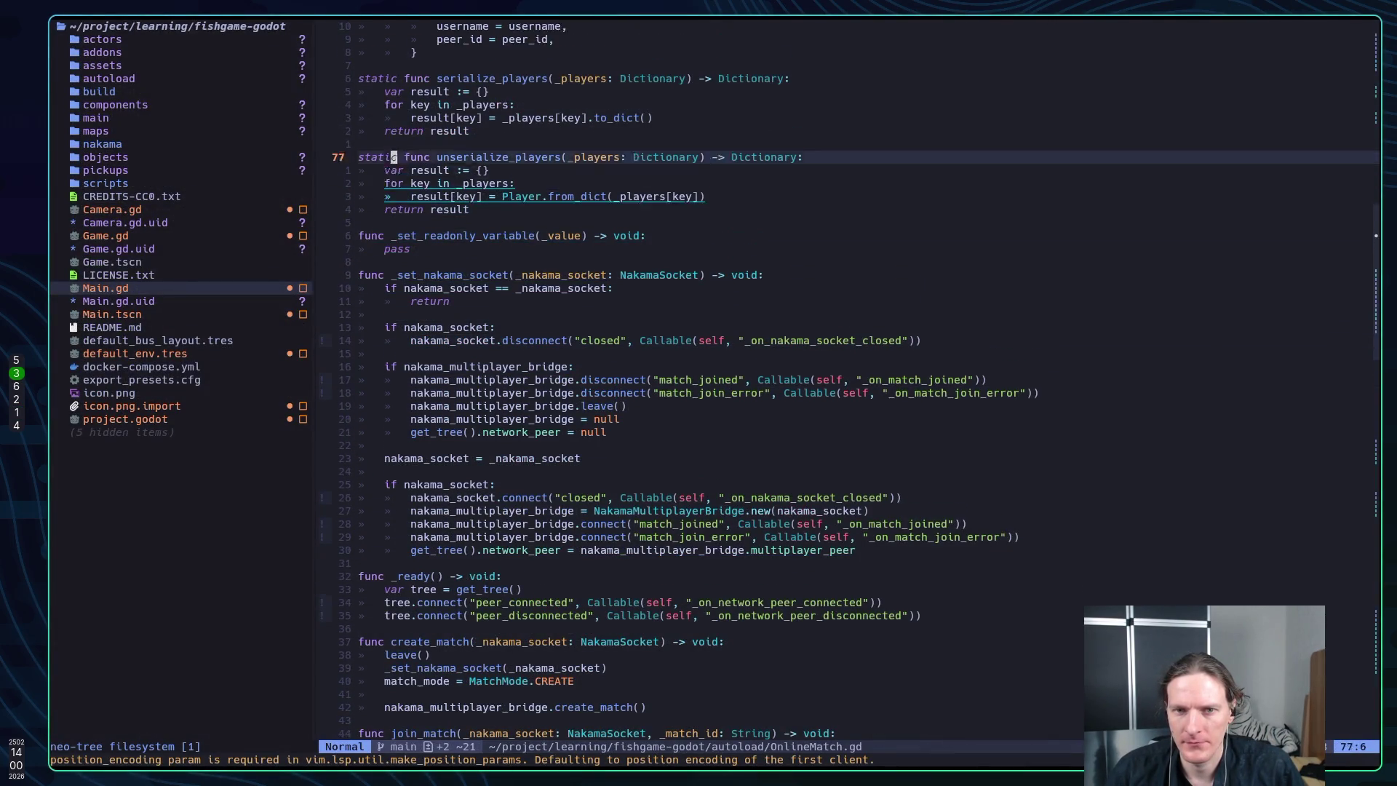
pyautogui.press('k')
pyautogui.press('k')
pyautogui.press('k')
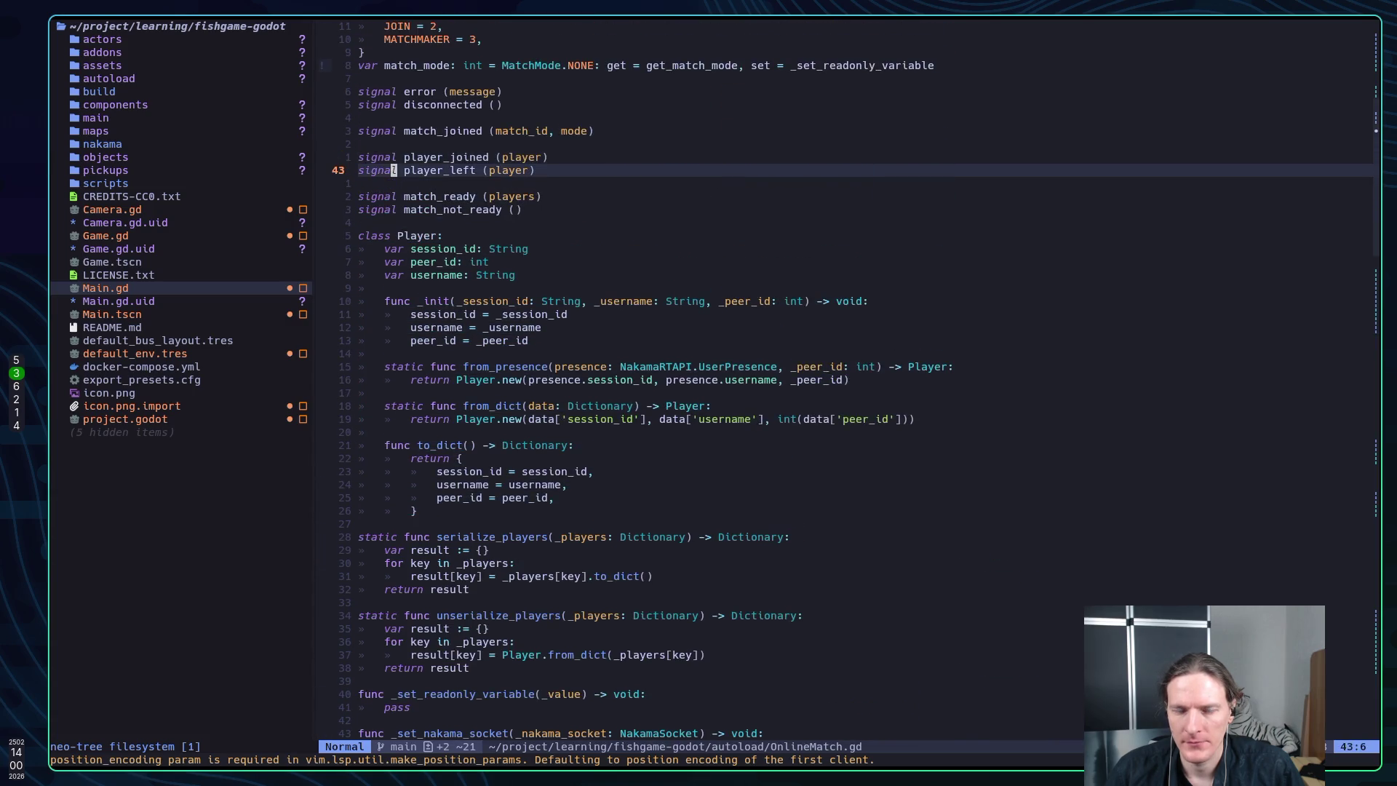
pyautogui.press('j')
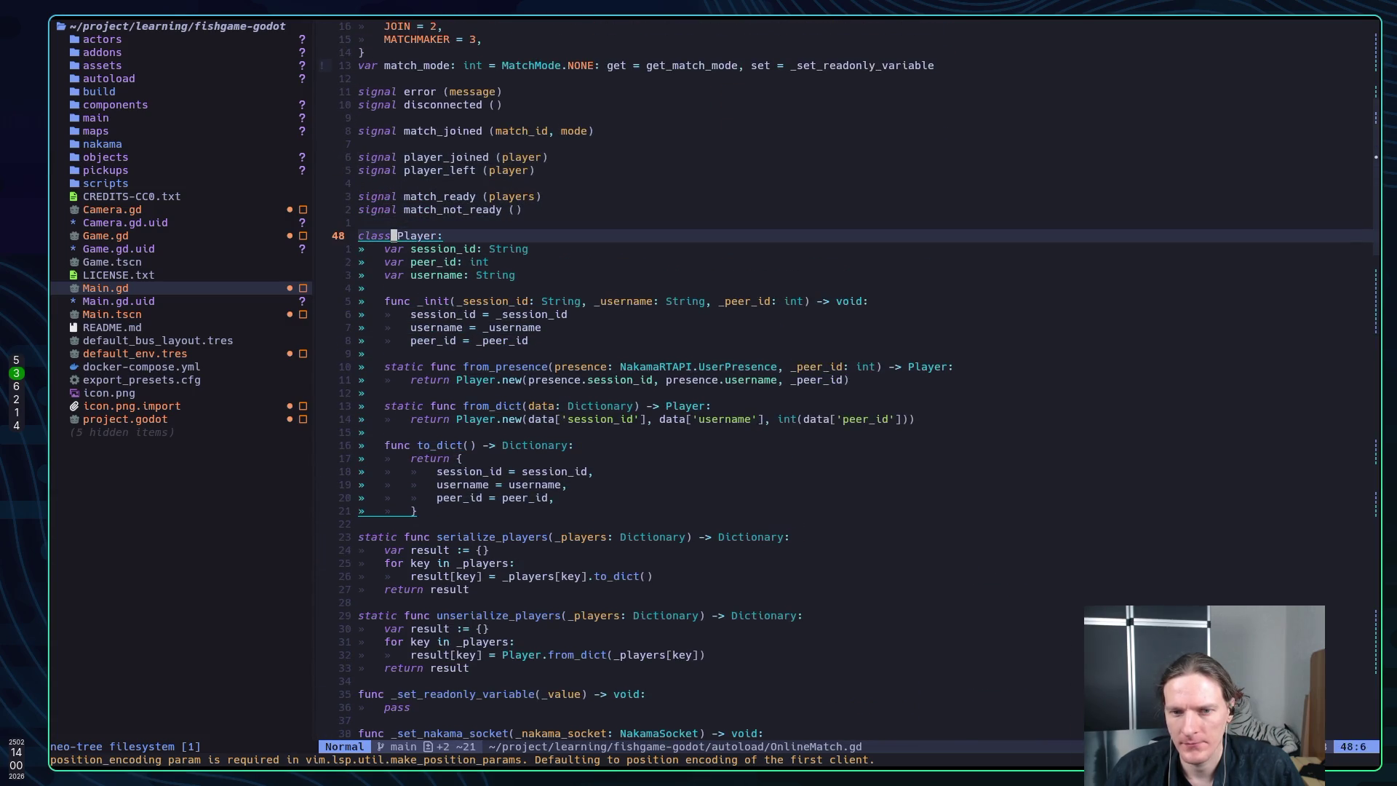
pyautogui.press('k')
pyautogui.press('k')
pyautogui.press('k')
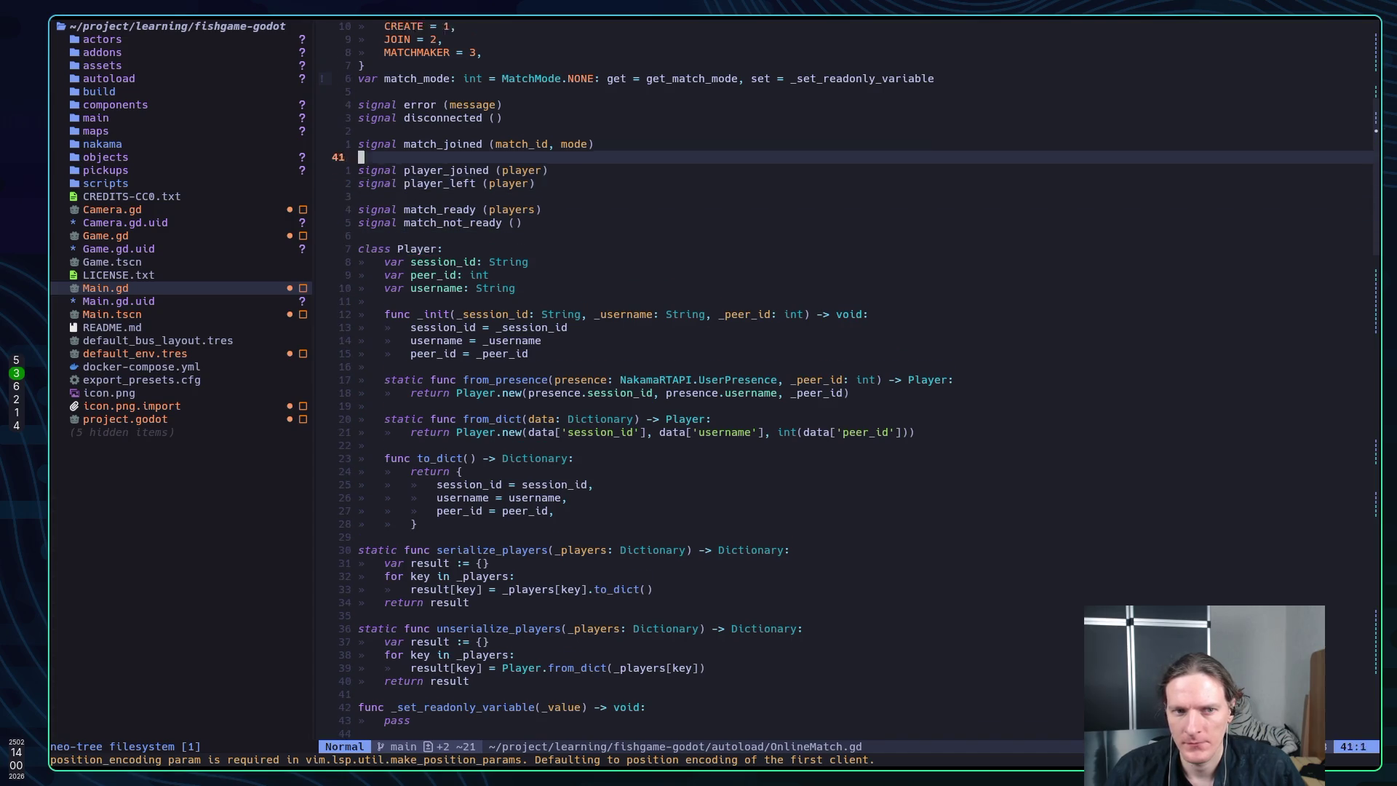
pyautogui.press('k')
pyautogui.press('k')
pyautogui.press('k')
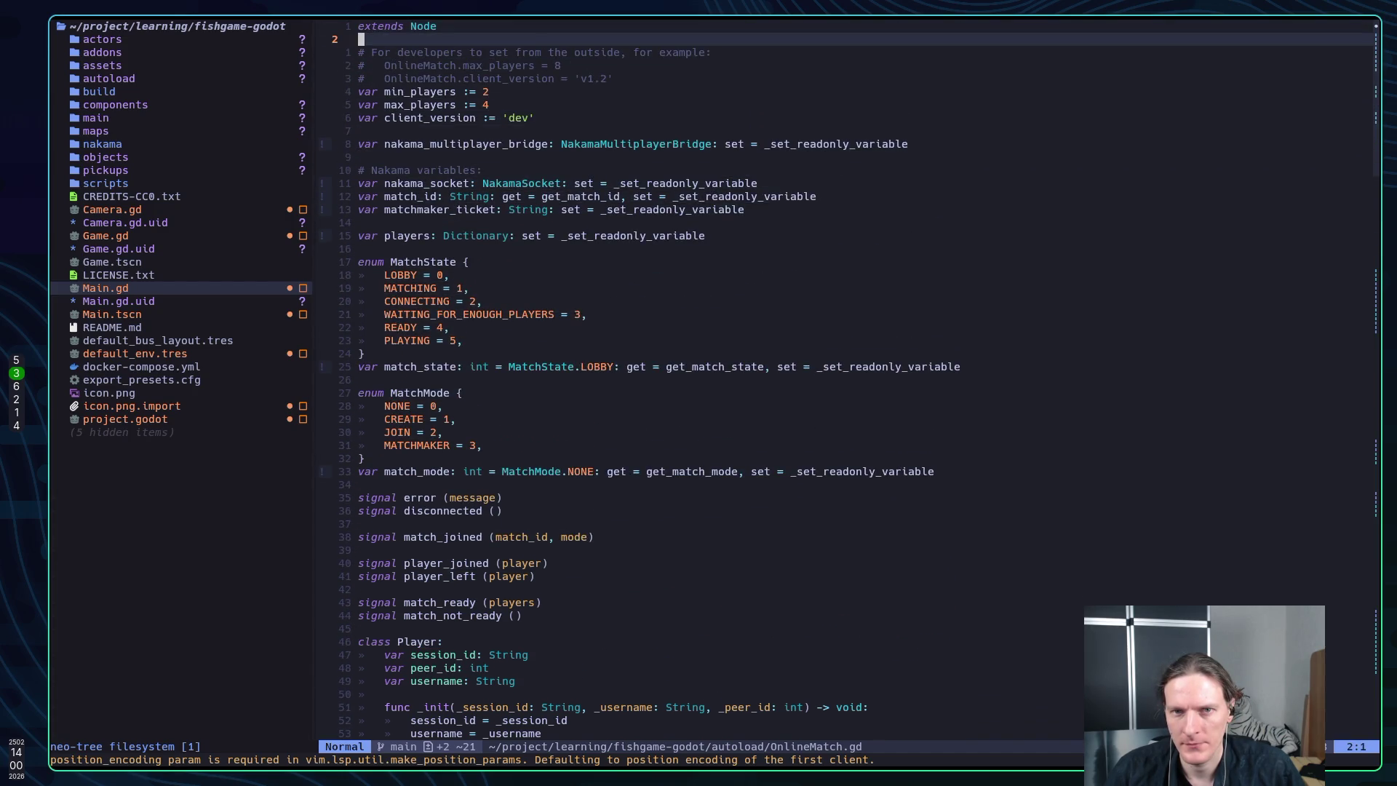
pyautogui.press('w')
pyautogui.press('k')
pyautogui.press('k')
pyautogui.press('k')
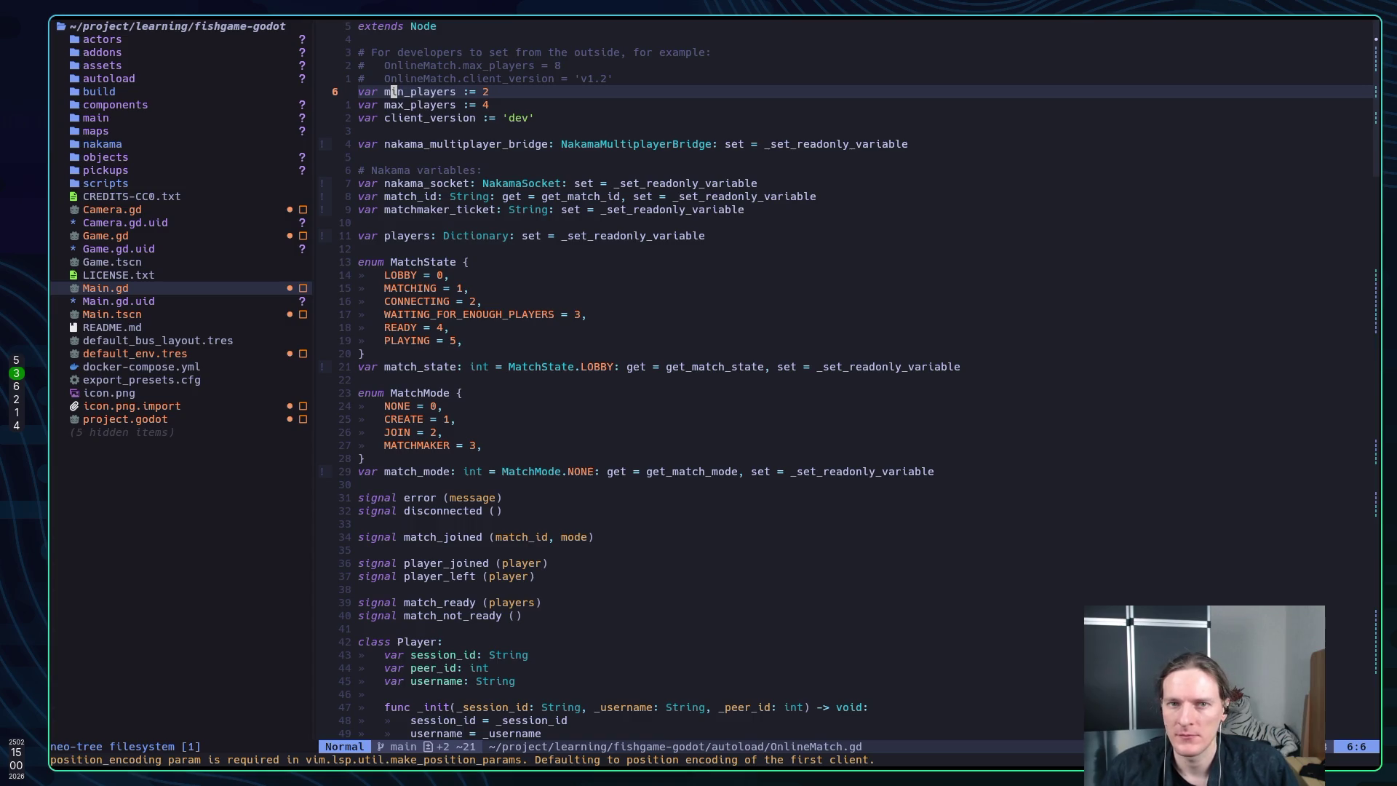
# Step: Yank all 257 lines of OnlineMatch.gd and return to the signal project's file tree
pyautogui.hotkey('shift', 'g')
pyautogui.press('g')
pyautogui.press('g')
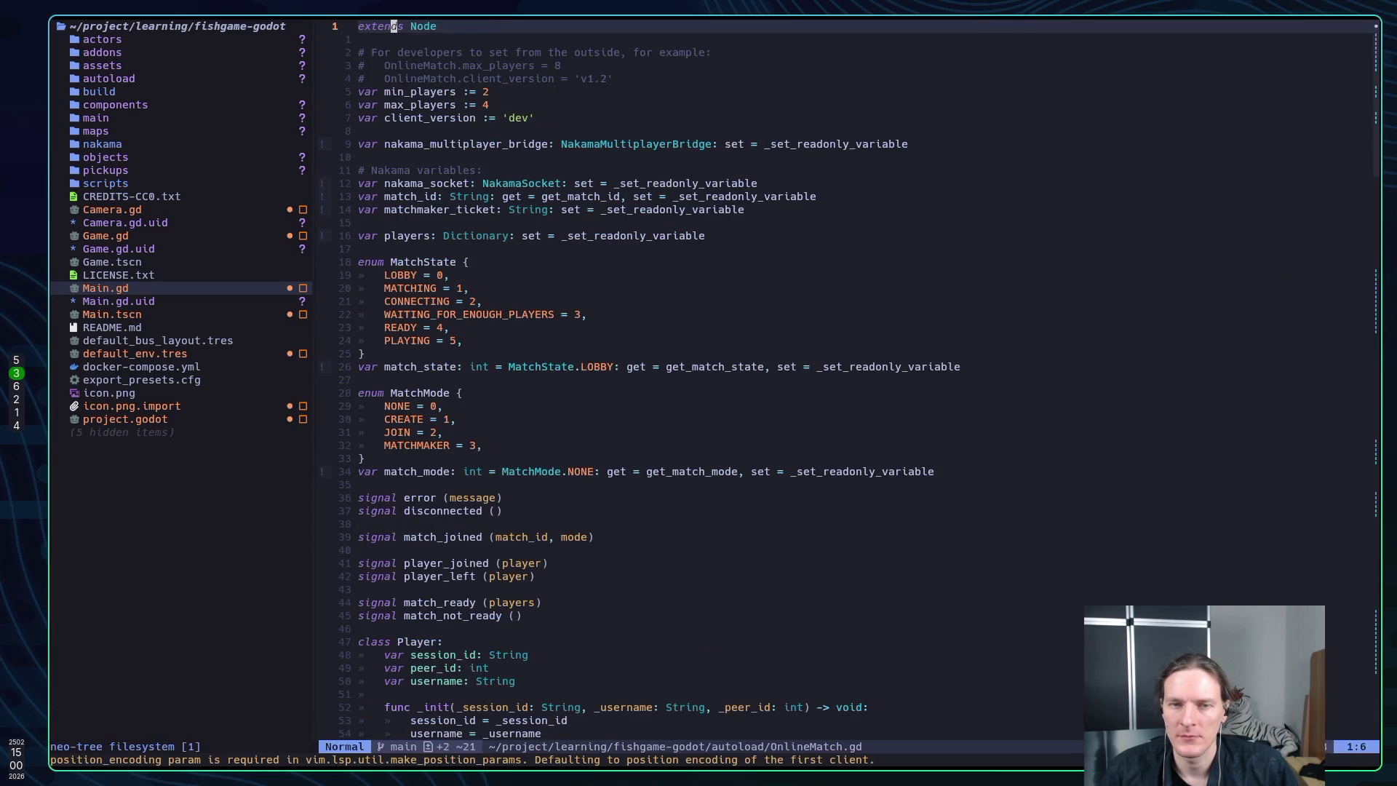
pyautogui.hotkey('shift', 'v')
pyautogui.hotkey('shift', 'g')
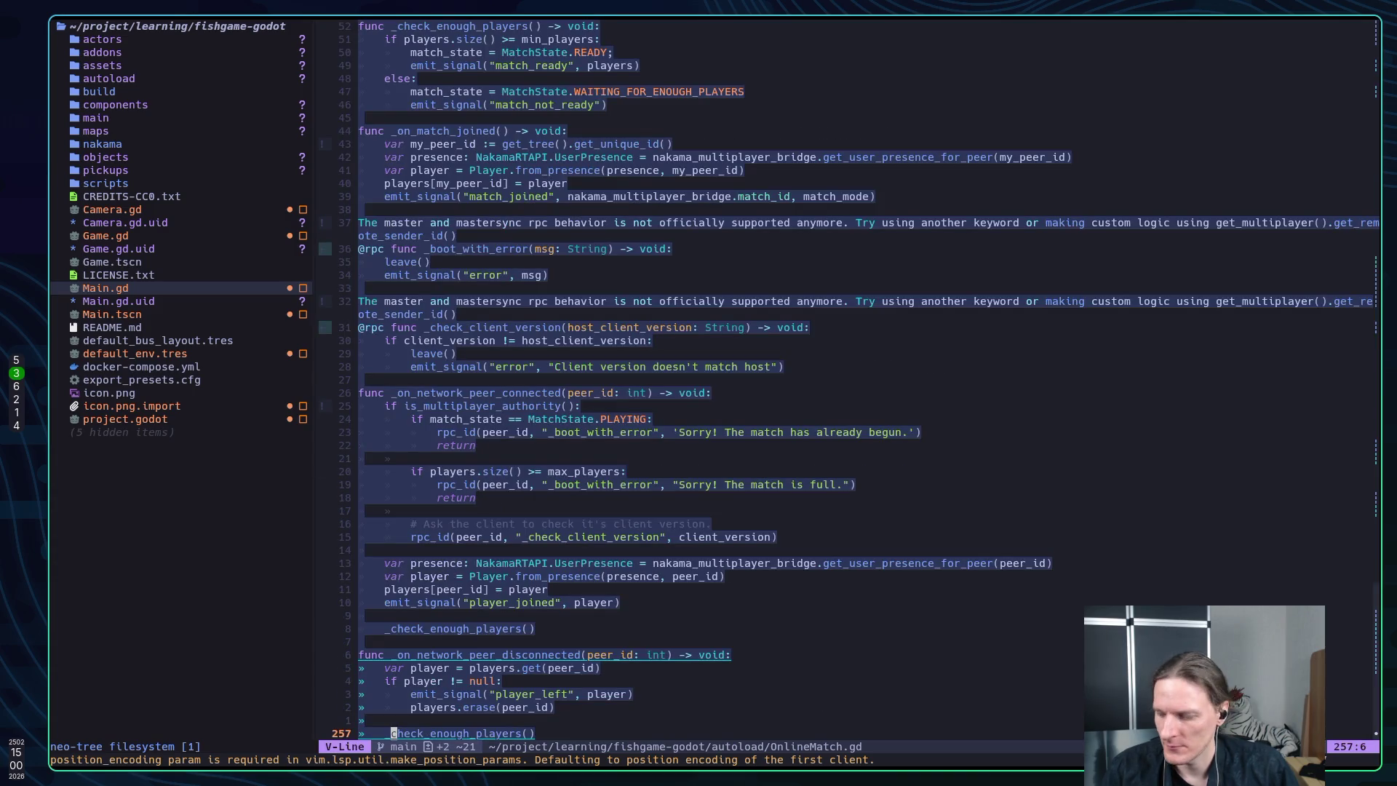
pyautogui.press('y')
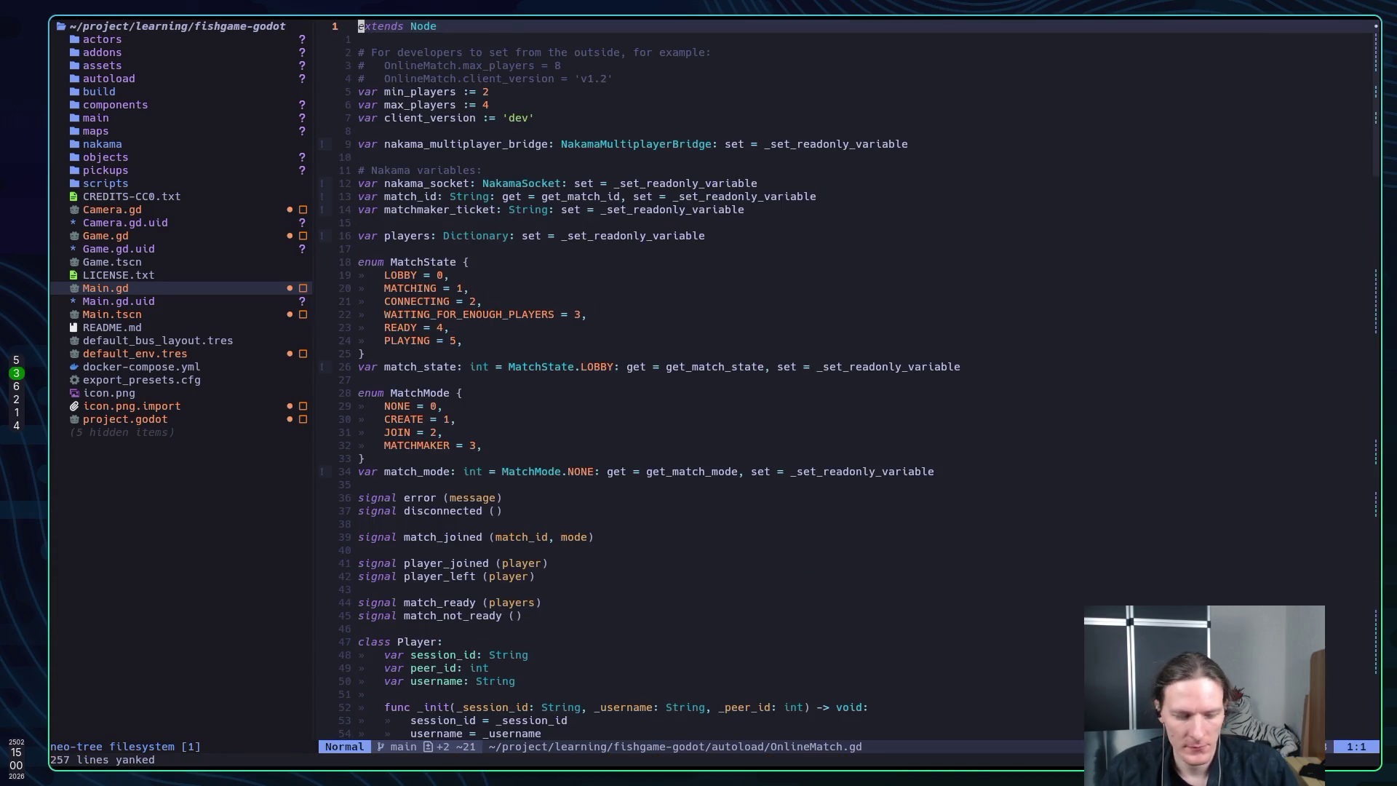
pyautogui.press('super+1')
pyautogui.hotkey('ctrl', 'h')
pyautogui.press('k')
pyautogui.press('k')
pyautogui.press('k')
pyautogui.press('k')
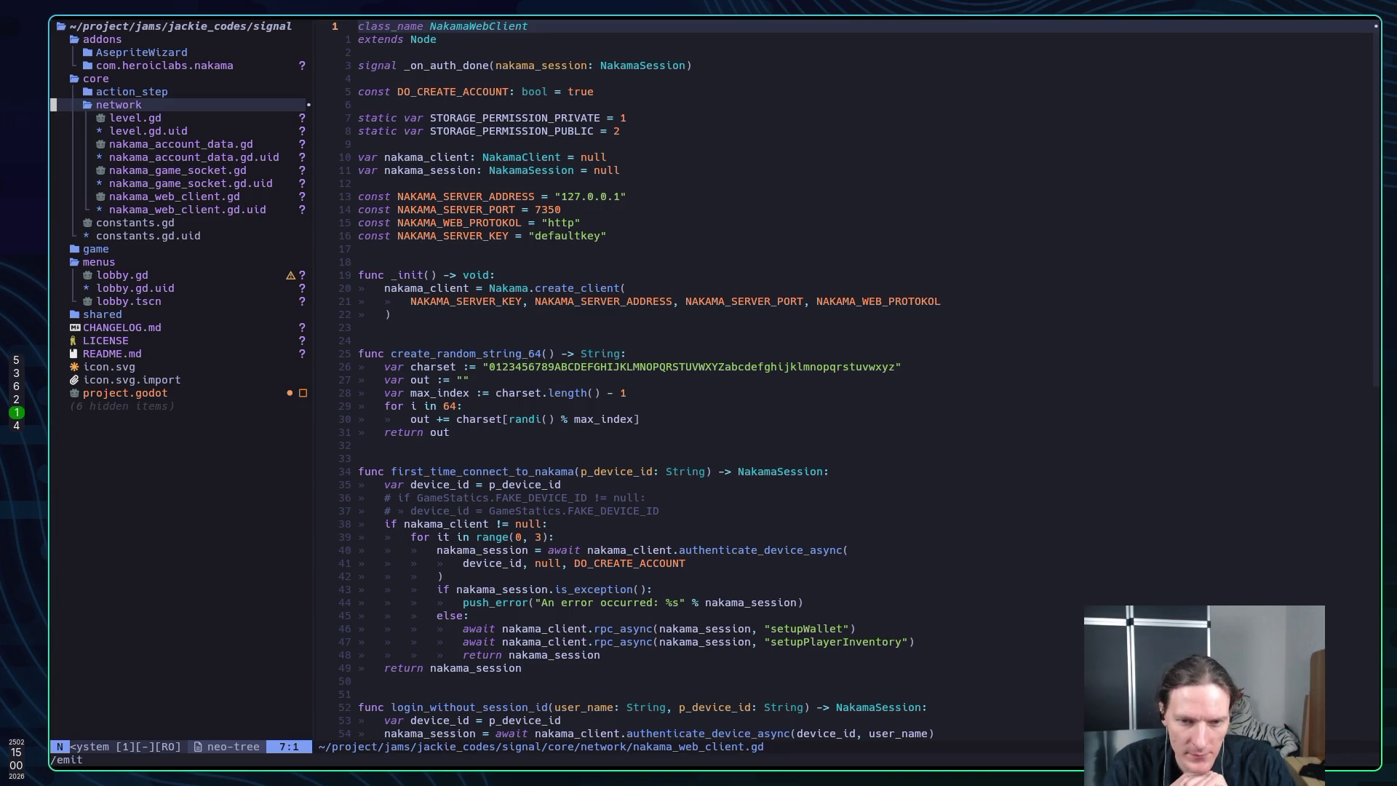
# Step: Check the running game's NakamaWebClient node in Godot, then come back to Neovim
pyautogui.hotkey('alt', 'Tab')
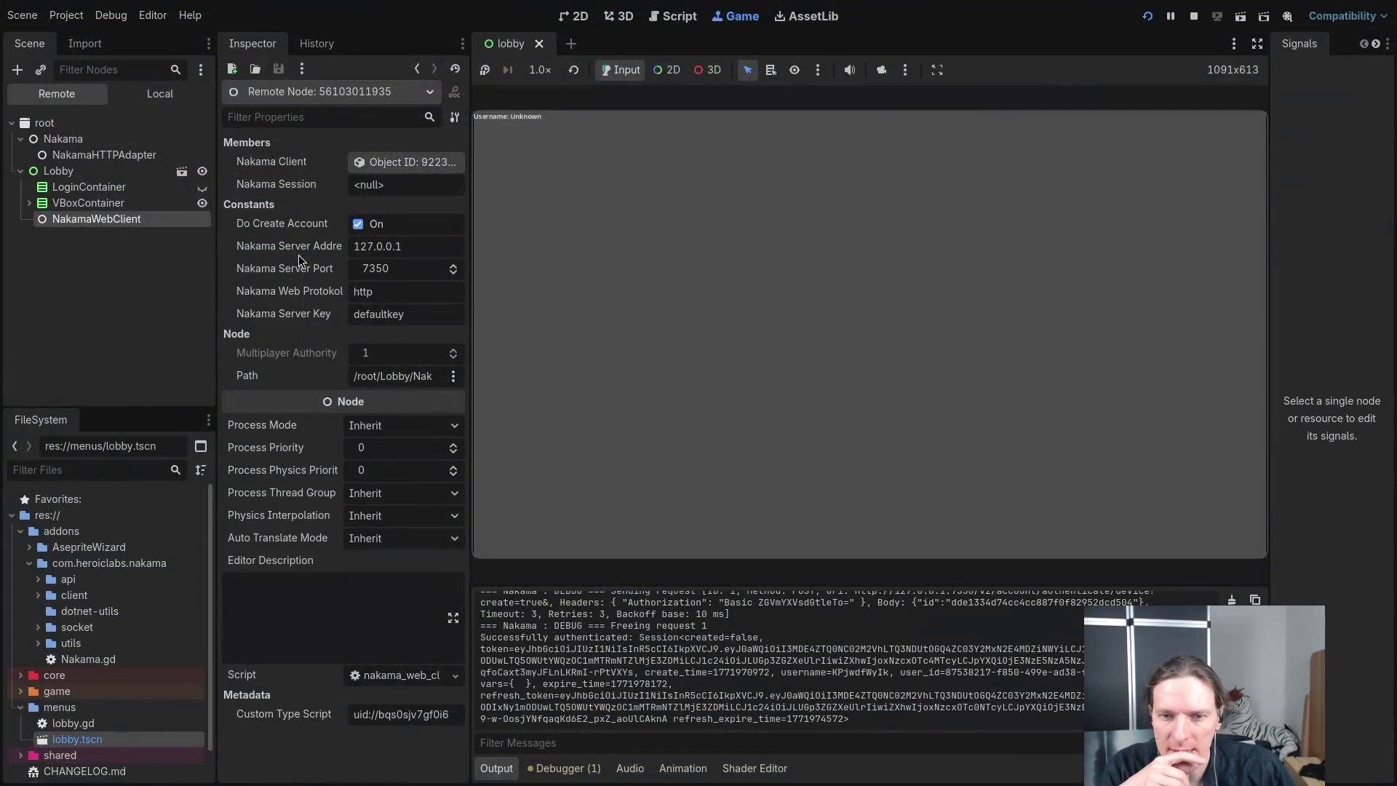
pyautogui.hotkey('alt', 'Tab')
pyautogui.hotkey('alt', 'Tab')
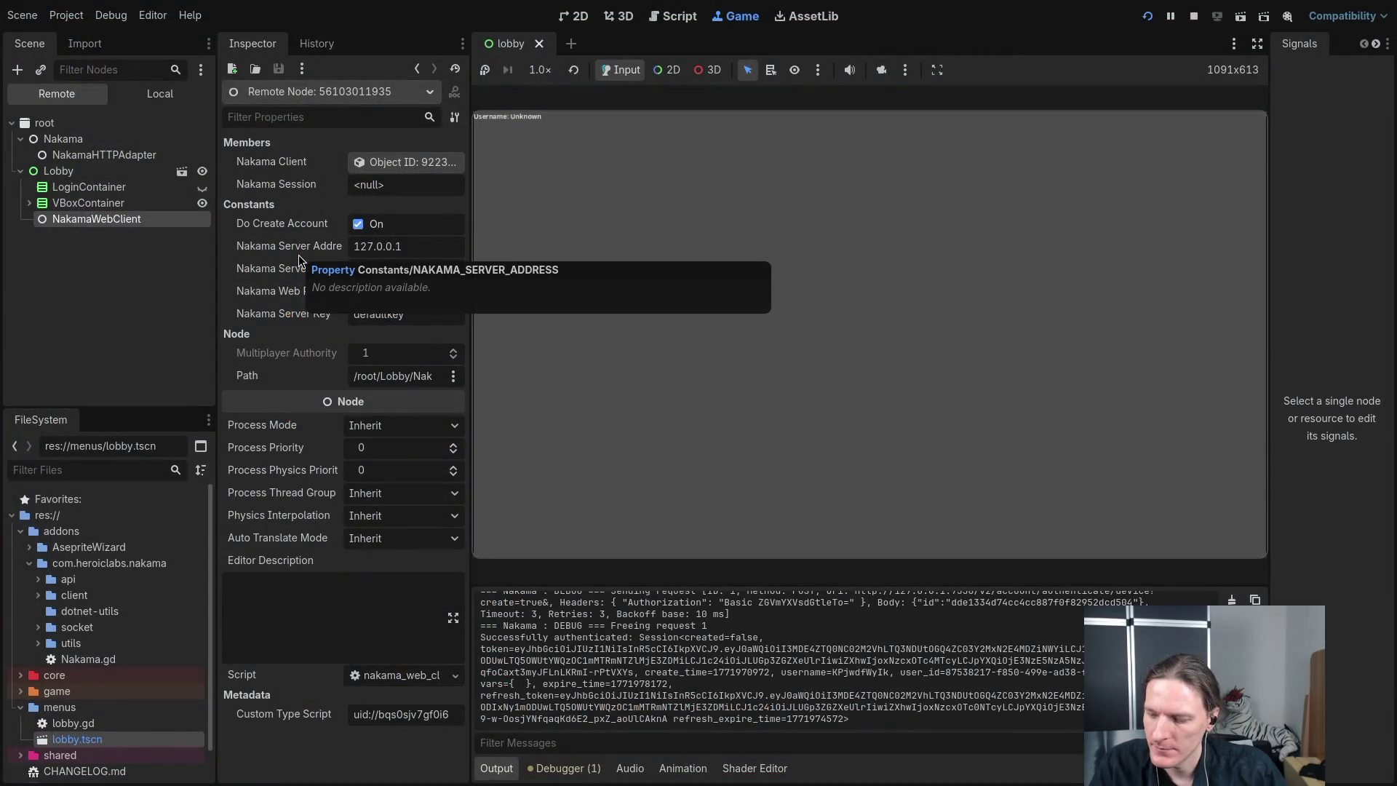
pyautogui.hotkey('alt', 'Tab')
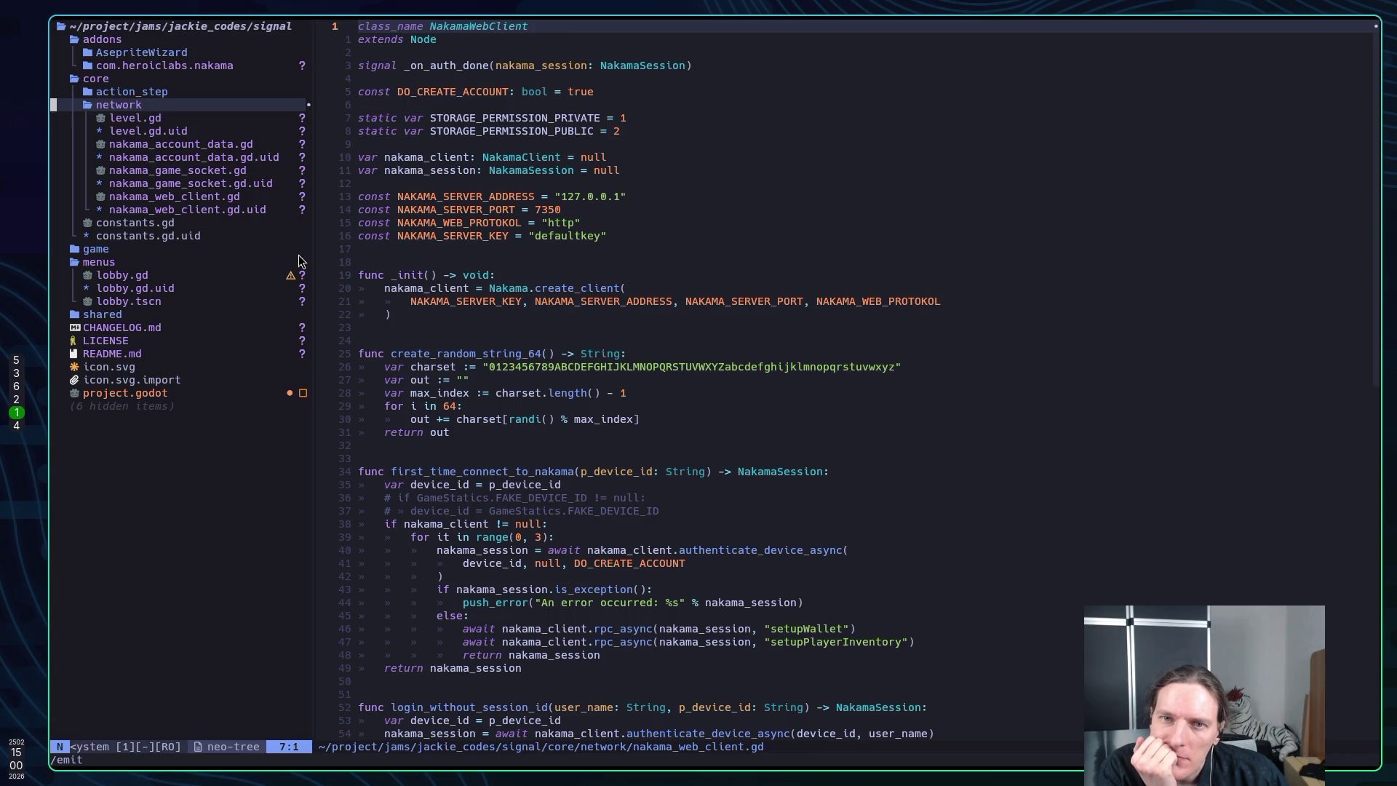
pyautogui.press('super+3')
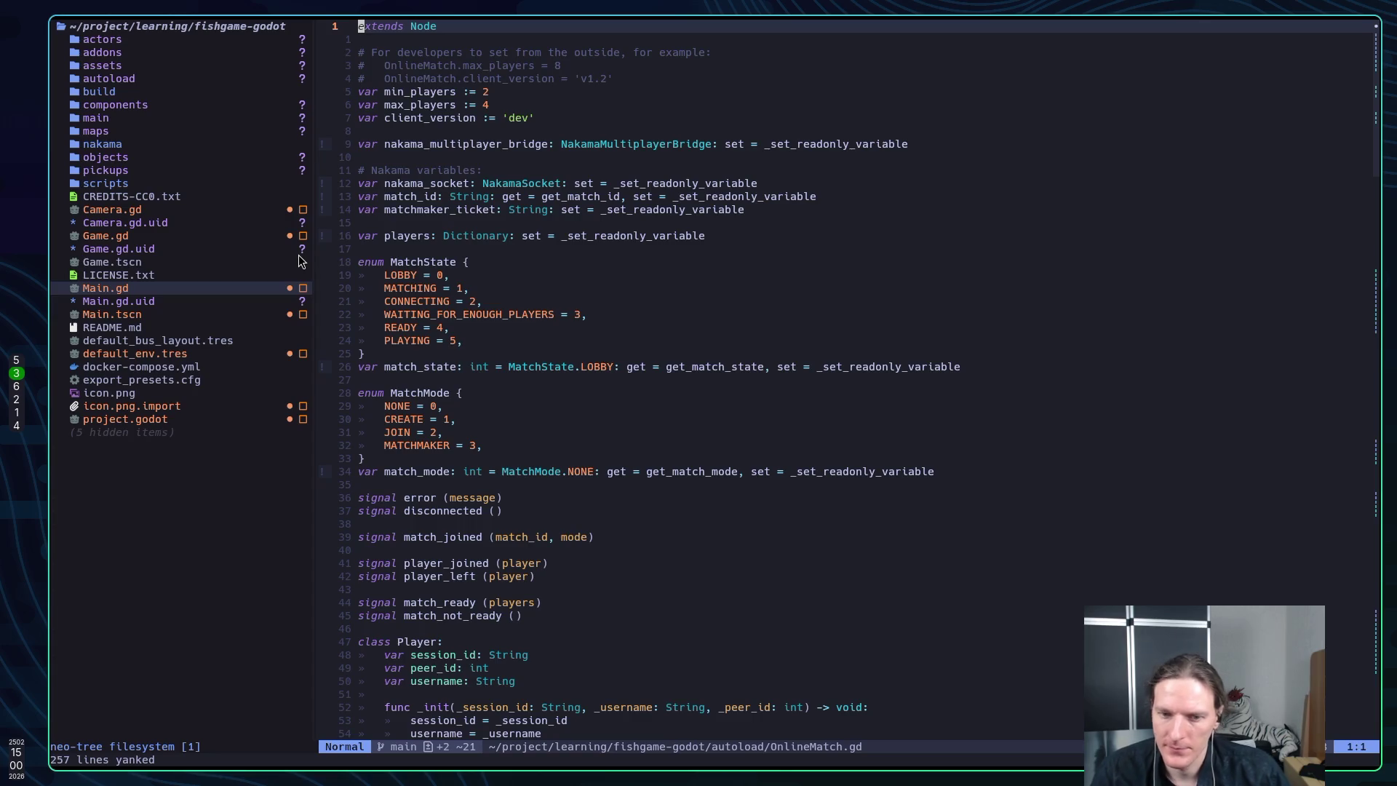
pyautogui.press('j')
pyautogui.press('j')
pyautogui.press('j')
pyautogui.press('j')
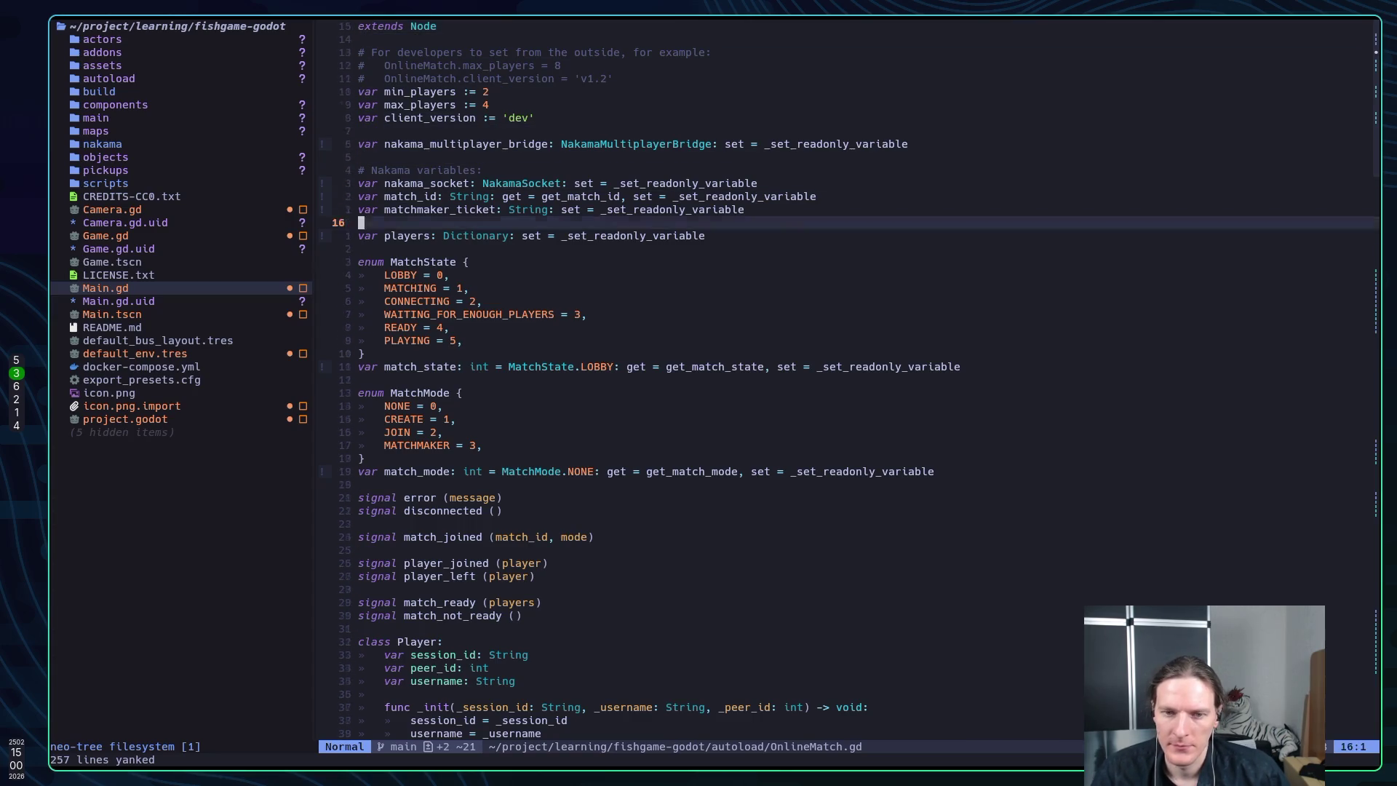
pyautogui.press('j')
pyautogui.press('j')
pyautogui.press('j')
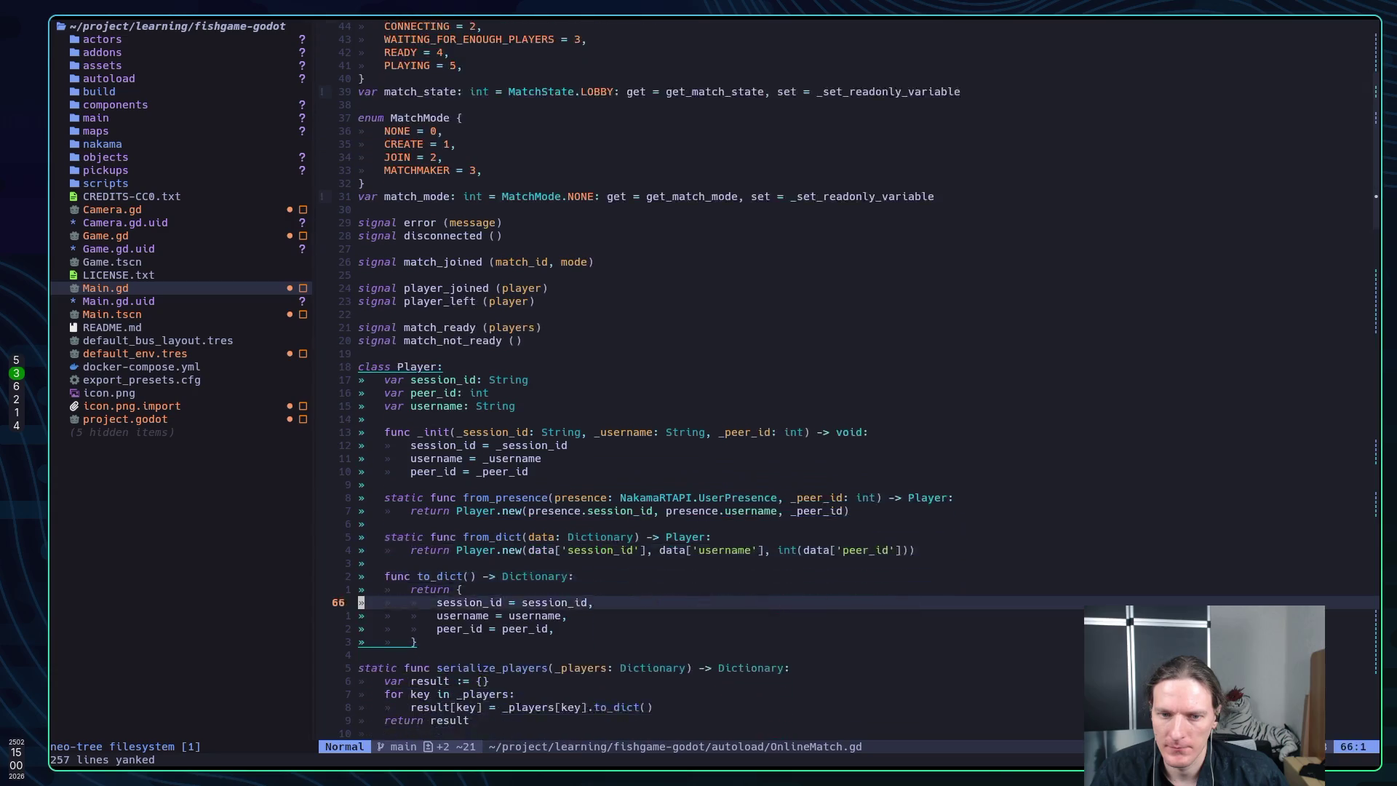
pyautogui.press('j')
pyautogui.press('j')
pyautogui.press('j')
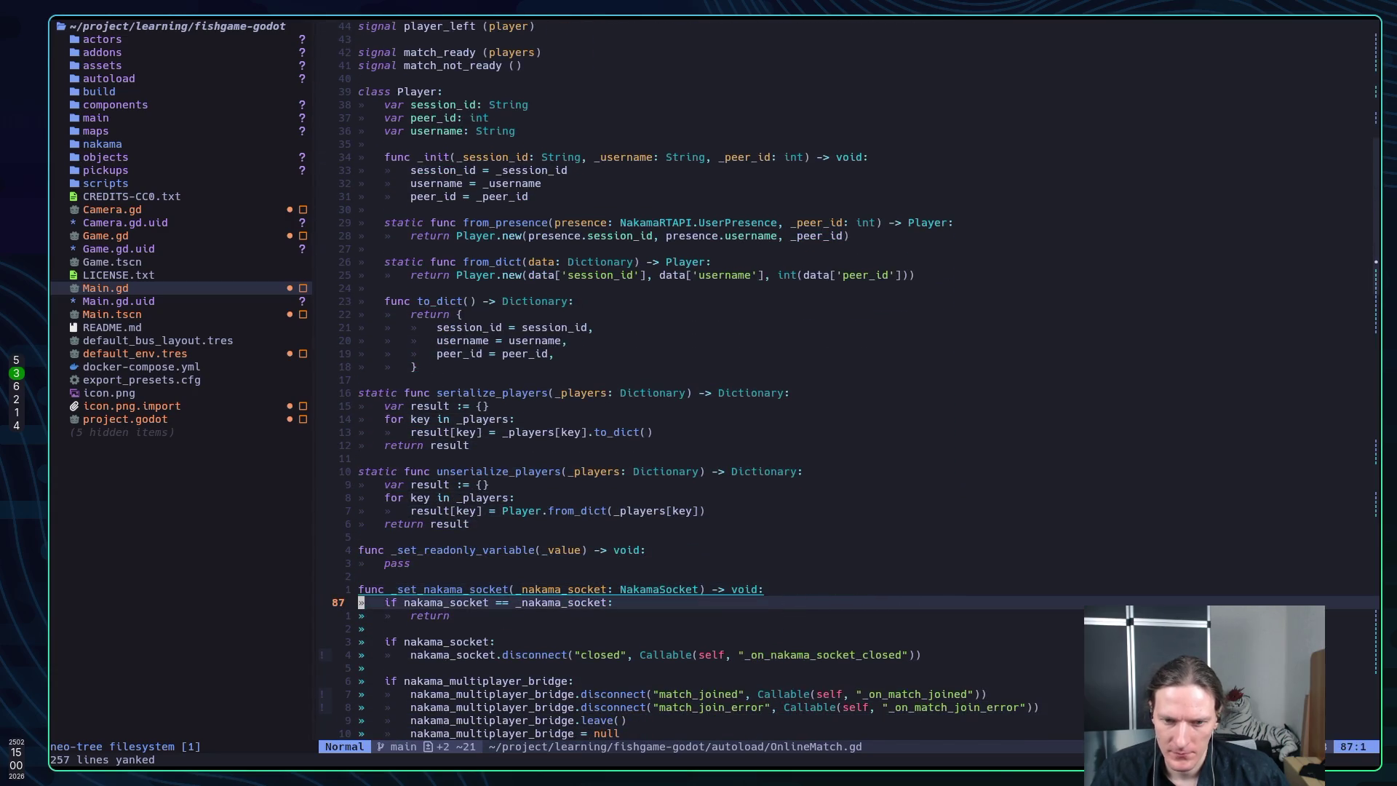
pyautogui.press('j')
pyautogui.press('j')
pyautogui.press('j')
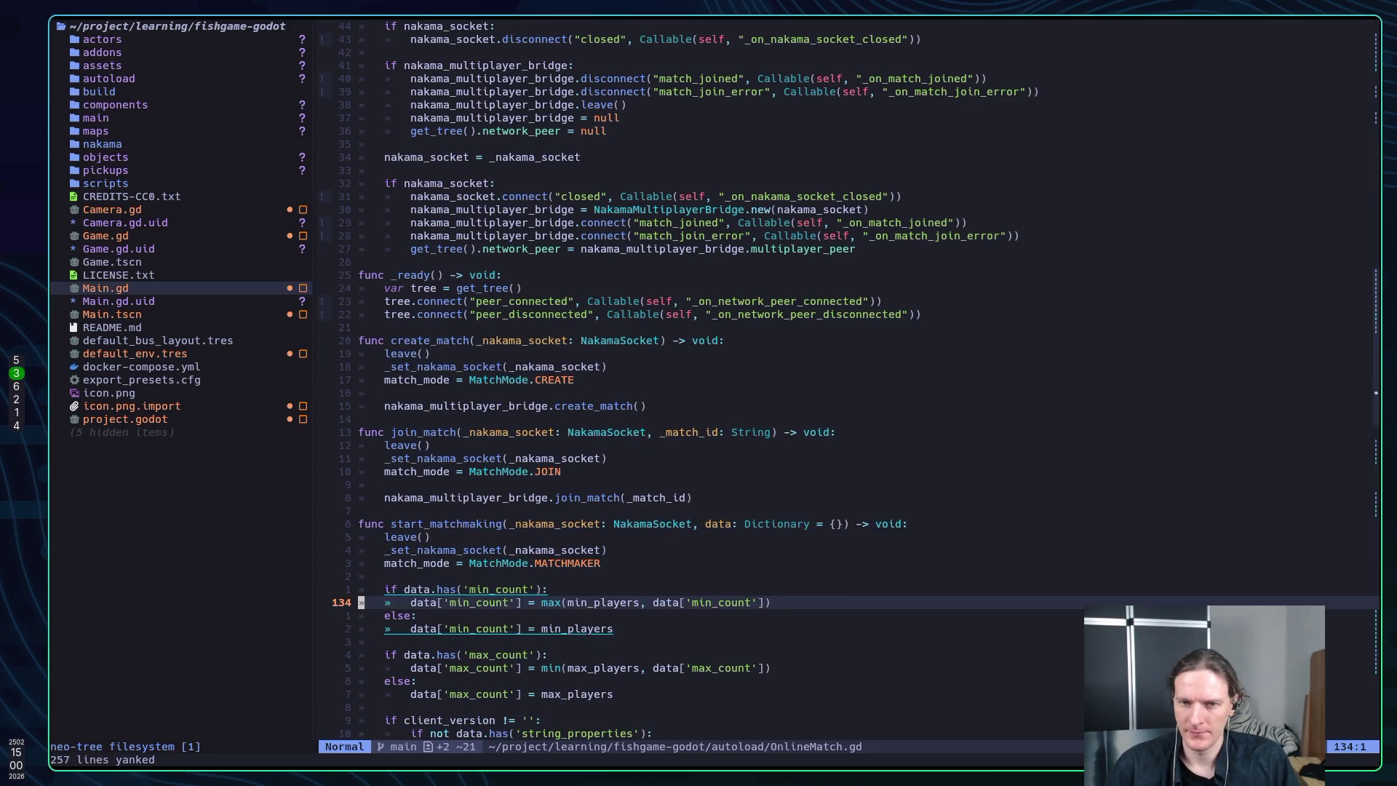
pyautogui.press('j')
pyautogui.press('j')
pyautogui.press('j')
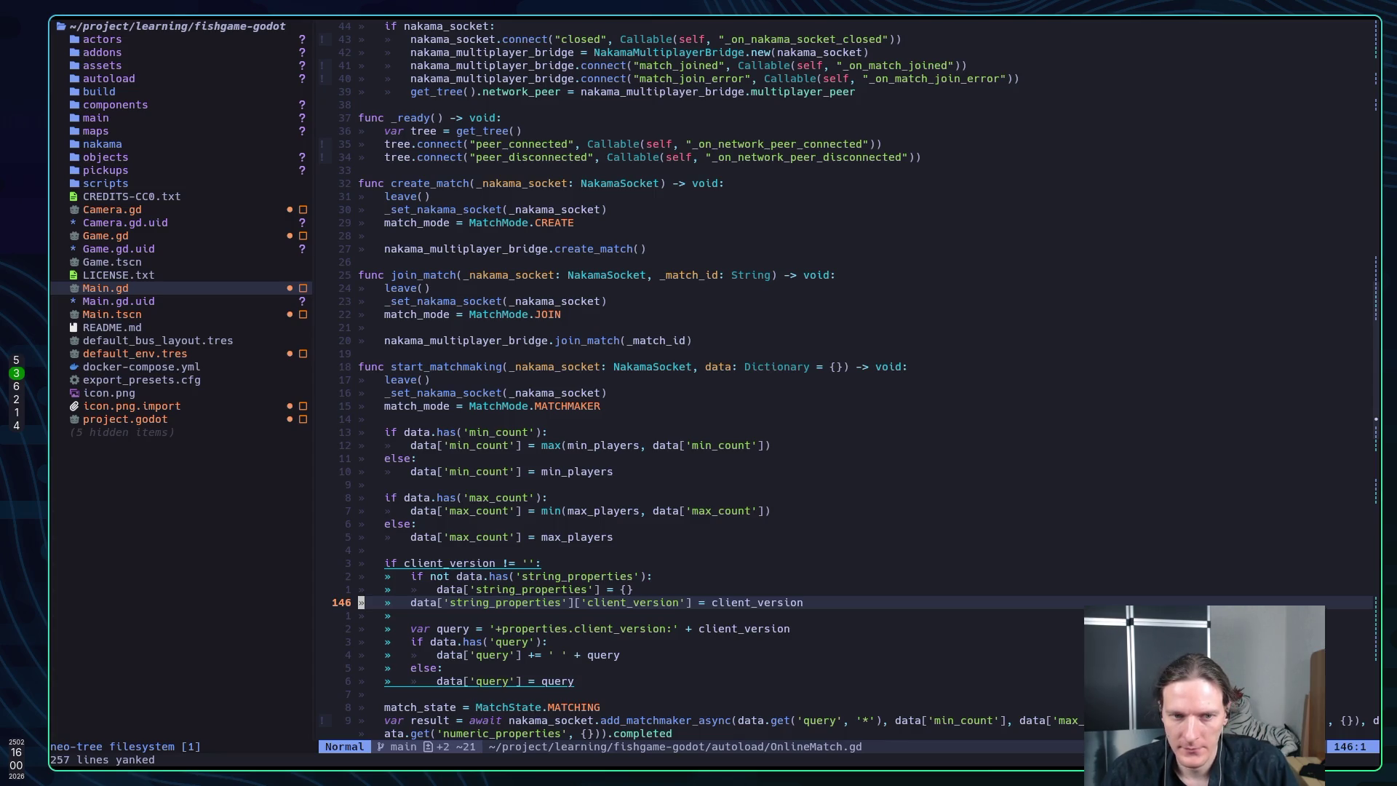
pyautogui.press('super+1')
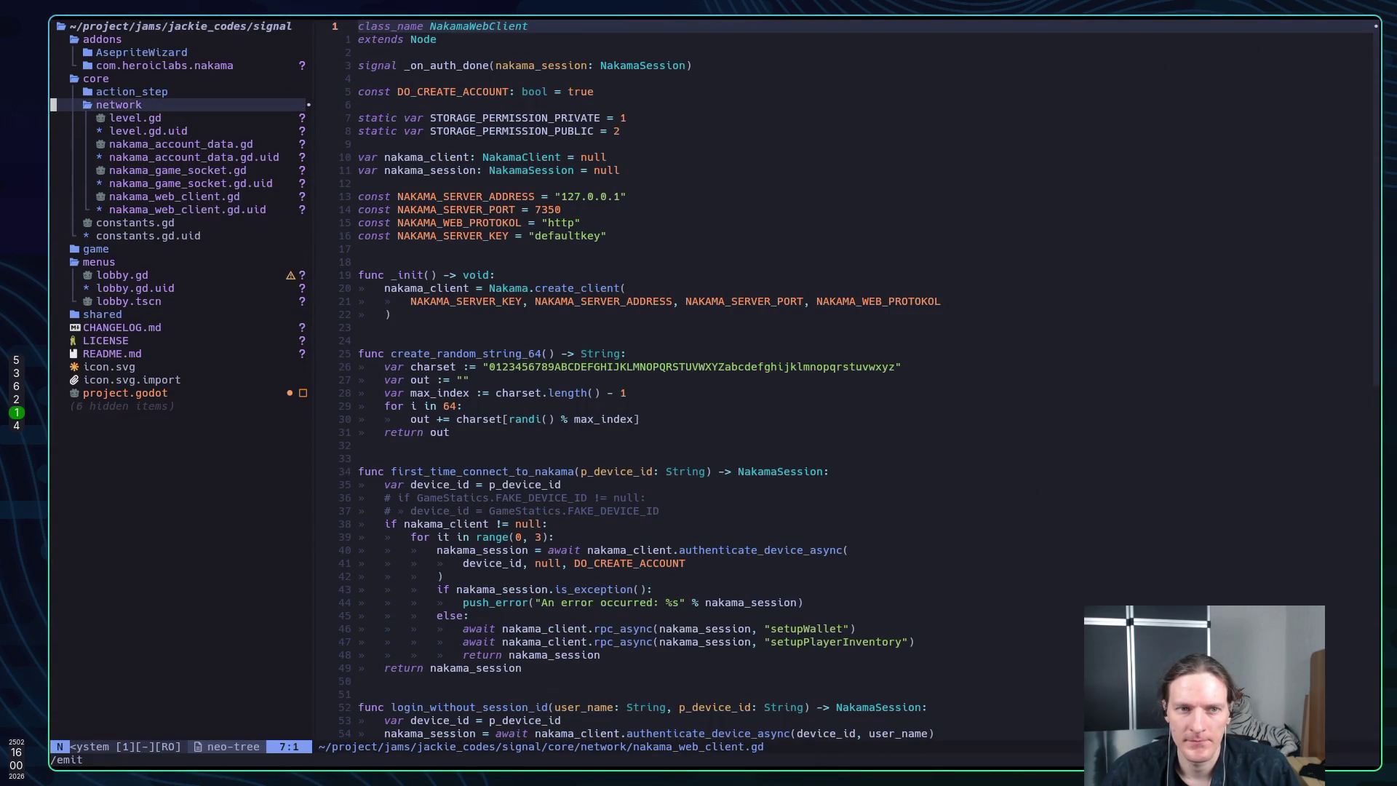
# Step: Start a new file in the network folder, leaving the name prompt blank
pyautogui.press('a')
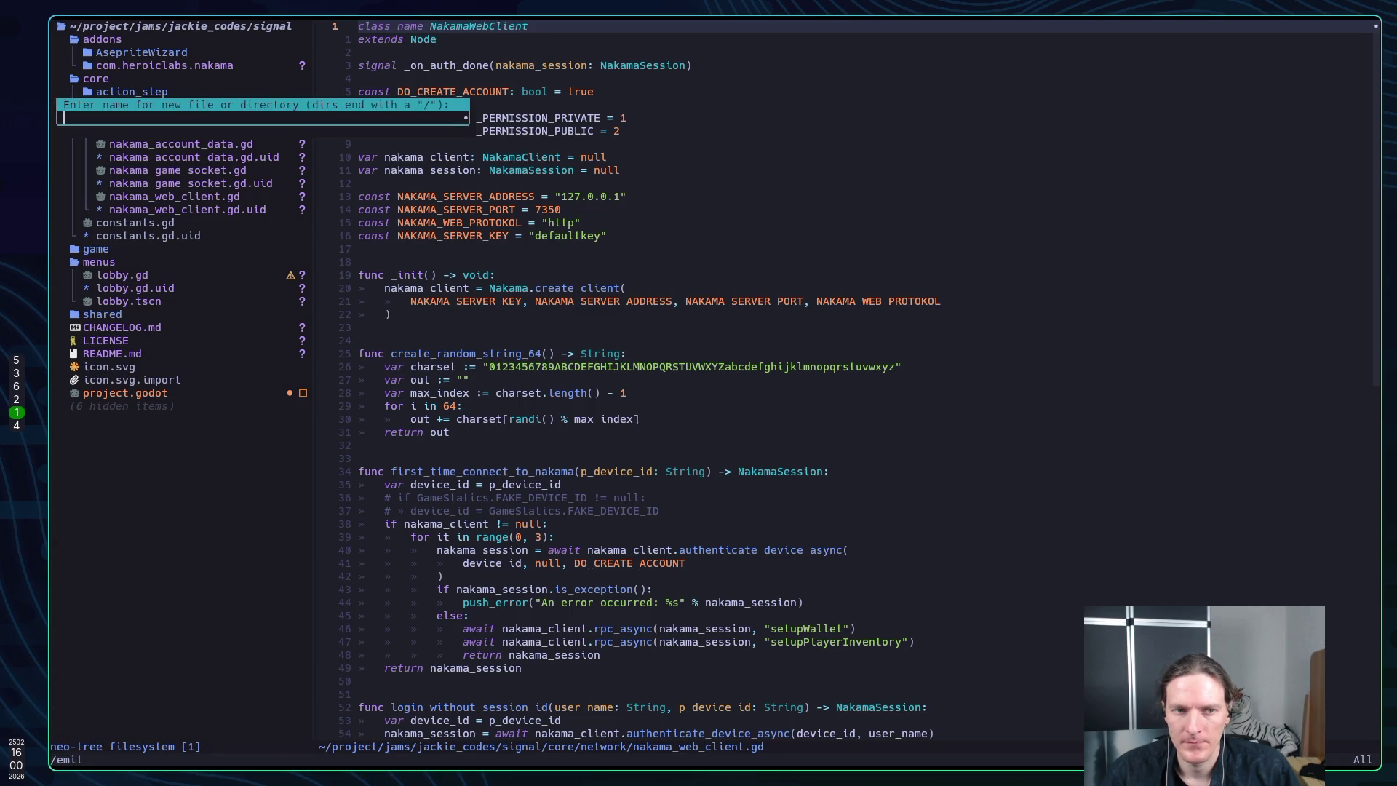
pyautogui.write('ne')
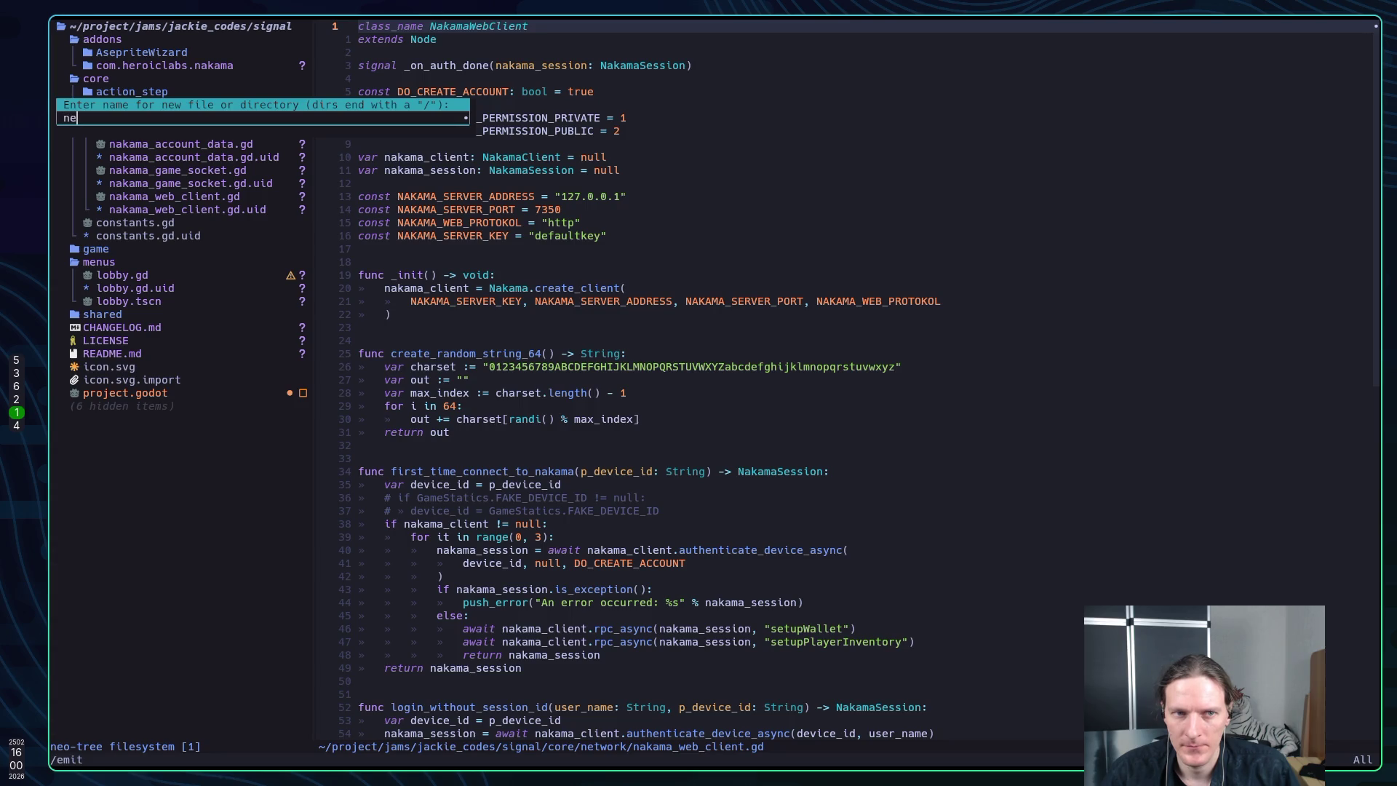
pyautogui.press('BackSpace')
pyautogui.press('BackSpace')
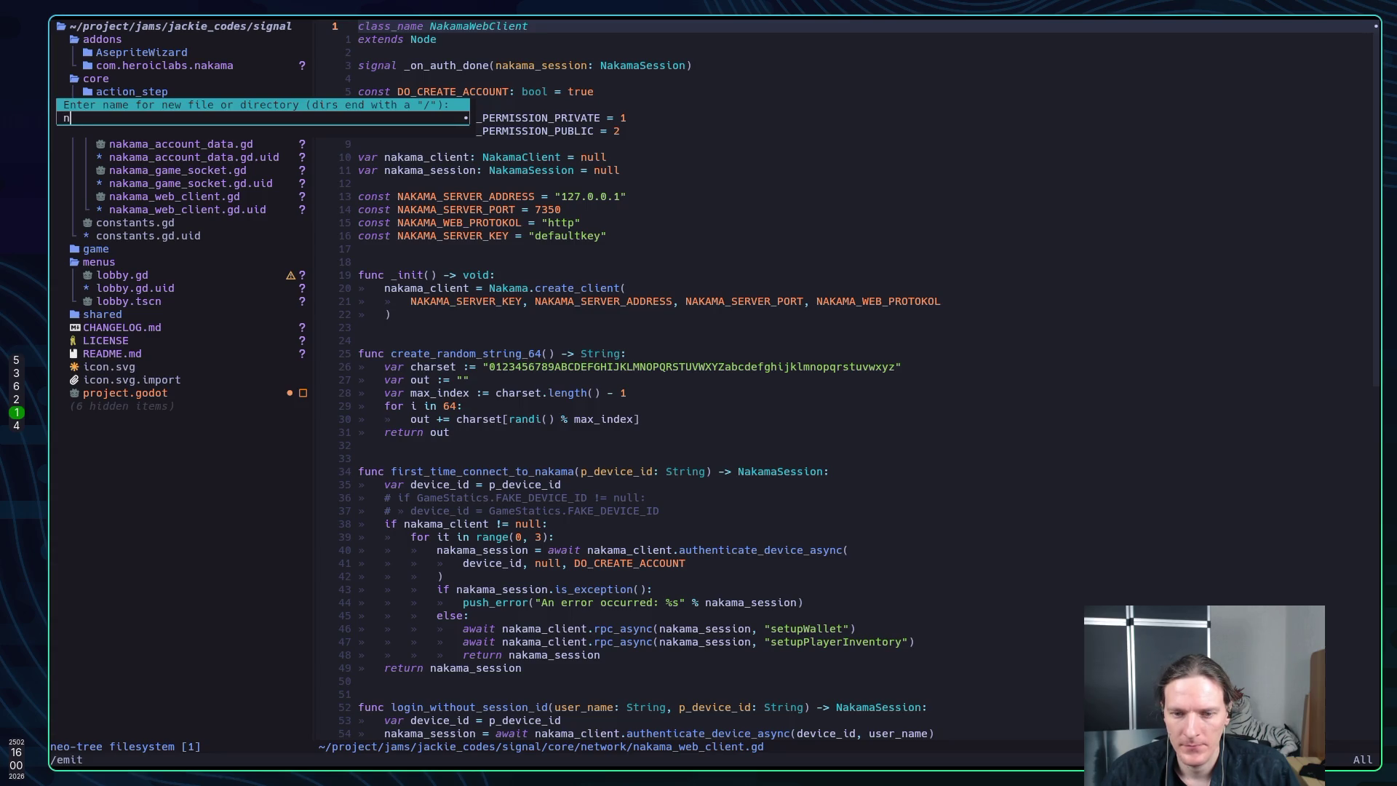